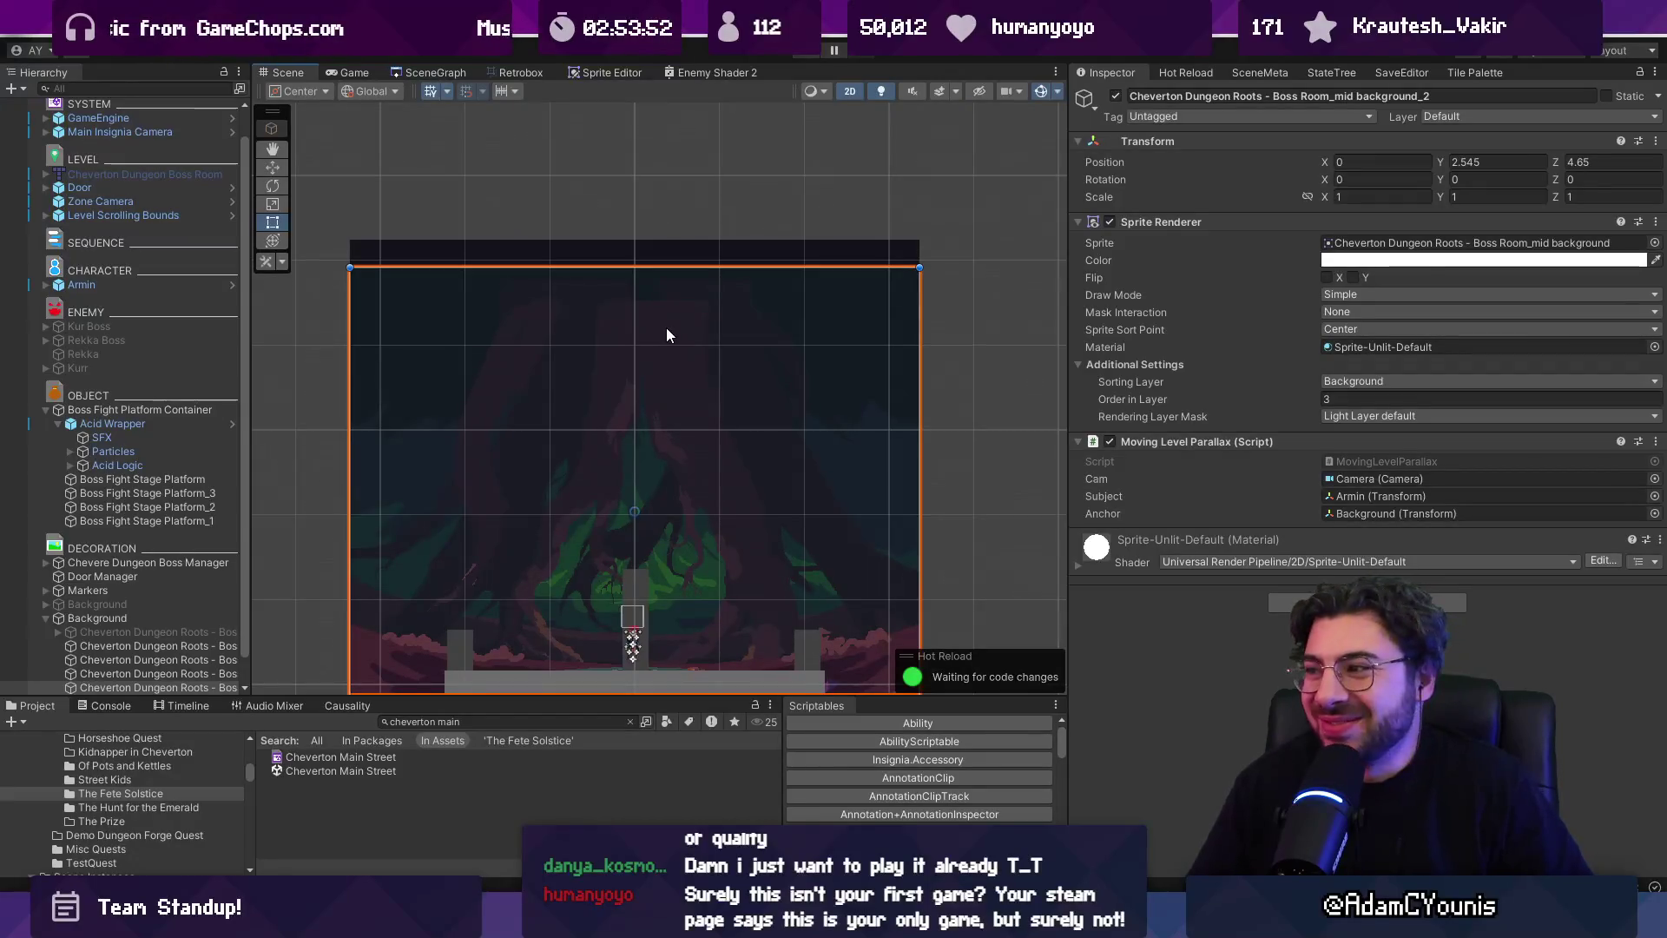
Show the SceneGraph of all scenes and zoom into the Cheverton Dungeon Boss Room node
left_click(428, 72)
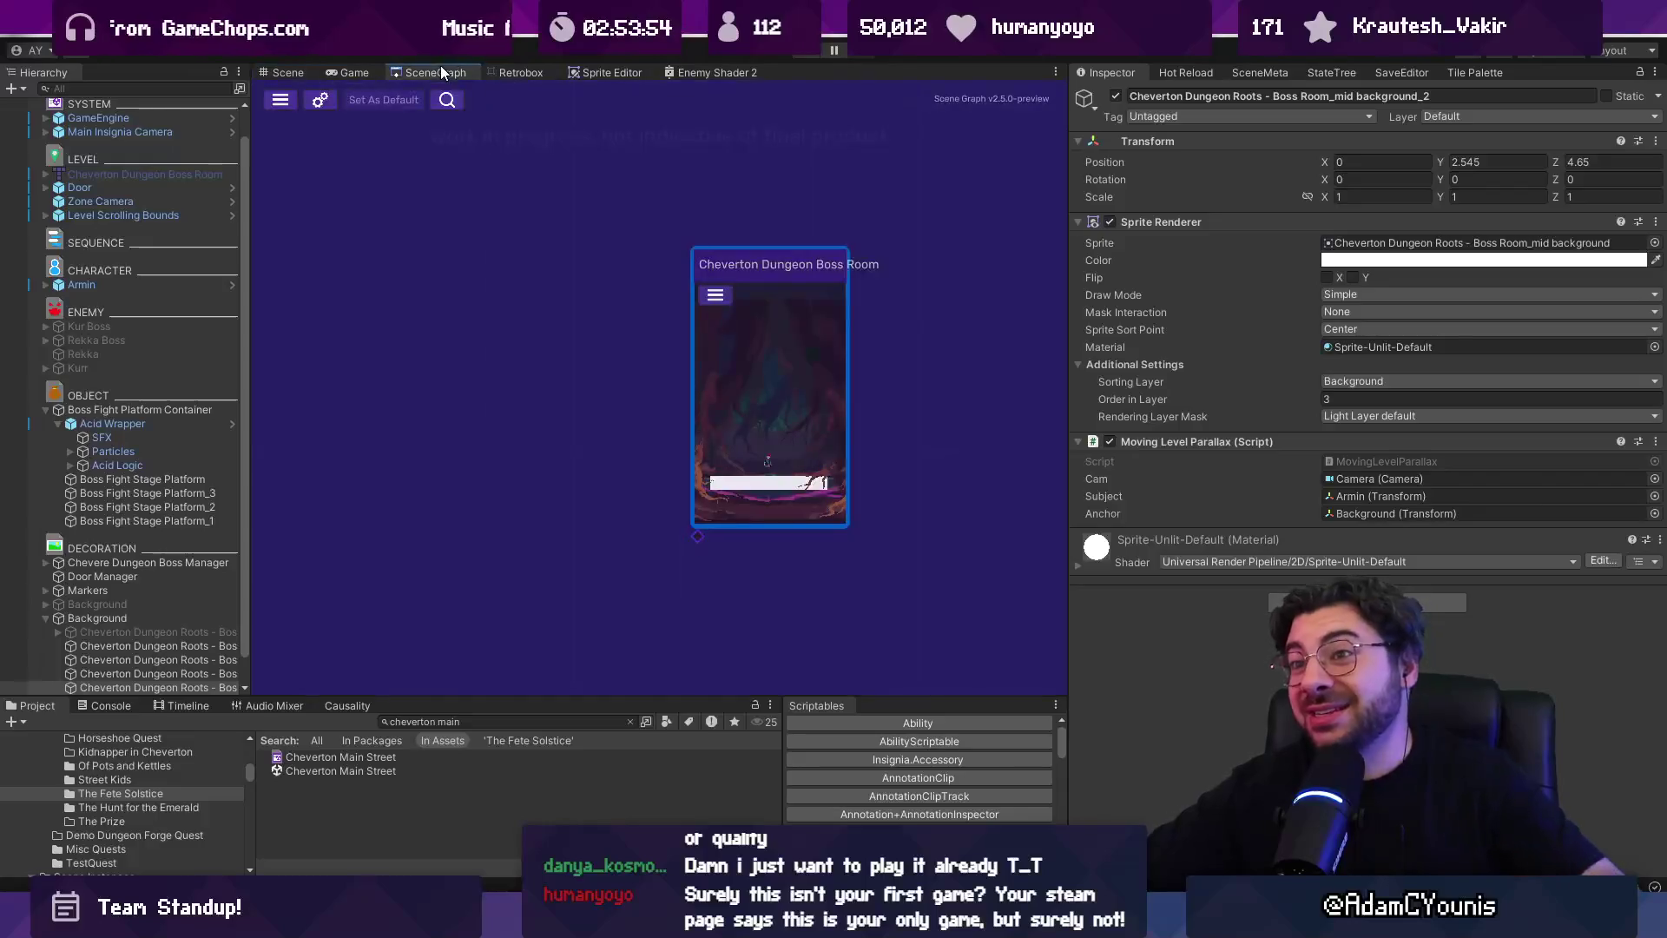
scroll(804, 382, "down", 5)
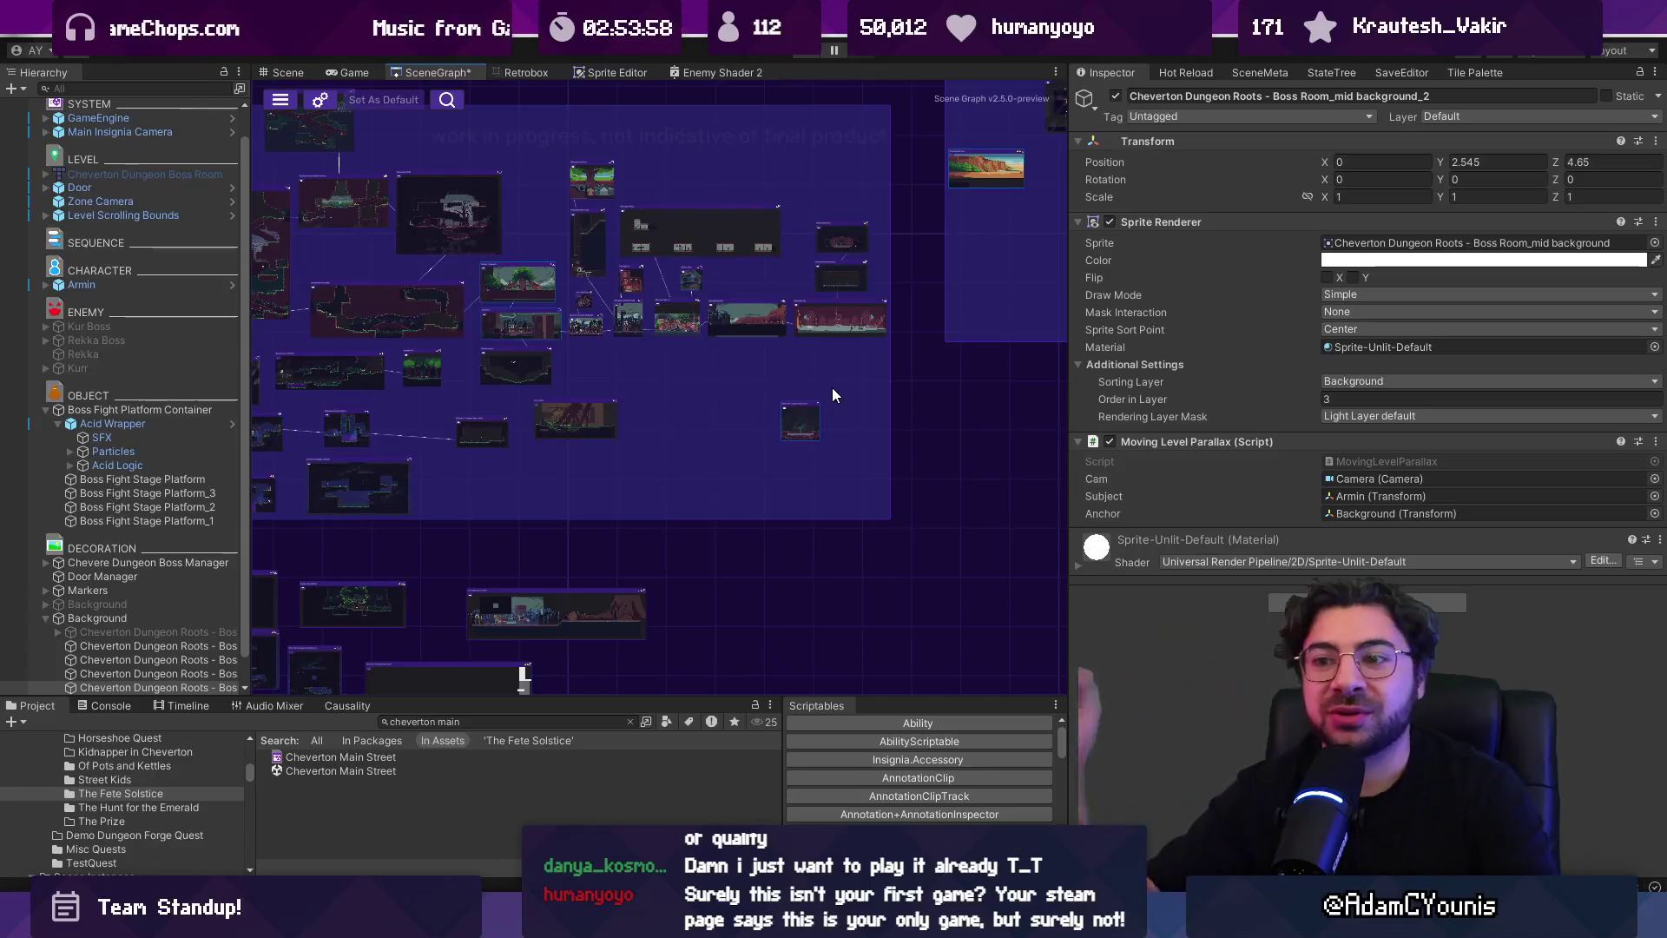
scroll(825, 388, "down", 2)
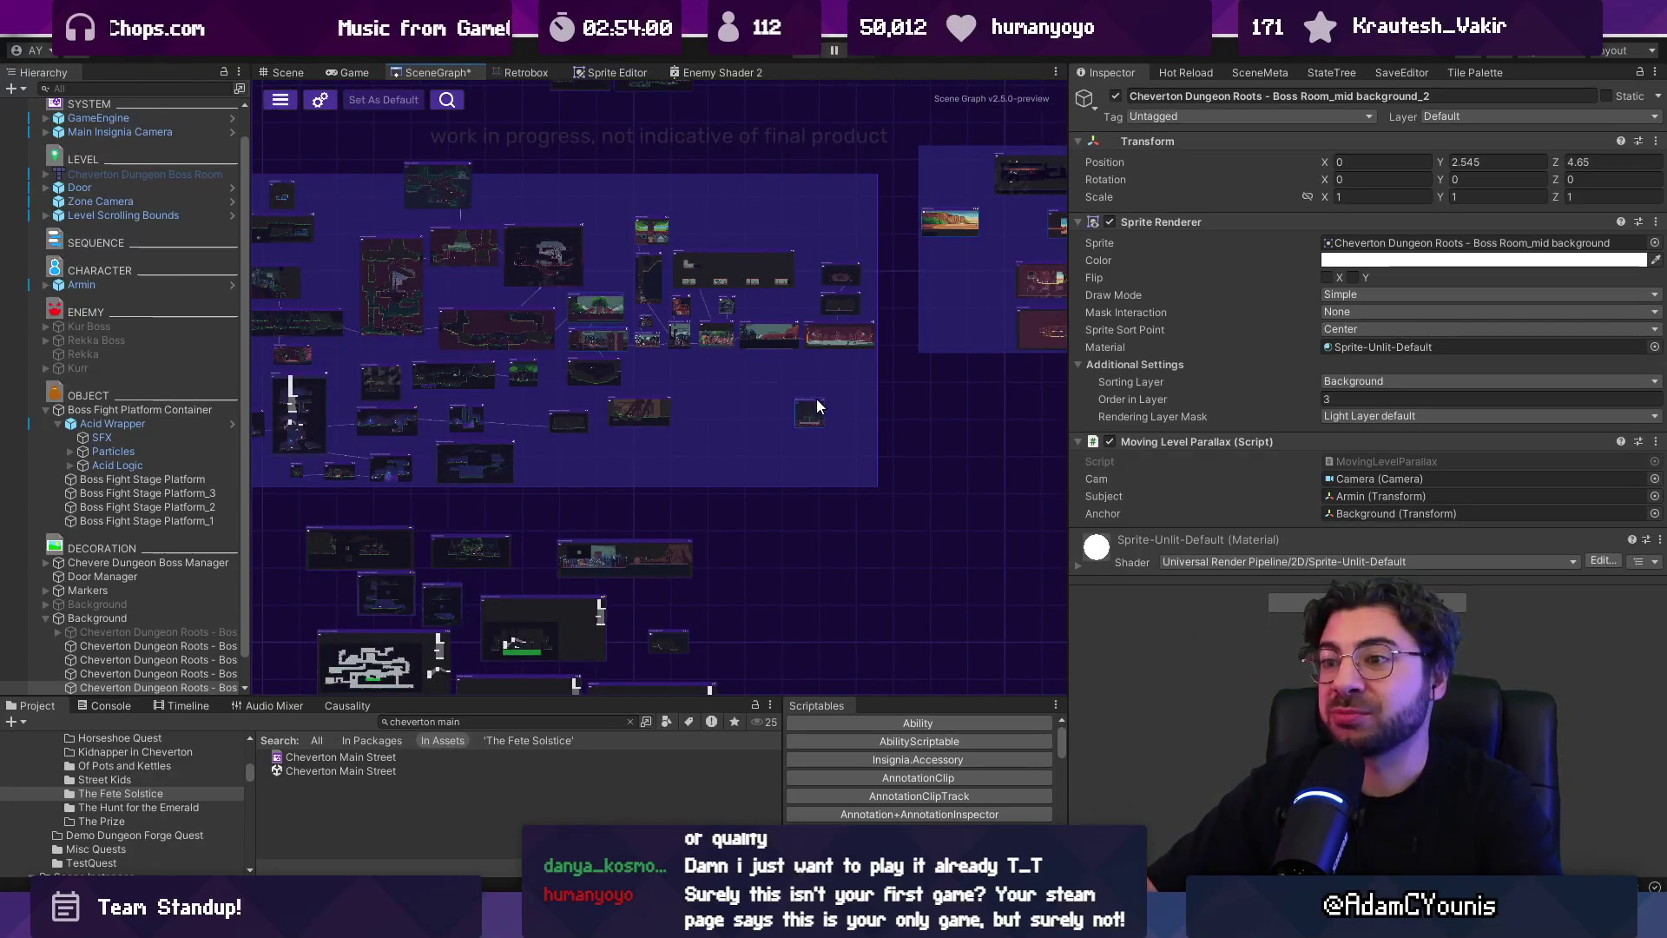
left_click_drag(638, 364, 847, 404)
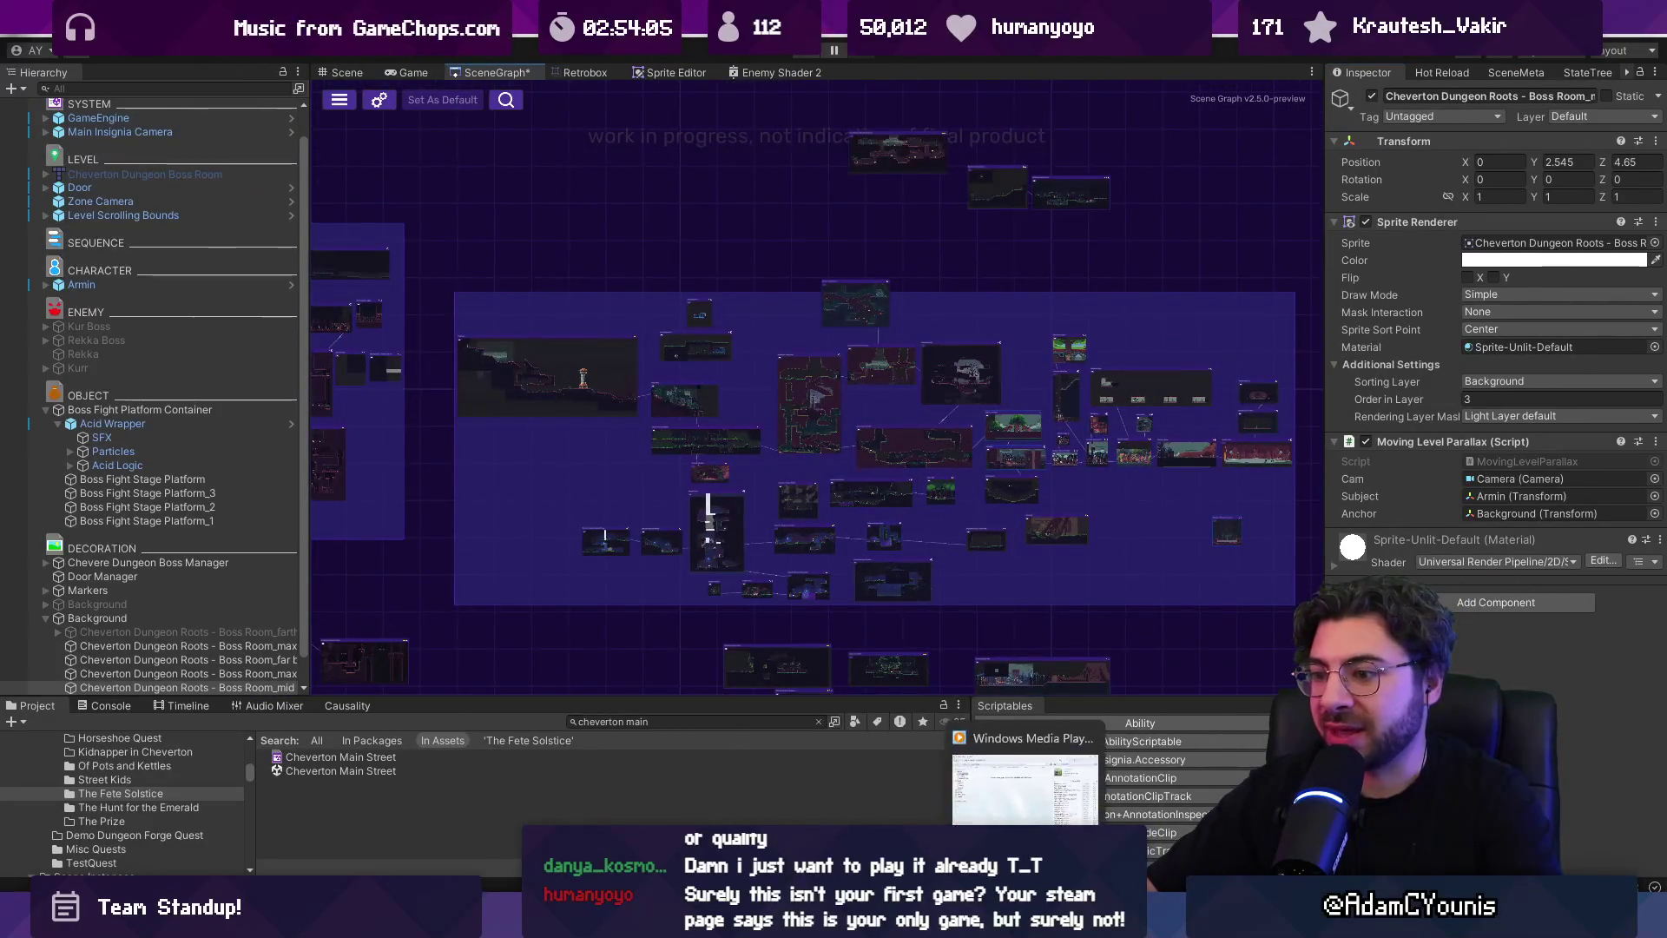
left_click(1025, 782)
key("alt+Tab")
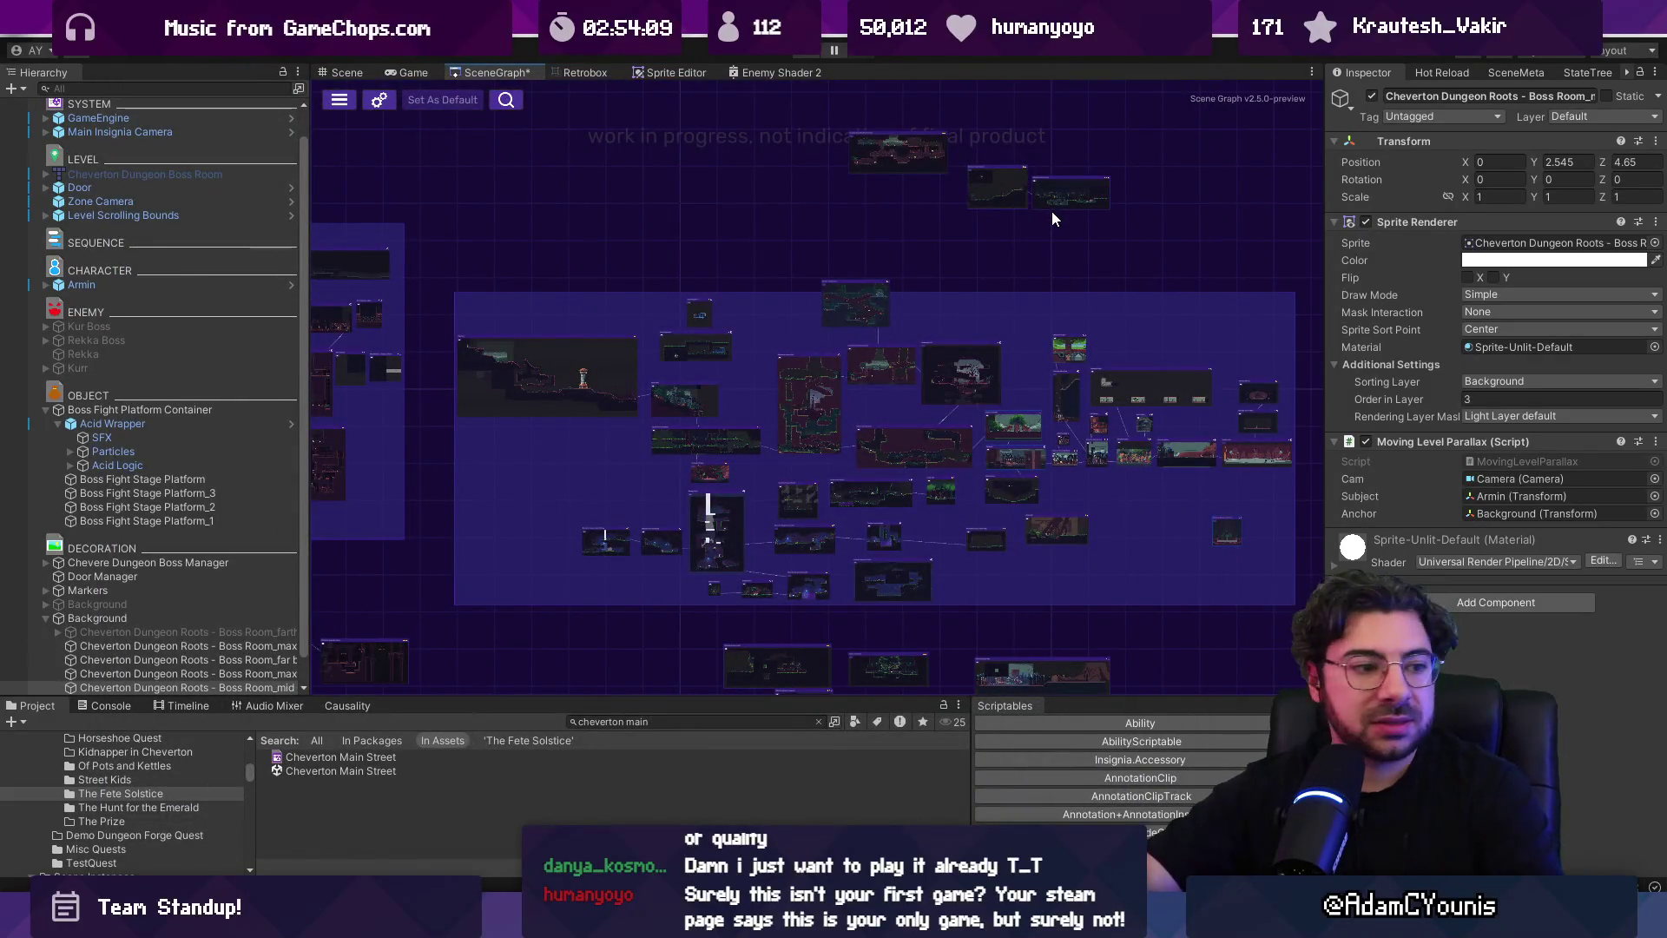
scroll(1076, 435, "up", 5)
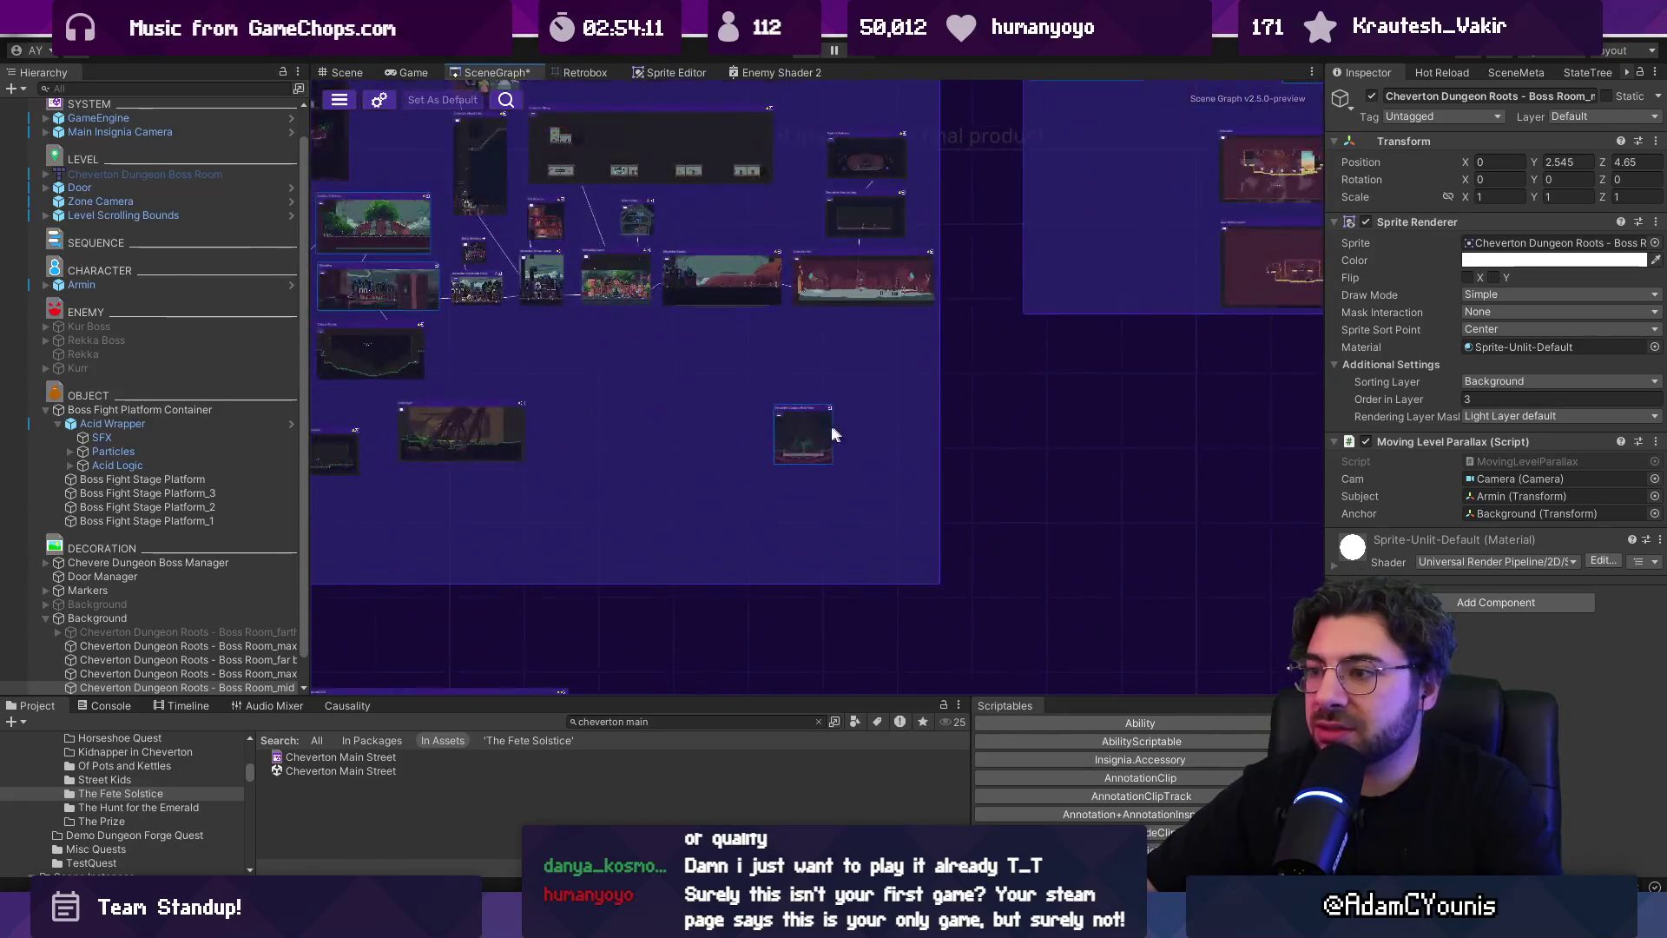
double_click(830, 430)
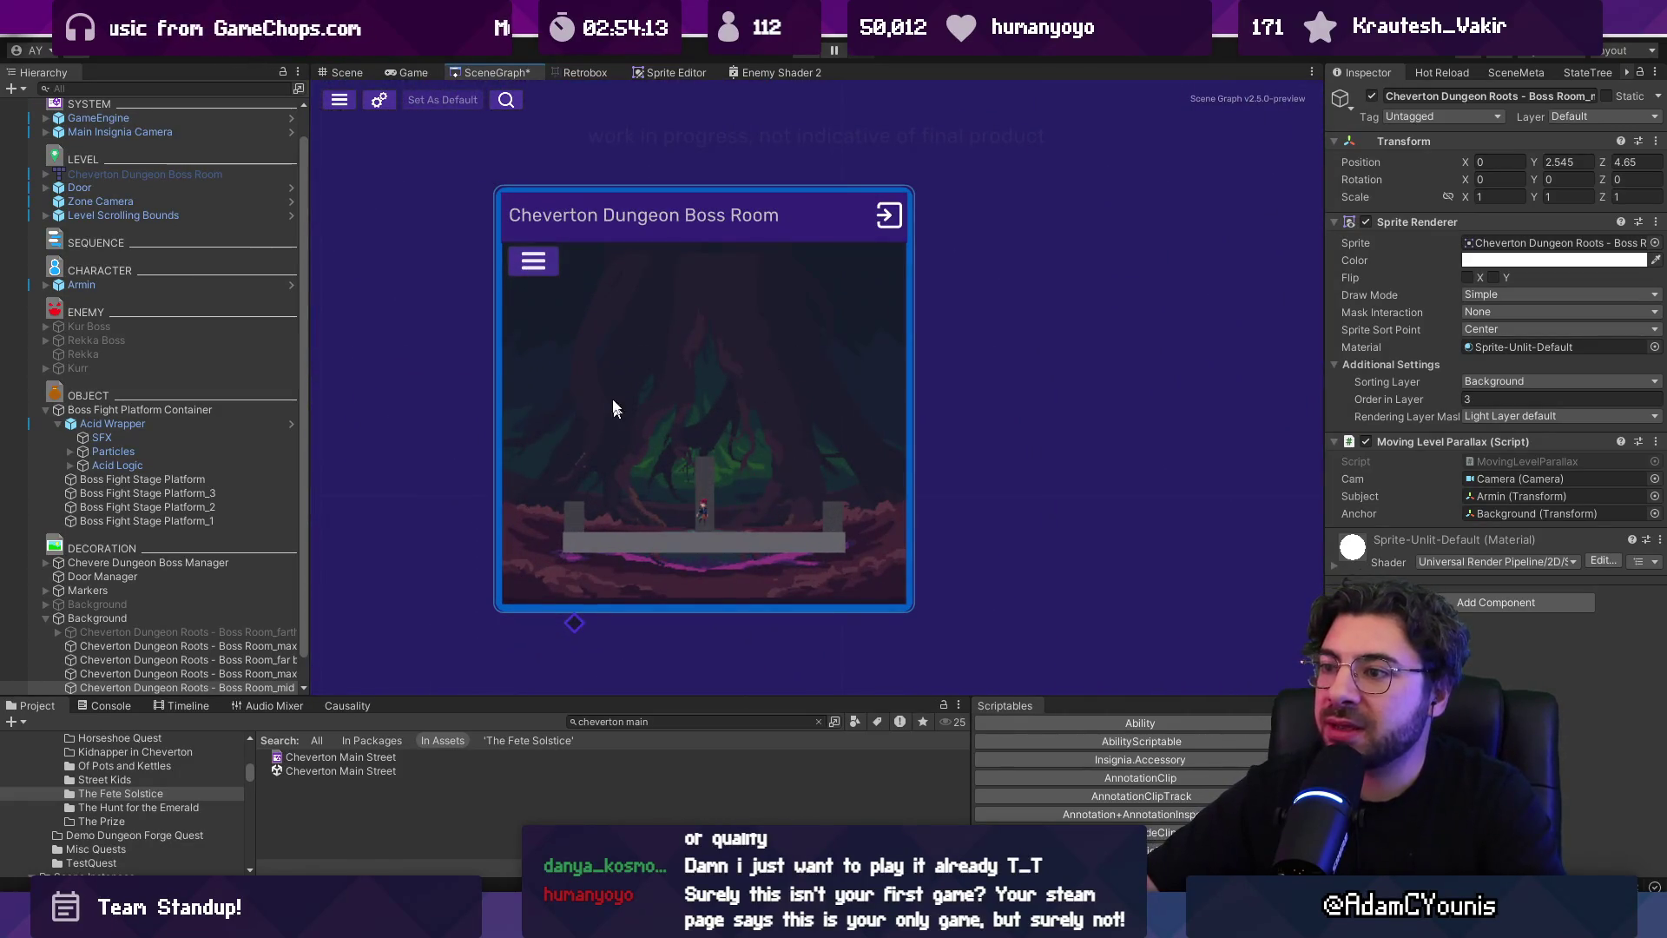
Load the Cheverton Dungeon Boss Room scene and create a new empty GameObject
double_click(751, 375)
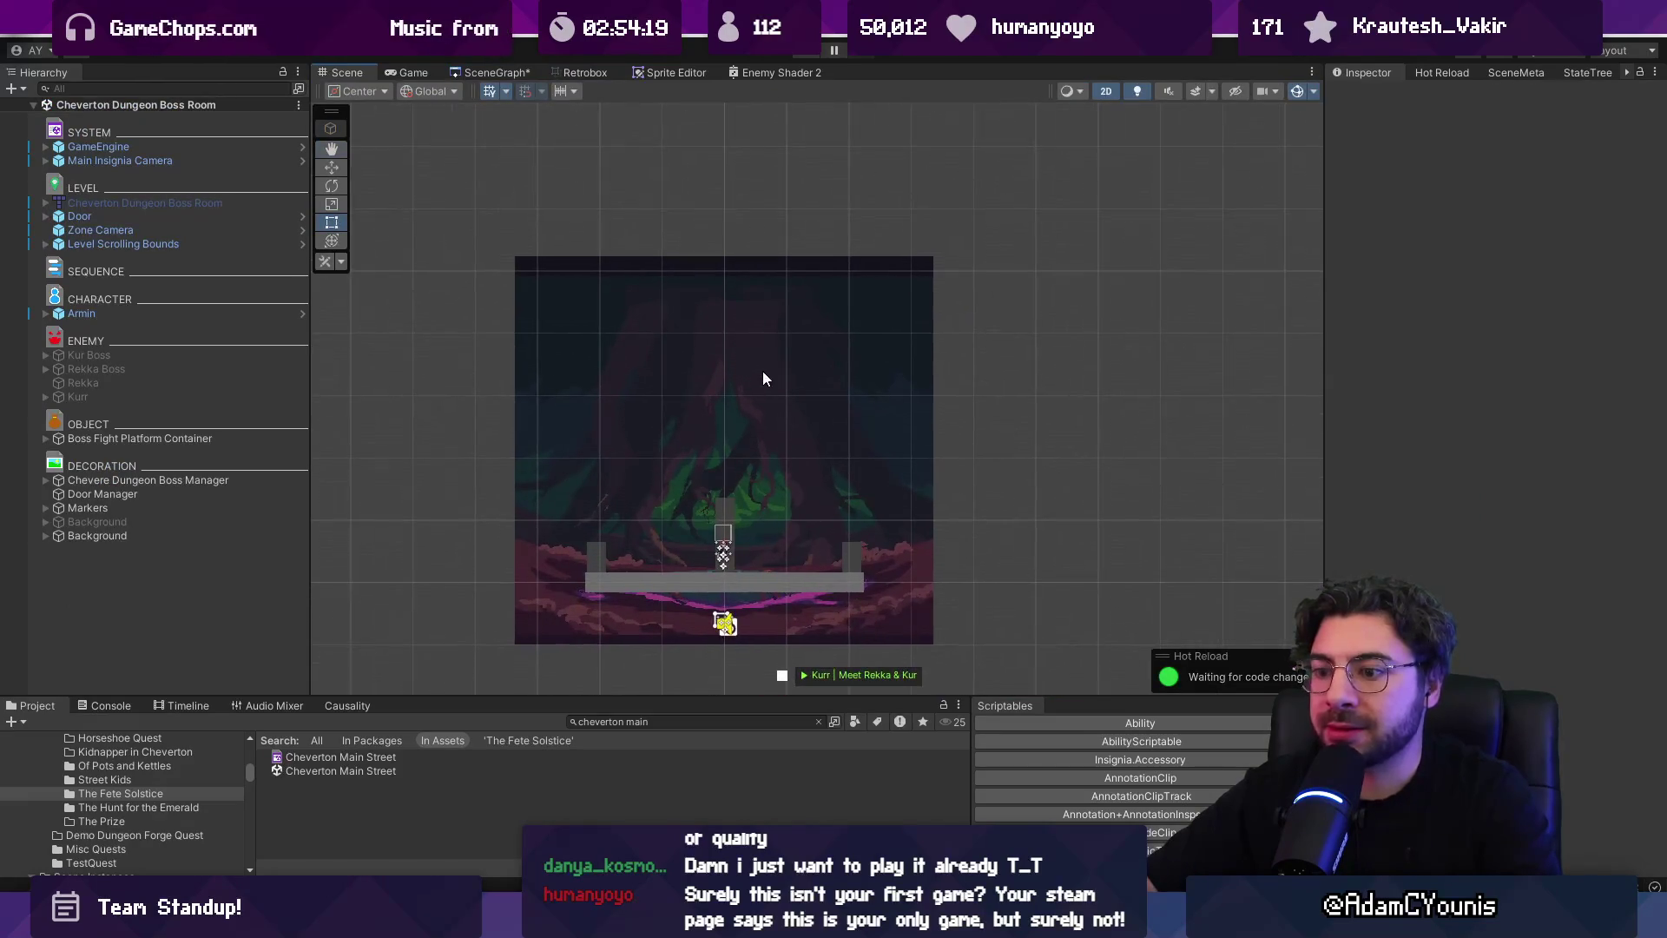
right_click(227, 584)
left_click(239, 539)
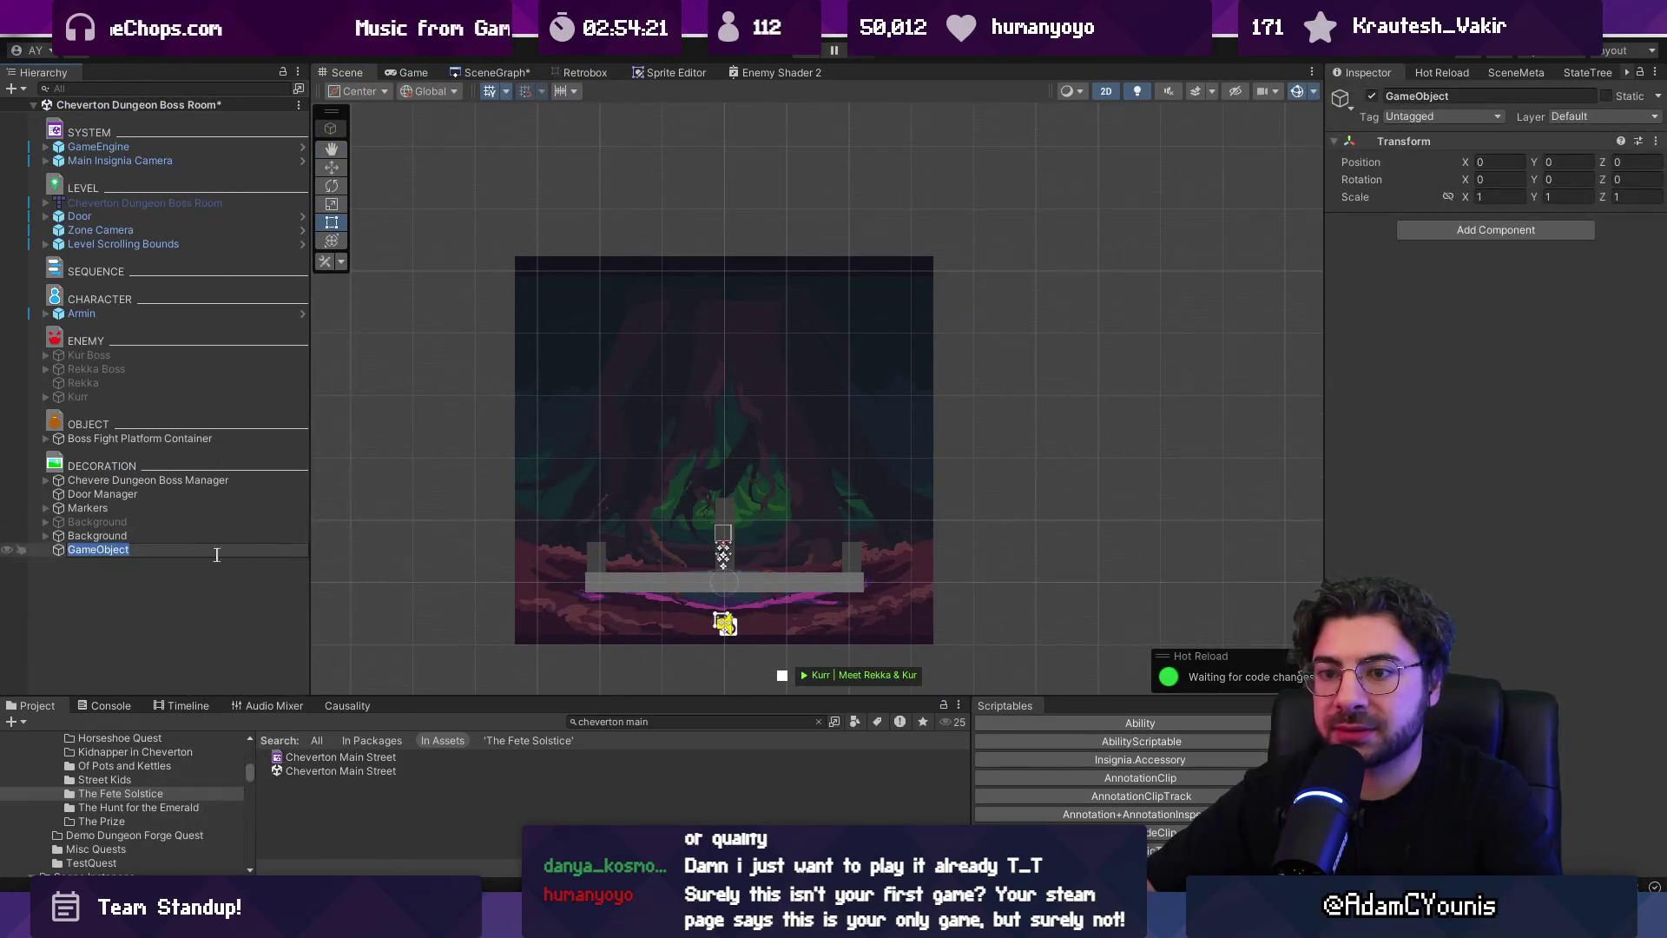
Add a child 2D Square sprite to the new GameObject, keeping the name Square
right_click(61, 551)
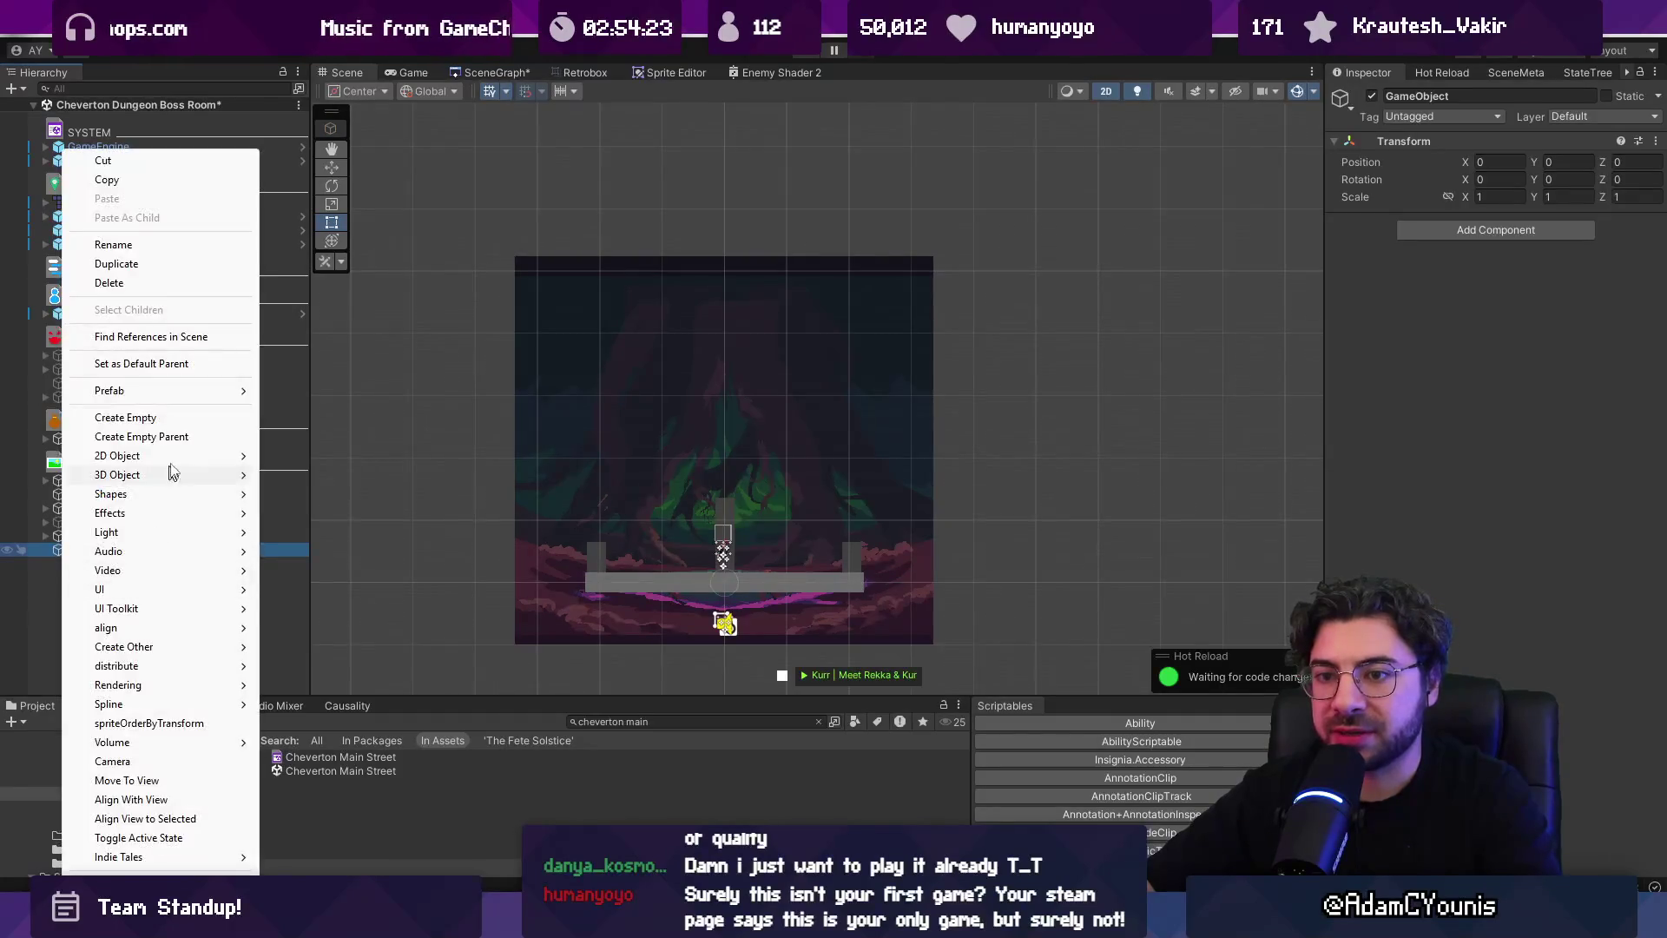
mouse_move(189, 455)
mouse_move(434, 455)
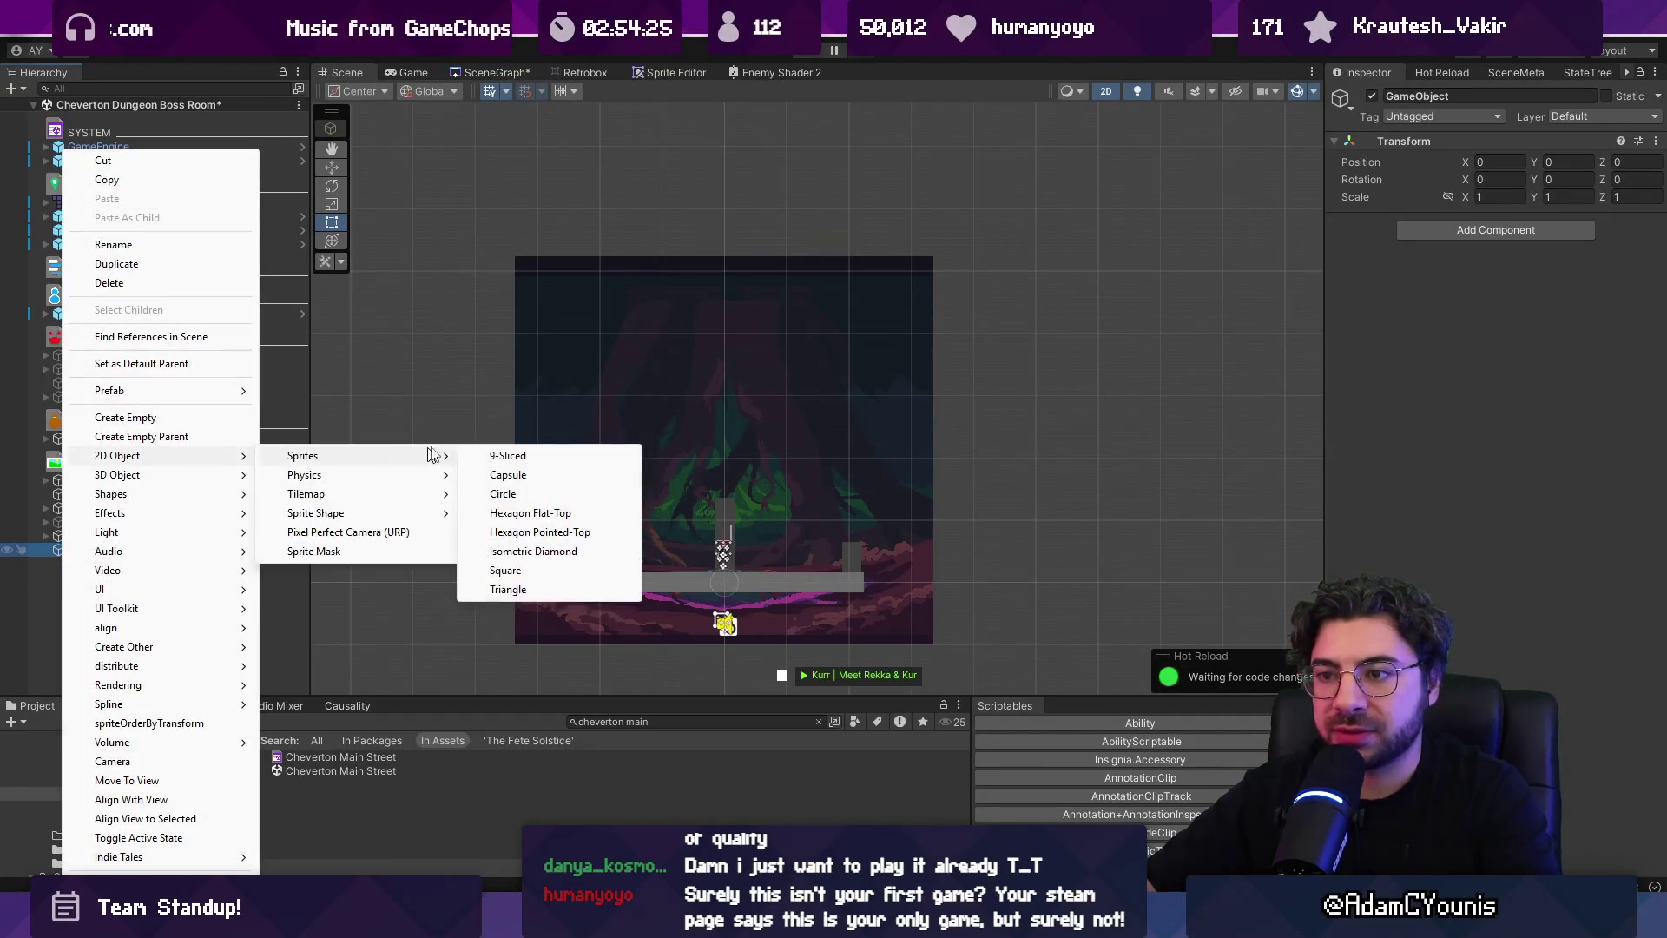
left_click(551, 570)
key("Return")
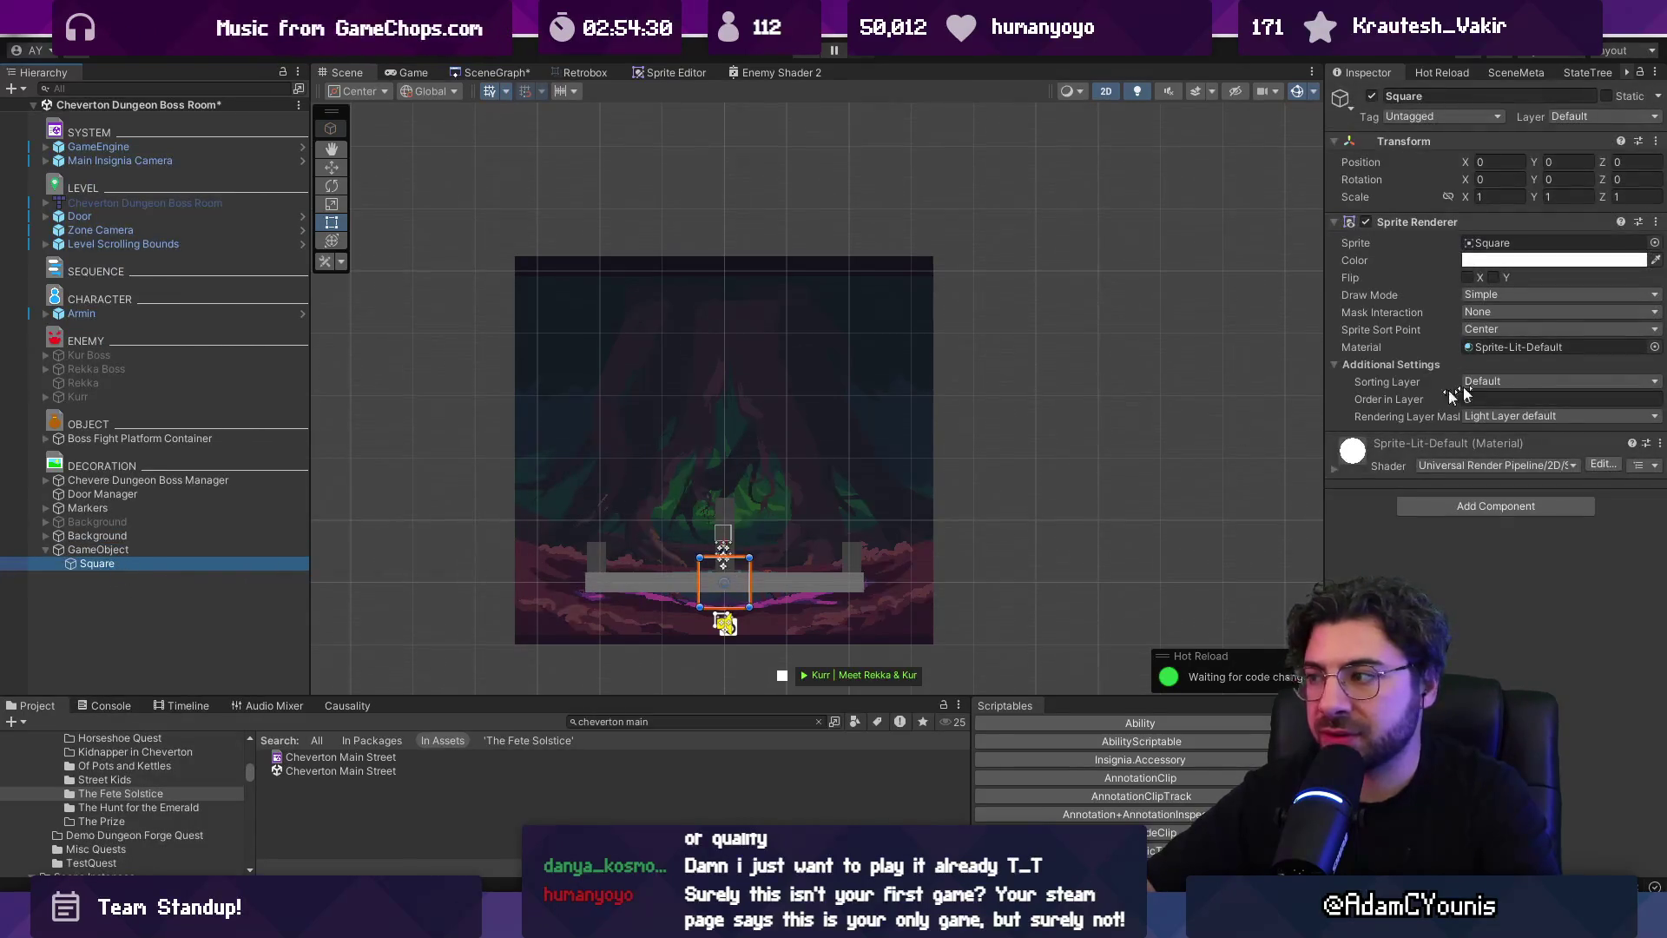
Put the square on the Background sorting layer and tint it dark reddish-brown 68412D
left_click(1494, 382)
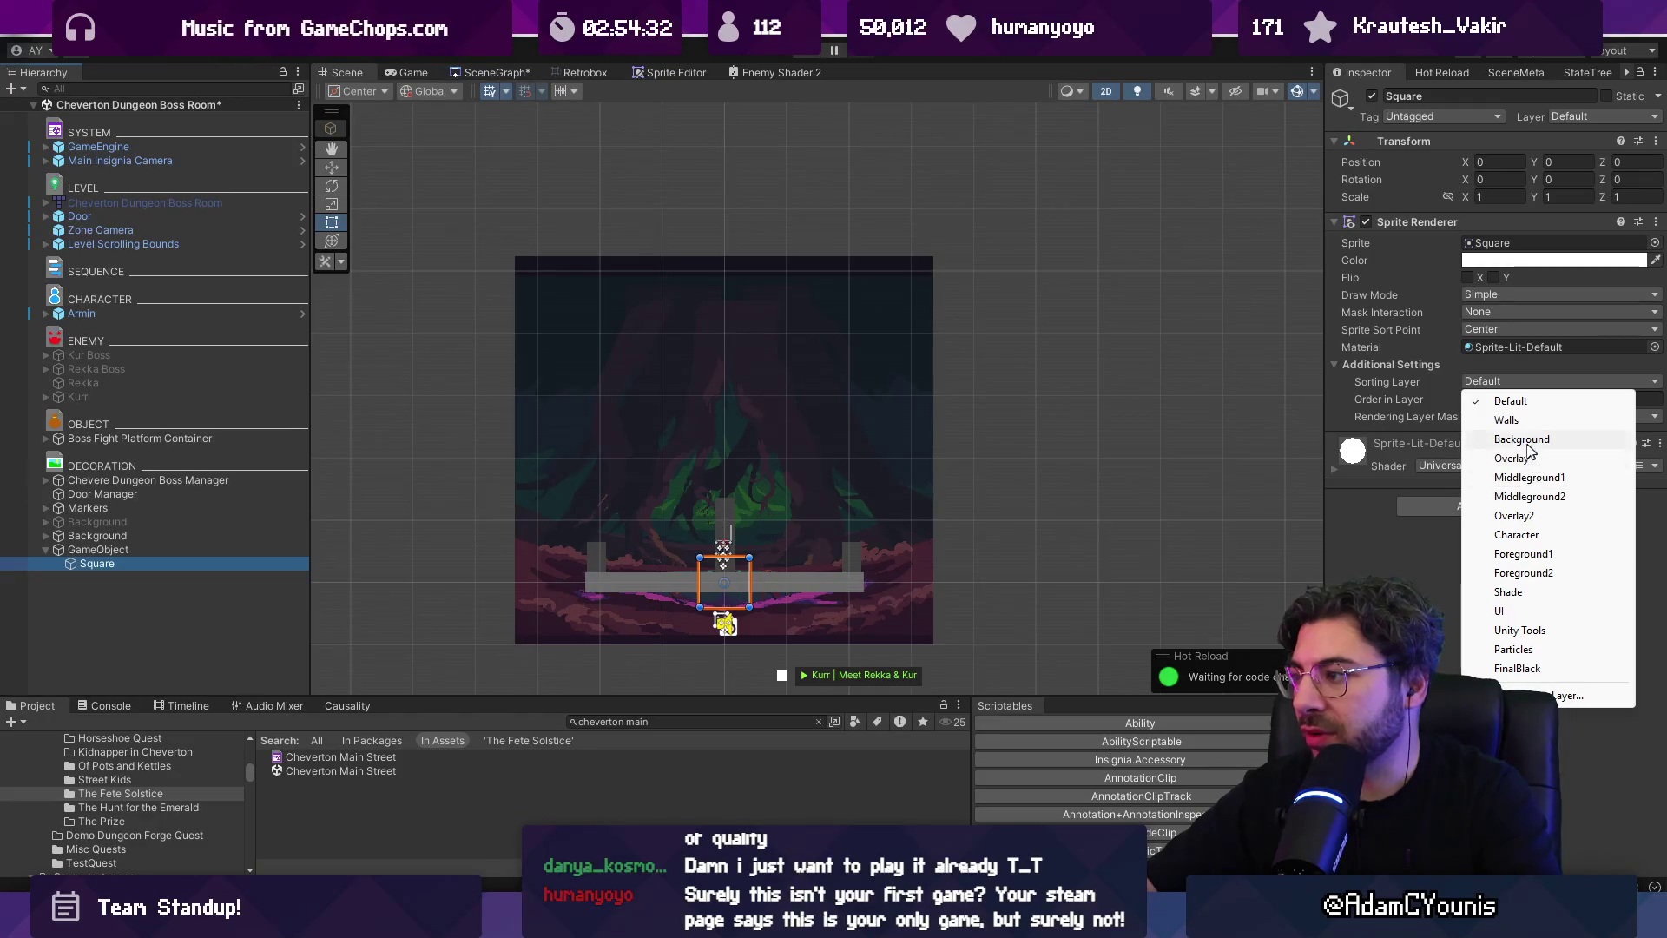
left_click(1524, 440)
left_click(1505, 260)
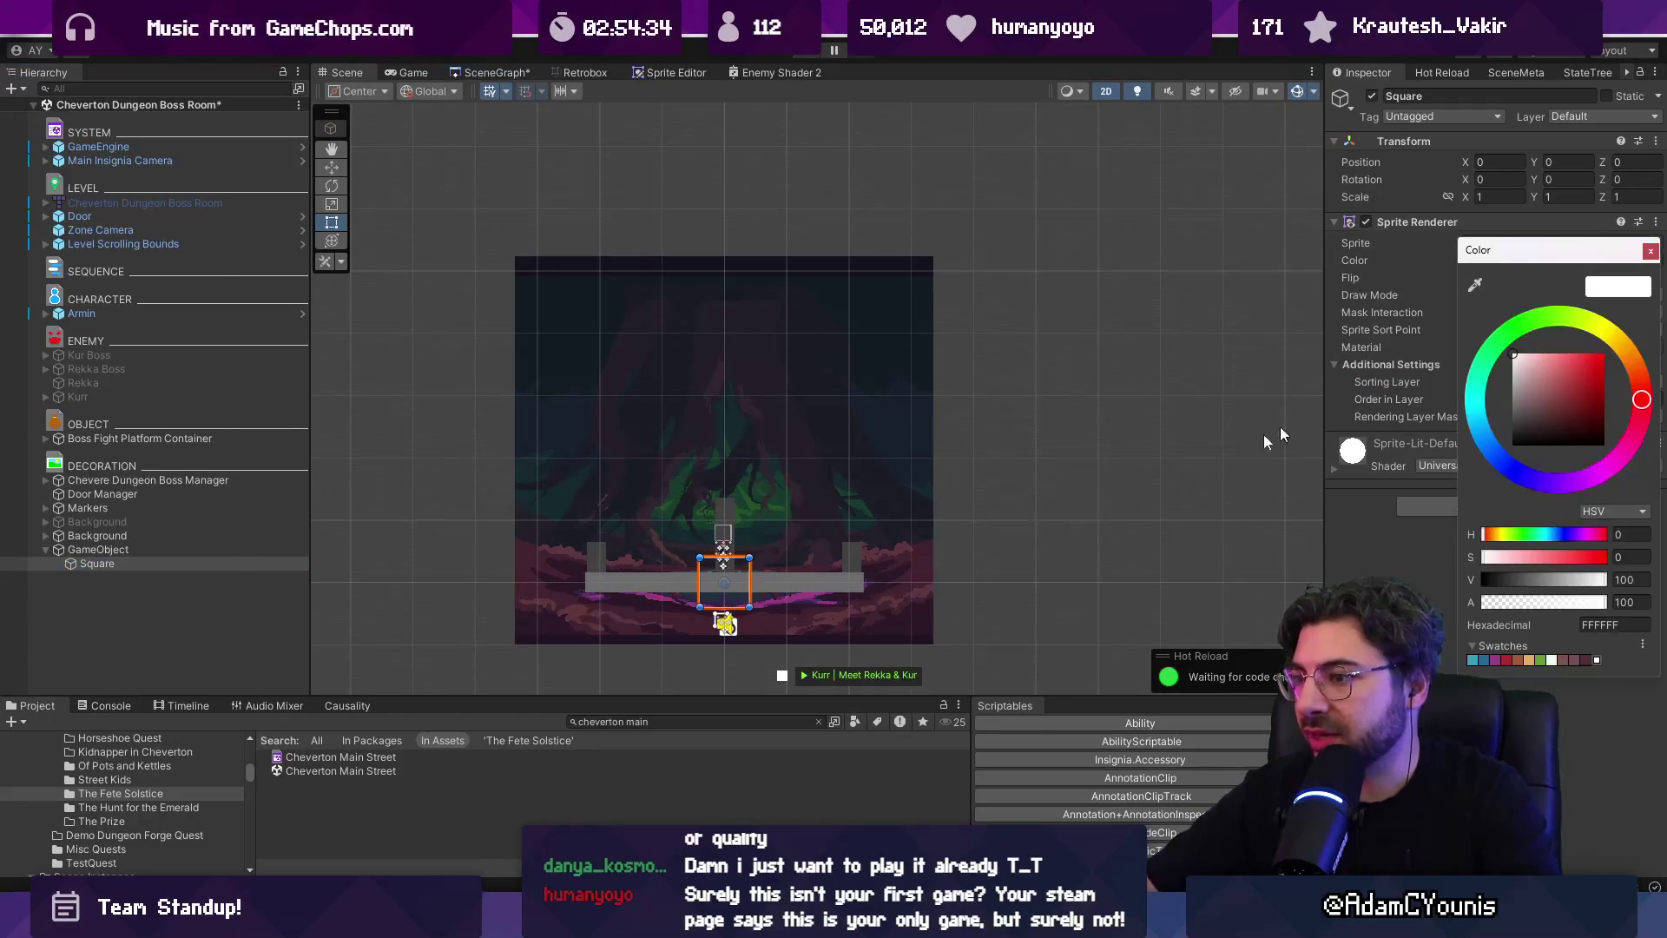
left_click_drag(1567, 403, 1551, 360)
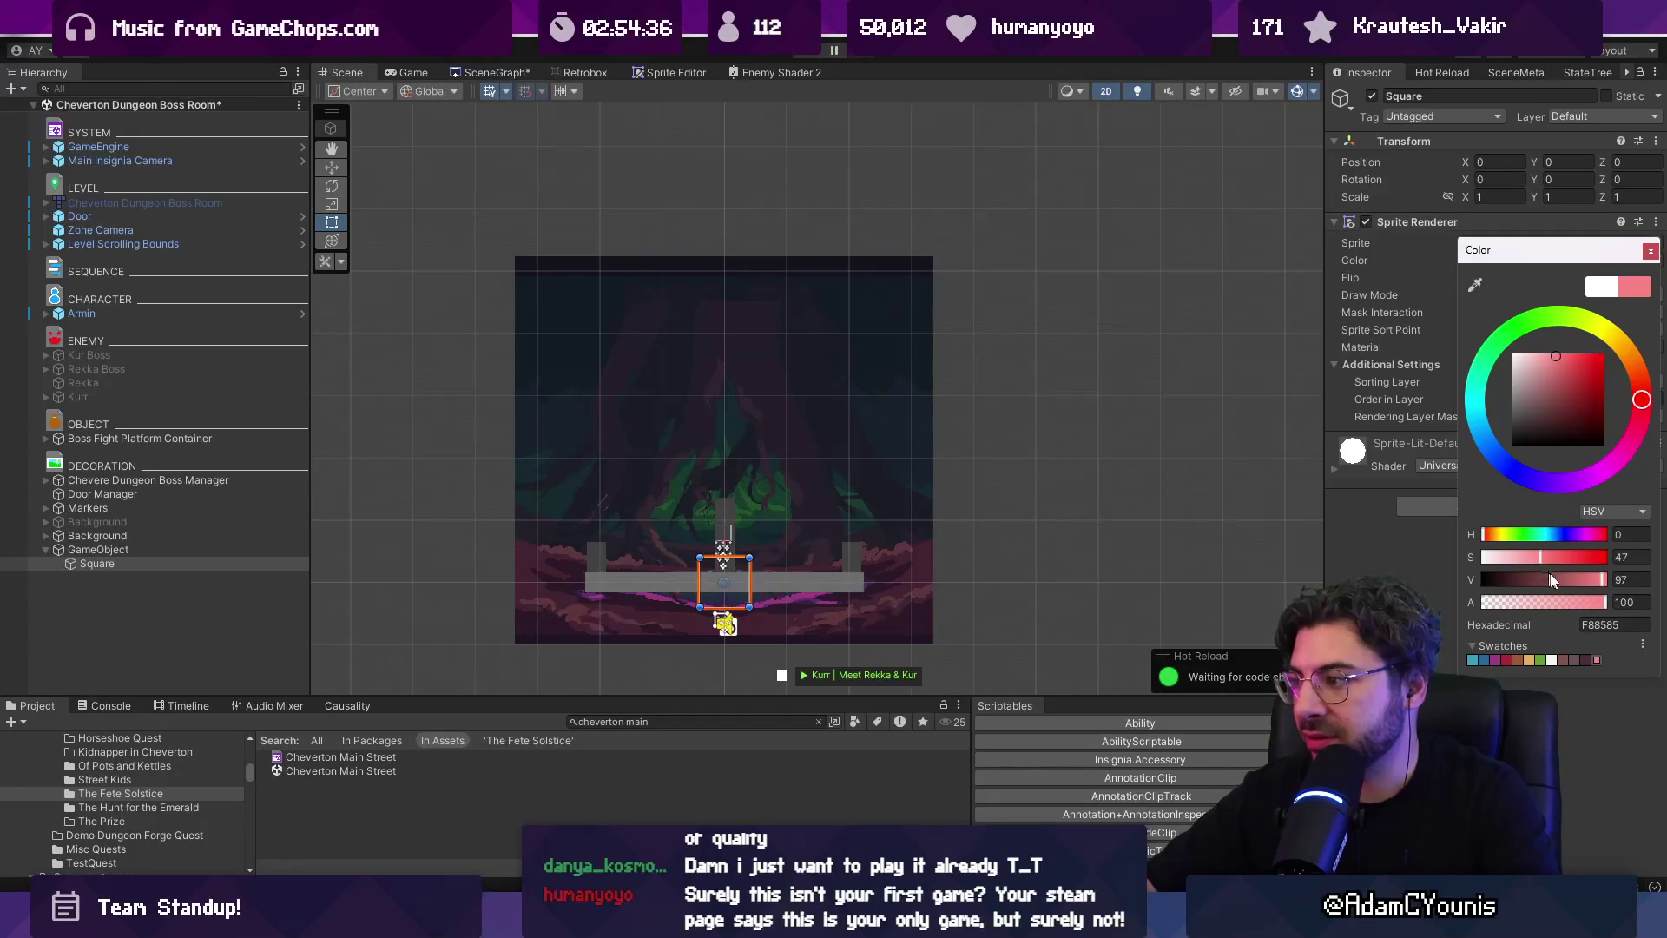
left_click(1494, 533)
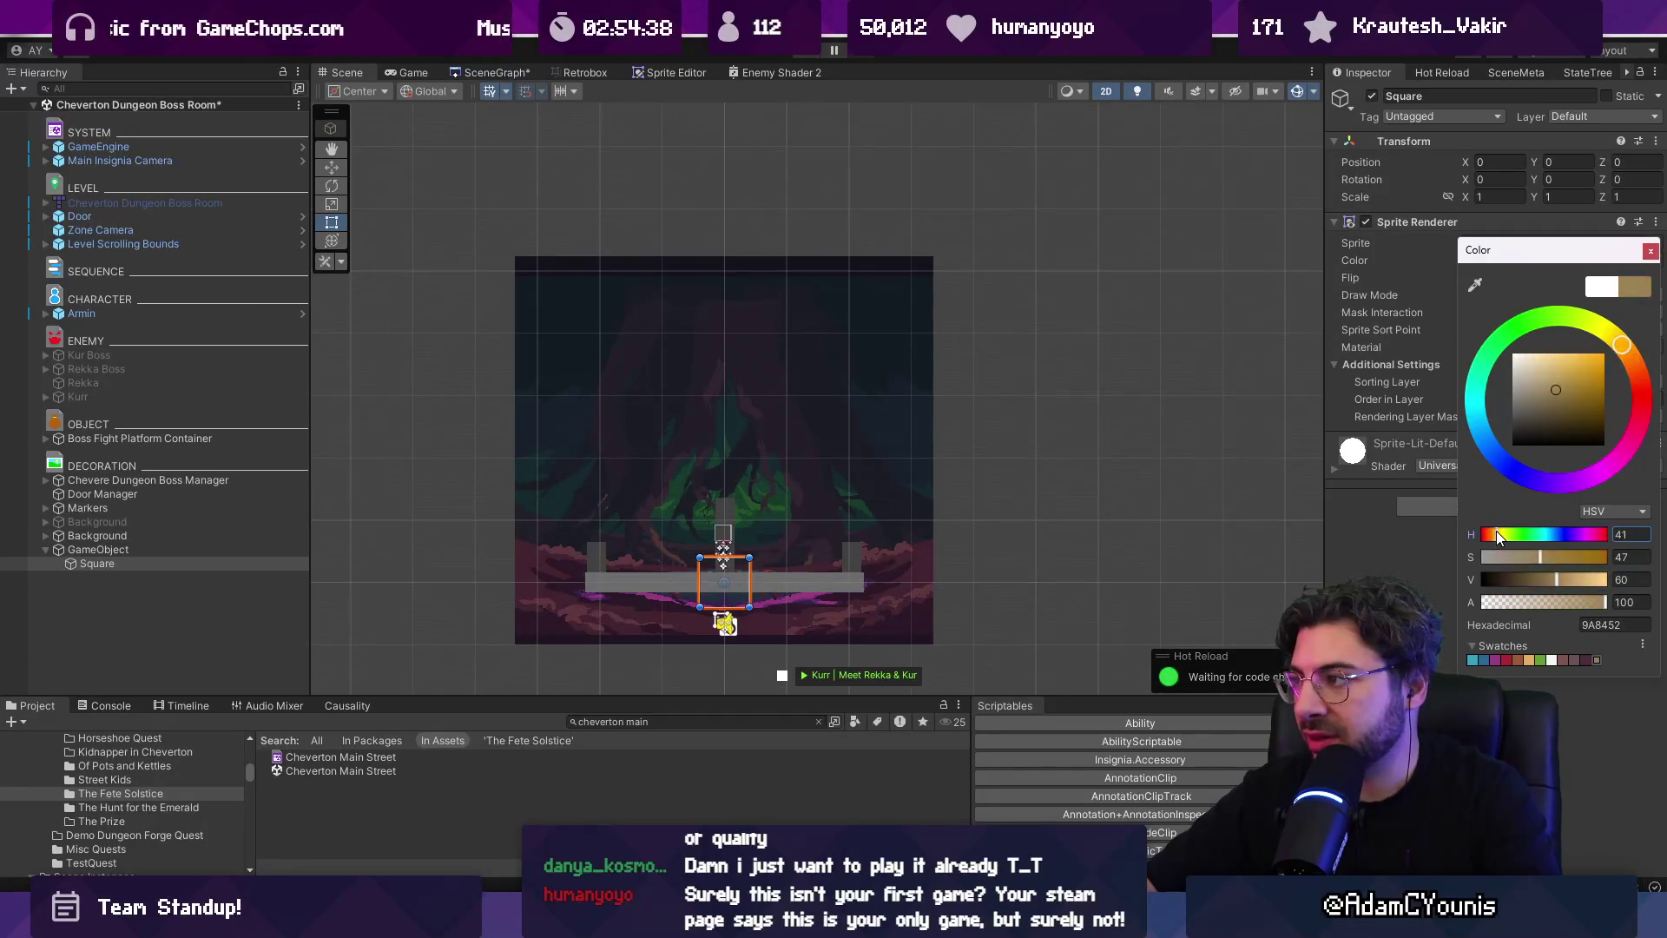
left_click_drag(1570, 436, 1586, 409)
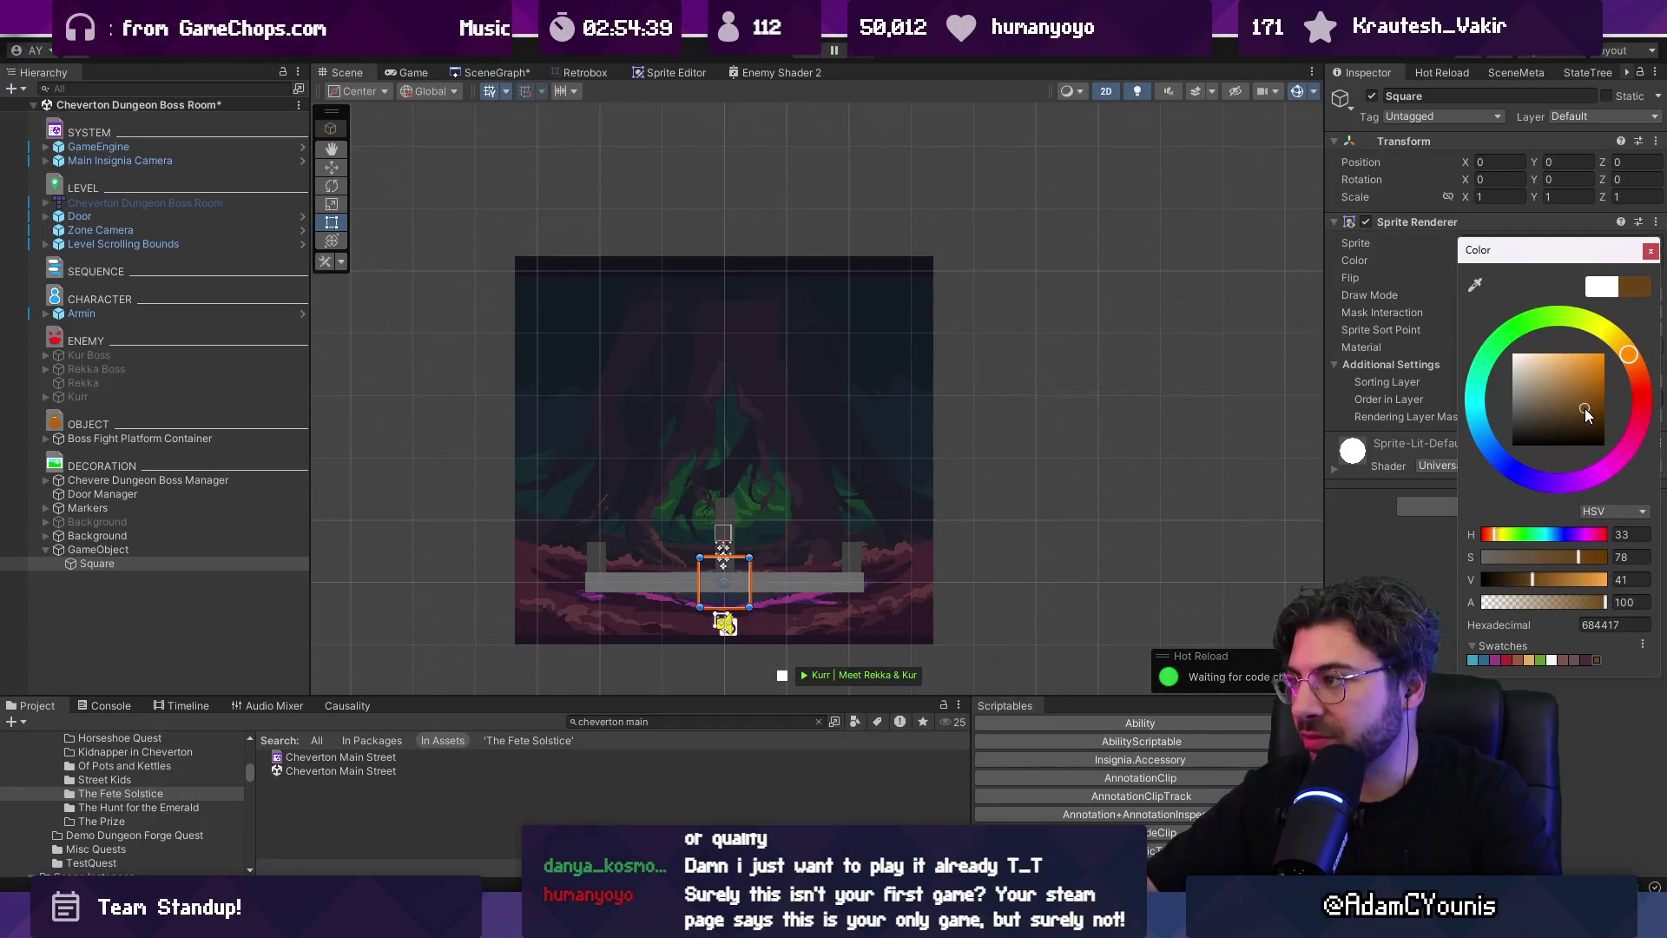
left_click(1488, 533)
left_click(1551, 557)
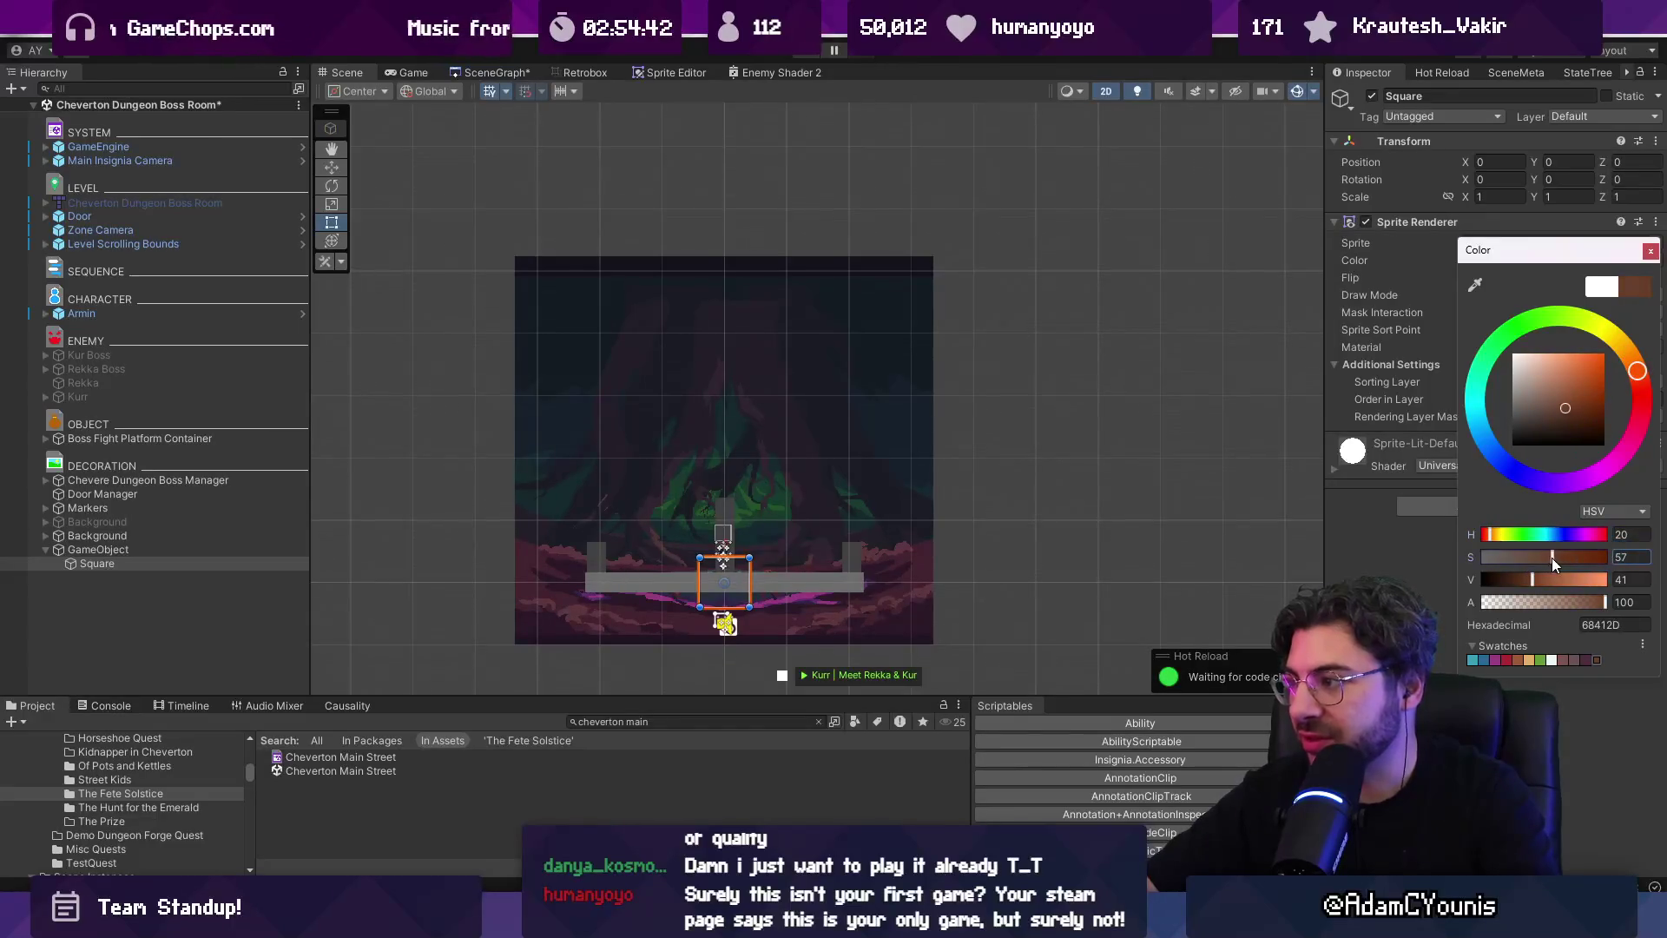
scroll(771, 445, "up", 3)
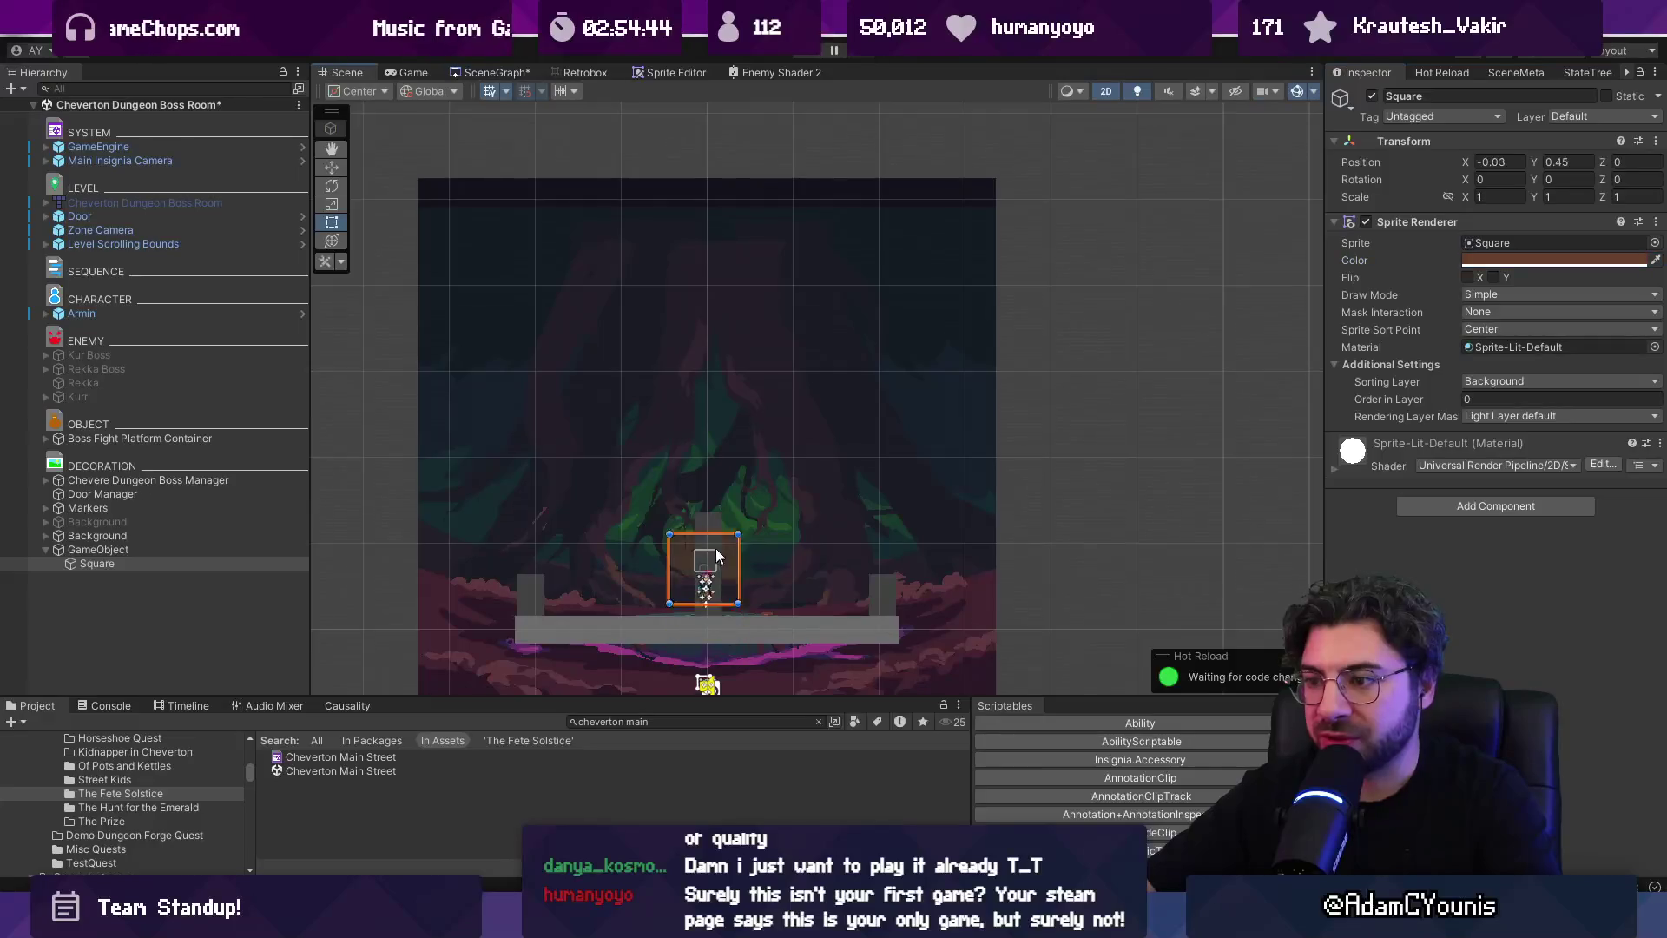
Move the square to Middleground1, stretch it into a wide plank and tilt it upward
left_click(1482, 382)
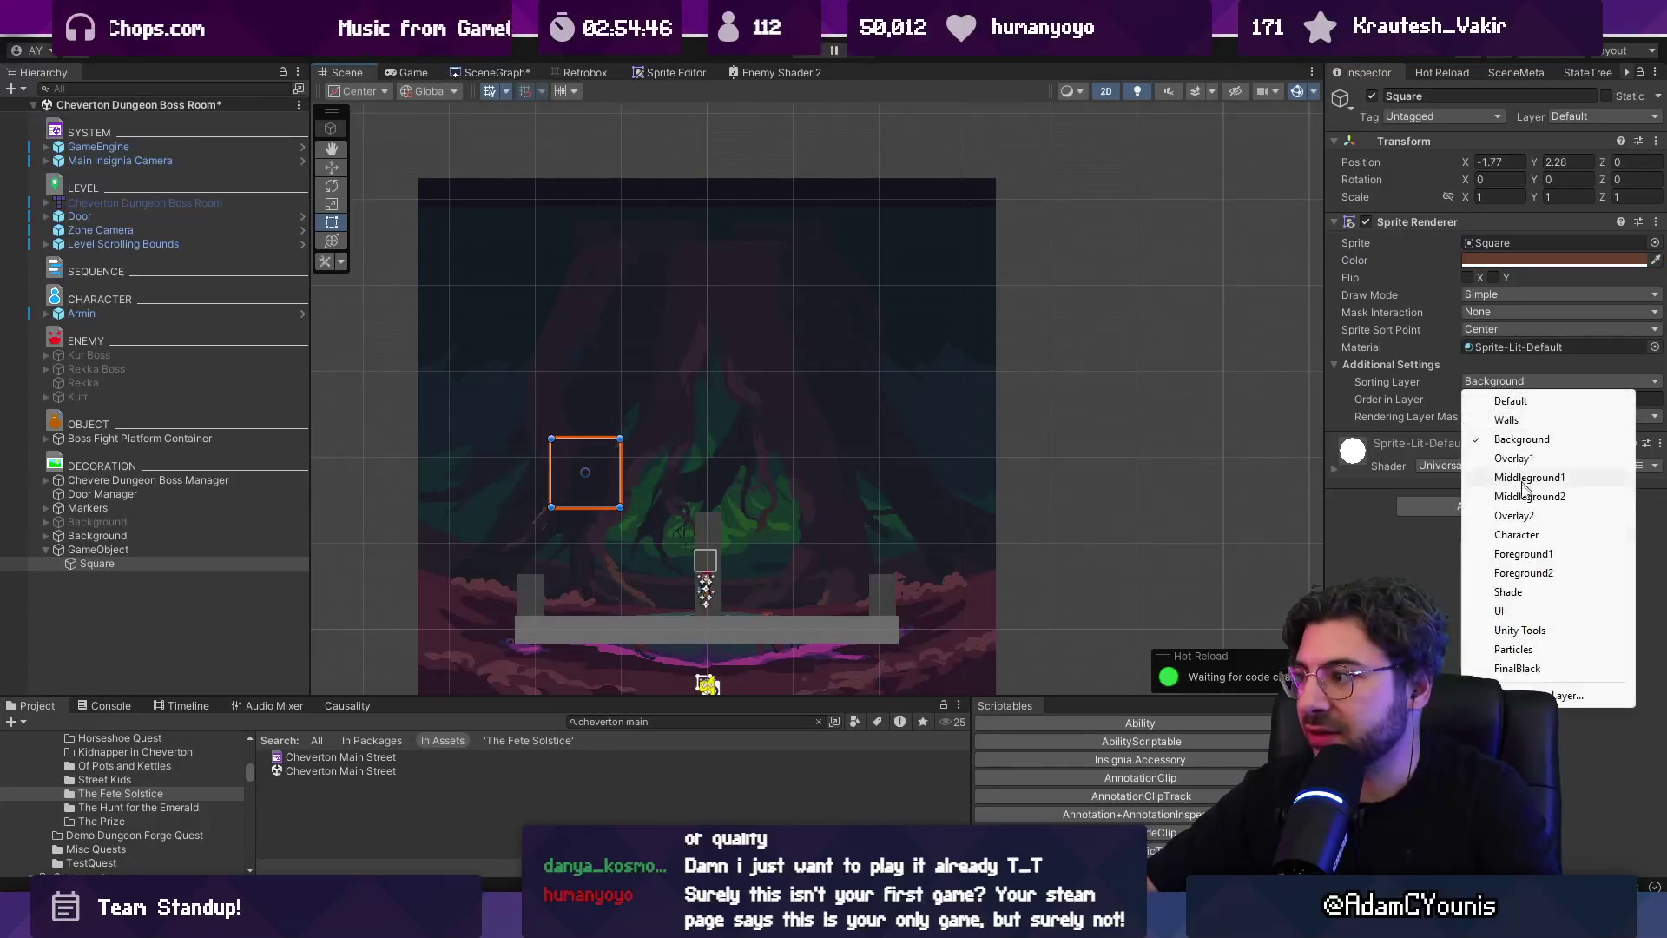
left_click(1563, 498)
left_click_drag(619, 452, 730, 433)
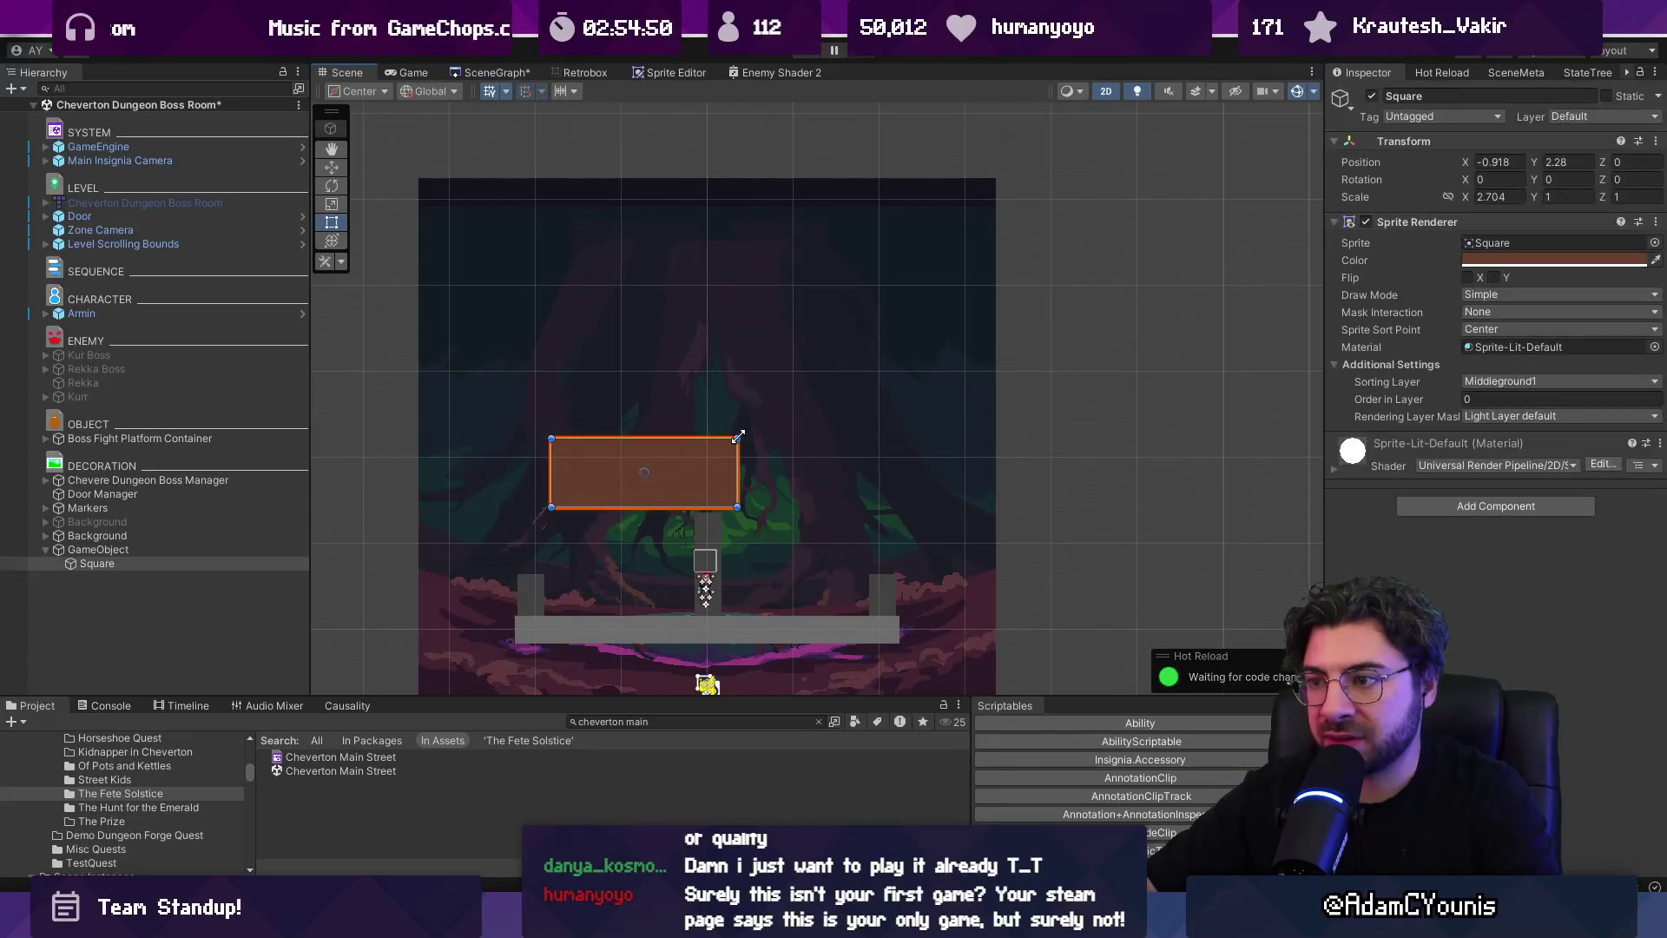
mouse_move(745, 433)
left_mouse_down()
mouse_move(712, 382)
mouse_move(689, 438)
mouse_move(826, 372)
mouse_move(959, 259)
left_mouse_up()
Duplicate the plank into angled pieces and align them into a bent branch
key("ctrl+d")
key("ctrl+d")
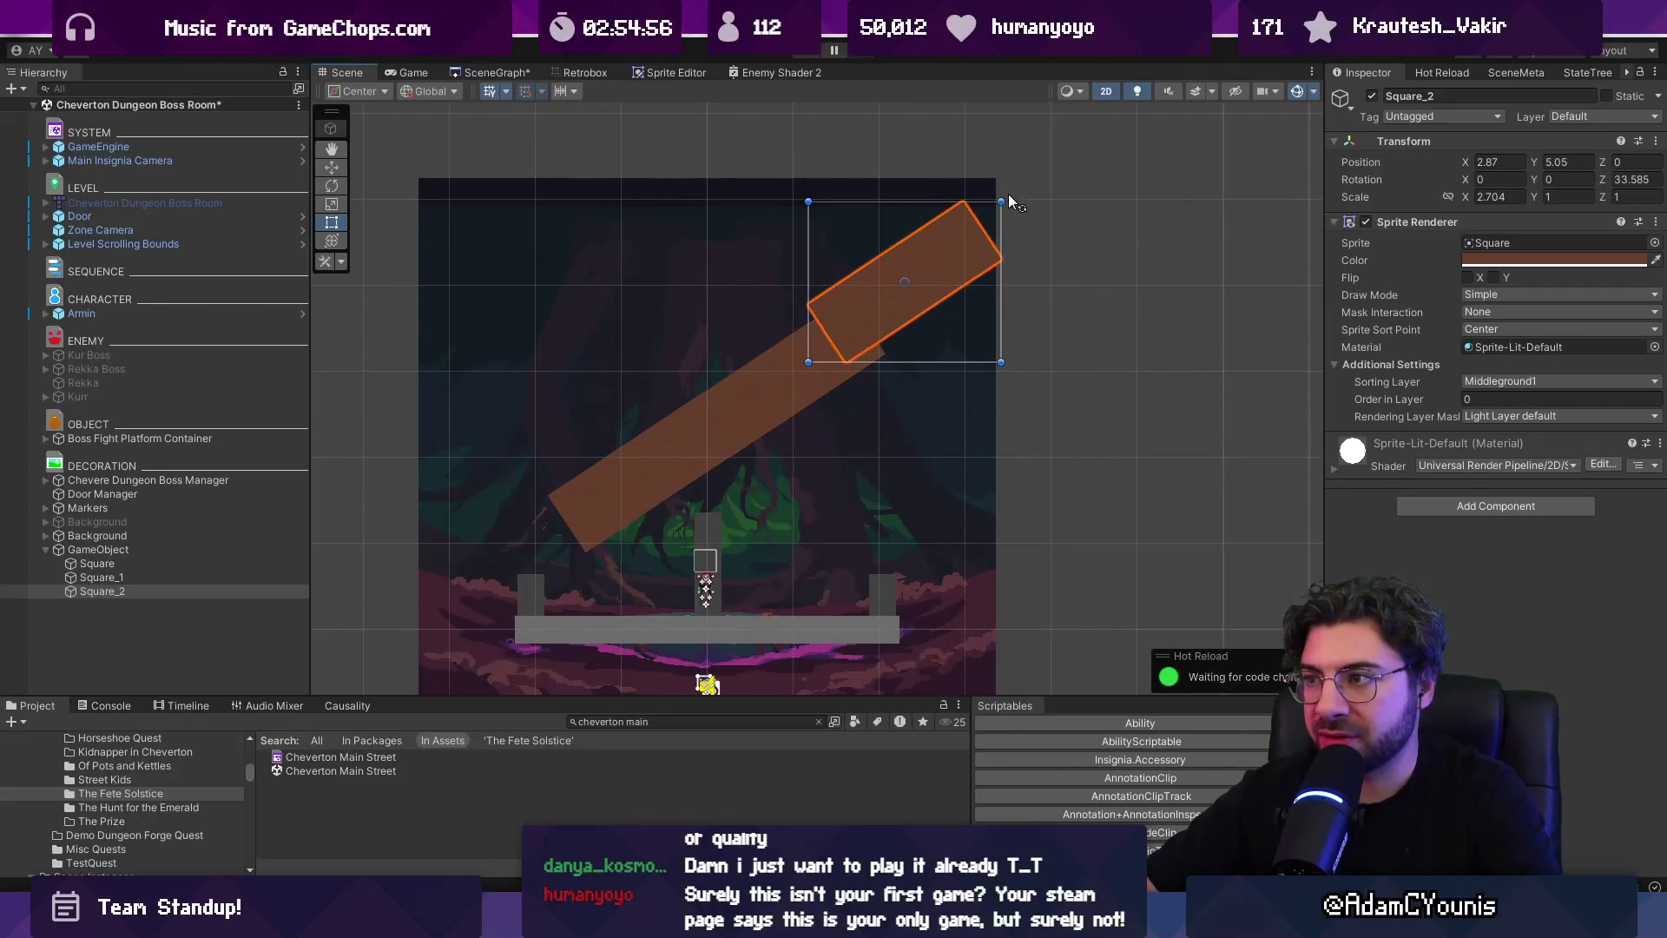
left_click_drag(1009, 194, 987, 154)
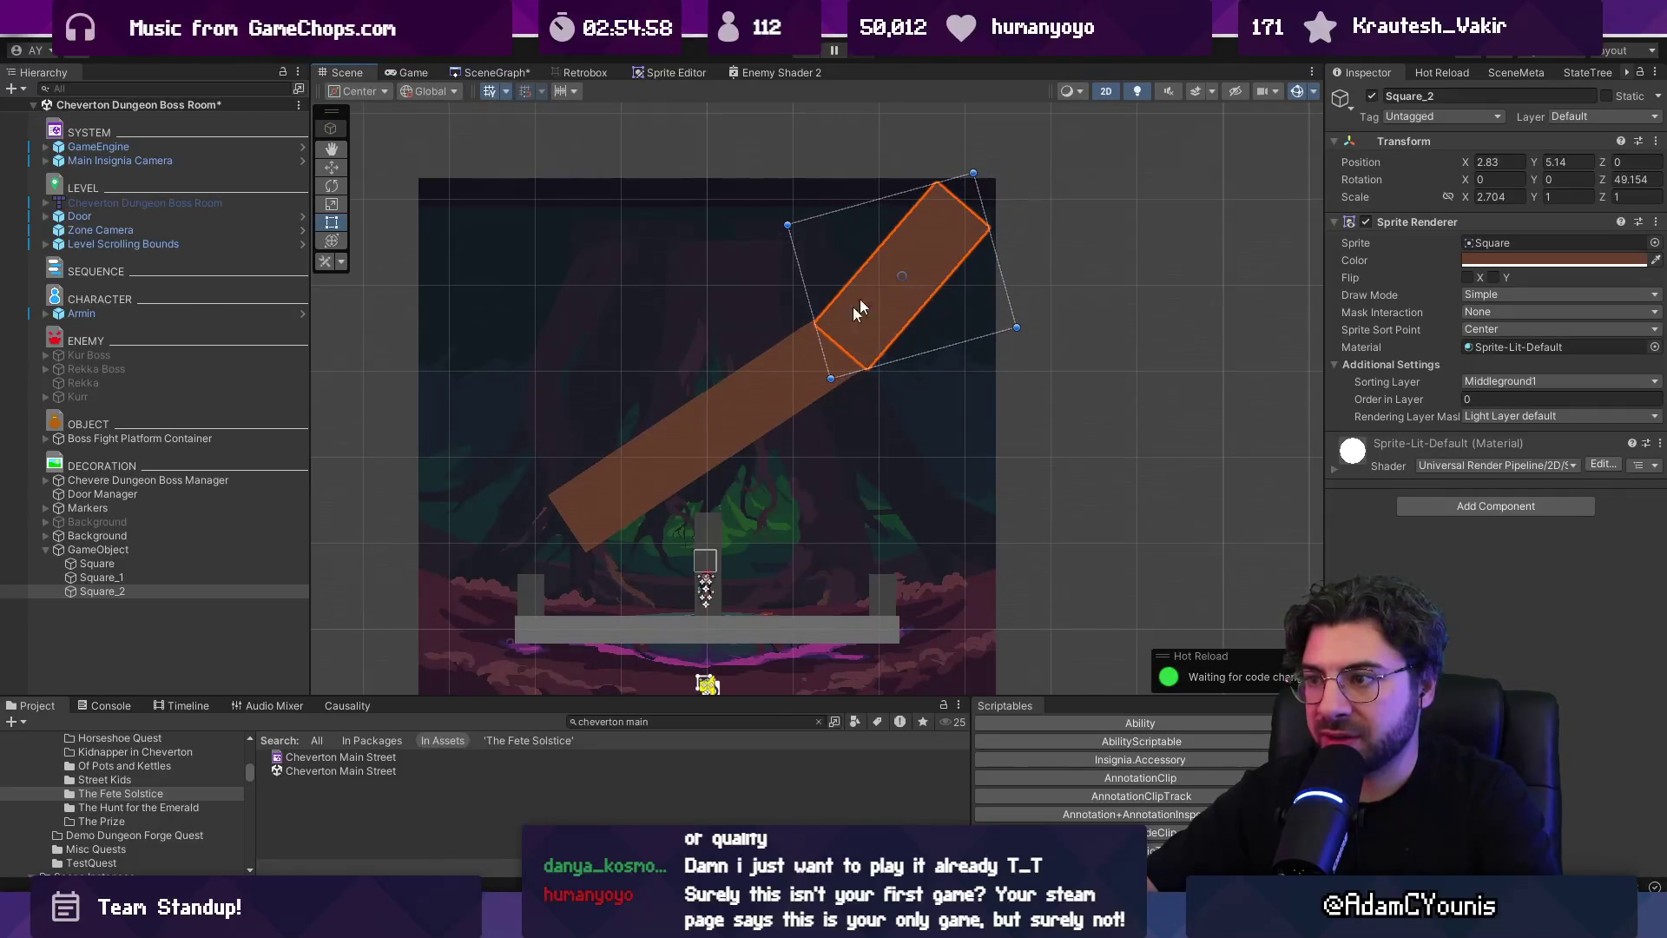
left_click(629, 485)
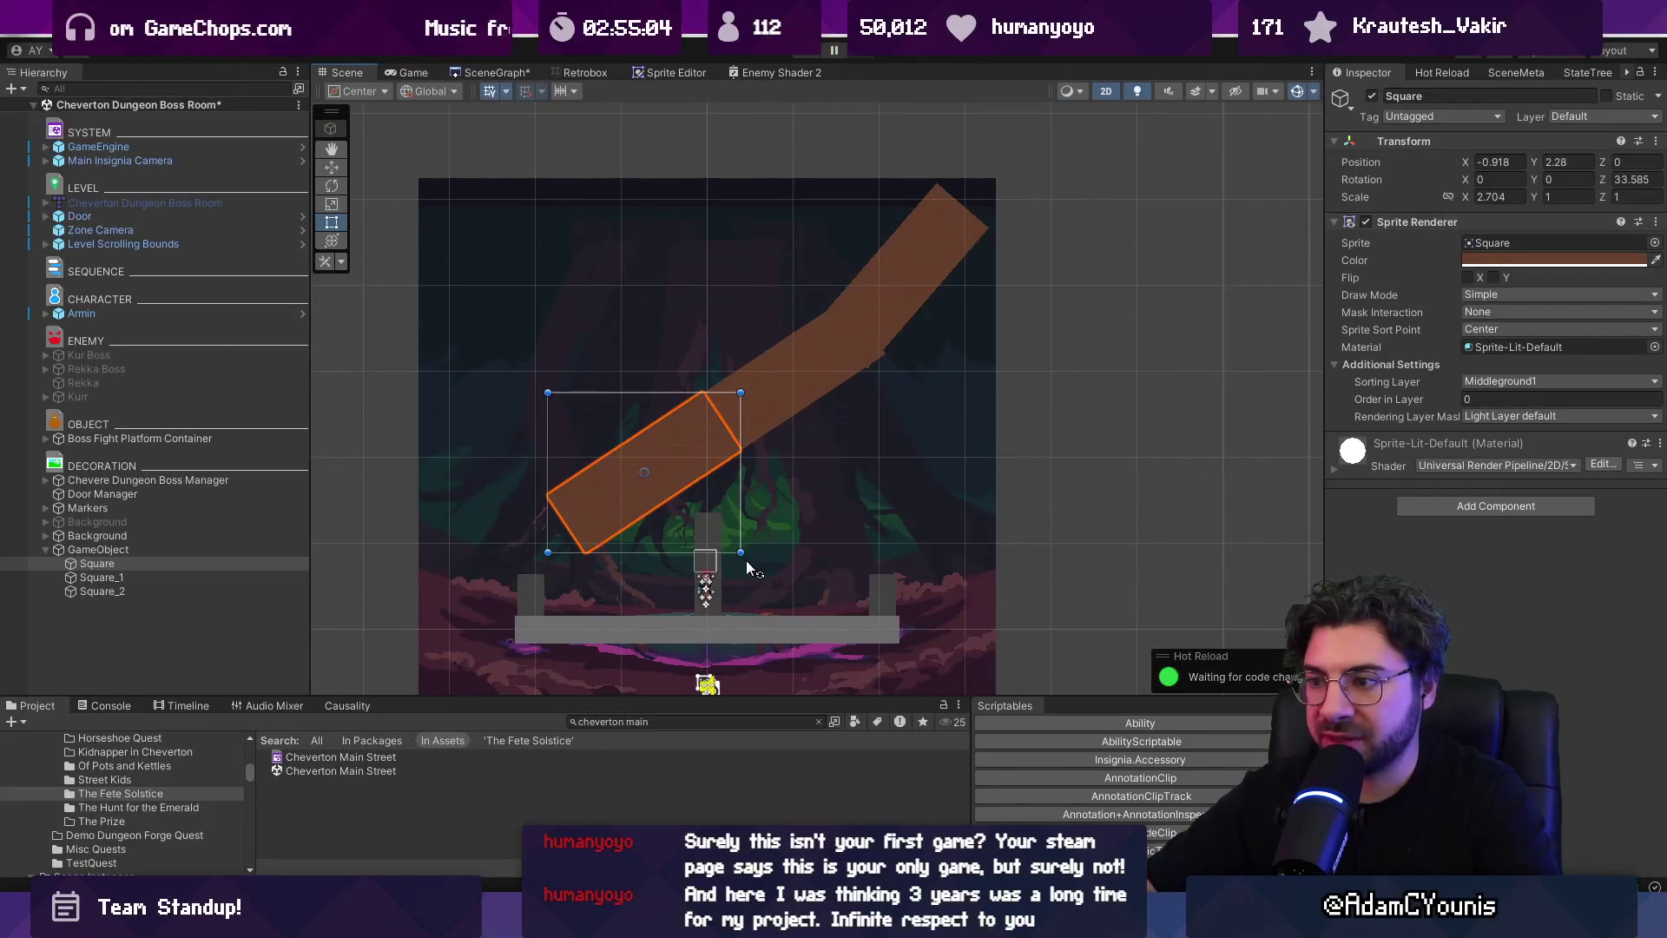
left_click_drag(747, 560, 767, 559)
left_click_drag(679, 445, 686, 452)
Move the whole three-piece branch group up and to the left
left_click(799, 377)
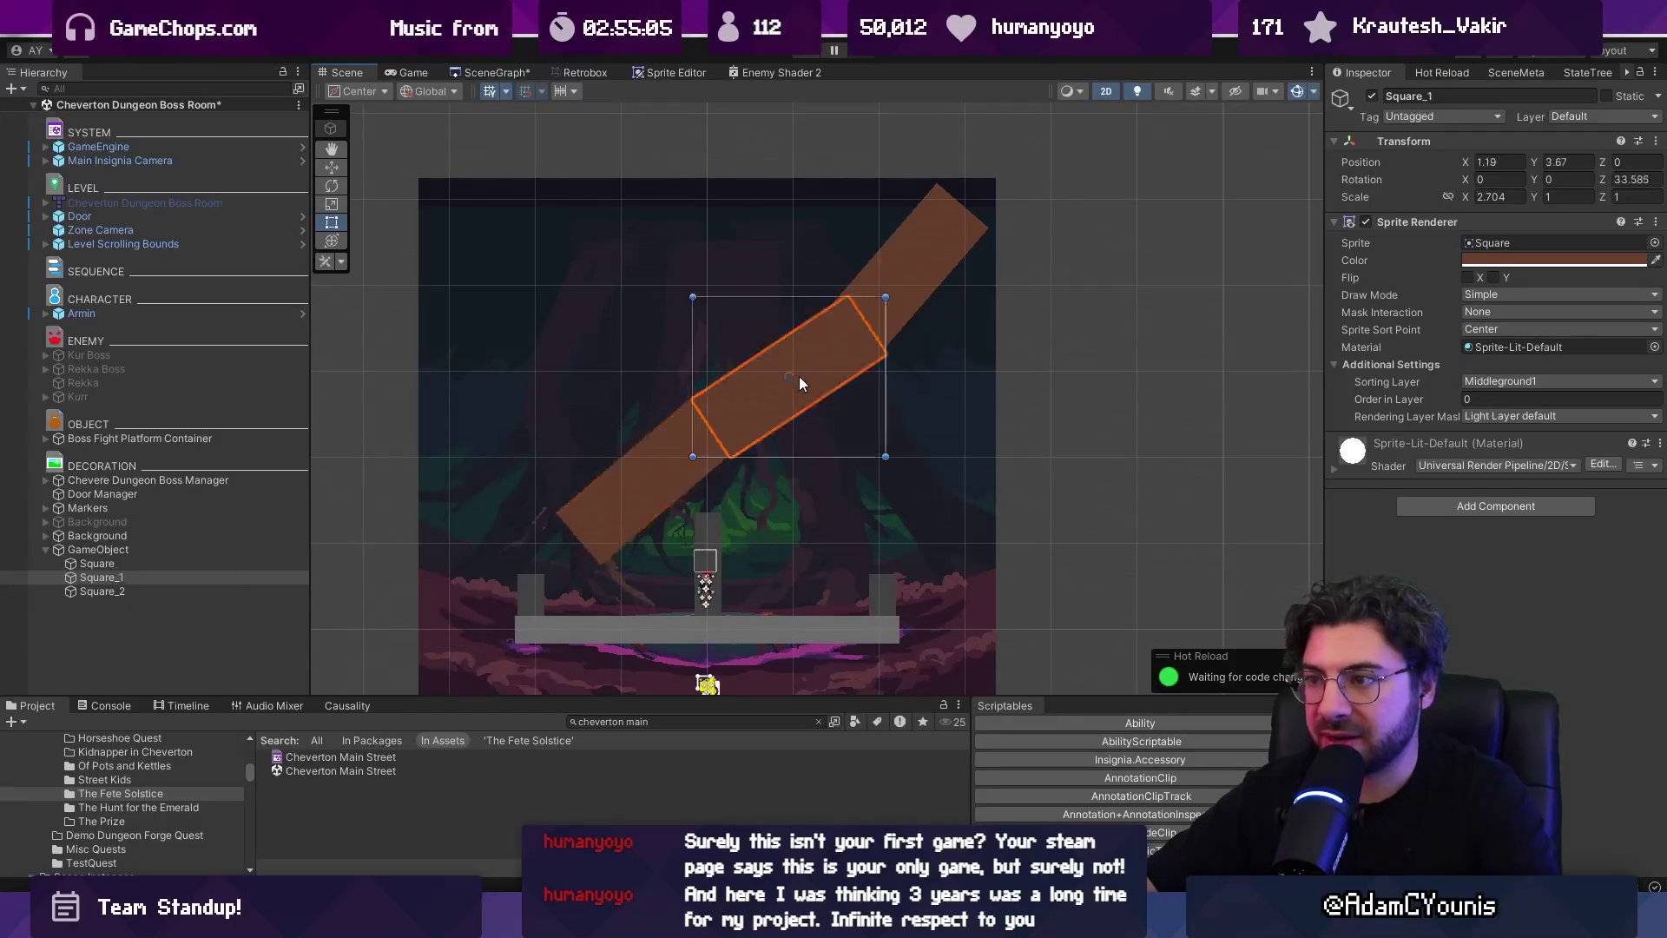
left_click(884, 322, "ctrl")
left_click(228, 551)
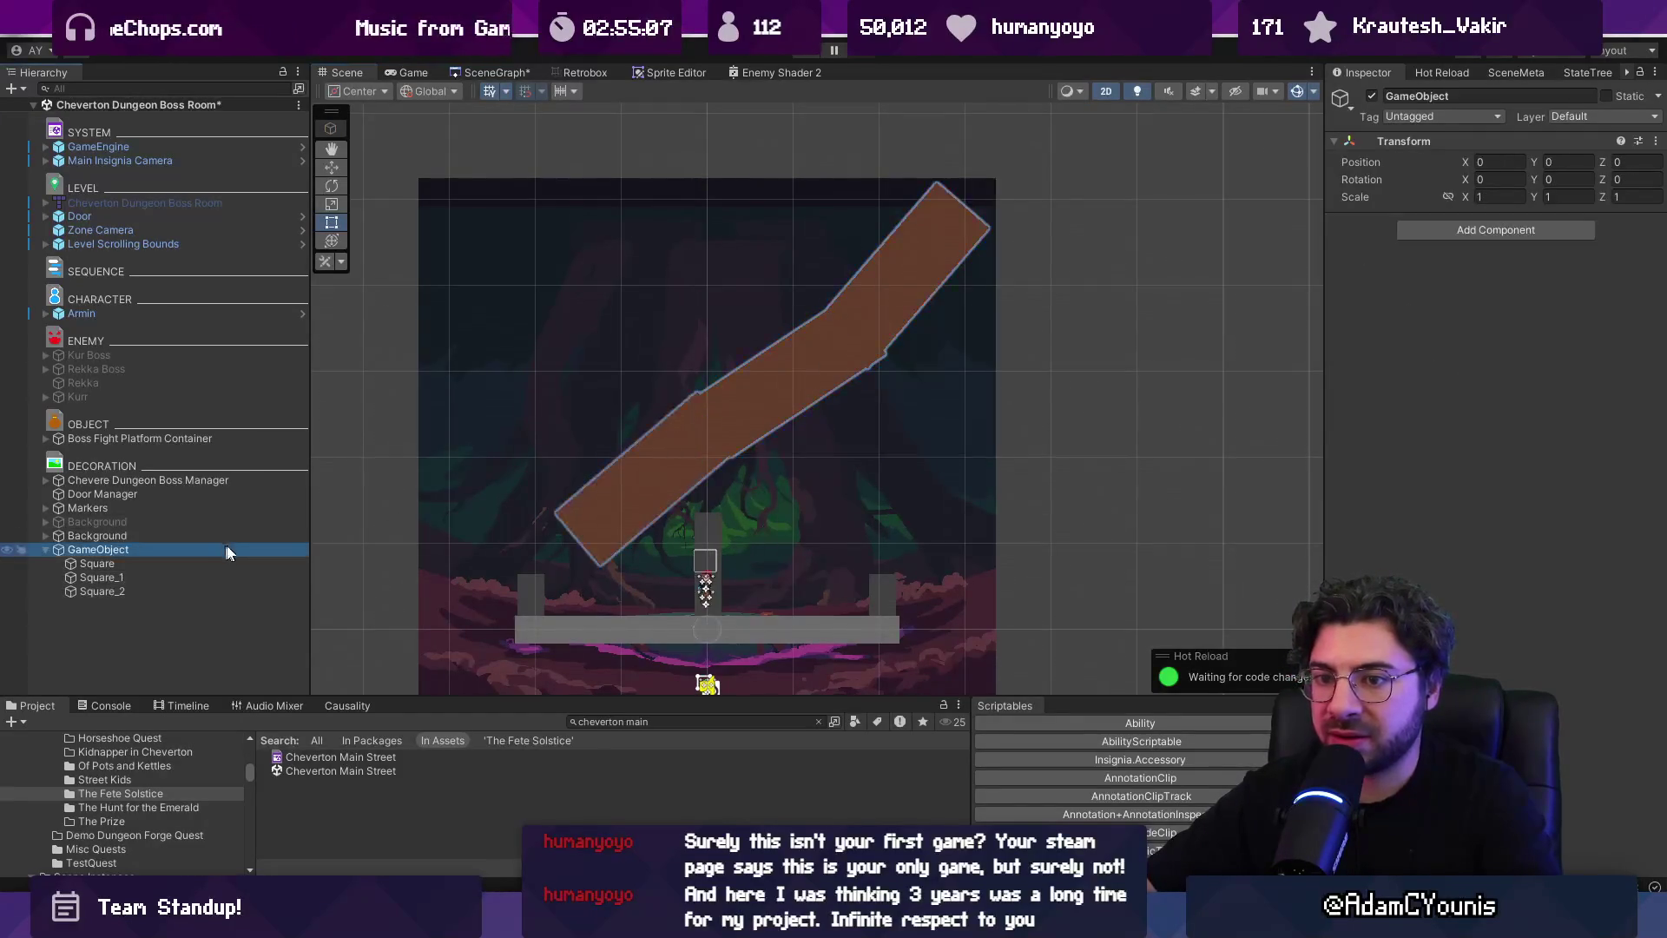
mouse_move(786, 378)
left_mouse_down()
mouse_move(675, 280)
mouse_move(708, 205)
left_mouse_up()
Duplicate the branch group high above the room, then playtest briefly and stop
key("ctrl+d")
mouse_move(706, 492)
left_mouse_down()
mouse_move(696, 64)
mouse_move(696, 107)
left_mouse_up()
key("ctrl+p")
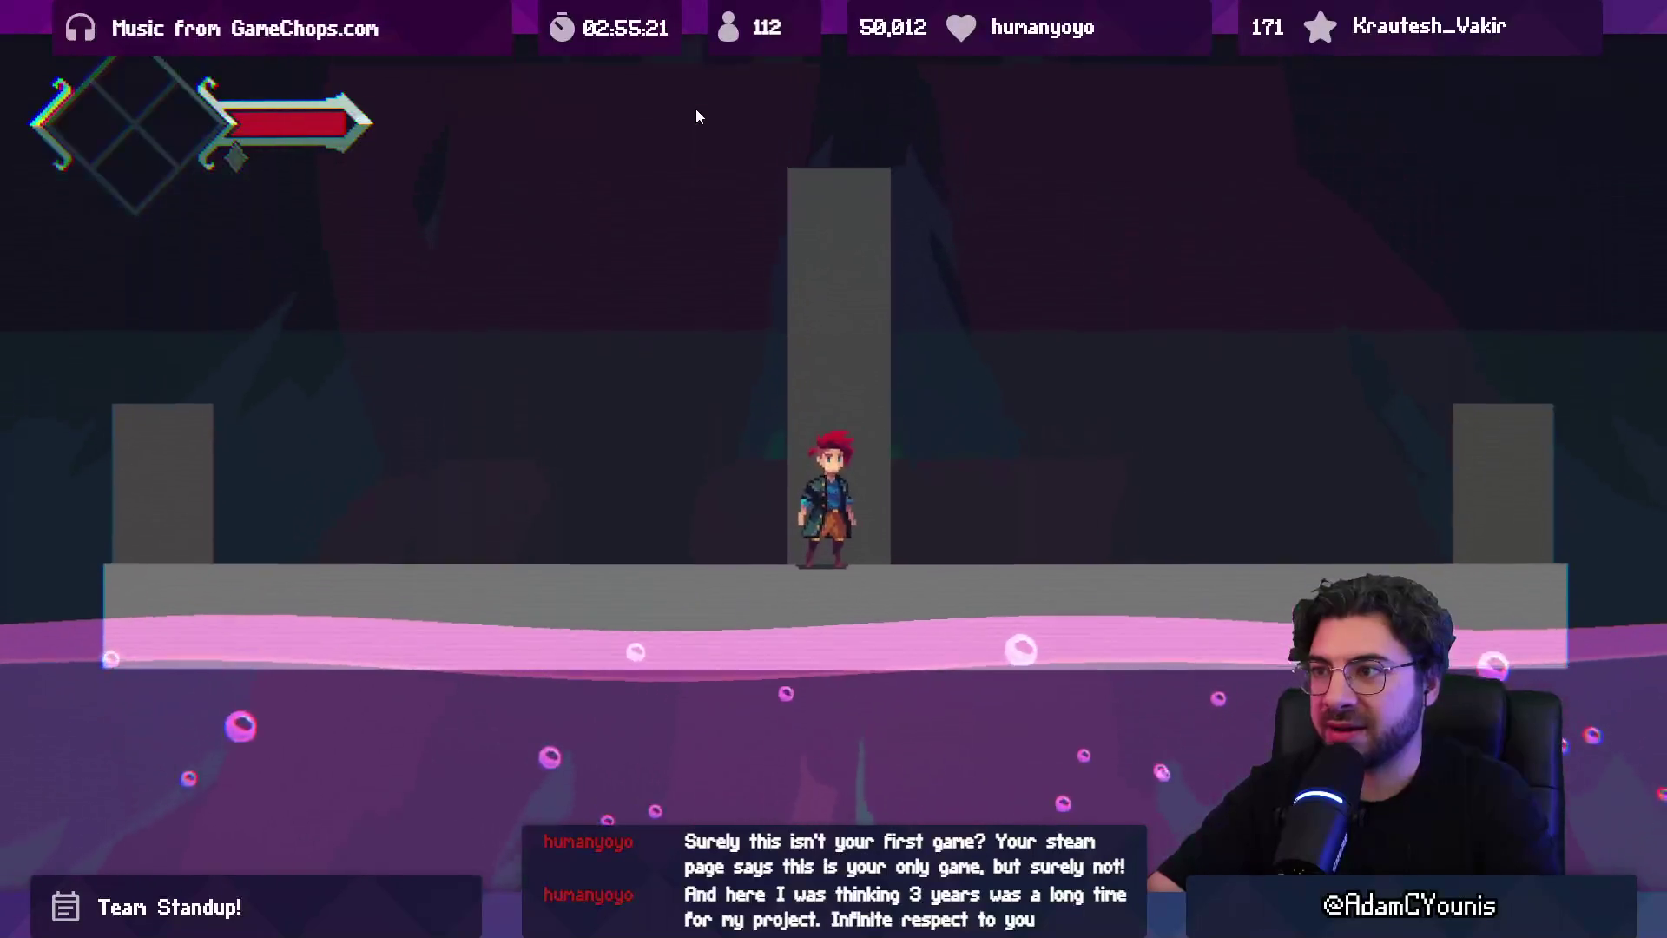
key("shift+space")
key("ctrl+p")
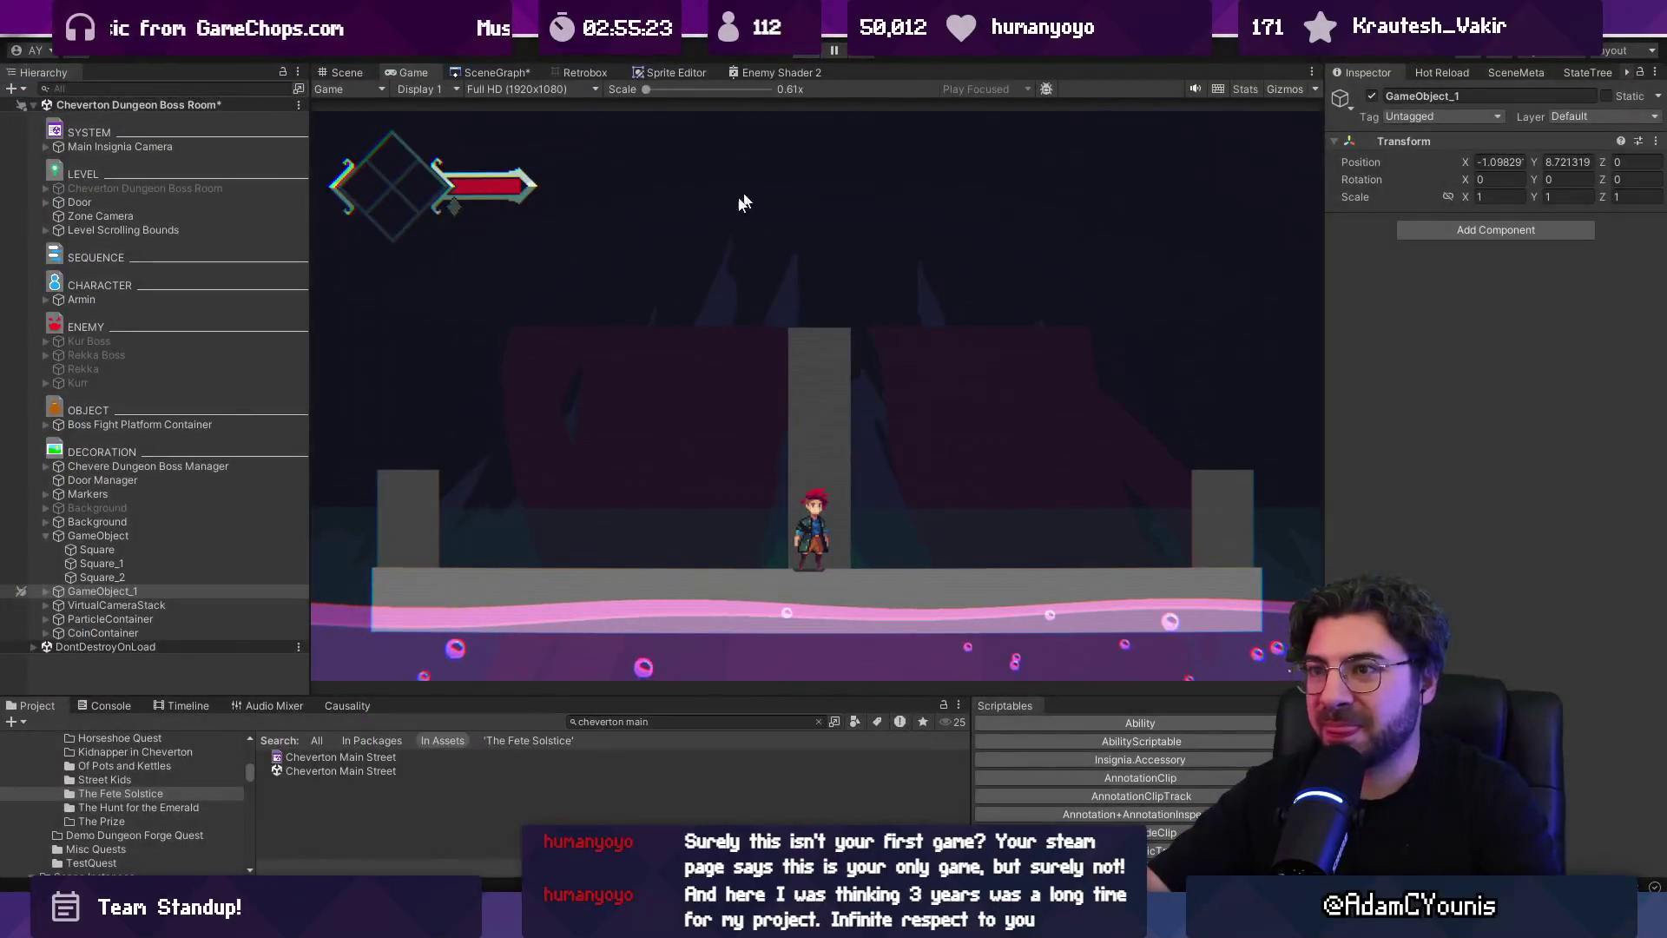
Rearrange the branch GameObject and Boss Fight Stage Platform_1 in the Hierarchy
scroll(507, 457, "down", 3)
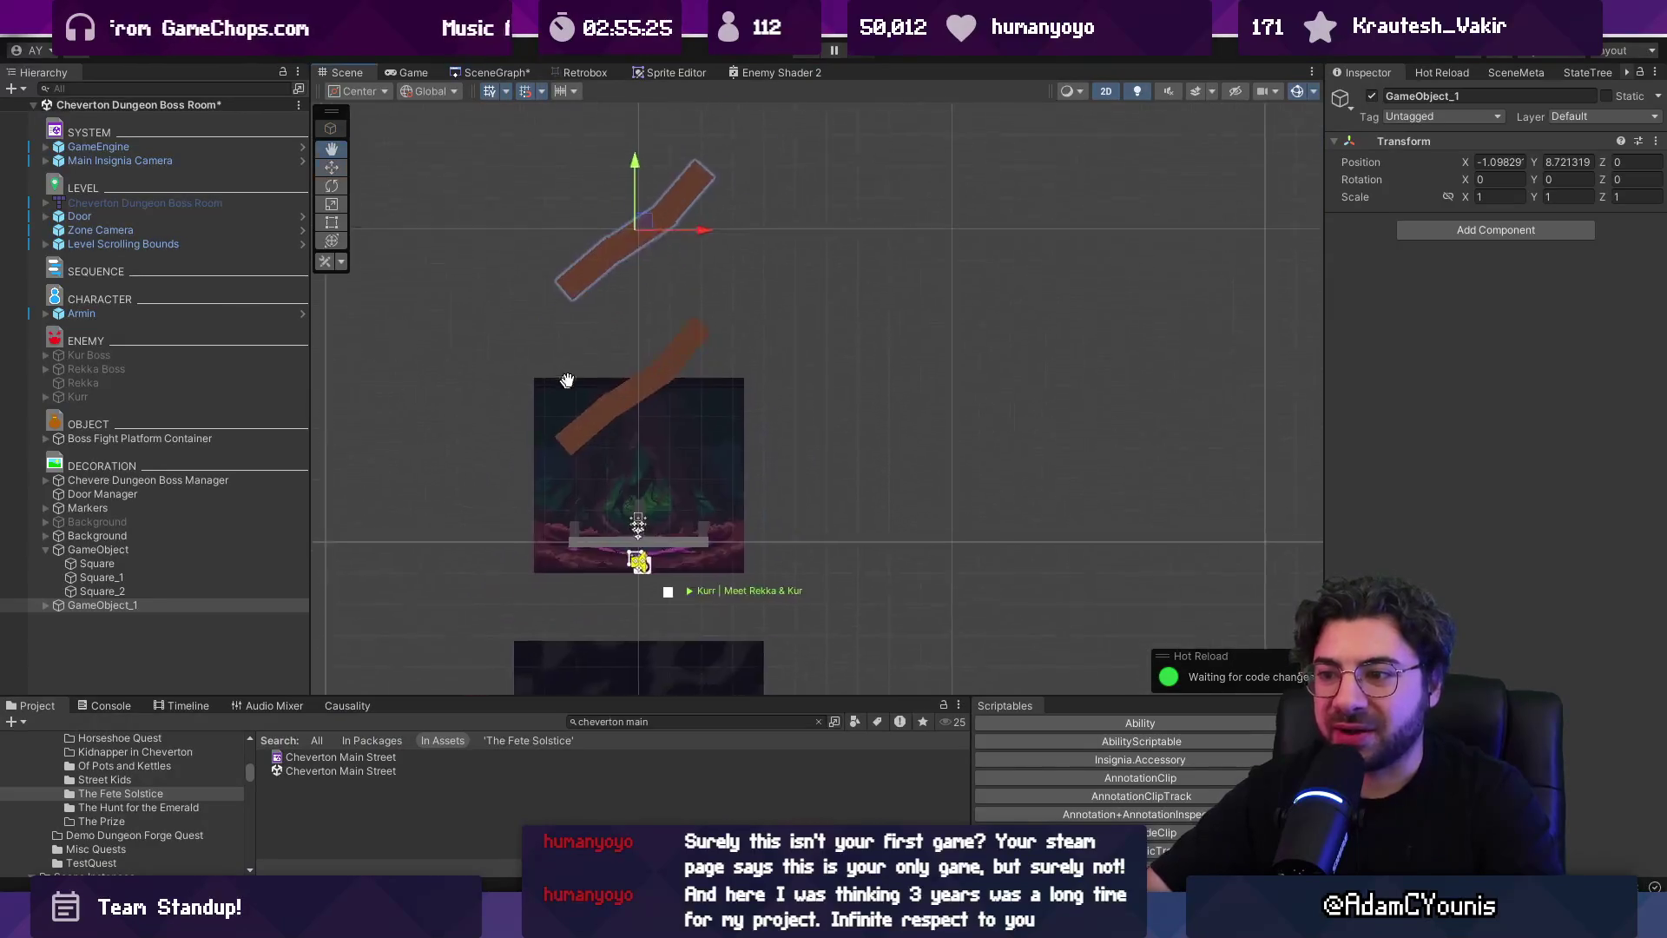
left_click(226, 551)
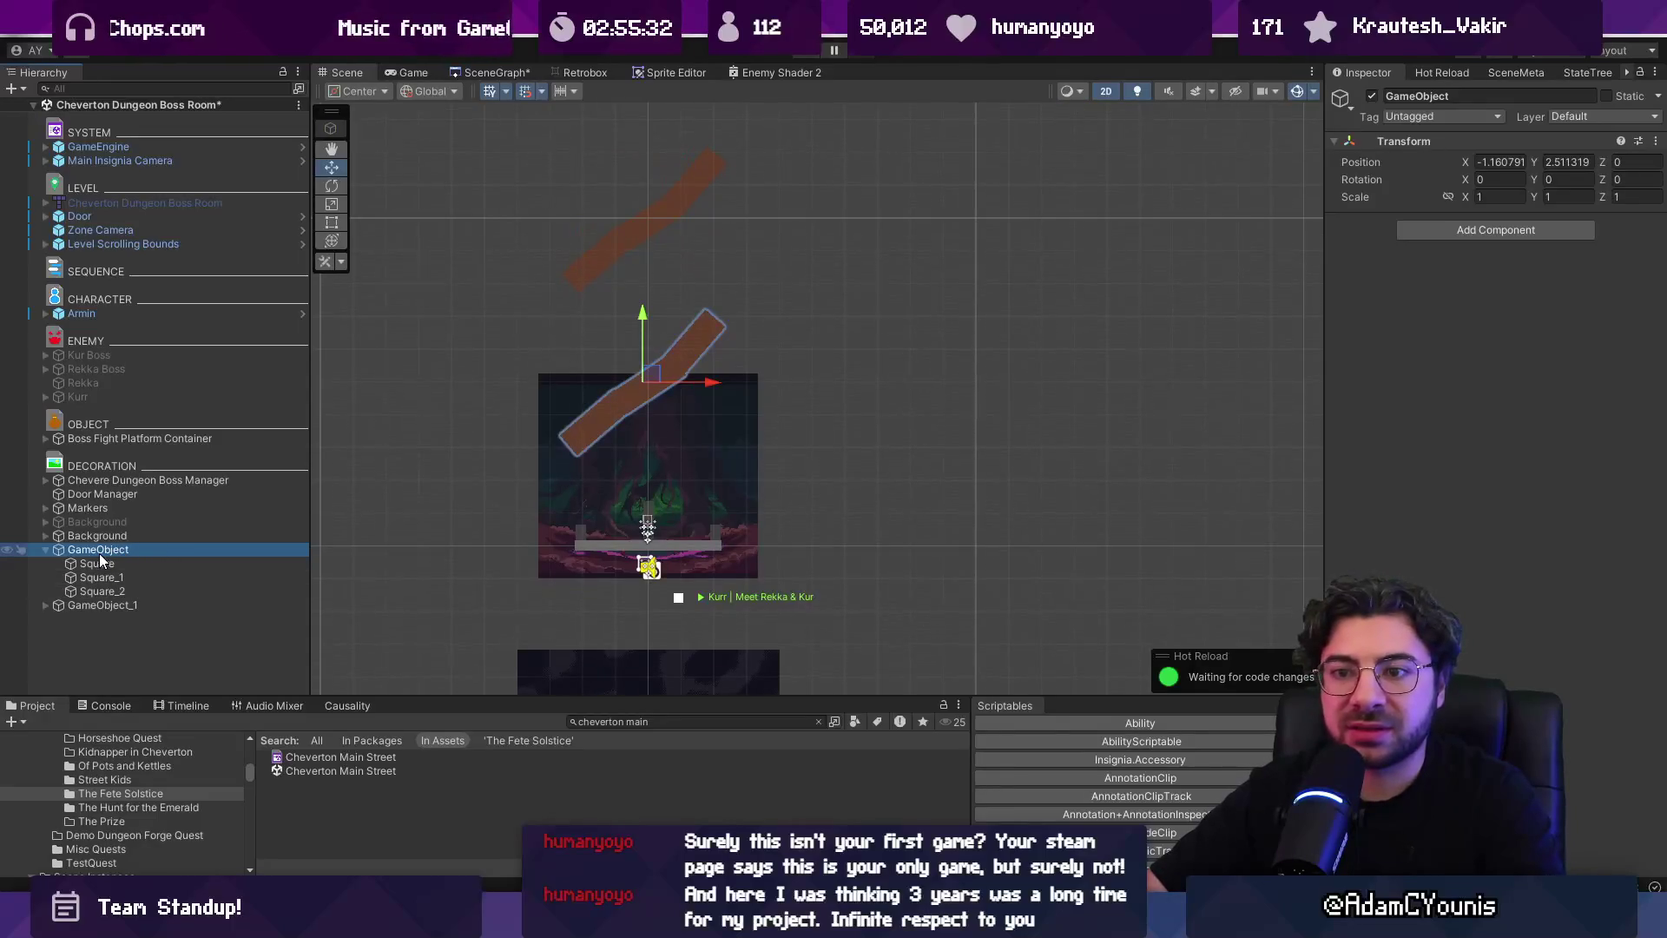
mouse_move(99, 554)
left_mouse_down()
mouse_move(144, 483)
mouse_move(143, 511)
mouse_move(155, 438)
mouse_move(170, 518)
mouse_move(48, 519)
left_mouse_up()
left_click(122, 511)
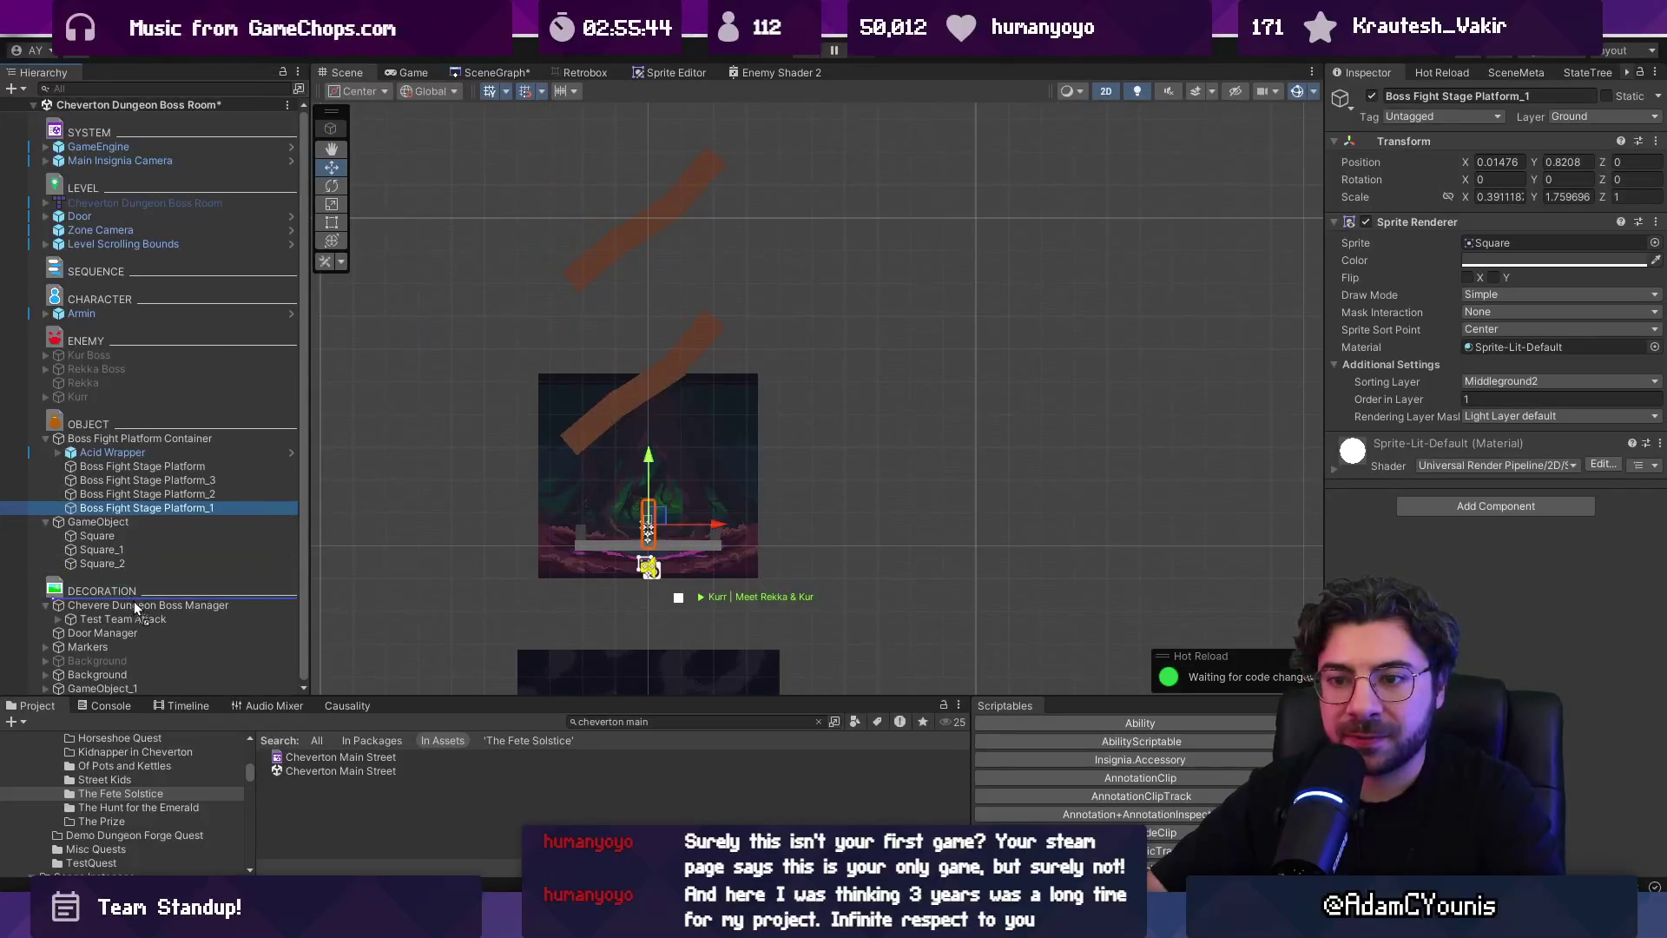
mouse_move(143, 694)
left_mouse_down()
mouse_move(139, 676)
mouse_move(162, 675)
left_mouse_up()
Undo the platform move and drop the stripe GameObject onto Background
left_click(166, 665)
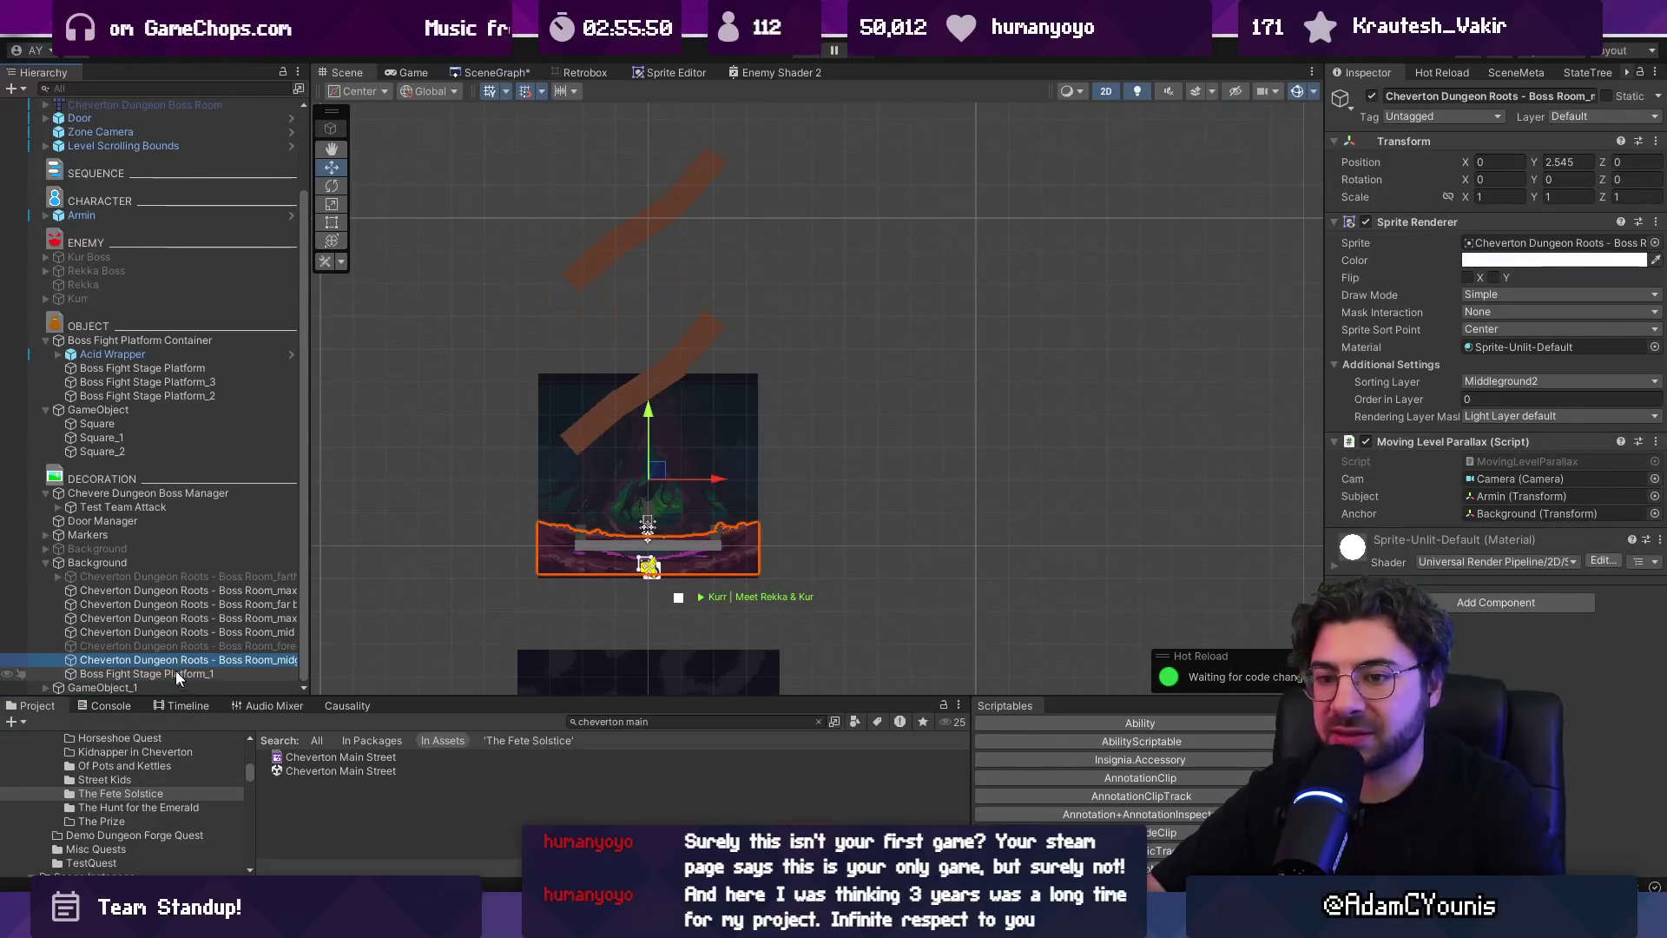
left_click(670, 382)
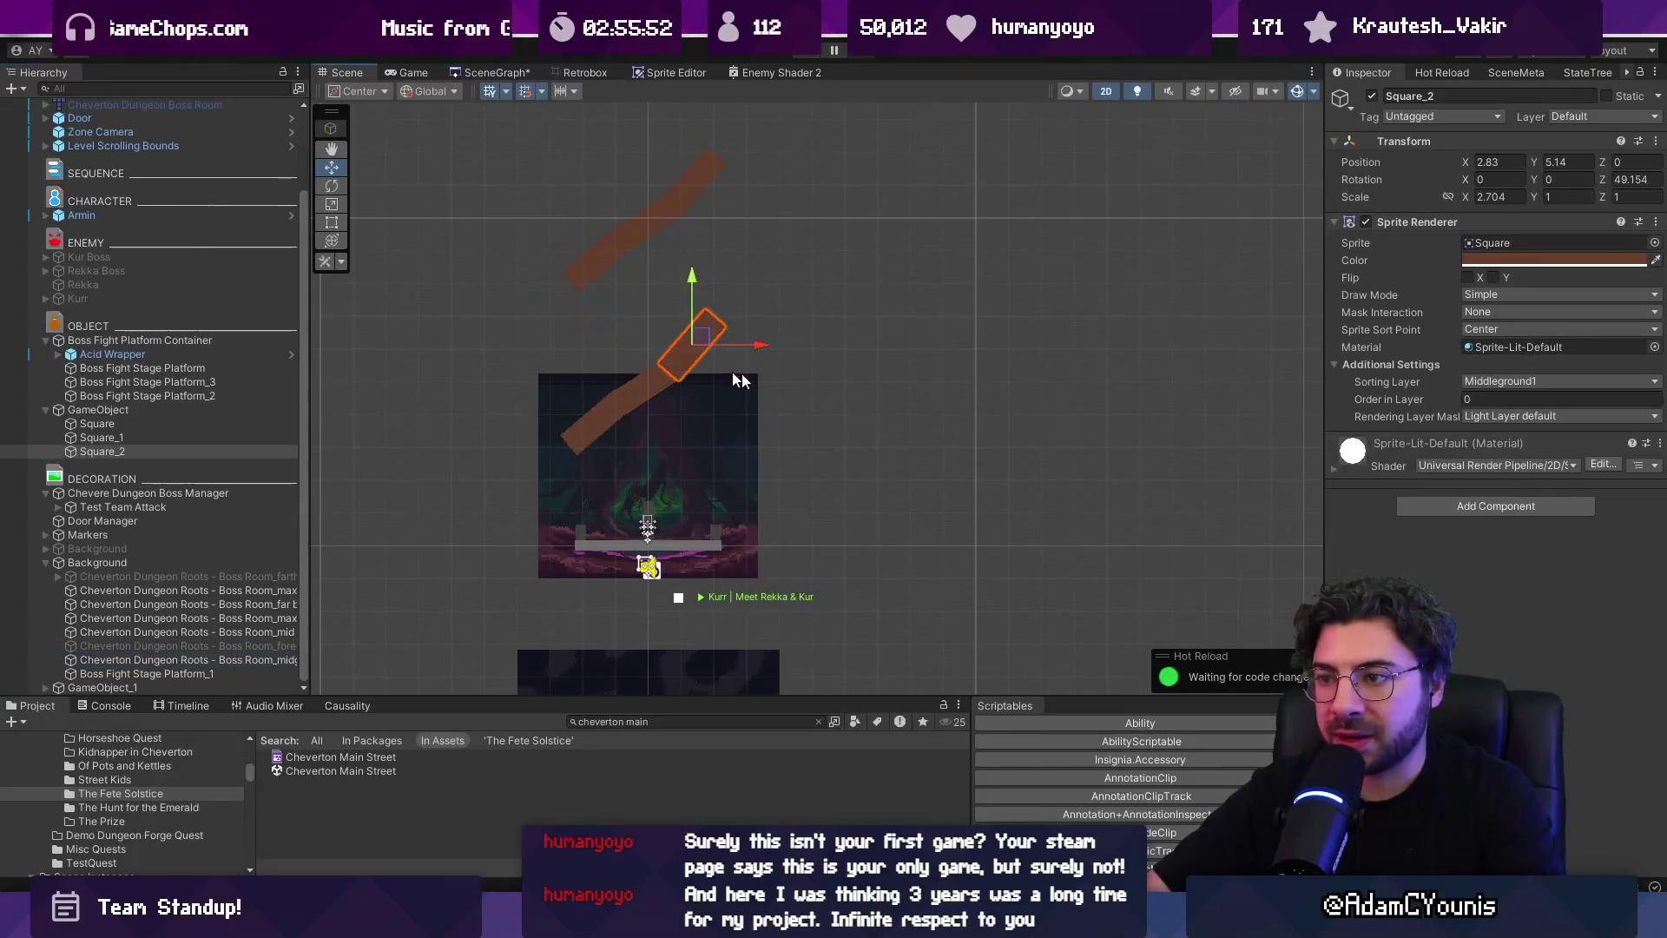
left_click(149, 413)
key("ctrl+z")
key("ctrl+z")
key("ctrl+y")
key("ctrl+y")
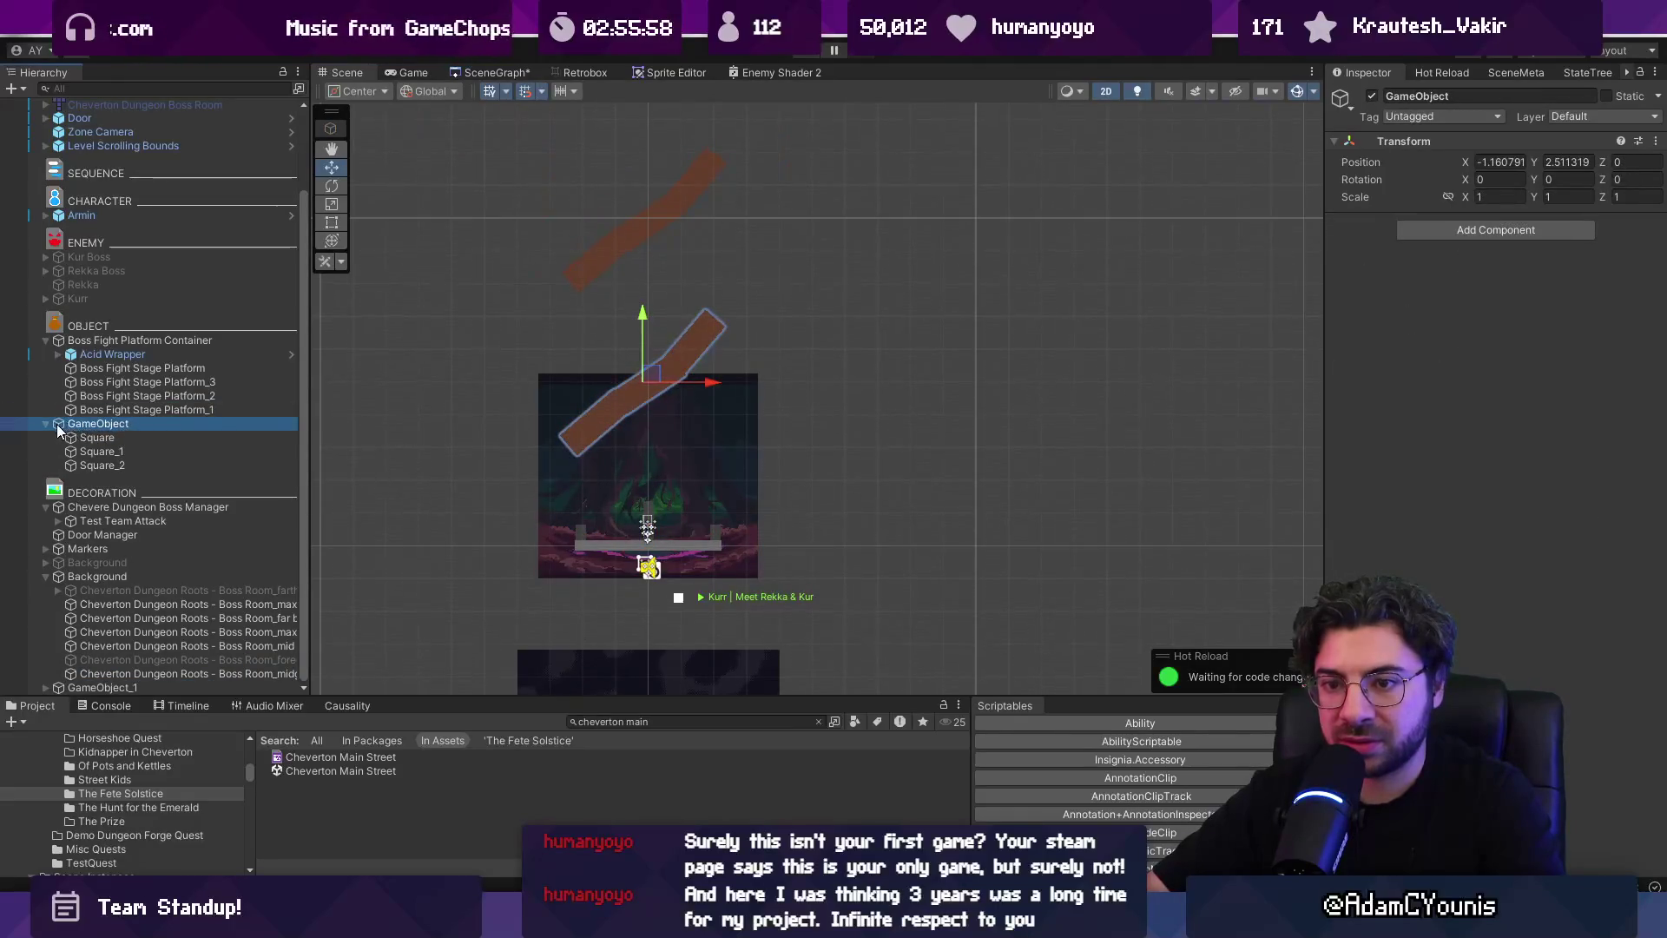
left_click_drag(55, 423, 101, 679)
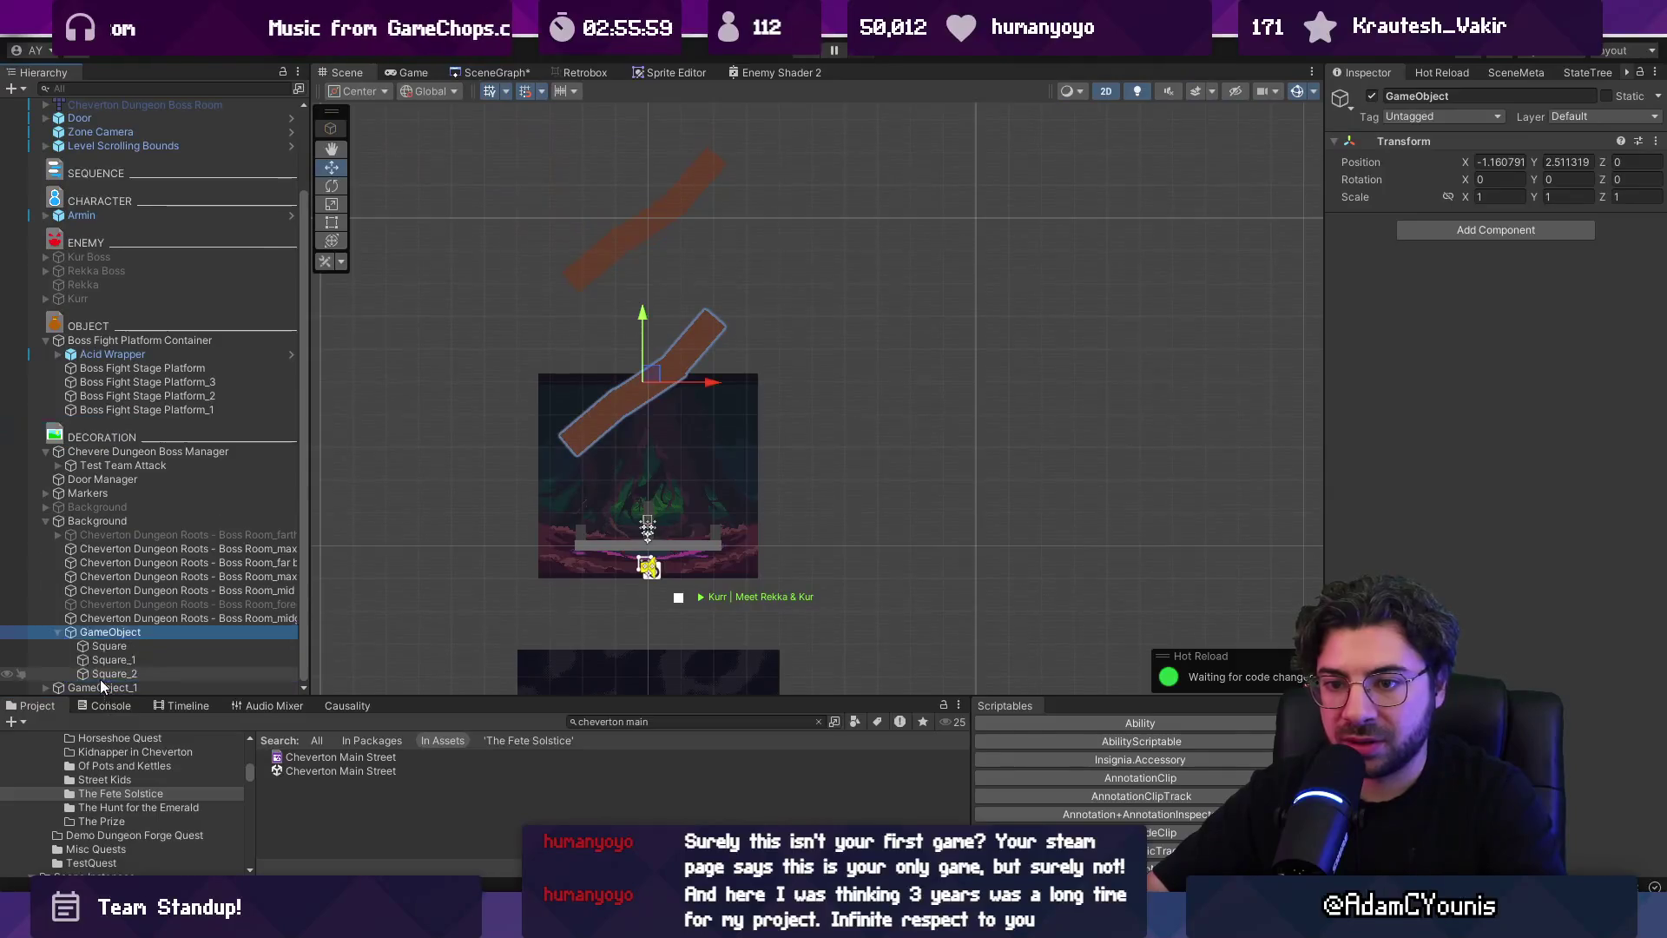
Add a Moving Level Parallax component to the stripe GameObject
left_click(1476, 234)
type("movin")
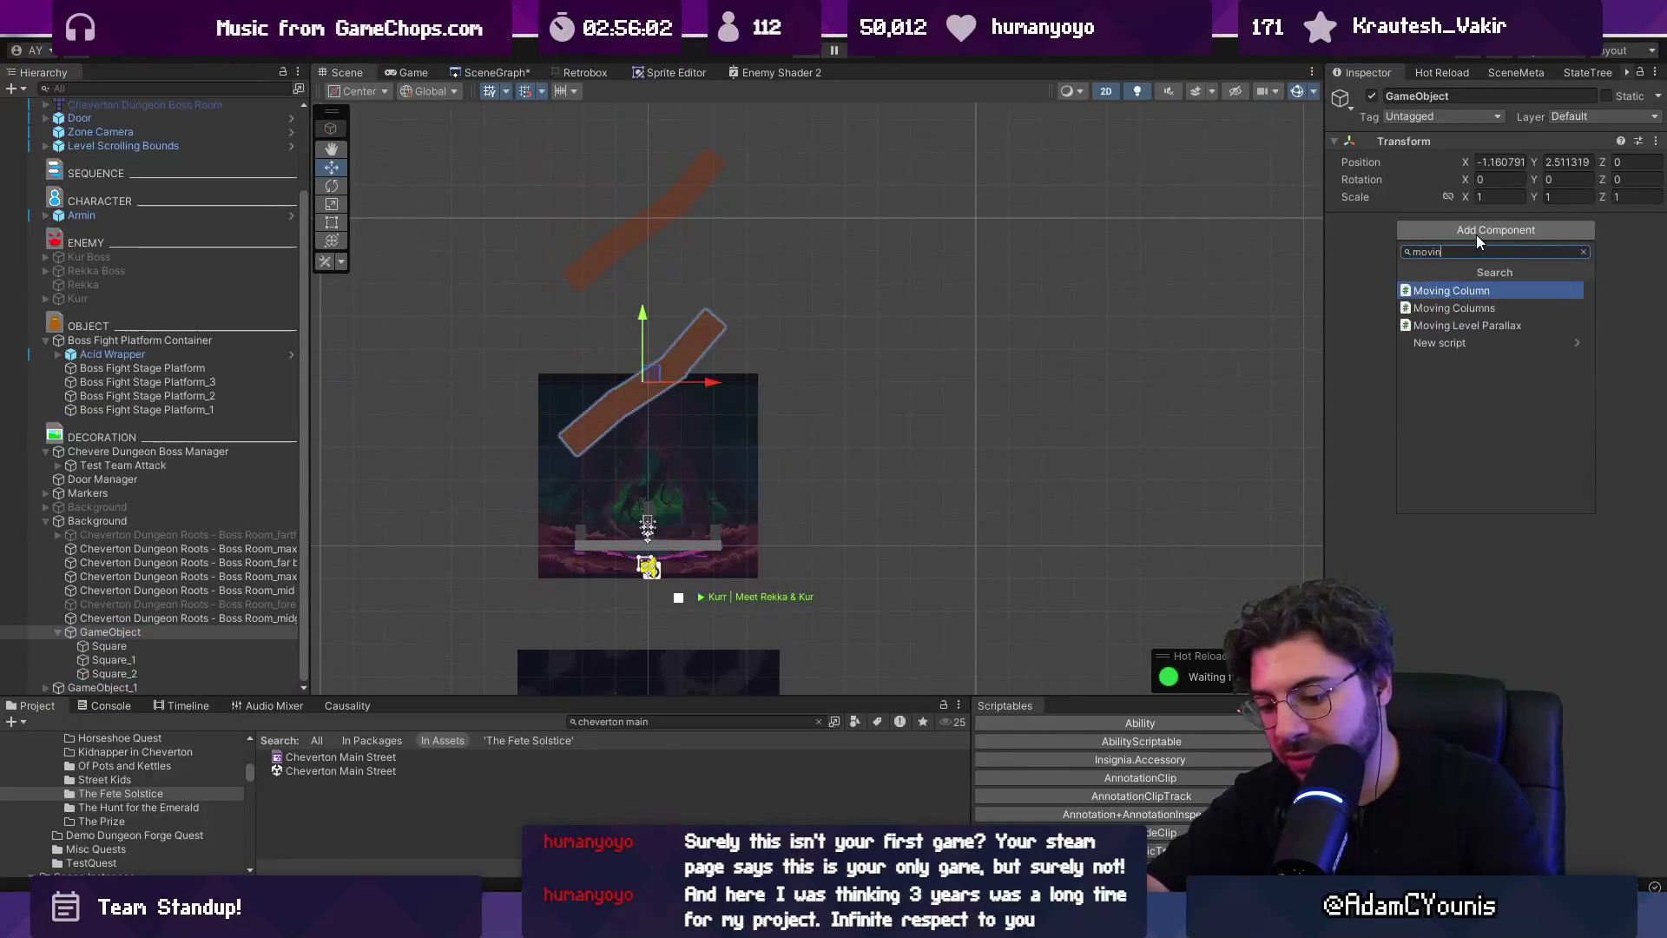
type("g le")
key("Return")
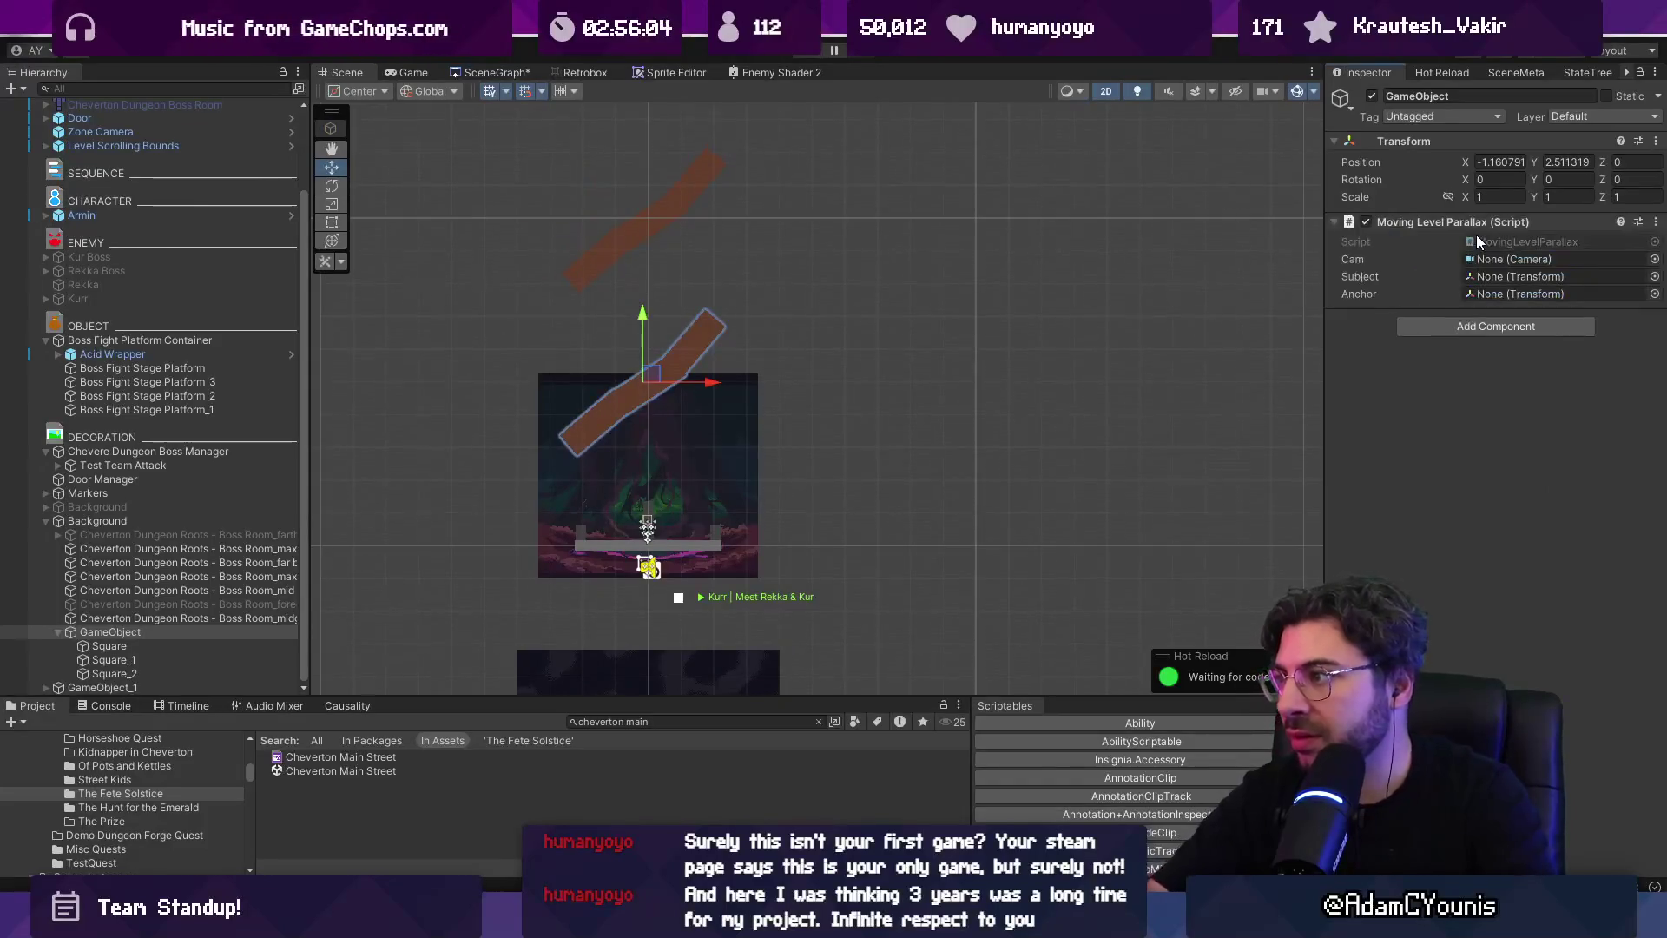
Copy the mid background layer's parallax component and paste its values onto the GameObject
left_click(267, 617)
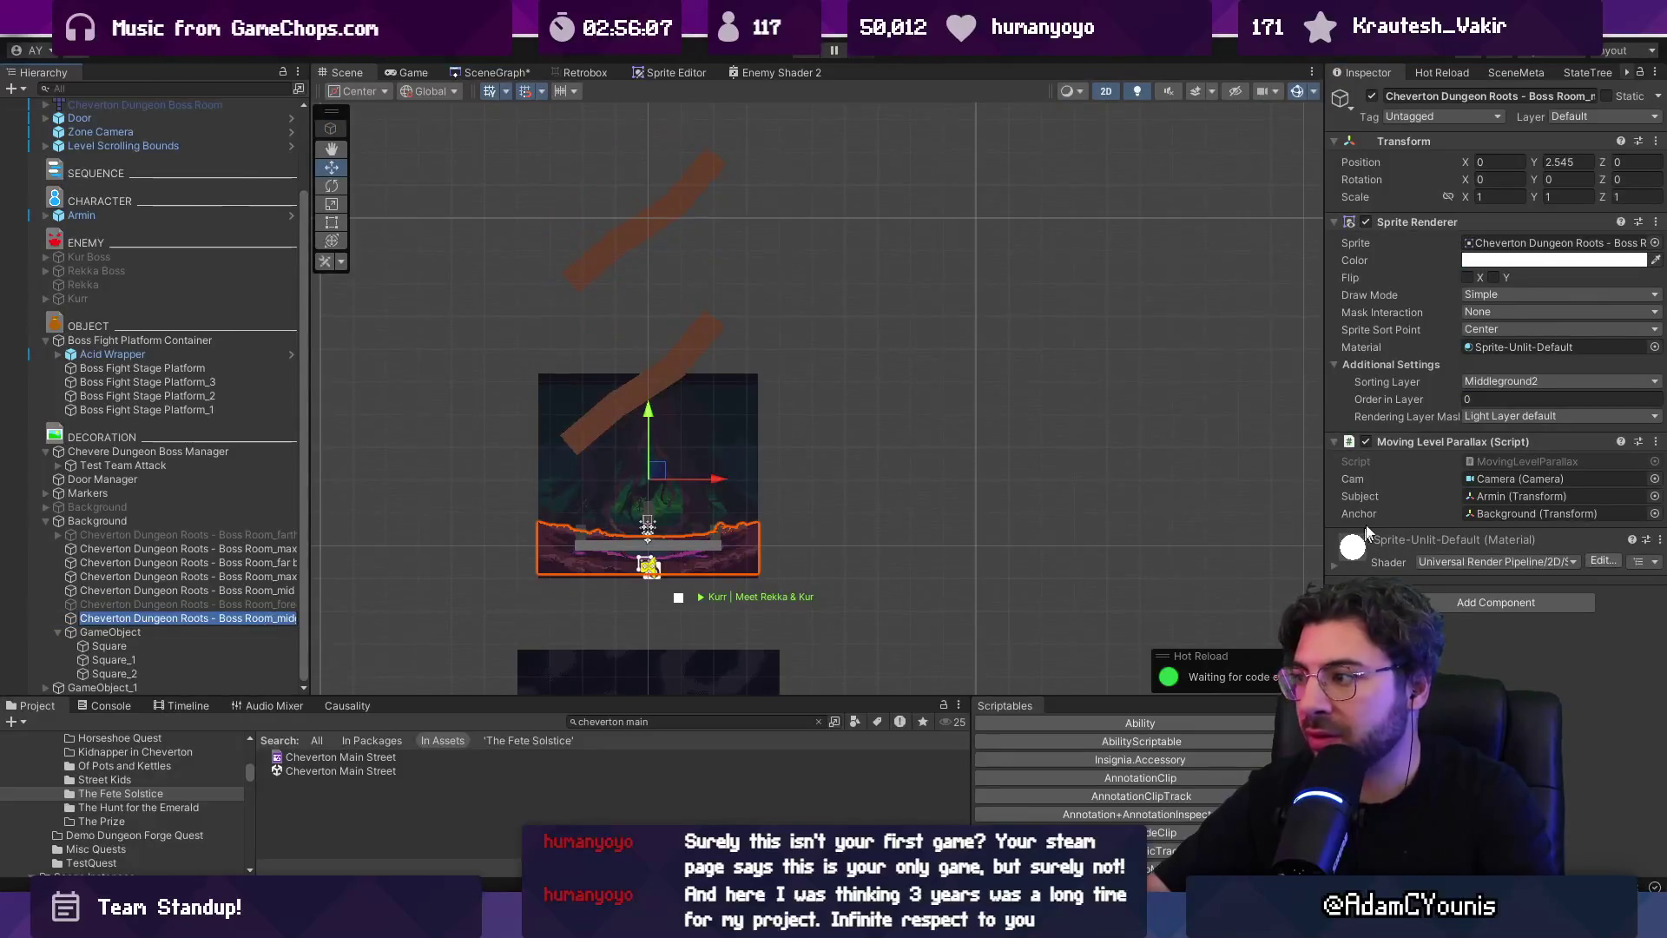
right_click(1443, 444)
left_click(1442, 451)
left_click(247, 632)
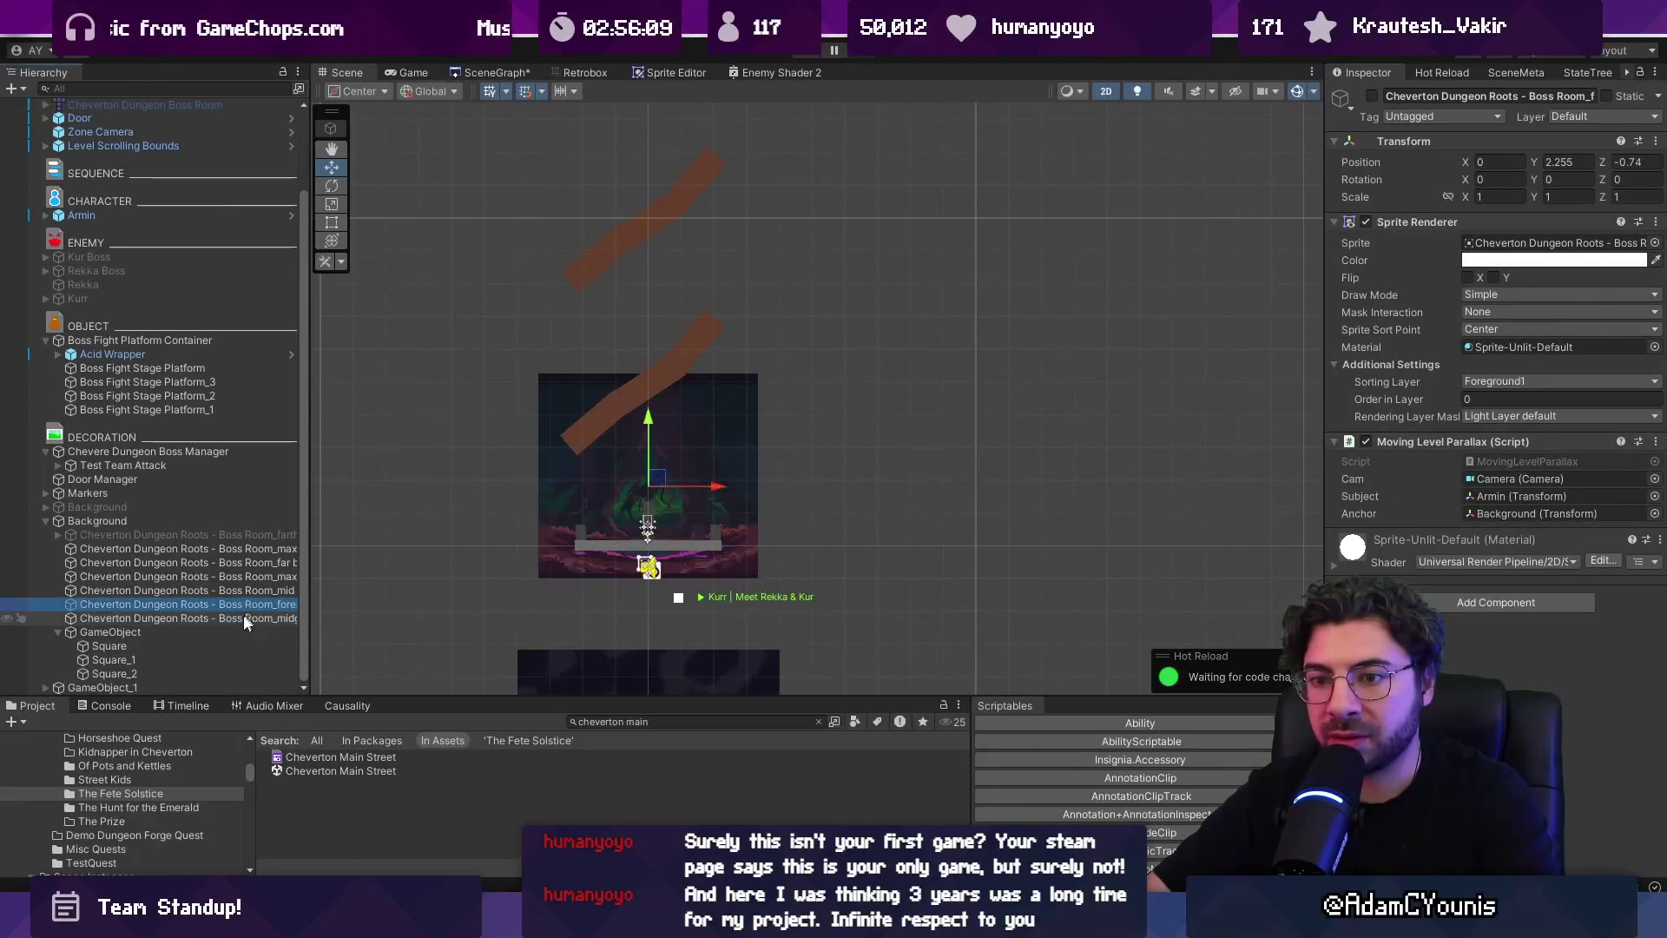
right_click(1411, 223)
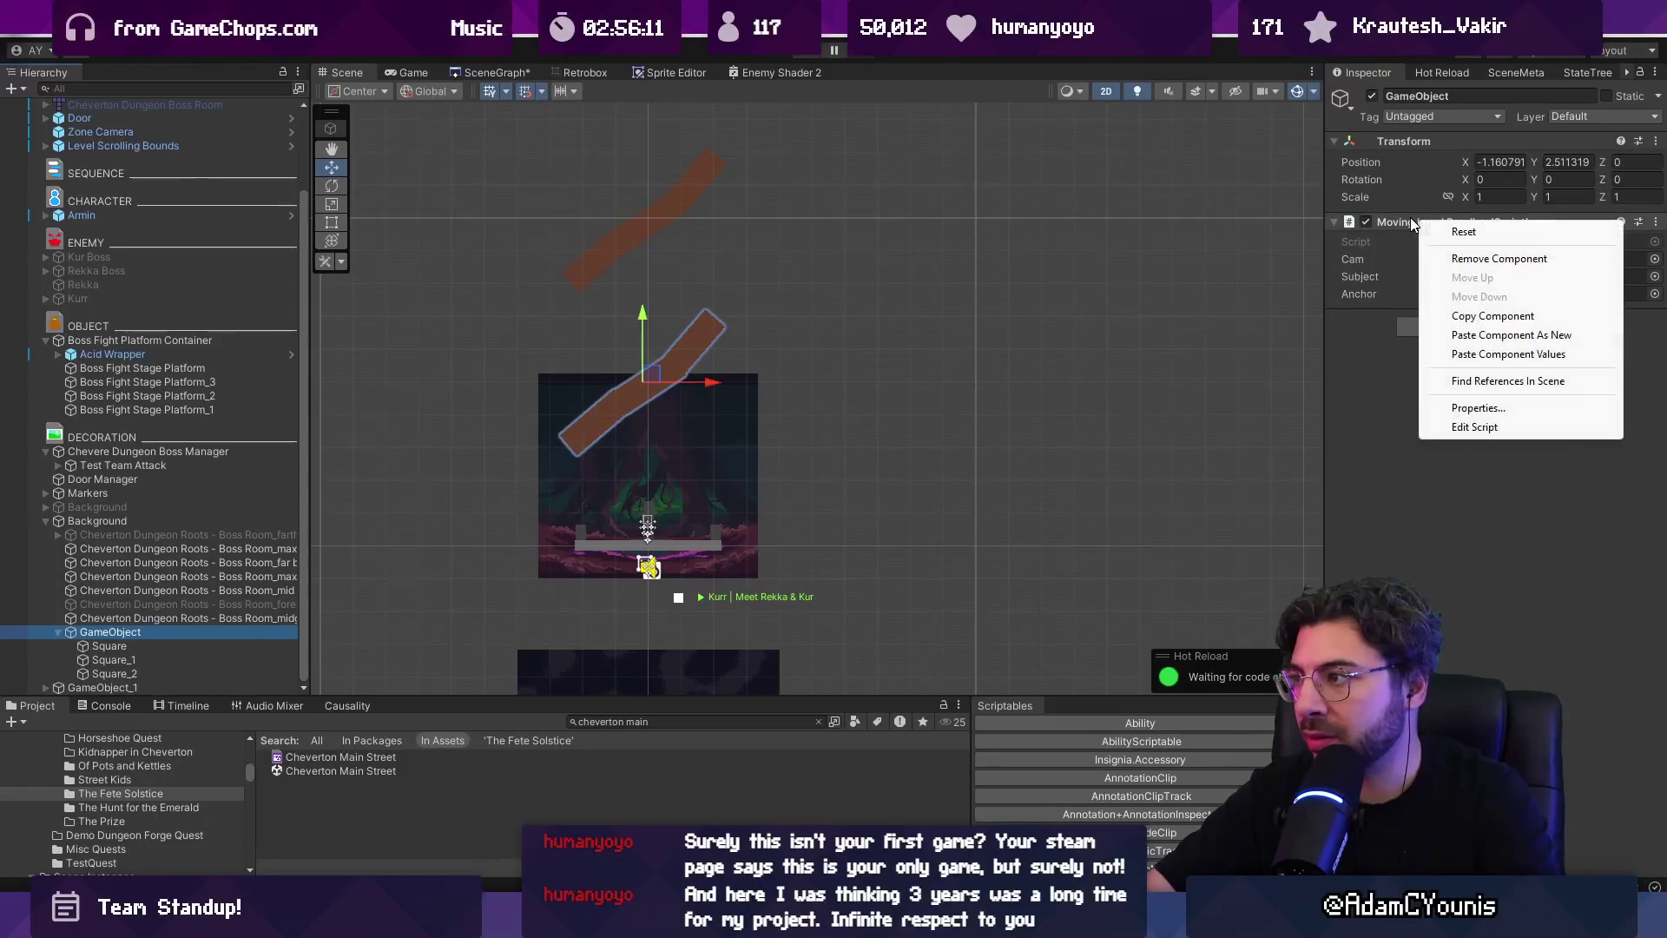
left_click(1504, 354)
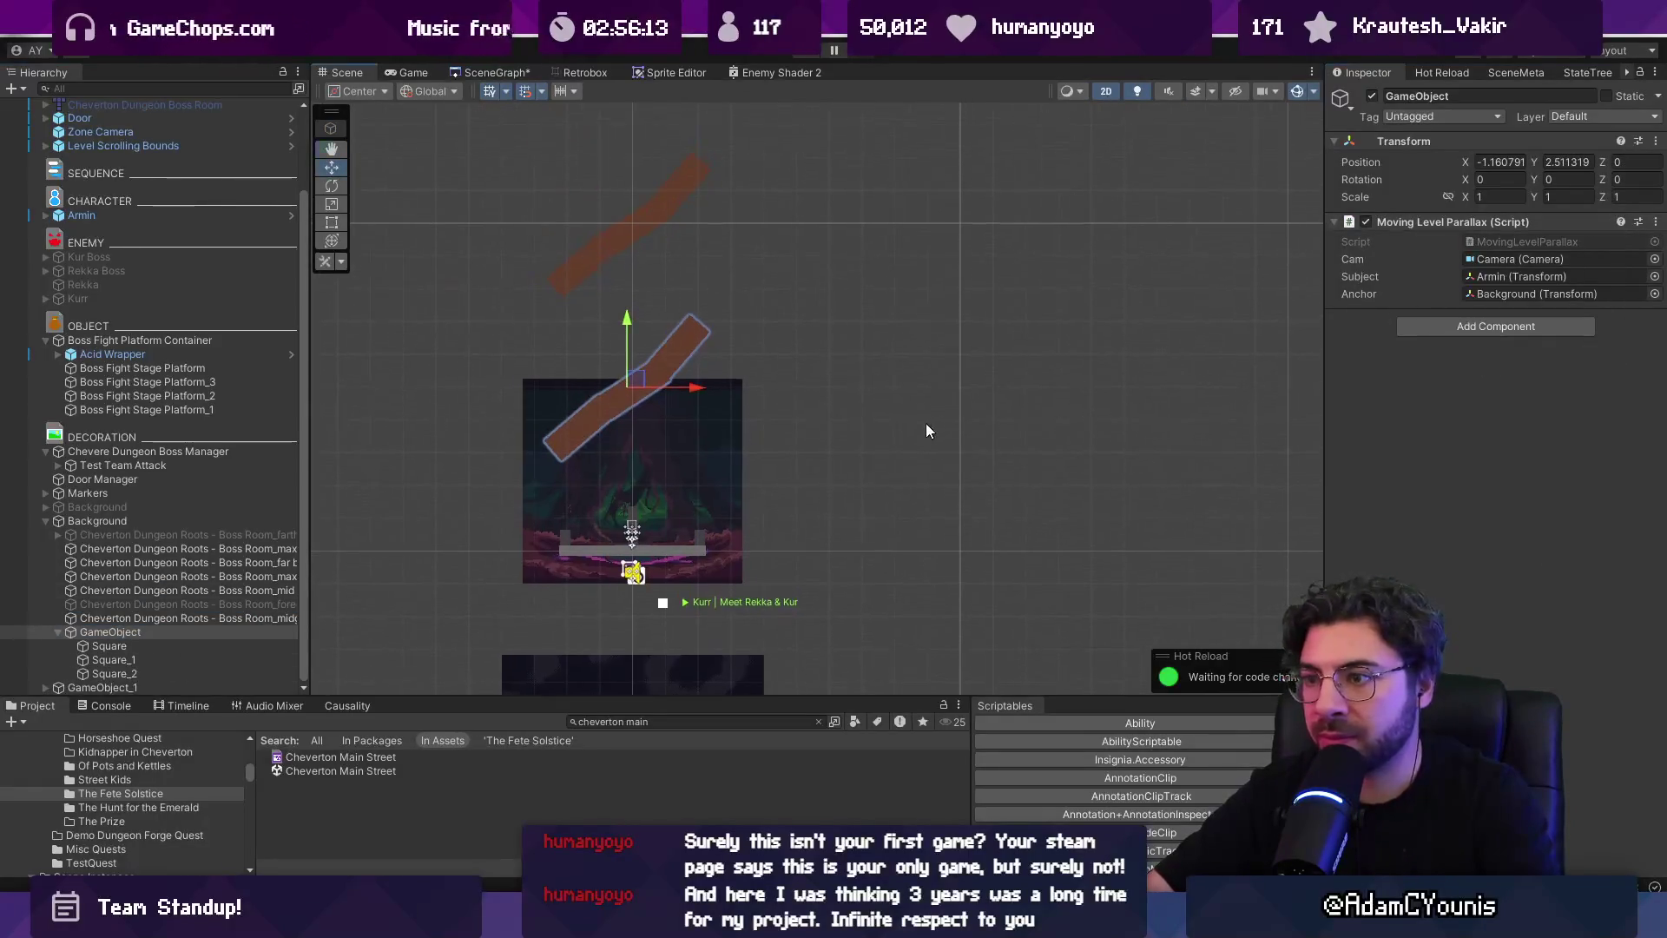
Switch the Scene view to 3D, nudge the group's depth, then undo it
key("2")
mouse_move(580, 382)
left_mouse_down()
mouse_move(611, 372)
mouse_move(593, 375)
left_mouse_up()
key("ctrl+z")
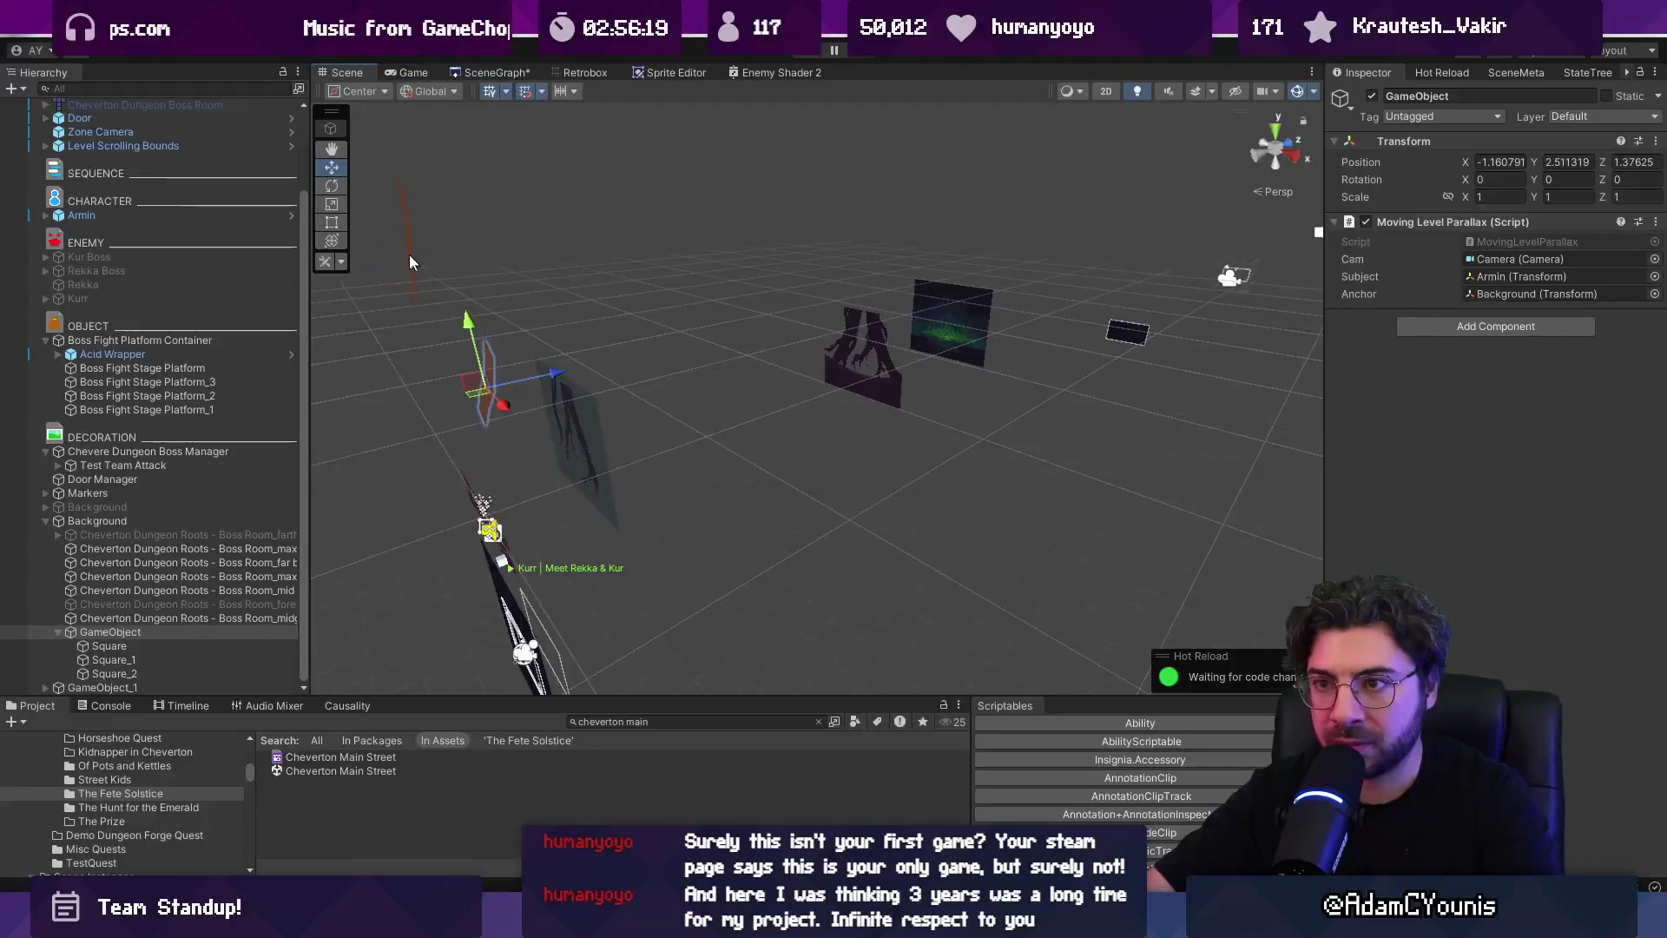
Nest GameObject_1 under Background, raise it to about Y 9.2, and start playtesting
left_click(409, 254)
left_click(184, 658)
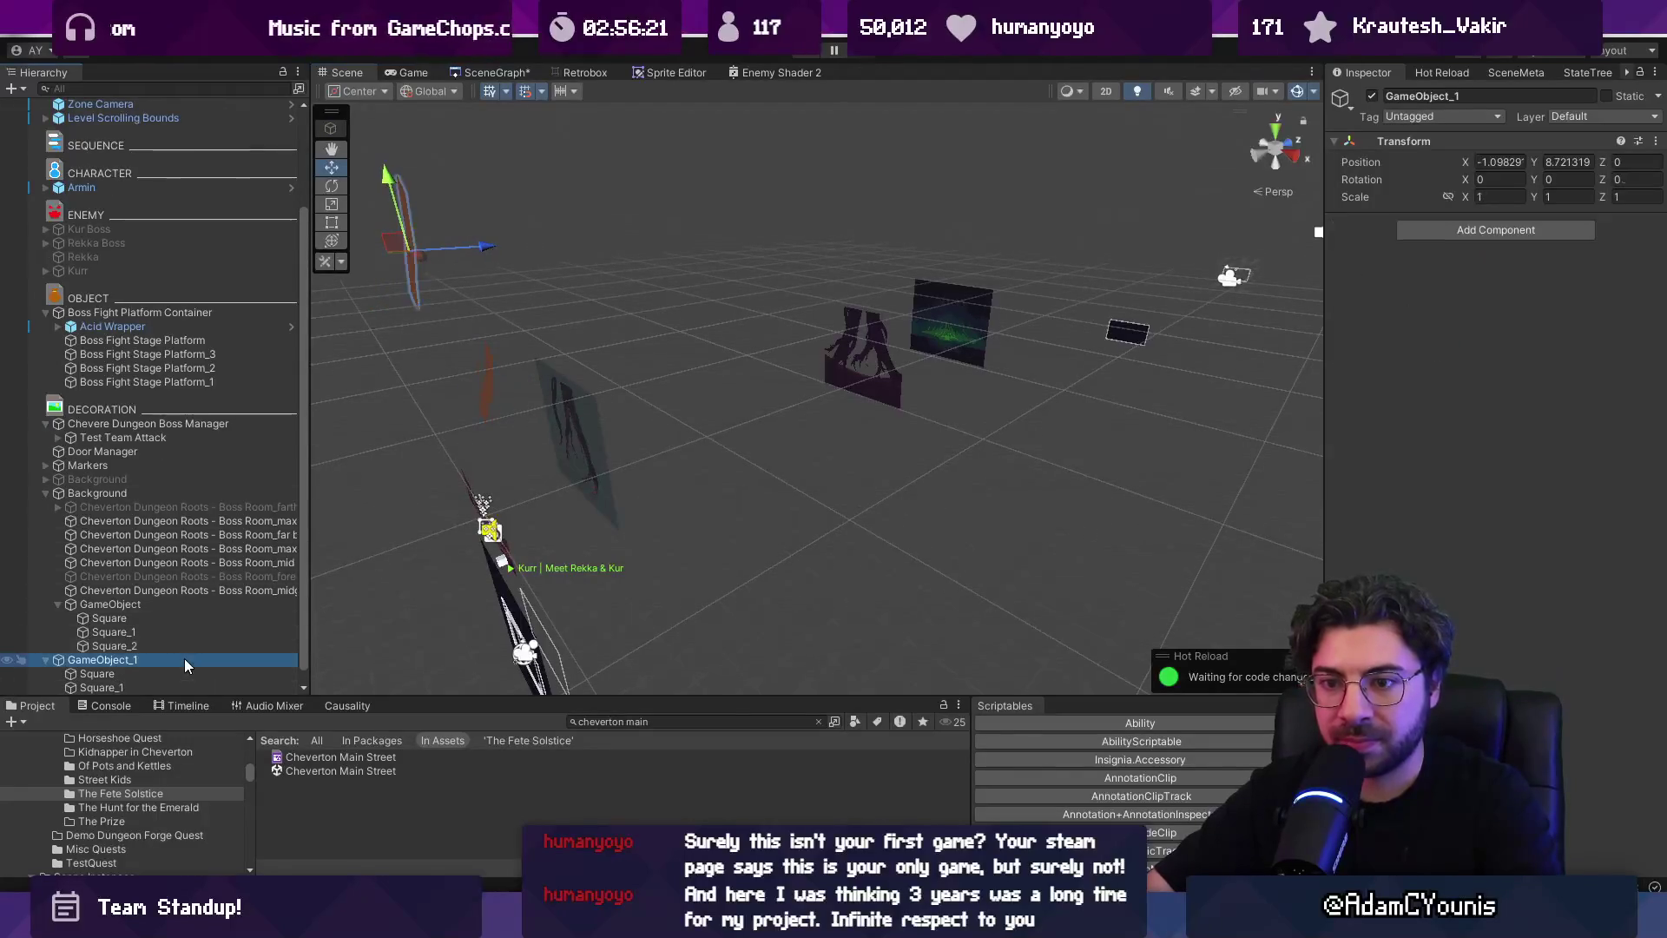
left_click(46, 660)
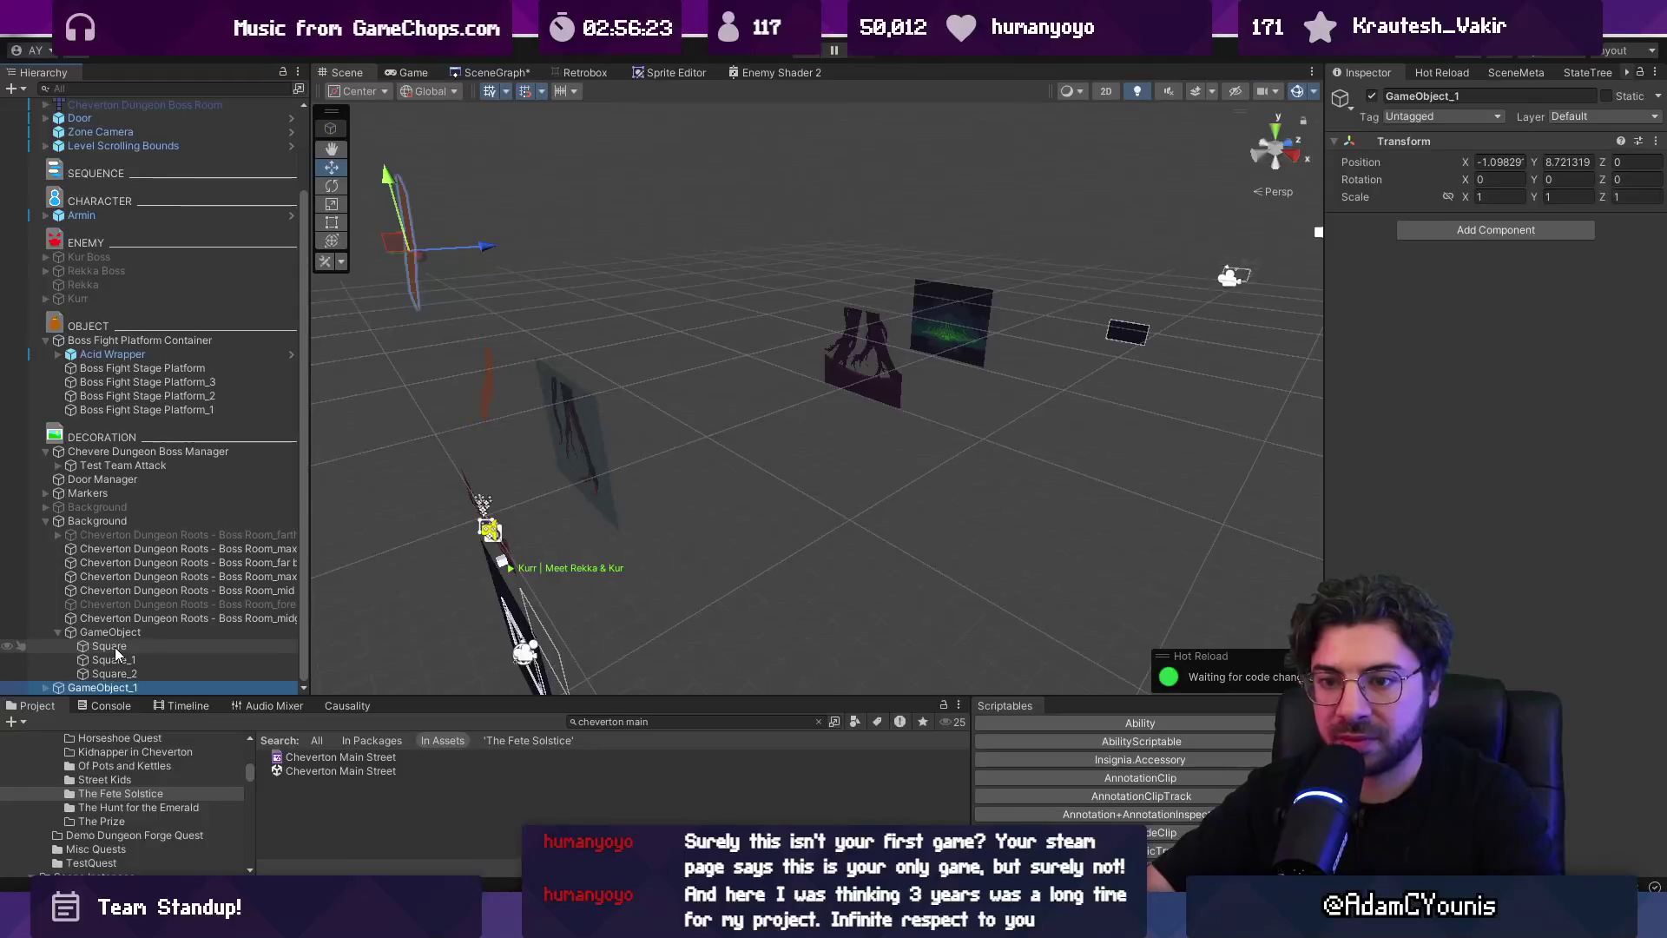
key("ctrl+z")
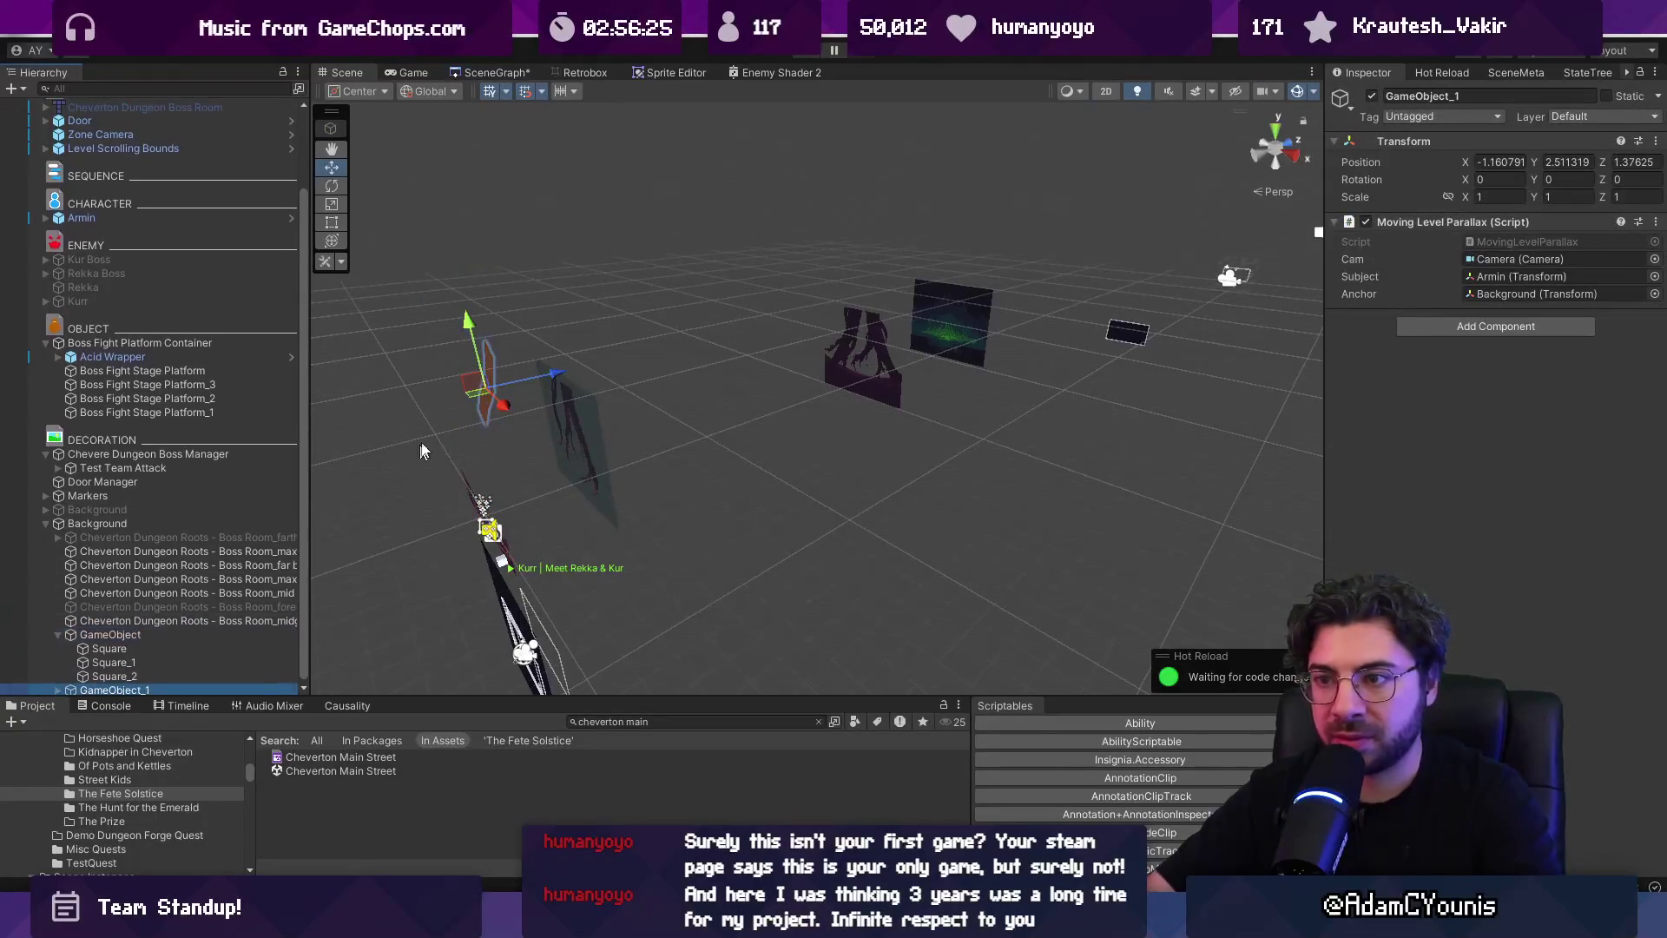
mouse_move(470, 323)
left_mouse_down()
mouse_move(460, 201)
mouse_move(521, 155)
left_mouse_up()
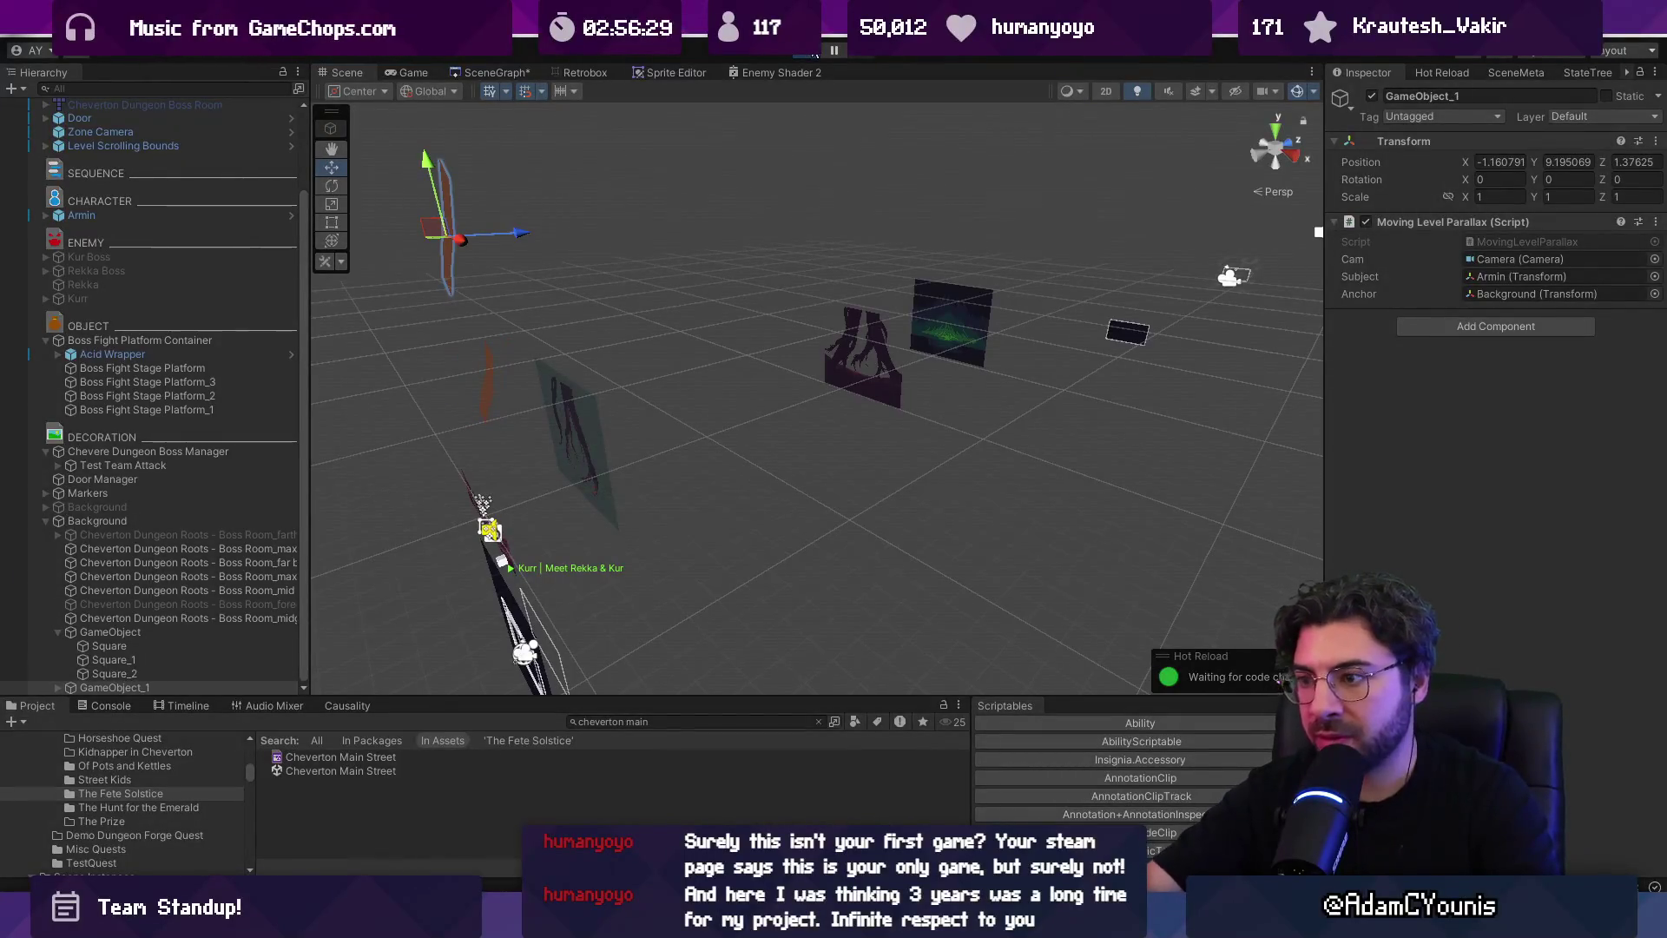
left_click(815, 50)
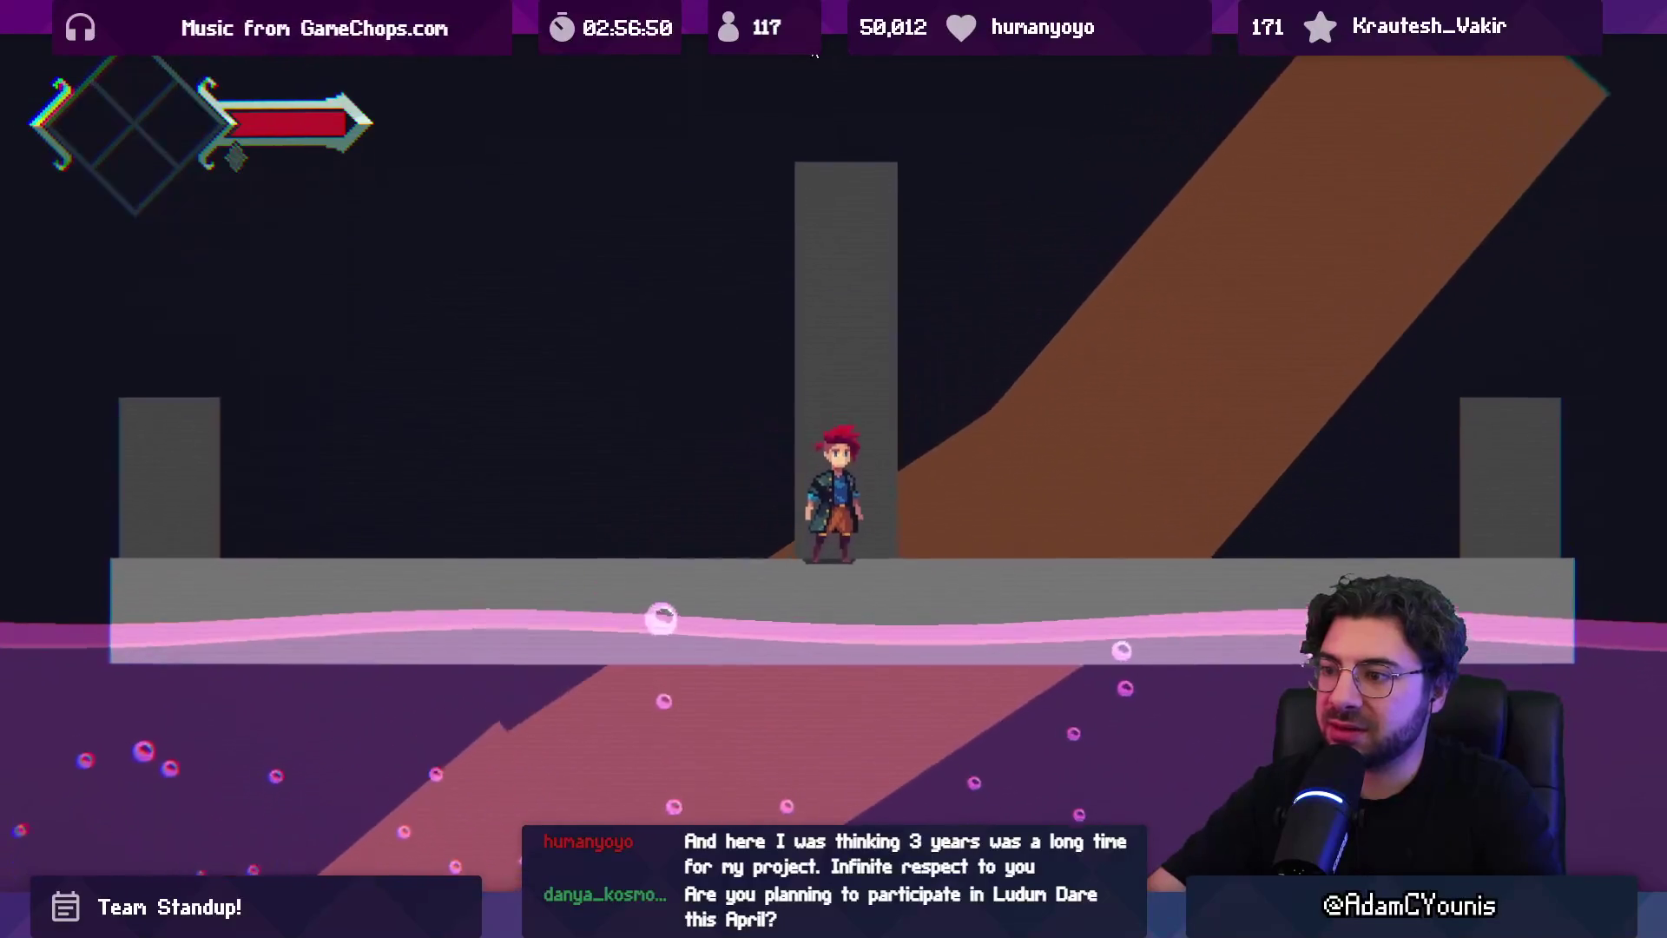
Exit play mode, then open and dismiss the Windows search for chrome
left_click(814, 53)
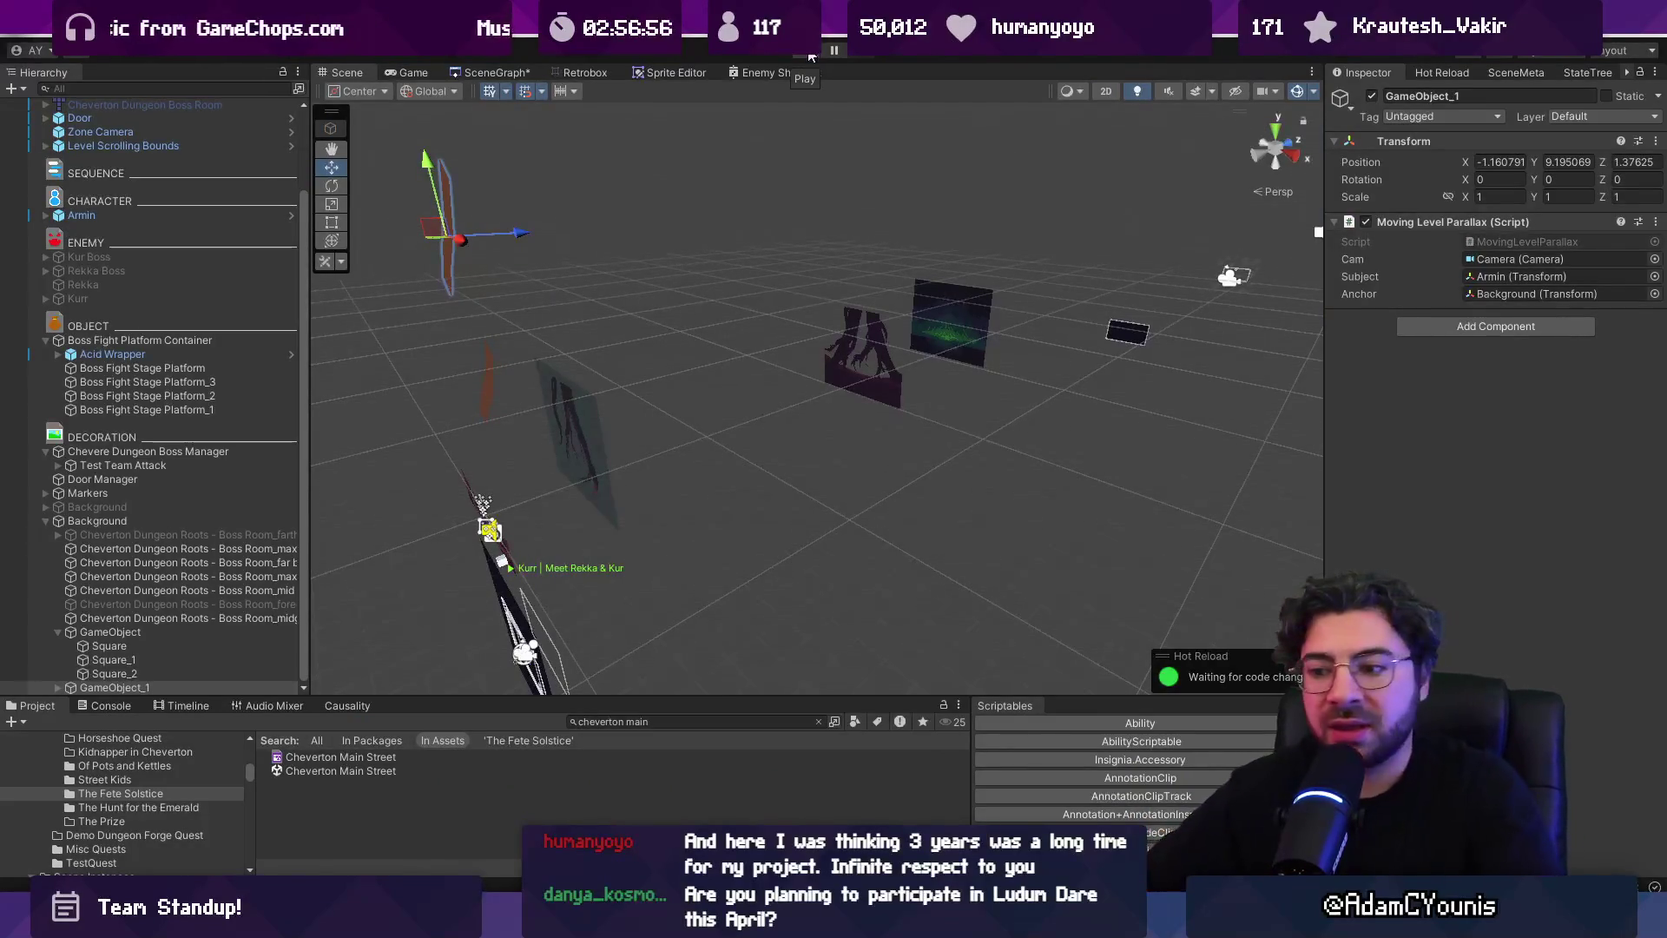
key("super")
type("chrome")
key("Return")
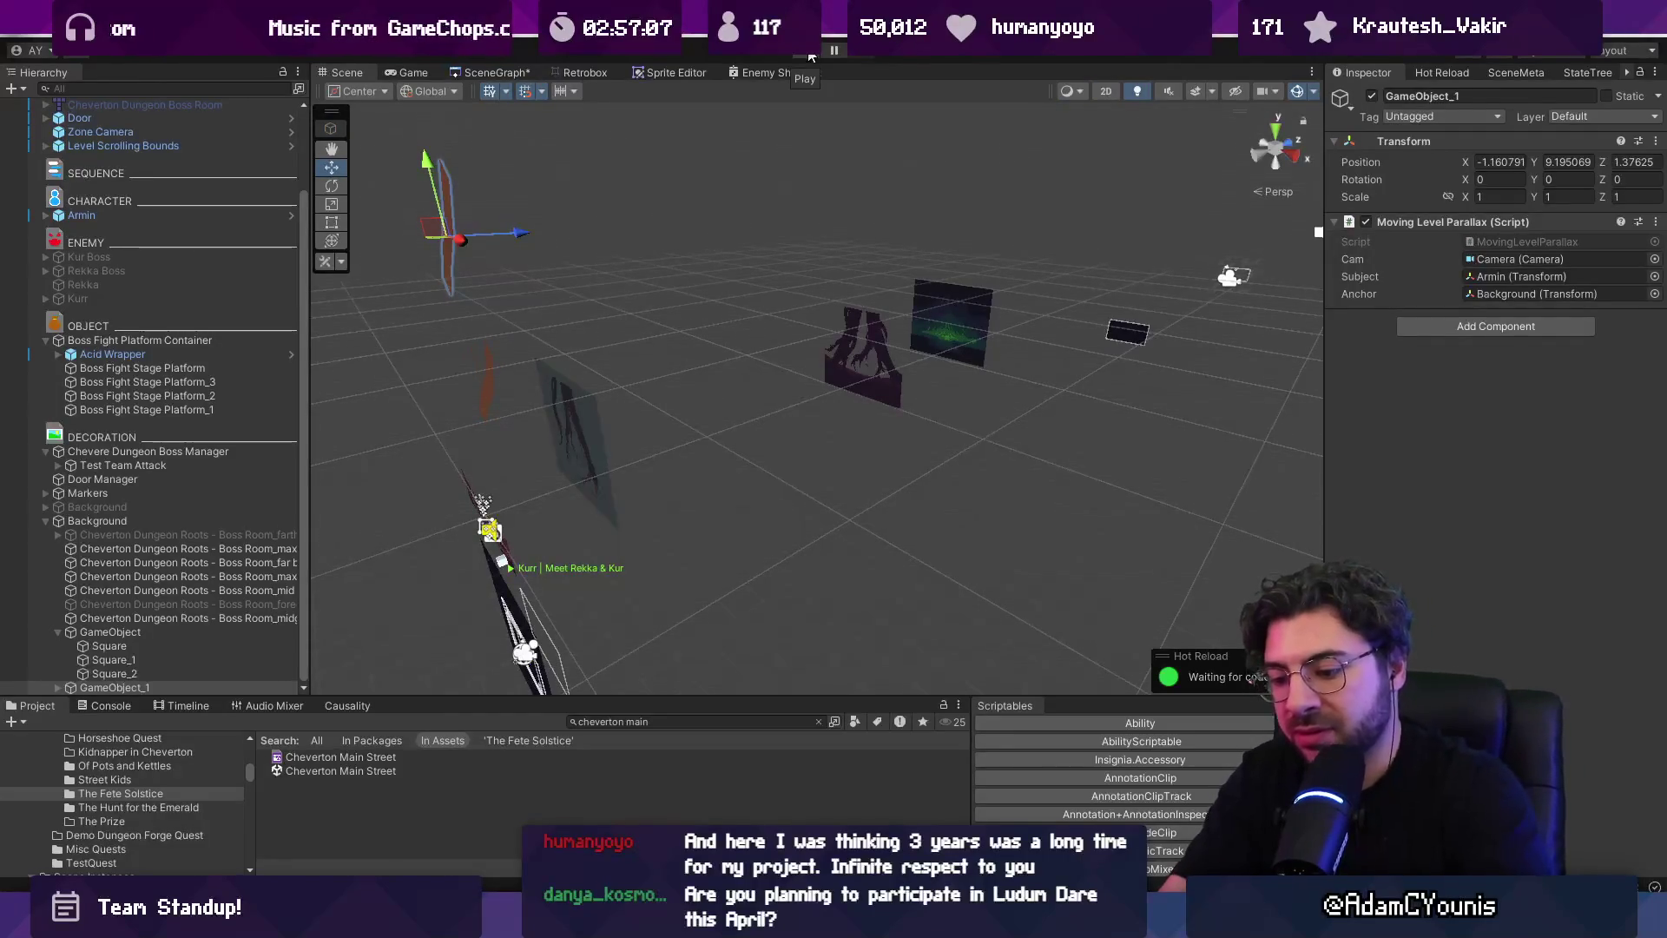
Launch Chrome from the Windows search
key("super")
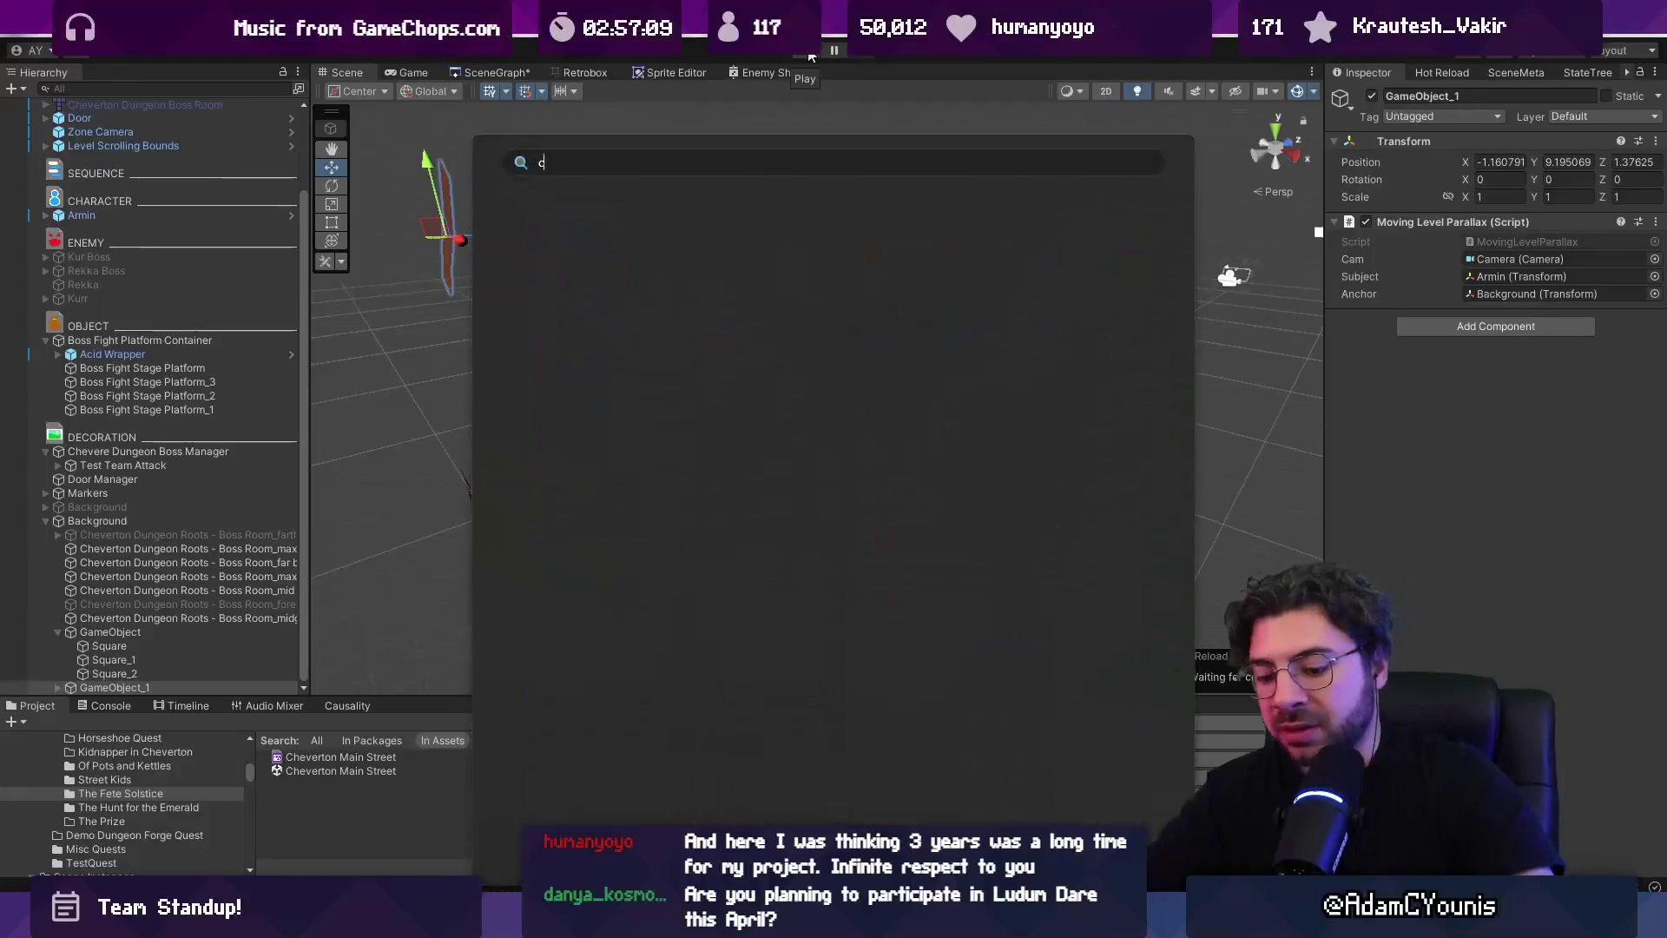
type("cher")
key("BackSpace")
key("BackSpace")
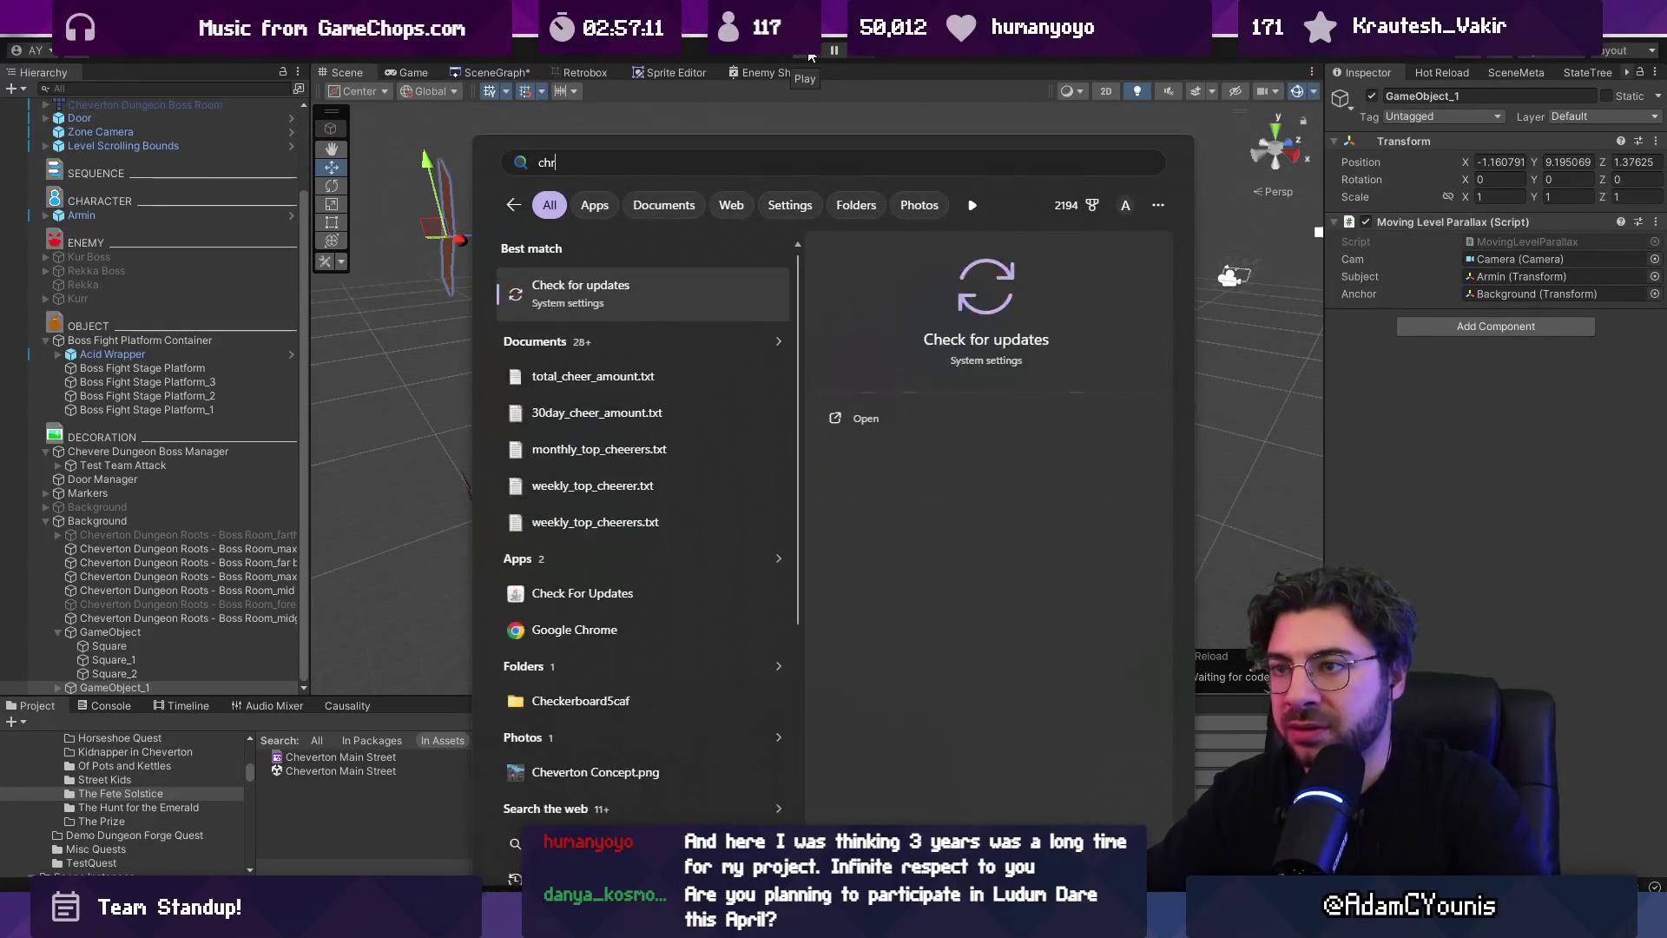
type("r")
key("Return")
Go to ldjam.com and check the Ludum Dare 59 countdown time zone note
type("ludum da")
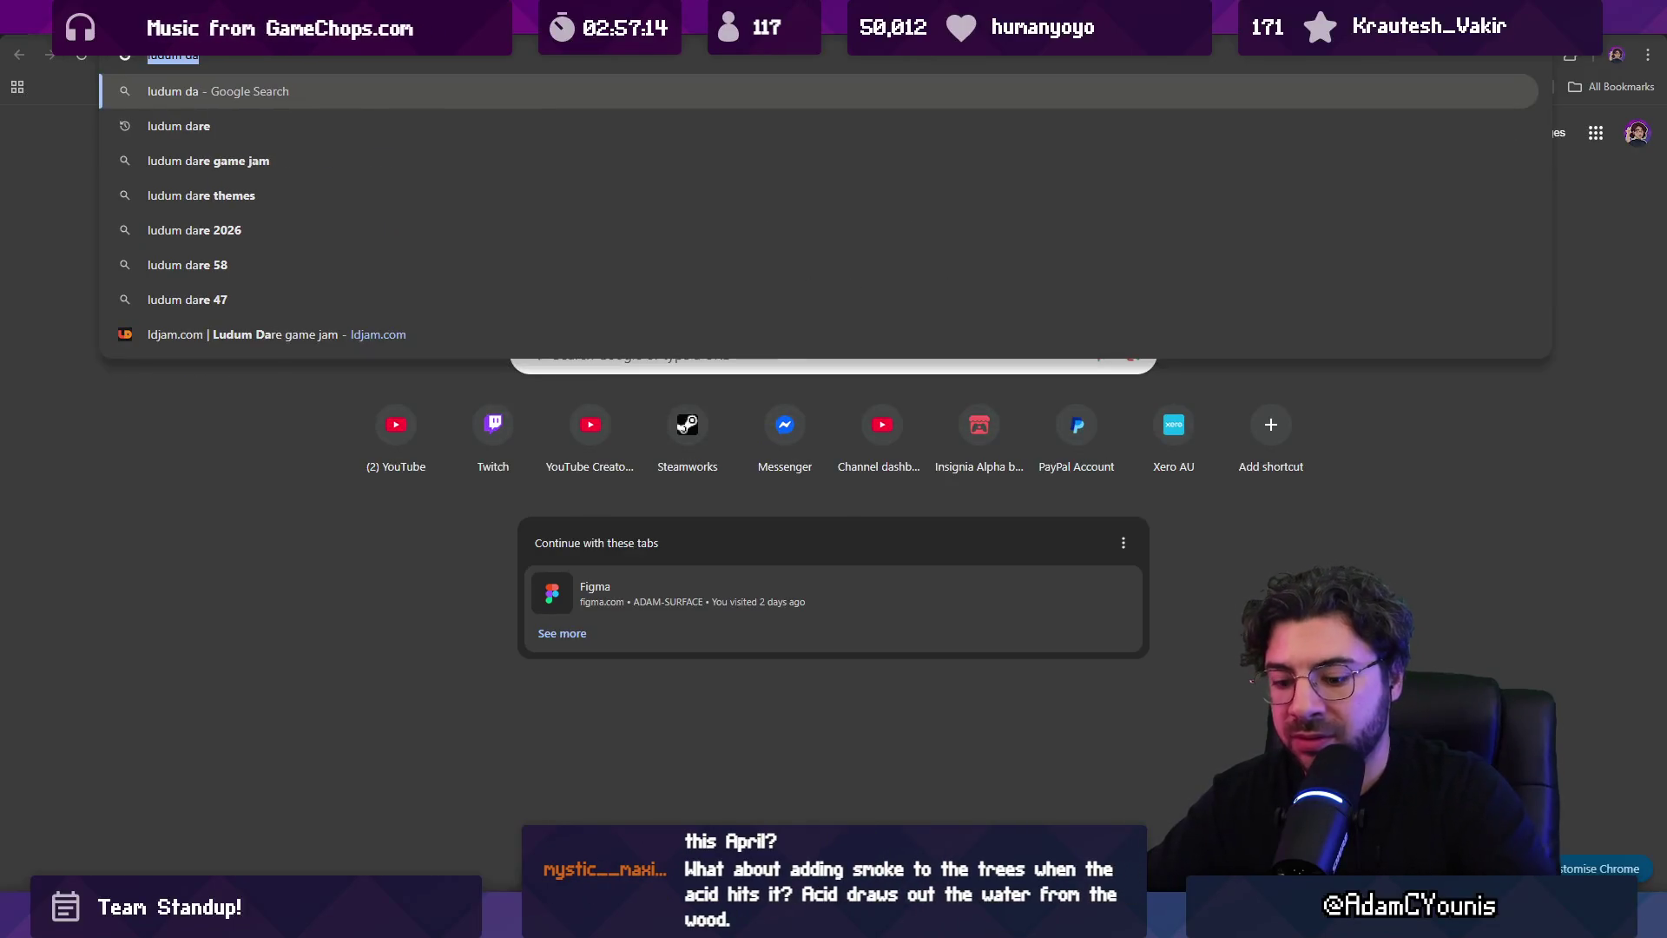
key("ctrl+a")
type("ldjam")
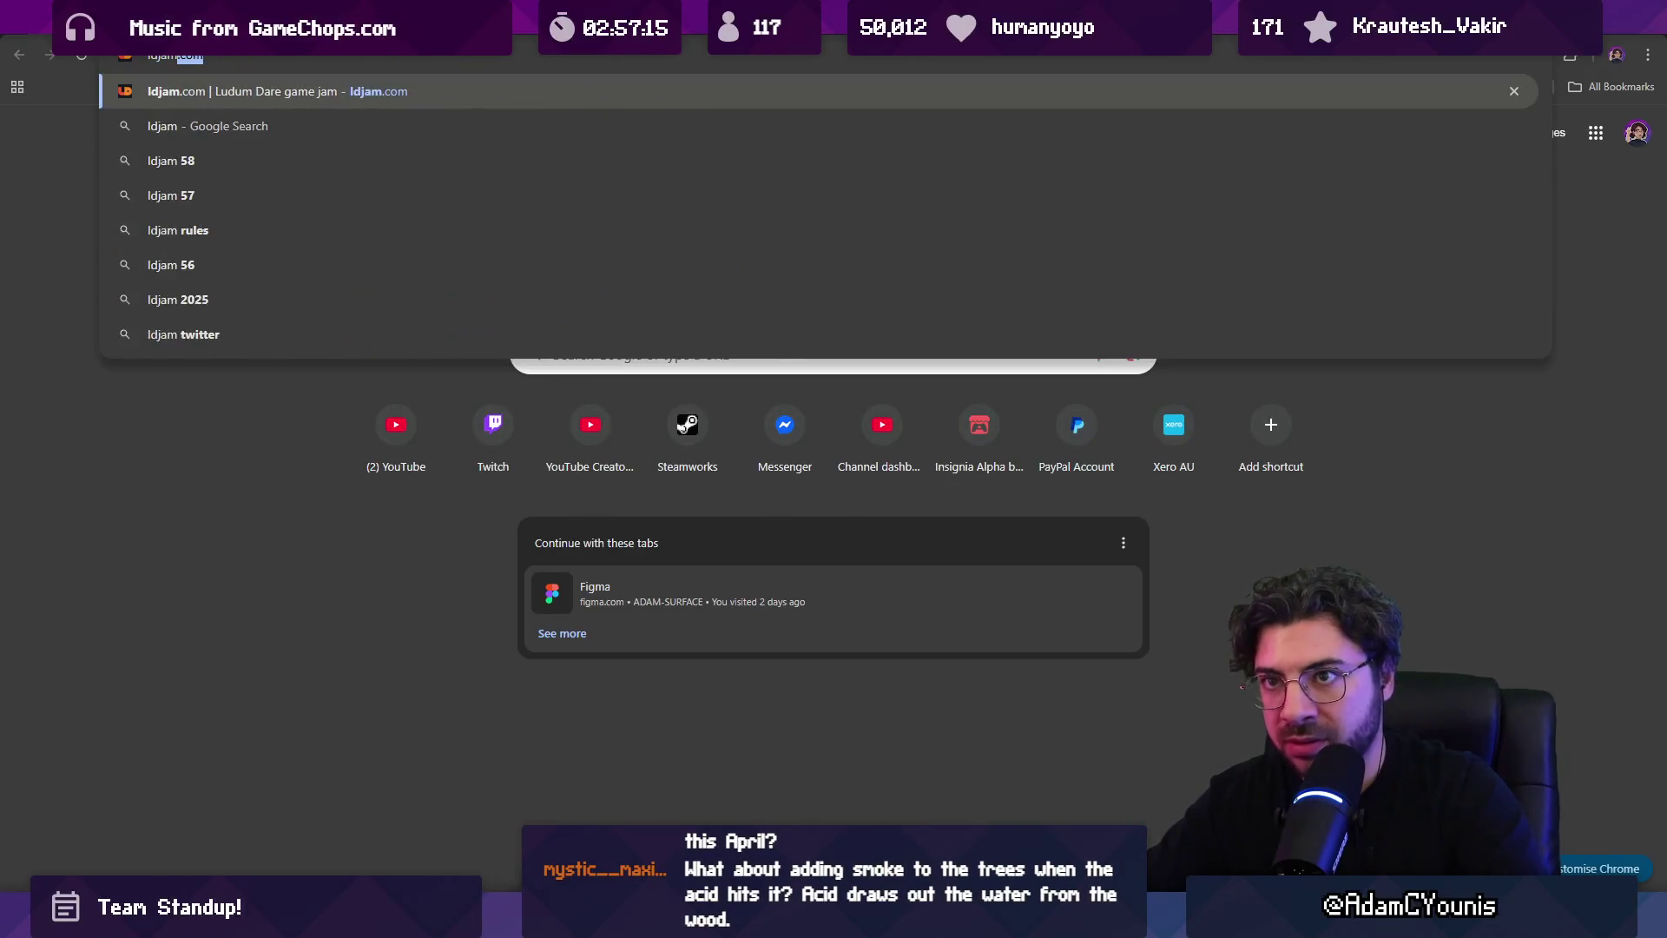
key("Return")
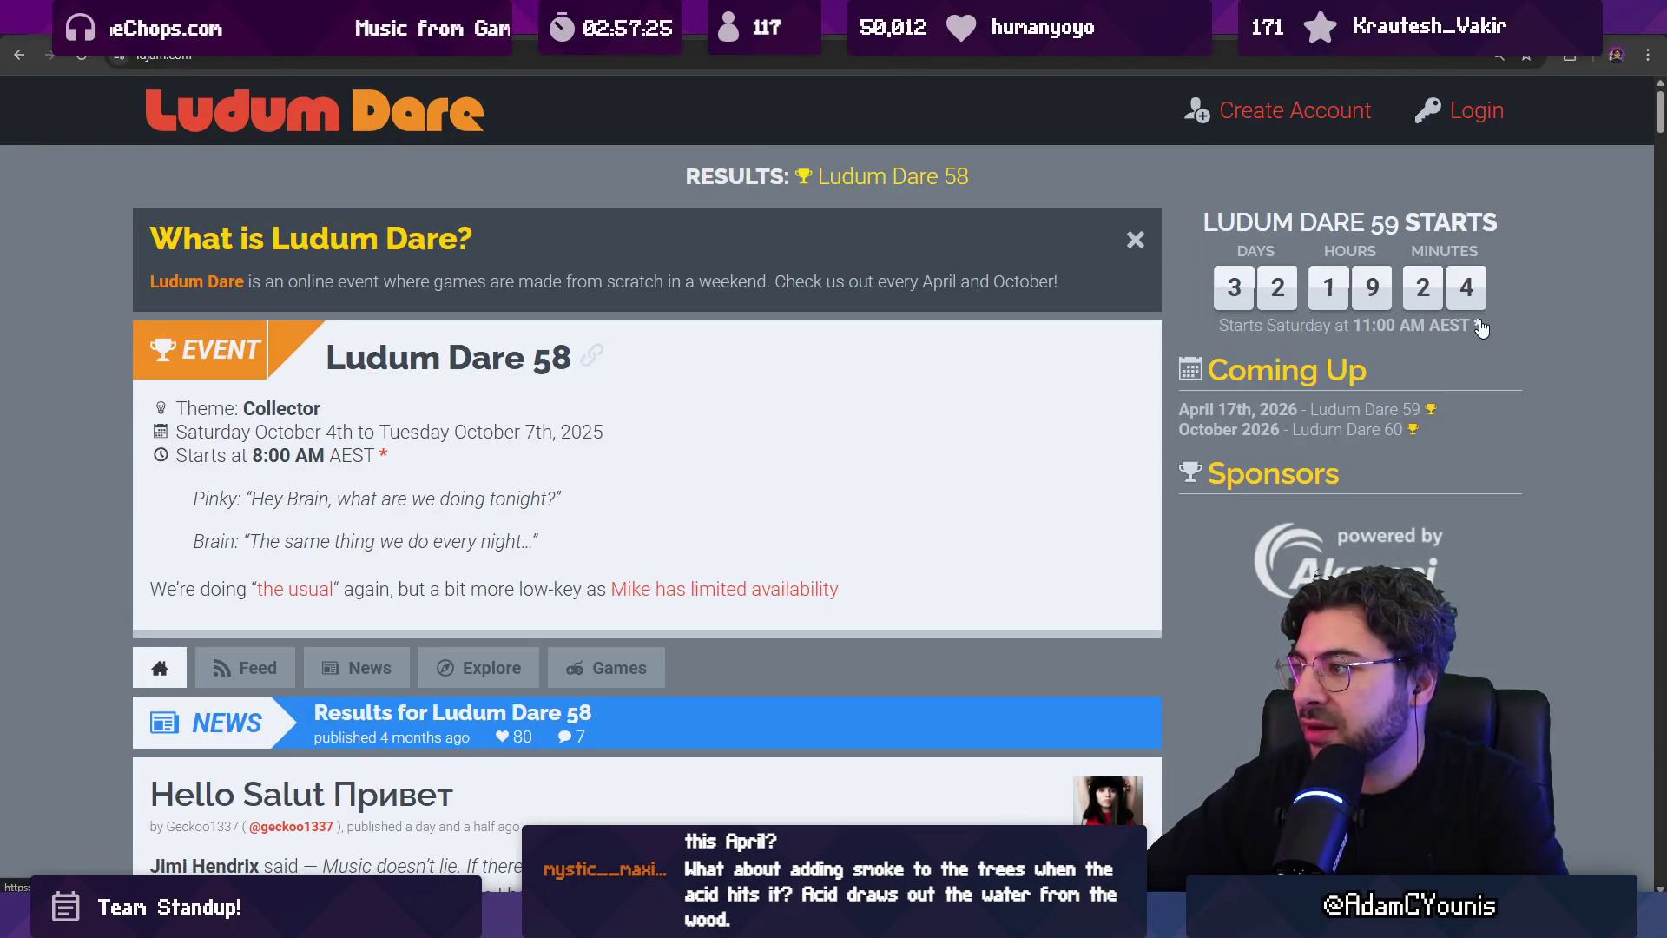
mouse_move(1479, 330)
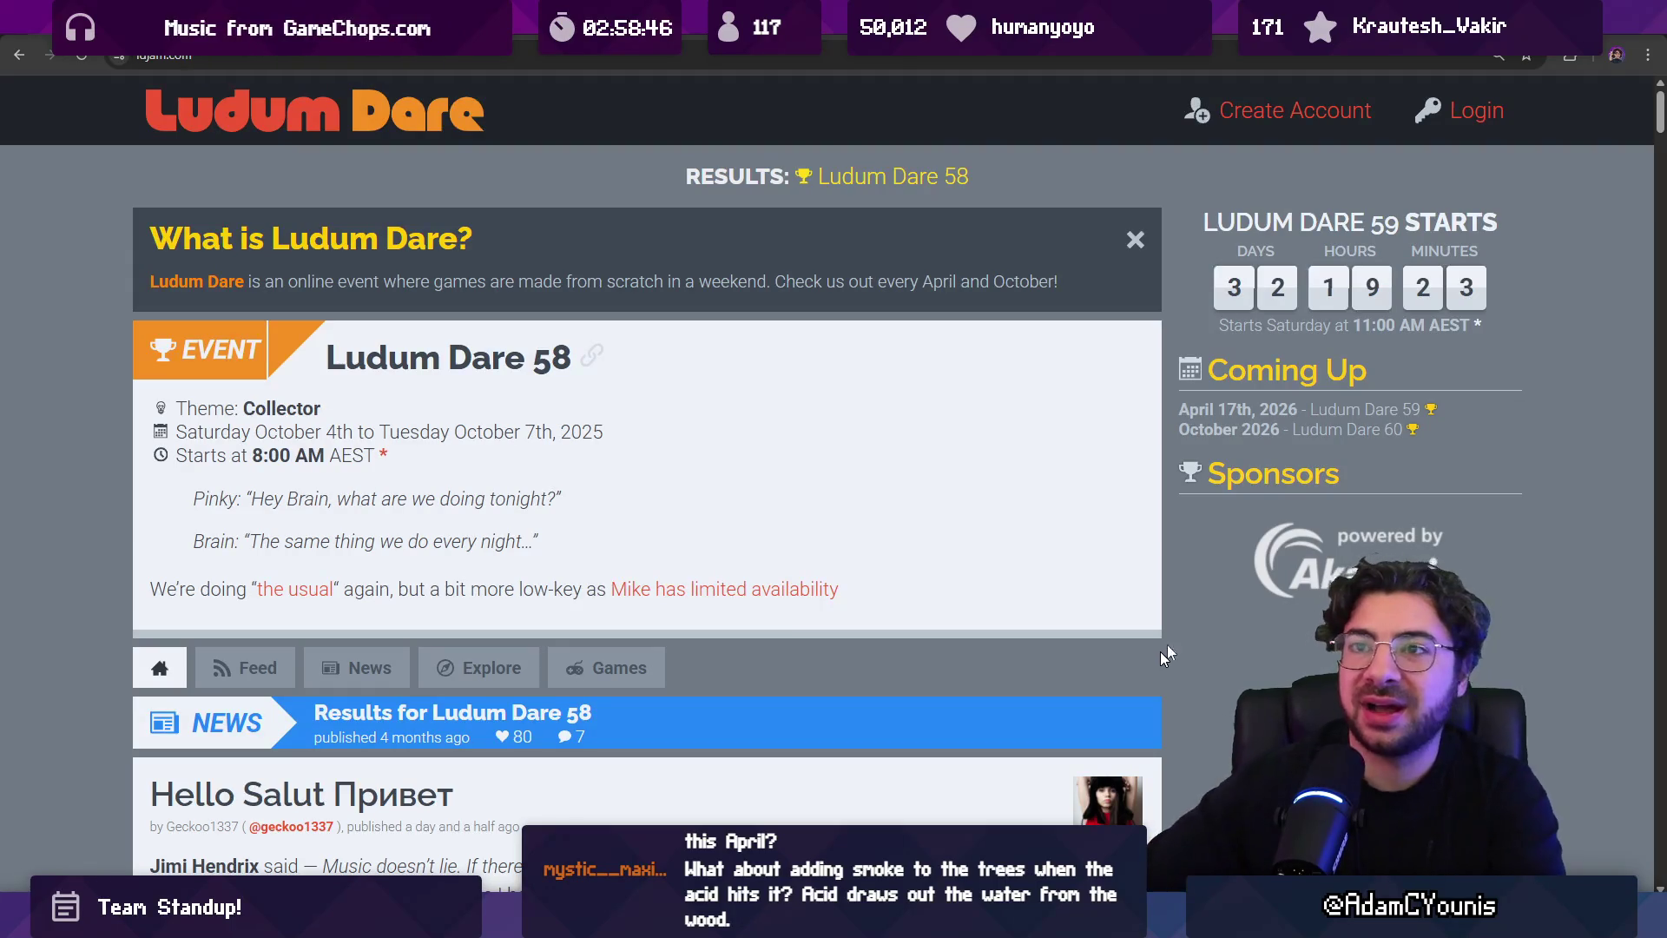
Search for 'upcoming game jams' in a new tab and open itch.io's Upcoming Game Jams page
key("ctrl+t")
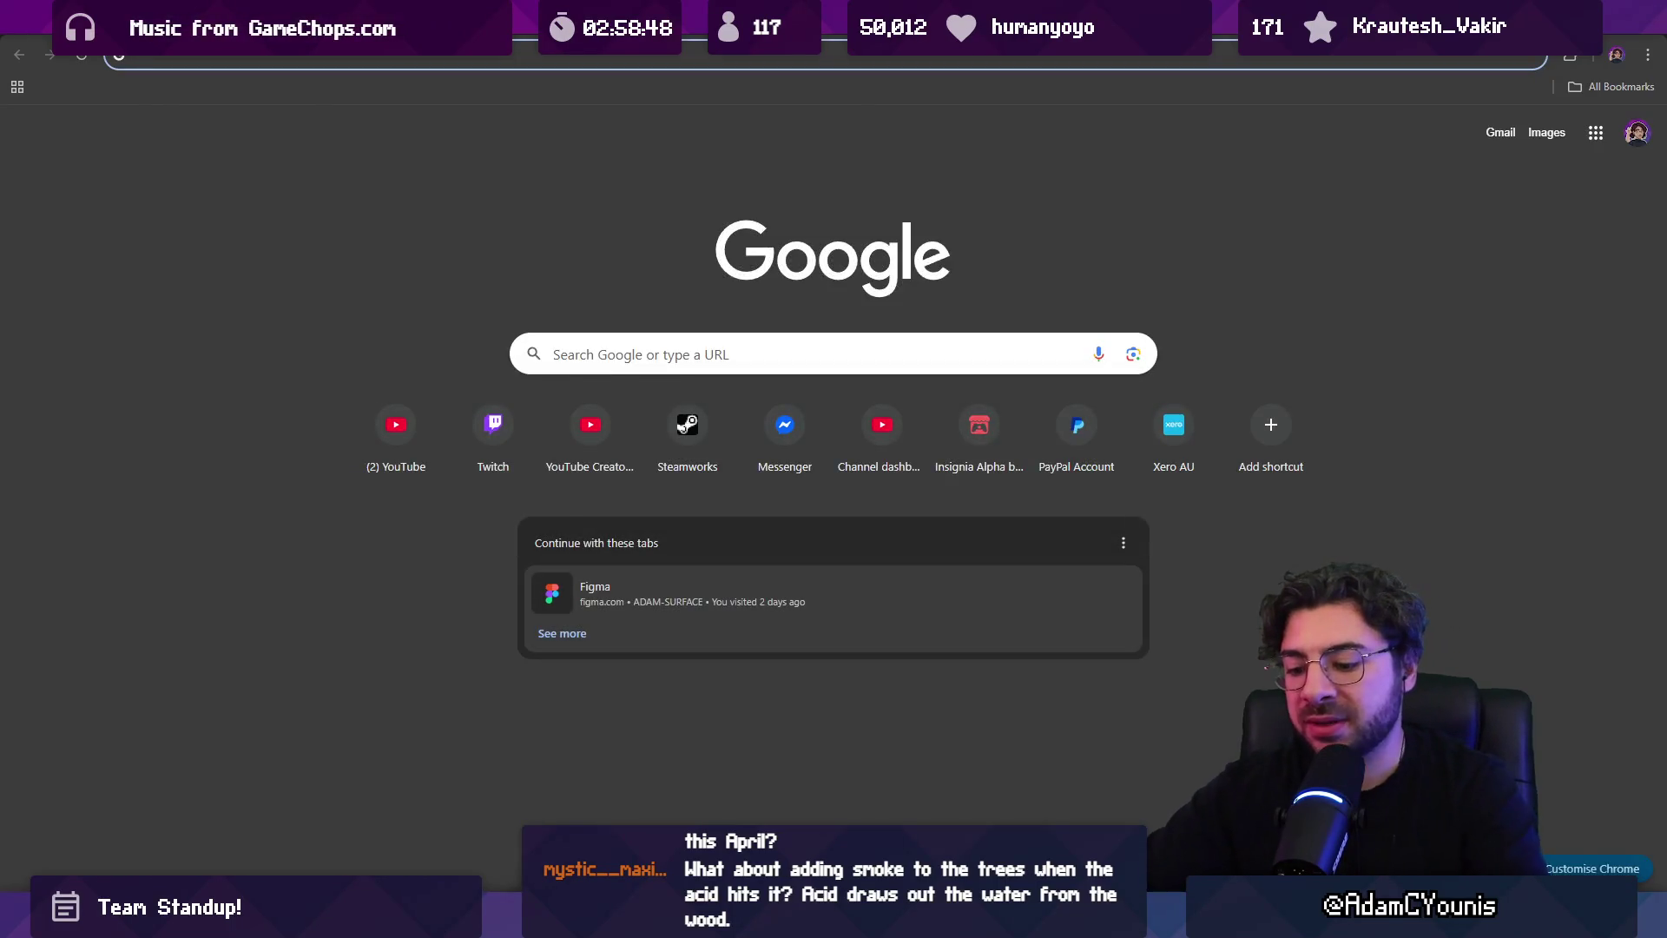
type("upcoming game jams")
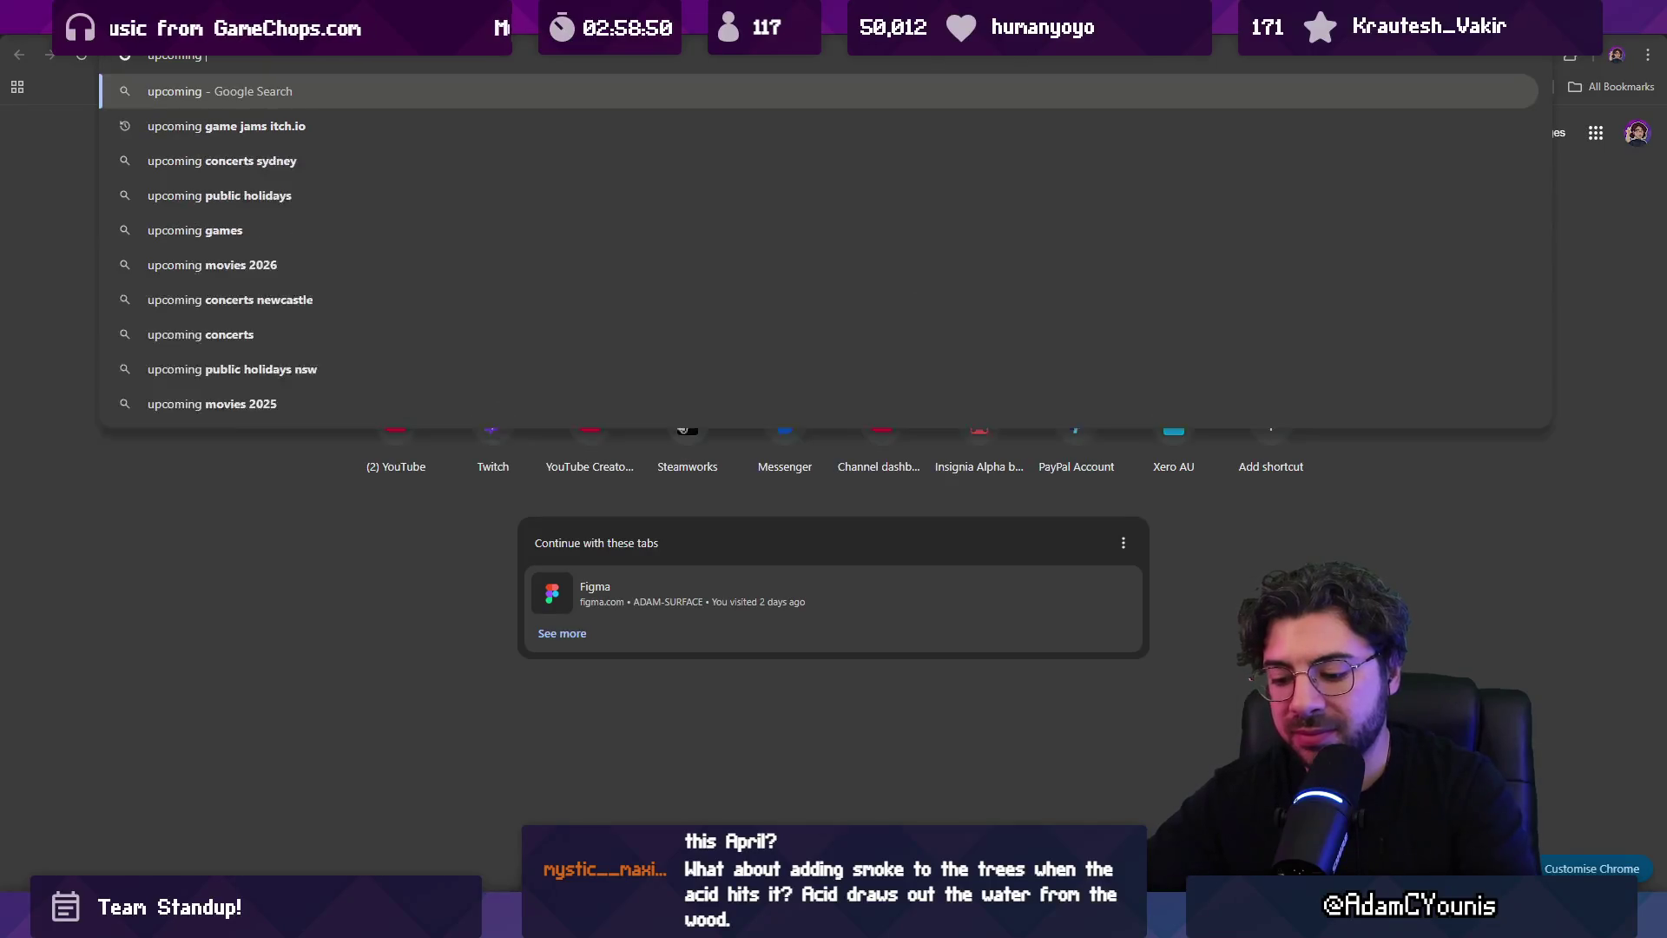
key("Return")
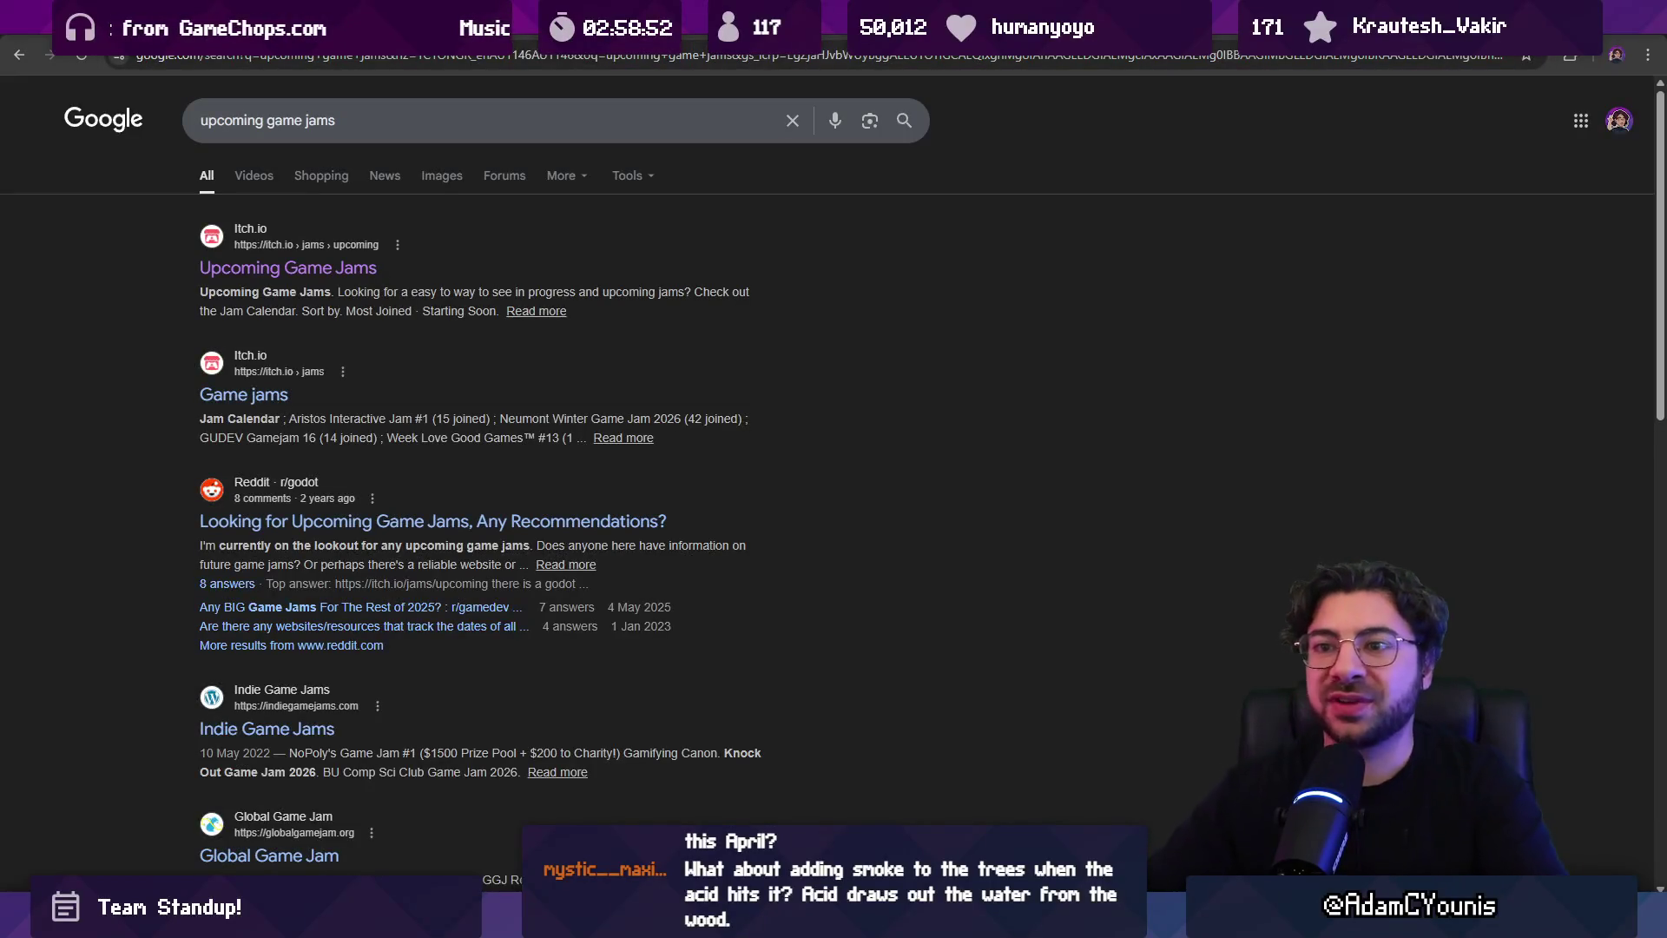
left_click(259, 276)
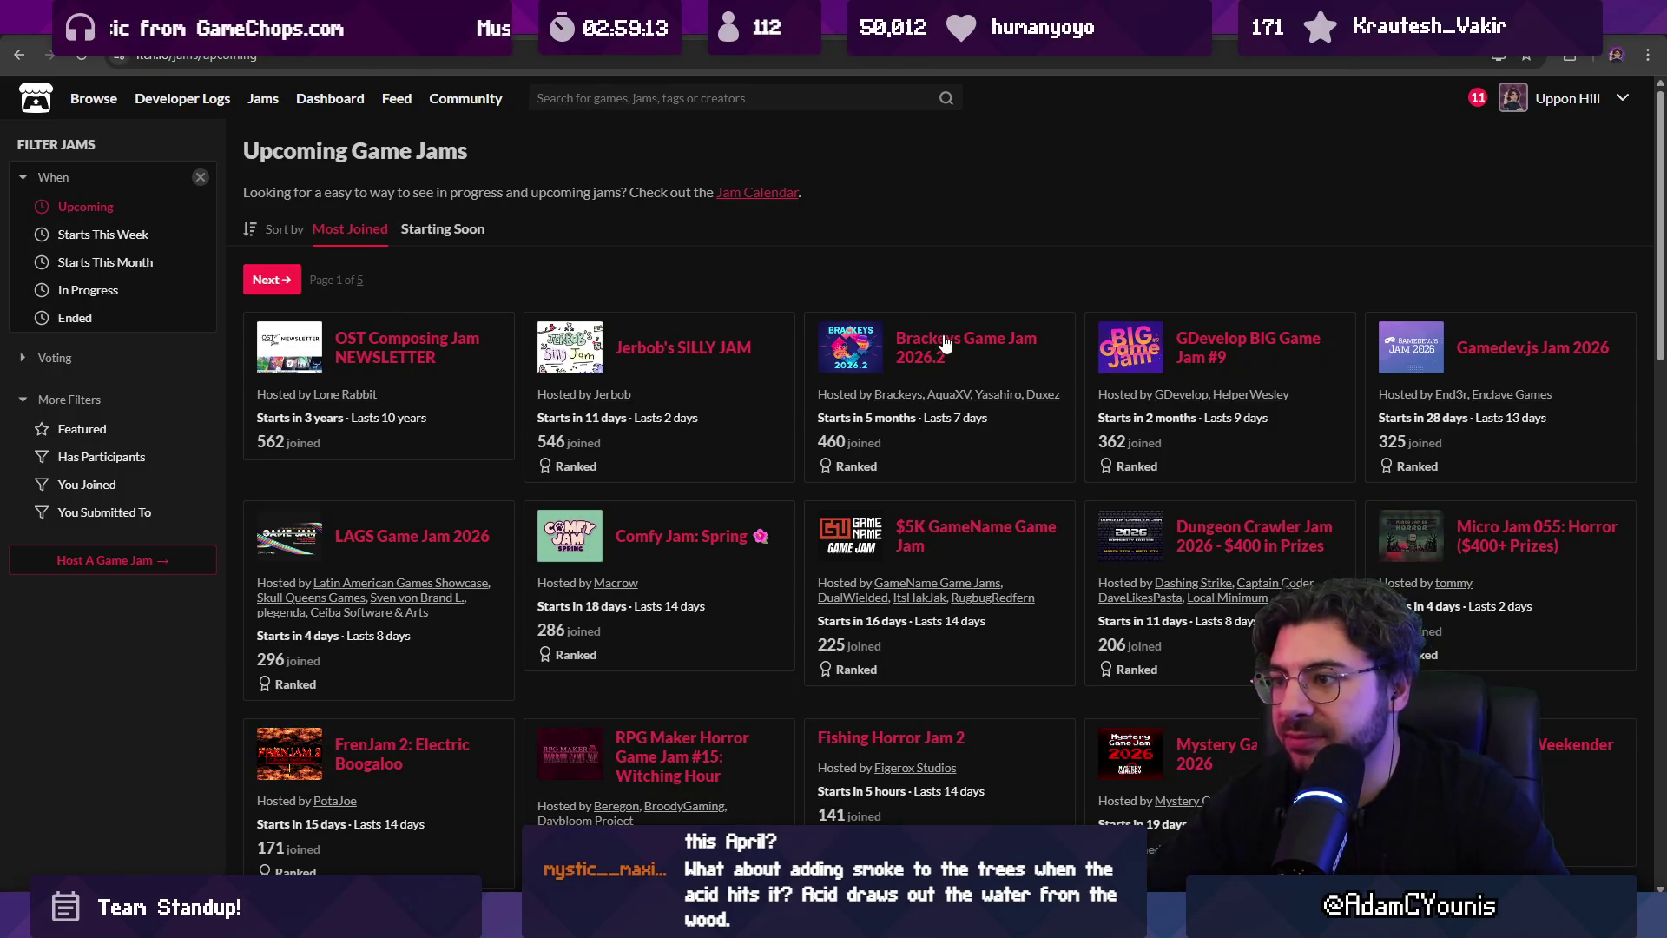
Scroll down through the most-joined jam cards and back up to the top
scroll(945, 341, "down", 5)
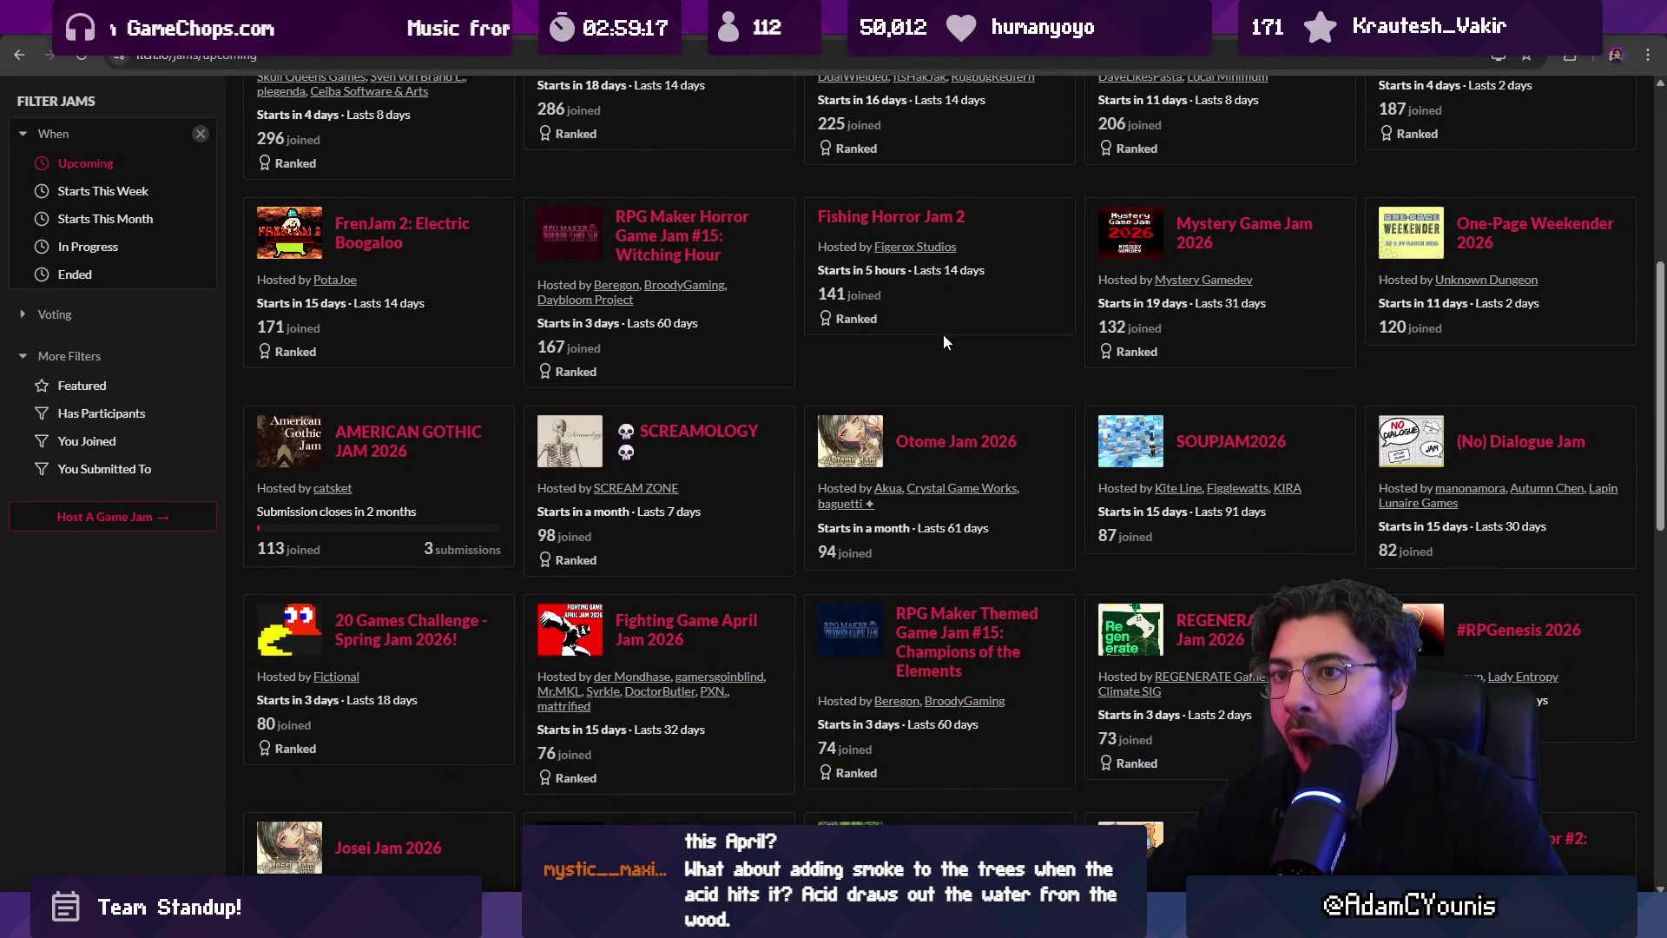
scroll(945, 338, "down", 4)
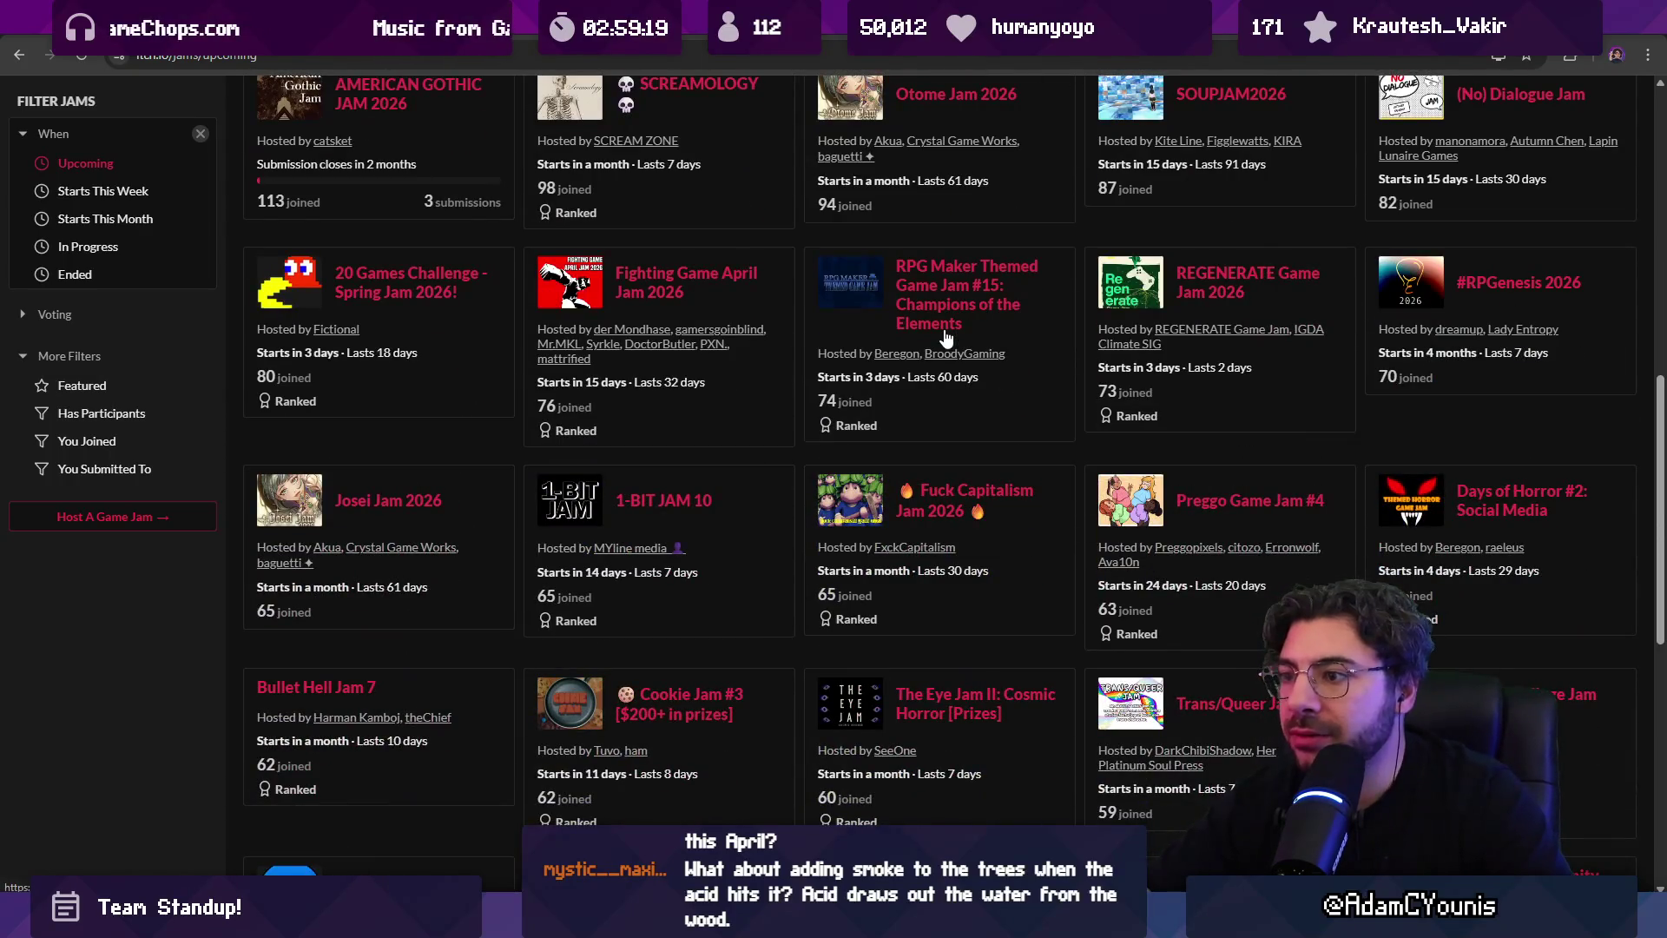
scroll(936, 308, "up", 10)
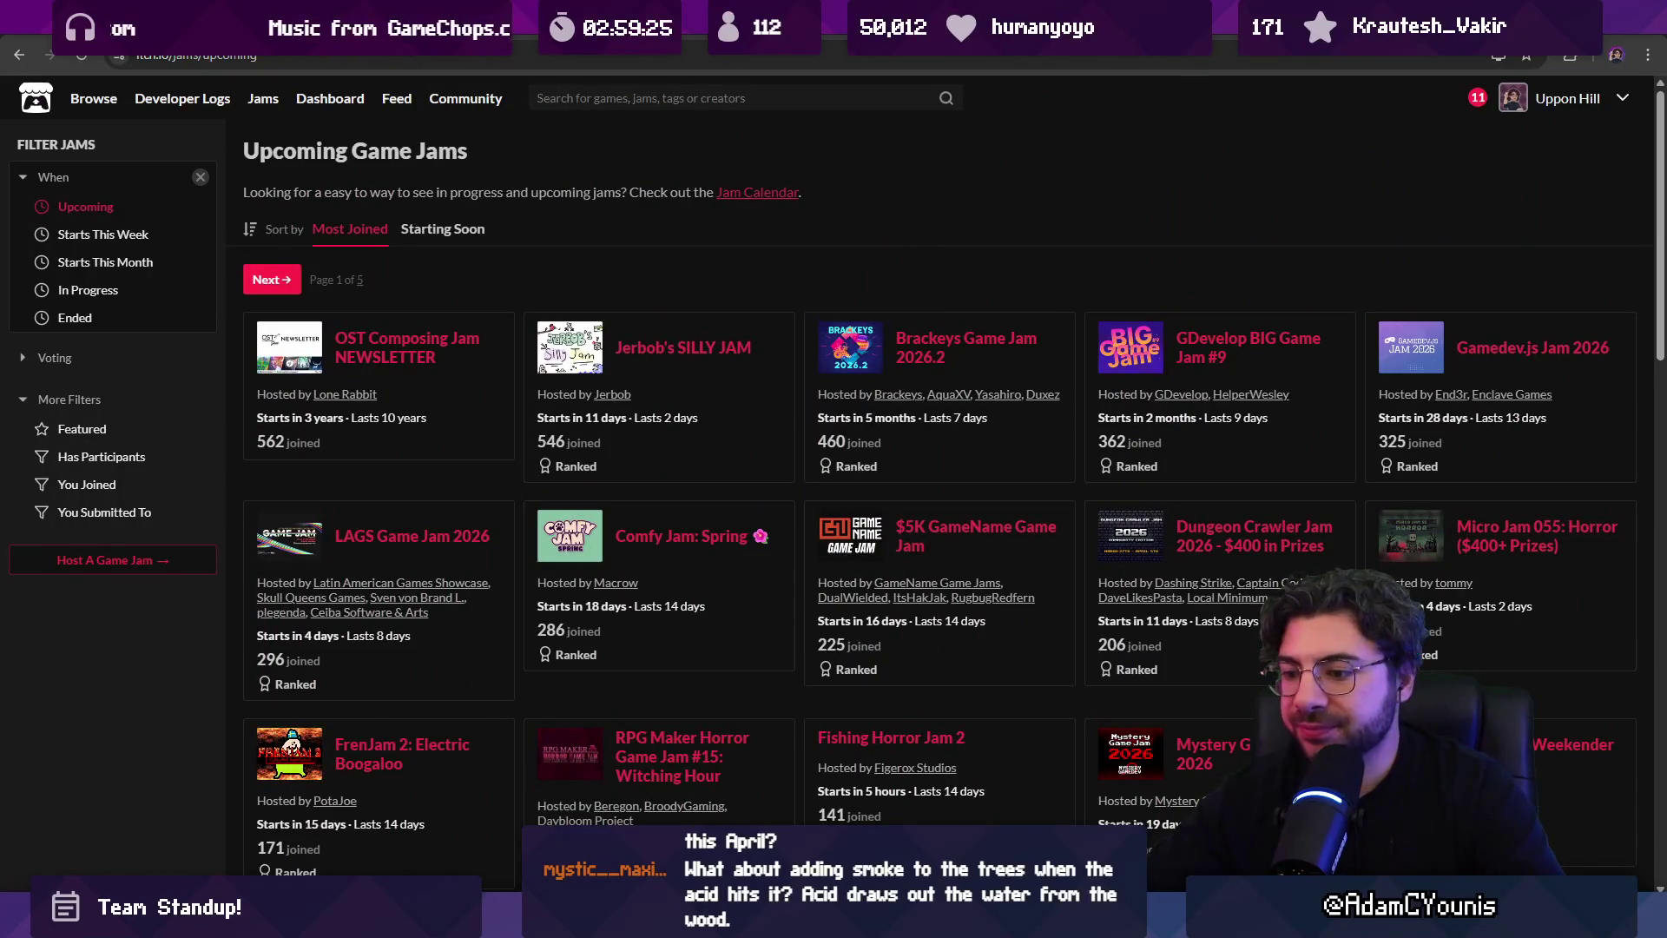
Switch from the browser back to the Unity boss room scene
key("alt+Tab")
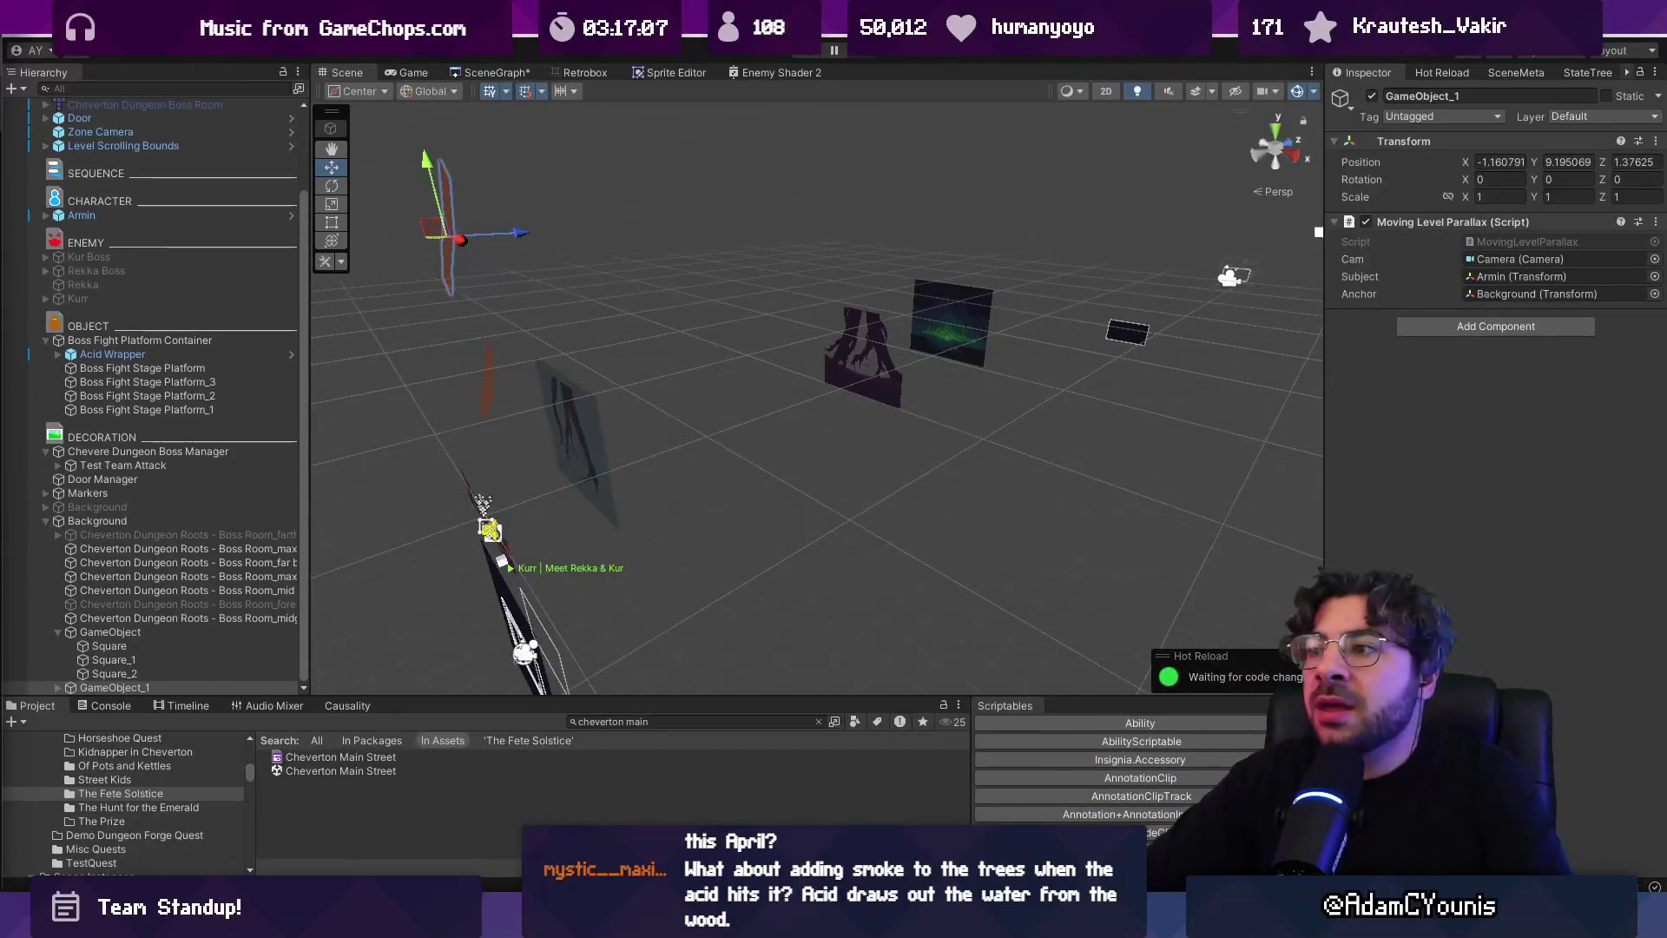
Toggle the Scene view to 2D and back to 3D, then bring up the Aseprite house sprite
key("2")
key("2")
mouse_move(770, 369)
left_mouse_down()
mouse_move(944, 321)
mouse_move(837, 372)
mouse_move(951, 371)
left_mouse_up()
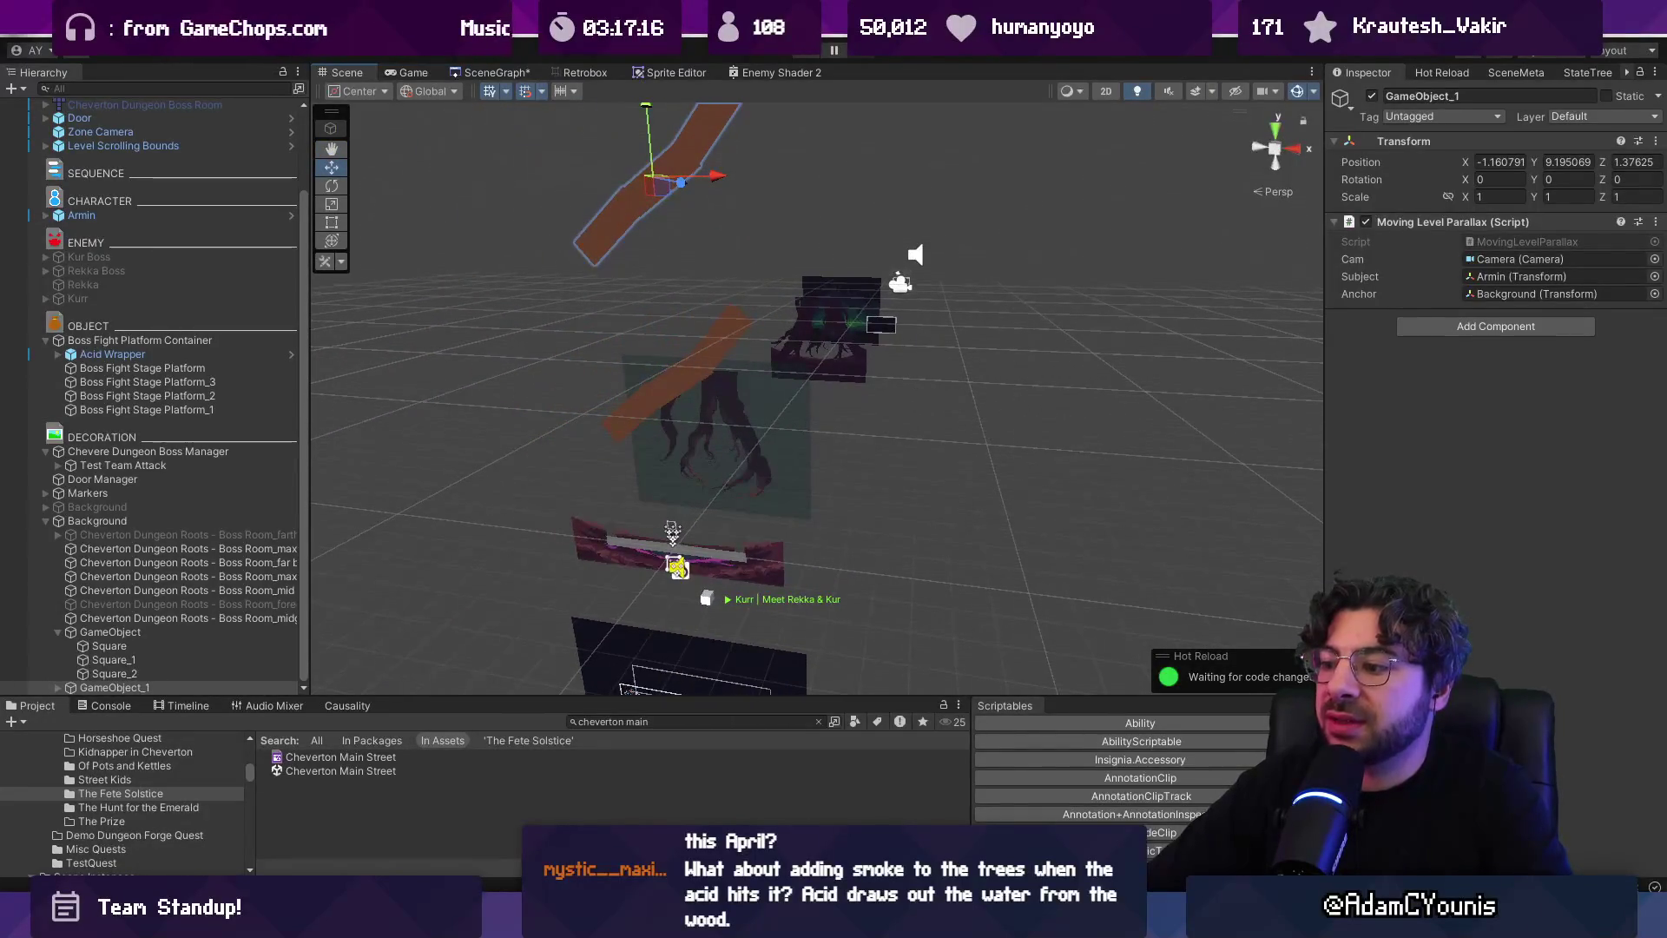
mouse_move(1061, 922)
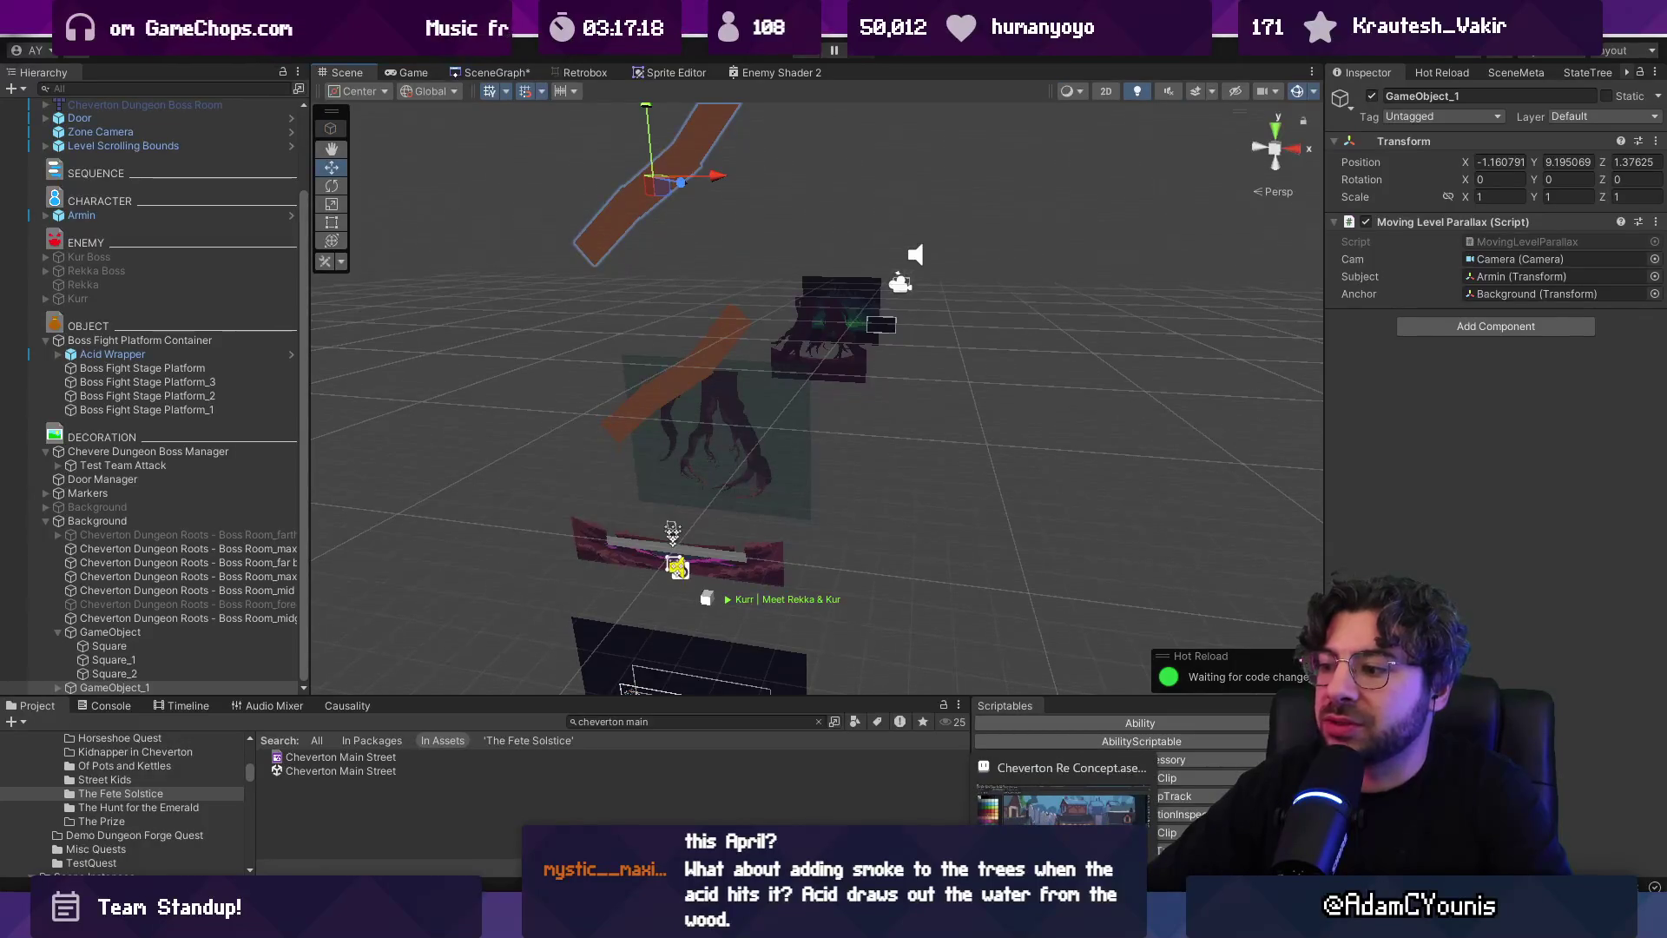
left_click(1064, 808)
scroll(754, 395, "down", 4)
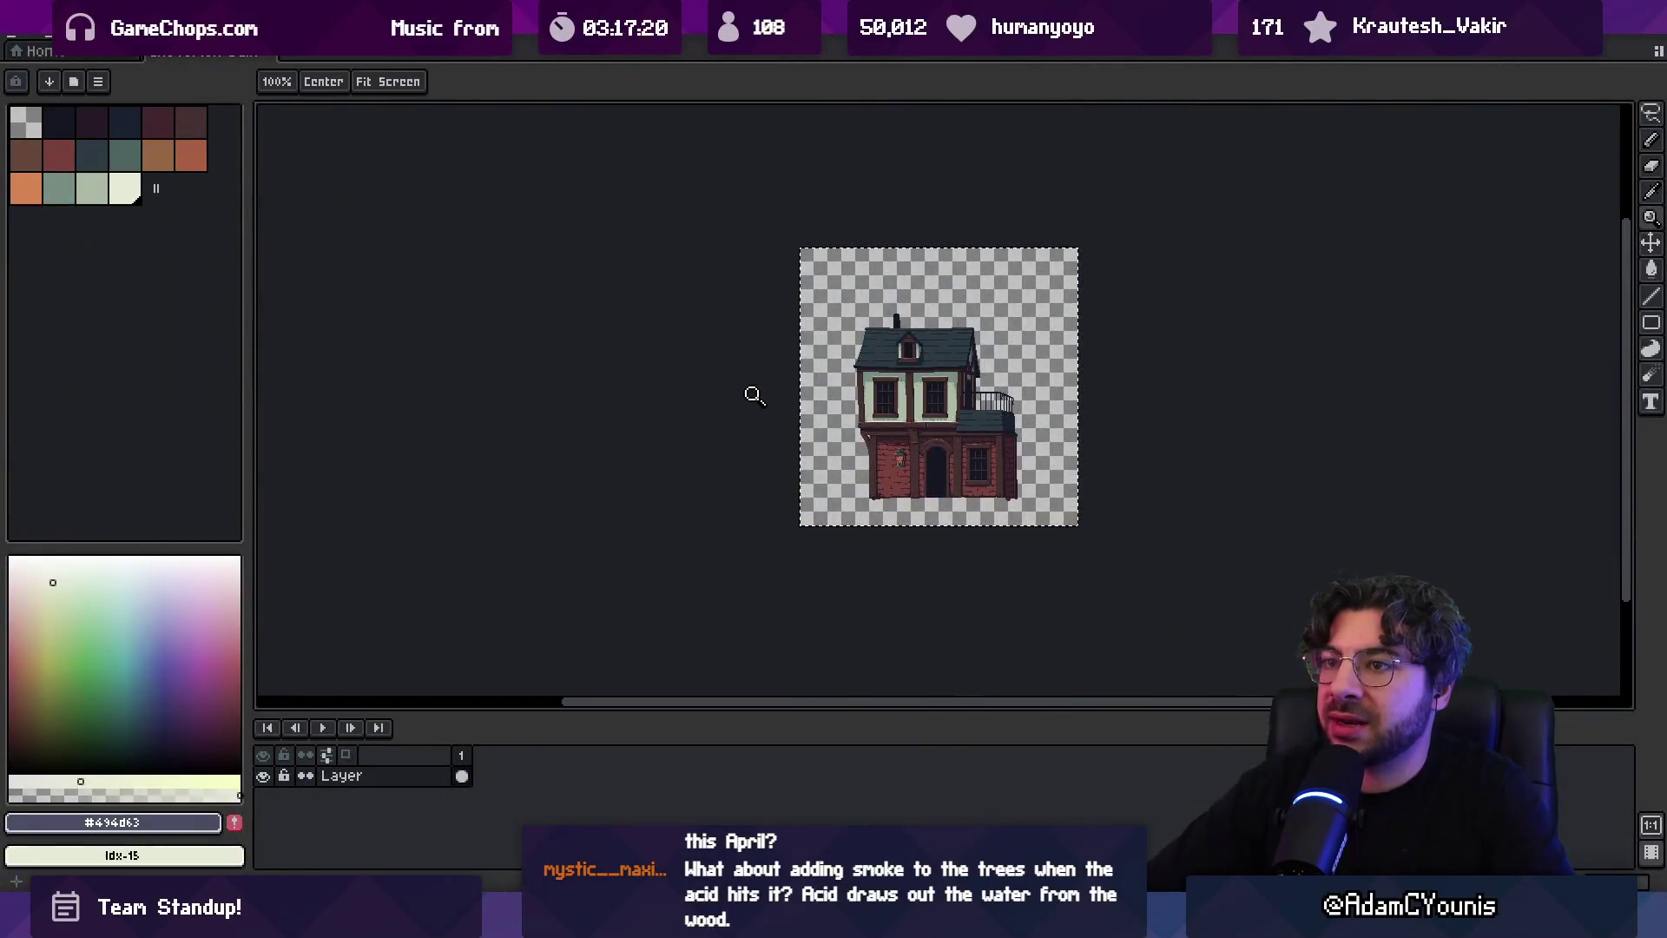
Close the Aseprite house sprite document, then cycle through Unity to the Figma board
key("ctrl+w")
key("alt+Tab")
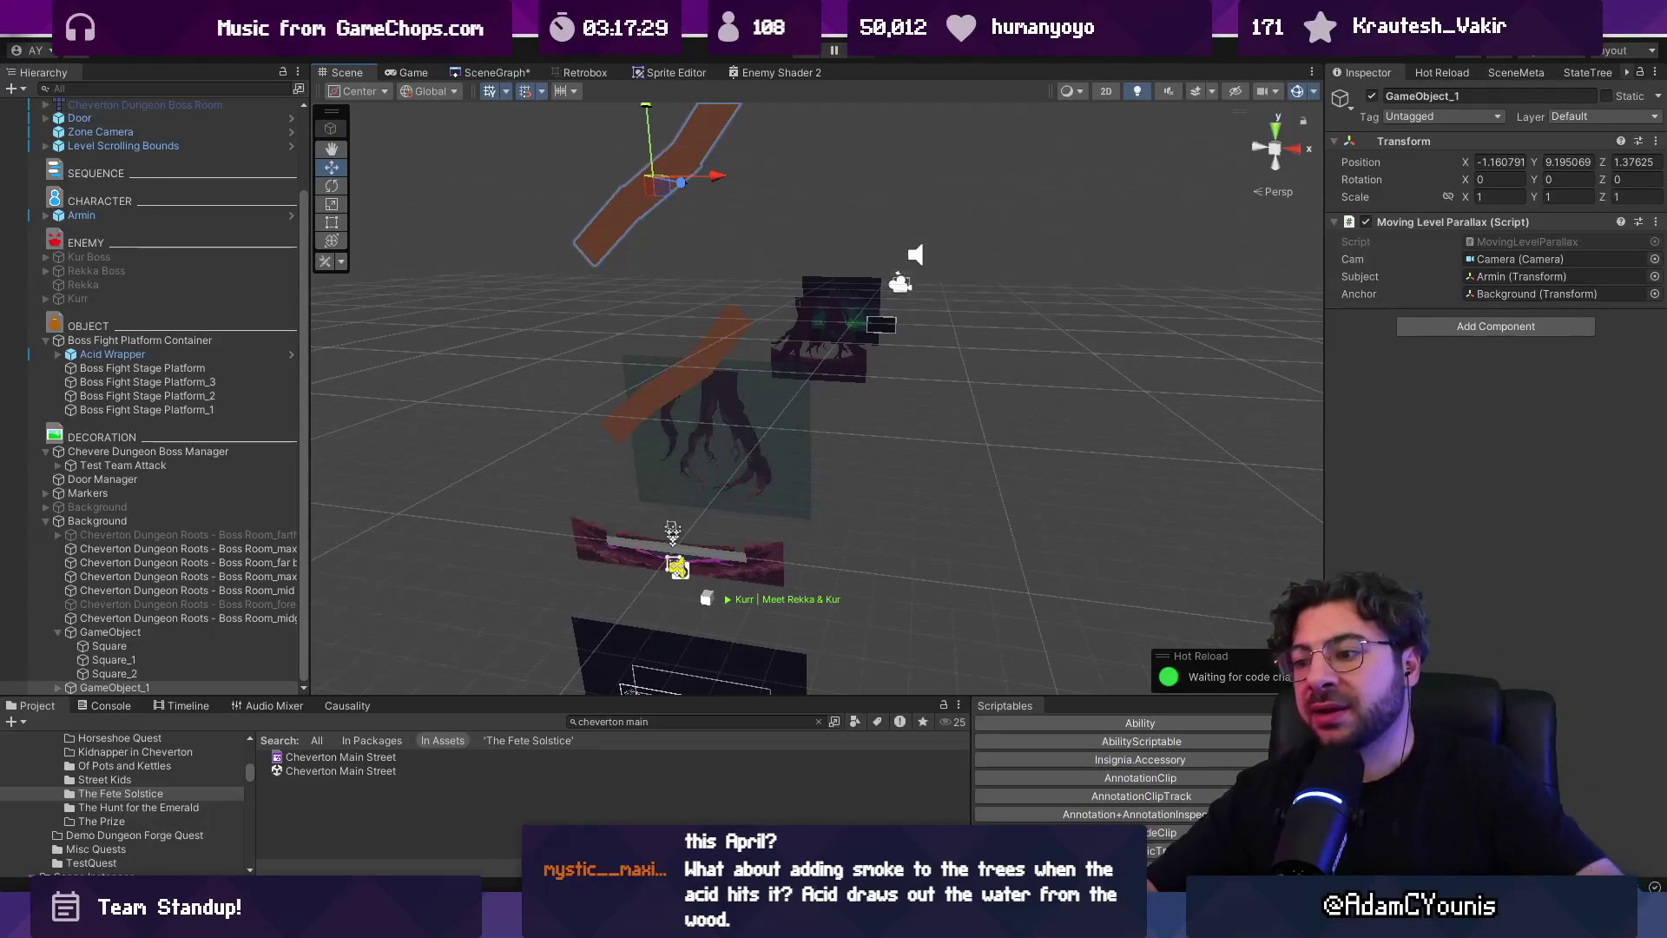
key("alt+Tab")
Open the Insignia Working Design Document in Figma
scroll(1059, 513, "down", 10, "ctrl")
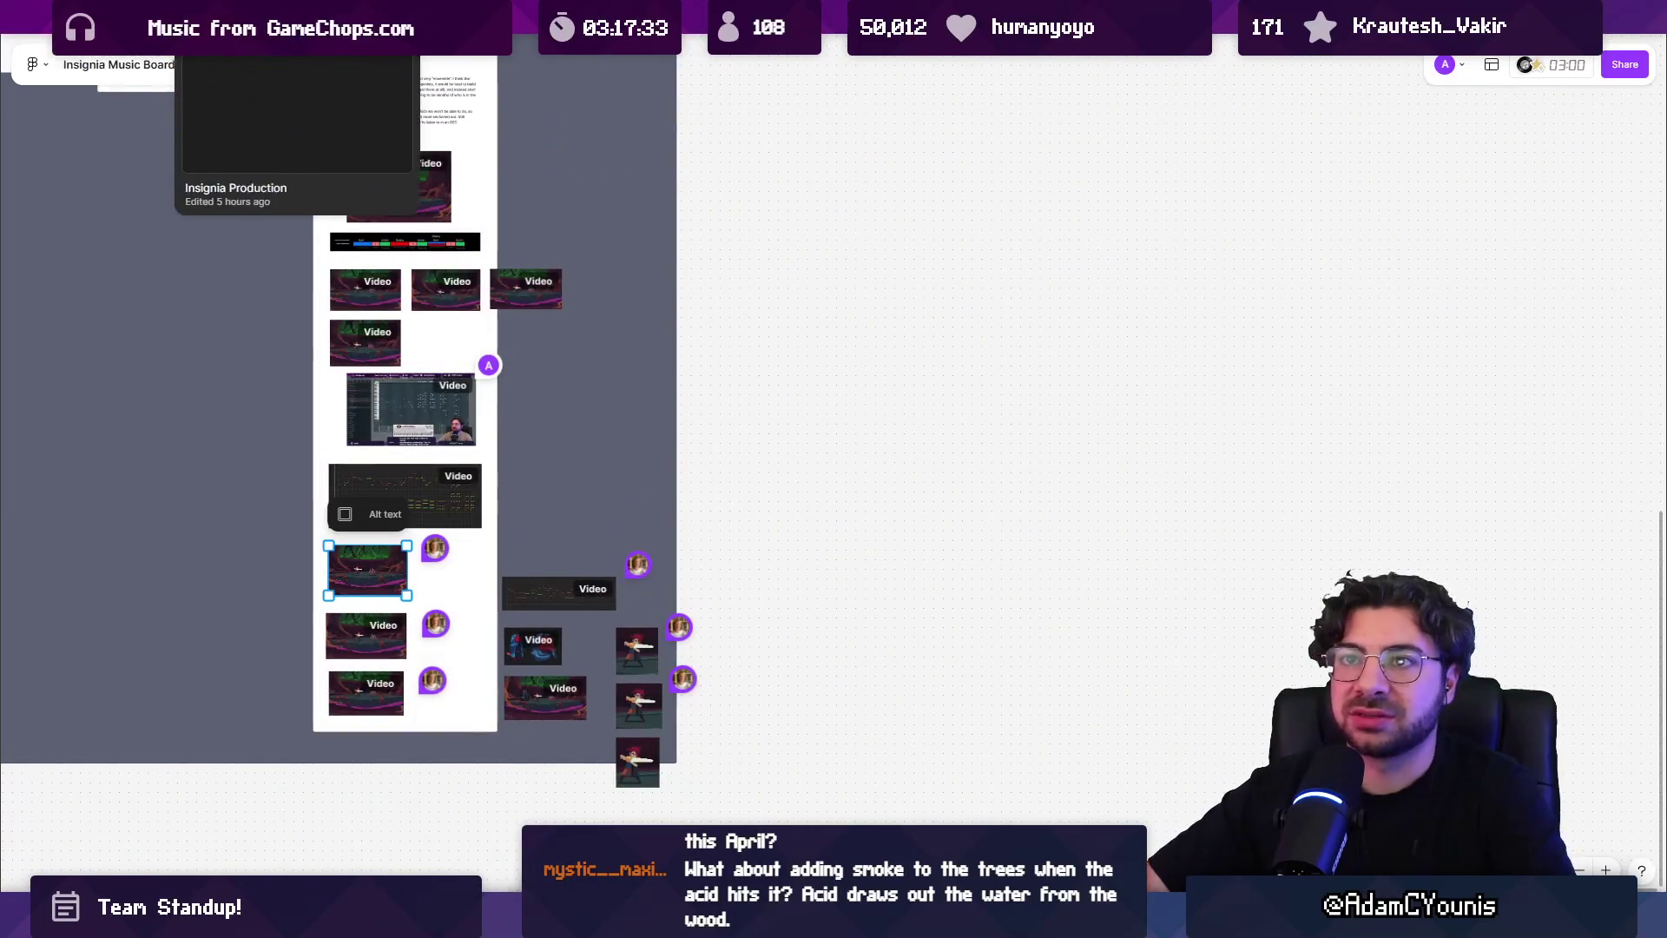
left_click(390, 15)
scroll(776, 334, "down", 10, "ctrl")
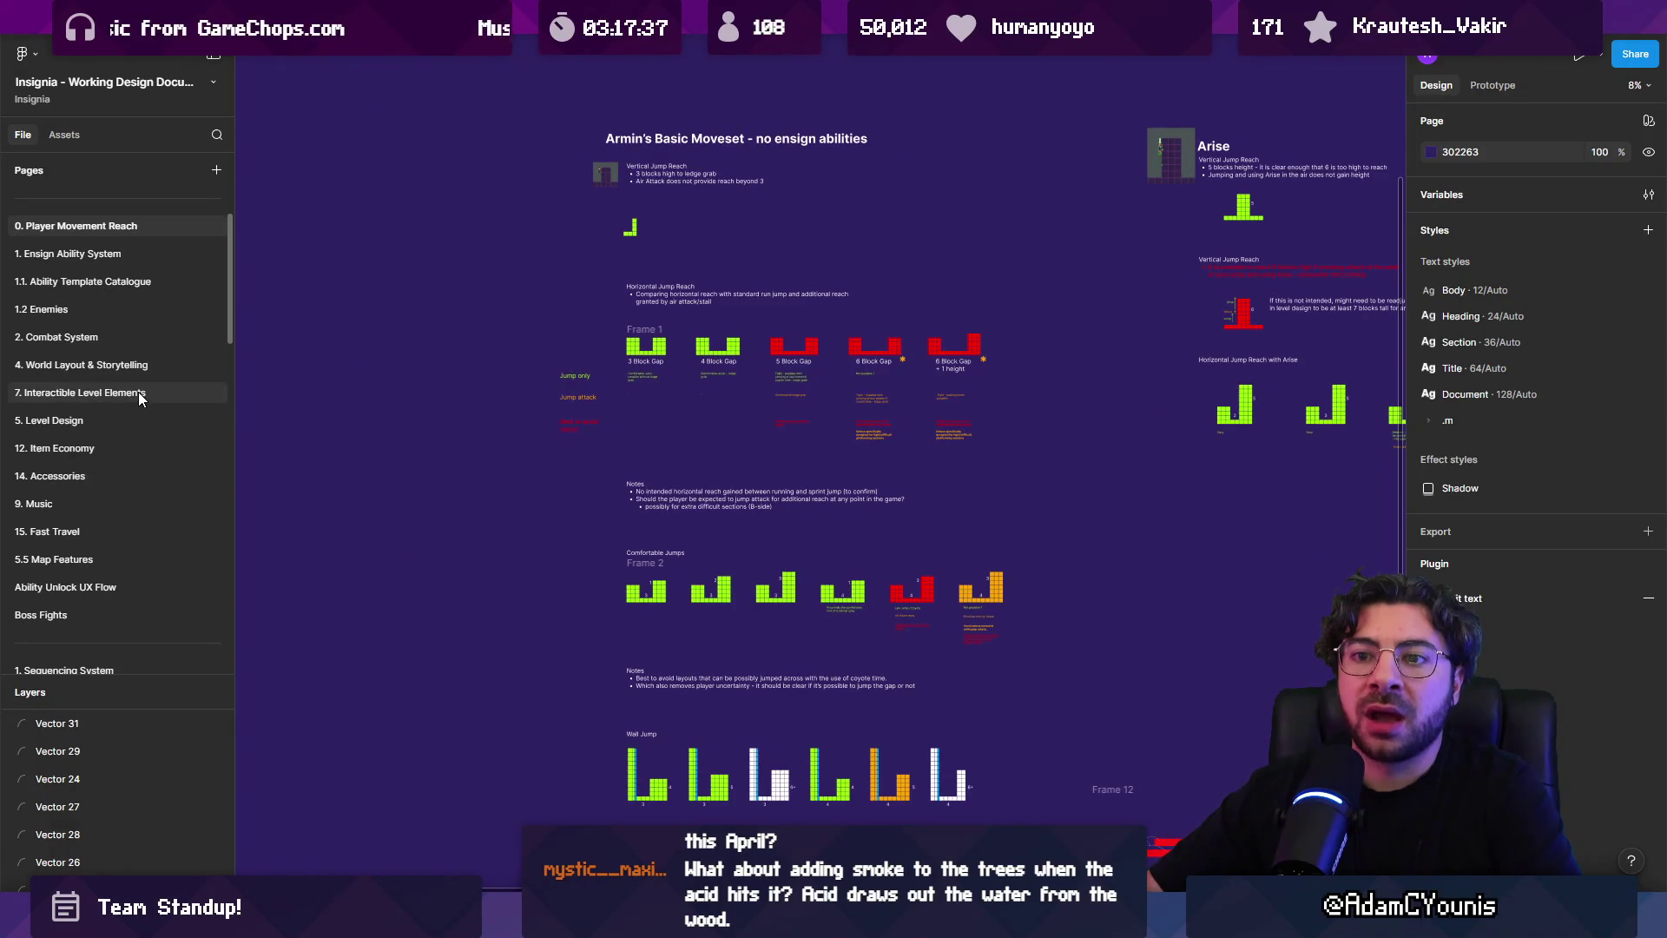
scroll(138, 392, "down", 4)
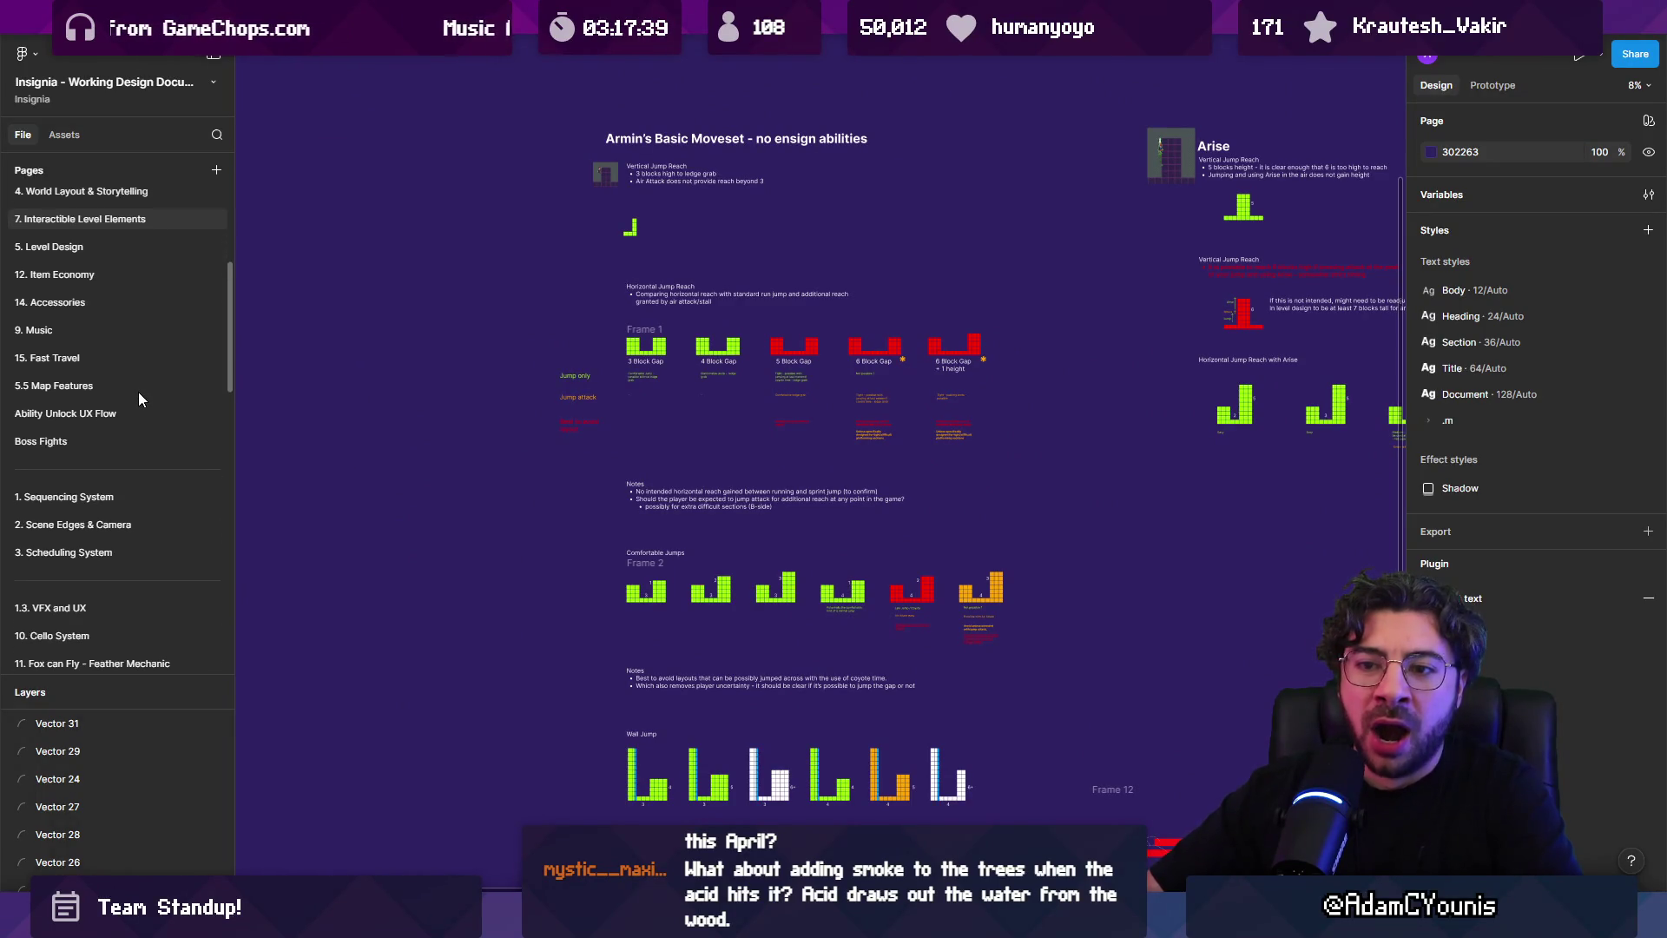
Go to the Boss Fights page in the document's page list
key("ctrl+f")
key("Escape")
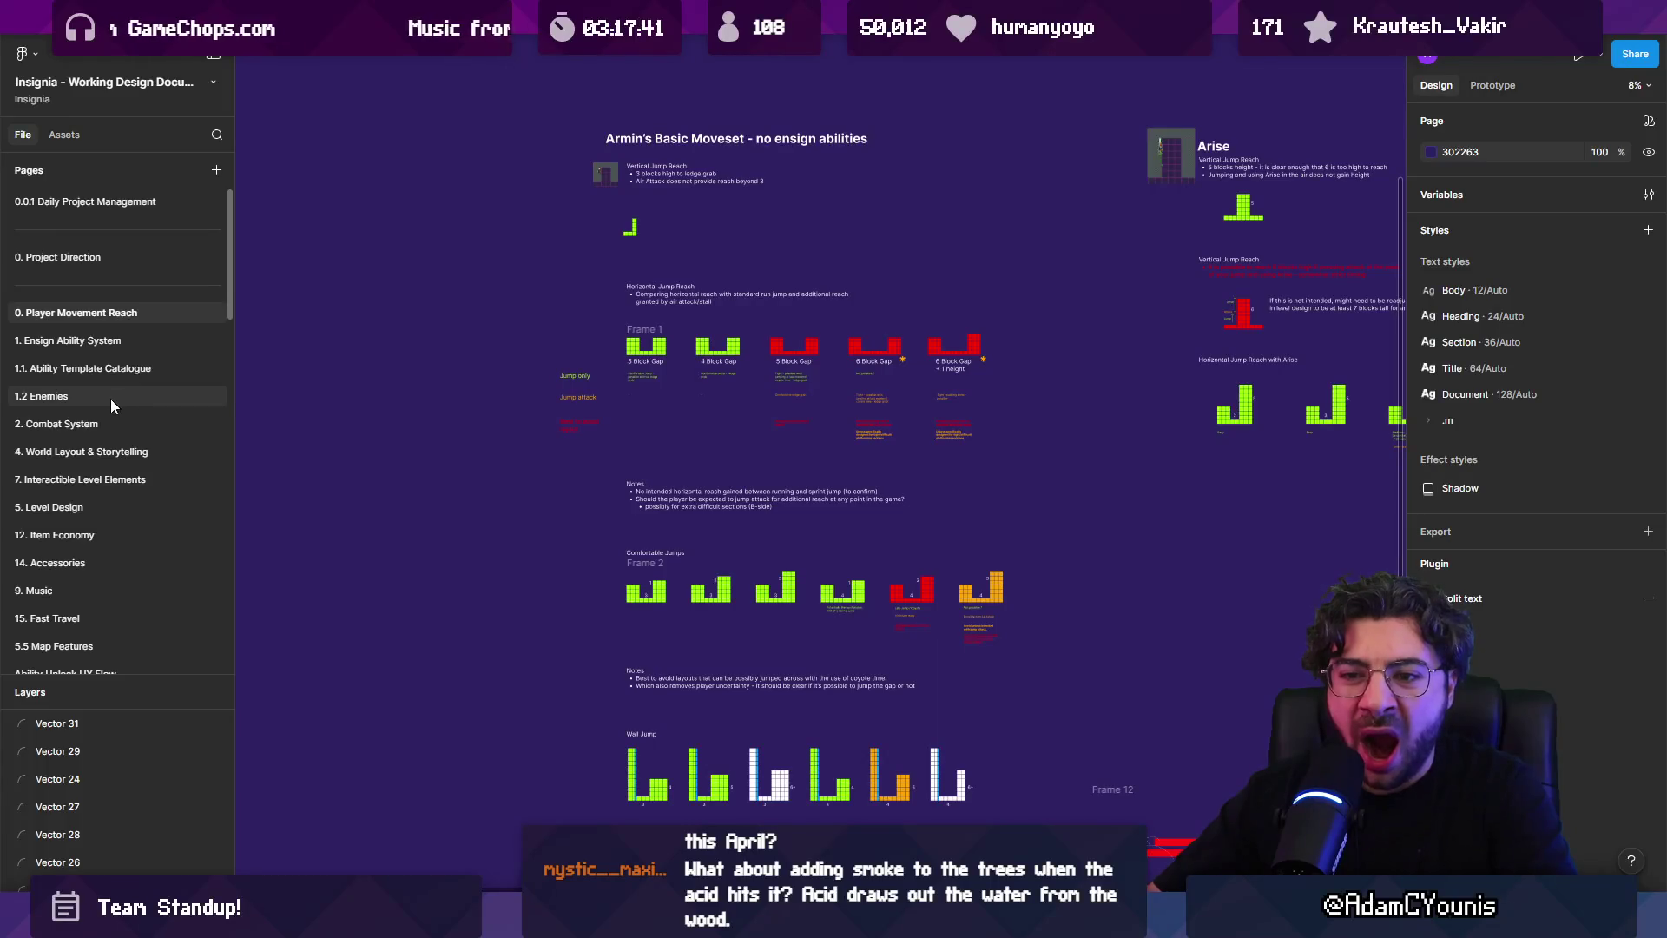
scroll(105, 408, "down", 3)
left_click(76, 528)
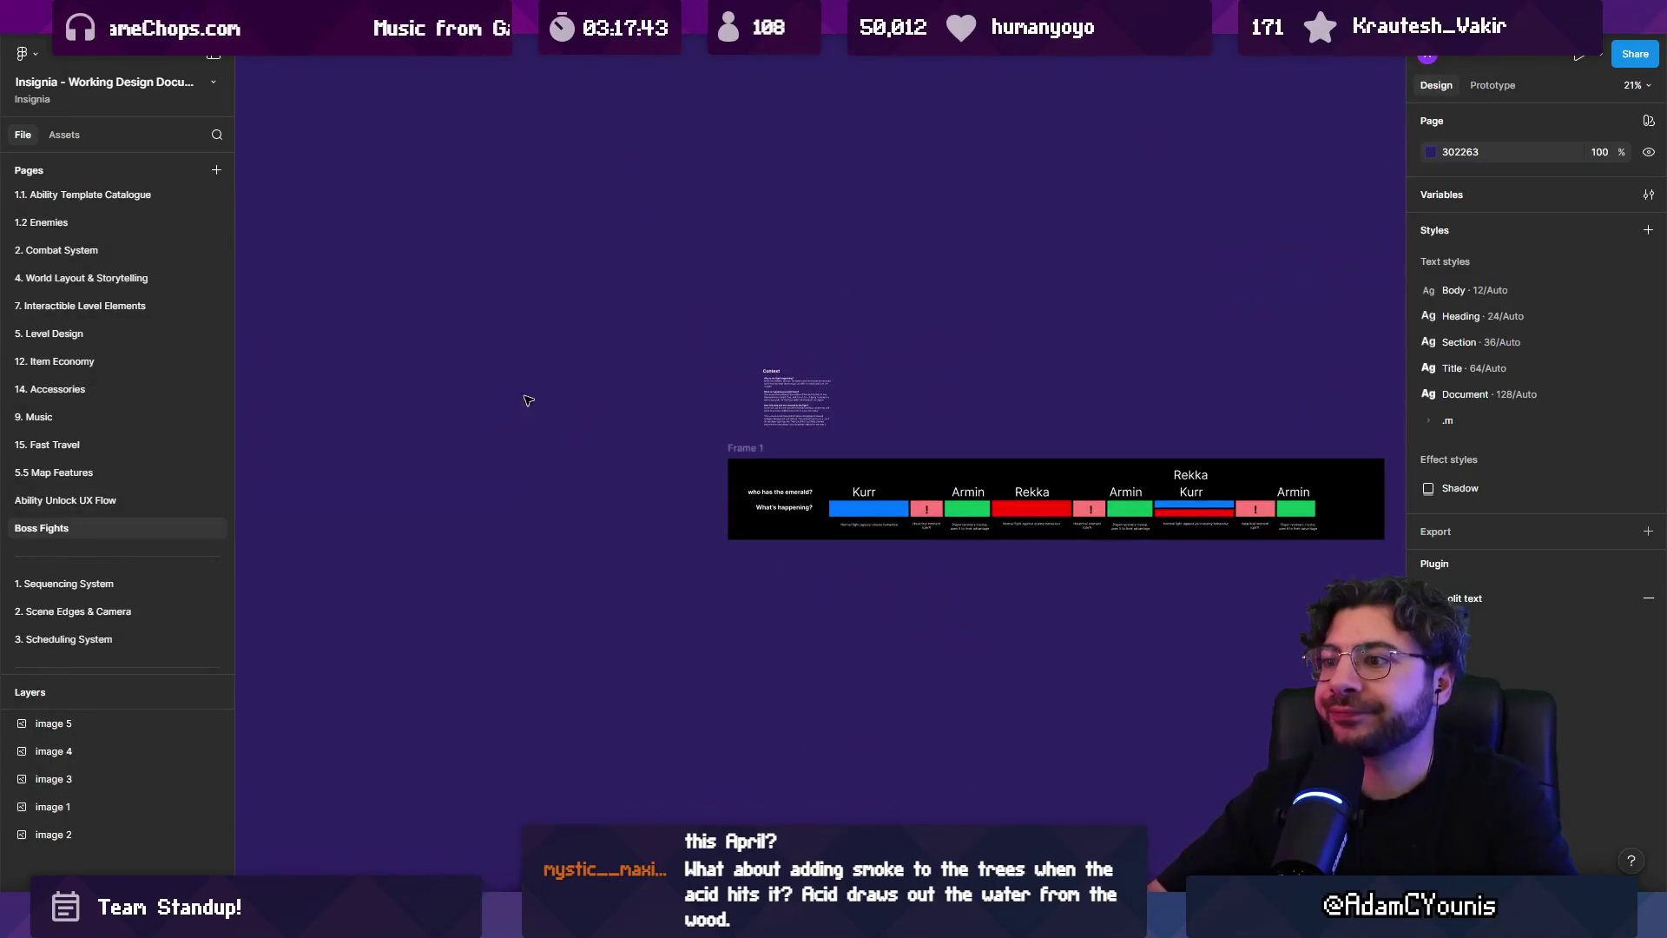
Pan to the Kurr/Armin/Rekka timeline frame, then switch to the painting app
scroll(675, 355, "down", 5)
scroll(639, 395, "up", 5)
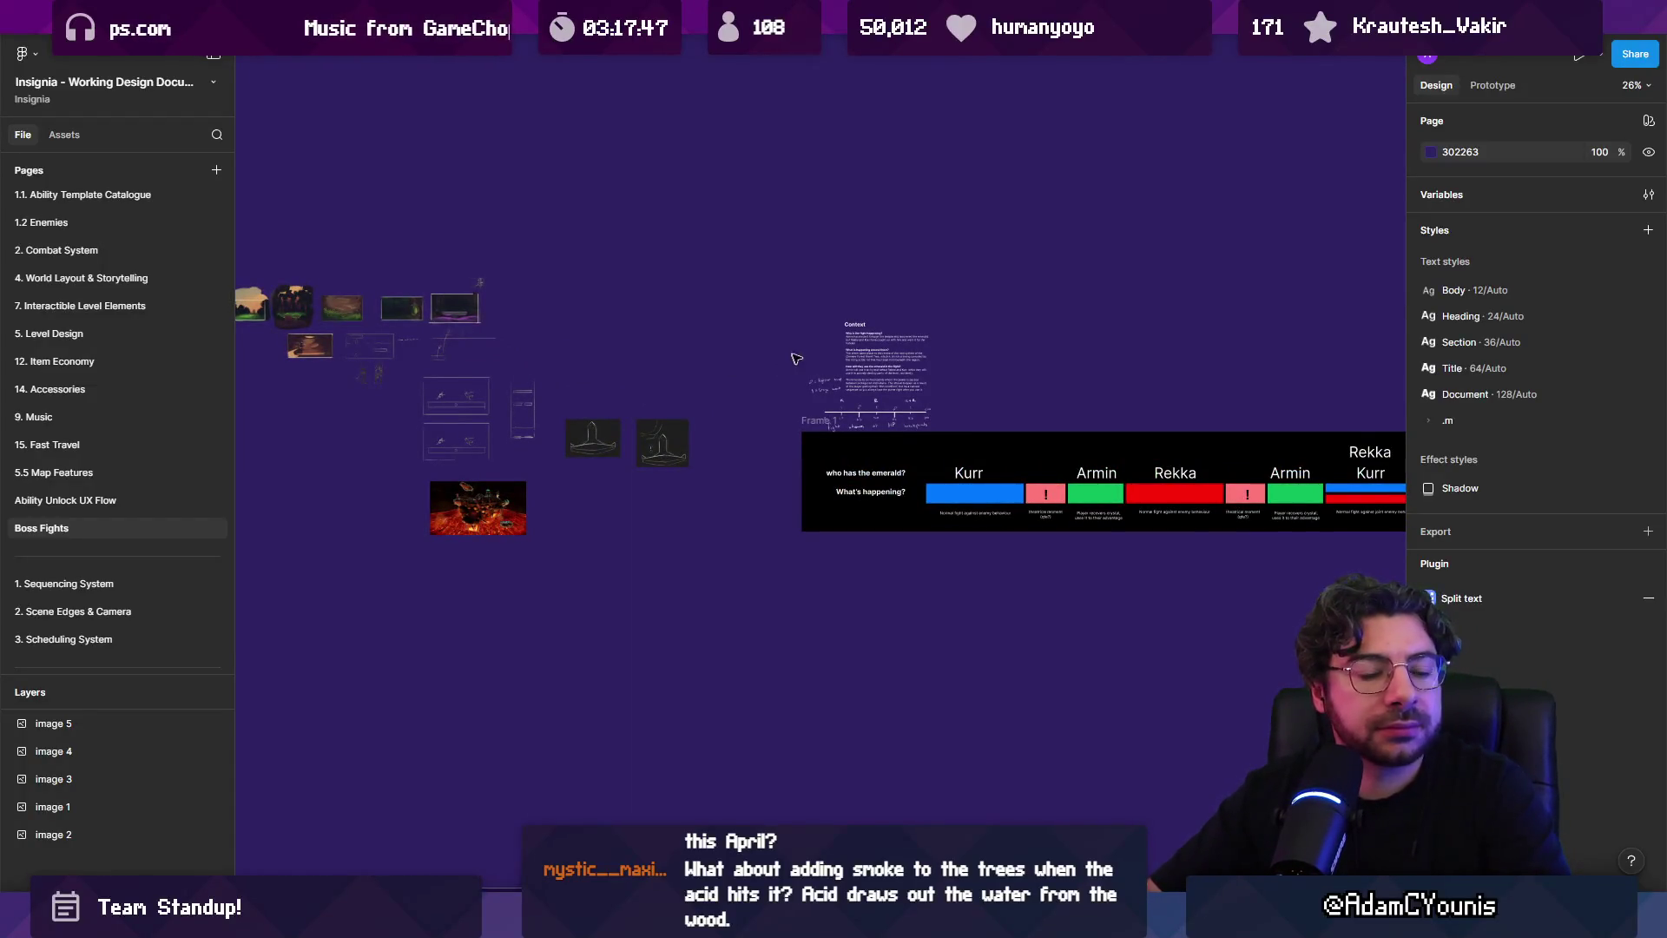
scroll(462, 343, "up", 3)
scroll(479, 337, "down", 5)
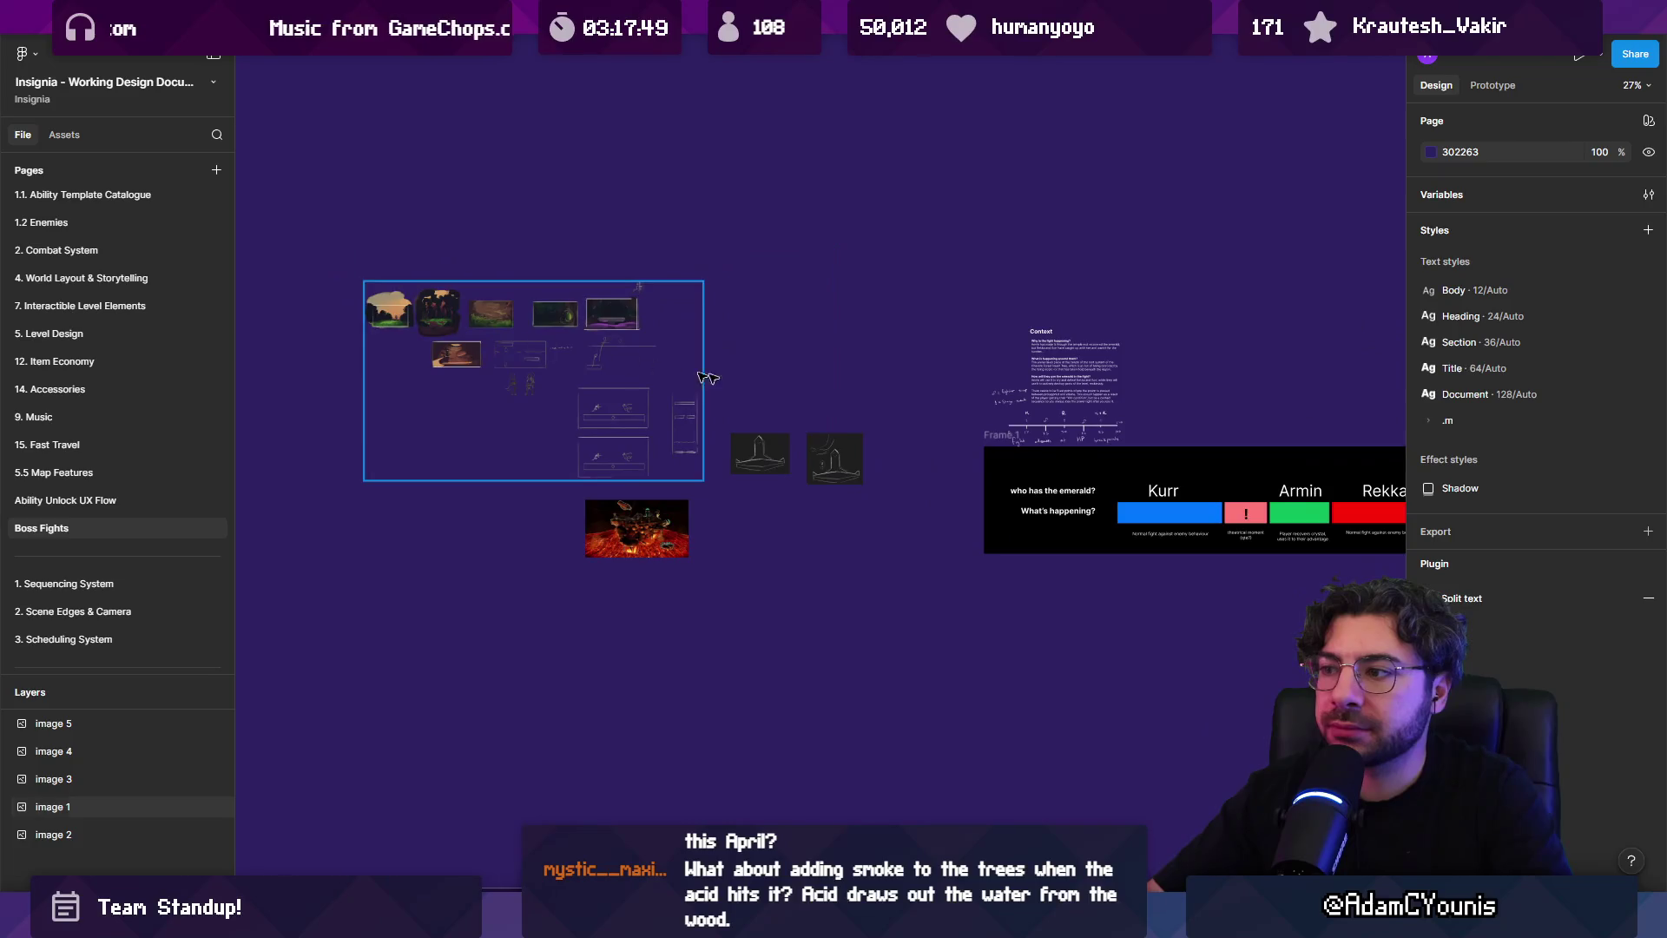
scroll(707, 372, "right", 5)
left_click_drag(623, 380, 894, 305)
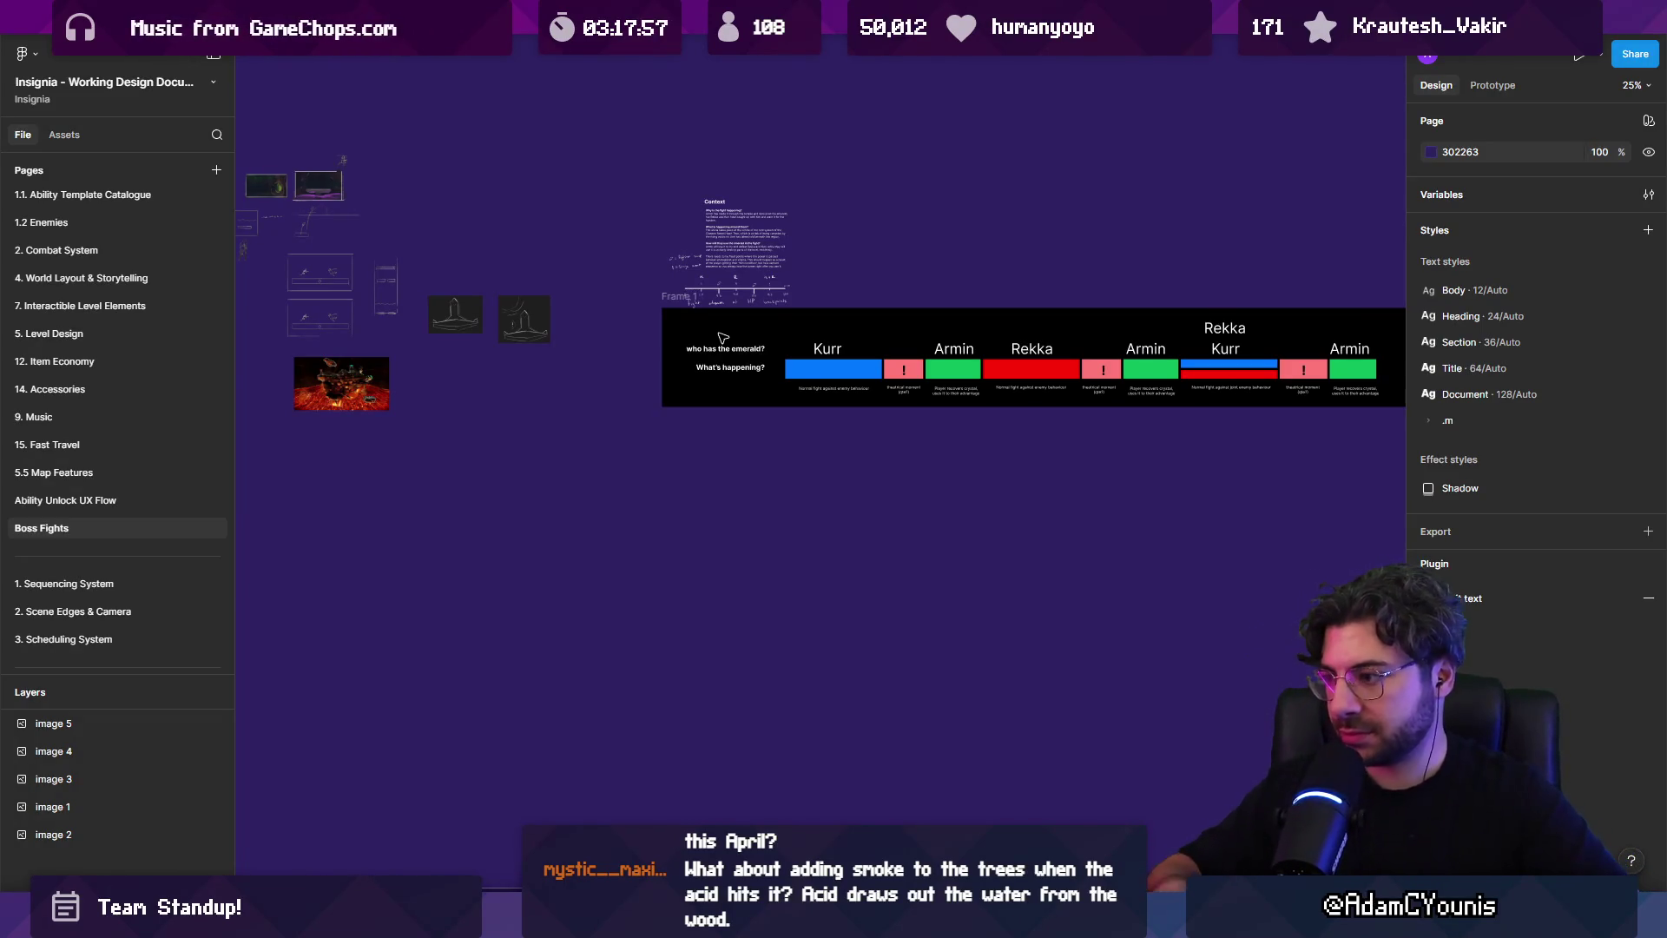
key("alt+Tab")
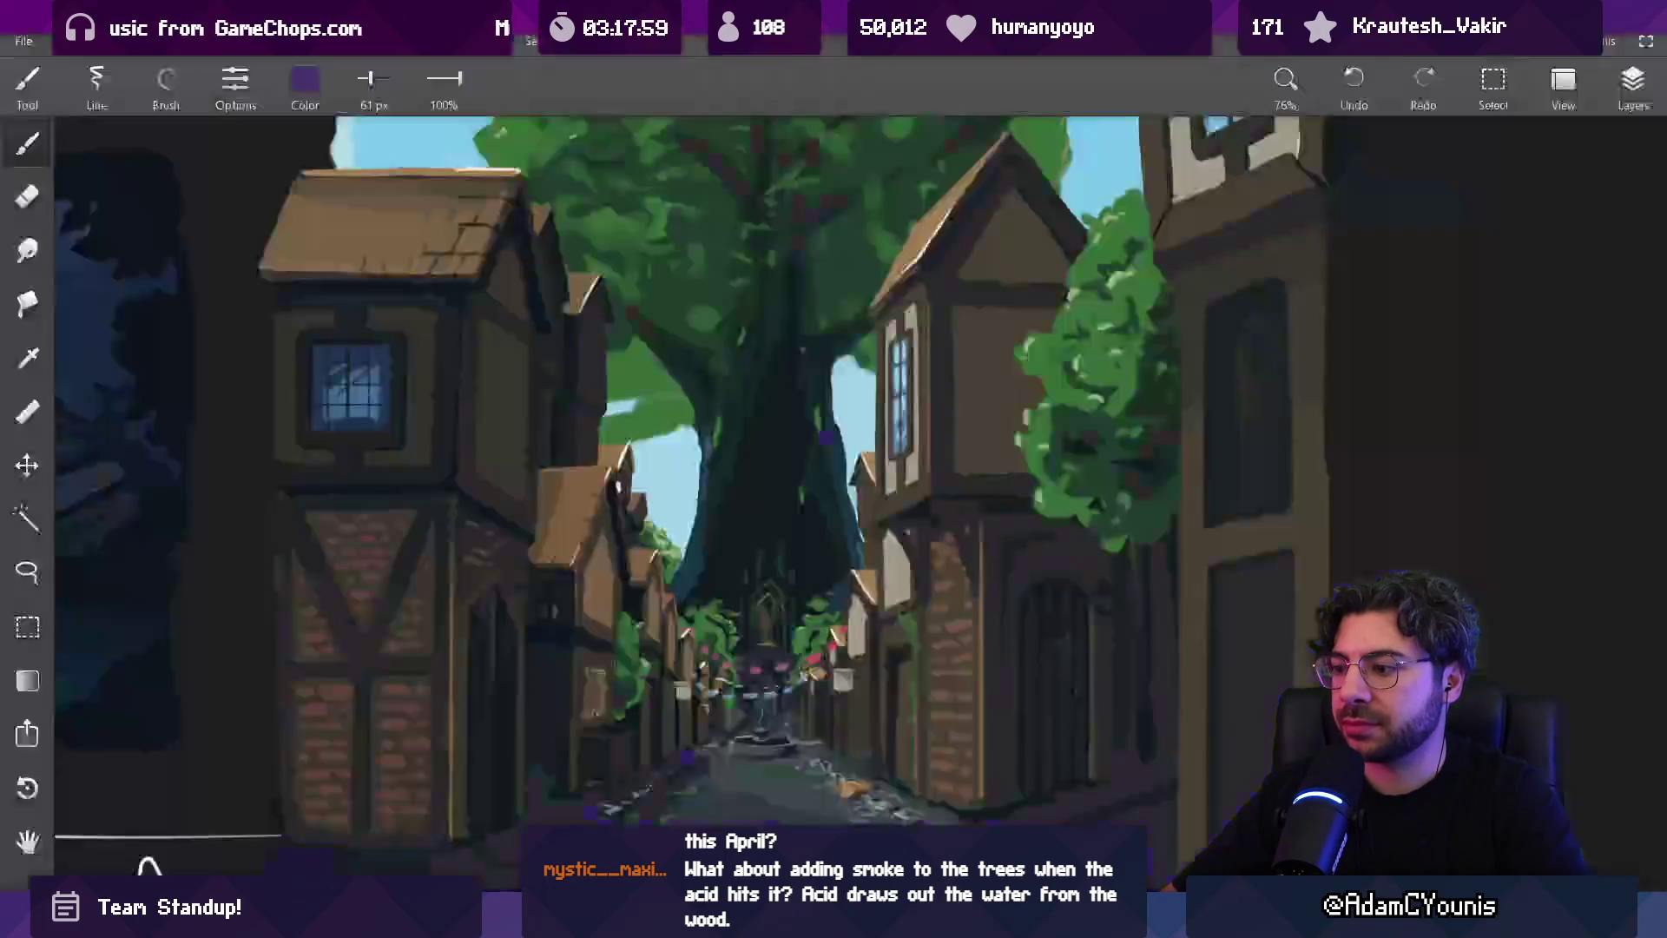
Zoom and pan around the board of forest reference images
scroll(852, 398, "down", 3)
scroll(853, 399, "down", 5)
left_click_drag(897, 473, 744, 289)
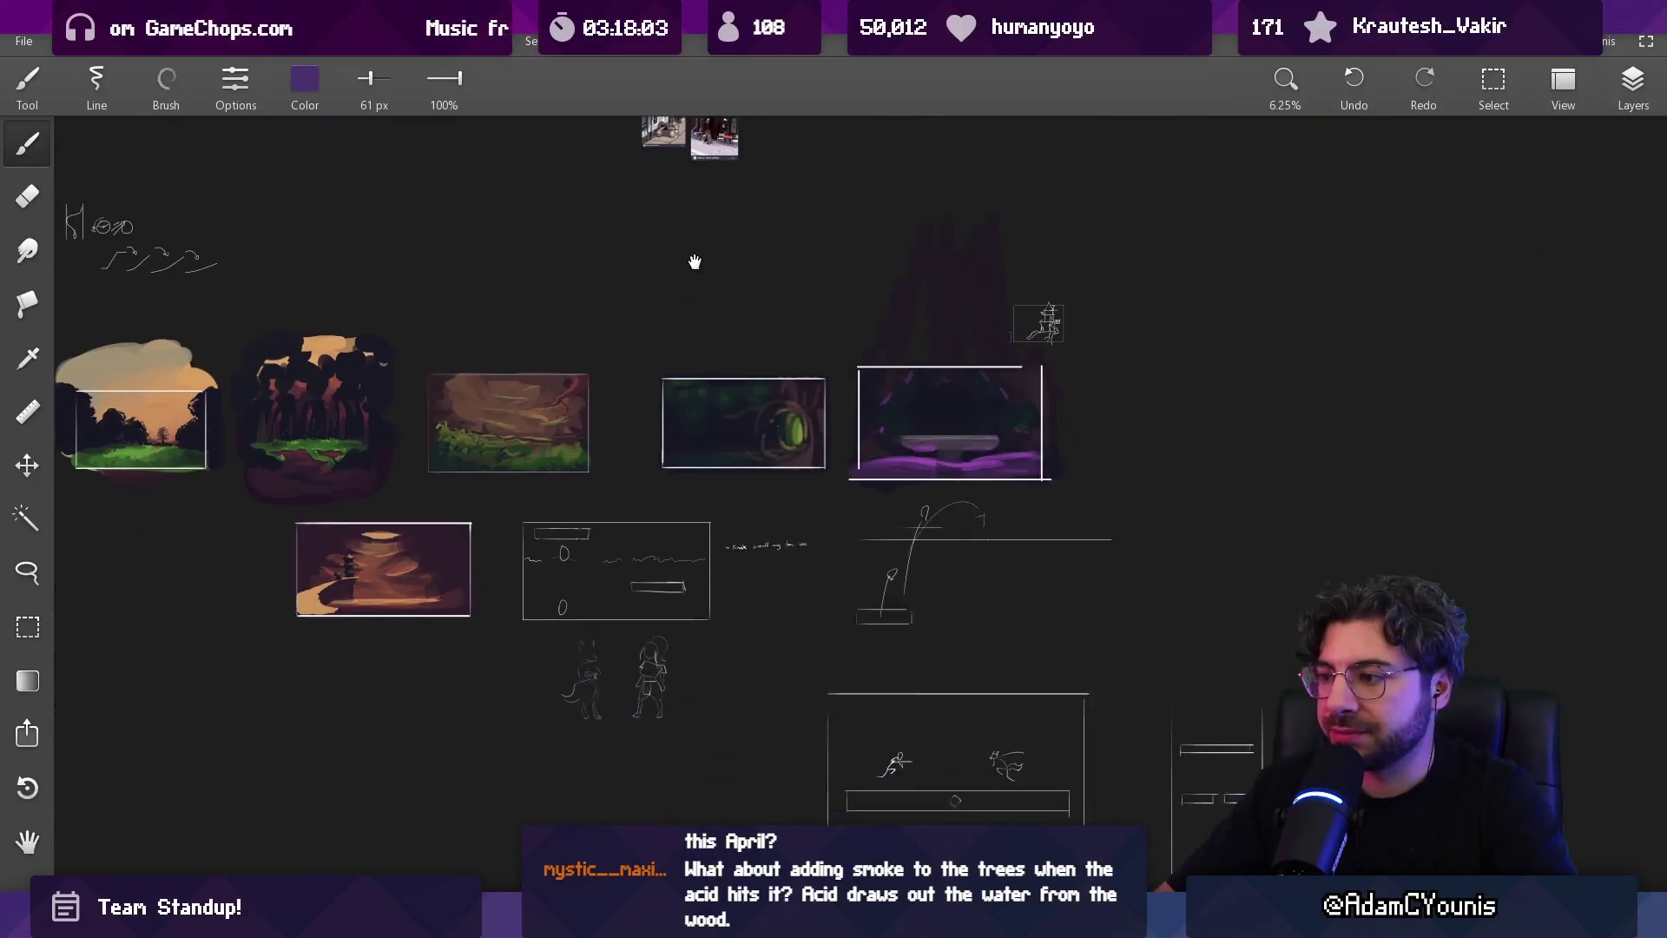
scroll(973, 387, "left", 10)
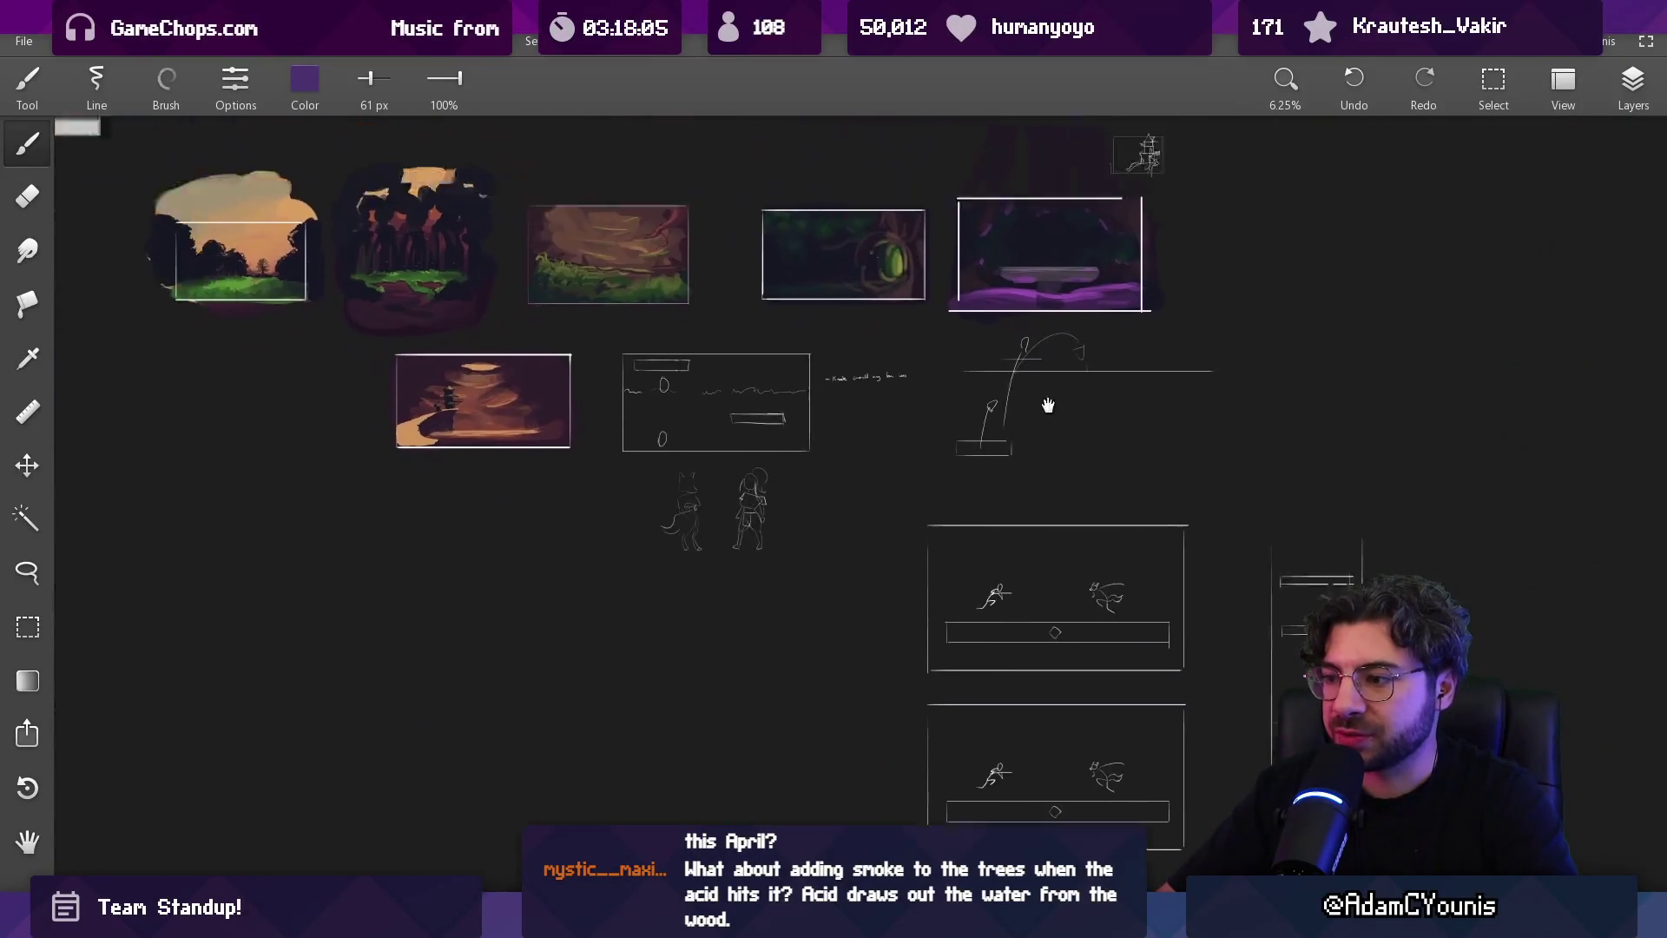
scroll(871, 472, "up", 3)
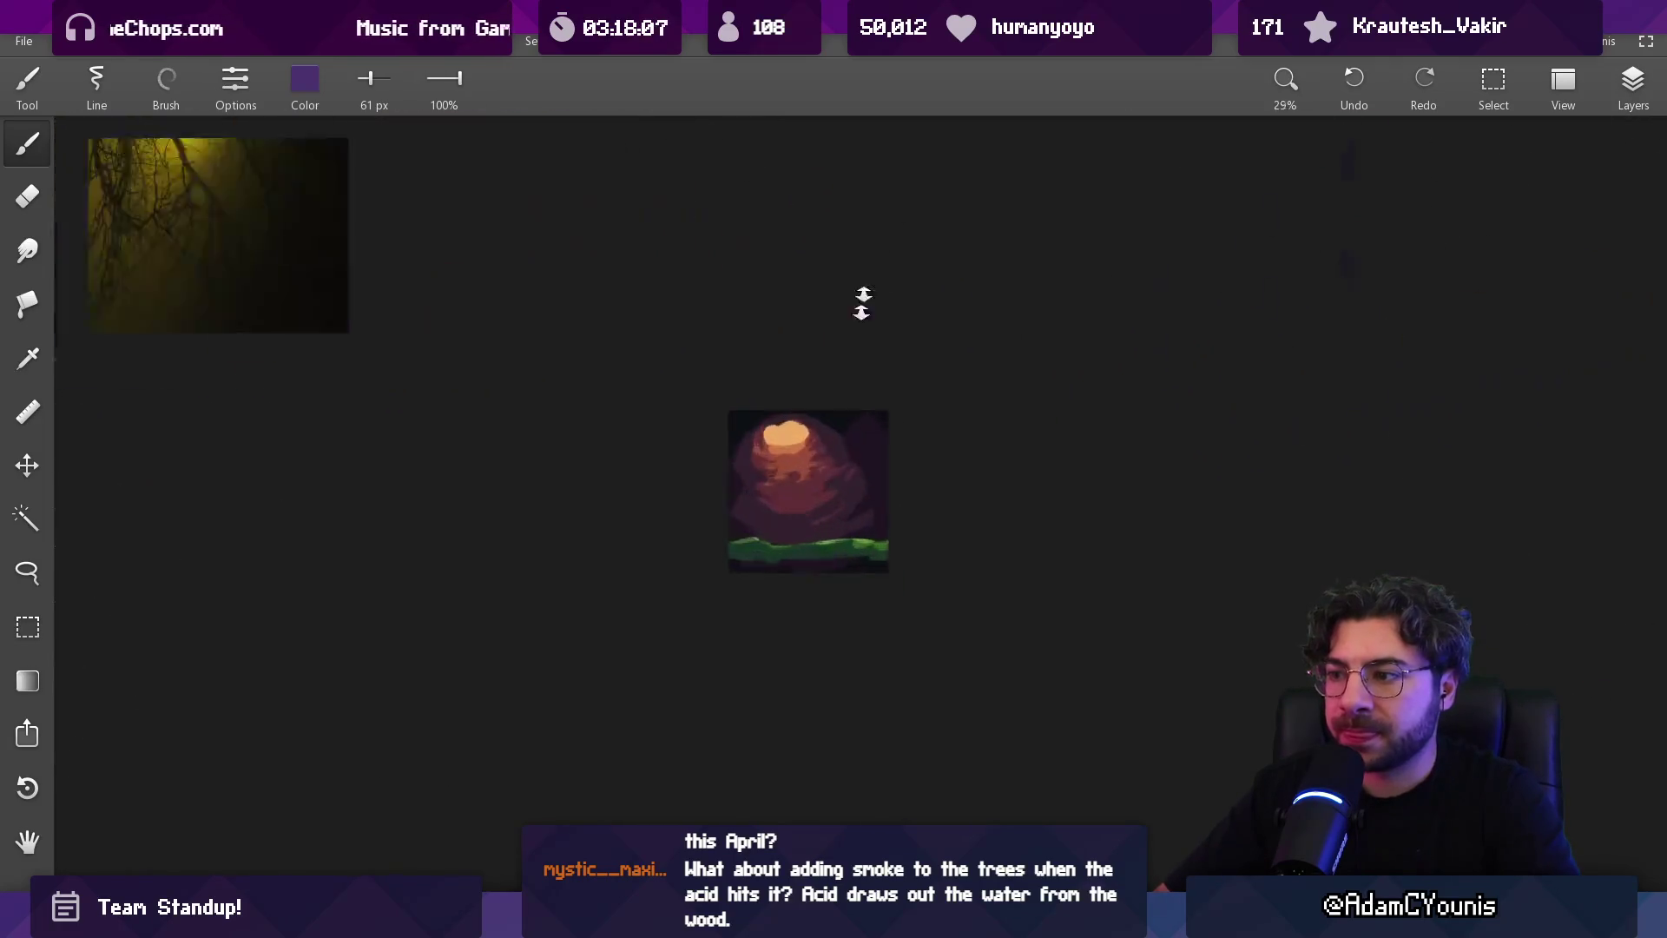
scroll(1064, 556, "left", 10)
scroll(1064, 556, "up", 3)
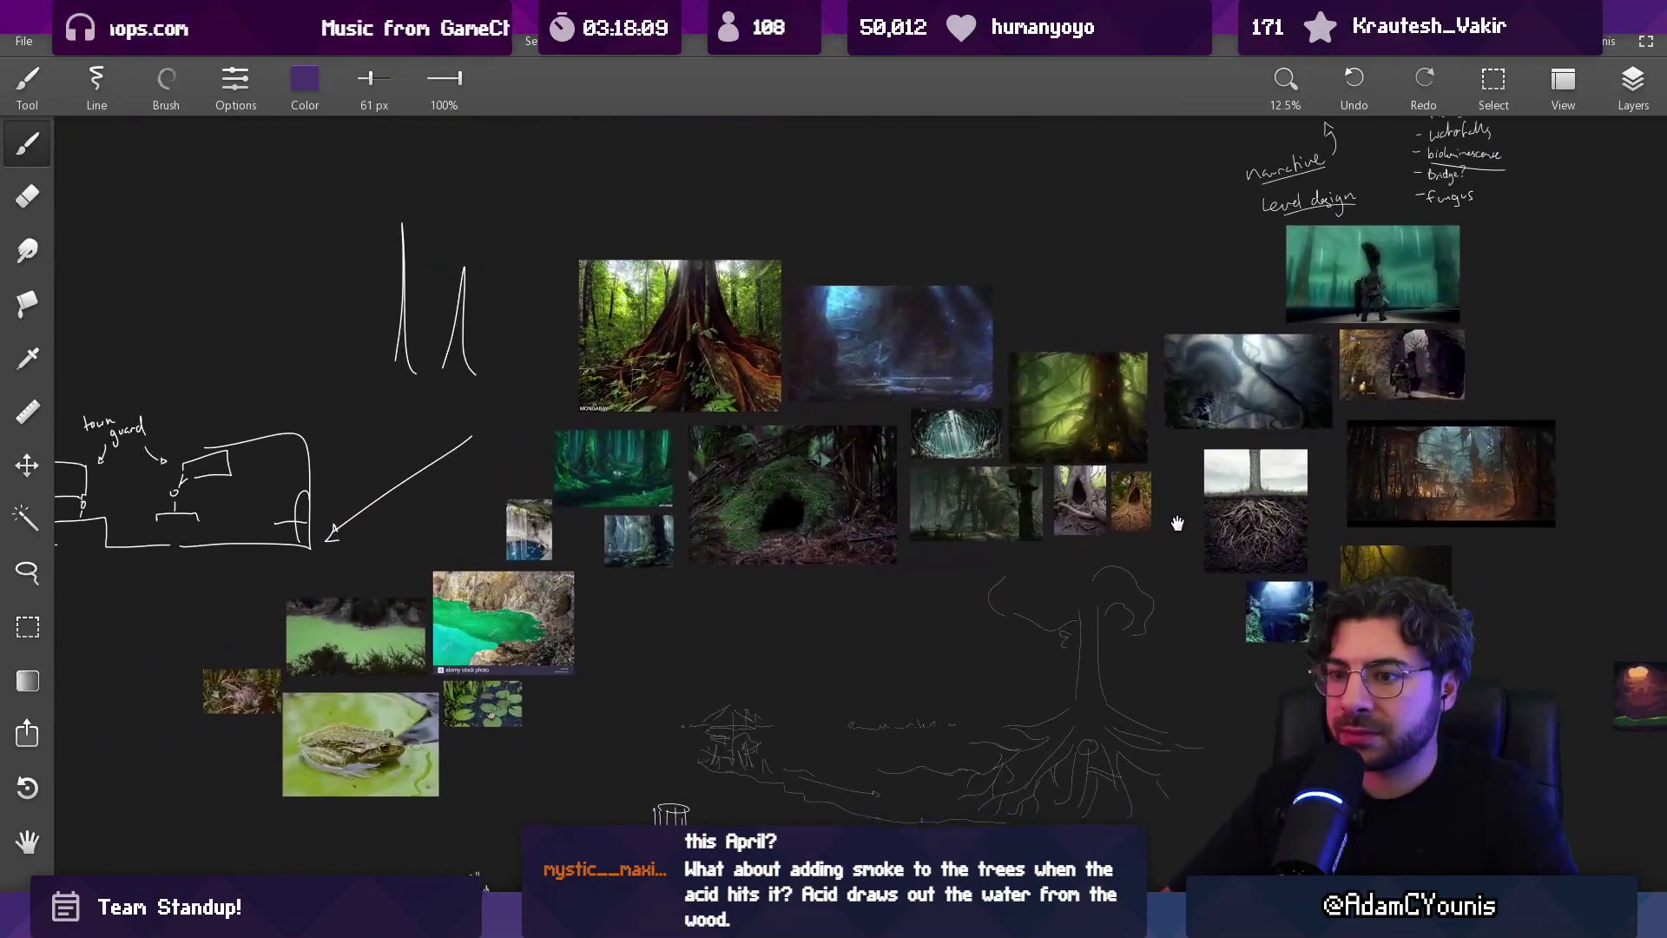
scroll(973, 450, "up", 8)
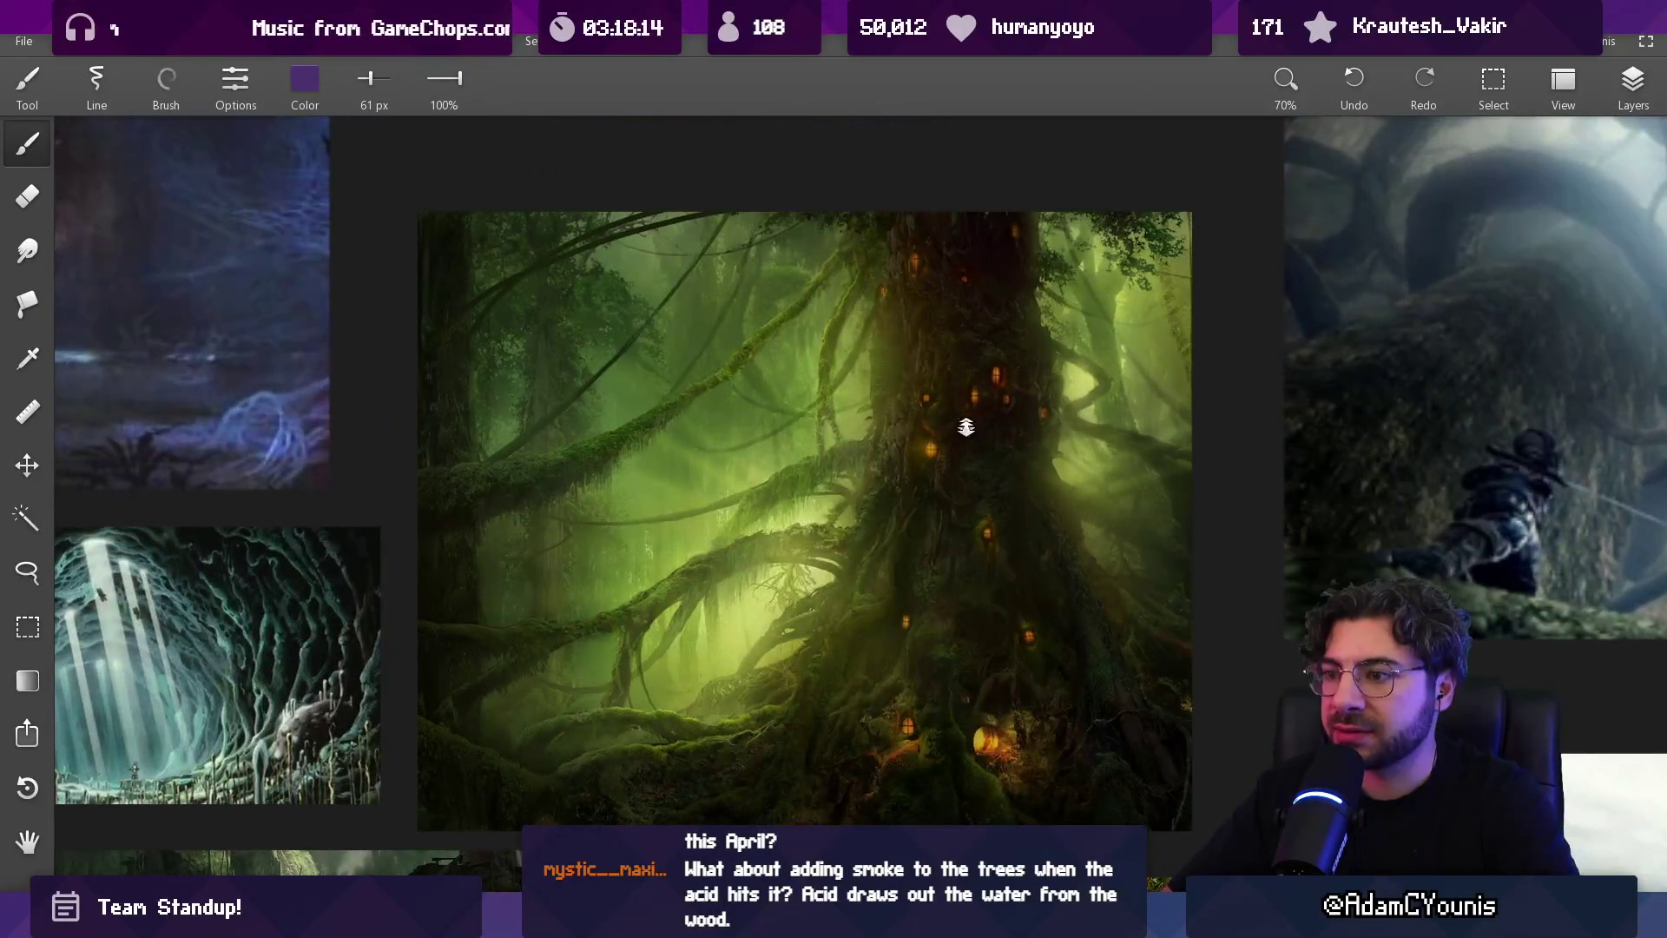
scroll(965, 426, "down", 3)
Pan over the tree references, then bring up the new-canvas options
mouse_move(914, 393)
left_mouse_down()
mouse_move(1264, 426)
mouse_move(1233, 417)
mouse_move(1184, 336)
mouse_move(1415, 520)
mouse_move(1331, 494)
mouse_move(772, 427)
mouse_move(465, 505)
mouse_move(620, 671)
mouse_move(885, 391)
left_mouse_up()
left_click_drag(826, 480, 818, 397)
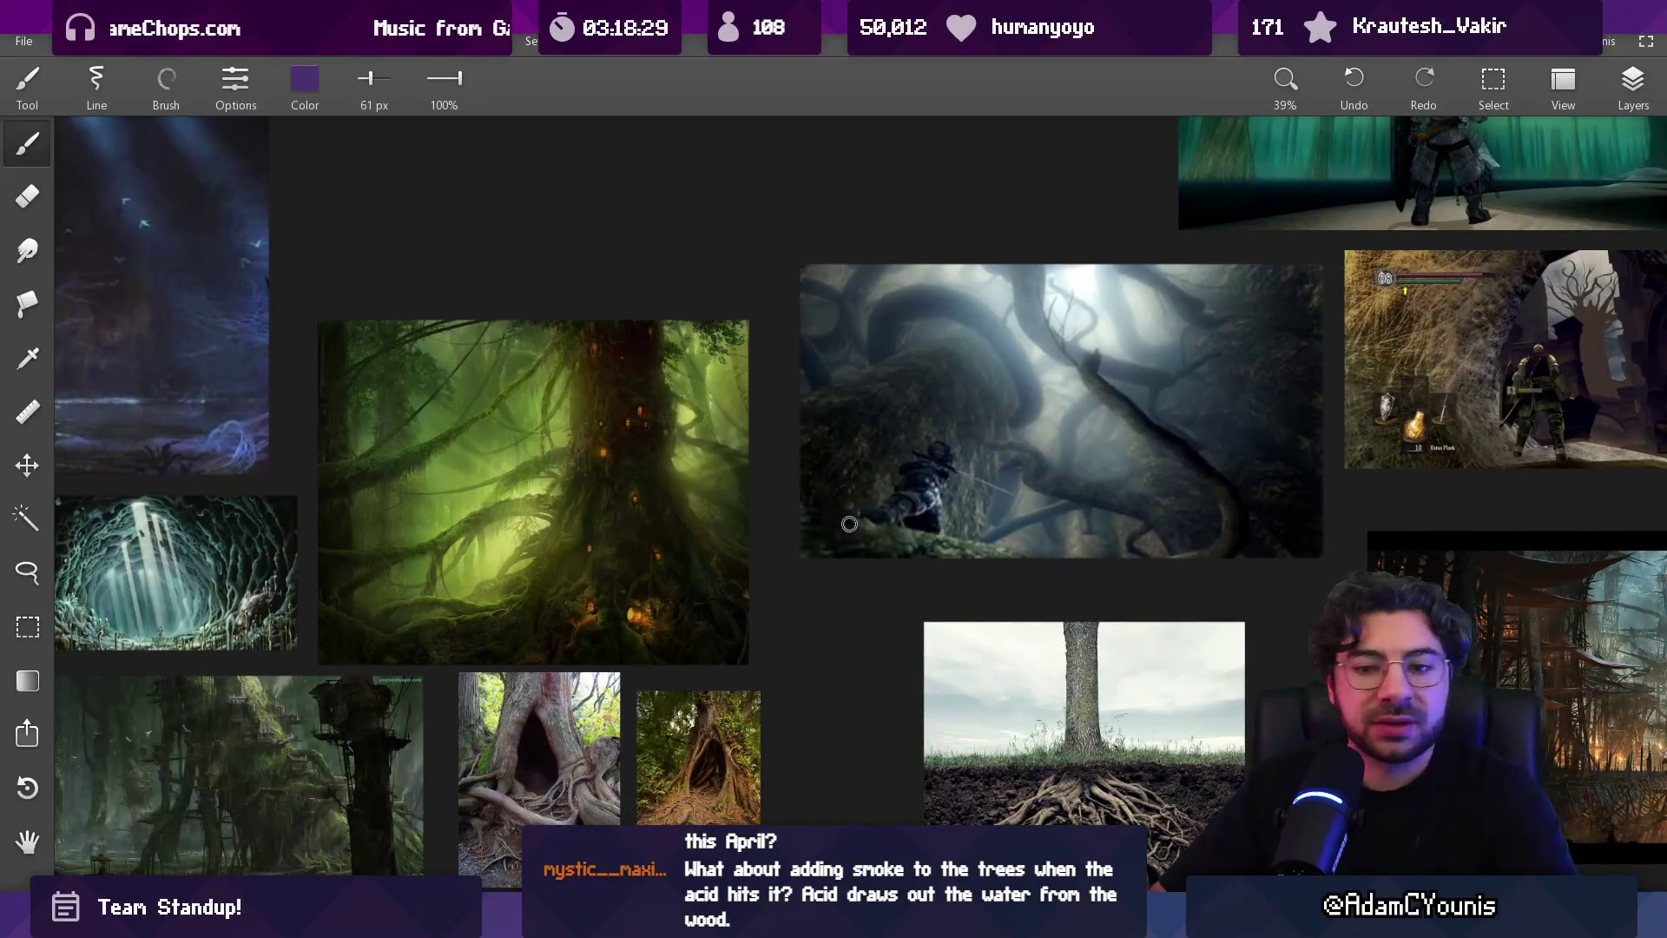
scroll(1042, 665, "down", 2)
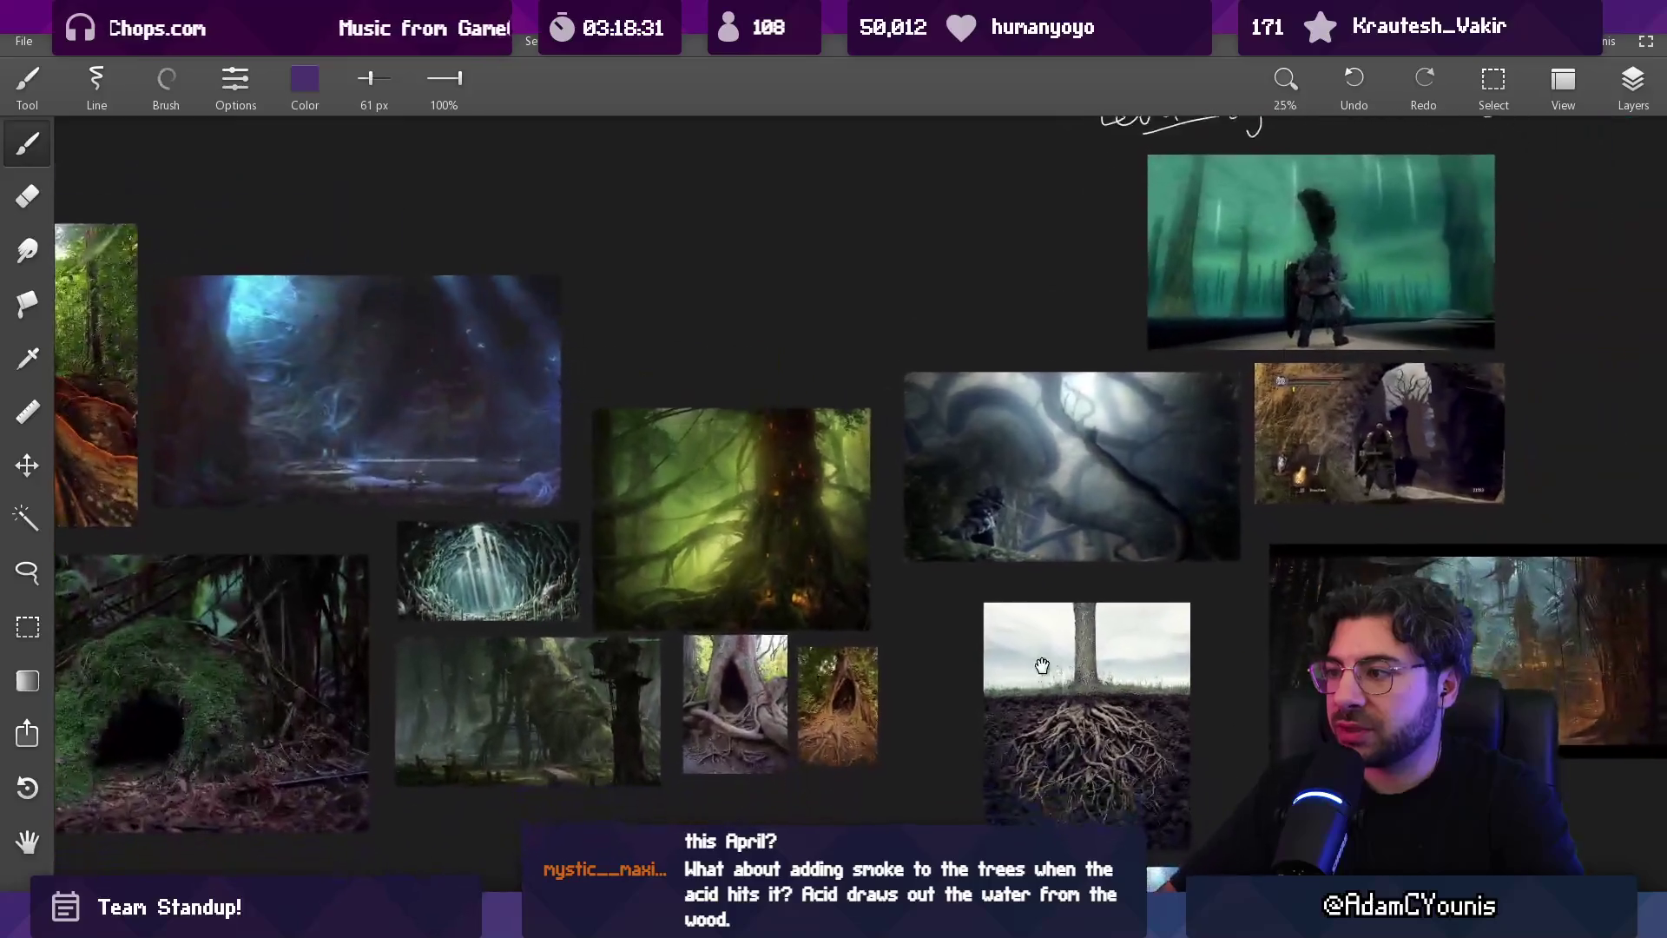
left_click(23, 41)
Start a new infinite canvas and set the brush colour to white (RGB 255, 255, 255)
mouse_move(61, 74)
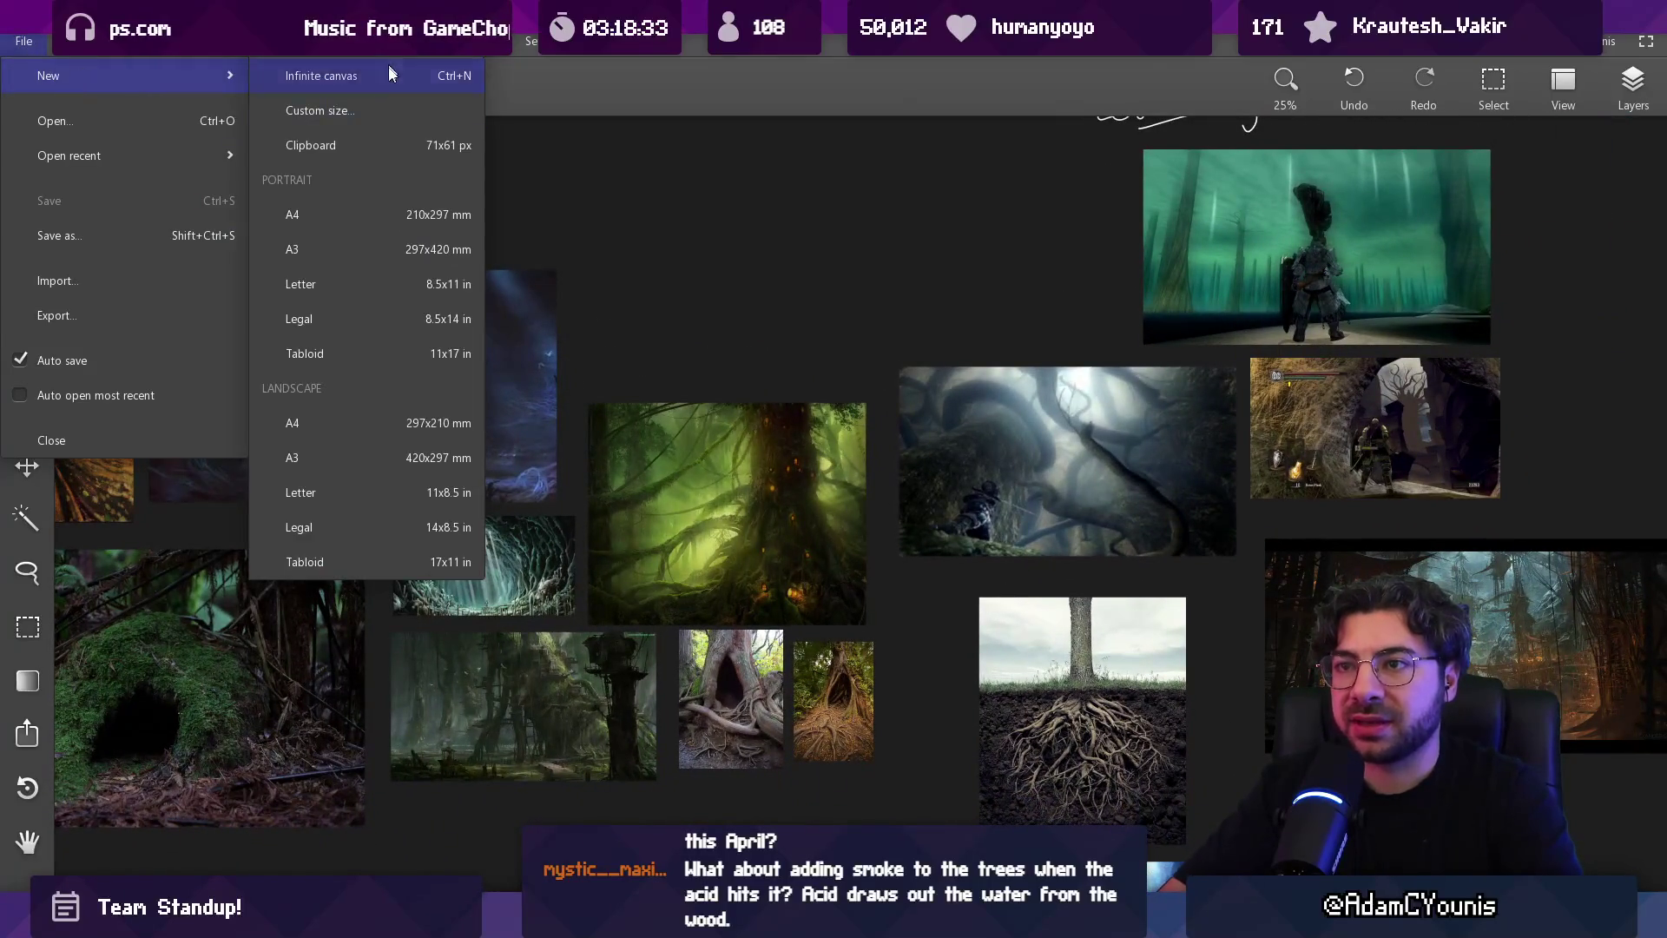
left_click(389, 68)
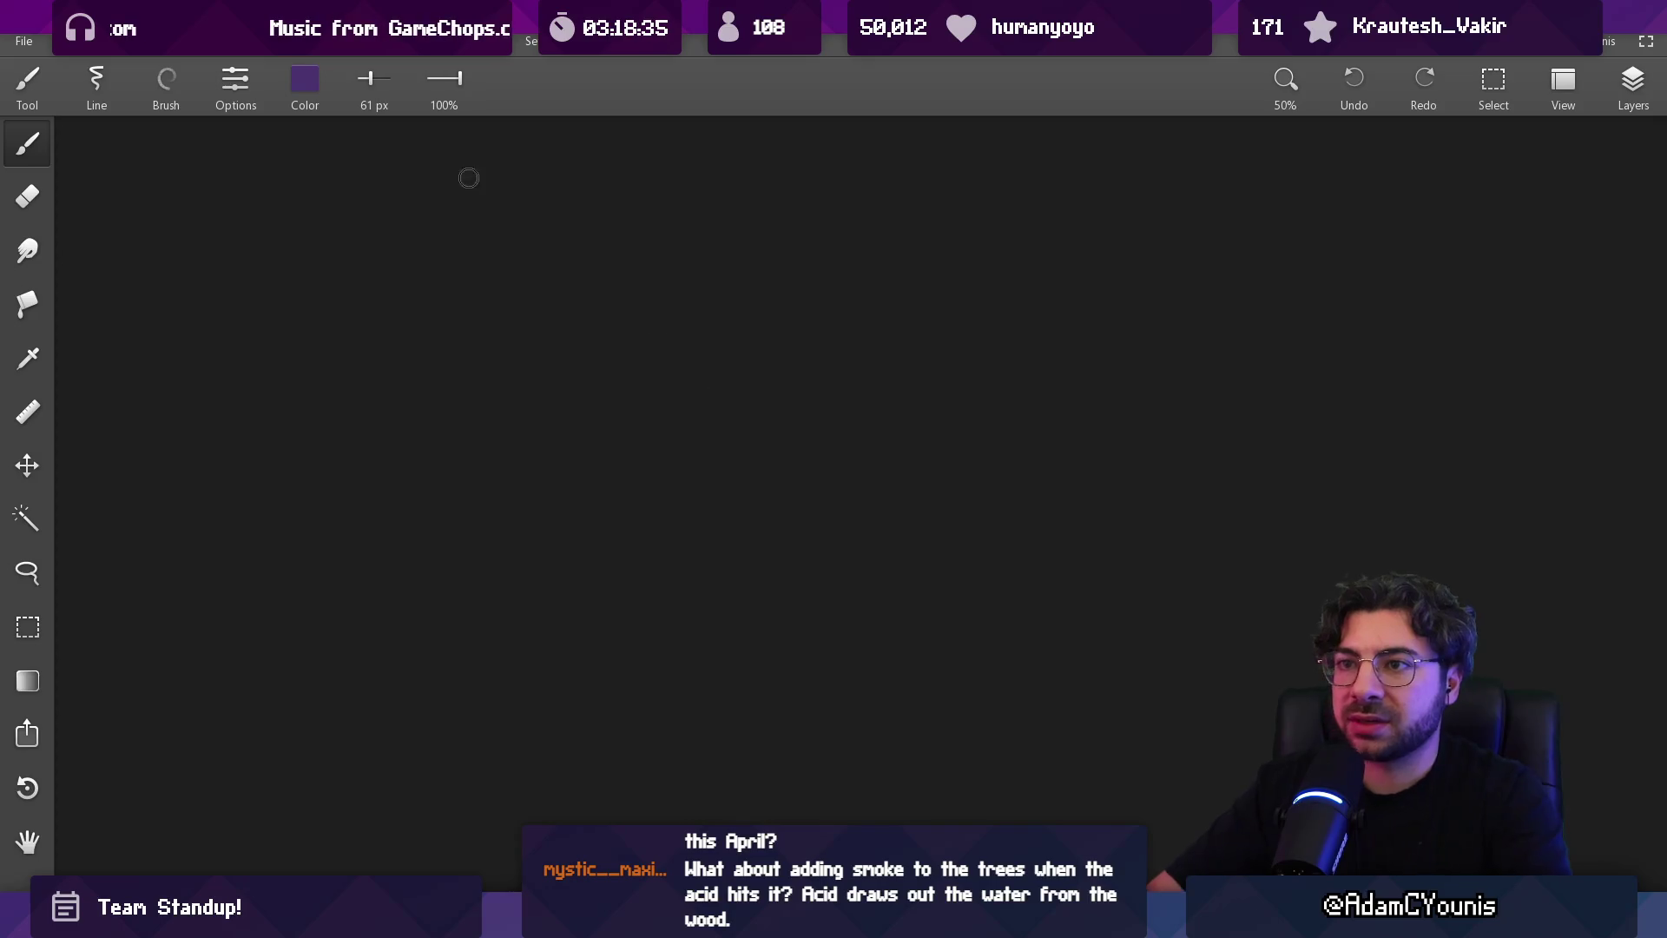
left_click(305, 80)
left_click_drag(255, 196, 426, 194)
left_click_drag(228, 248, 424, 248)
left_click_drag(305, 301, 422, 300)
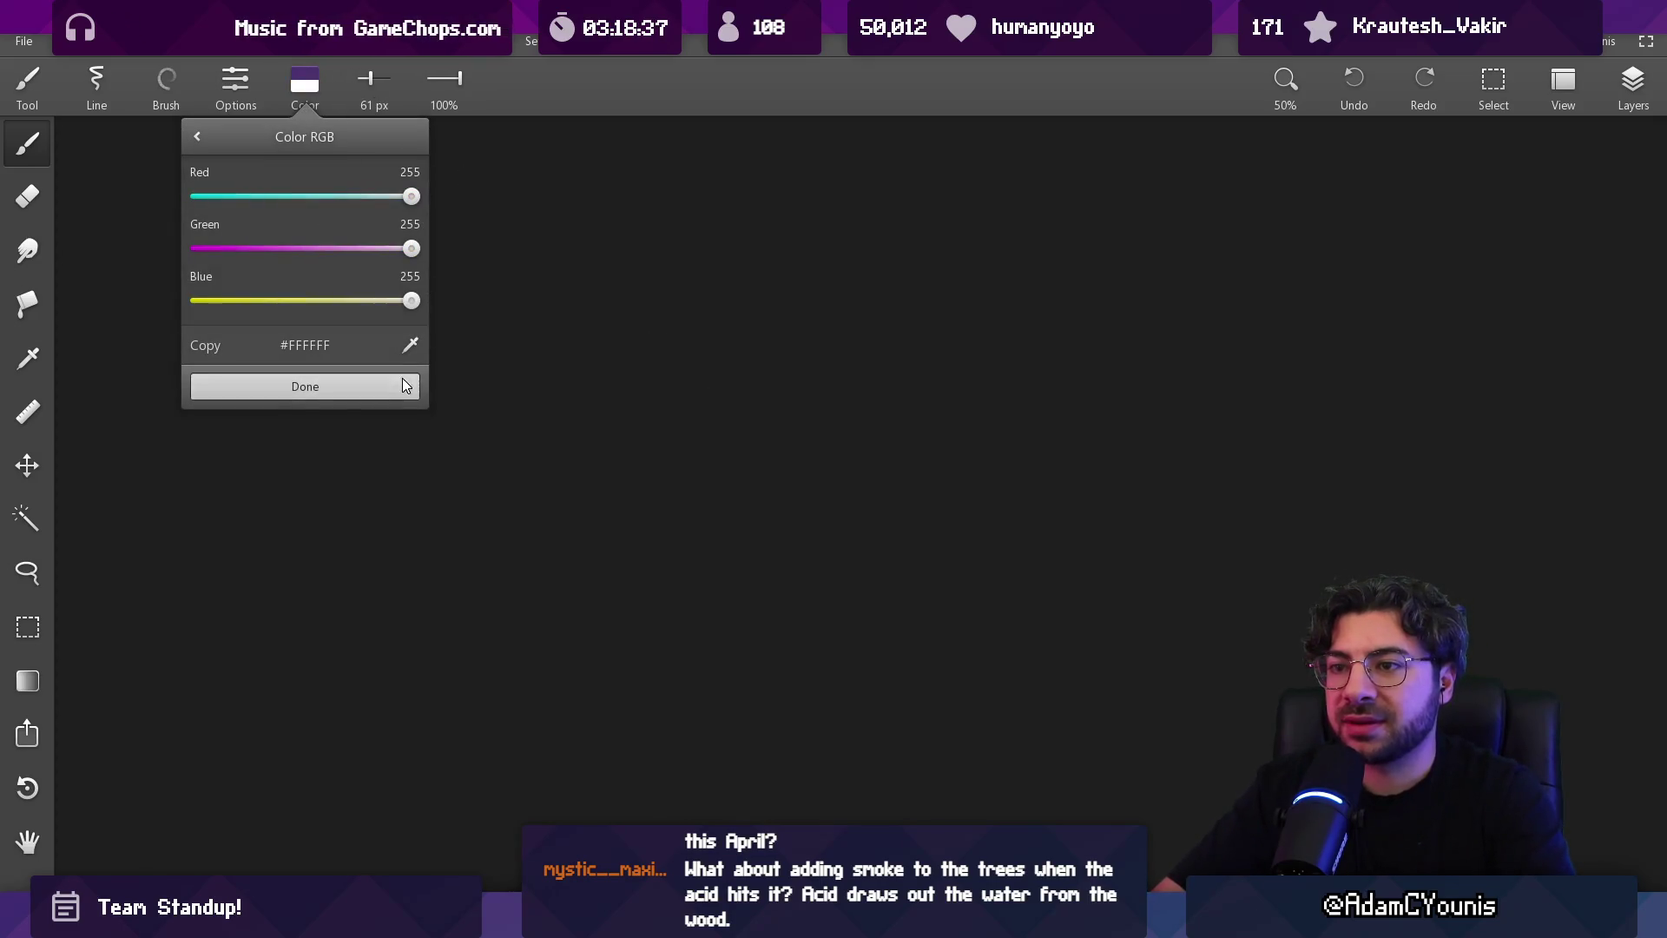
left_click(405, 385)
Shrink the brush to about 9 px and draw a test stroke, then undo it
scroll(673, 260, "down", 2)
mouse_move(670, 260)
left_mouse_down()
mouse_move(677, 246)
mouse_move(622, 245)
left_mouse_up()
scroll(664, 231, "up", 1)
left_click_drag(662, 185, 677, 492)
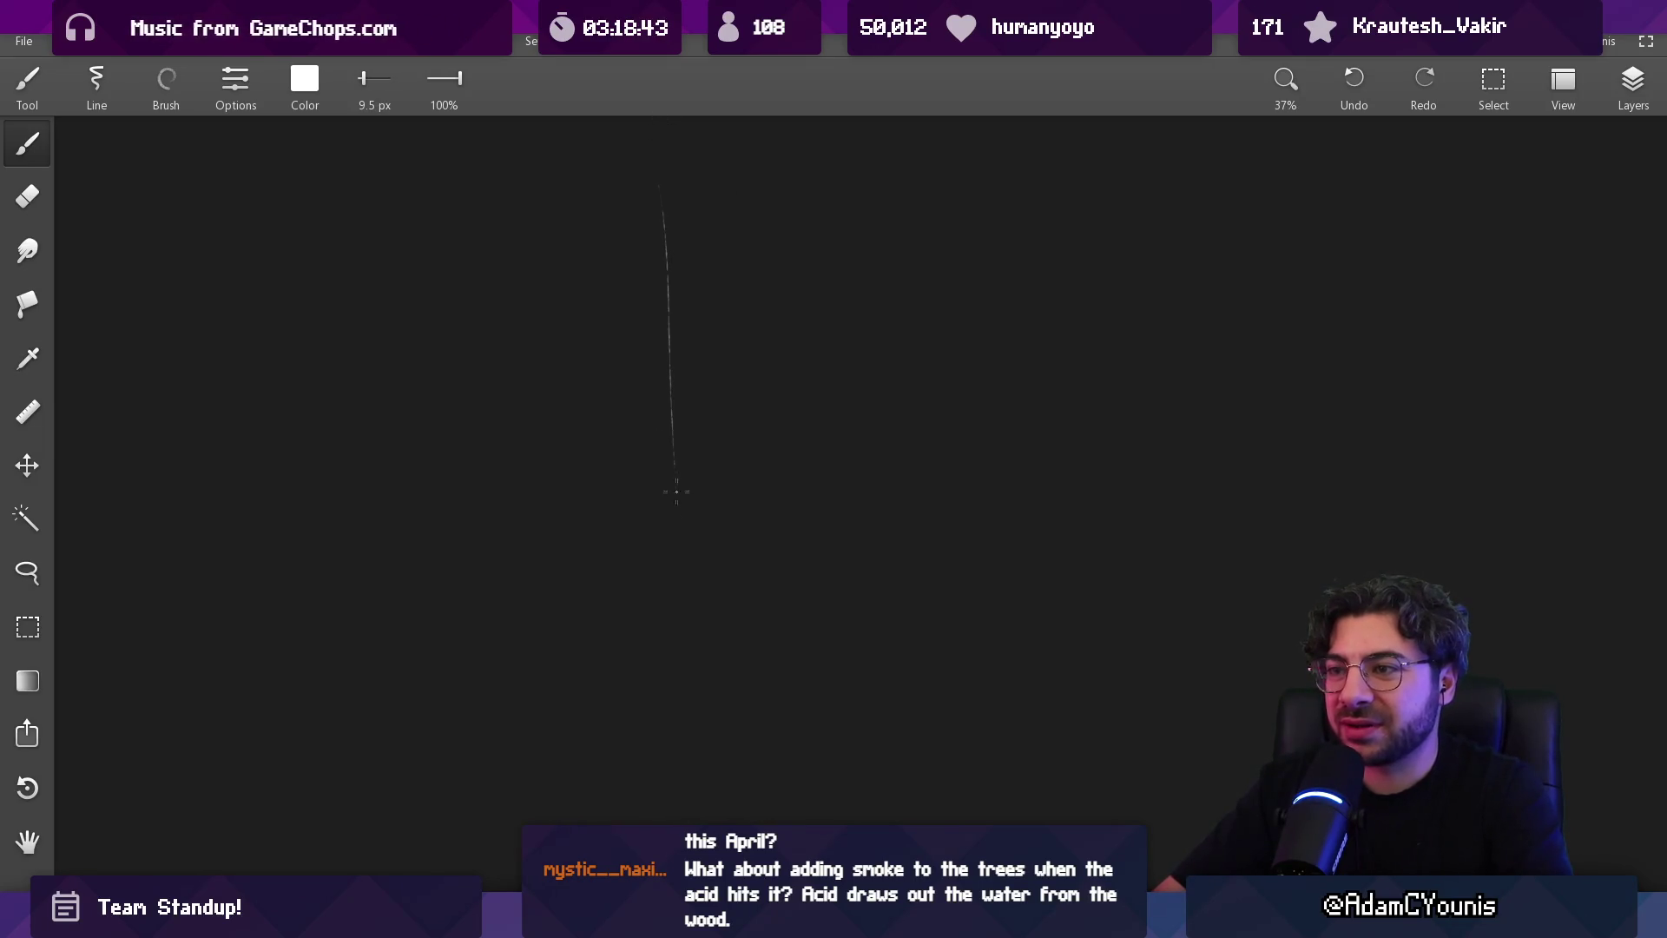
scroll(660, 217, "up", 3)
key("ctrl+z")
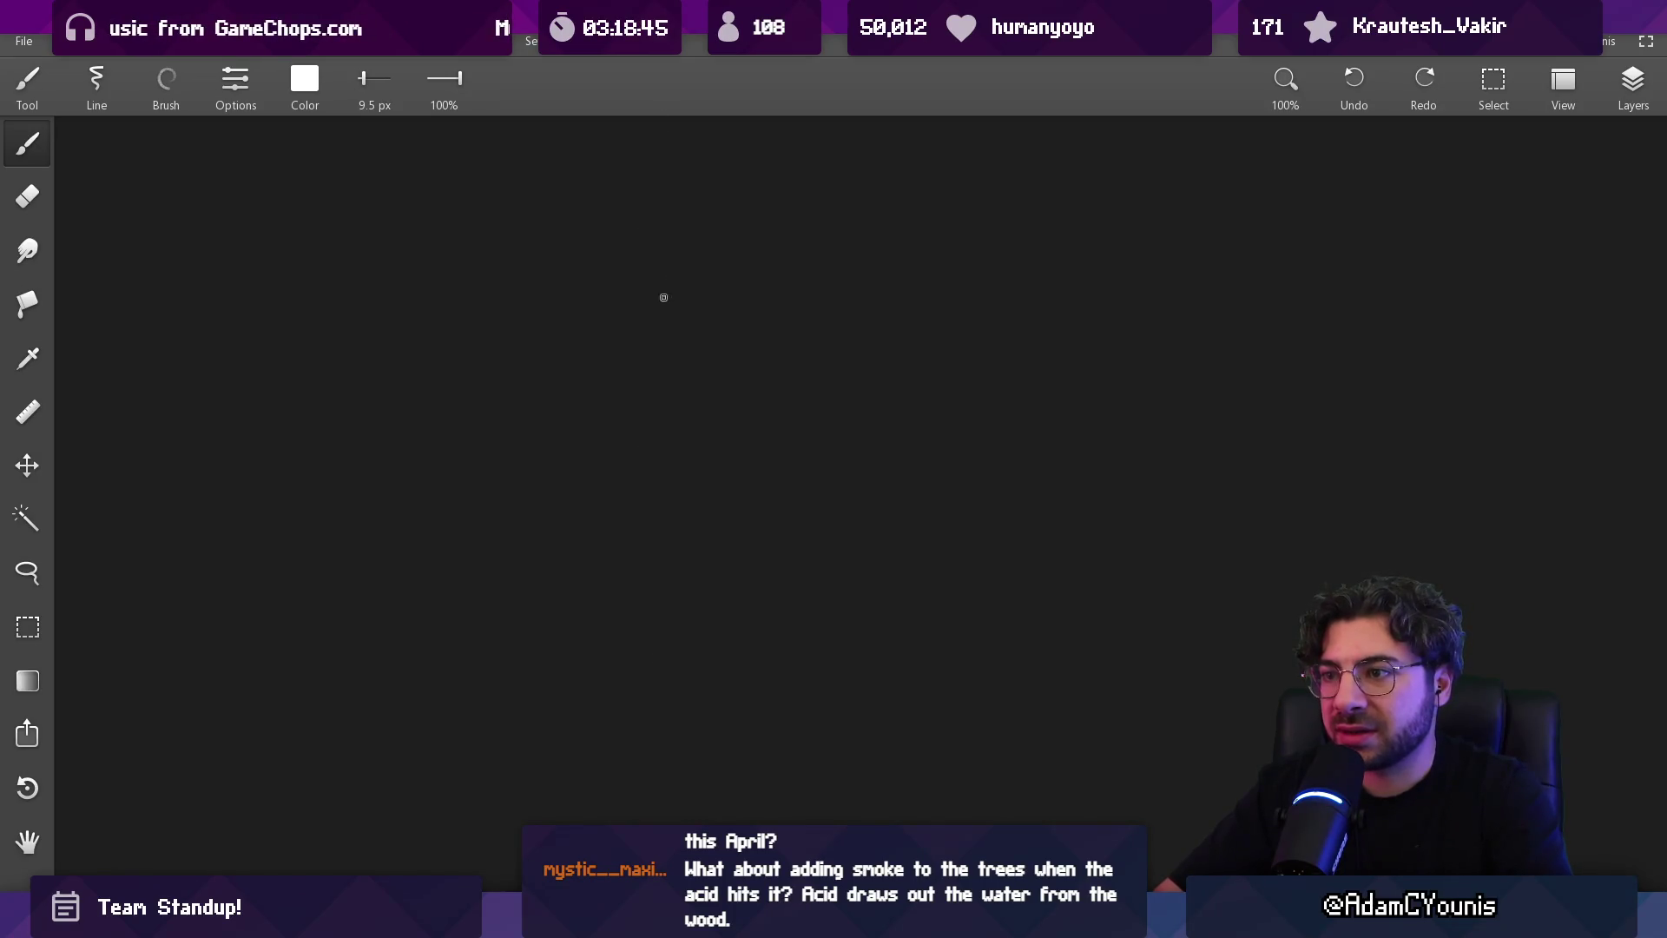
Try another brush preset, then switch to the Round brush and make it smaller
left_click(166, 80)
left_click(130, 319)
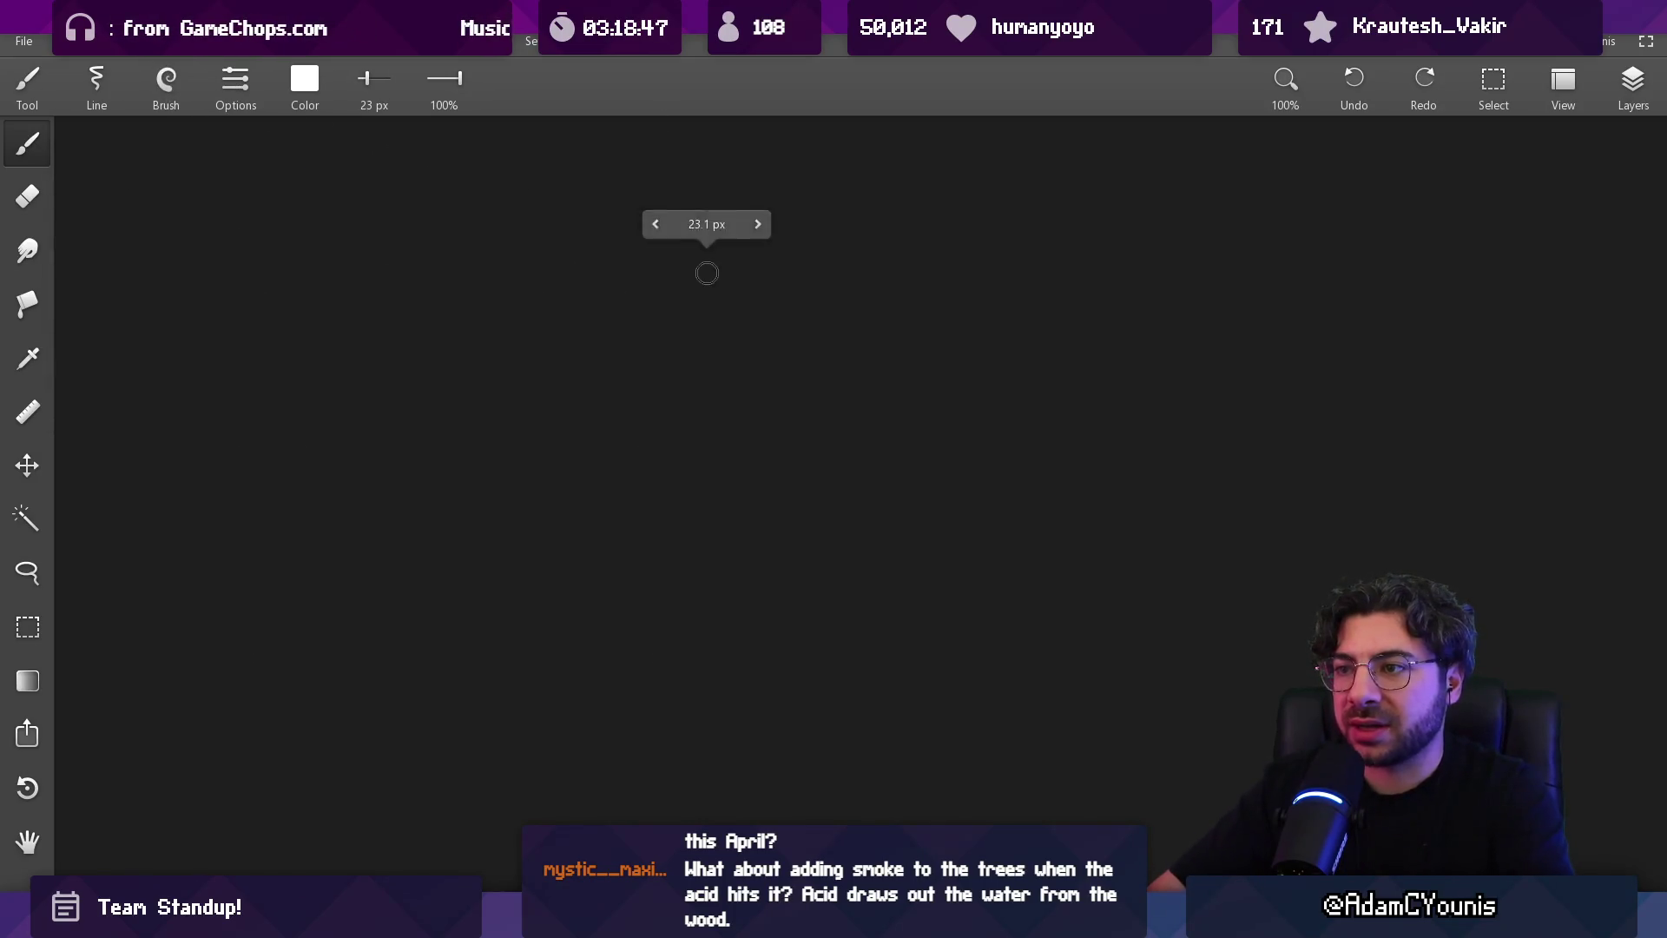
left_click_drag(641, 174, 640, 576)
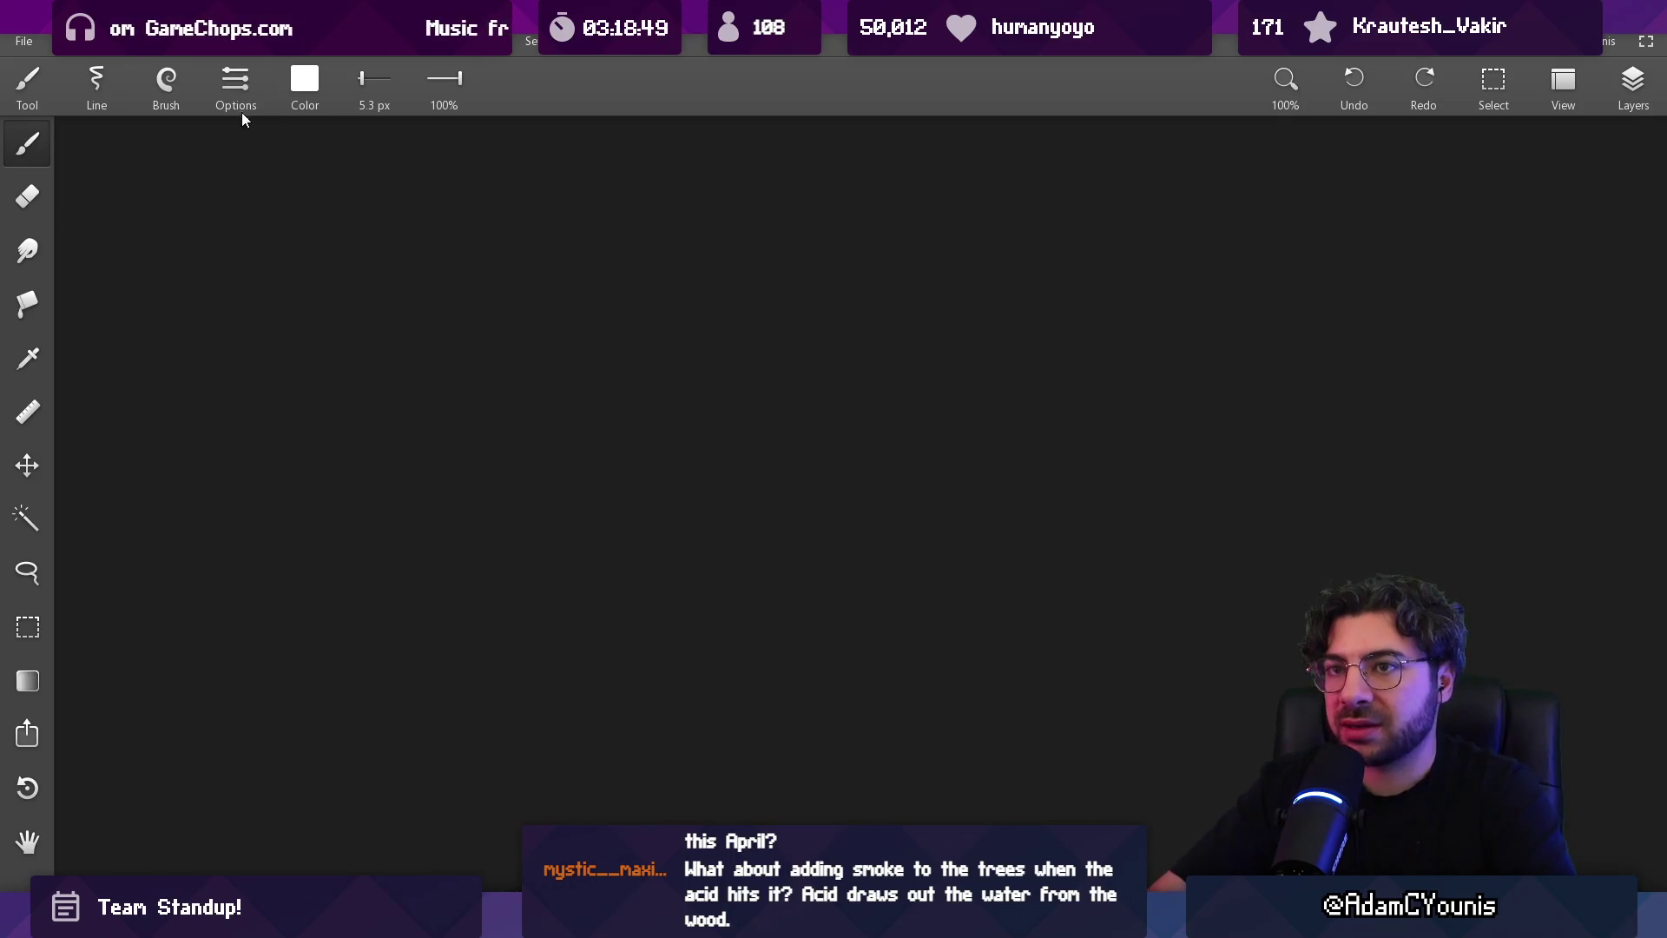
left_click(166, 80)
left_click(295, 356)
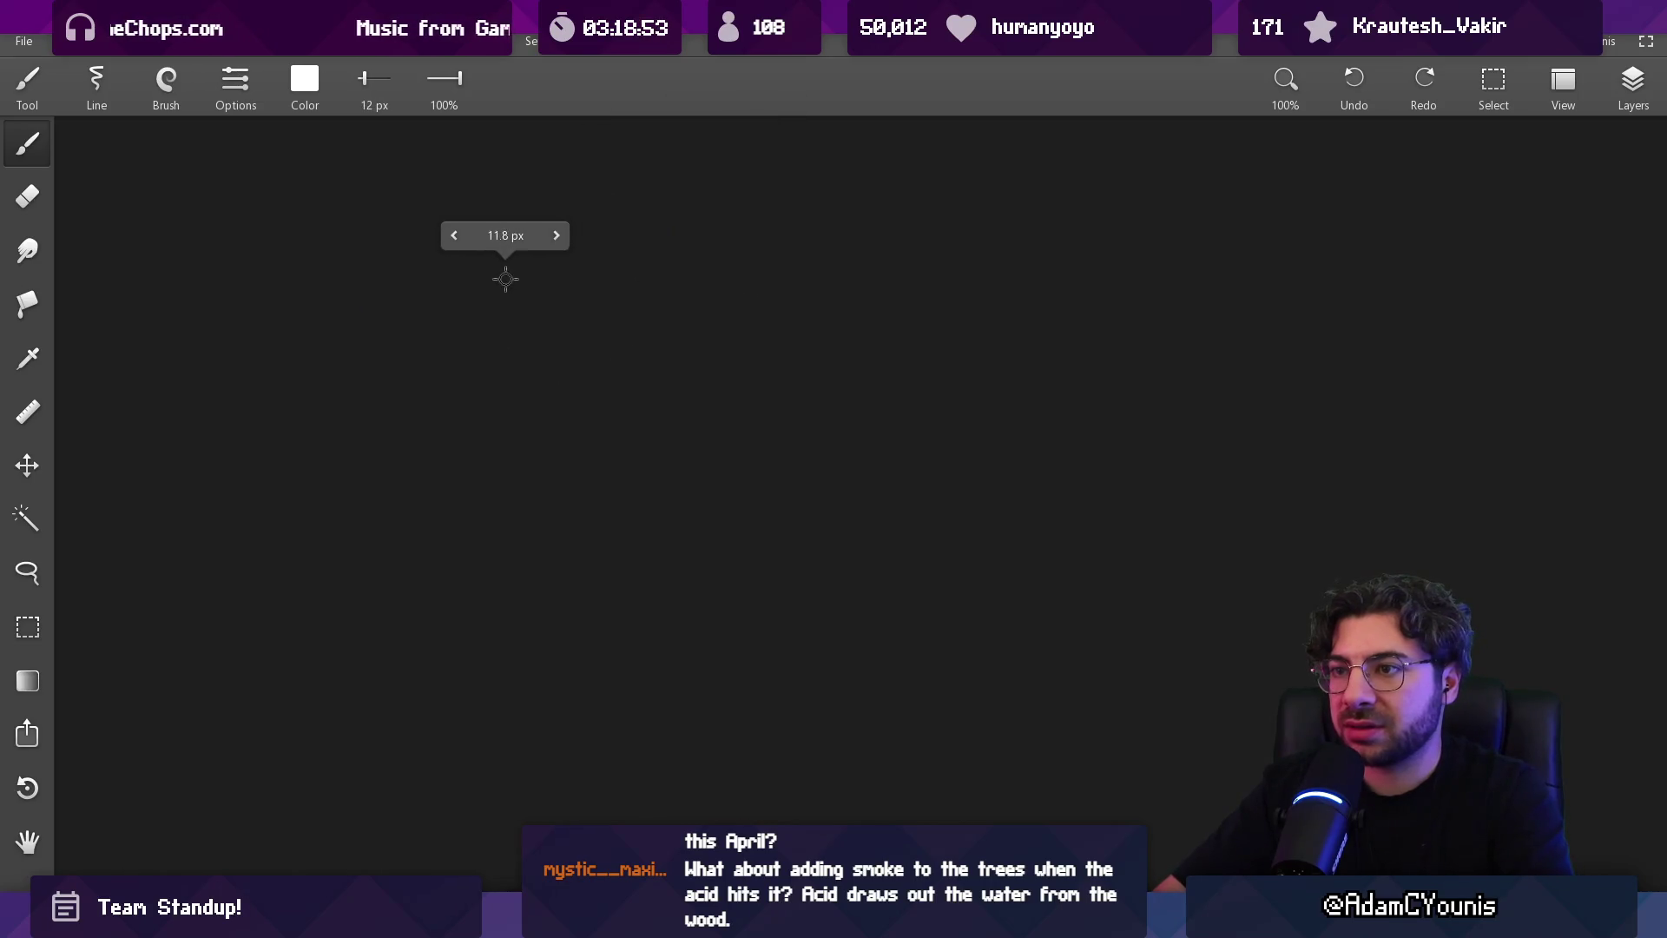
left_click_drag(640, 149, 668, 686)
Sketch a root curving down to the right and reframe the view above the trunk
key("ctrl+z")
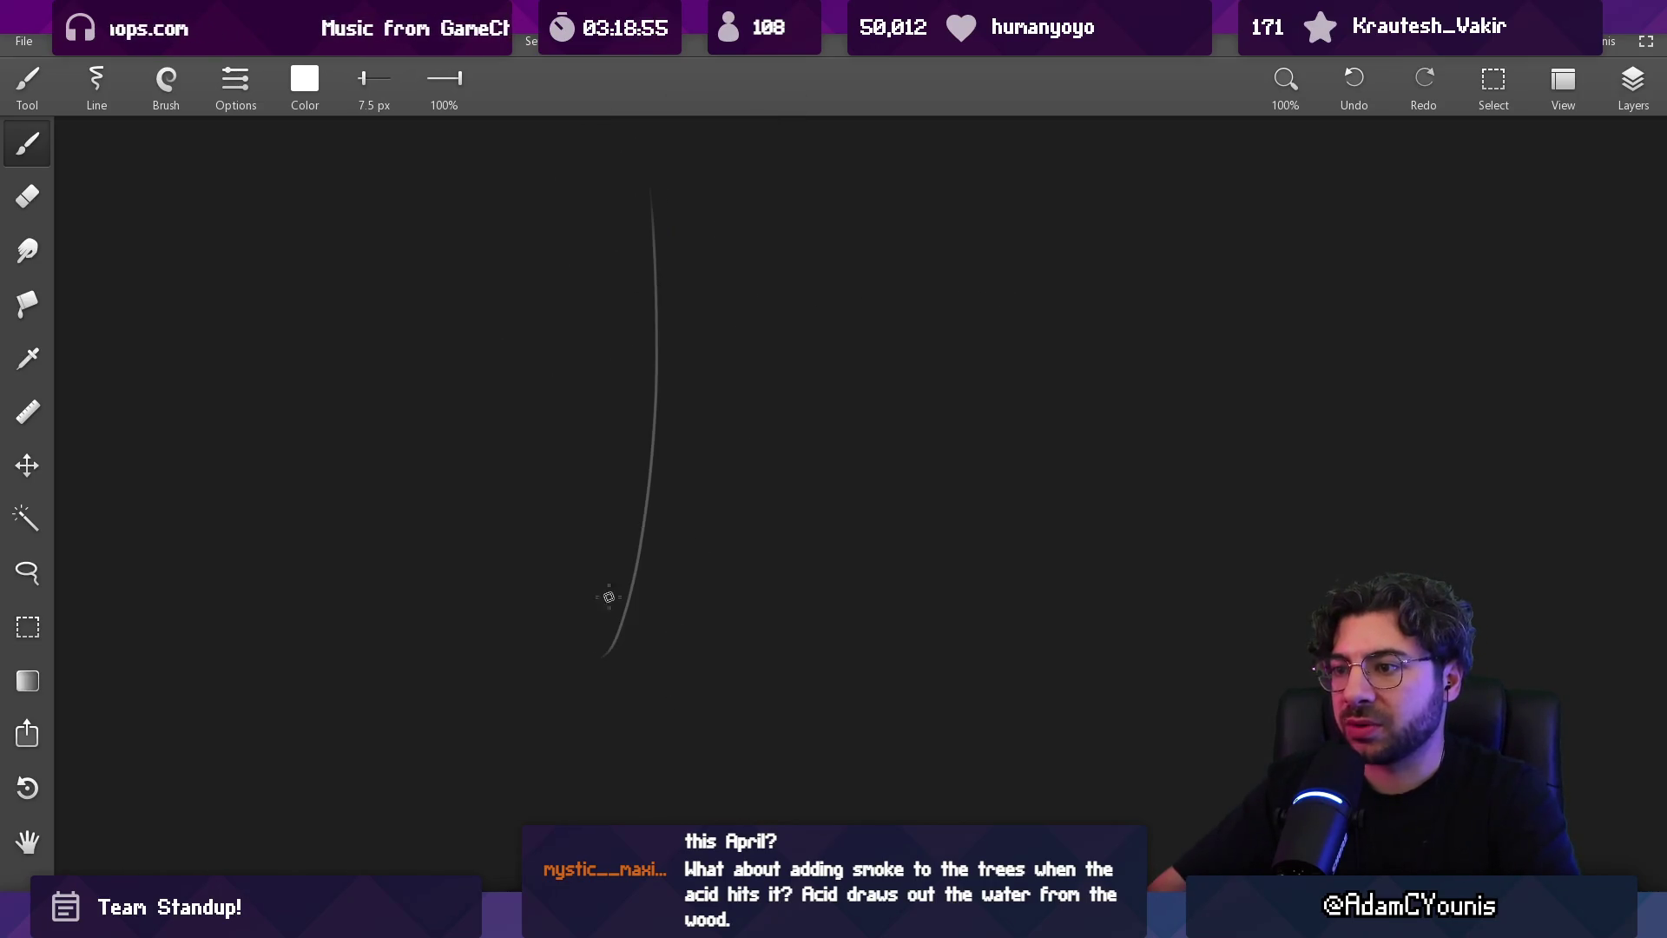
left_click_drag(956, 587, 956, 431)
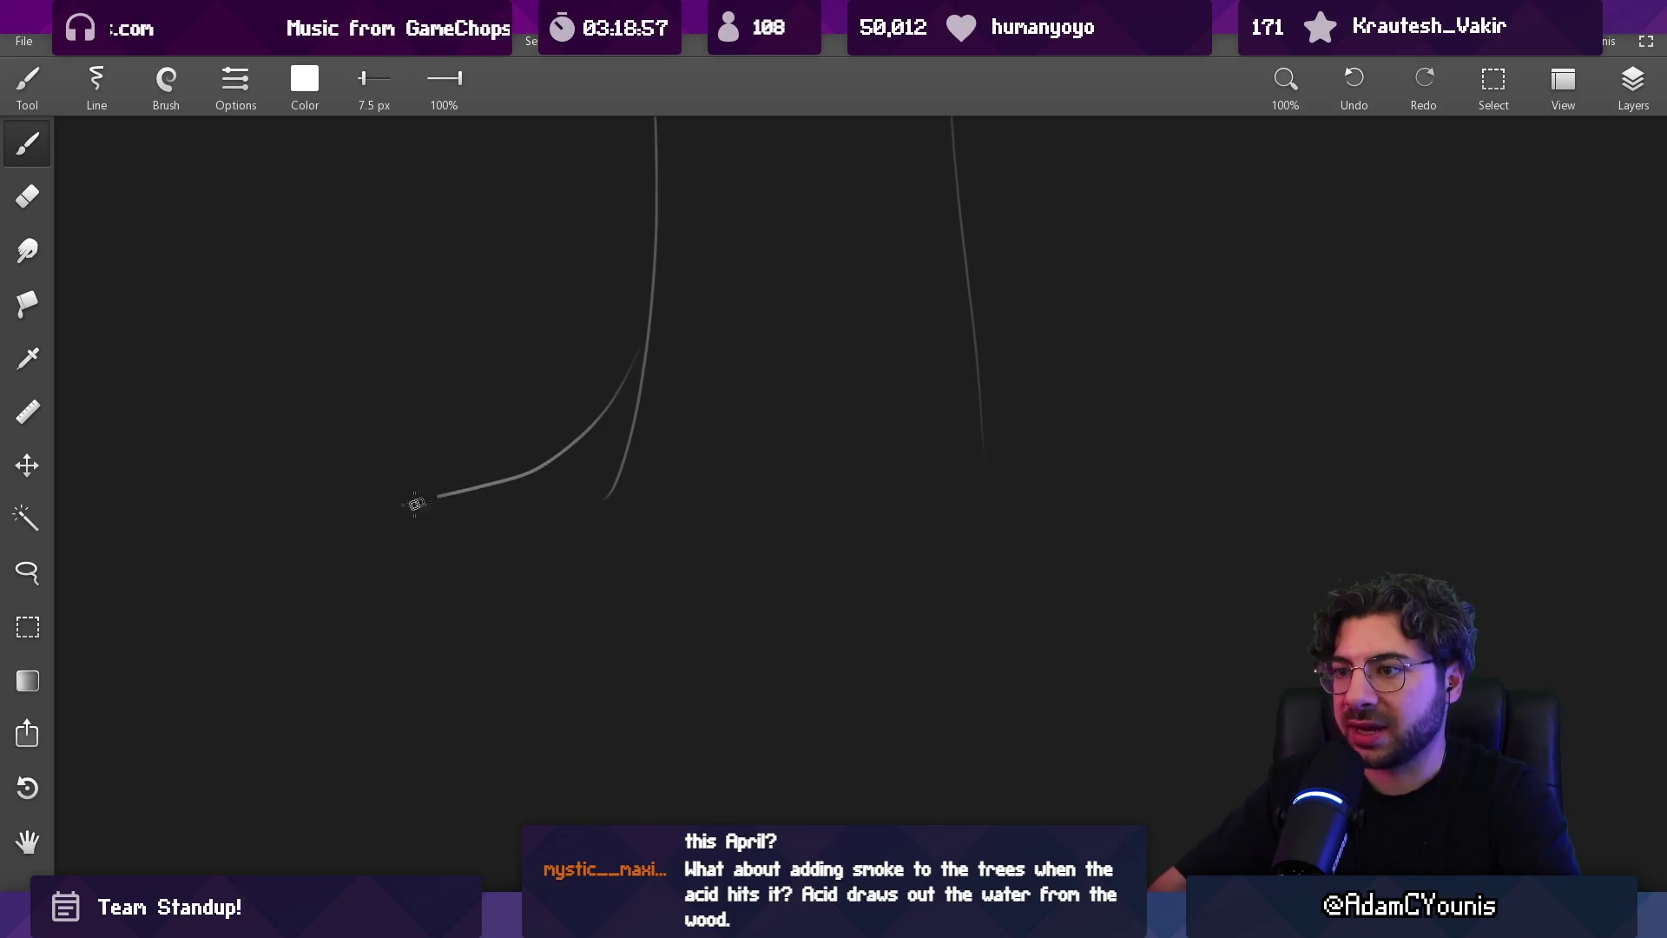
left_click_drag(964, 213, 1318, 409)
mouse_move(664, 458)
left_mouse_down()
mouse_move(730, 446)
mouse_move(614, 476)
mouse_move(695, 465)
left_mouse_up()
key("ctrl+z")
key("ctrl+z")
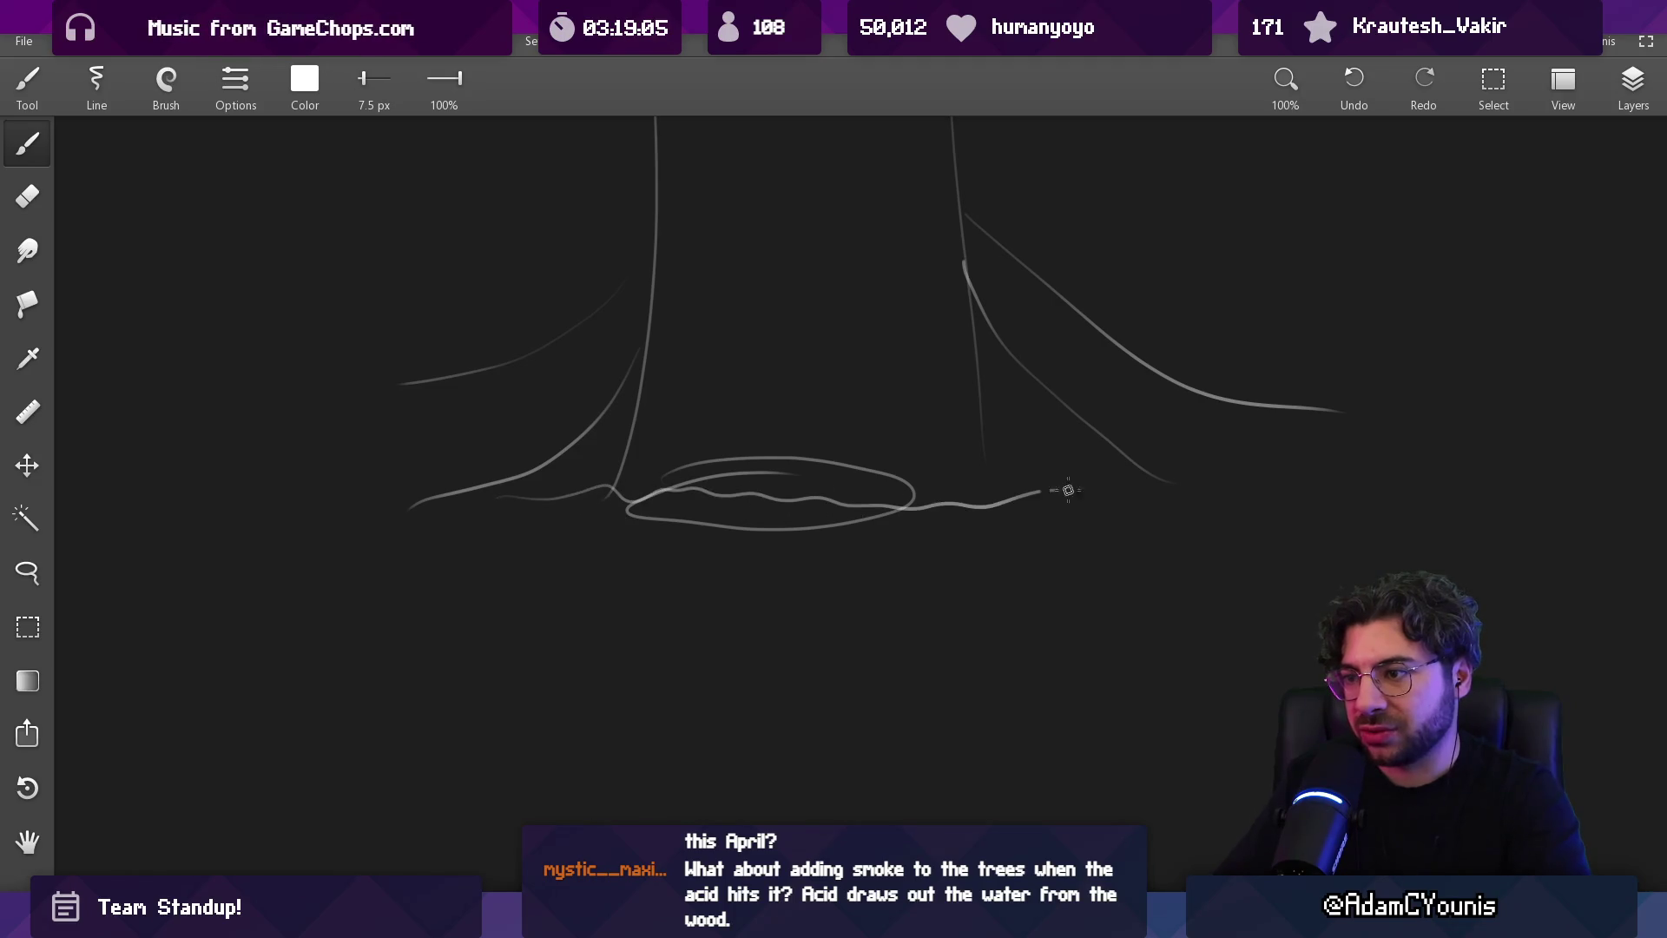
left_click_drag(821, 438, 818, 531)
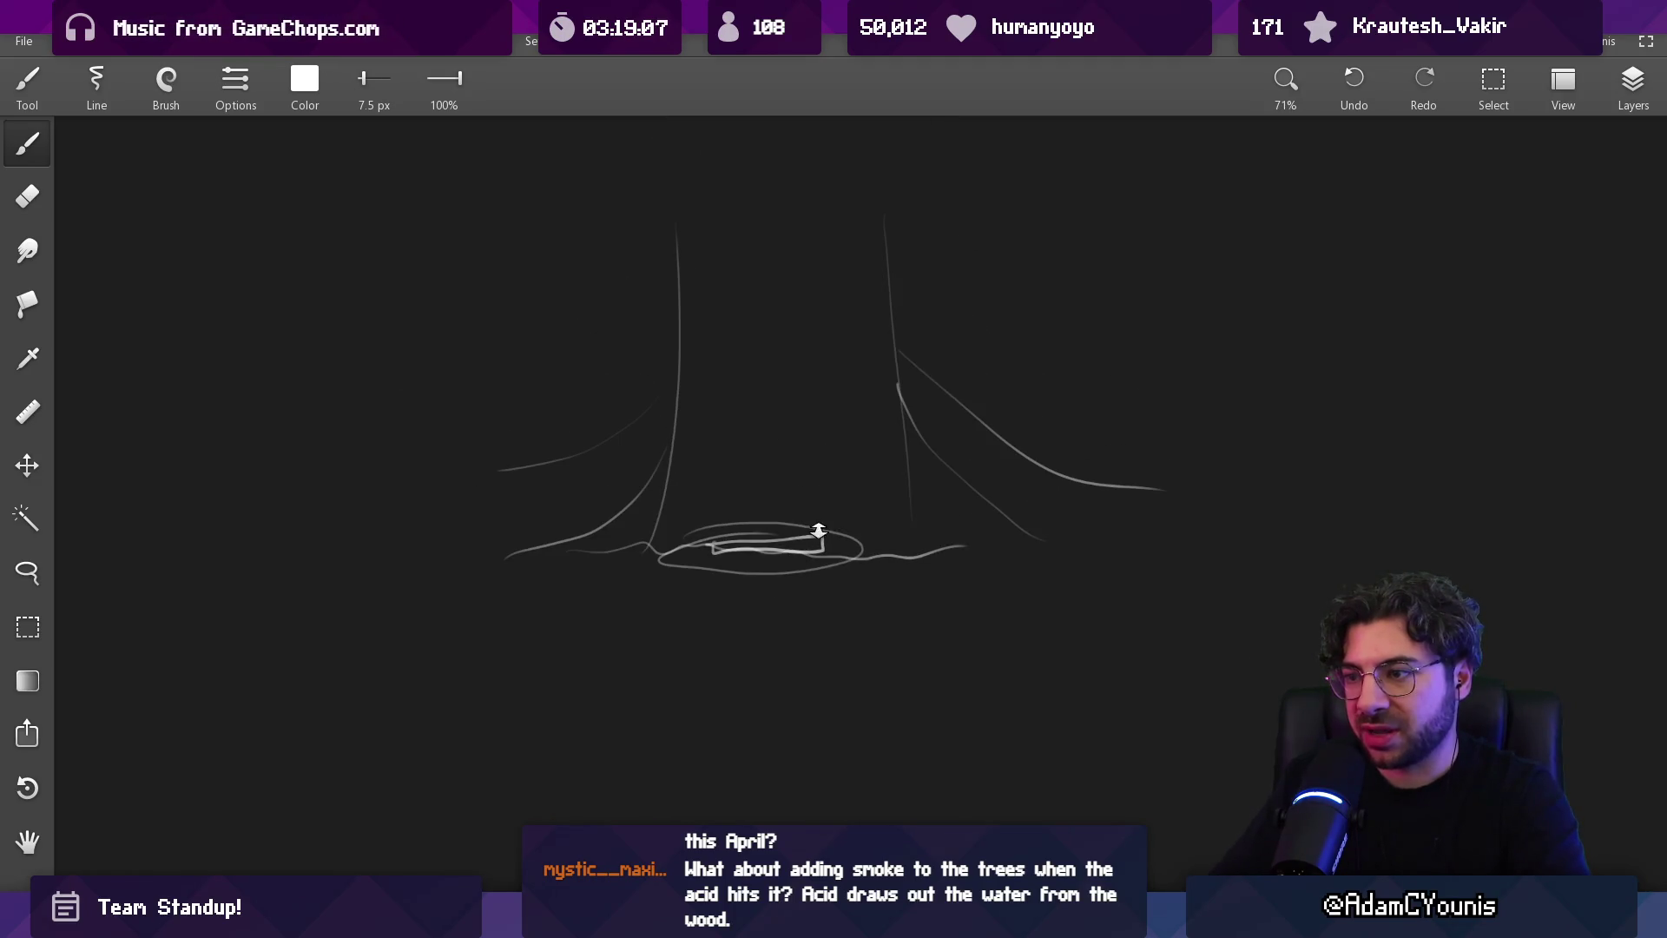
key("ctrl+z")
scroll(805, 402, "up", 2)
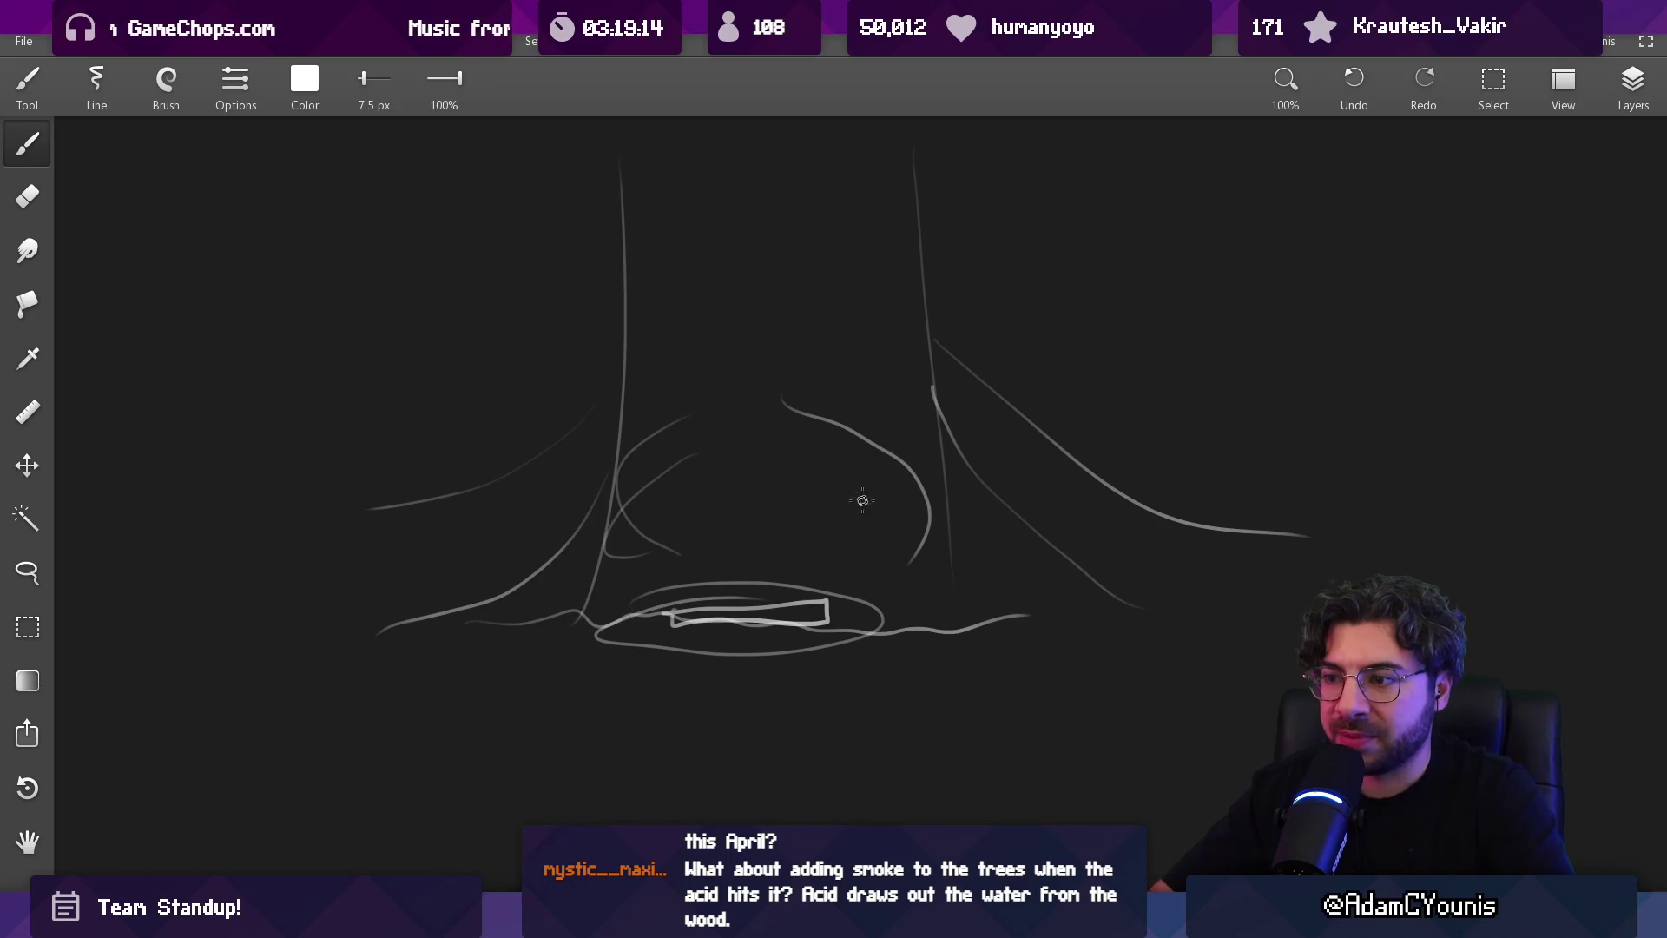
left_click_drag(828, 419, 829, 541)
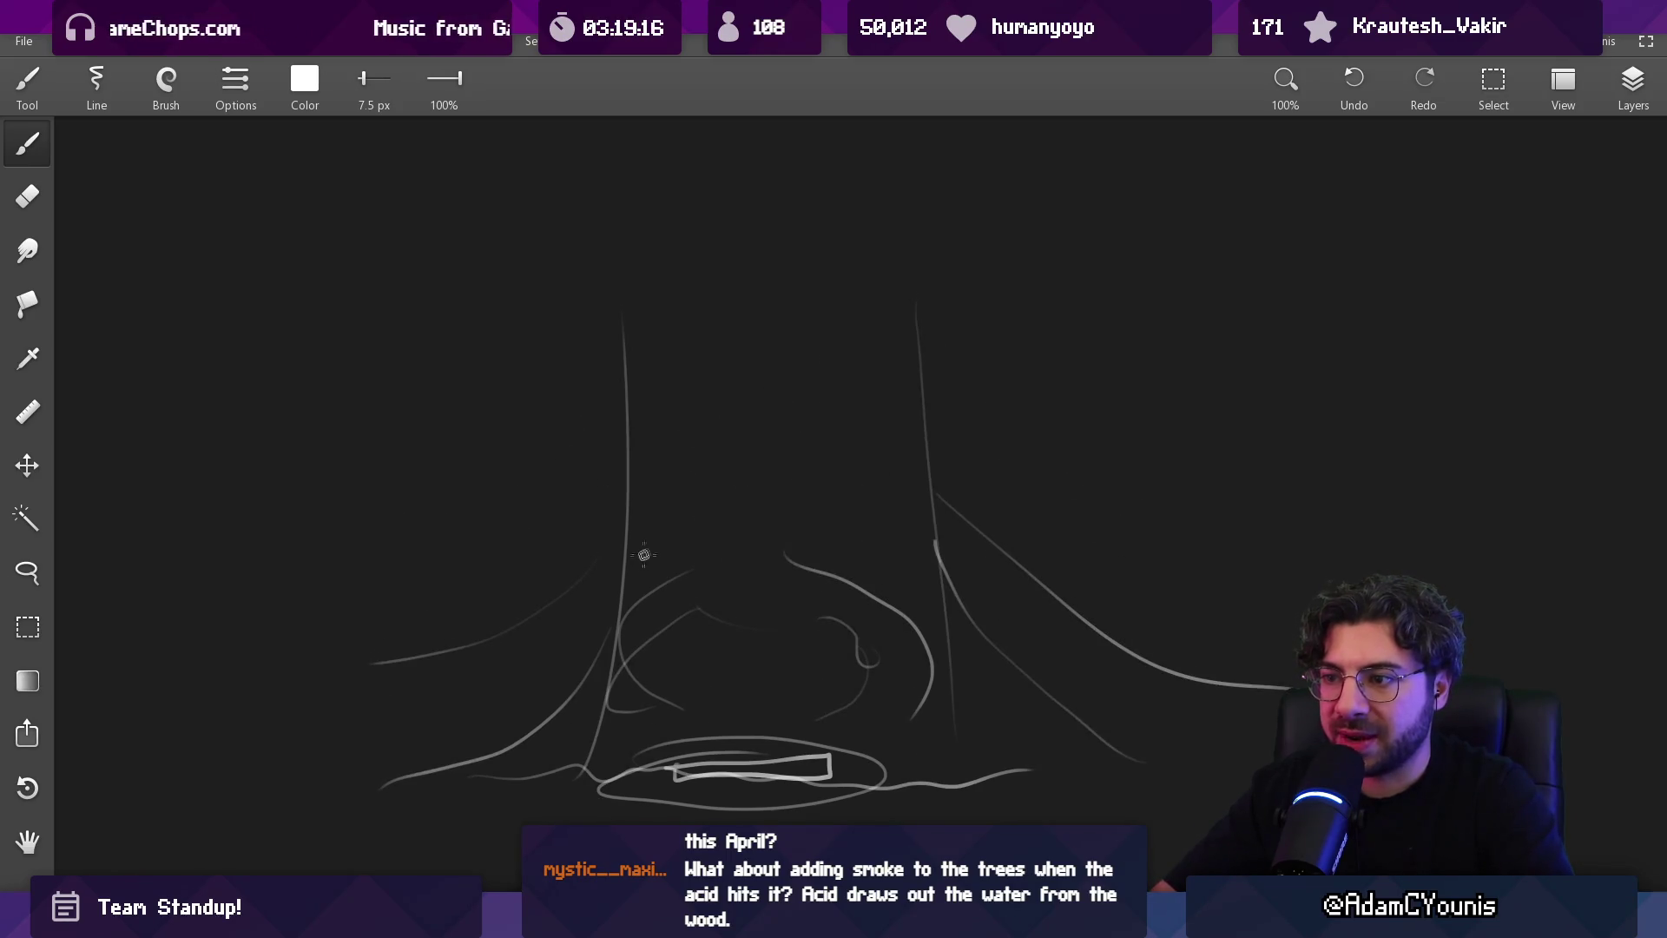
left_click_drag(836, 391, 829, 484)
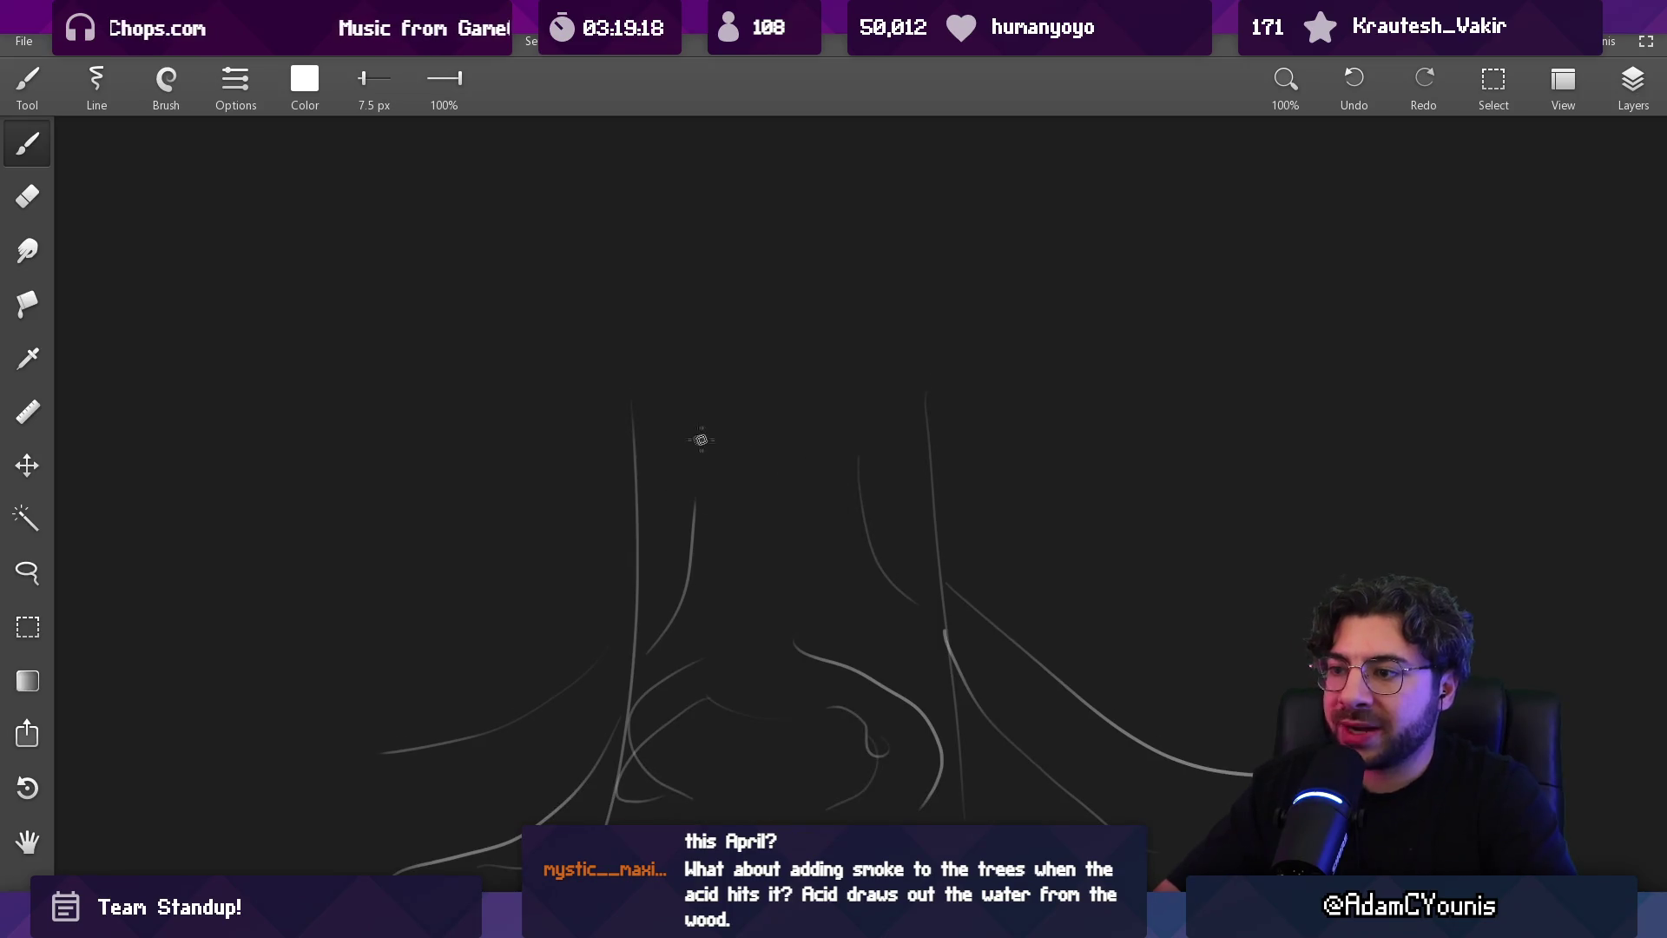
left_click_drag(673, 590, 687, 671)
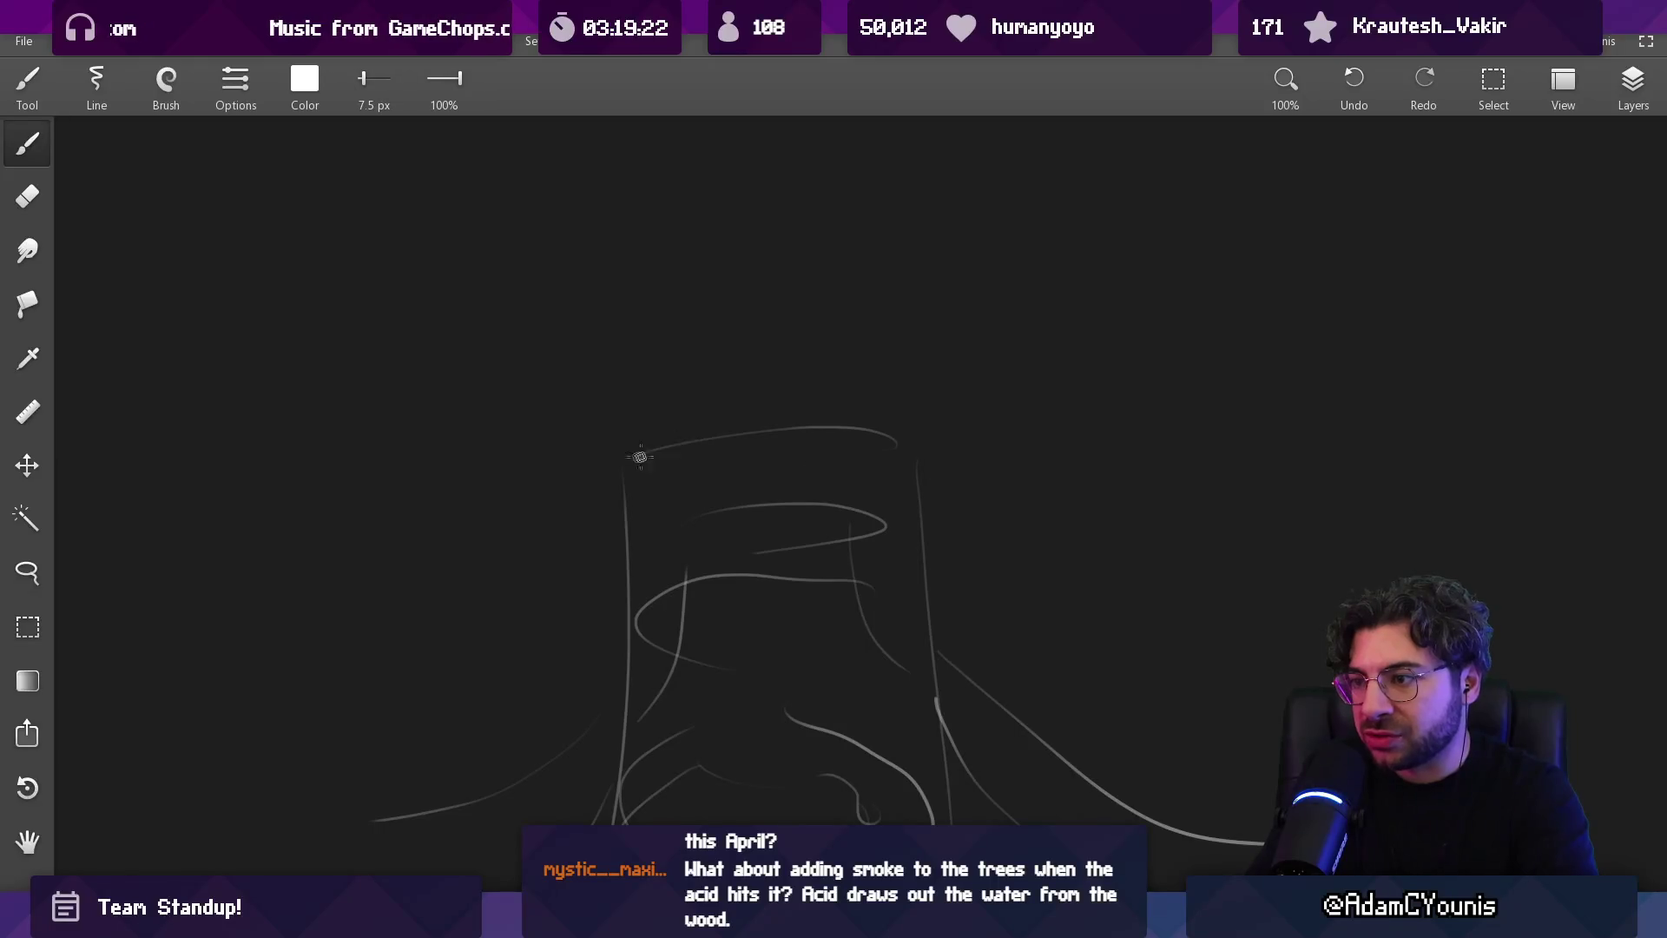
scroll(849, 412, "up", 2)
Erase stray bits of the right hollow and a short piece of the outline
key("e")
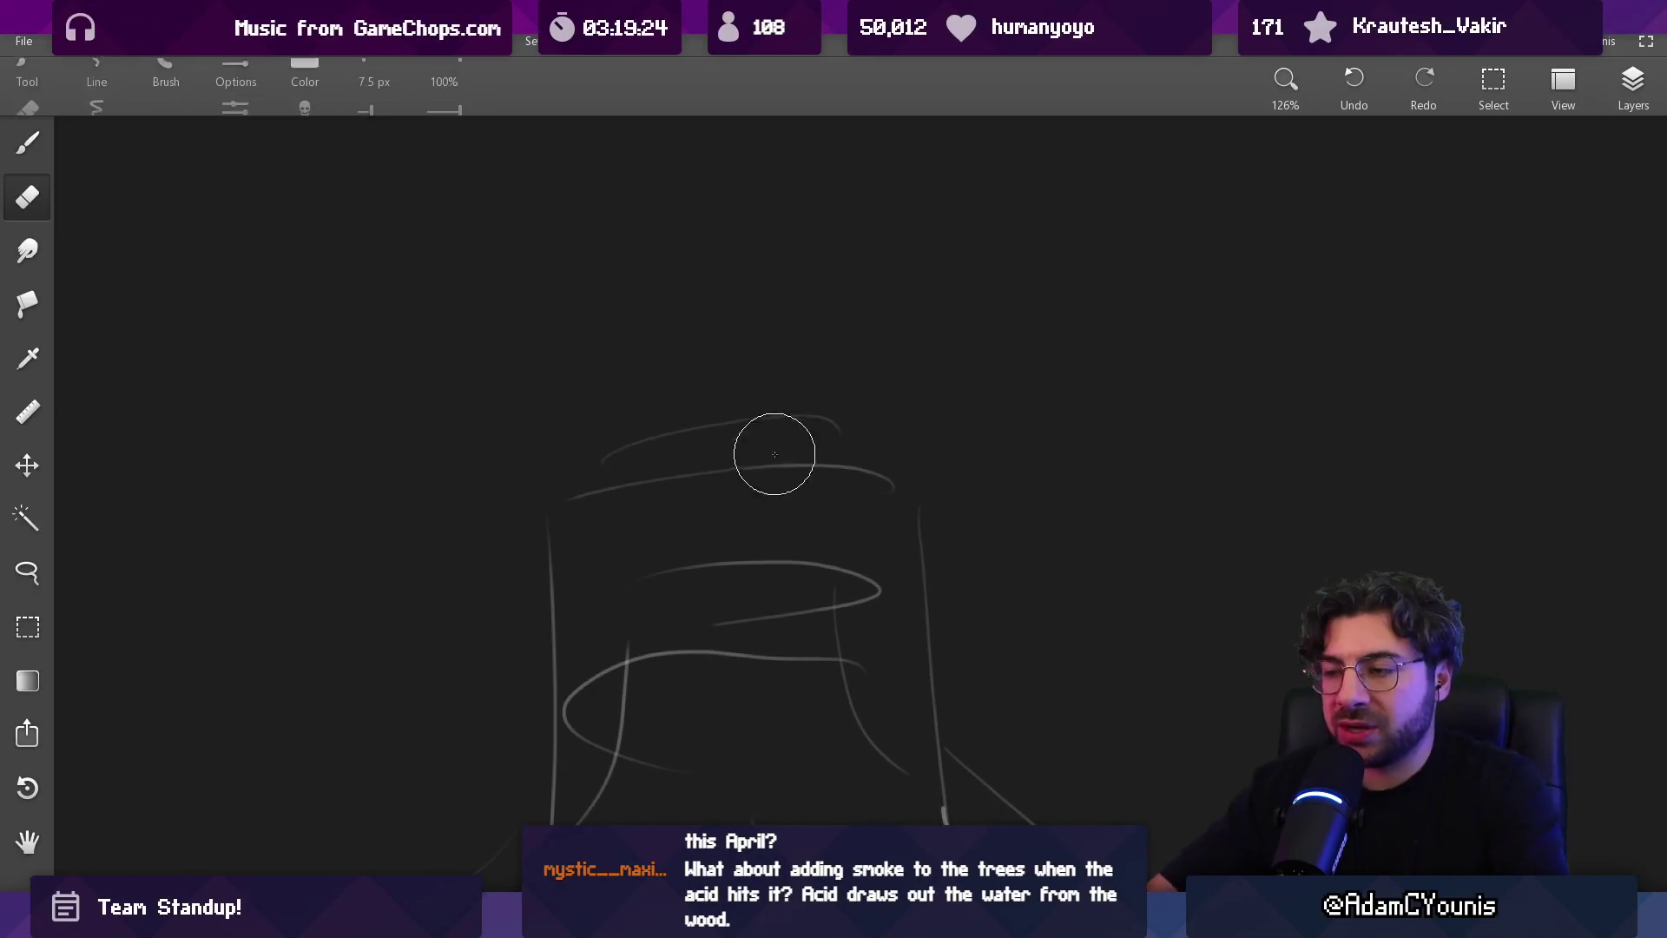
key("b")
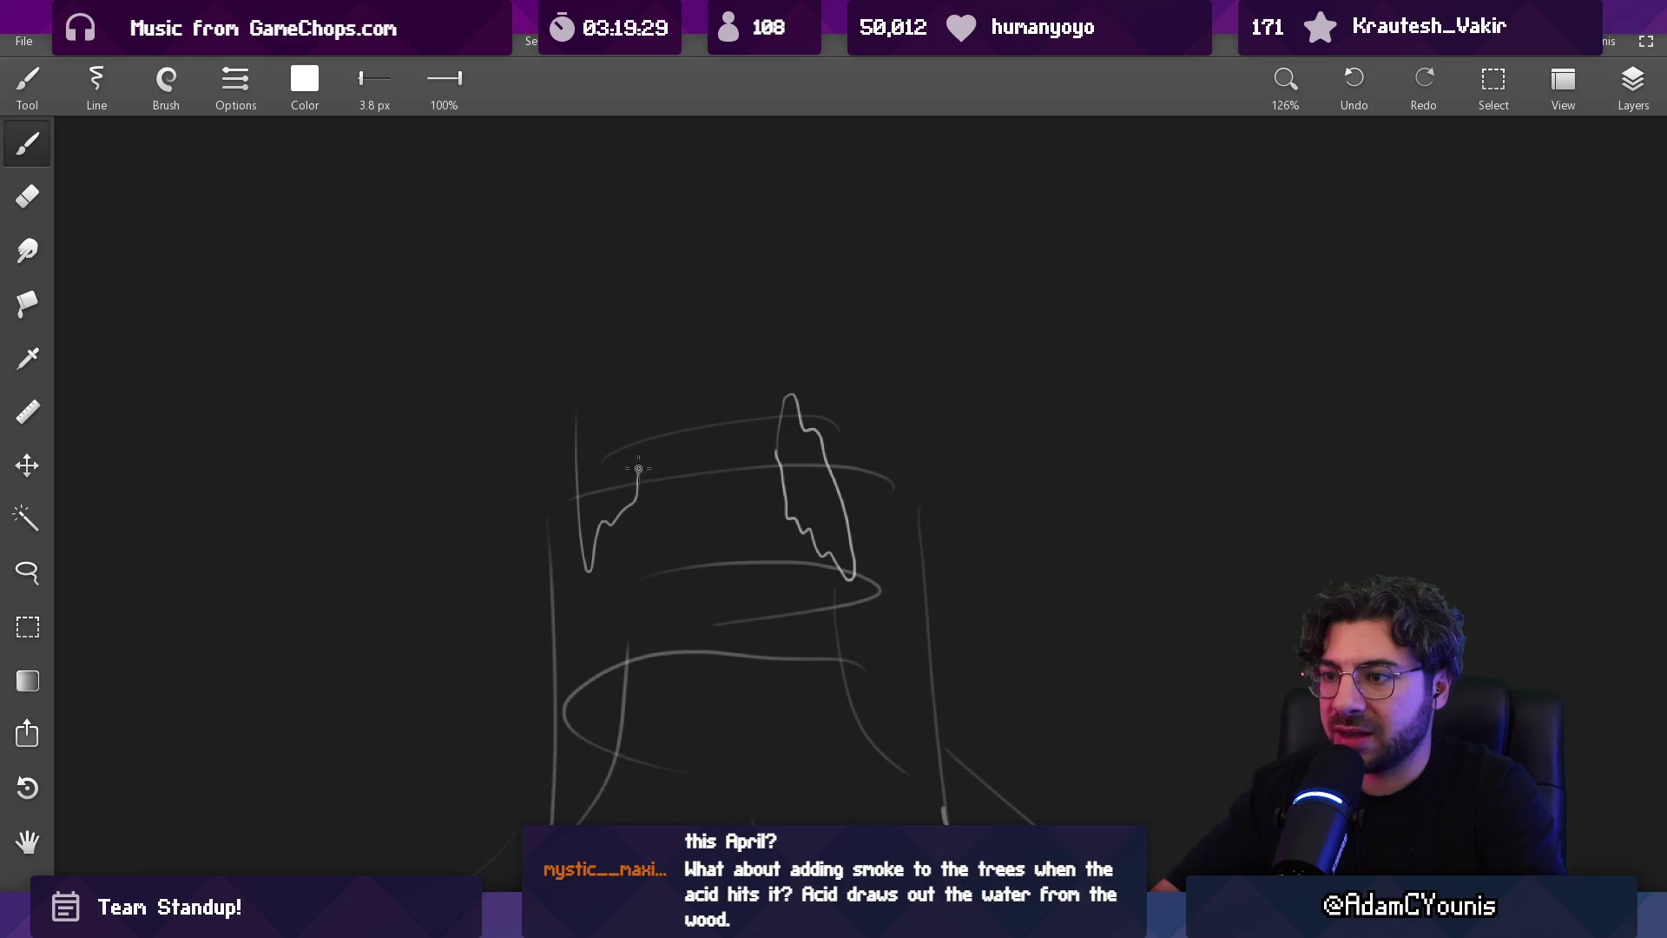
key("e")
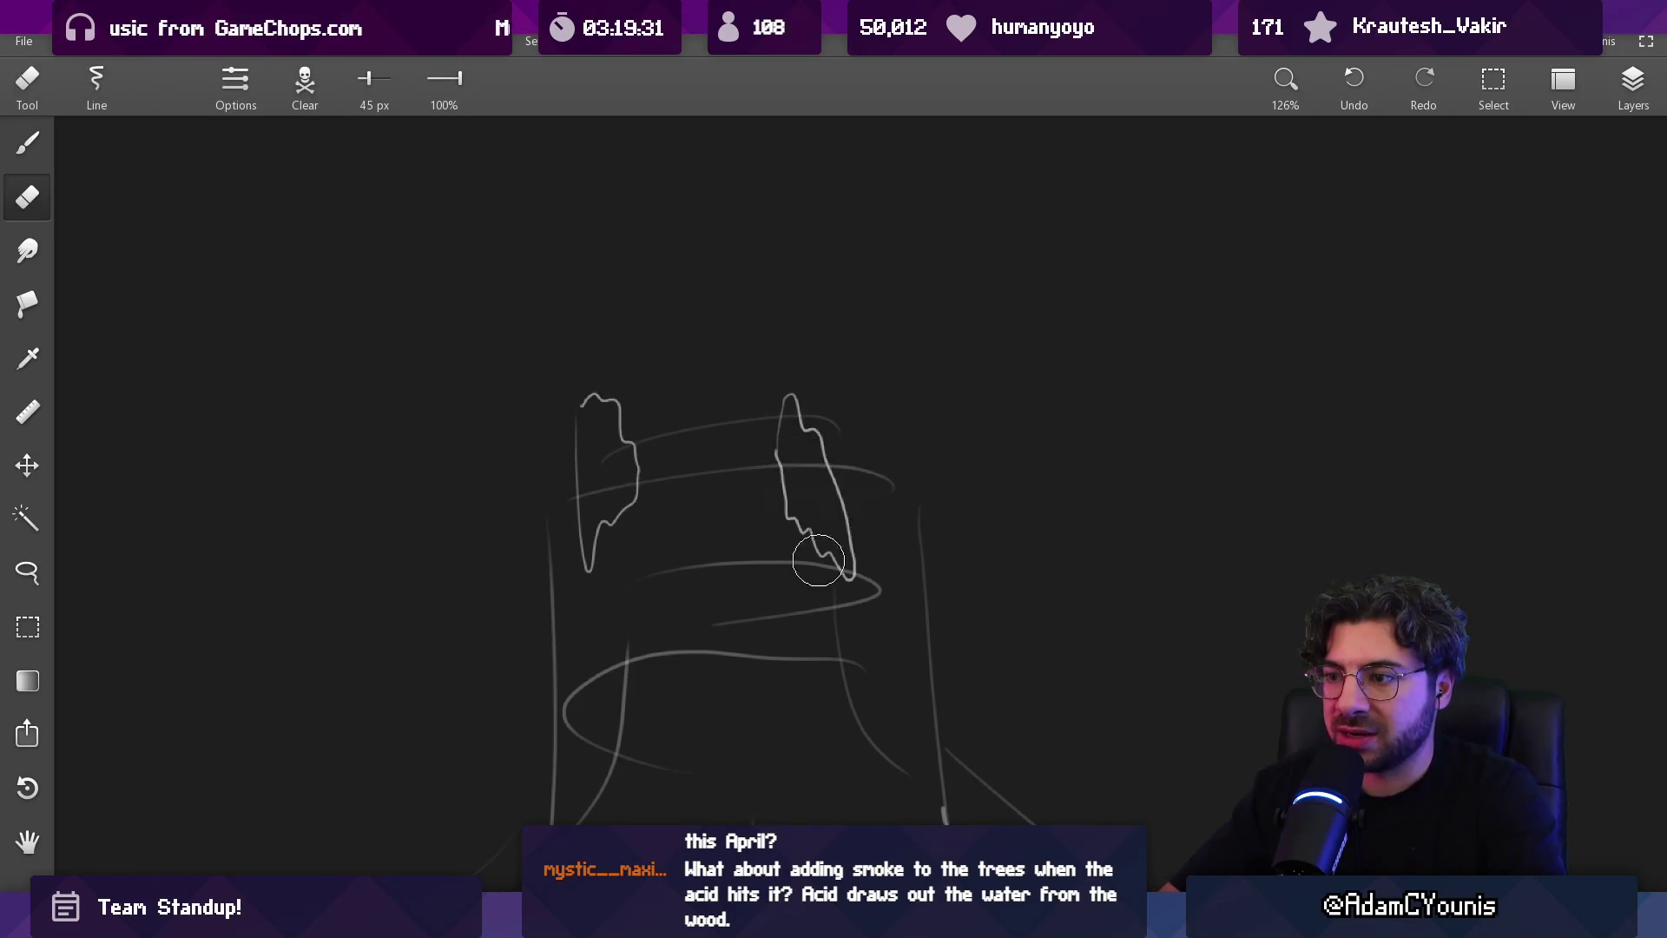
left_click_drag(618, 615, 598, 467)
key("b")
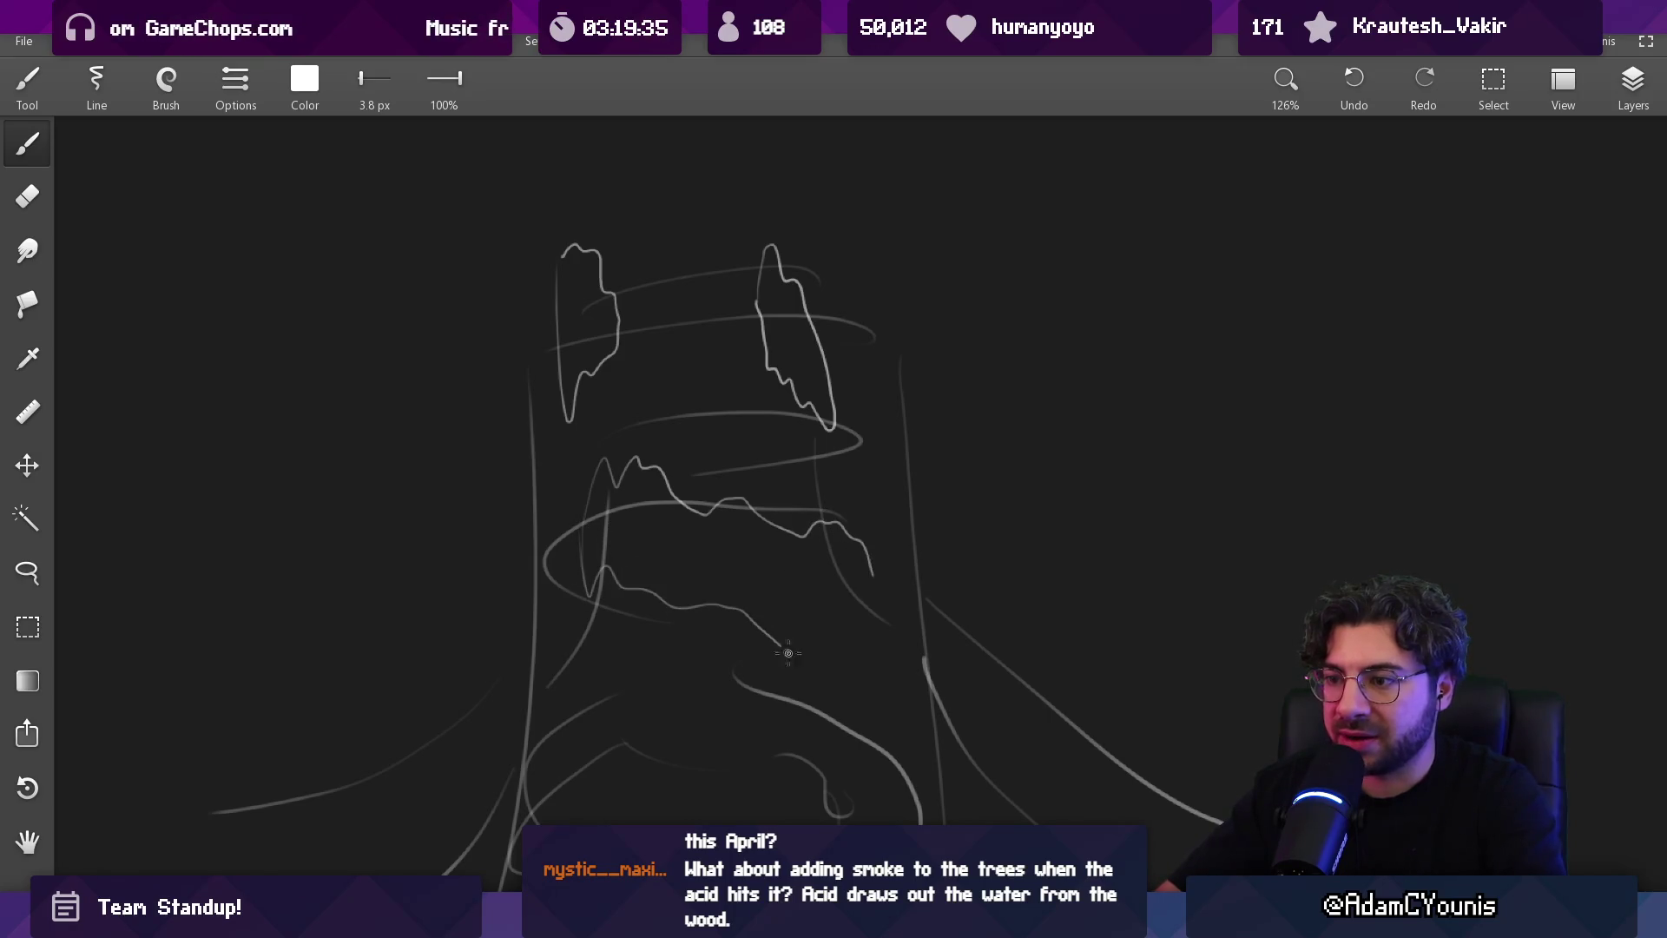
key("e")
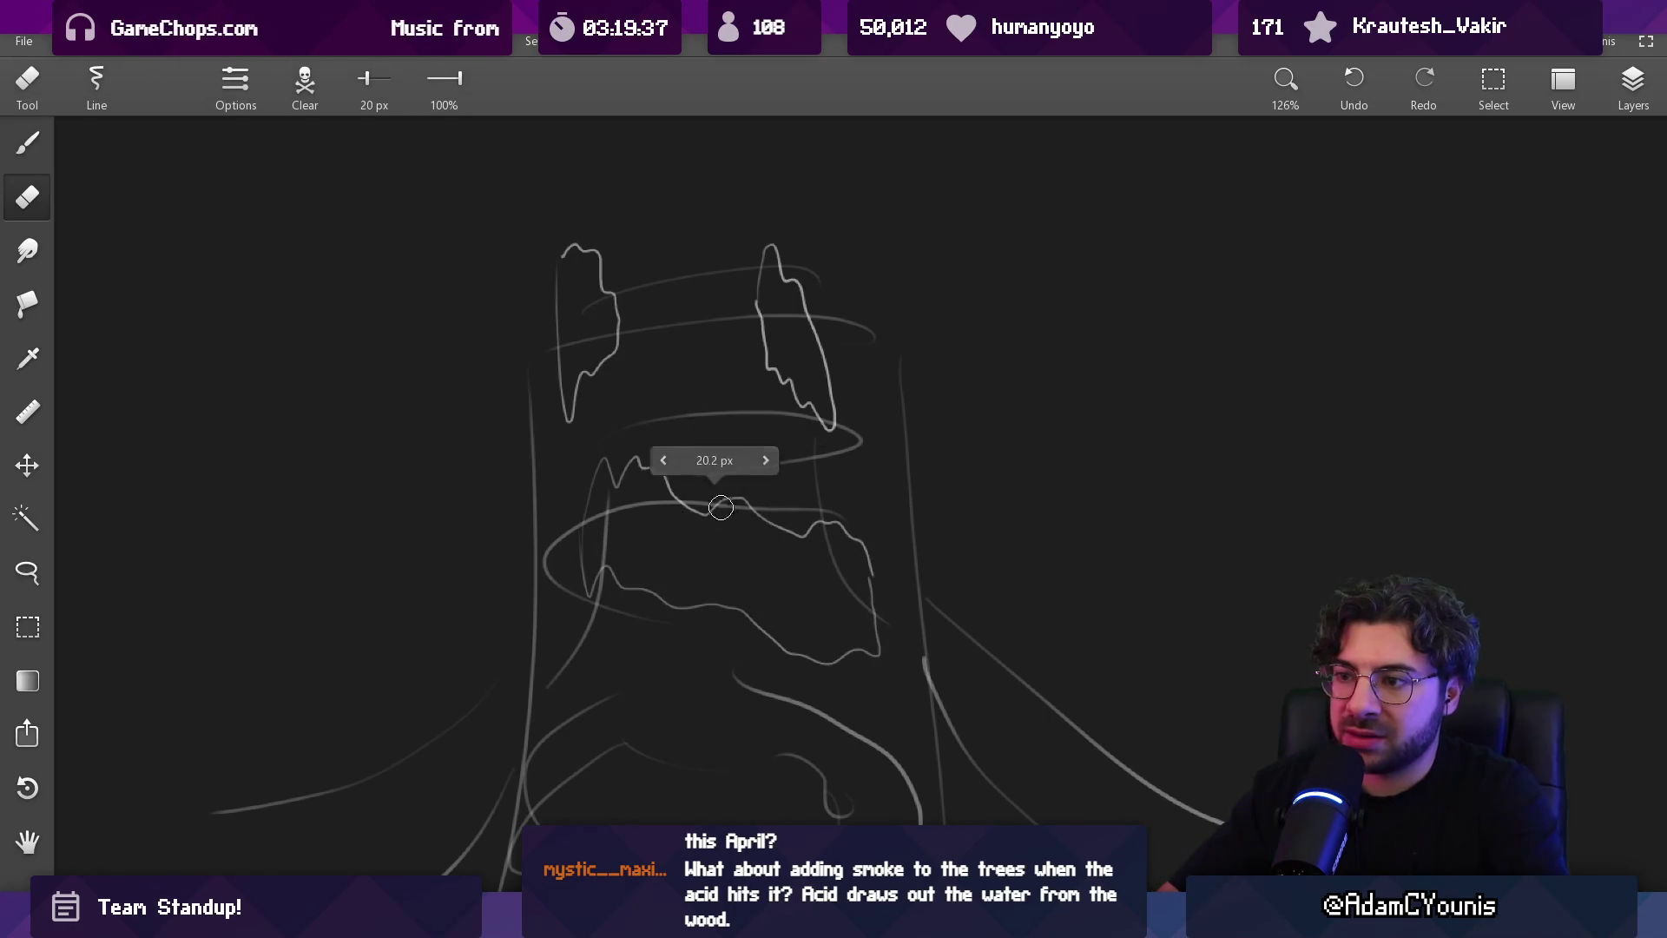
left_click(759, 514)
key("b")
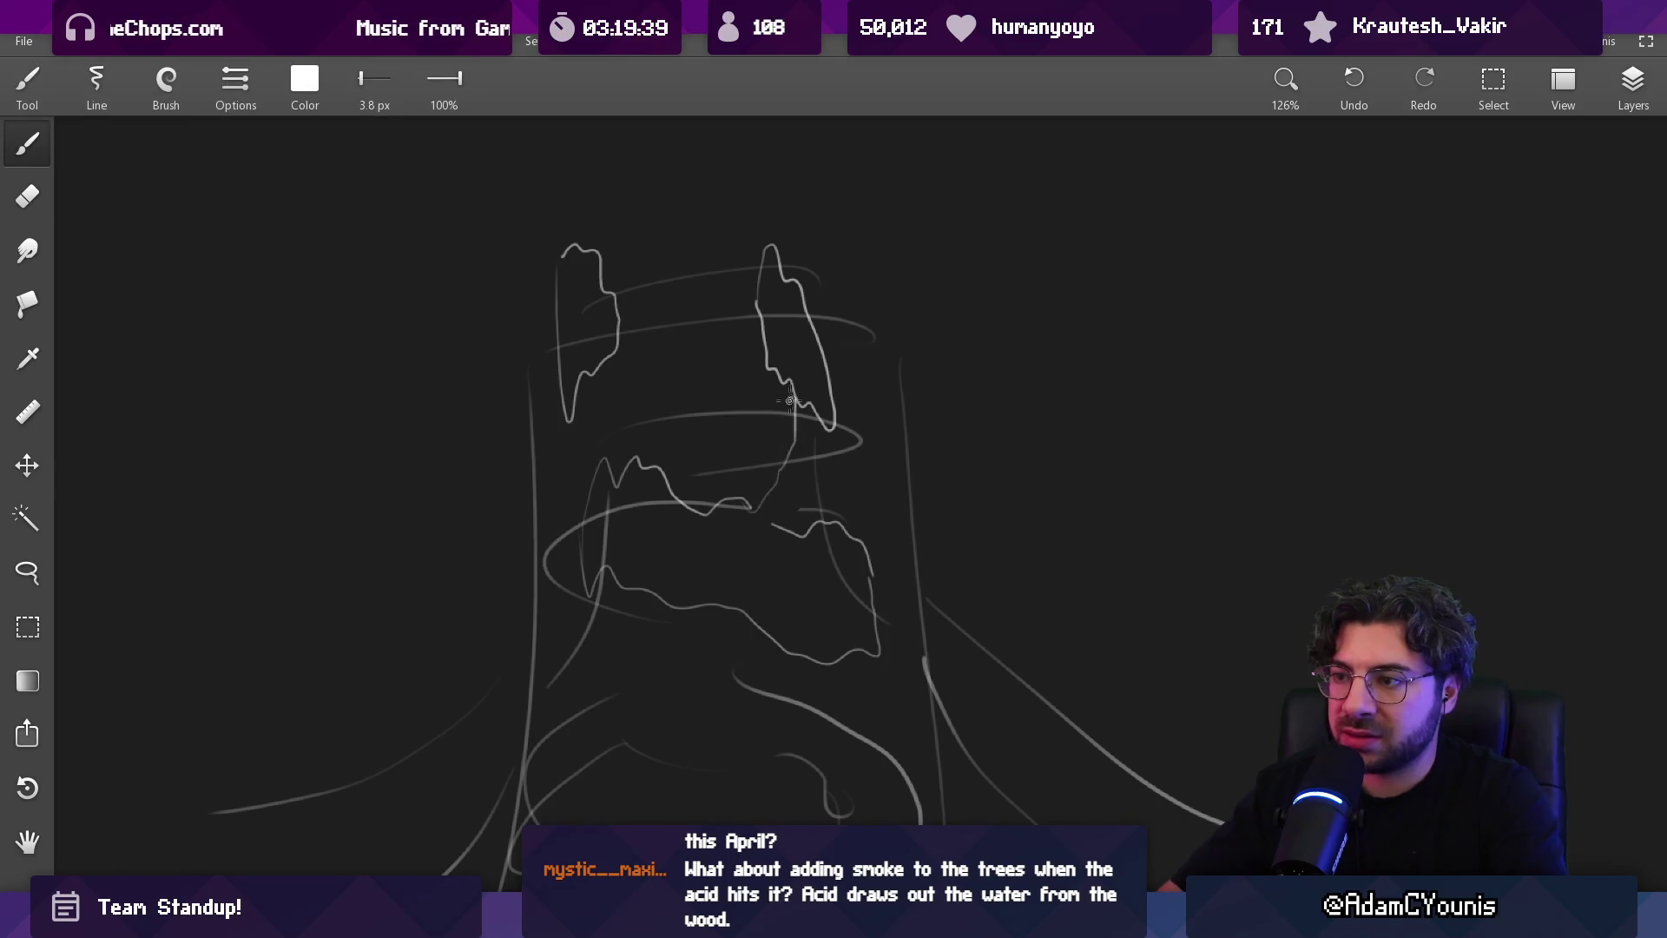
Add a small loop by the right hollow and discard a trial horizontal stroke
key("e")
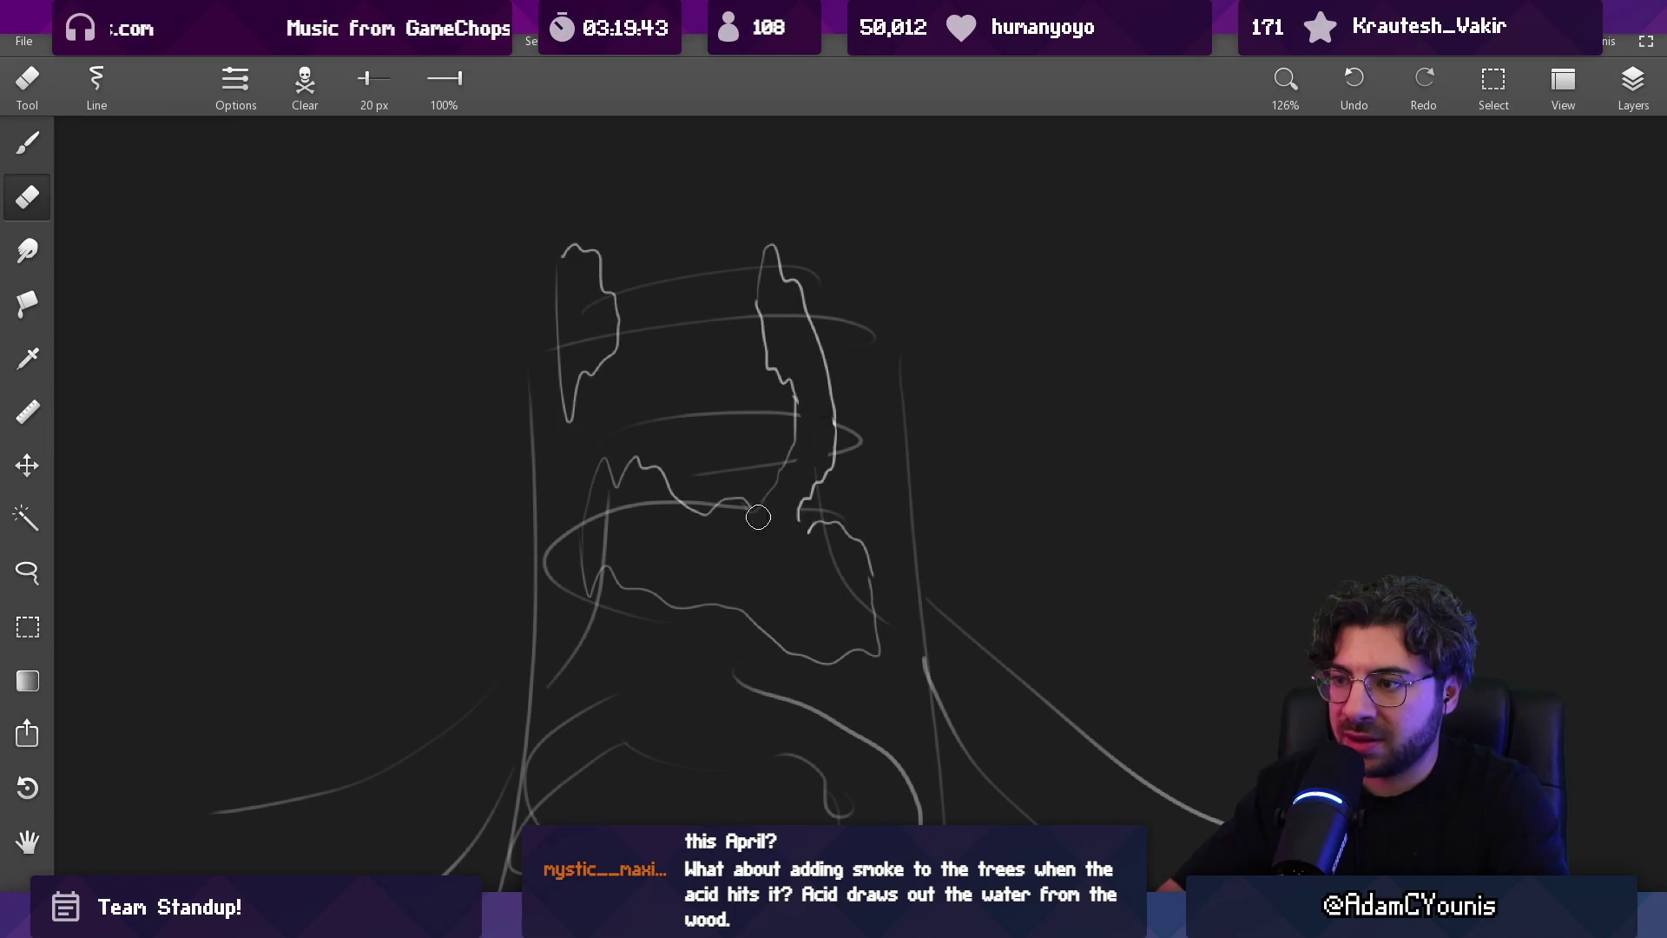
key("b")
left_click_drag(795, 427, 798, 441)
key("e")
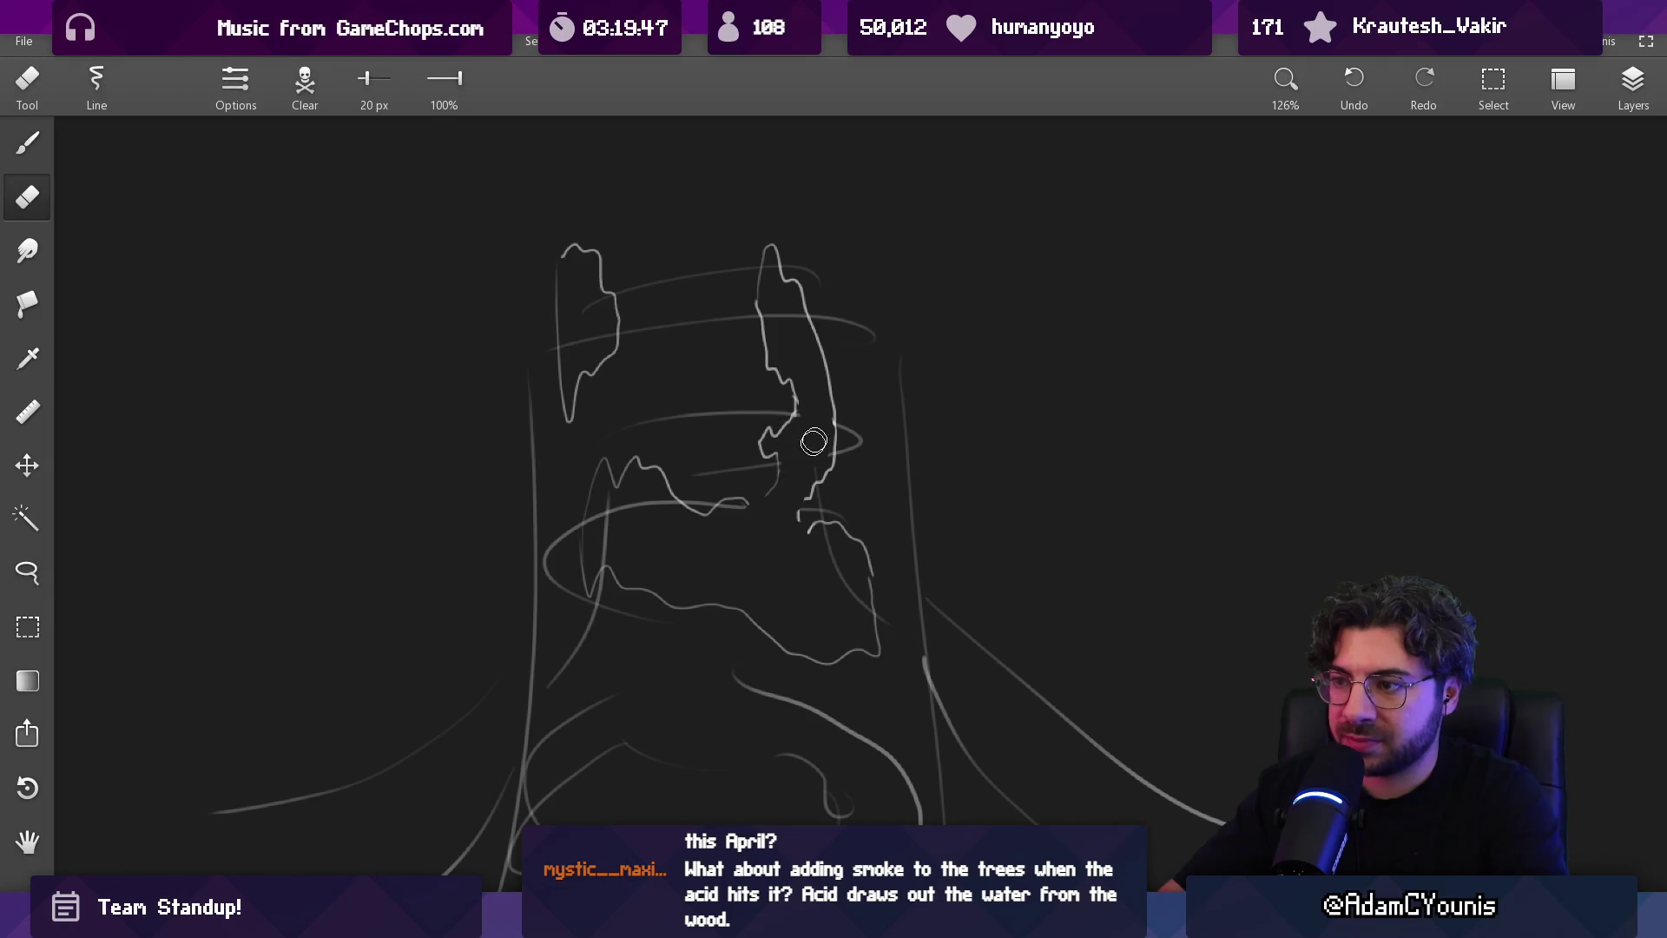
key("b")
left_click_drag(648, 568, 816, 564)
key("ctrl+z")
Draw three faint horizontal lines across the left, middle and right of the pool
left_click_drag(352, 550, 499, 535)
left_click_drag(638, 531, 791, 523)
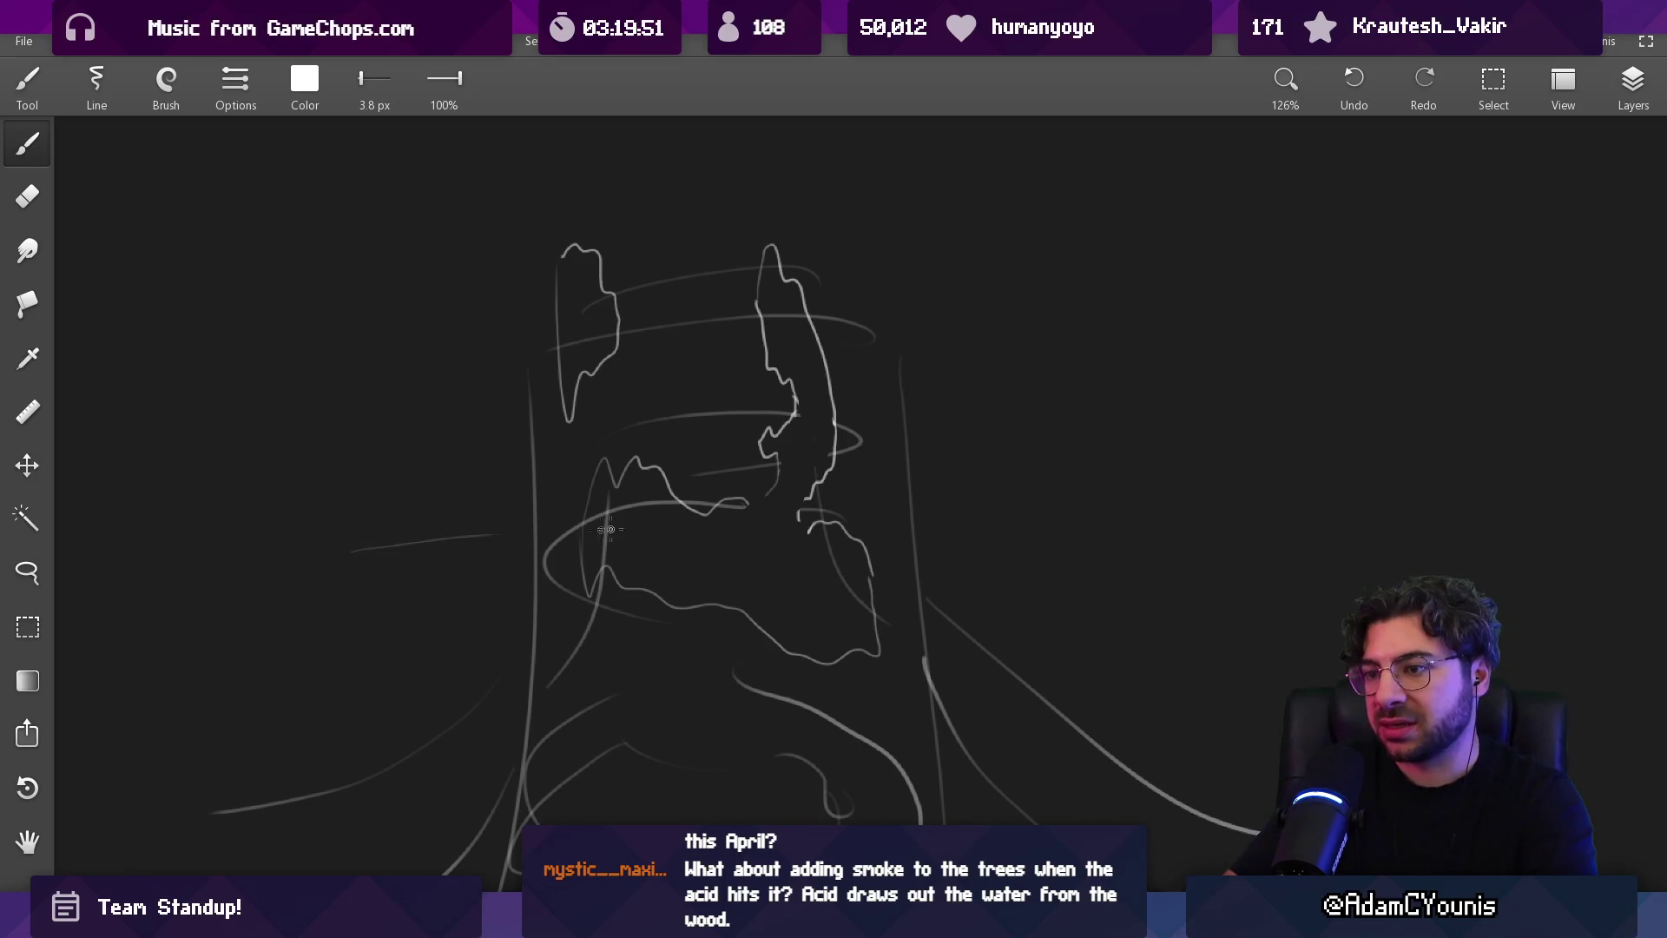
left_click_drag(1003, 508, 1186, 493)
scroll(1207, 521, "down", 1)
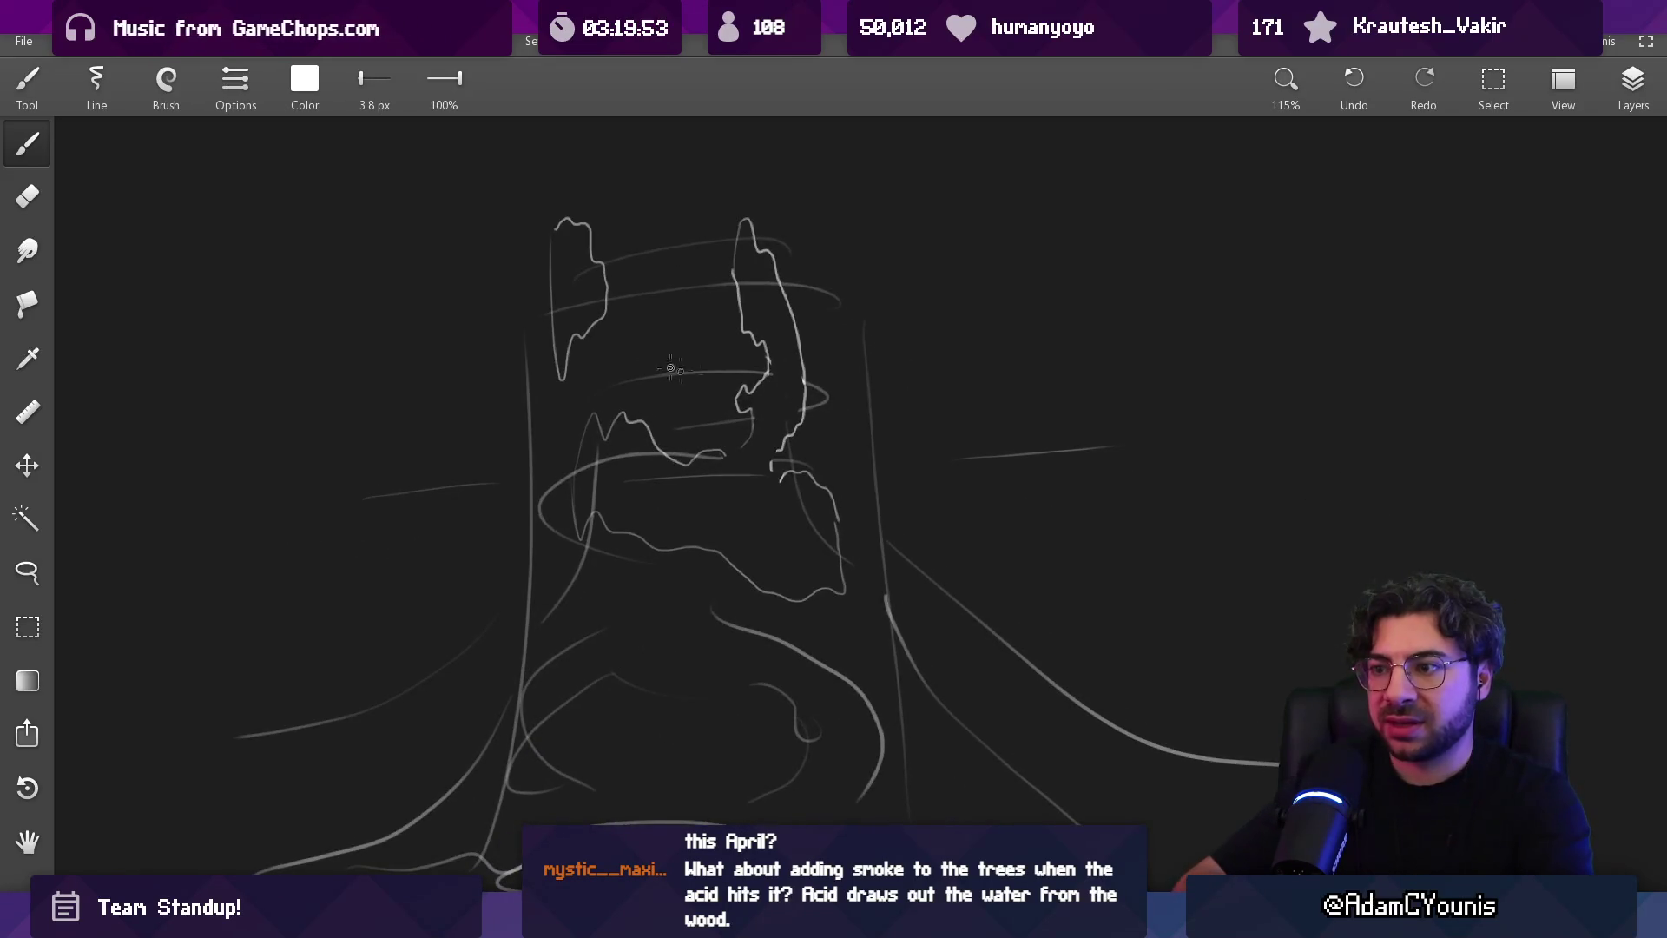
Pick a teal colour and paint broad teal pool strokes on the Background layer
left_click(304, 79)
left_click(289, 196)
left_click(319, 248)
left_click(346, 299)
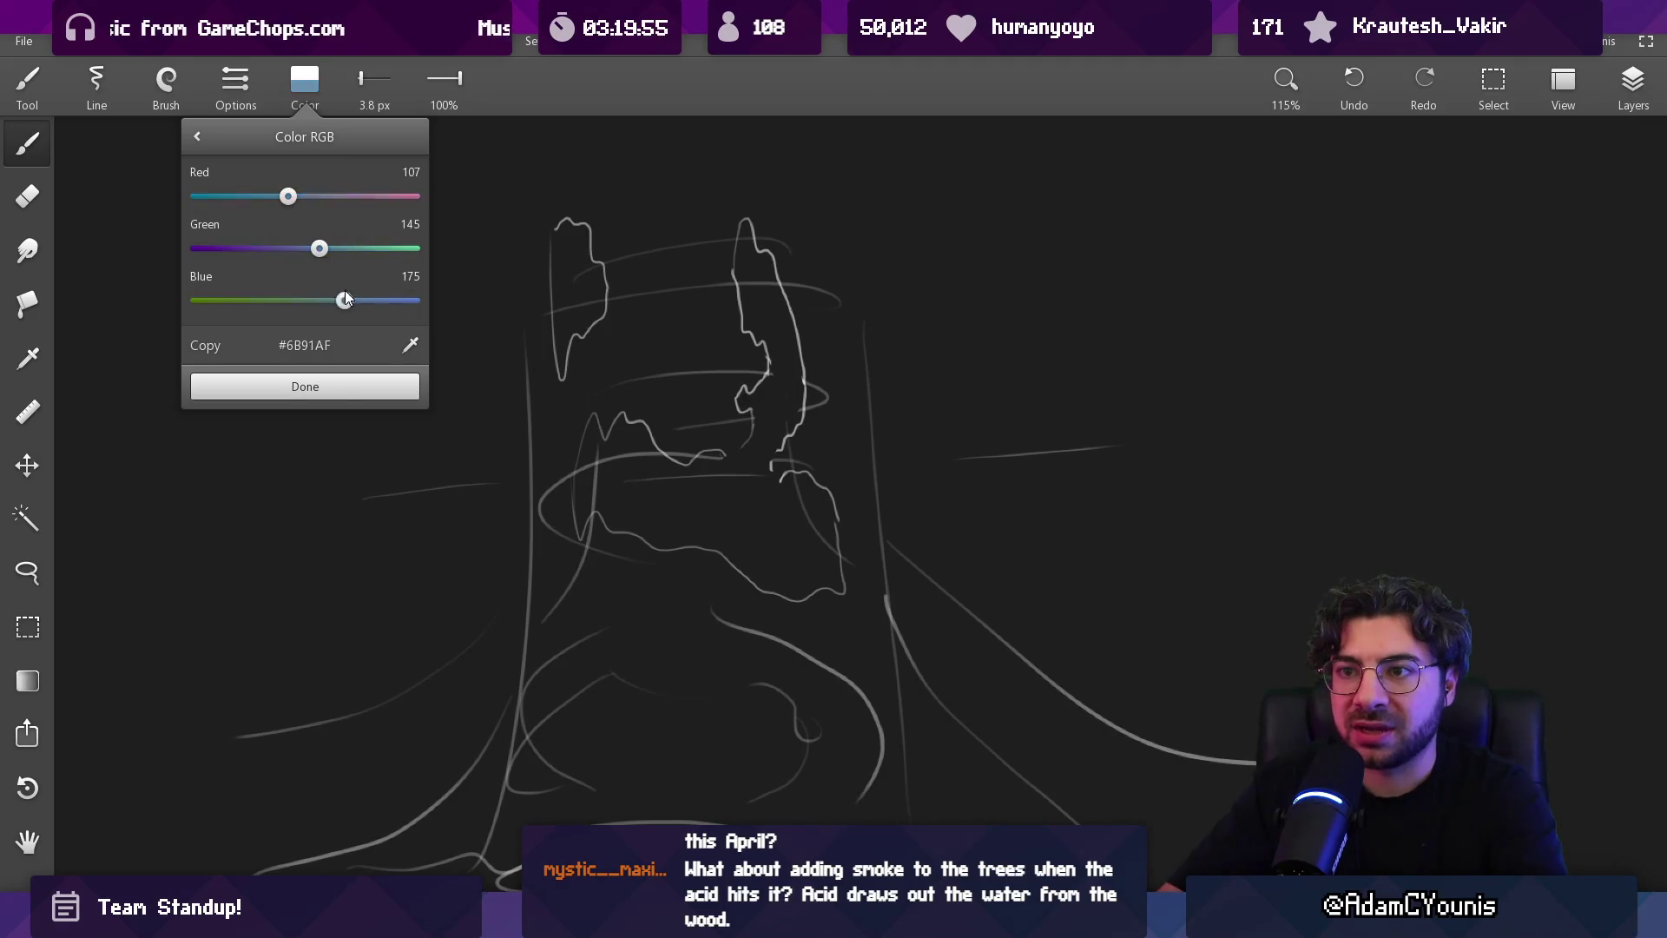
mouse_move(290, 299)
left_mouse_down()
mouse_move(315, 250)
mouse_move(289, 247)
left_mouse_up()
left_click(339, 382)
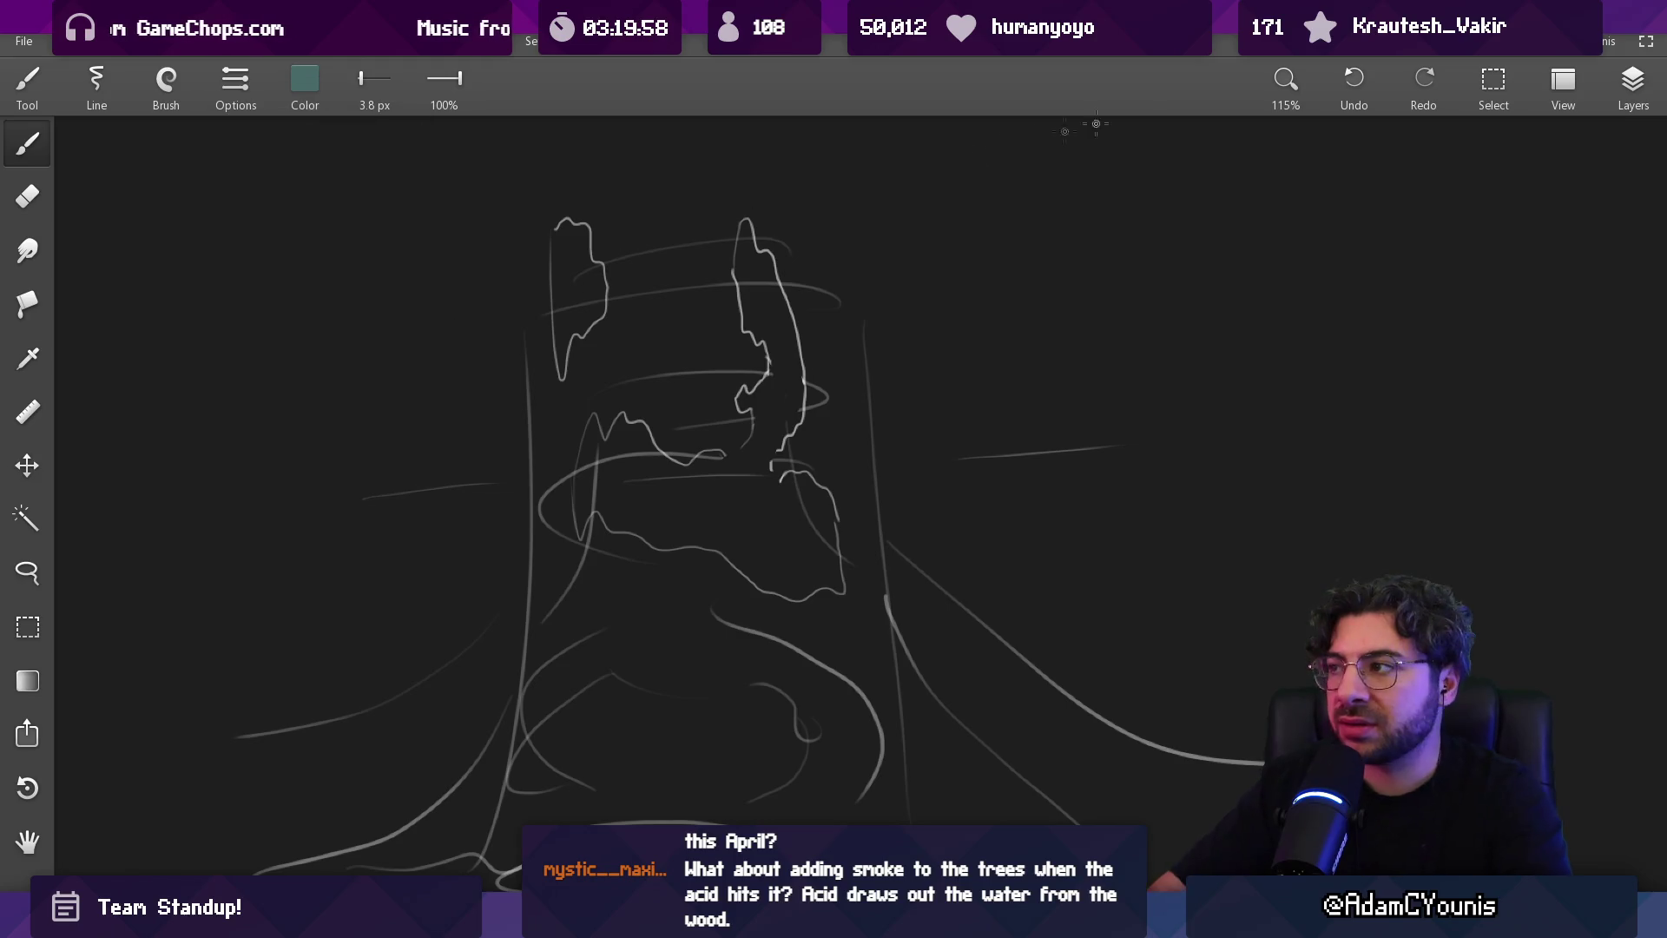
left_click(1633, 86)
left_click(1537, 254)
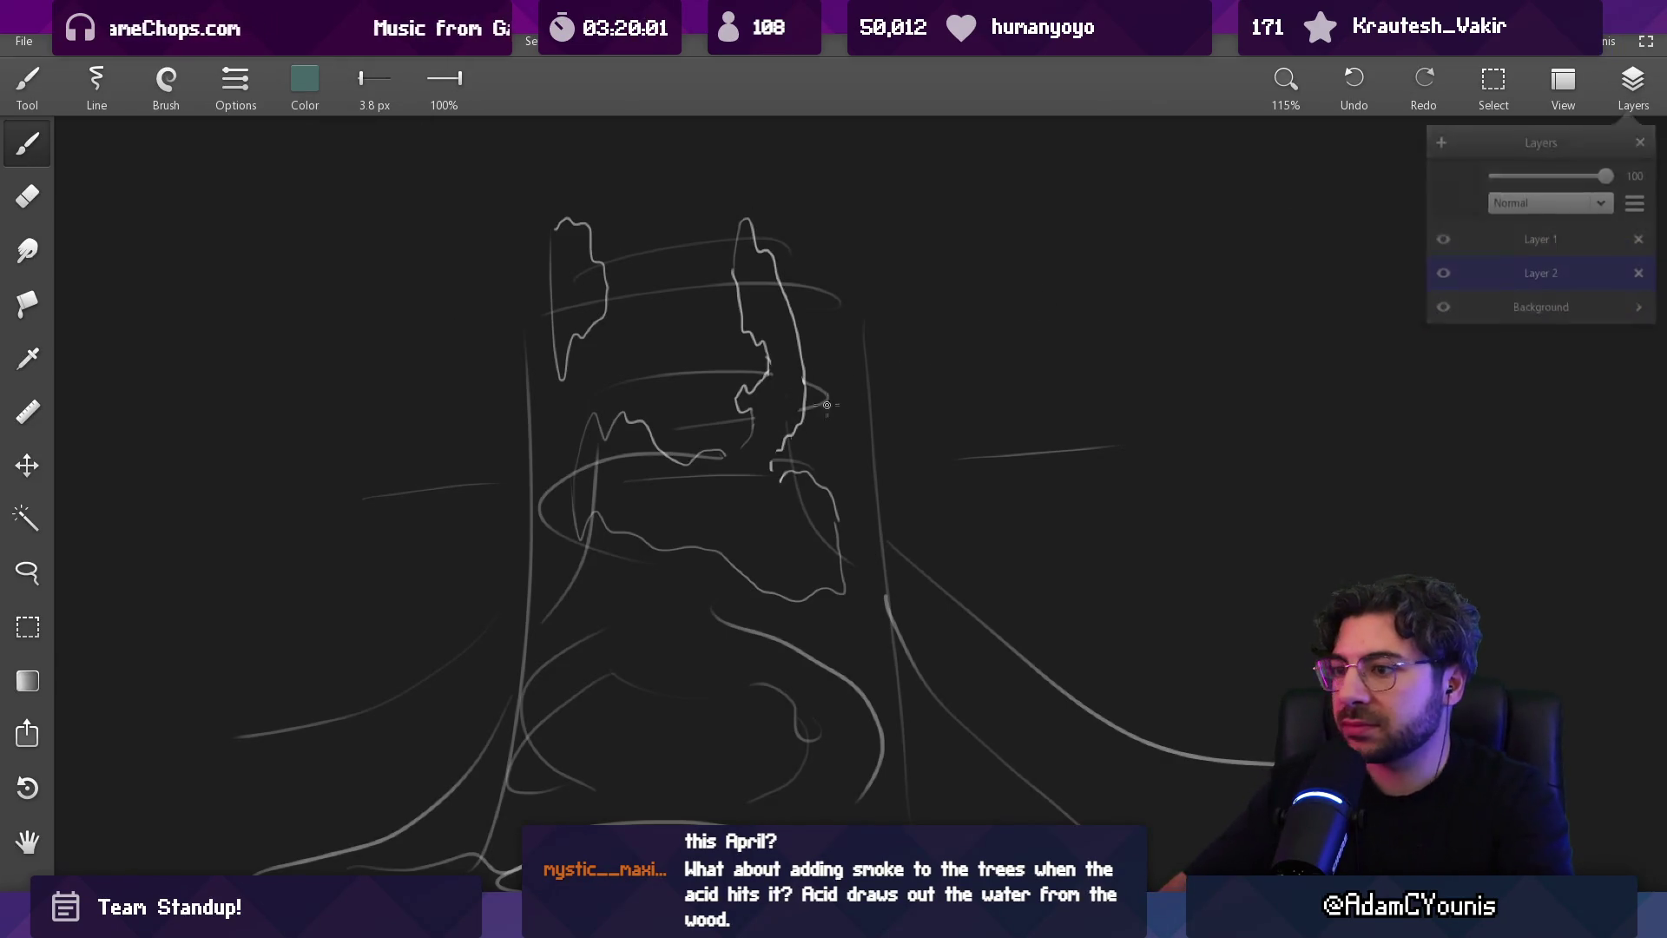
mouse_move(654, 542)
left_mouse_down()
mouse_move(1172, 565)
mouse_move(1216, 695)
mouse_move(330, 764)
left_mouse_up()
Switch to a brighter green and paint a band across the pool
left_click(304, 82)
left_click_drag(300, 249, 328, 249)
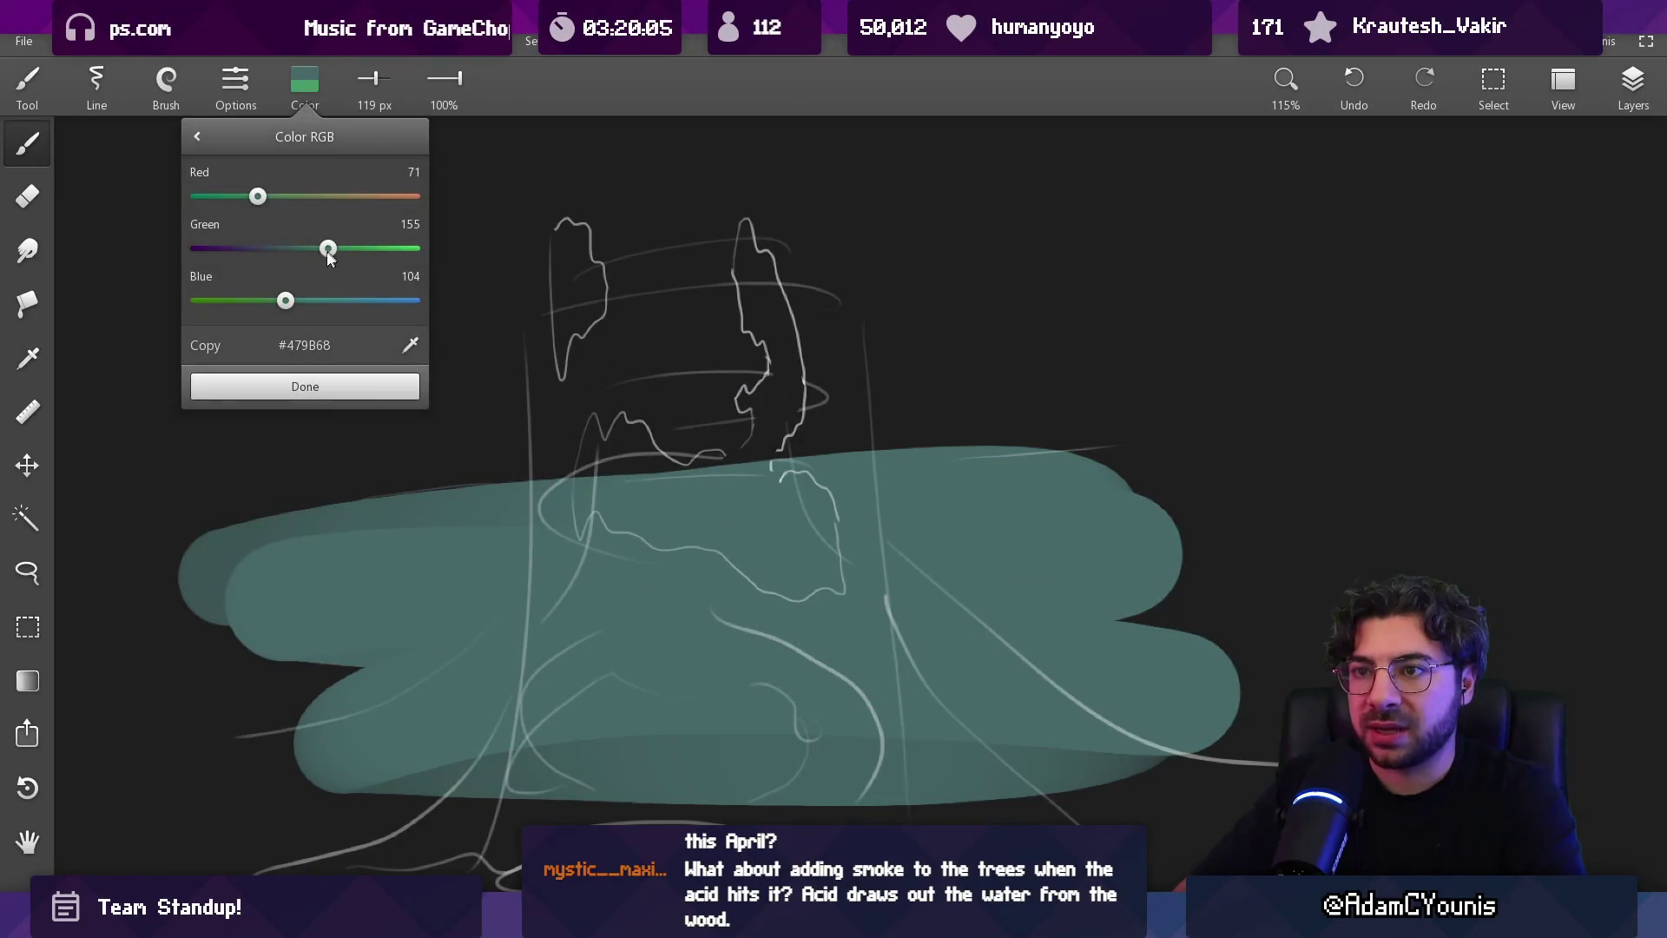
left_click(326, 386)
mouse_move(408, 547)
left_mouse_down()
mouse_move(1016, 521)
mouse_move(1004, 501)
mouse_move(565, 486)
left_mouse_up()
left_click_drag(1060, 565, 503, 617)
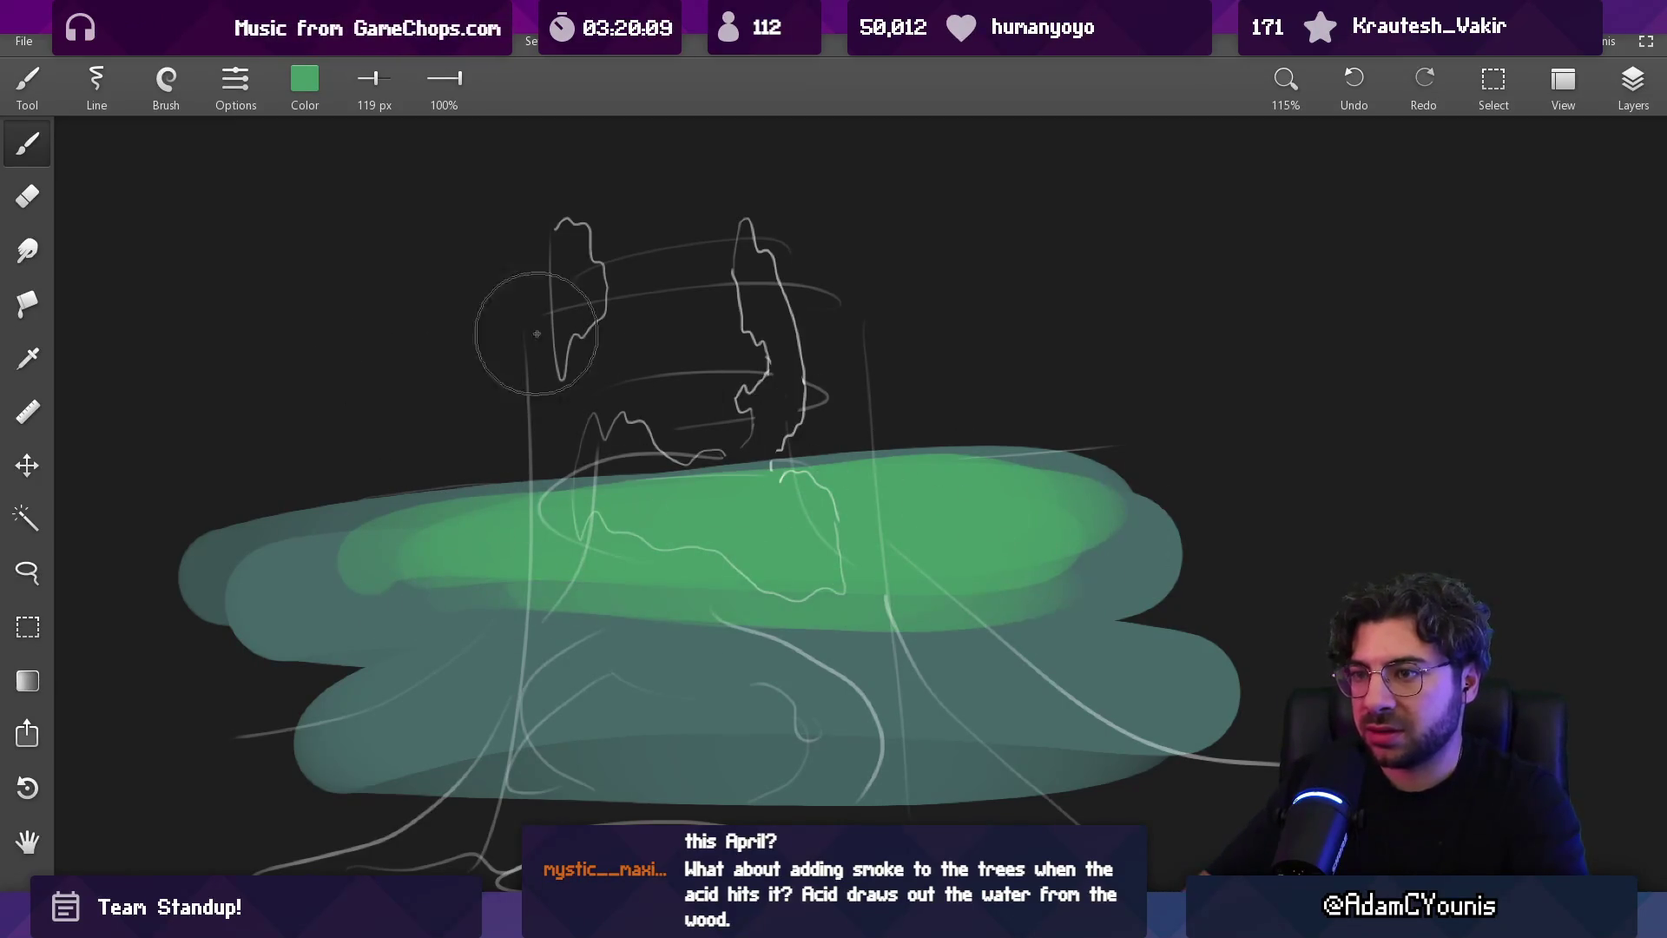
Paint a pale green highlight and a tan patch in the centre of the pool
left_click(314, 107)
left_click_drag(257, 196, 285, 200)
left_click(305, 386)
left_click_drag(608, 507, 795, 484)
left_click(305, 82)
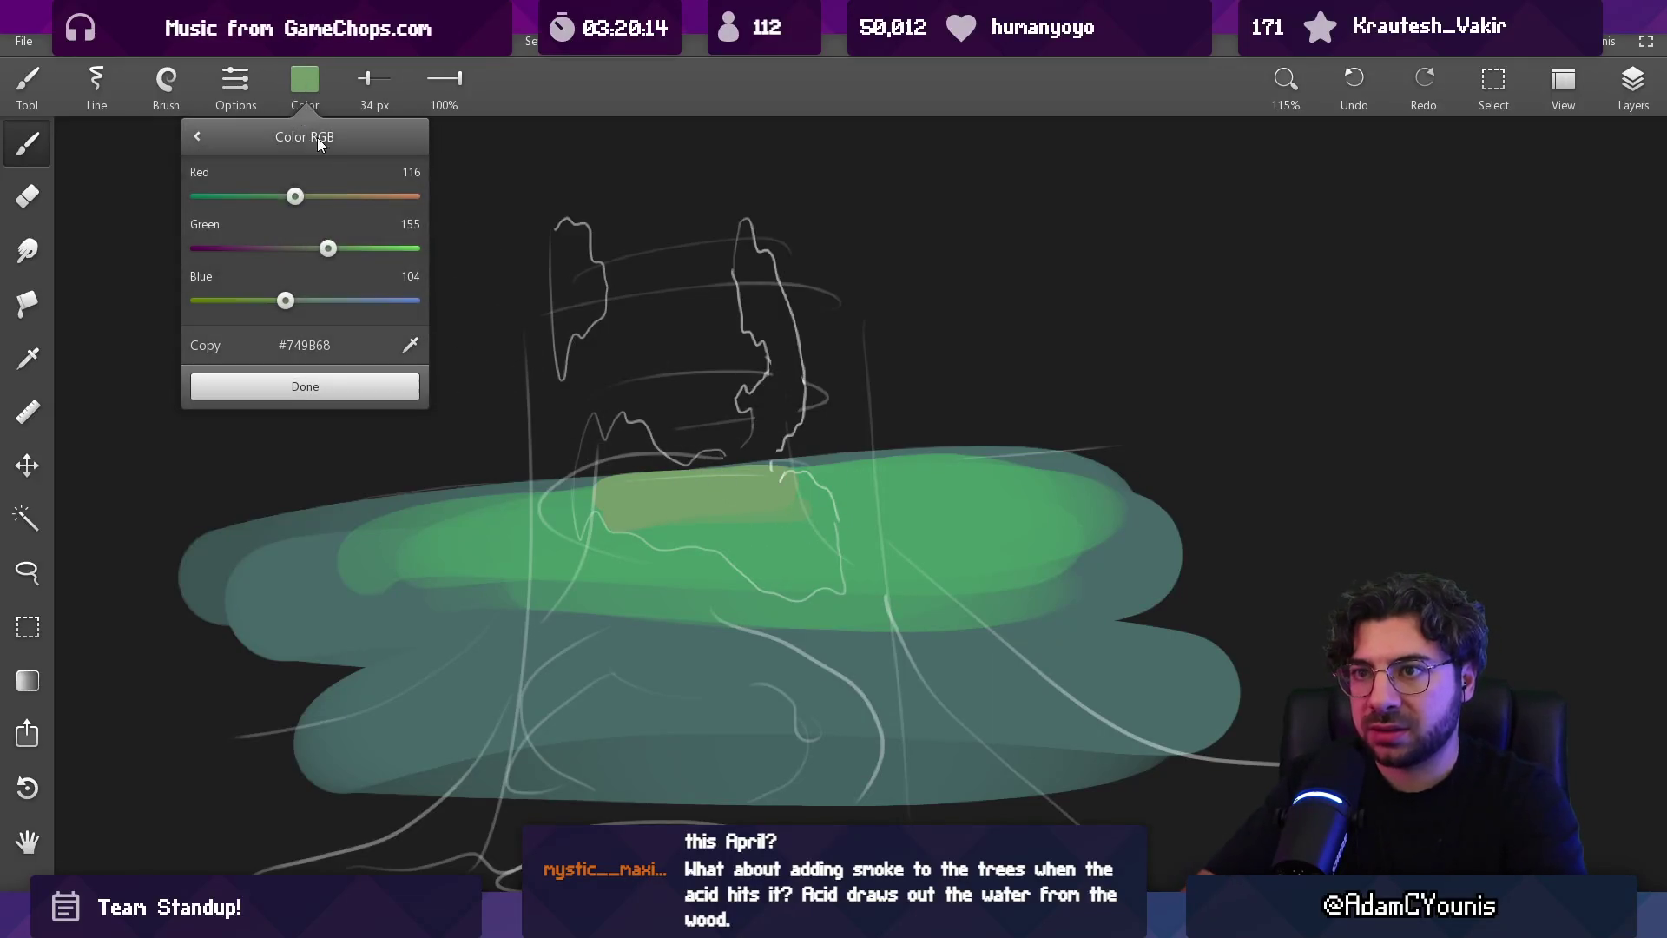
left_click(305, 385)
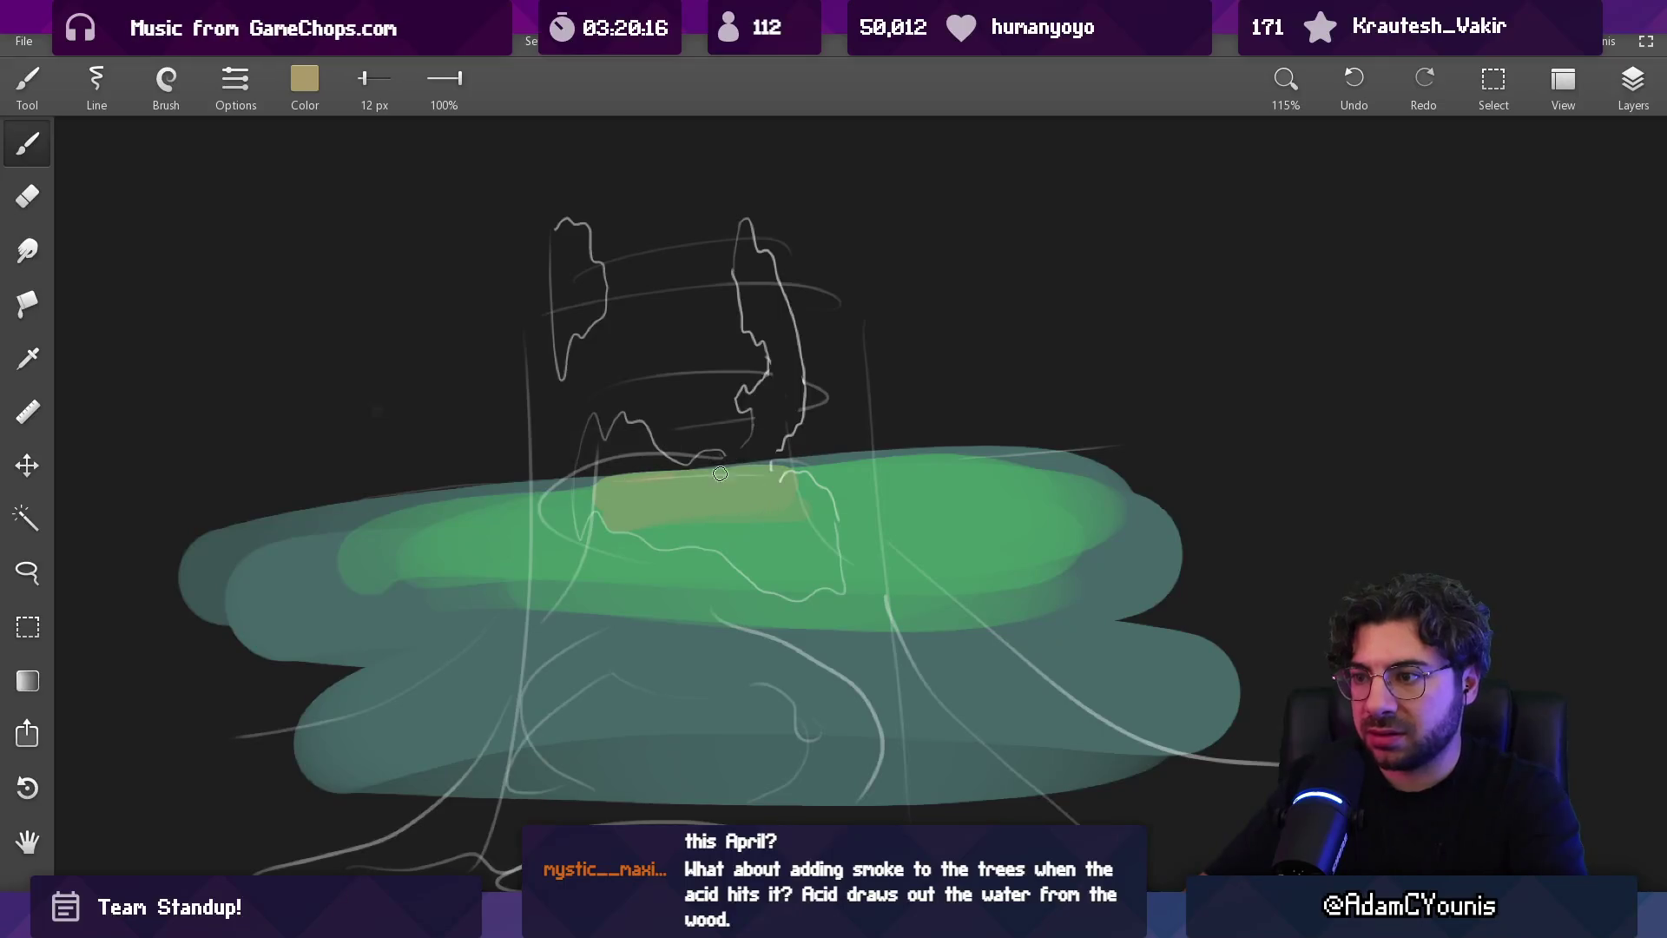
mouse_move(768, 481)
left_mouse_down()
mouse_move(608, 499)
mouse_move(651, 543)
mouse_move(747, 556)
mouse_move(667, 542)
left_mouse_up()
Sample greens from the pool and glaze them over the lower tan area
left_click(591, 497)
left_click(625, 513, "alt")
left_click(534, 551, "alt")
mouse_move(565, 565)
left_mouse_down()
mouse_move(695, 608)
mouse_move(812, 566)
left_mouse_up()
left_click(541, 596, "alt")
mouse_move(634, 612)
left_mouse_down()
mouse_move(833, 669)
mouse_move(756, 668)
mouse_move(556, 756)
mouse_move(851, 756)
left_mouse_up()
scroll(782, 597, "down", 1)
scroll(782, 597, "down", 2)
scroll(733, 440, "down", 3)
scroll(715, 596, "up", 3)
Set the brush colour to dark brown #4F4539
left_click(1629, 82)
left_click(1239, 179)
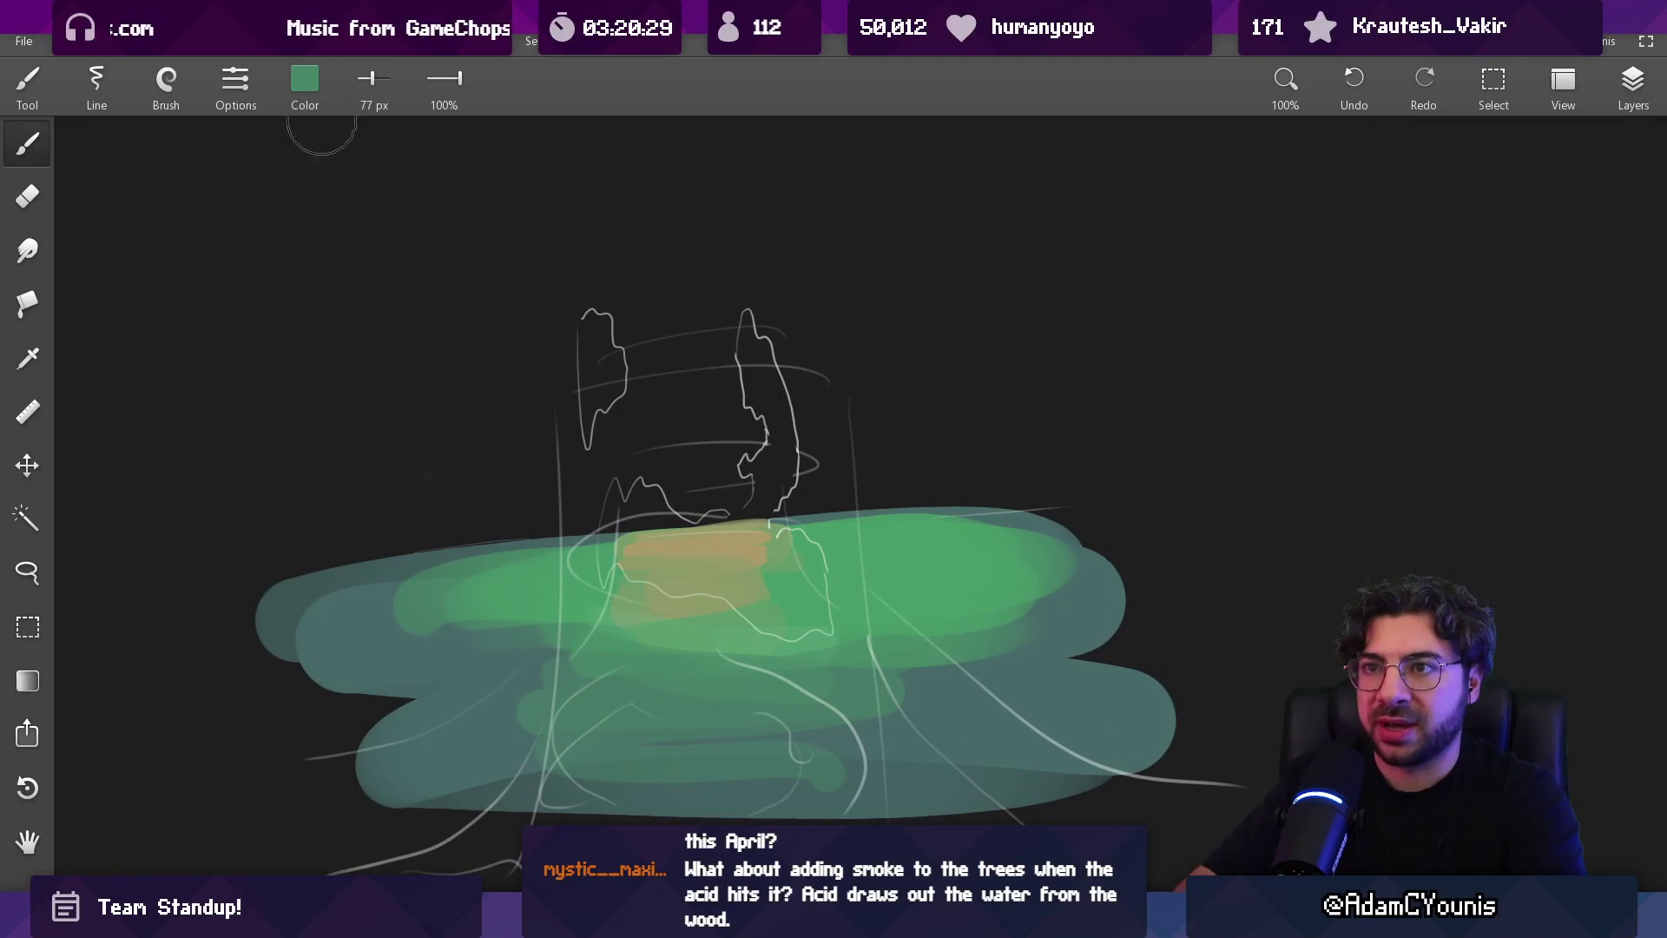
left_click(305, 83)
mouse_move(321, 239)
left_mouse_down()
mouse_move(269, 237)
mouse_move(251, 196)
mouse_move(289, 196)
left_mouse_up()
left_click(263, 249)
mouse_move(263, 301)
left_mouse_down()
mouse_move(246, 300)
mouse_move(287, 249)
mouse_move(266, 262)
mouse_move(295, 195)
mouse_move(265, 197)
mouse_move(256, 250)
left_mouse_up()
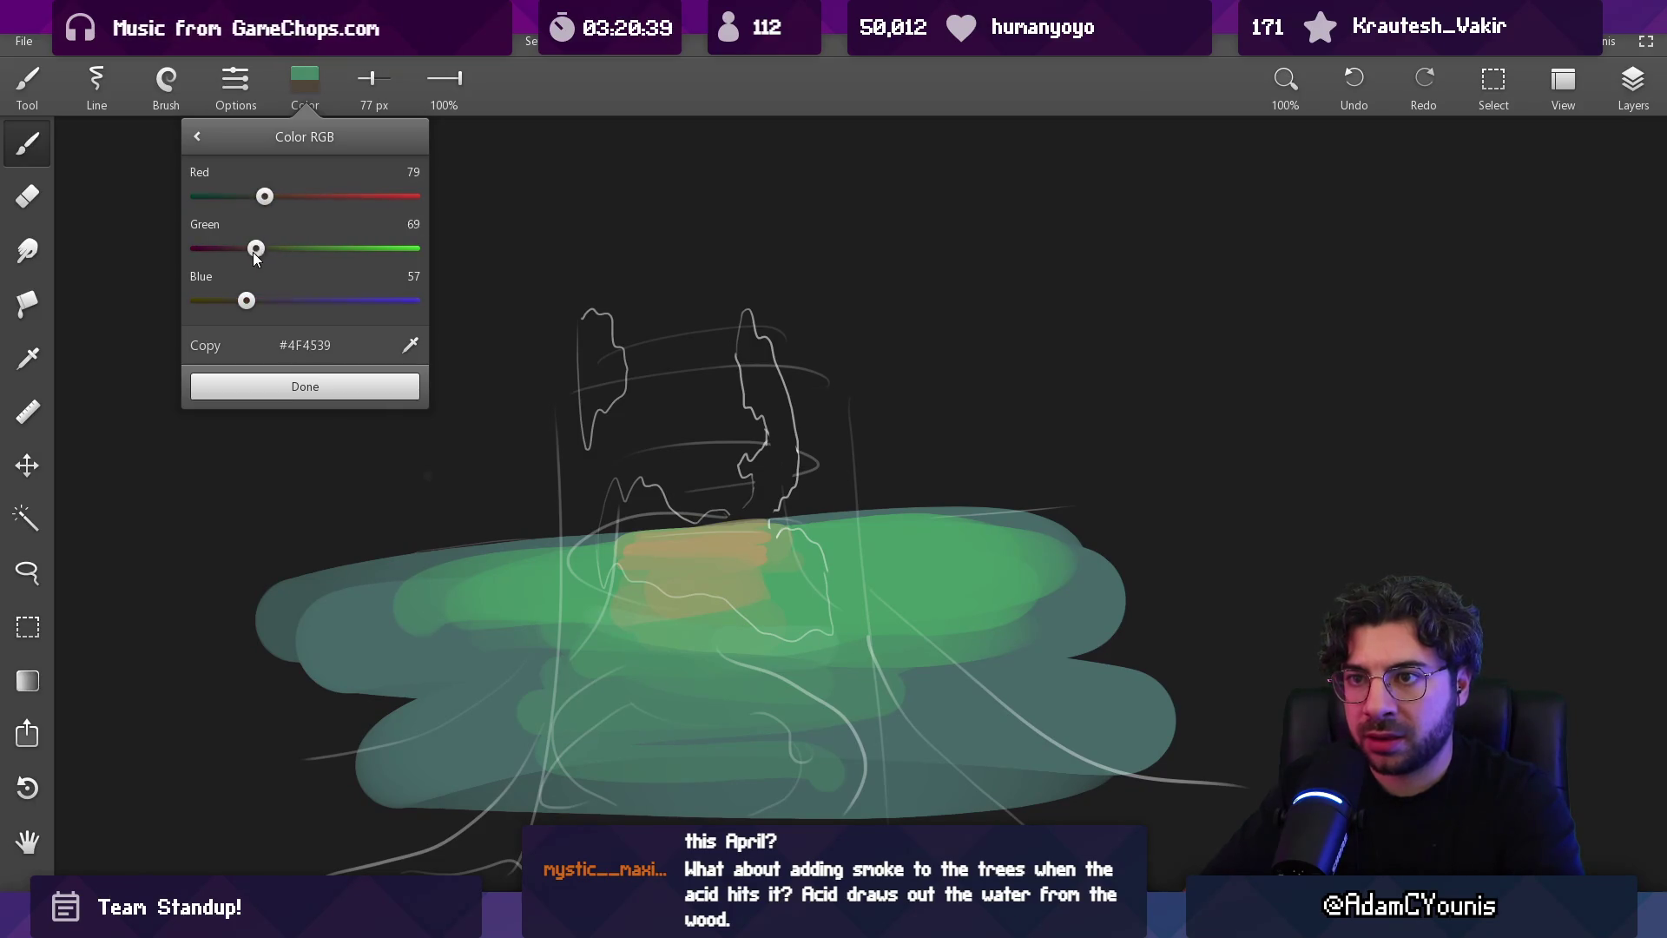
left_click(287, 382)
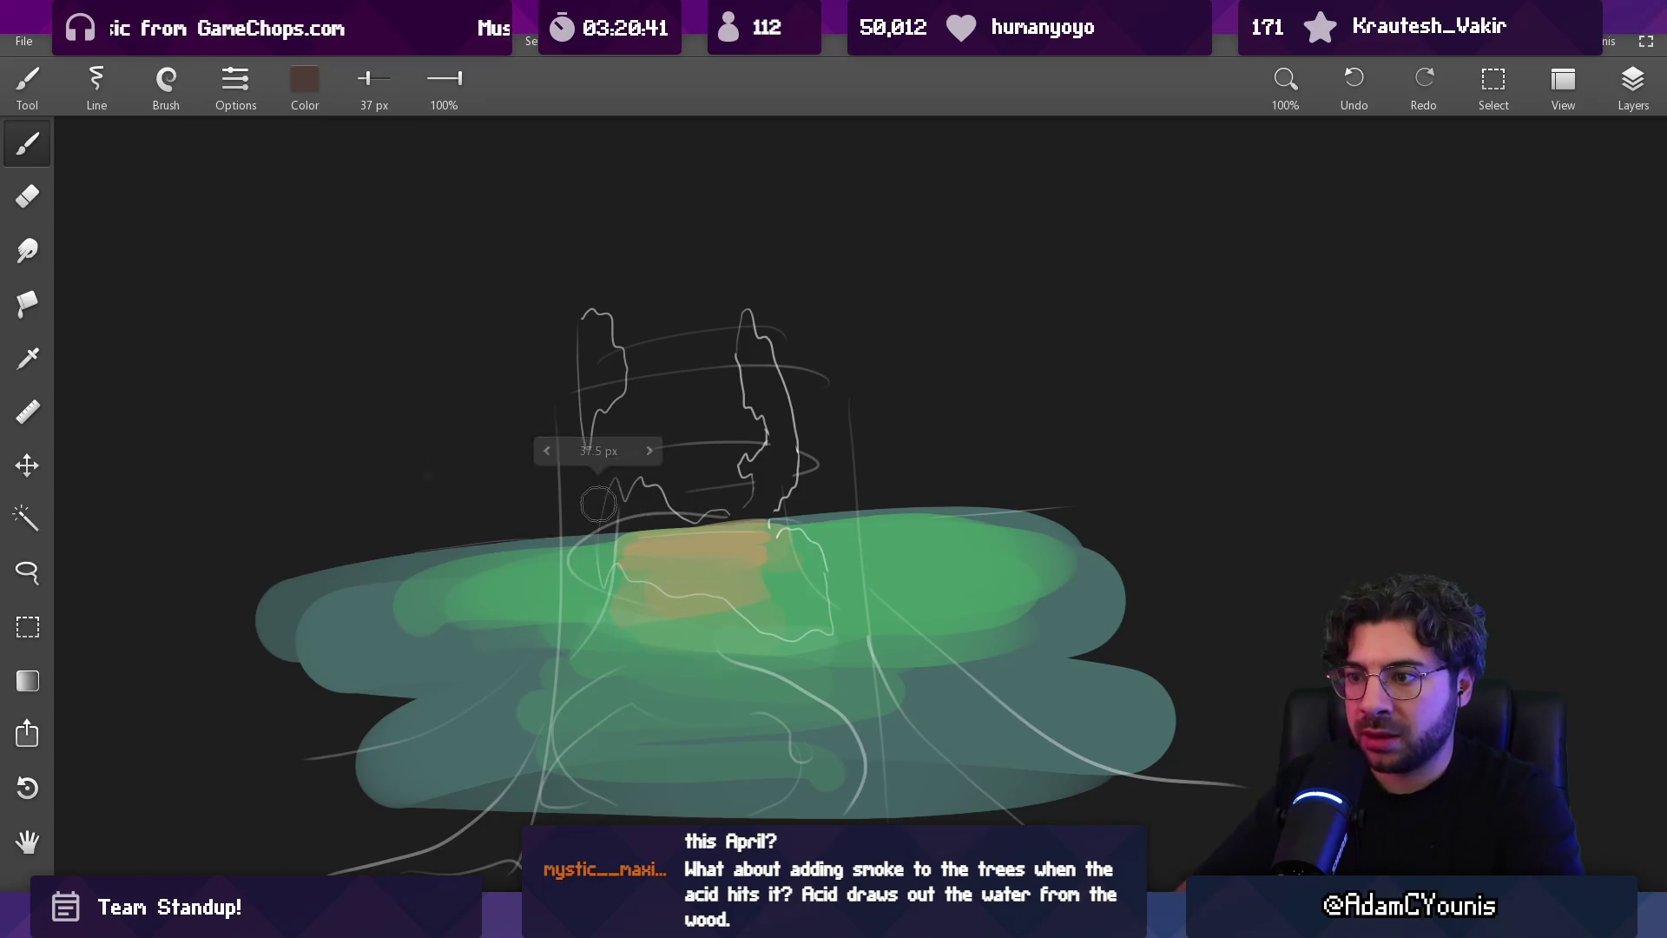
Paint brown trunk strokes down into the pool, with roots spreading lower-right, left and down-left
mouse_move(563, 327)
left_mouse_down()
mouse_move(608, 486)
mouse_move(699, 417)
mouse_move(738, 429)
left_mouse_up()
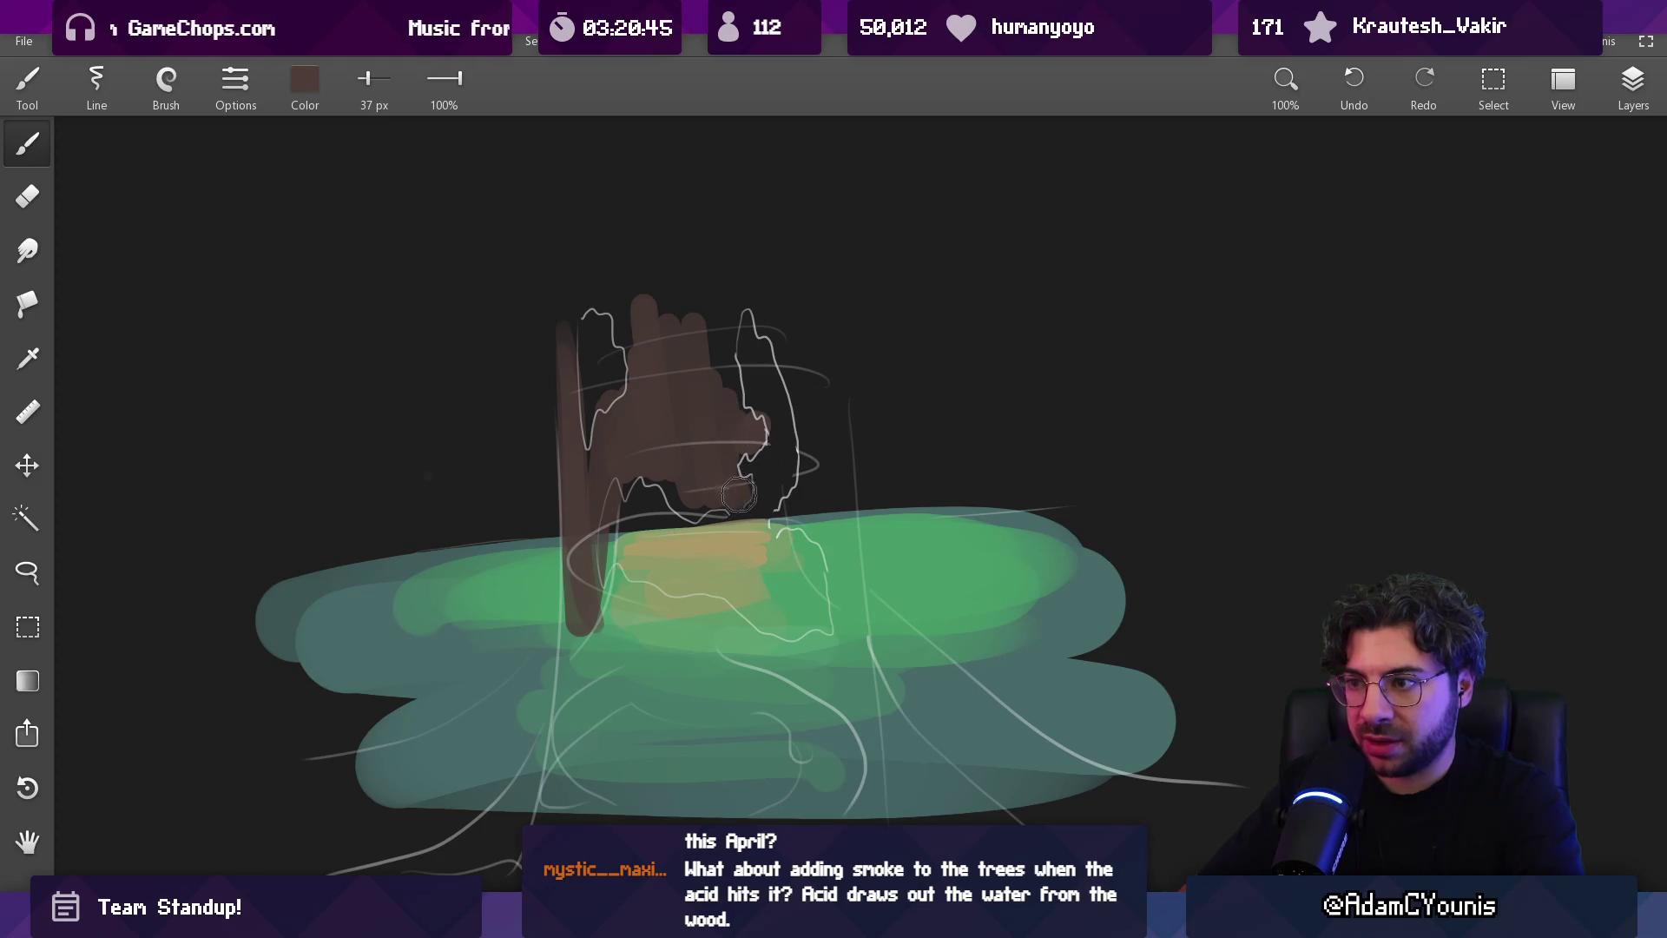
mouse_move(799, 367)
left_mouse_down()
mouse_move(855, 625)
mouse_move(847, 686)
left_mouse_up()
scroll(799, 521, "down", 3)
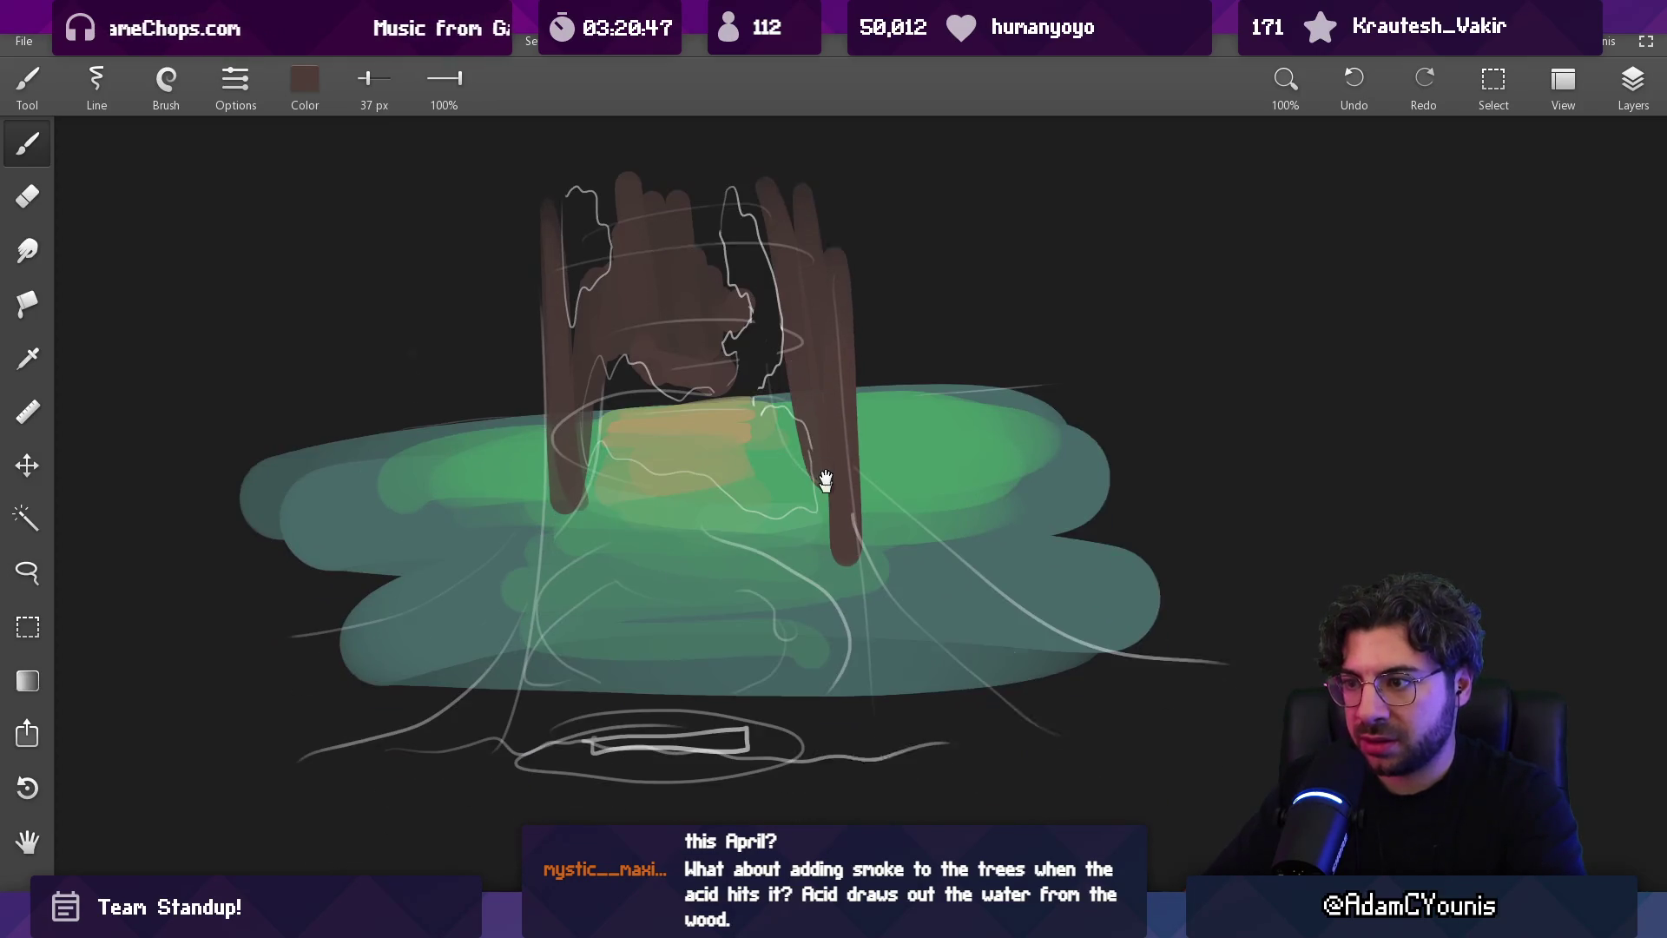
left_click_drag(853, 580, 868, 681)
mouse_move(859, 486)
left_mouse_down()
mouse_move(947, 639)
mouse_move(999, 650)
left_mouse_up()
mouse_move(816, 500)
left_mouse_down()
mouse_move(777, 529)
mouse_move(730, 504)
left_mouse_up()
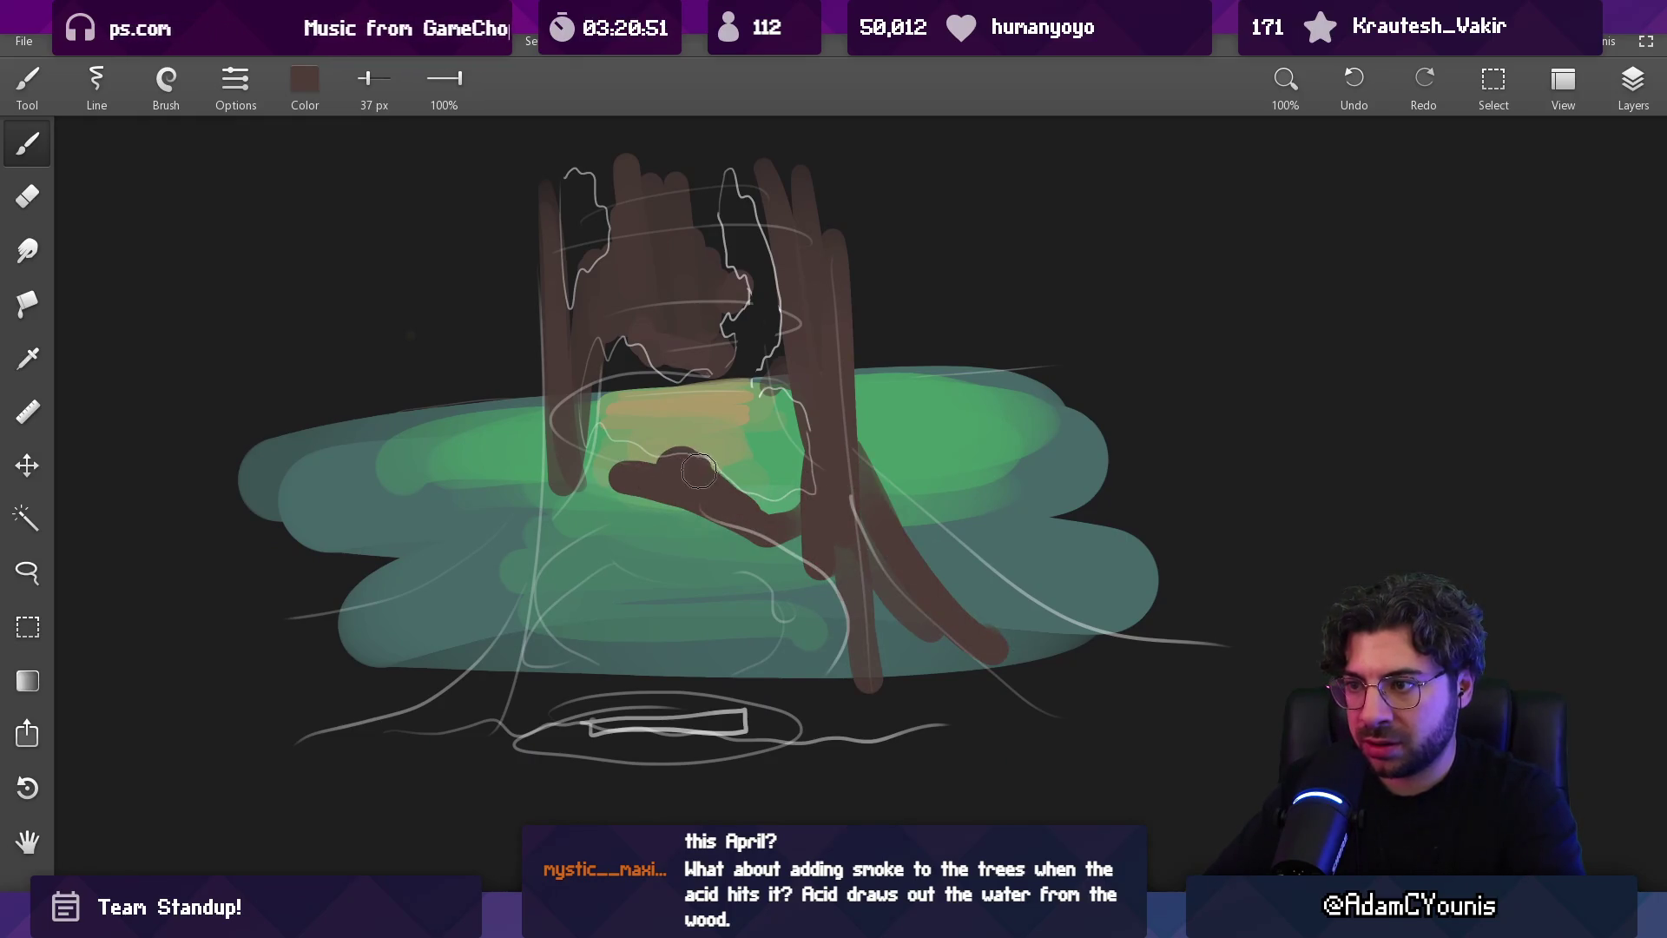
mouse_move(593, 453)
left_mouse_down()
mouse_move(605, 497)
mouse_move(671, 514)
mouse_move(810, 646)
left_mouse_up()
Shrink the brush, zoom in and sample the tan colour, settling on an 11 px brush
key("bracketleft")
key("bracketleft")
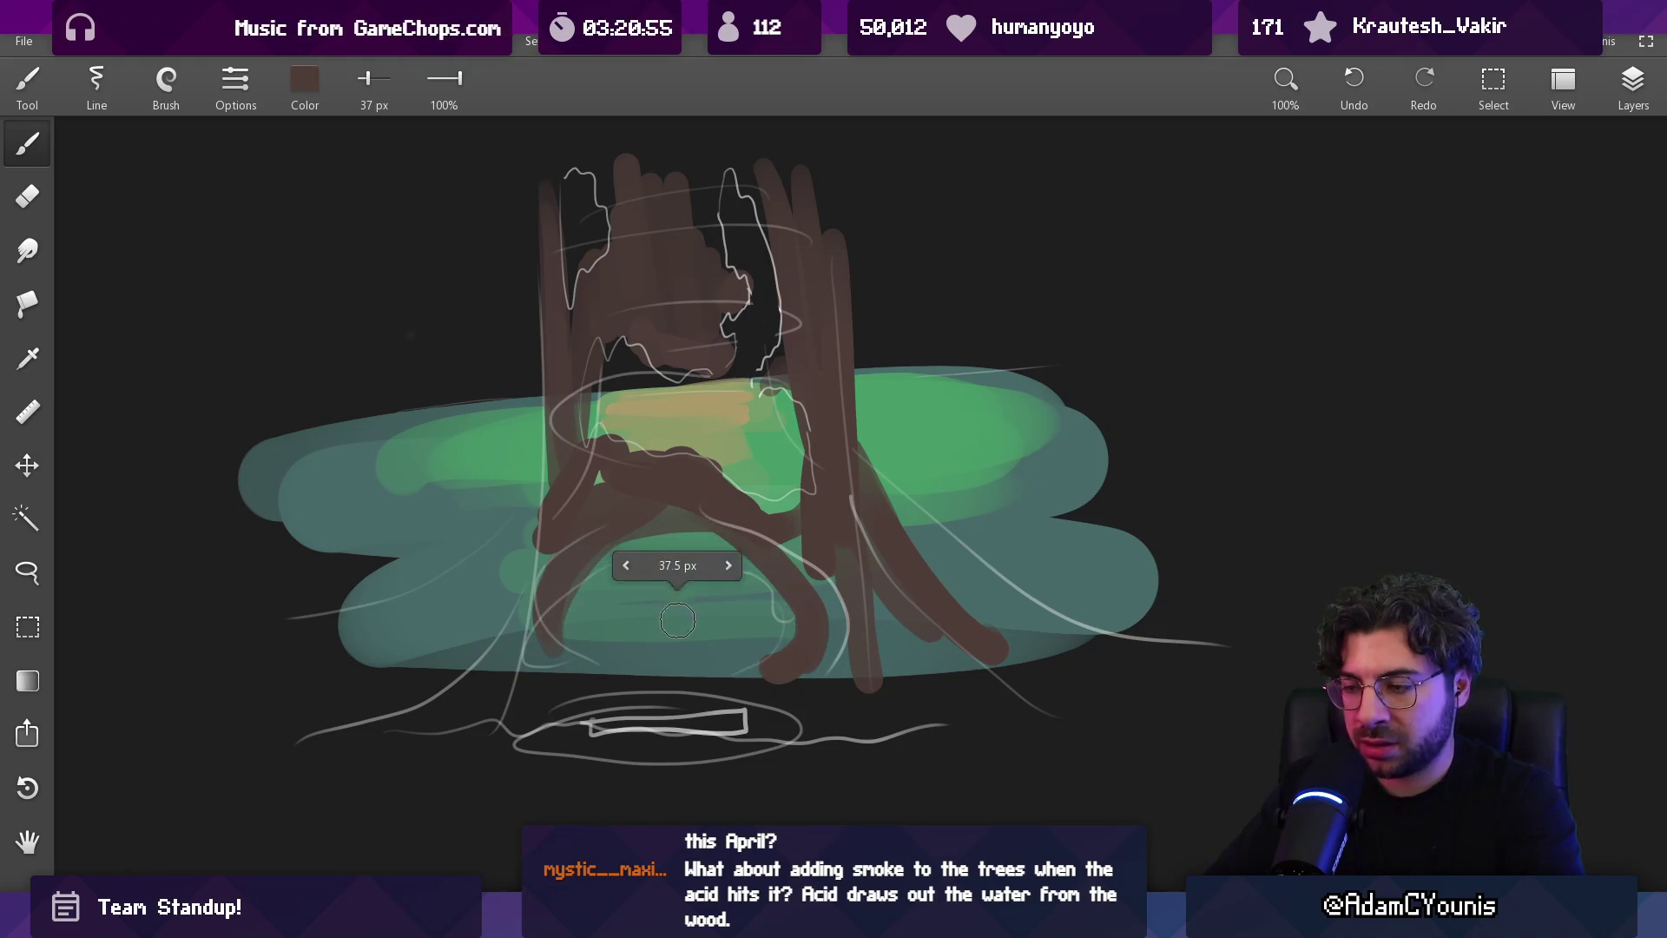
scroll(735, 511, "down", 5)
scroll(706, 456, "up", 5)
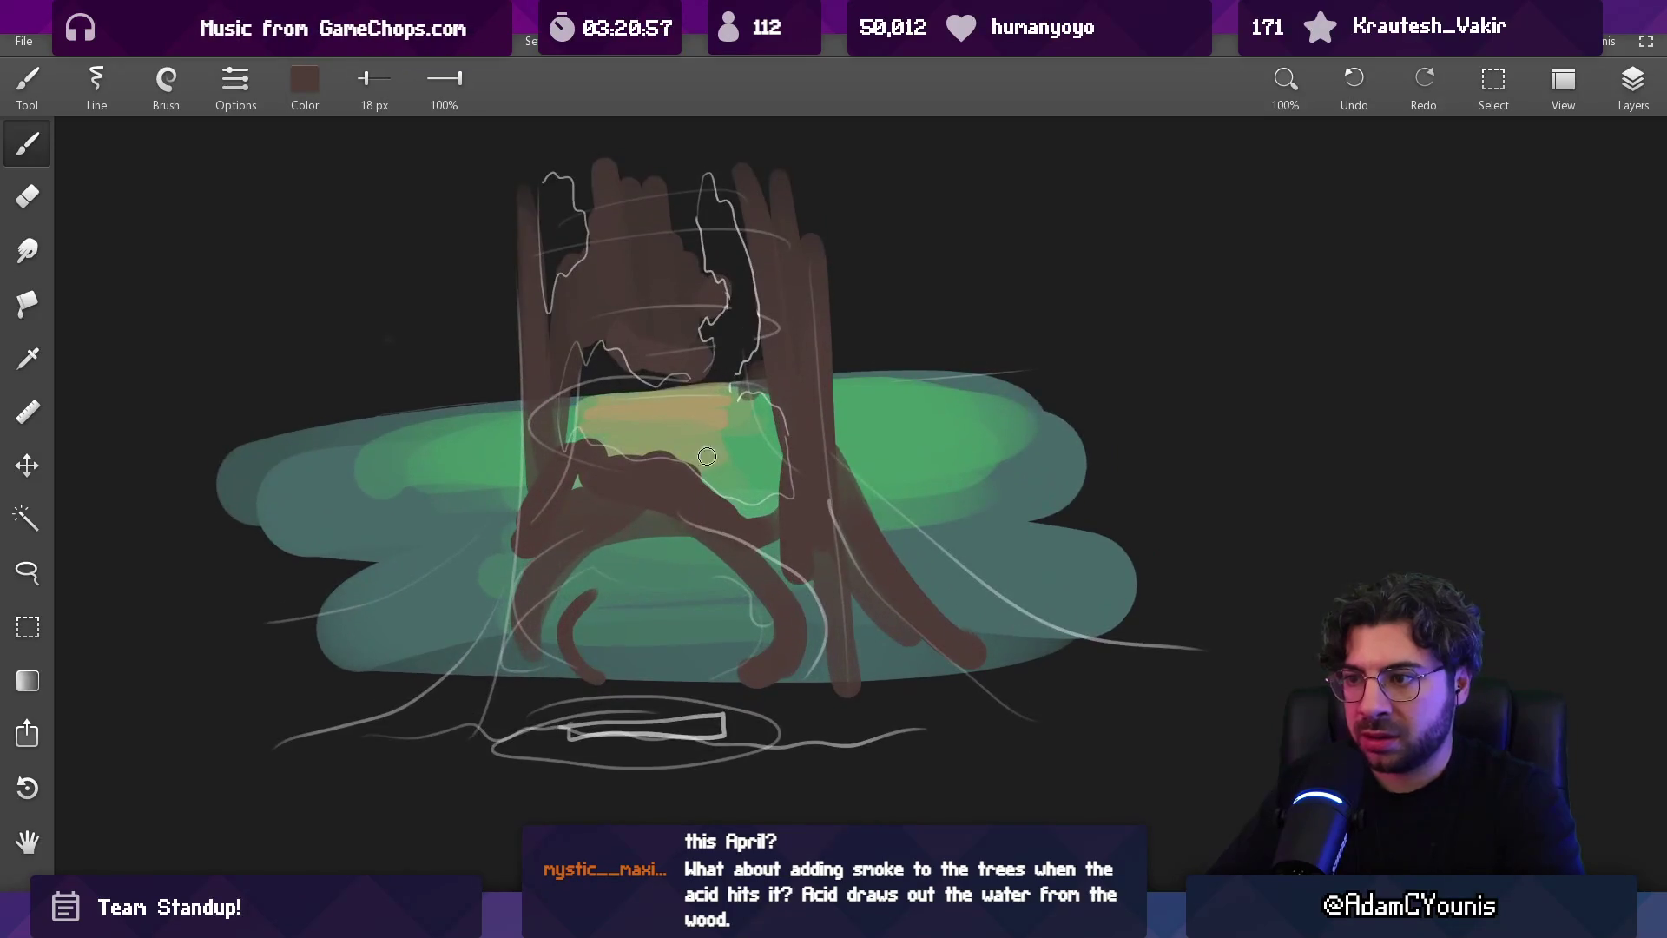
scroll(653, 523, "up", 3)
left_click(764, 352, "alt")
key("bracketleft")
key("bracketleft")
key("bracketleft")
key("bracketright")
key("bracketright")
key("bracketright")
Trace a tan outline around a hollow, then sample the trunk brown #4E3D39 and view its RGB values
left_click_drag(770, 328, 841, 352)
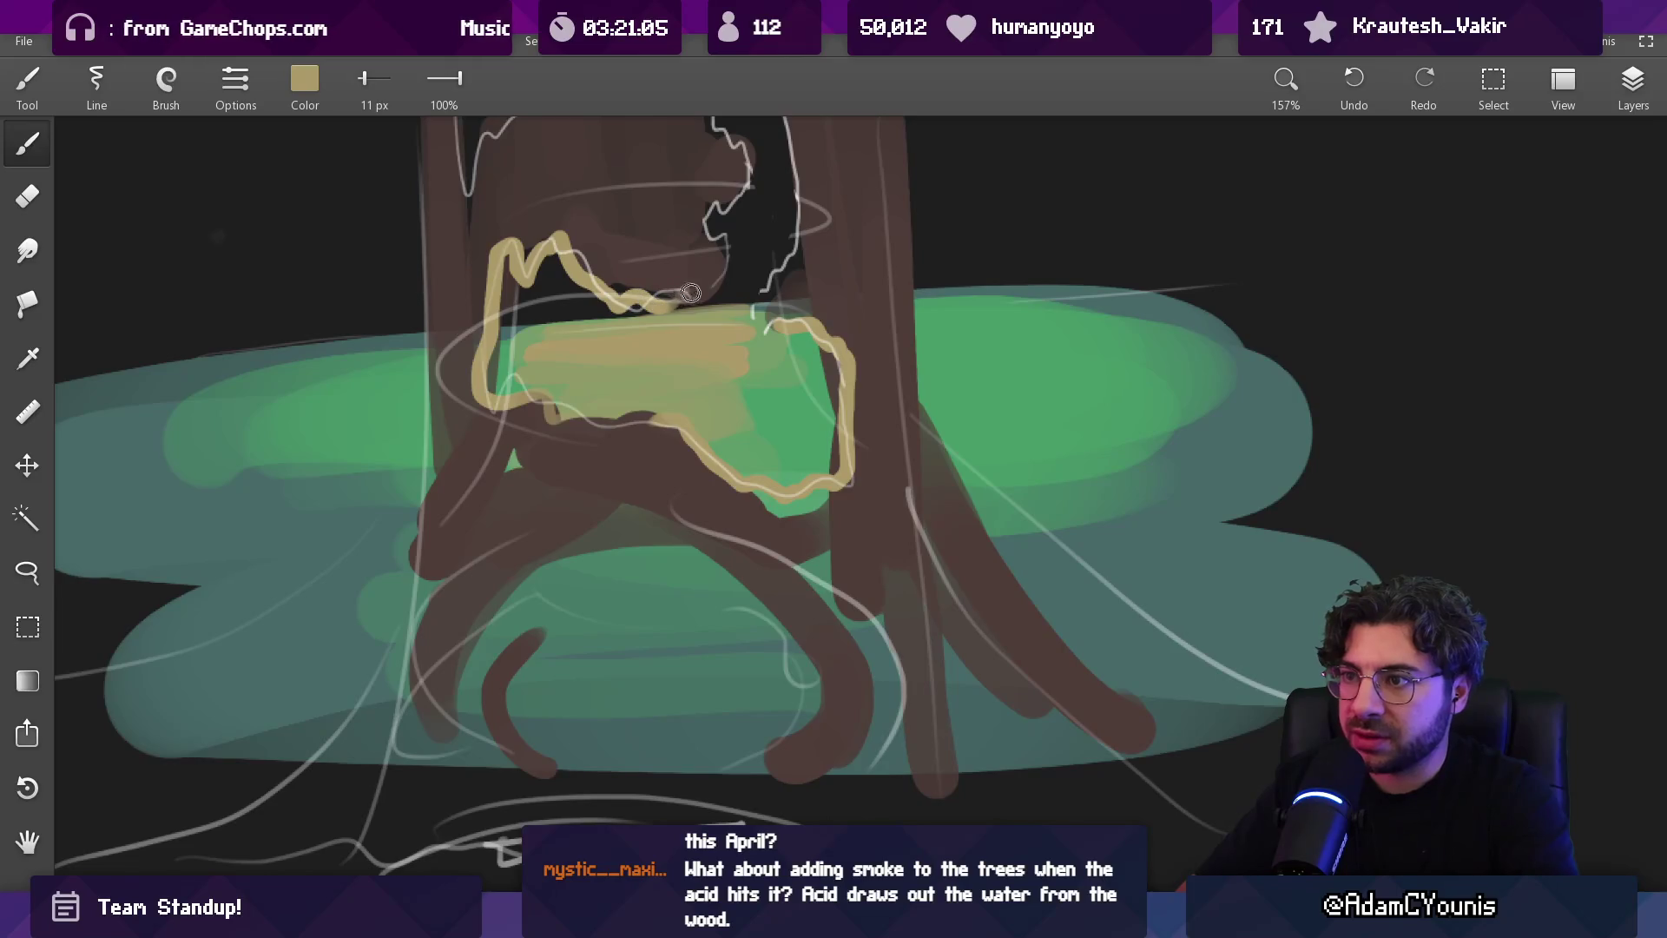
scroll(742, 187, "up", 5)
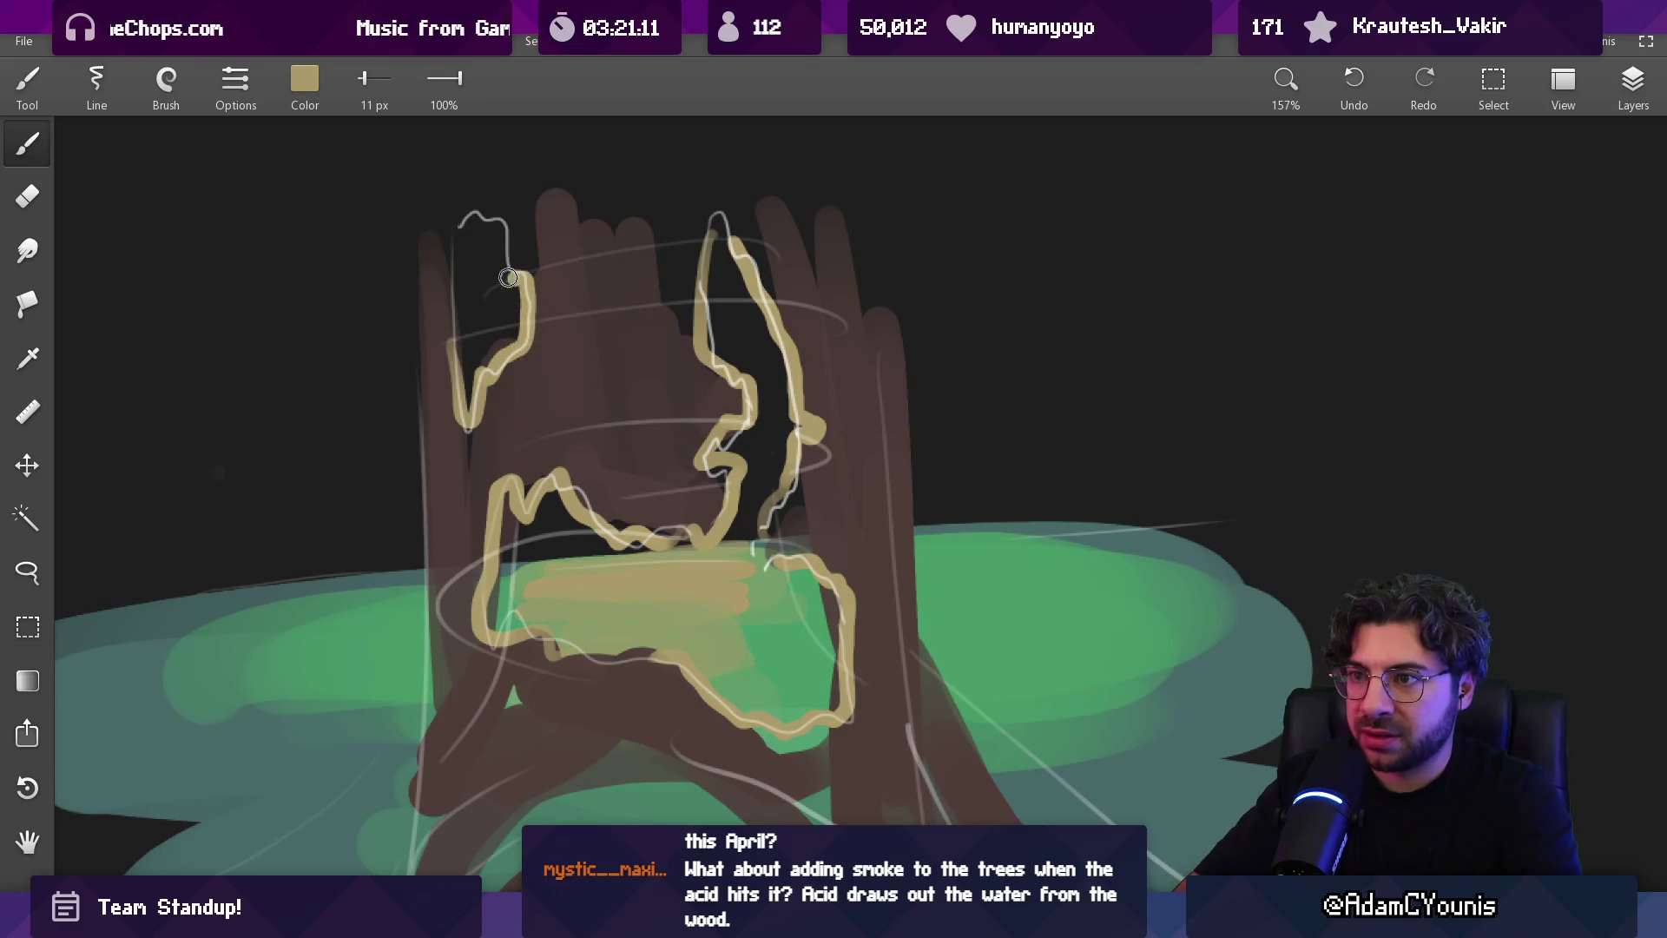
scroll(486, 338, "down", 4)
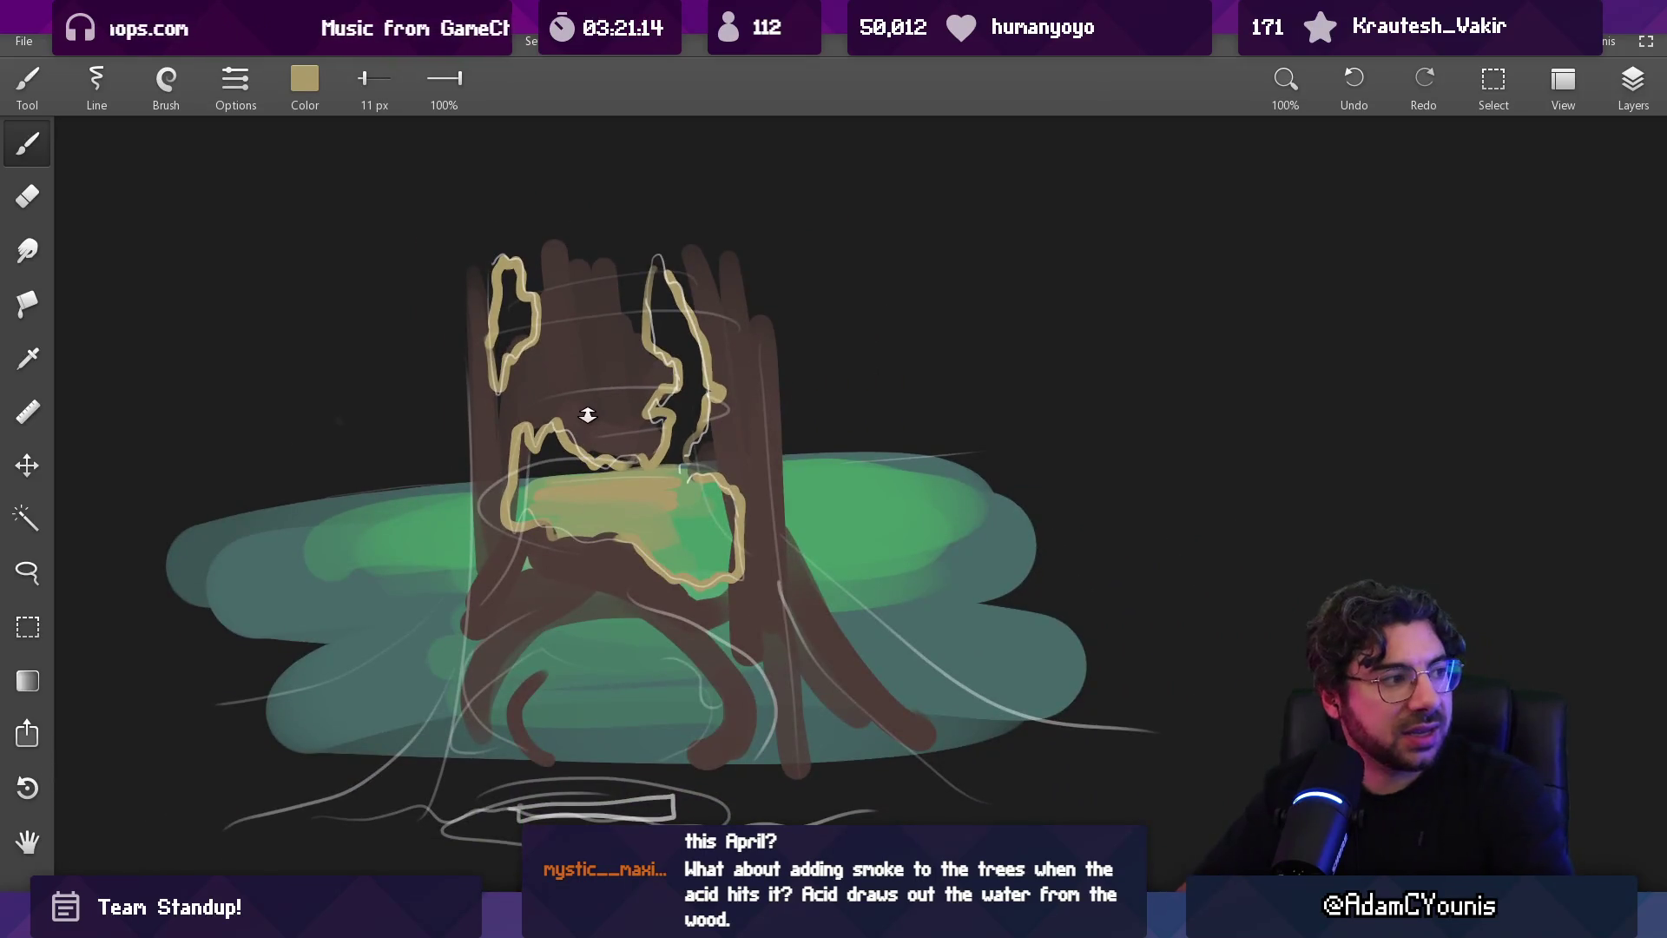
left_click(733, 379, "alt")
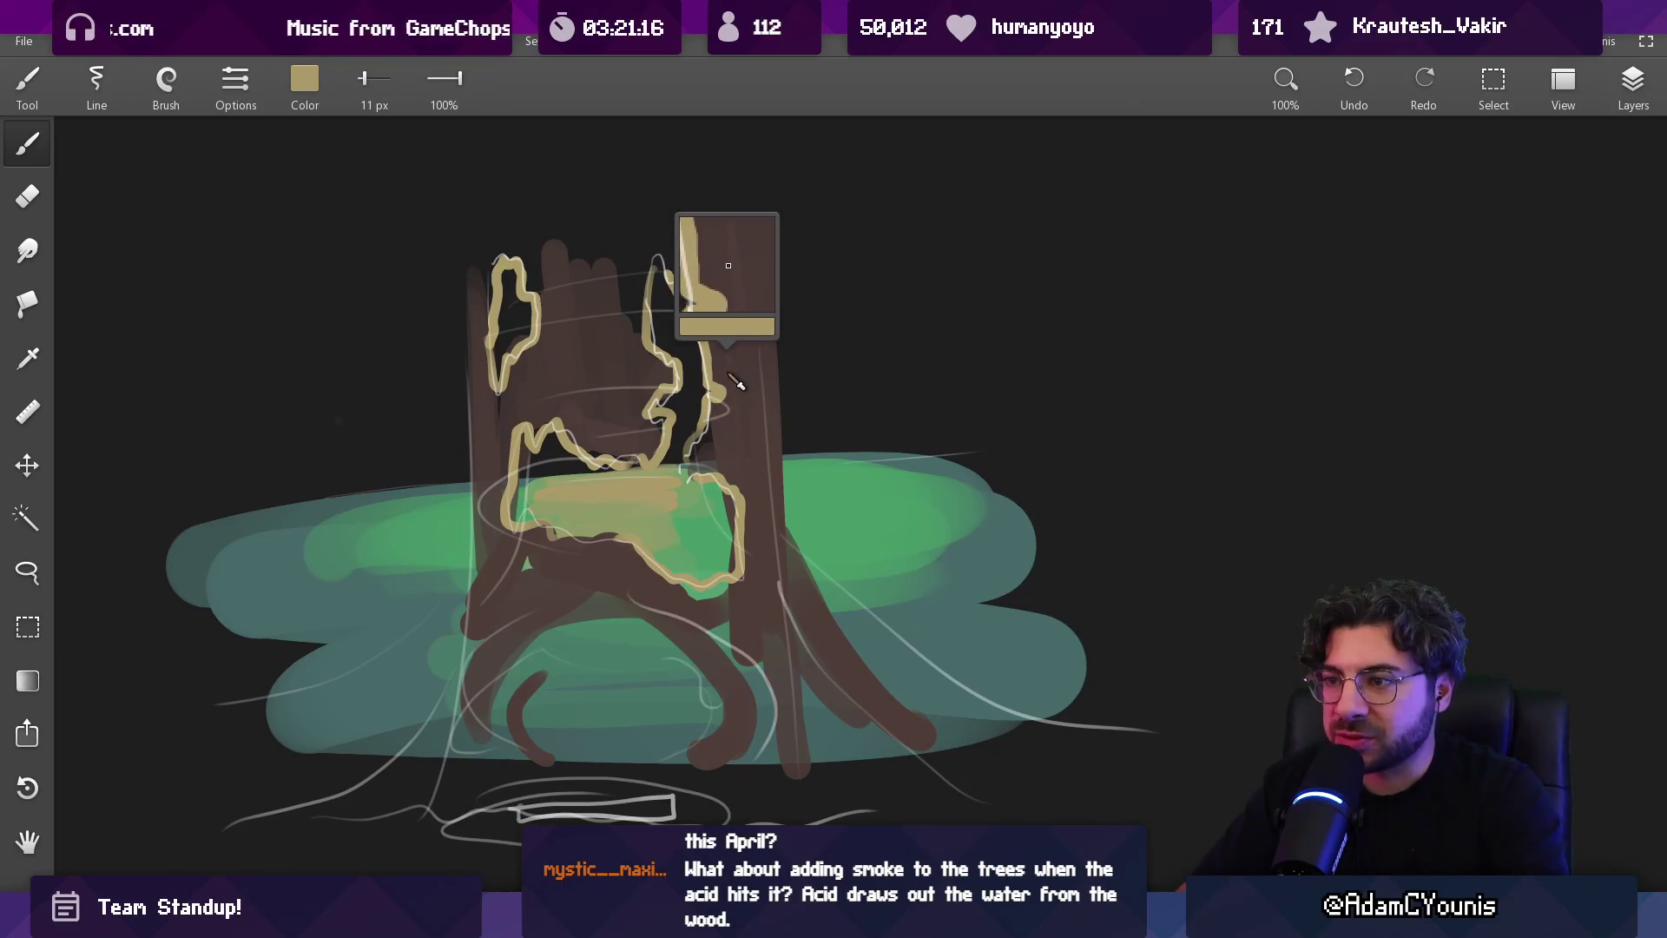
left_click(305, 80)
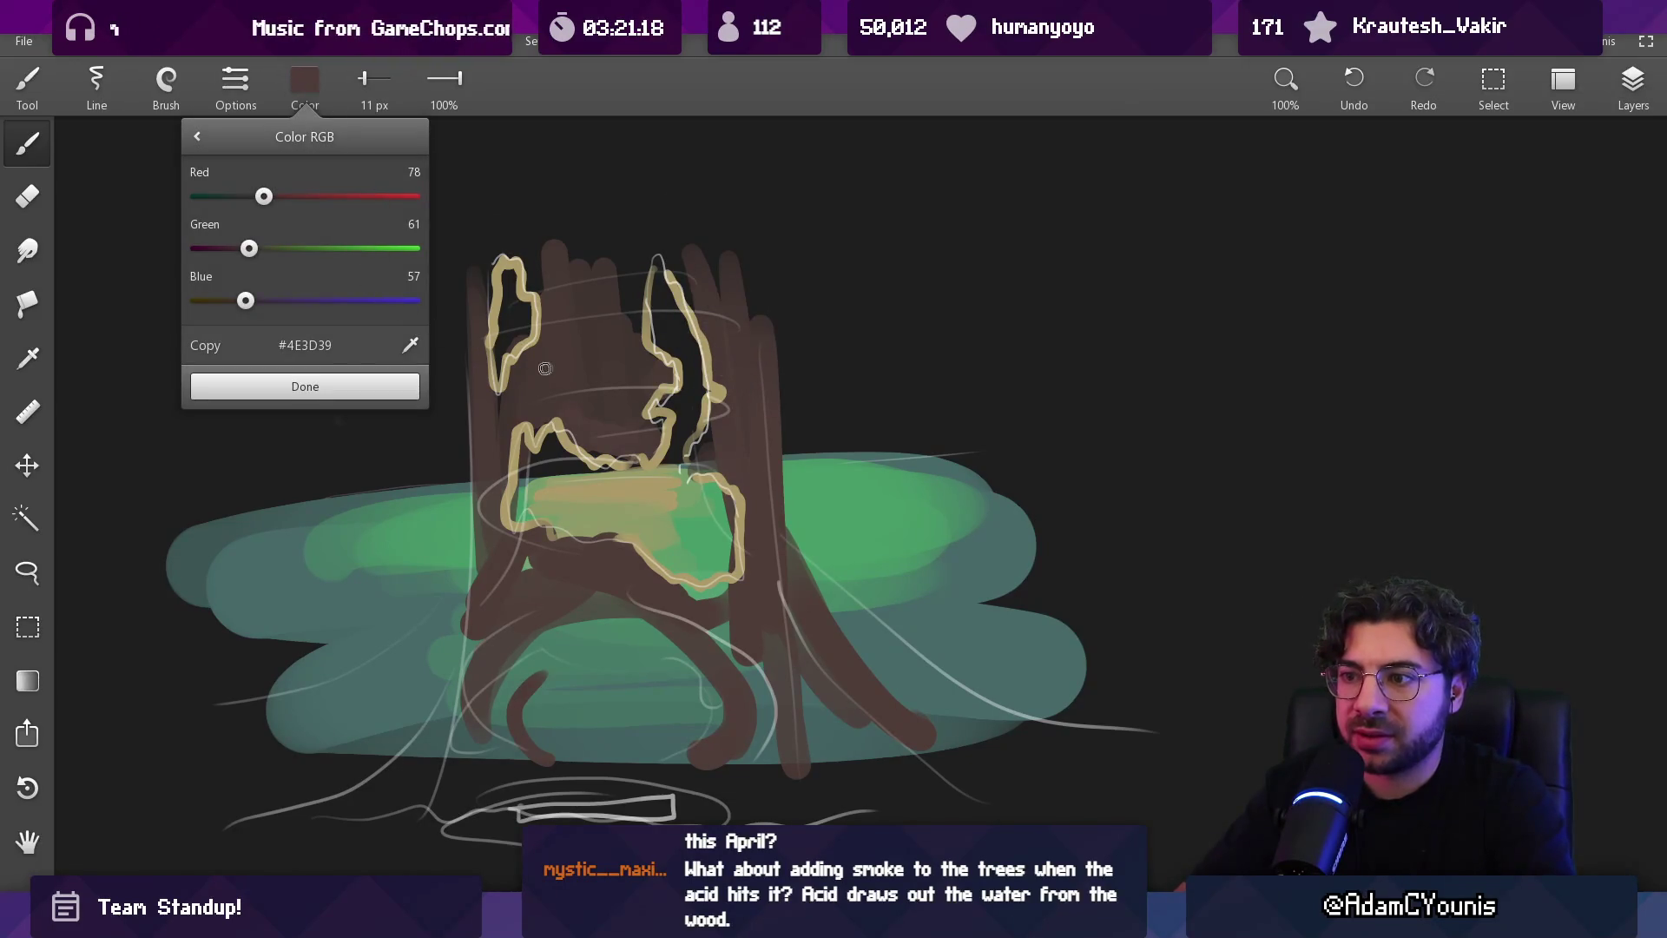
Close the colour panel, enlarge the brush to 43 px and paint a wide brown stroke up the trunk
left_click(719, 531)
scroll(679, 566, "up", 3)
mouse_move(595, 568)
left_mouse_down()
mouse_move(601, 545)
mouse_move(618, 552)
left_mouse_up()
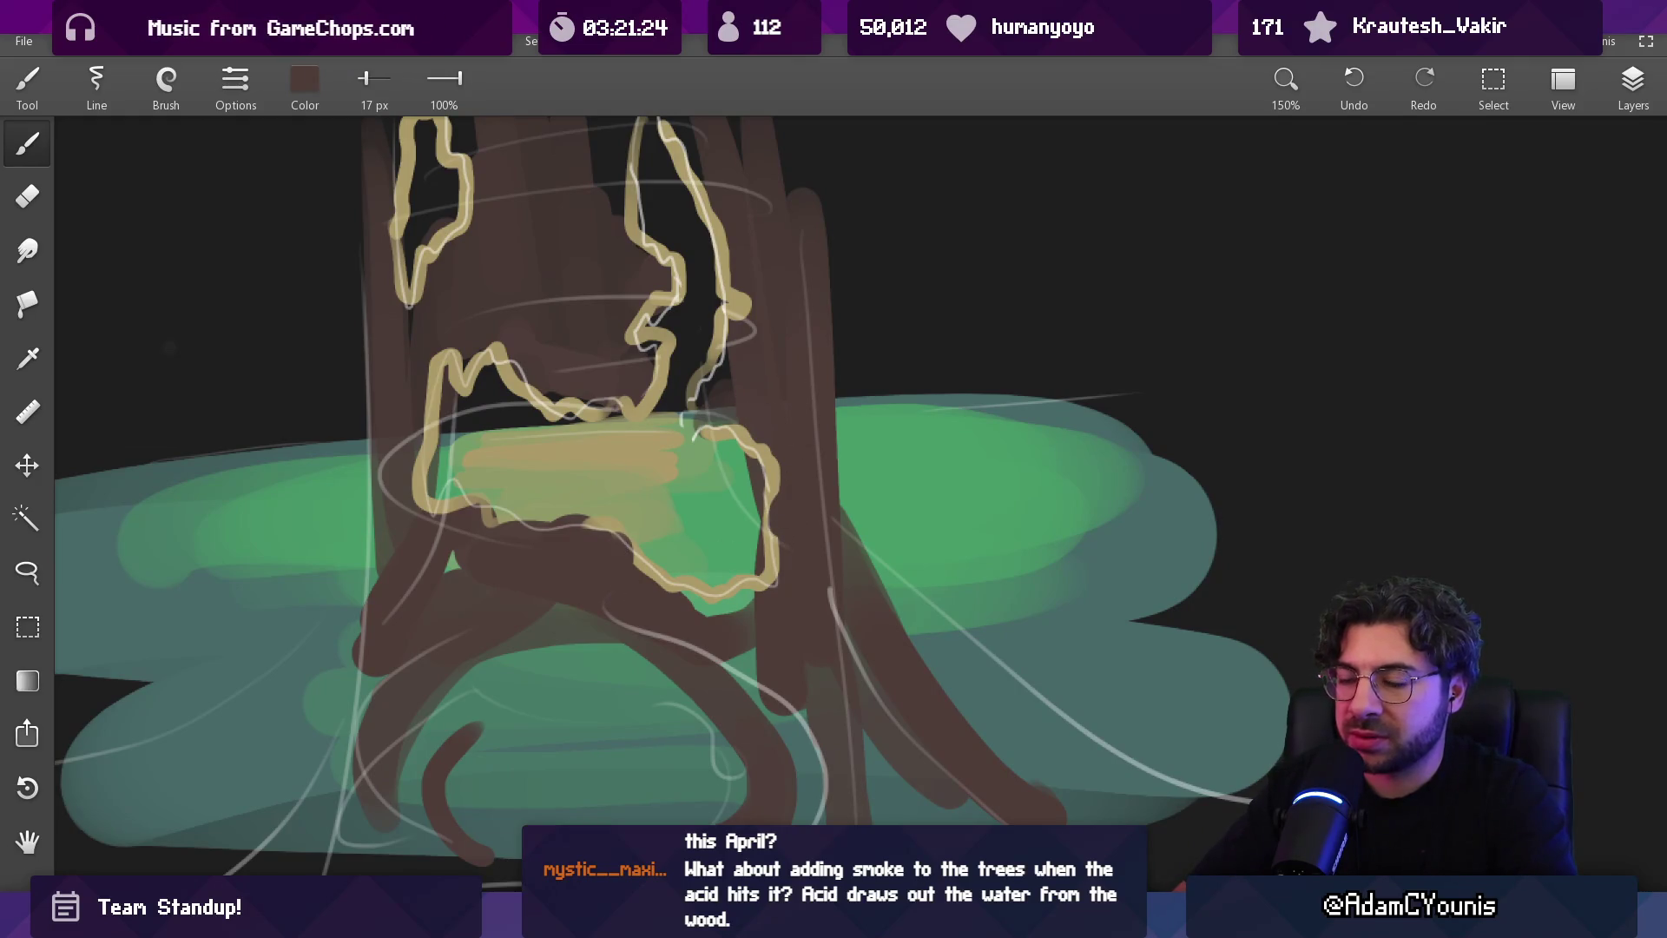
scroll(681, 420, "down", 2)
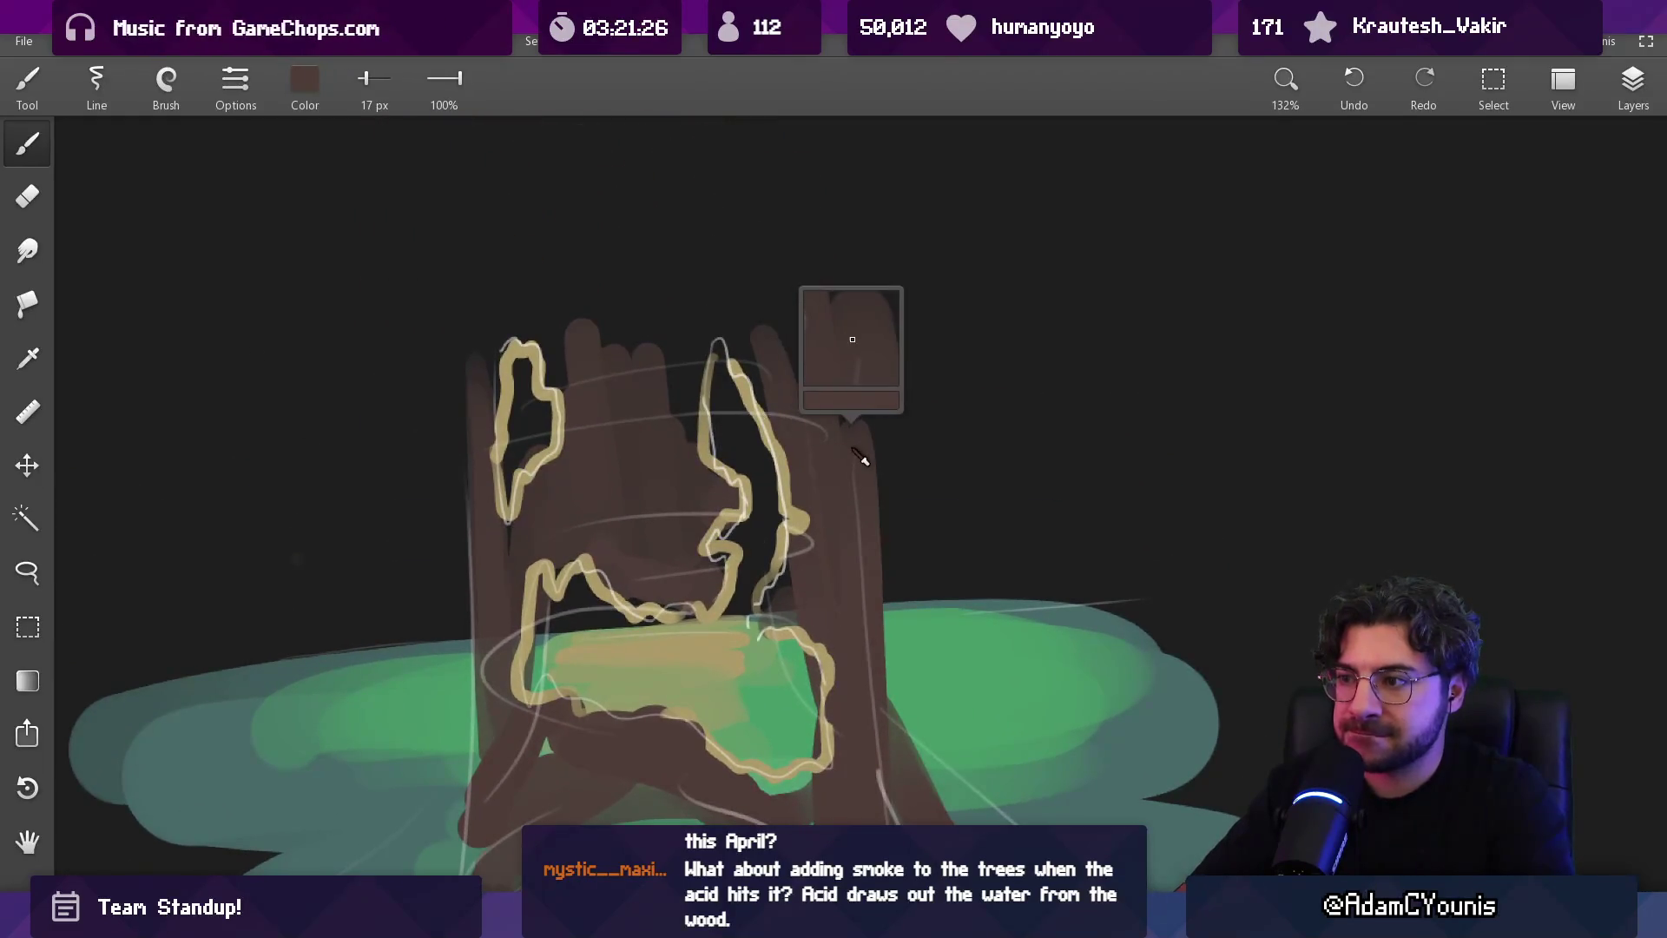
left_click_drag(834, 402, 810, 327)
mouse_move(838, 443)
left_mouse_down()
mouse_move(820, 234)
mouse_move(740, 153)
mouse_move(686, 382)
mouse_move(643, 339)
mouse_move(530, 382)
mouse_move(472, 365)
mouse_move(511, 288)
mouse_move(614, 268)
left_mouse_up()
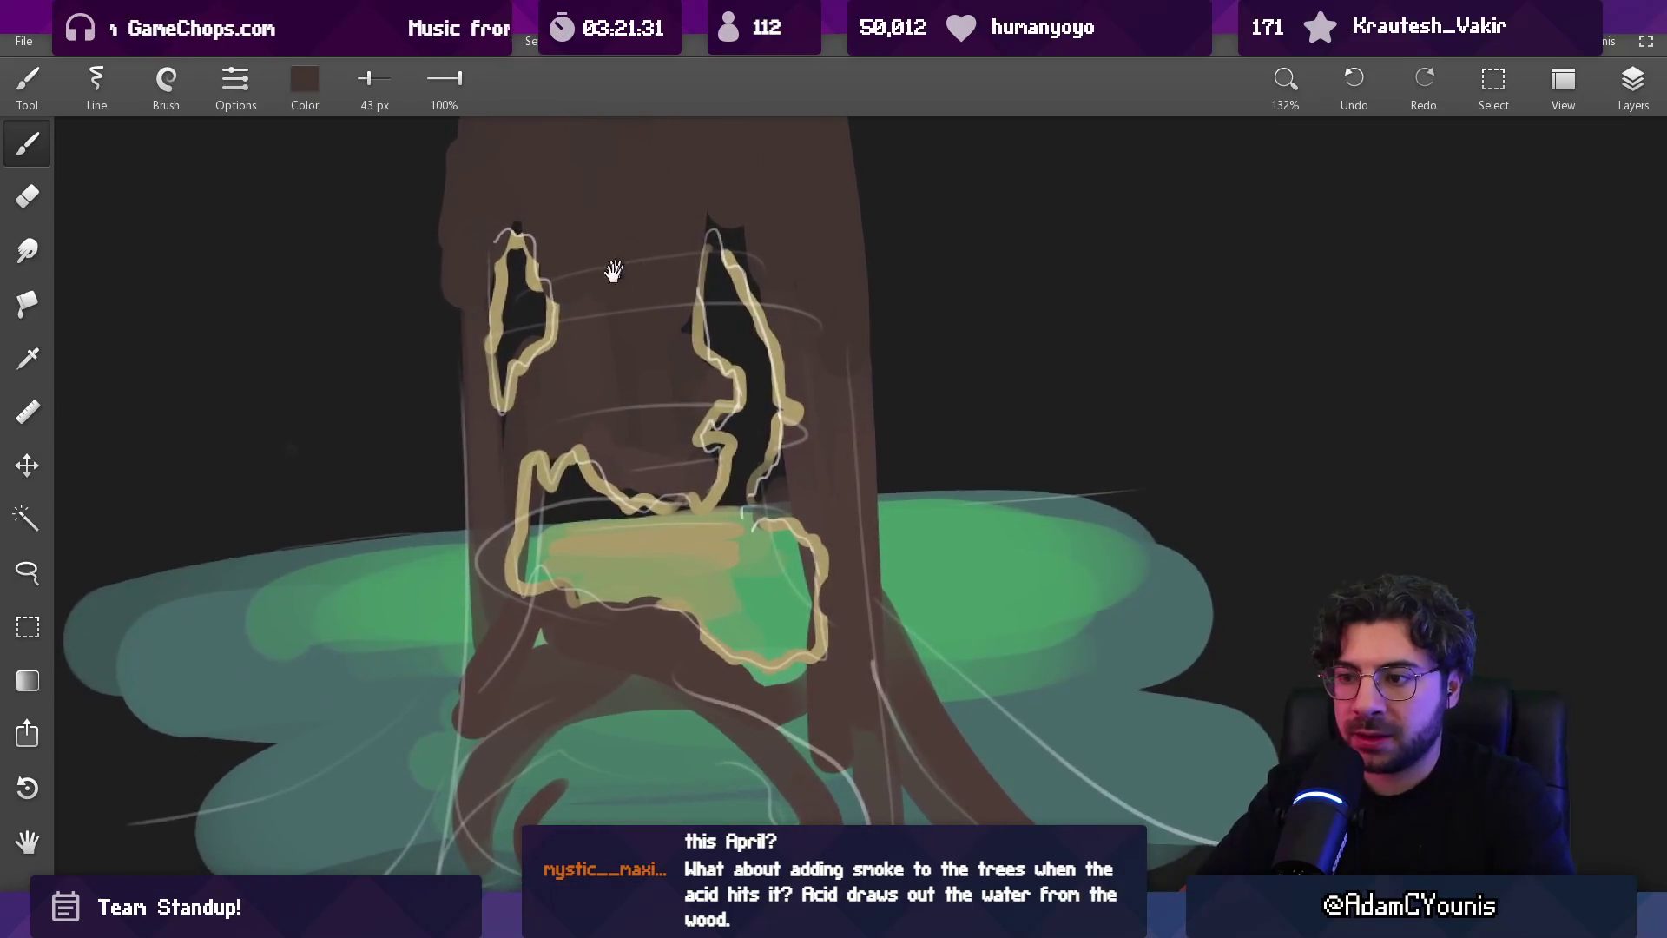
Bring the upper trunk into view, reduce the brush to 27 px and sample the pool's green
left_click(651, 428)
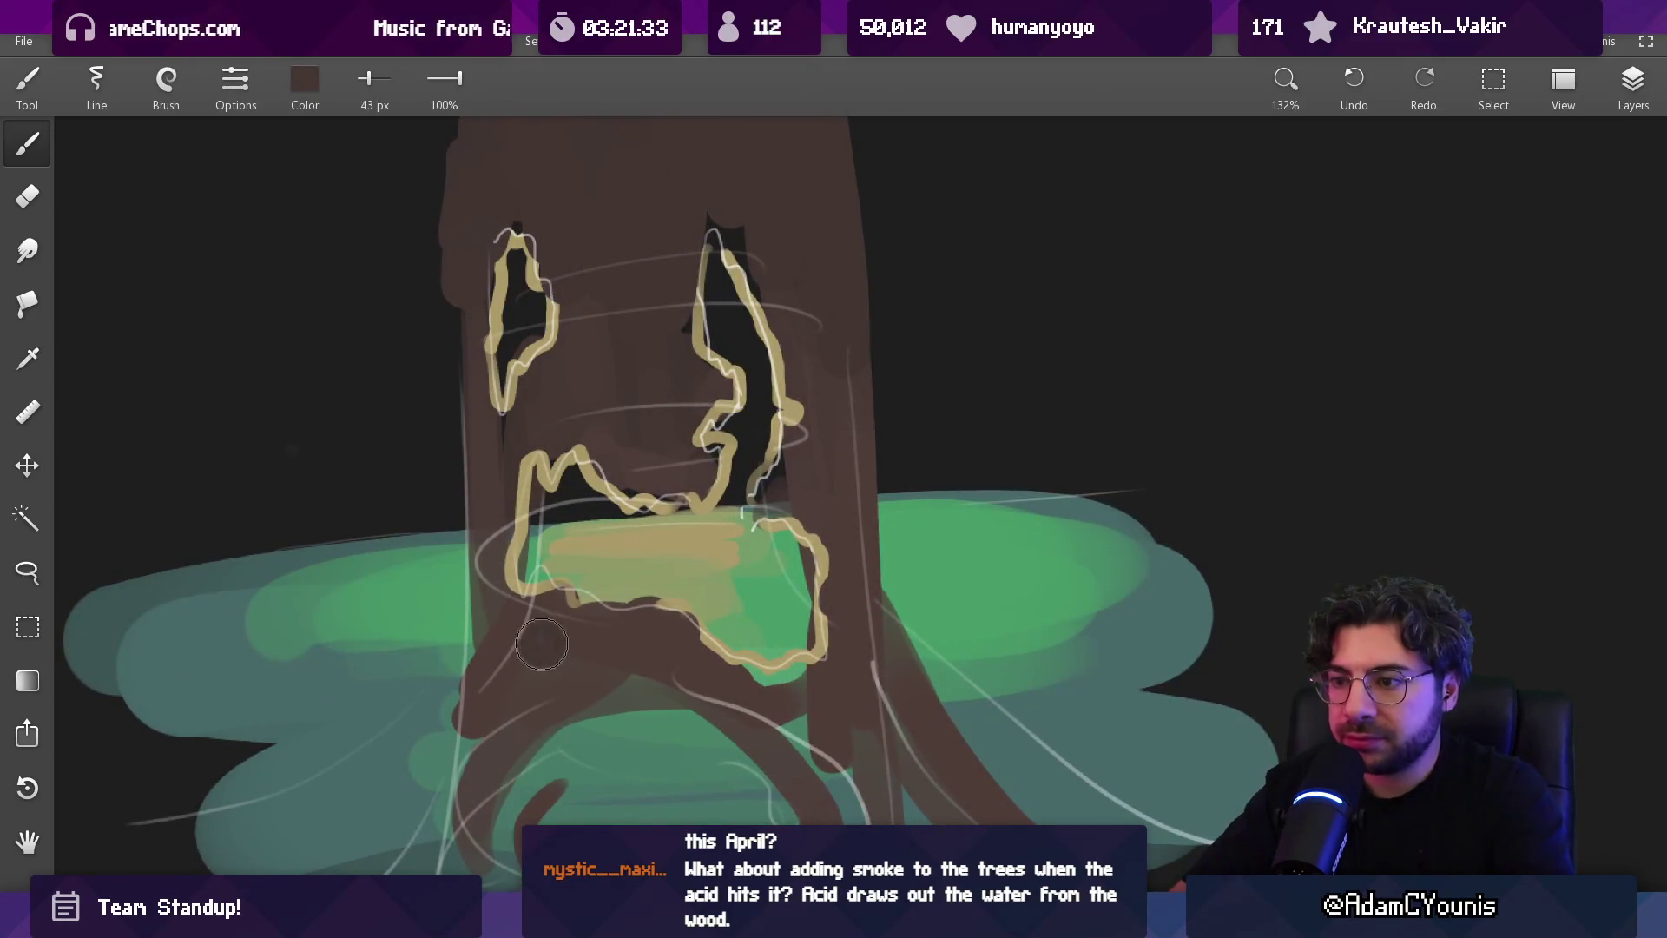
left_click_drag(541, 644, 547, 521)
key("bracketleft")
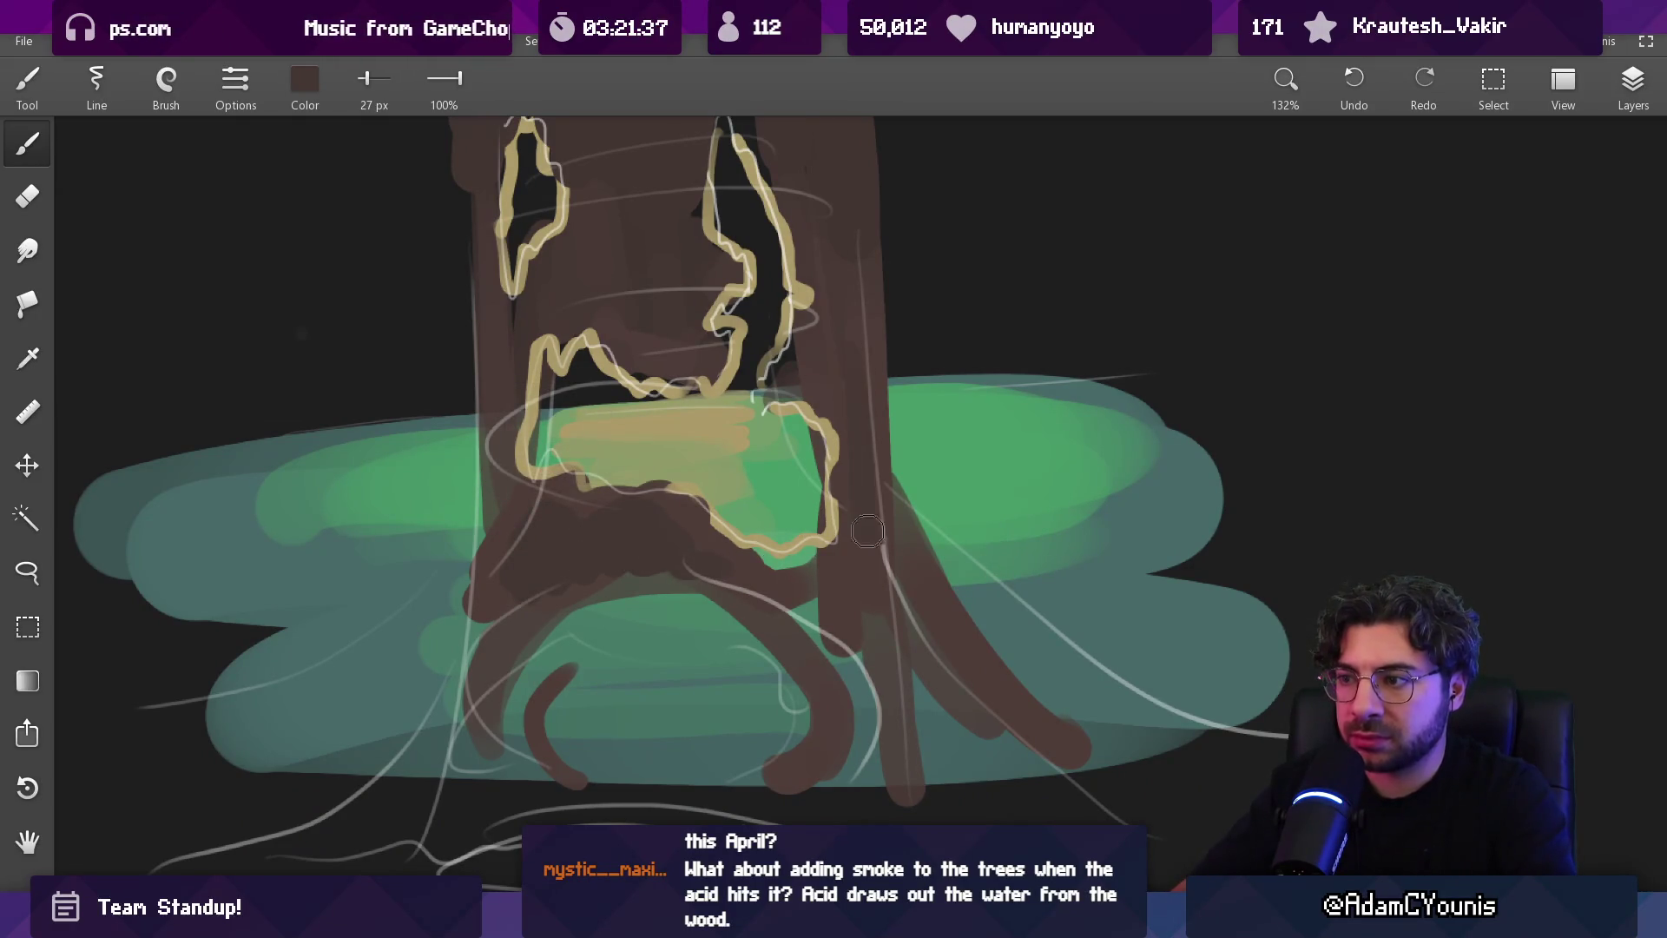
scroll(779, 465, "up", 2)
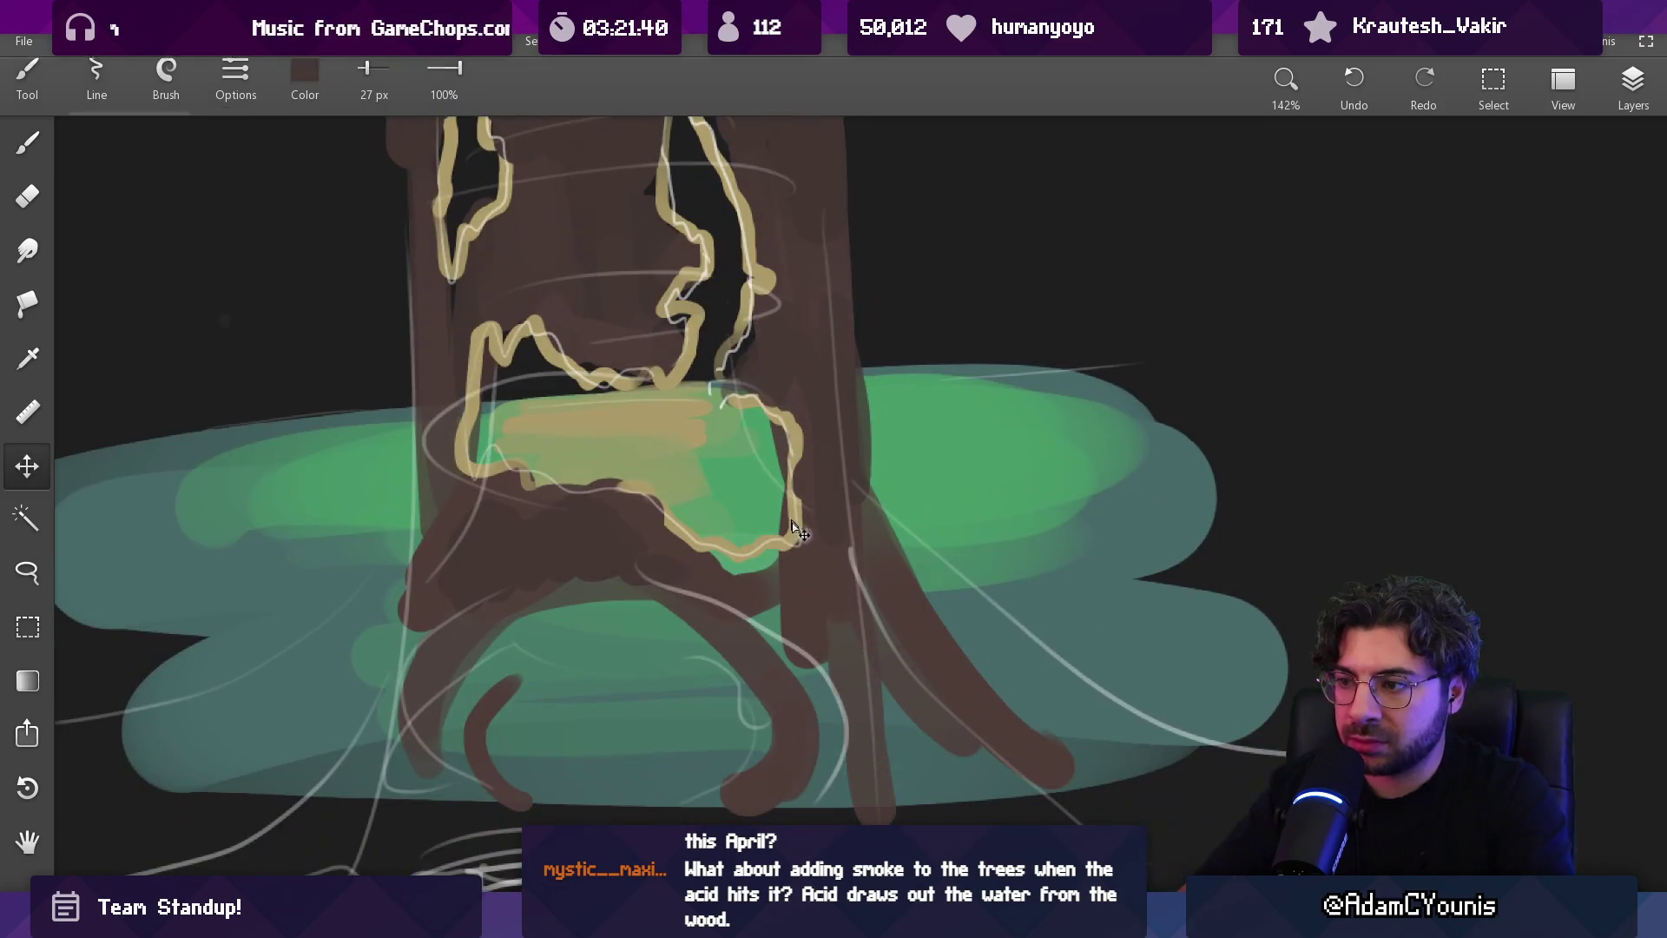
key("b")
left_click(755, 483, "alt")
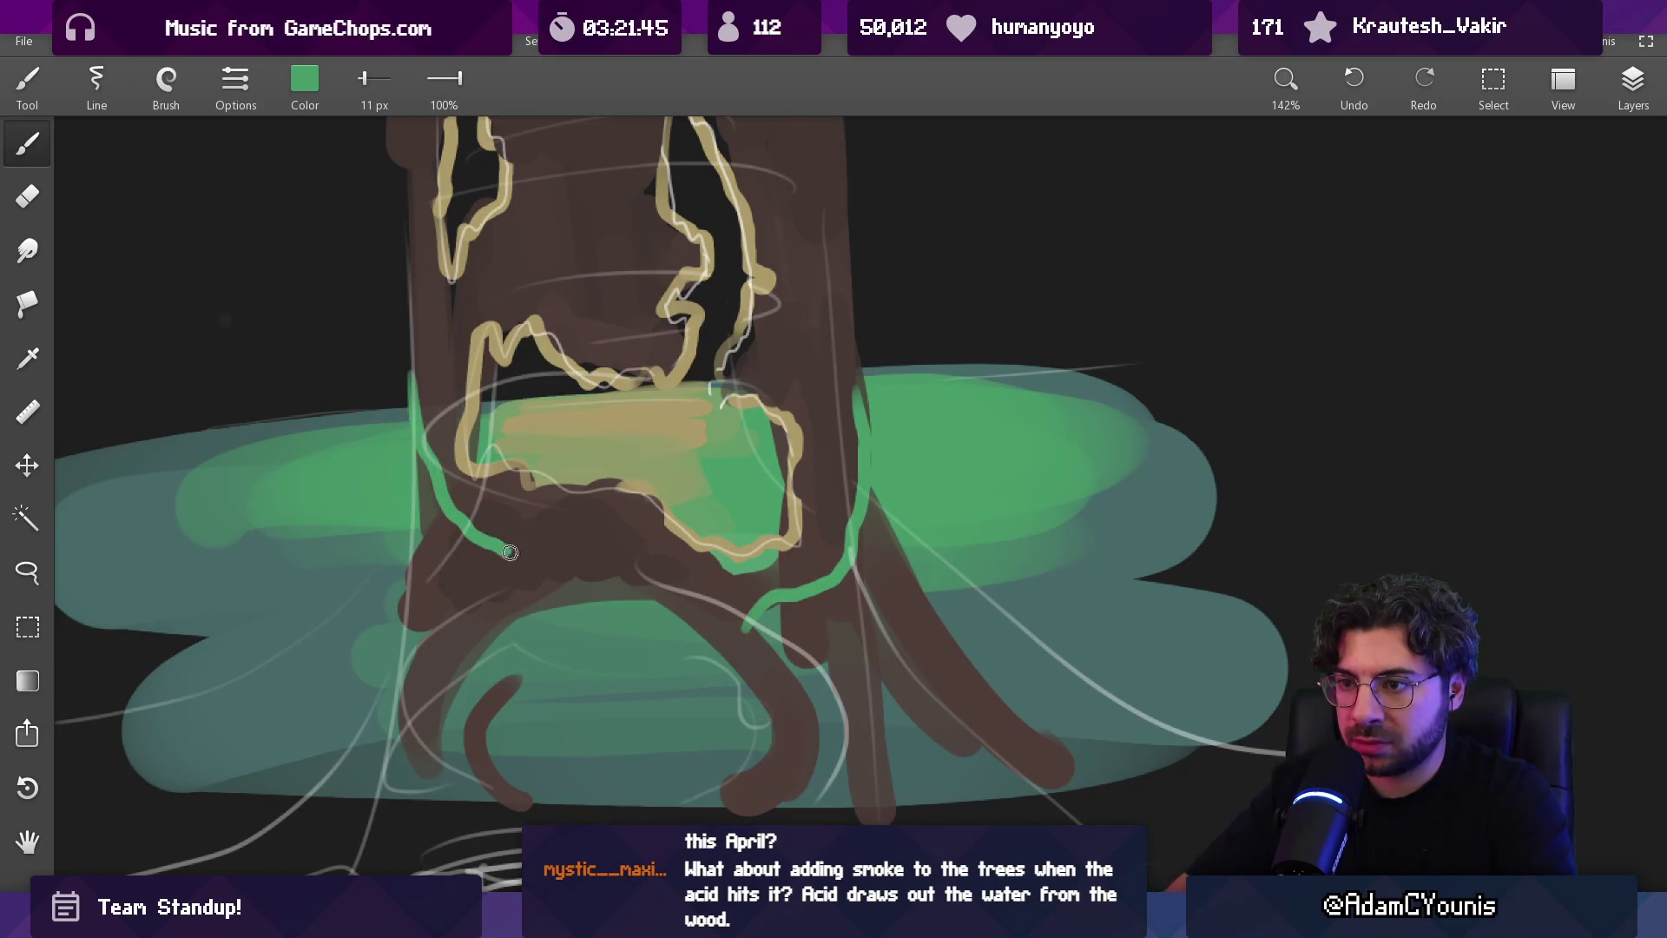
Sample a dark trunk colour and darken the trunk's right side near the pool with a 43 px brush
scroll(588, 655, "down", 5)
scroll(618, 358, "up", 2)
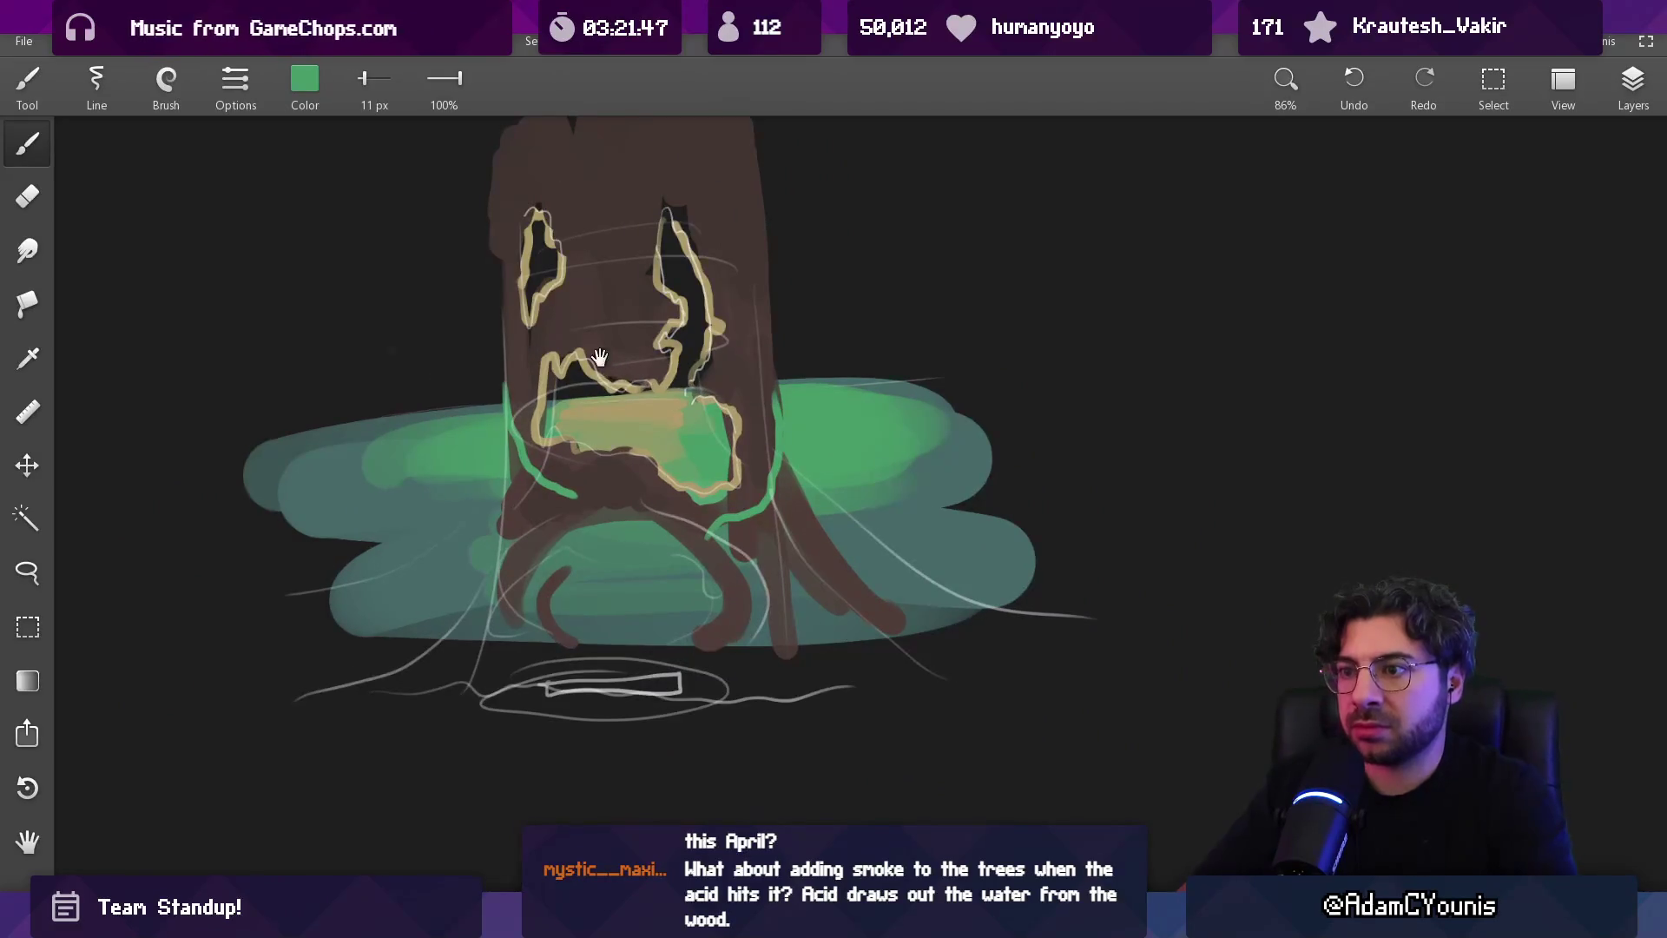
left_click_drag(600, 357, 616, 449)
left_click_drag(666, 620, 656, 554)
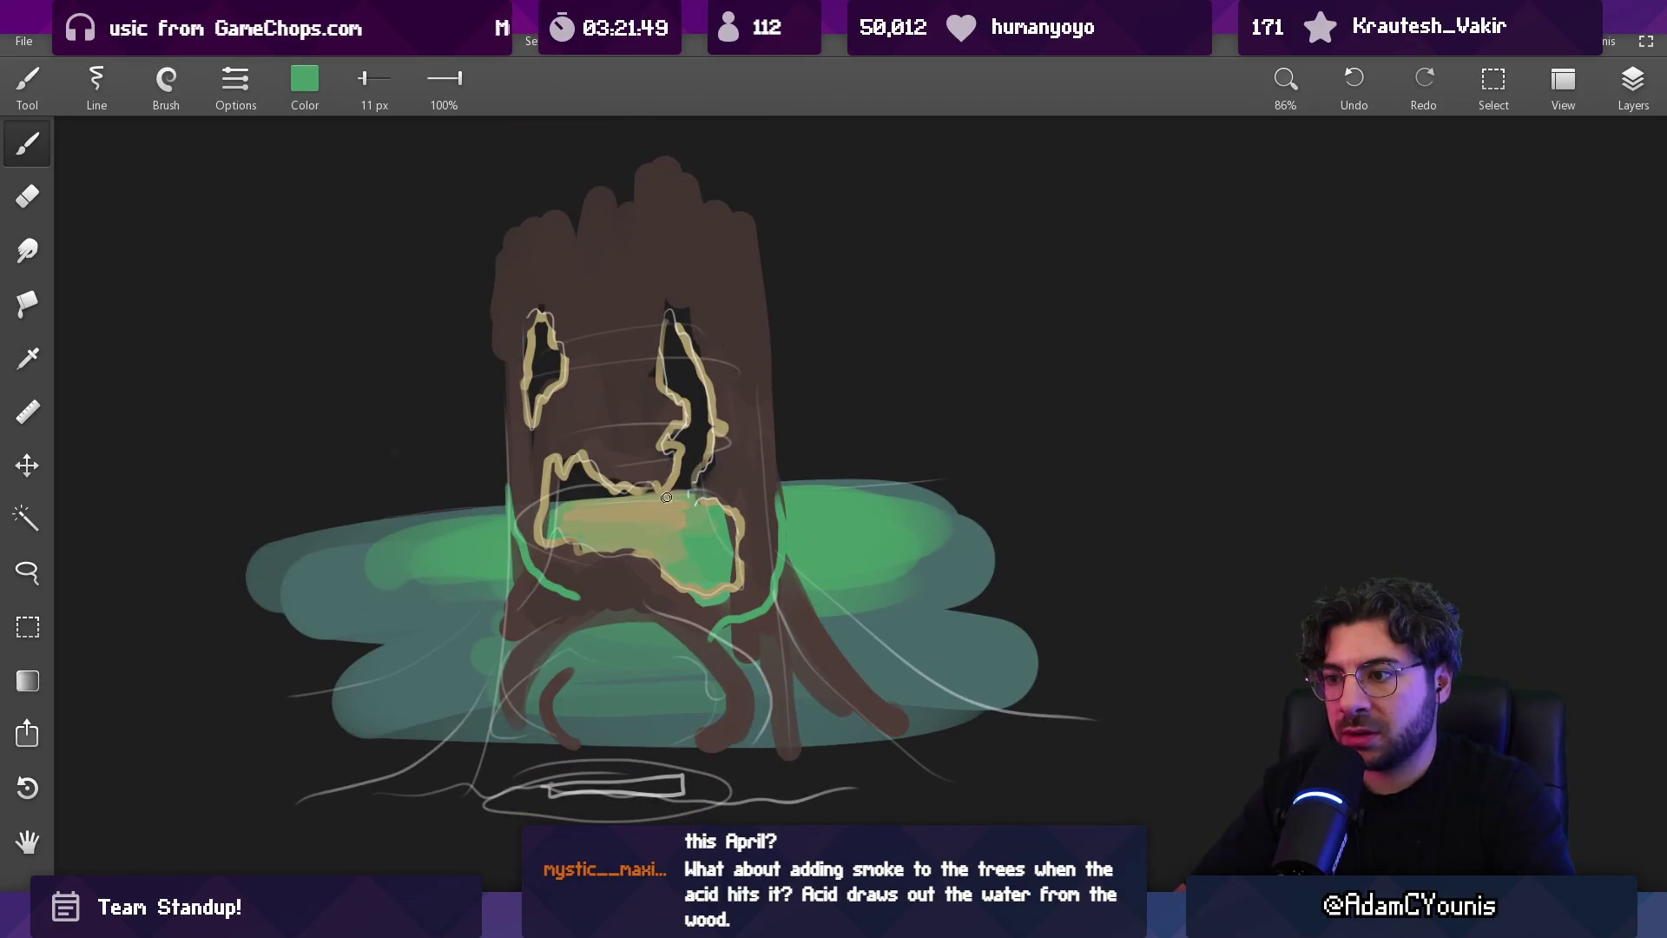
mouse_move(750, 600)
left_mouse_down()
mouse_move(703, 382)
mouse_move(738, 434)
mouse_move(765, 617)
mouse_move(787, 604)
left_mouse_up()
key("bracketright")
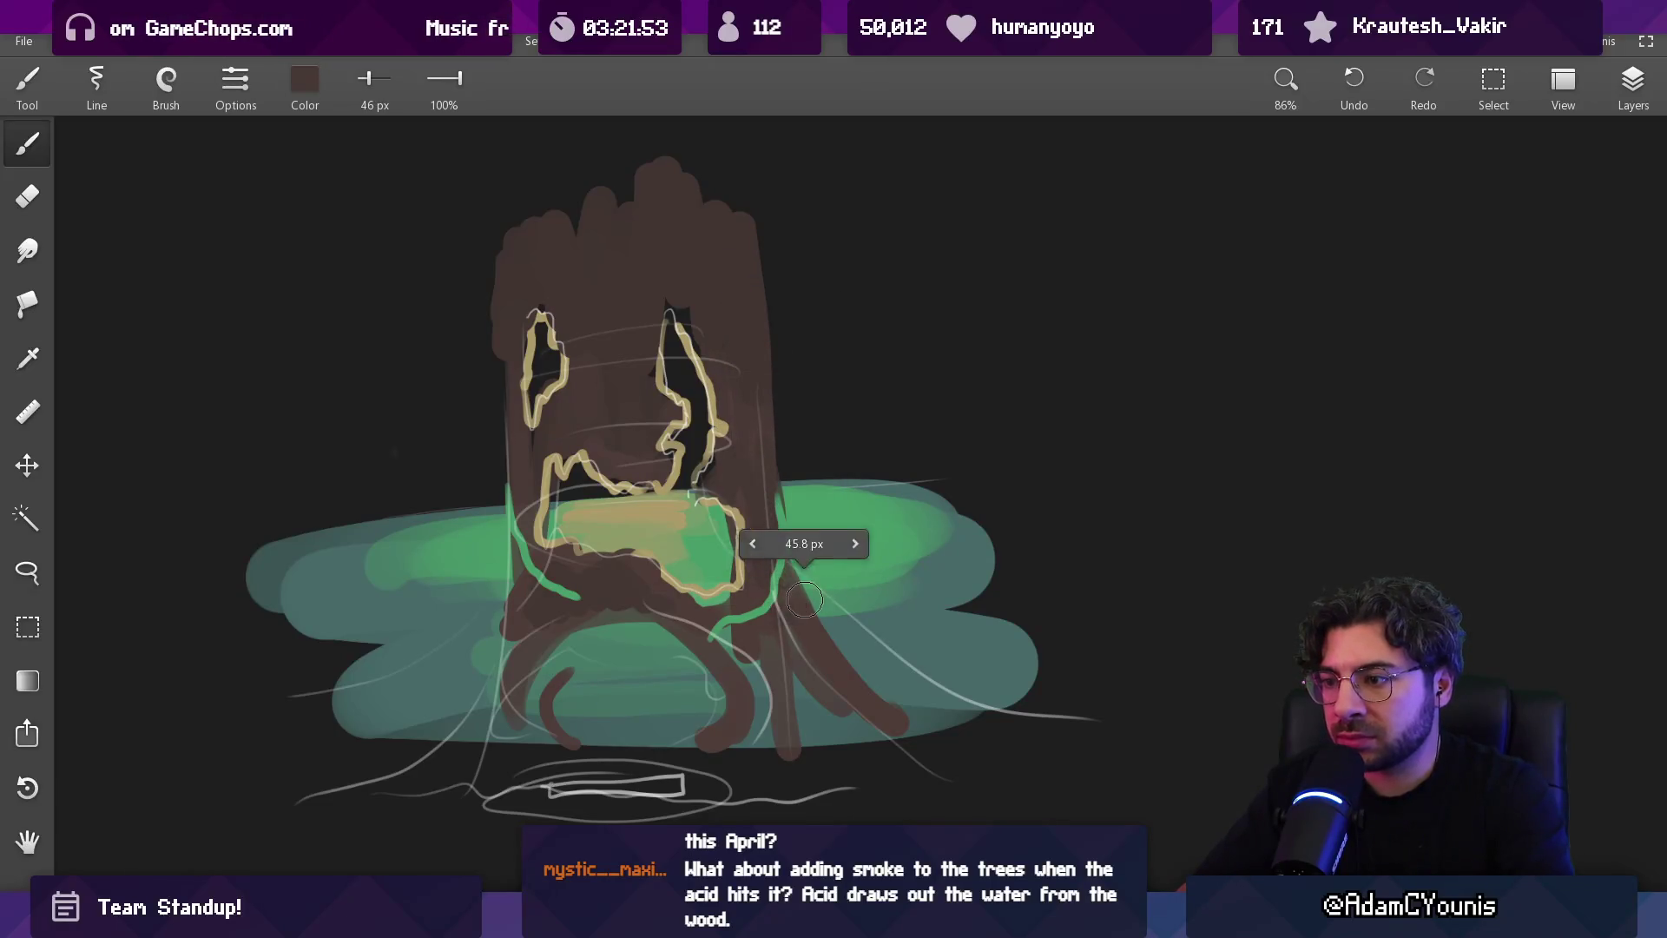
key("bracketleft")
left_click_drag(818, 669, 809, 629)
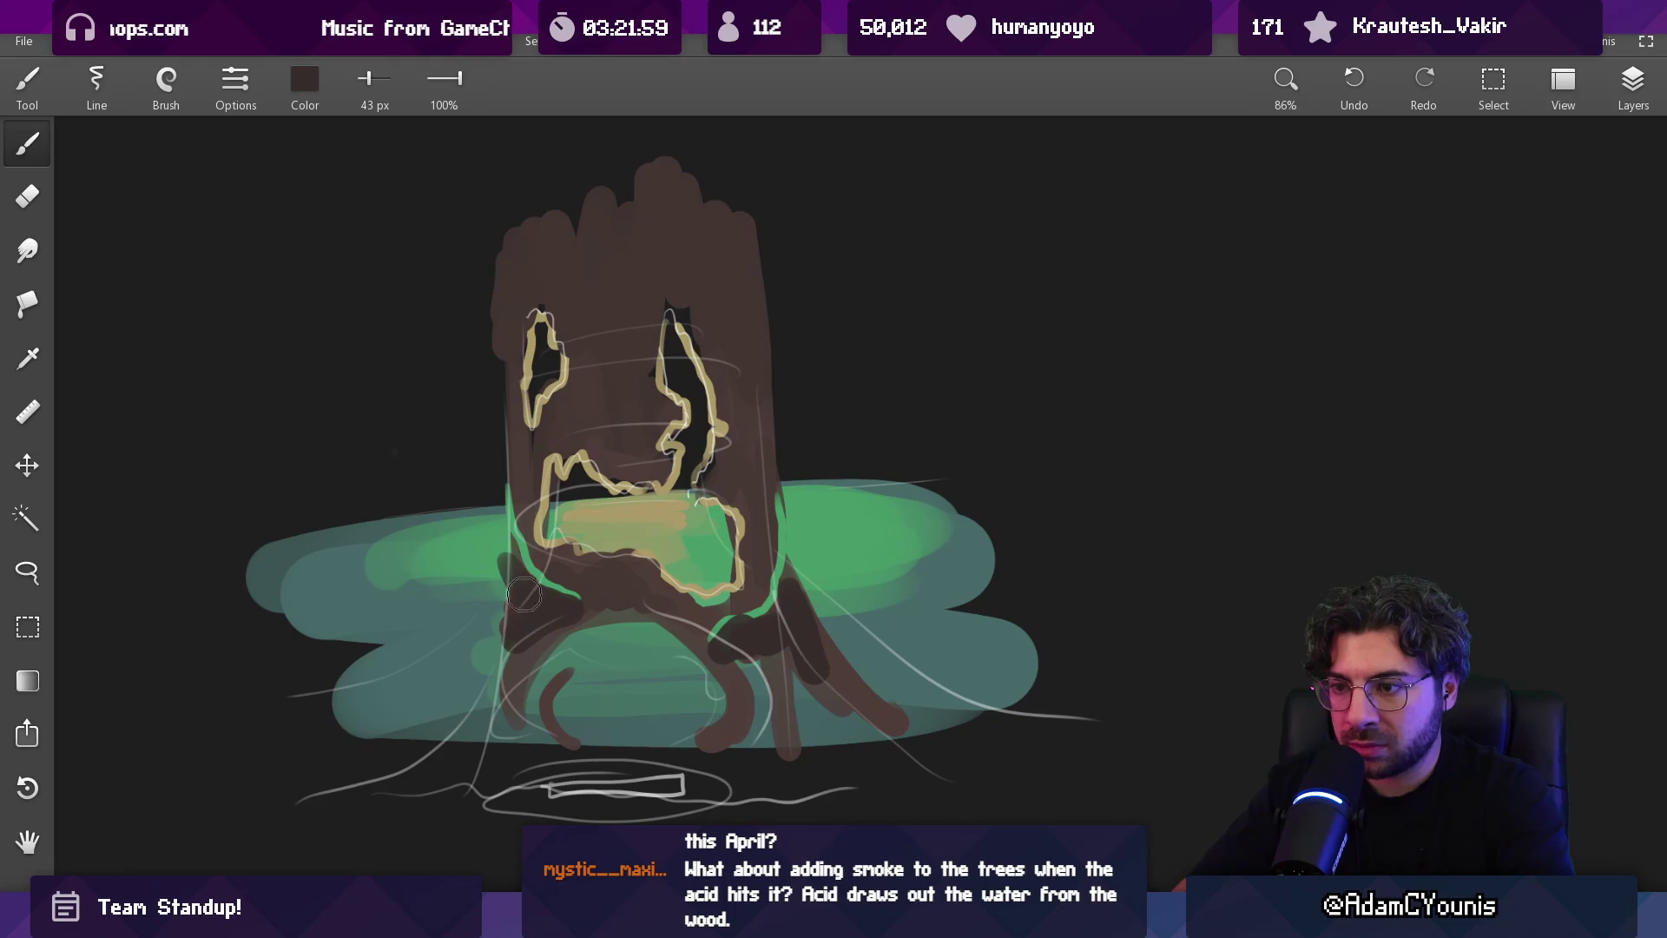
Extend the trunk upward above the hollows with a broad brown stroke
scroll(607, 434, "down", 10)
scroll(729, 390, "up", 12)
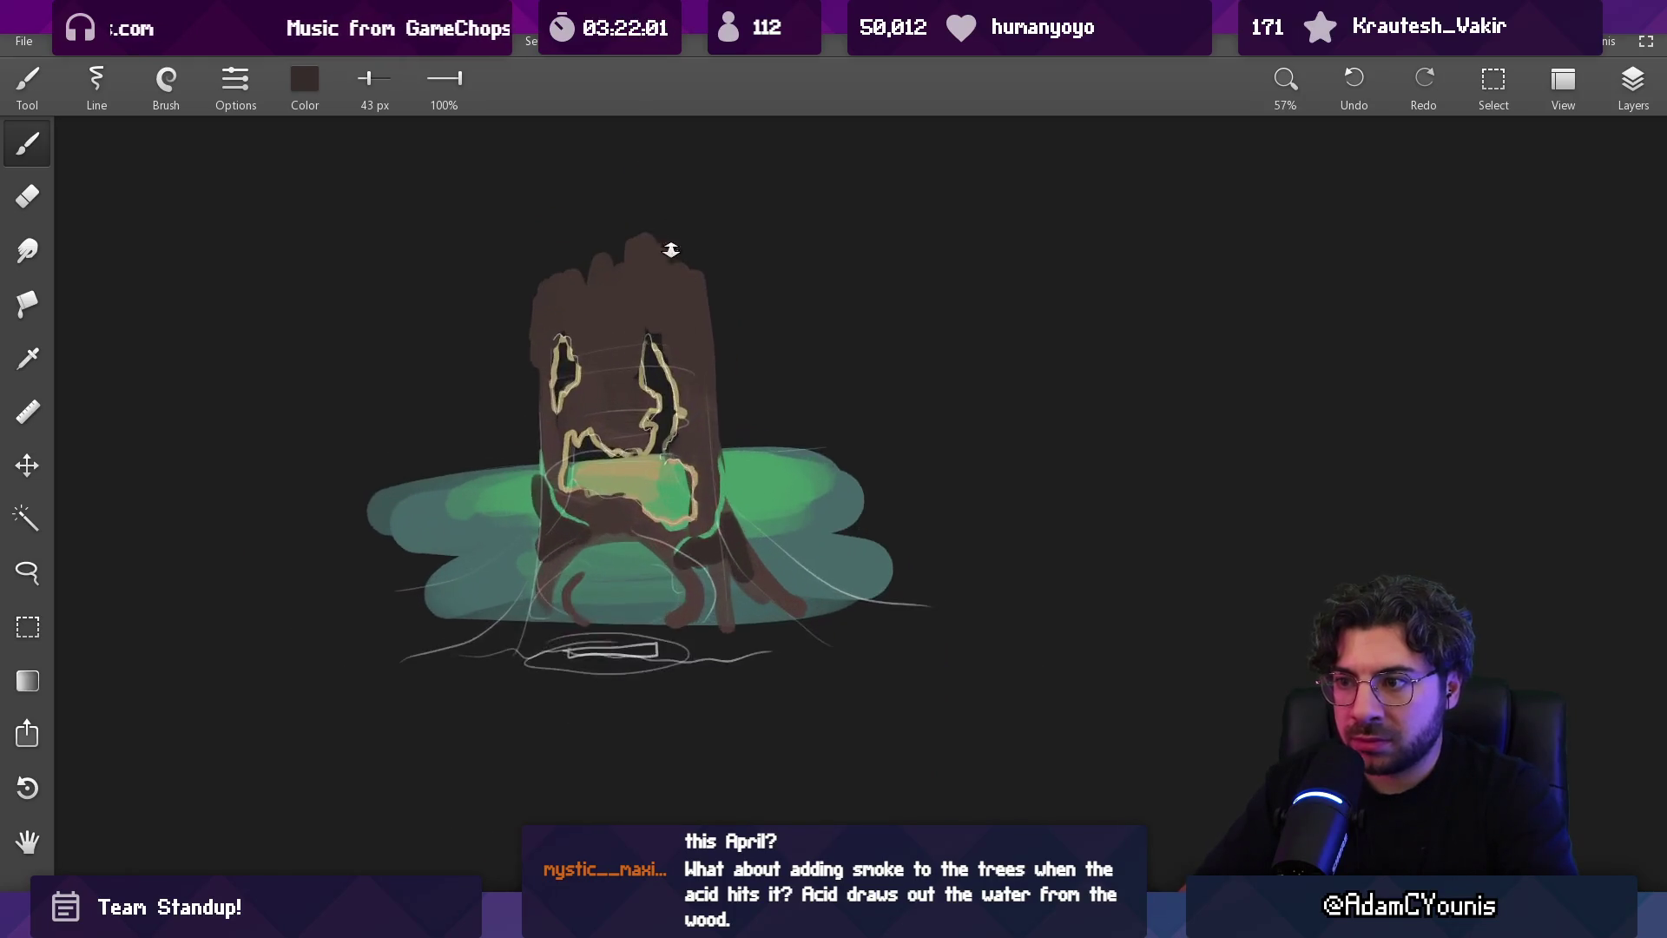
key("e")
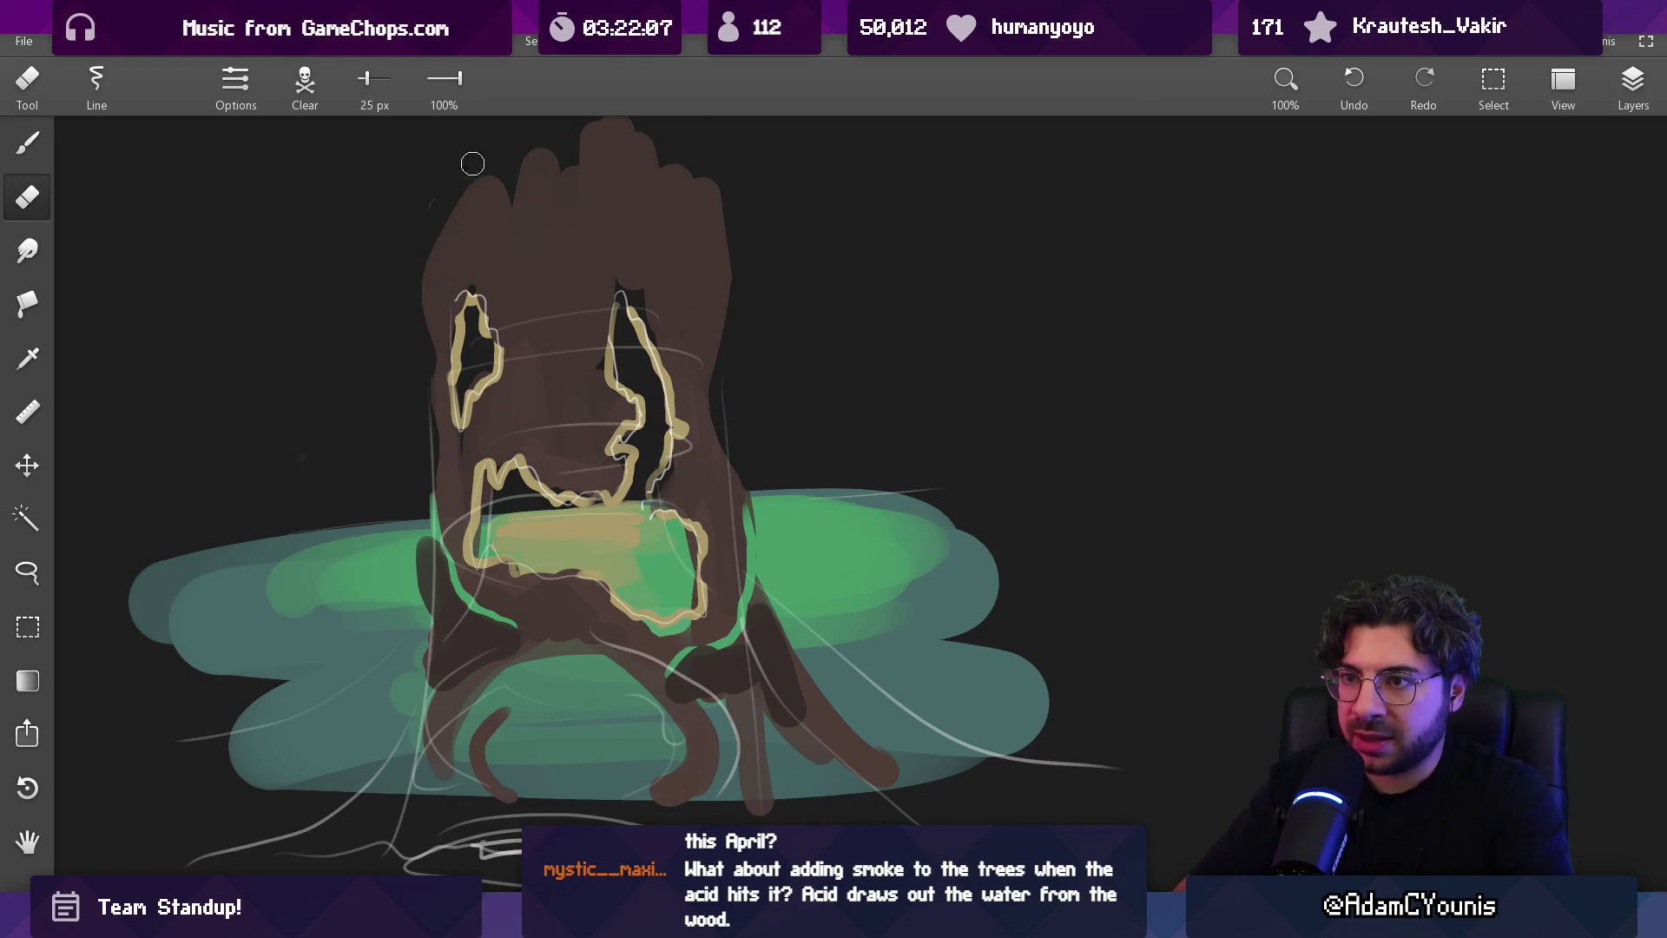
key("b")
scroll(567, 173, "up", 5)
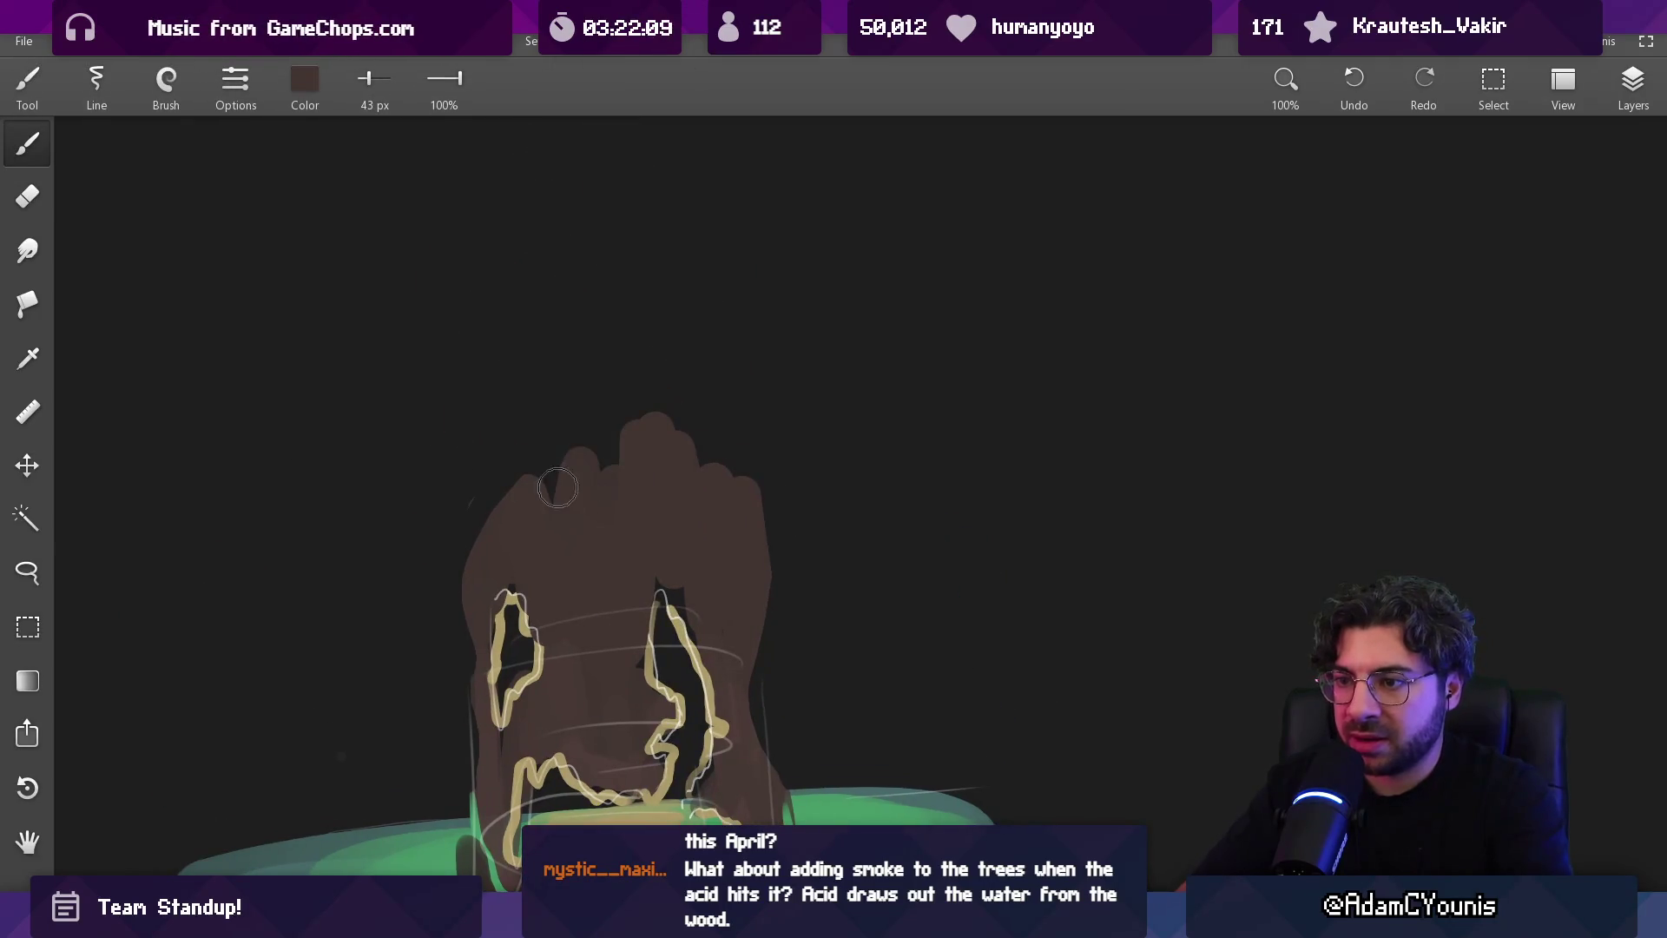
mouse_move(537, 459)
left_mouse_down()
mouse_move(484, 376)
mouse_move(577, 484)
mouse_move(659, 345)
mouse_move(737, 409)
mouse_move(733, 339)
left_mouse_up()
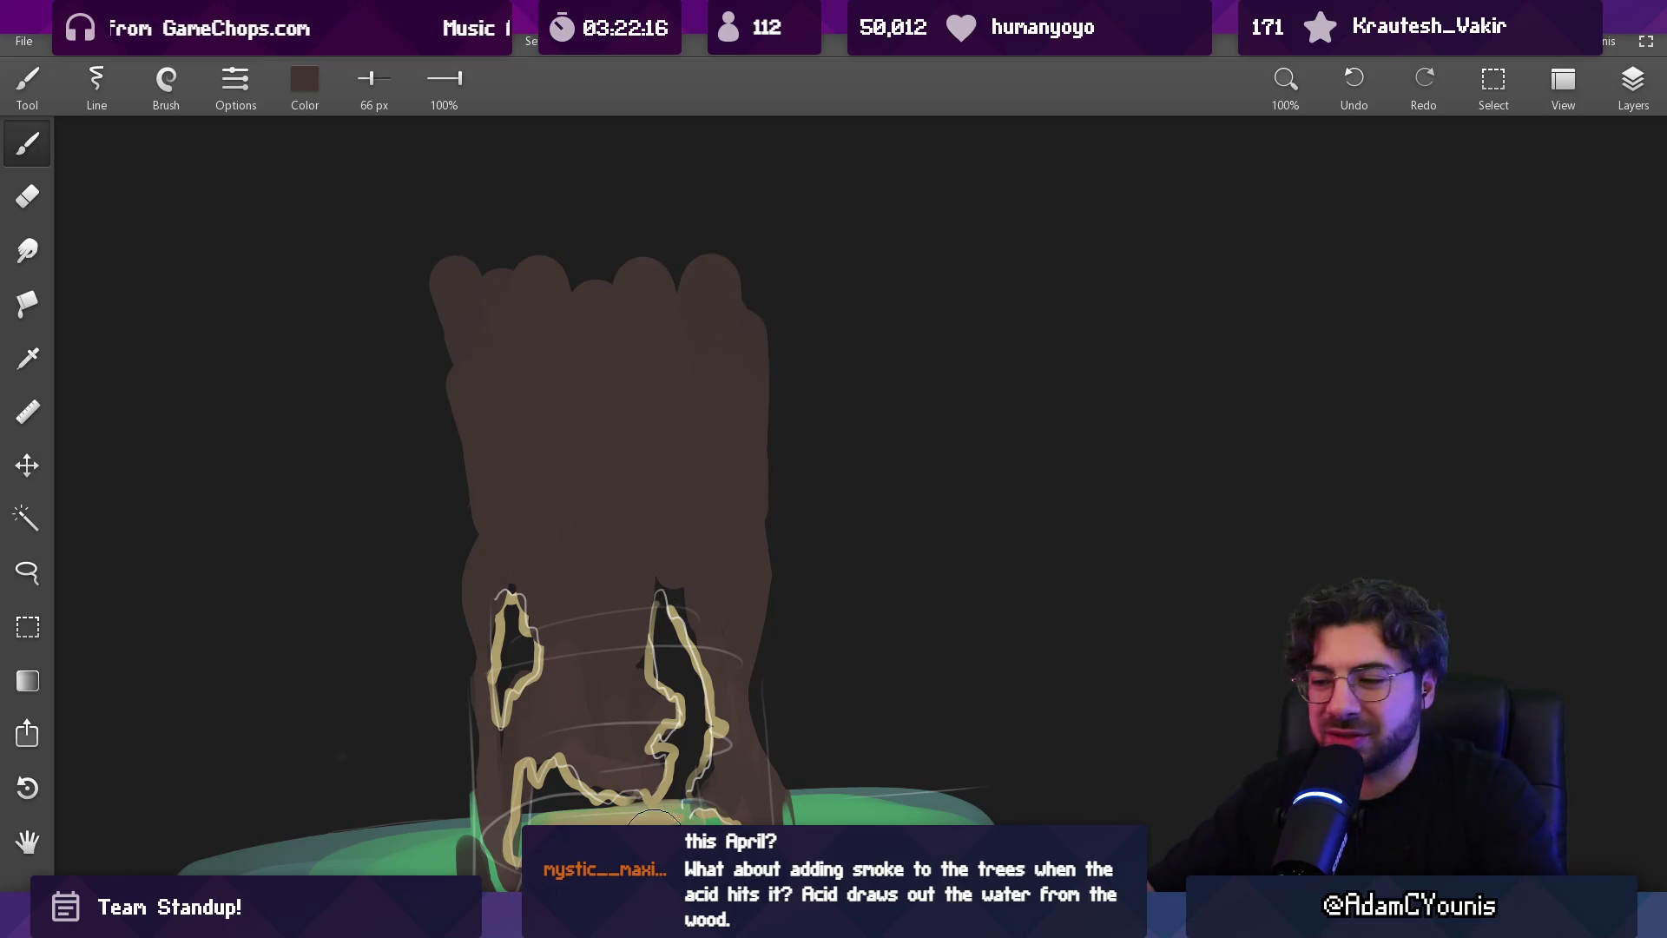
Paint a branch sweeping down-right from the trunk, undoing a stray down-left stroke
scroll(819, 696, "down", 5)
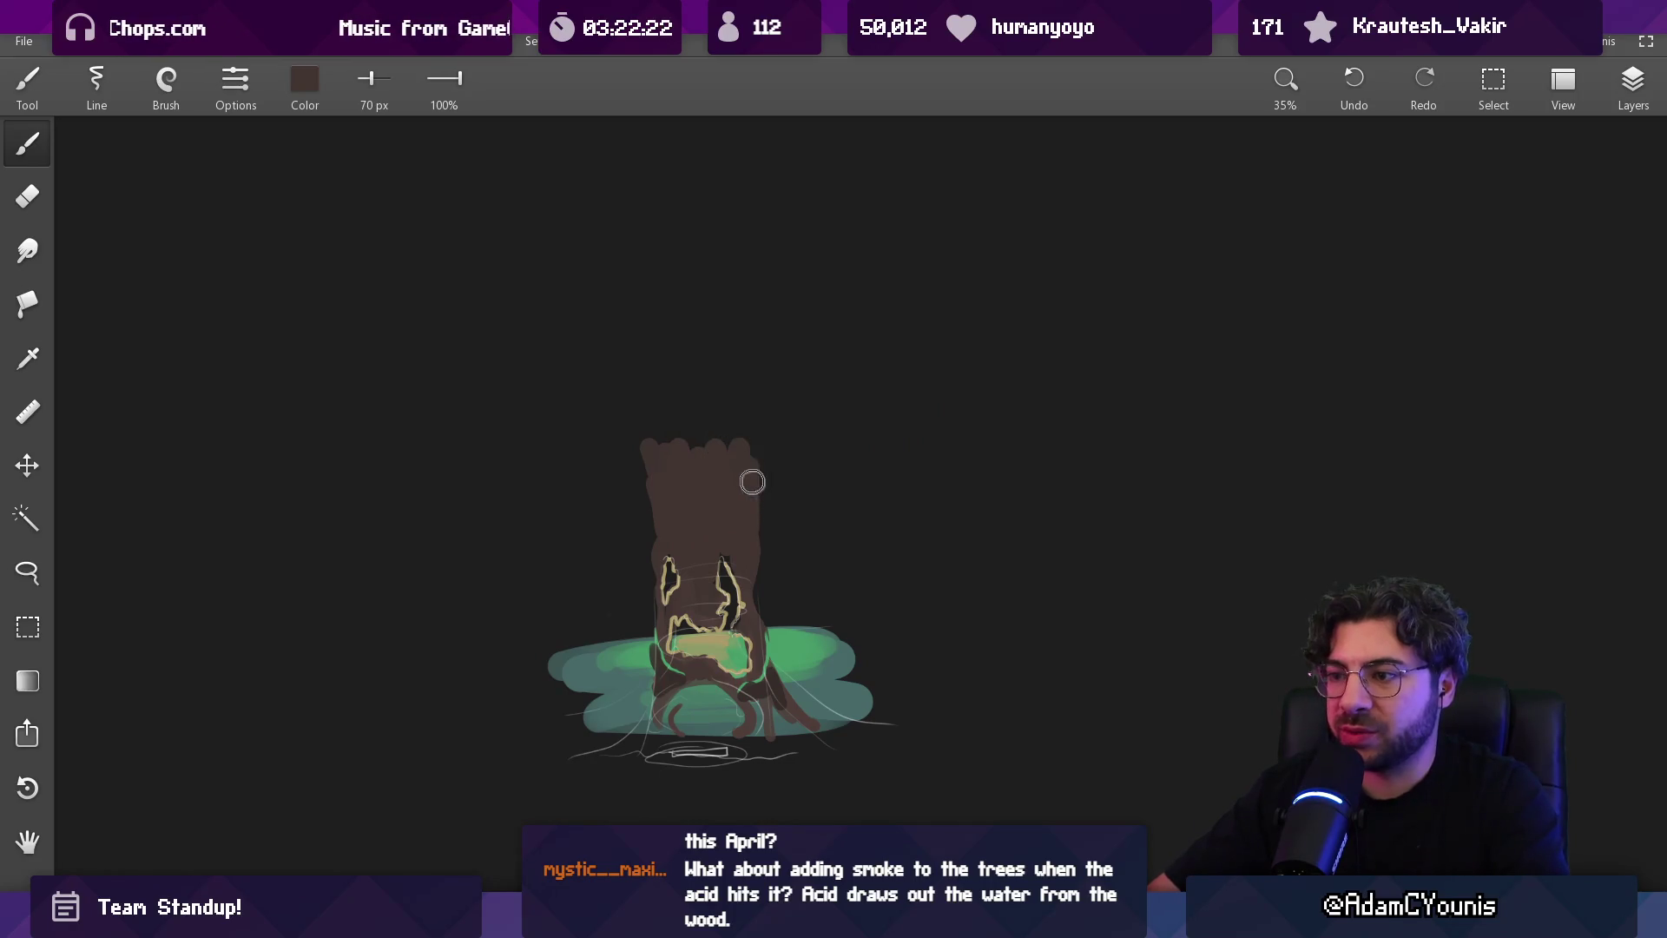
left_click_drag(757, 514, 849, 589)
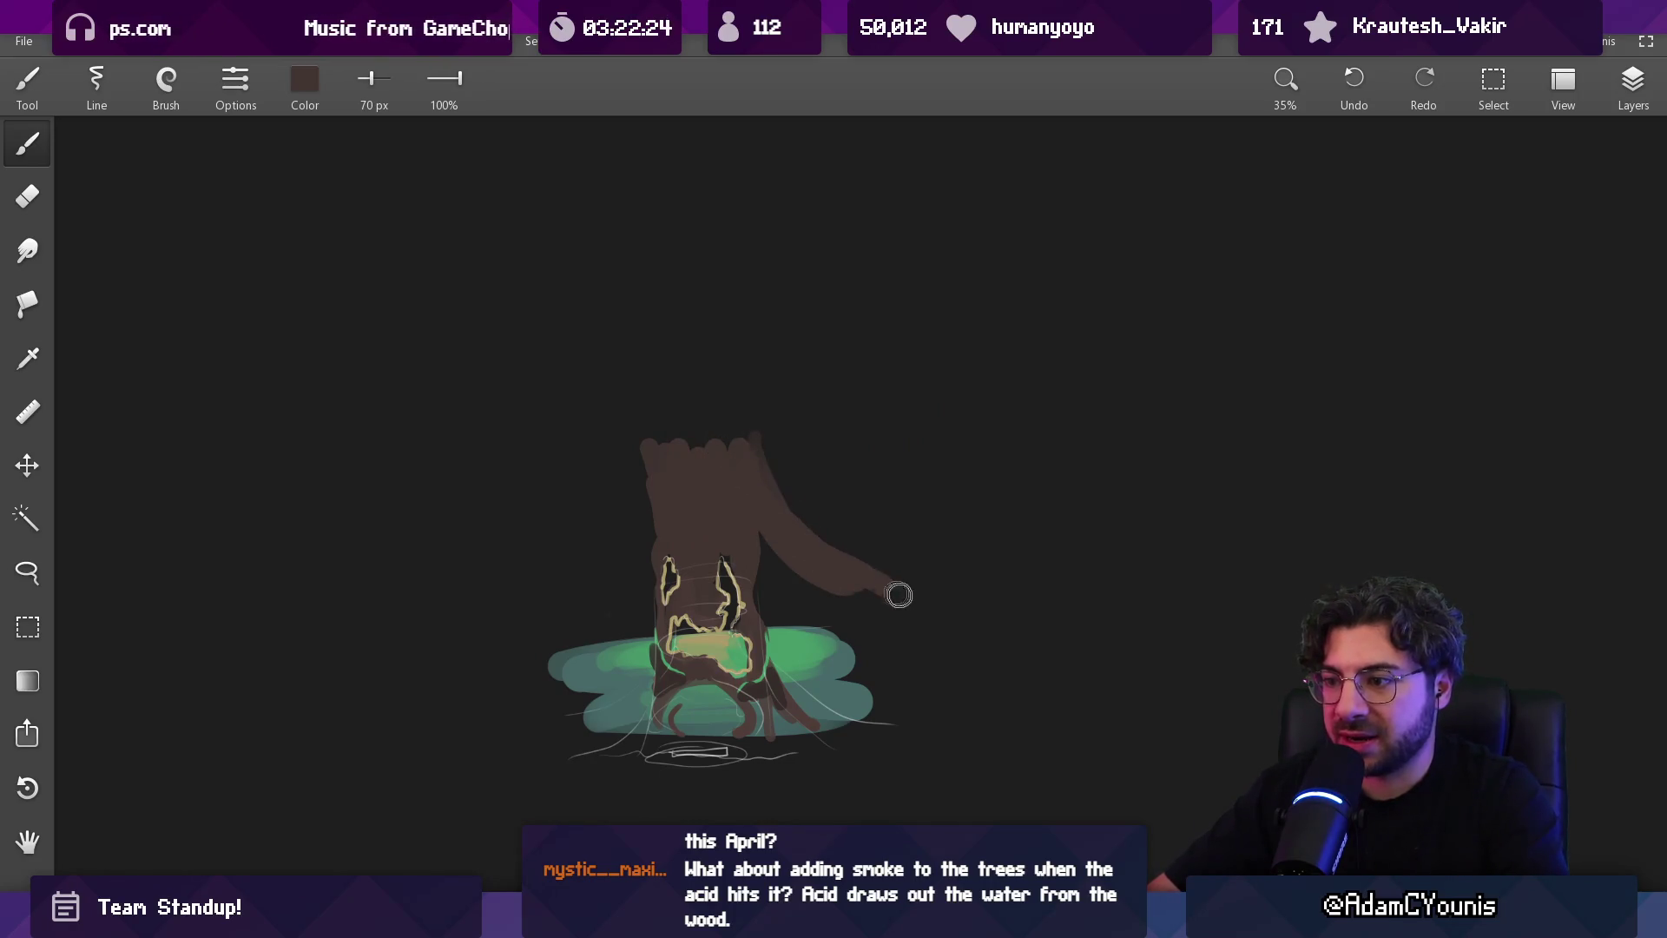
mouse_move(647, 502)
left_mouse_down()
mouse_move(558, 576)
mouse_move(547, 622)
mouse_move(640, 510)
left_mouse_up()
key("ctrl+z")
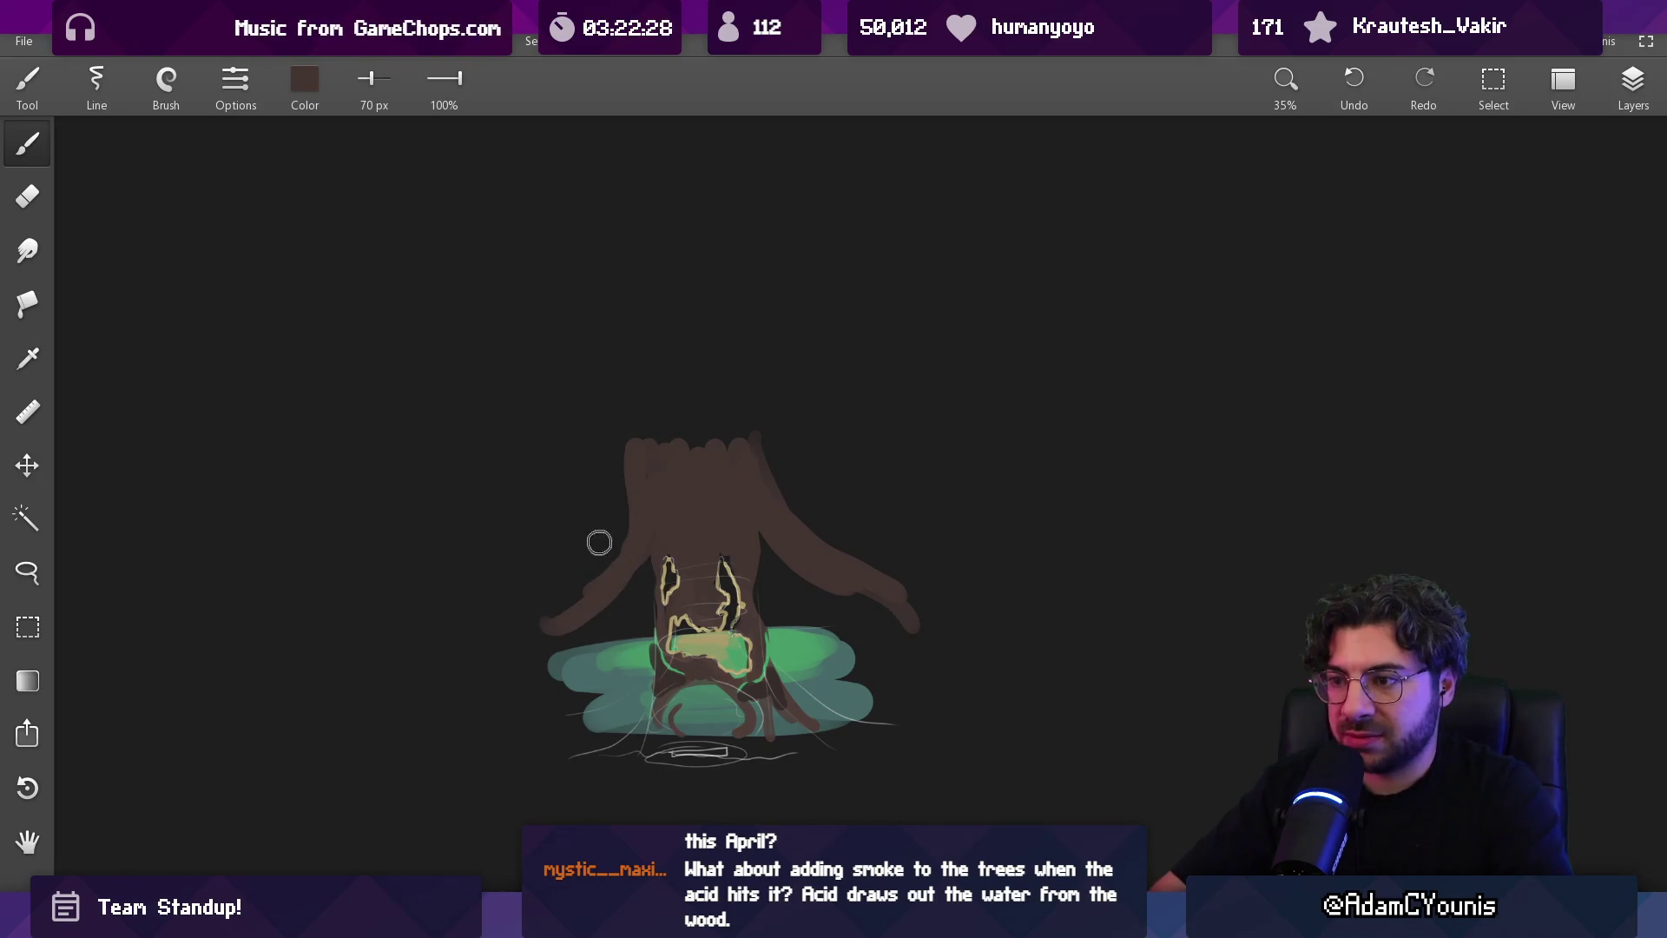
key("e")
key("b")
Extend the trunk higher, add short branches right and left, and round the top into a crown
mouse_move(643, 452)
left_mouse_down()
mouse_move(651, 372)
mouse_move(700, 440)
mouse_move(719, 302)
left_mouse_up()
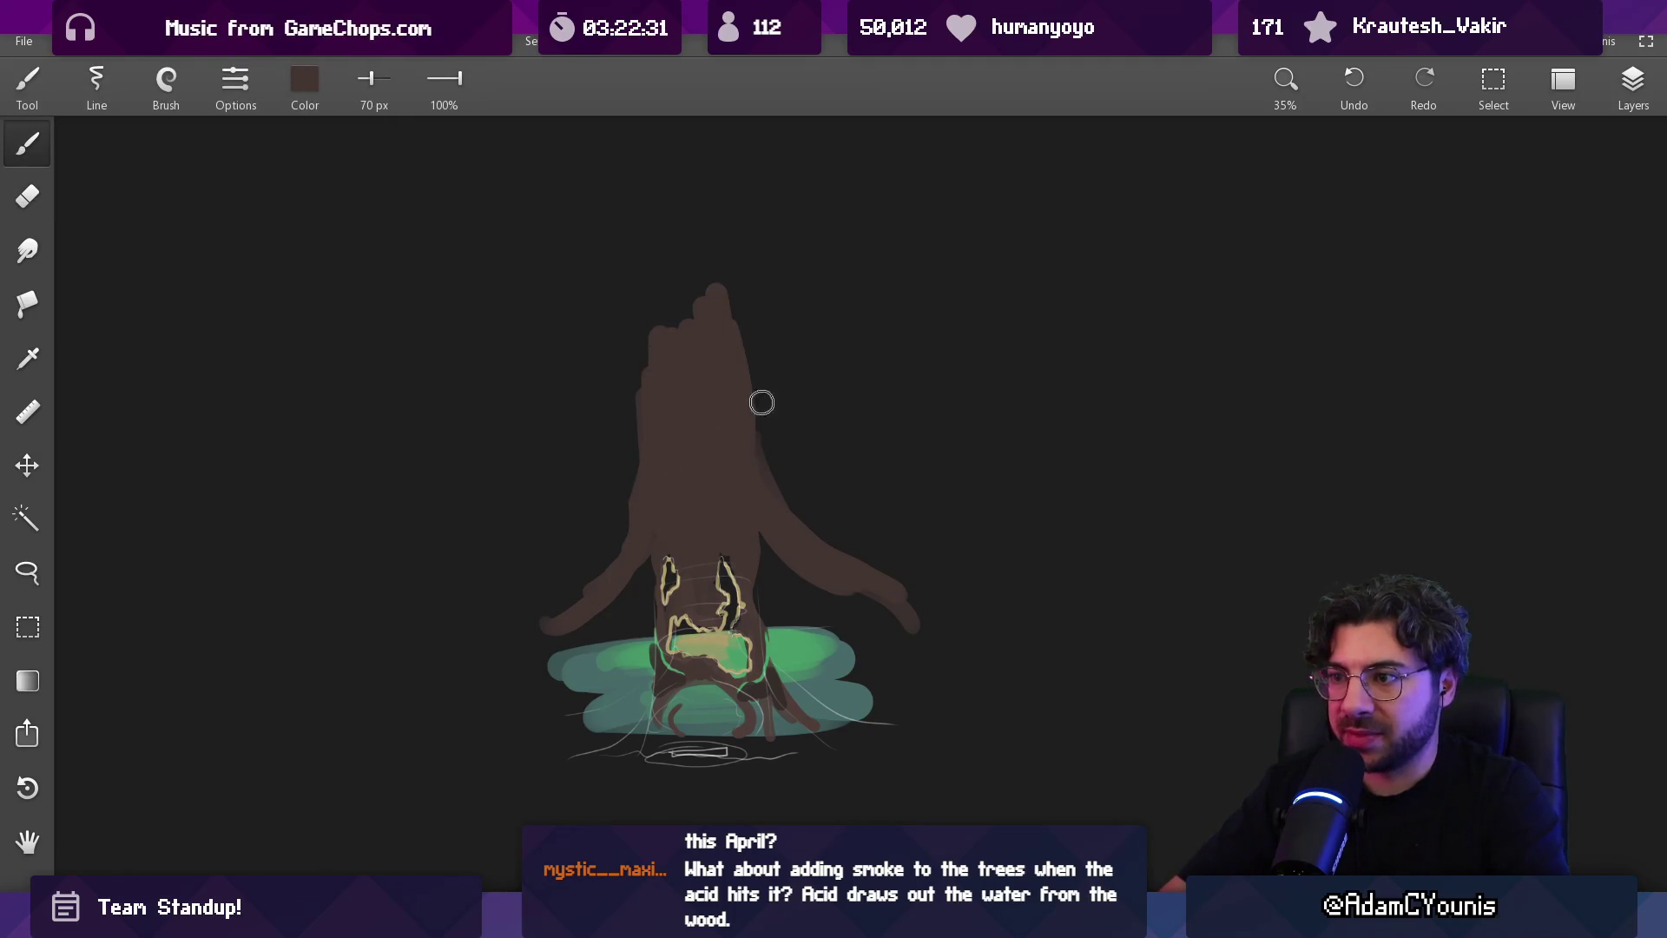
left_click_drag(755, 410, 829, 456)
key("bracketleft")
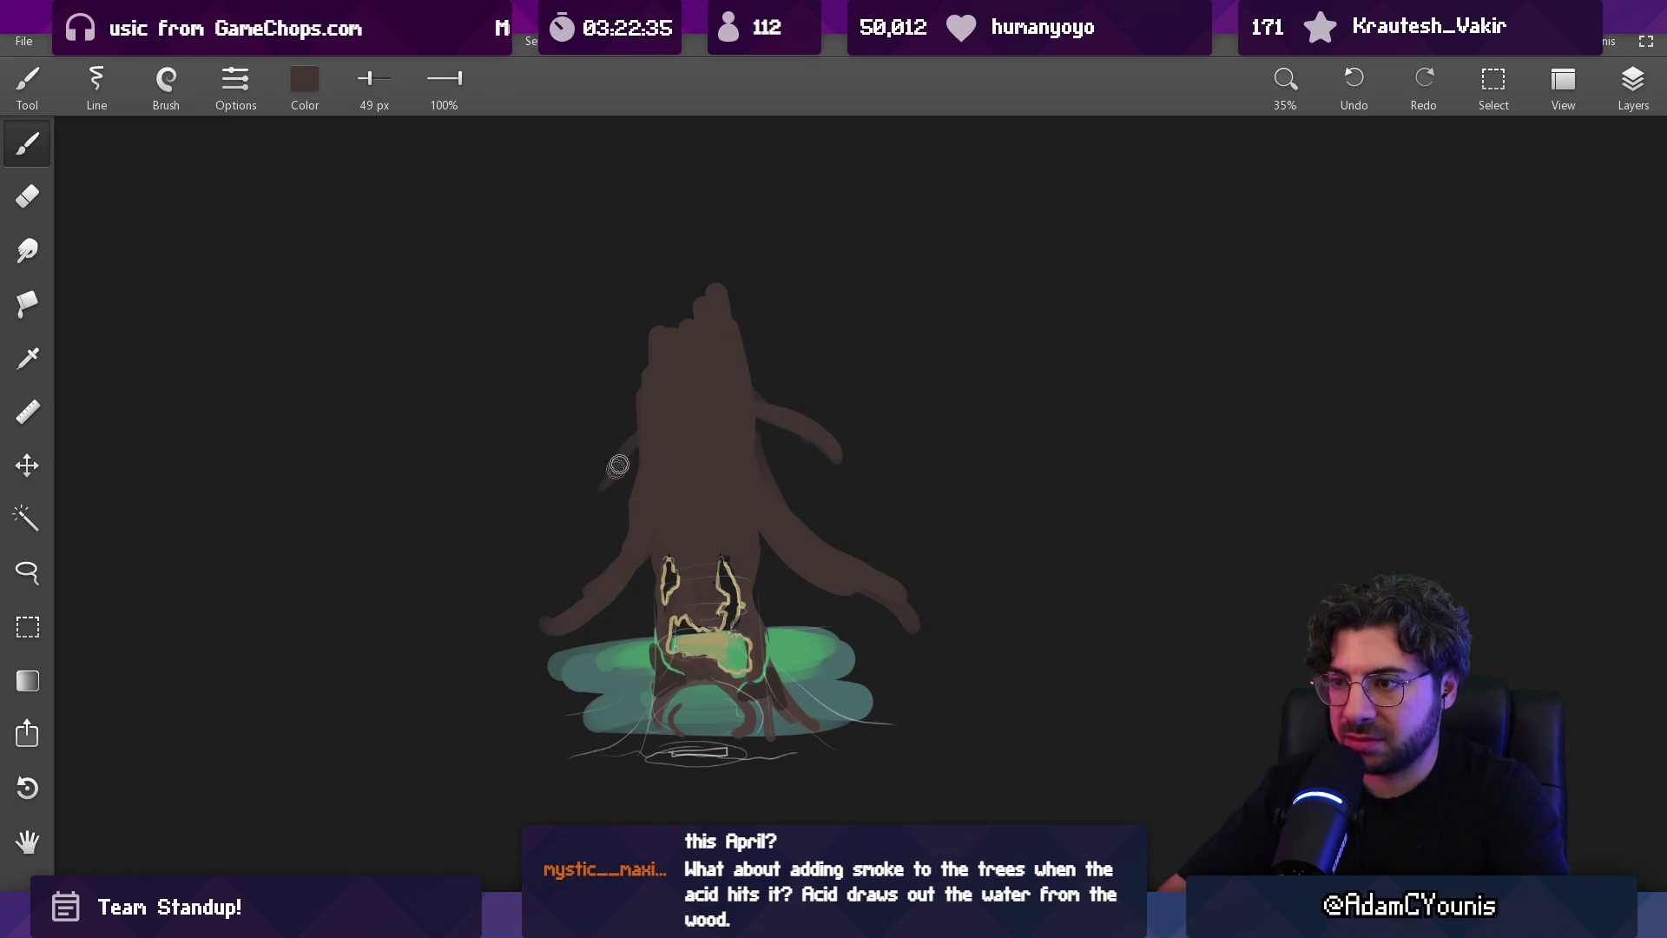
mouse_move(663, 298)
left_mouse_down()
mouse_move(695, 365)
mouse_move(651, 469)
left_mouse_up()
mouse_move(443, 506)
left_mouse_down()
mouse_move(703, 441)
mouse_move(903, 500)
left_mouse_up()
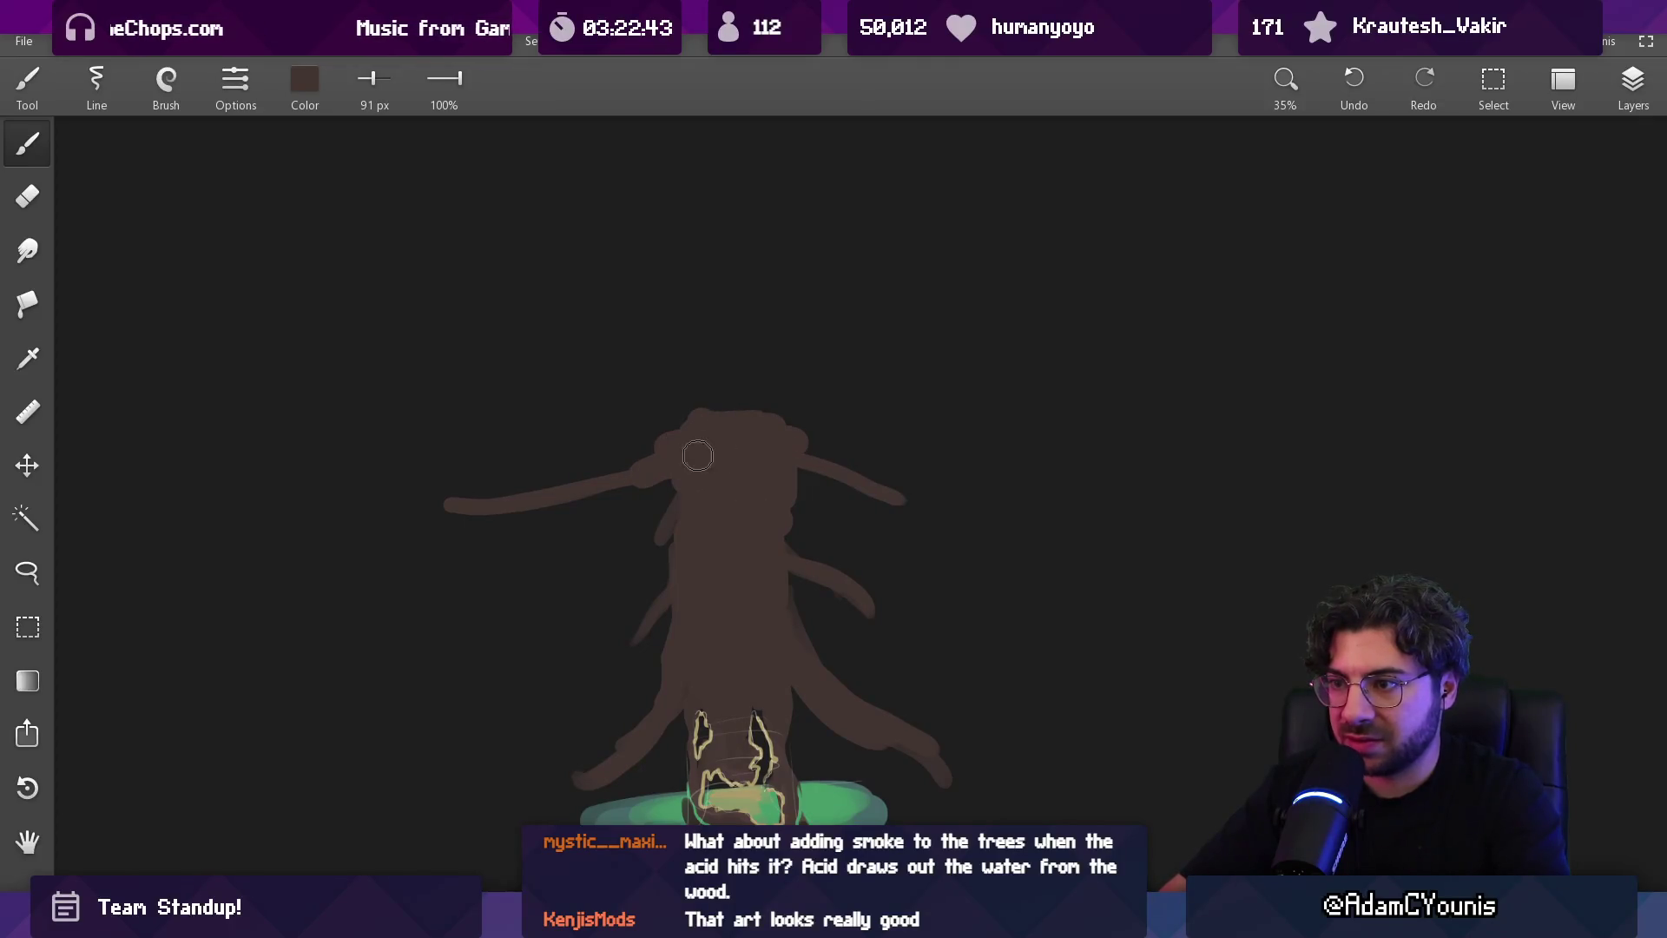
mouse_move(677, 447)
left_mouse_down()
mouse_move(760, 444)
mouse_move(781, 408)
mouse_move(751, 338)
left_mouse_up()
key("e")
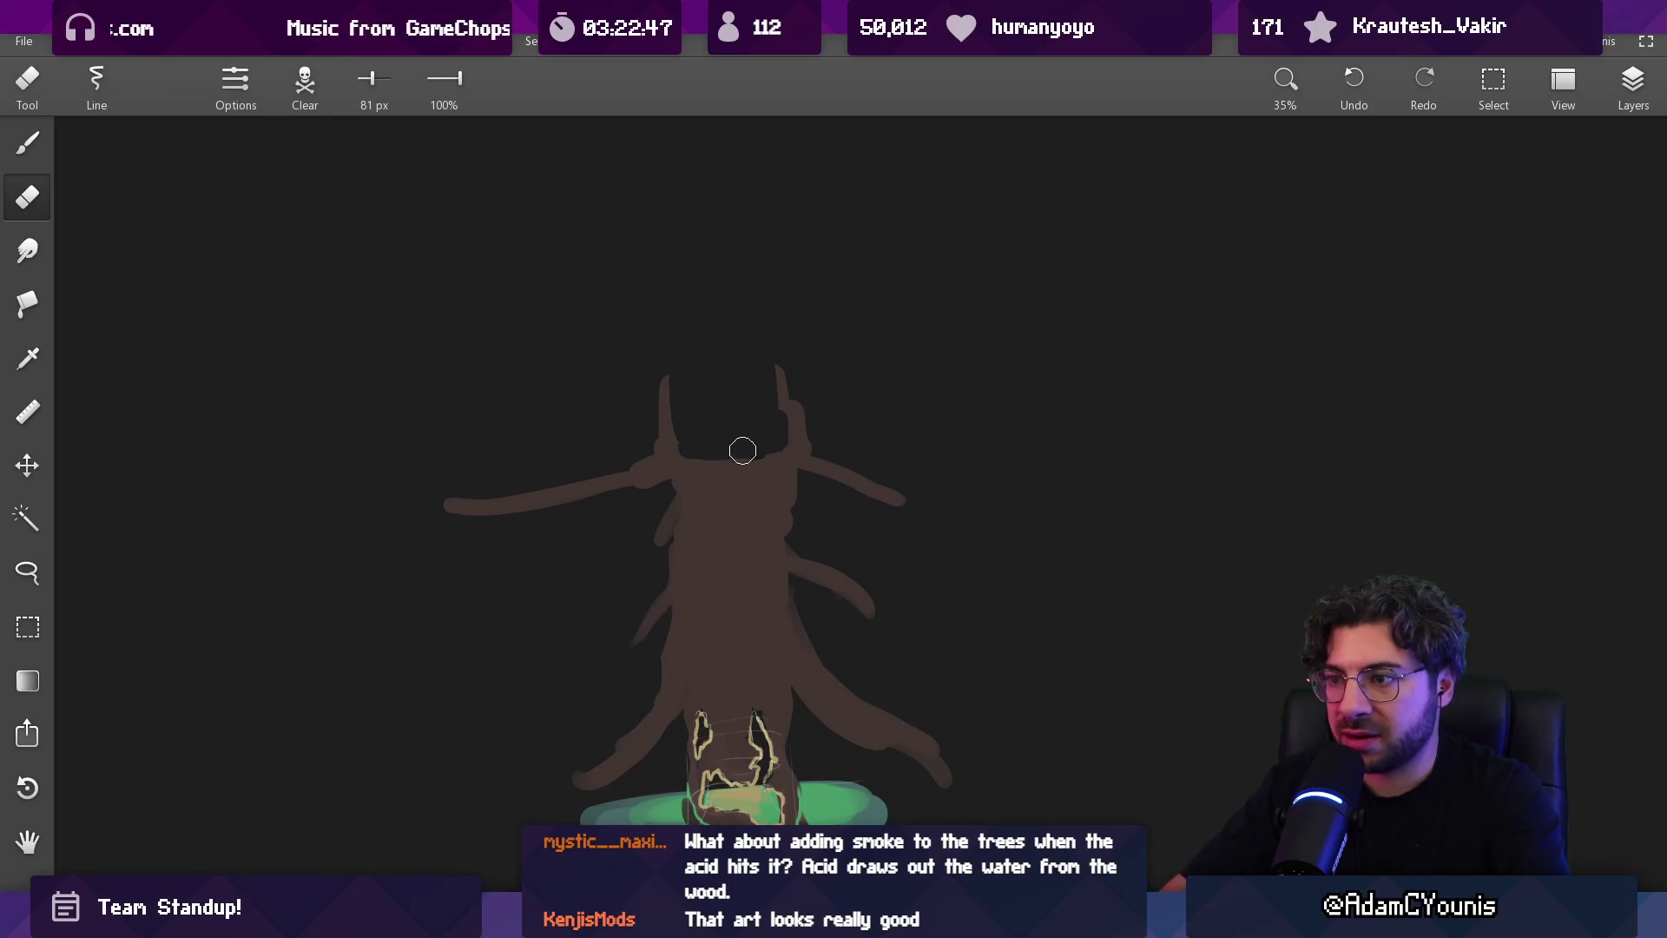
Select the green pool layer and try lifting it about 60 px, then undo the move
scroll(742, 450, "down", 2)
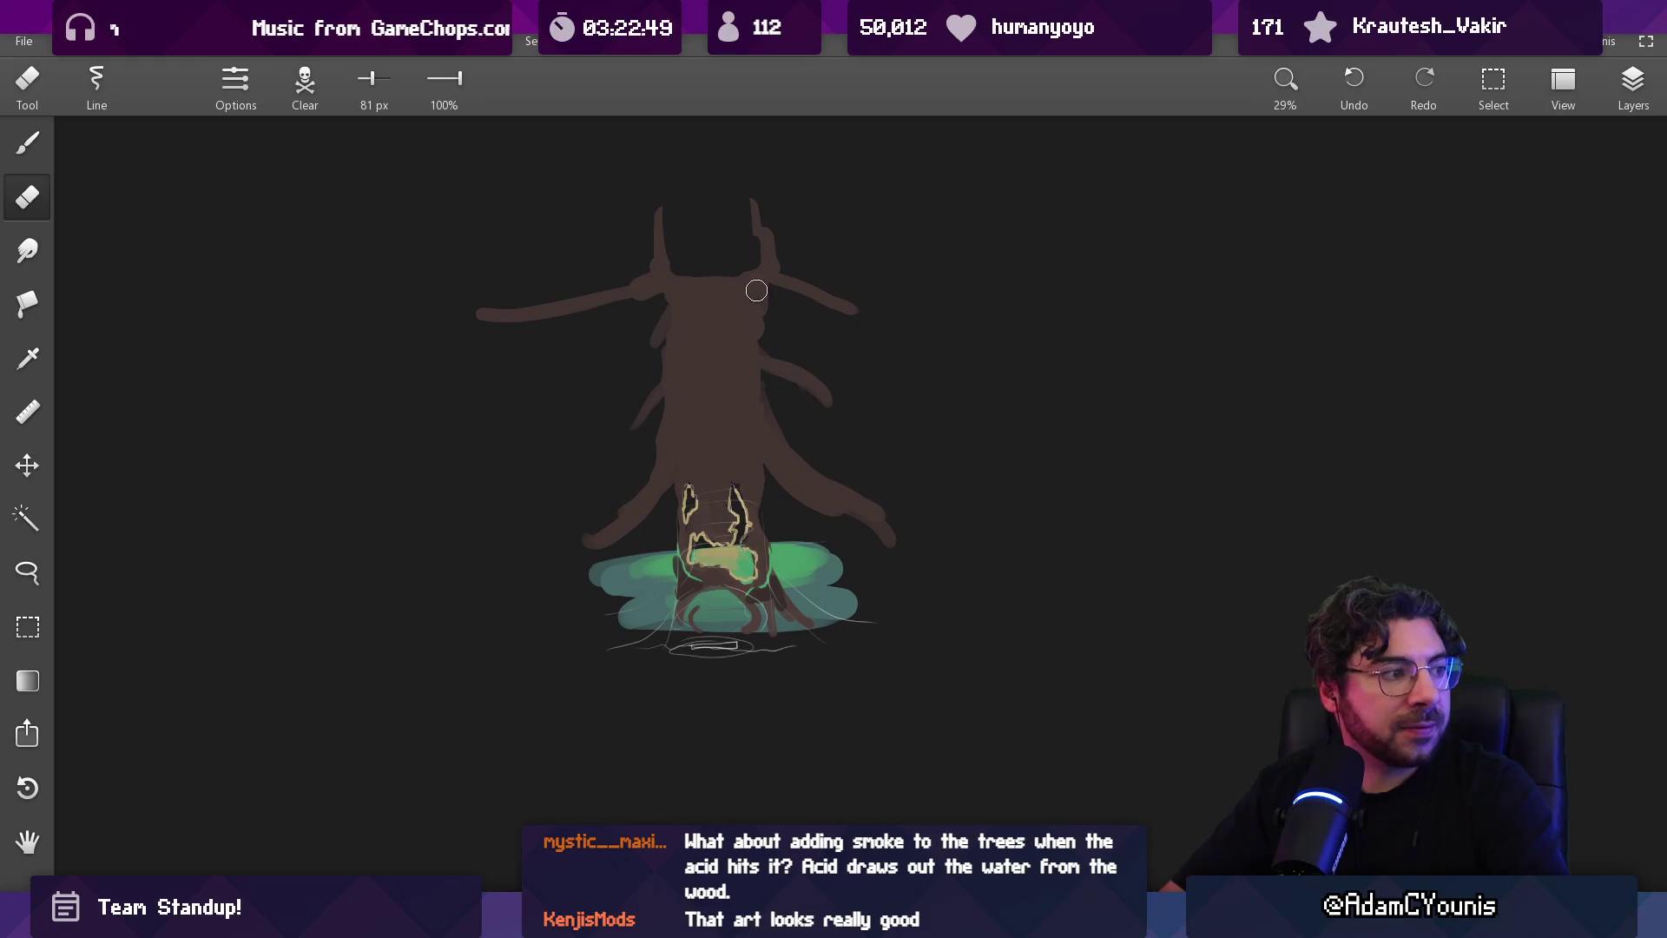
scroll(738, 375, "up", 4)
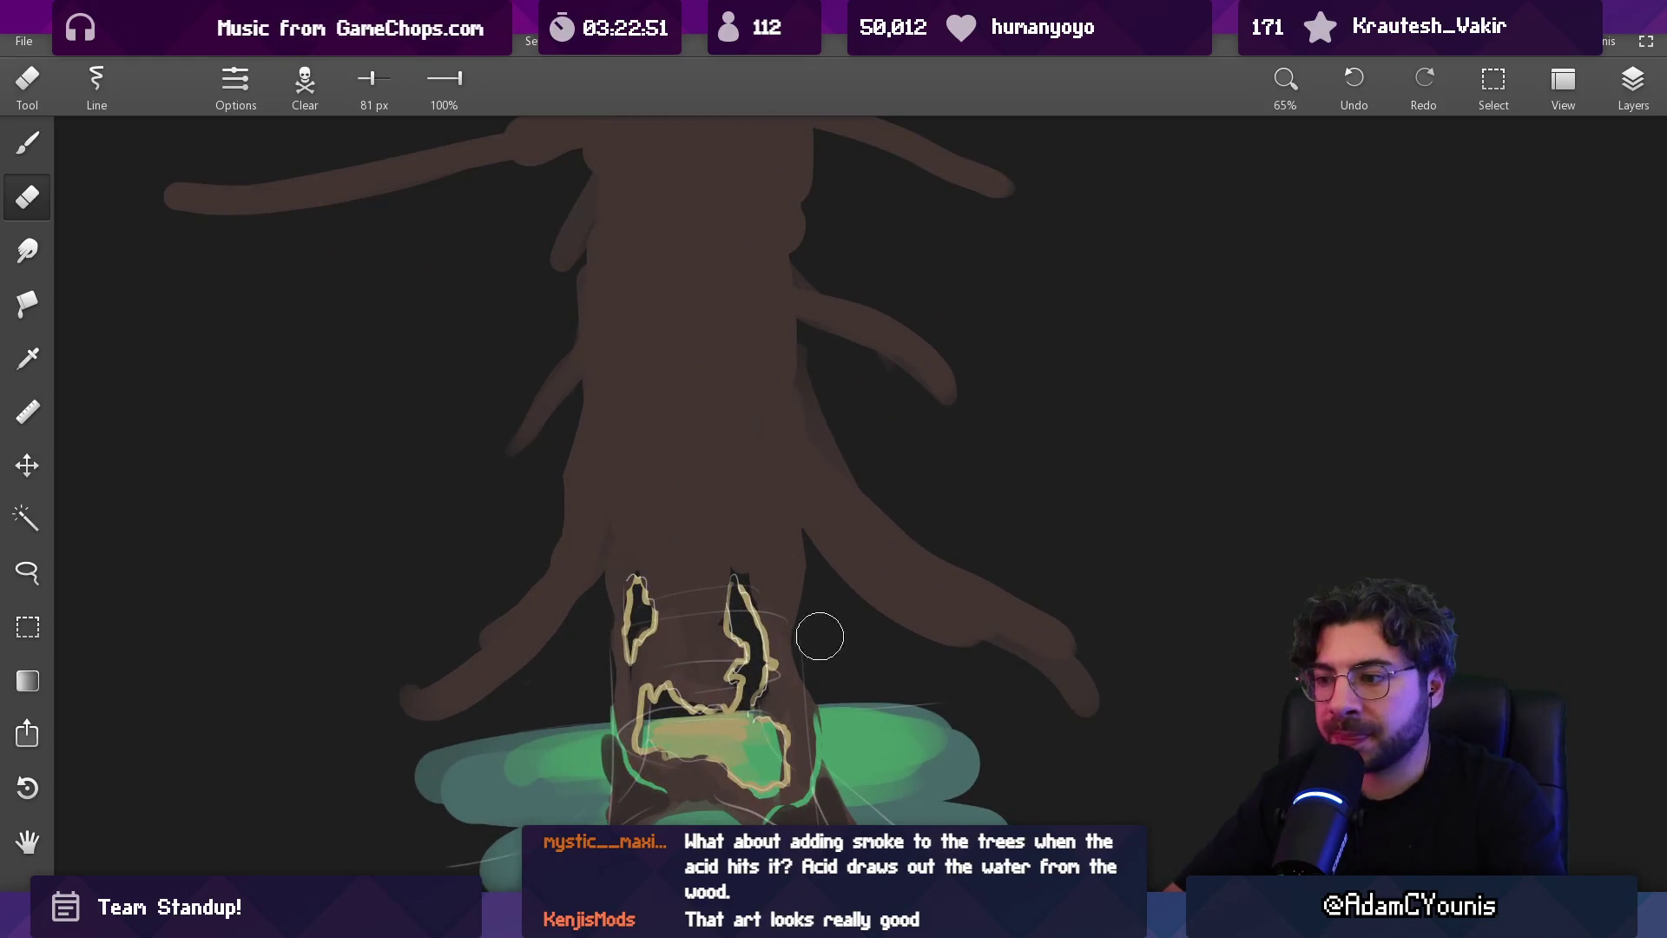
key("b")
left_click(855, 745, "alt")
key("v")
left_click_drag(838, 726, 851, 433)
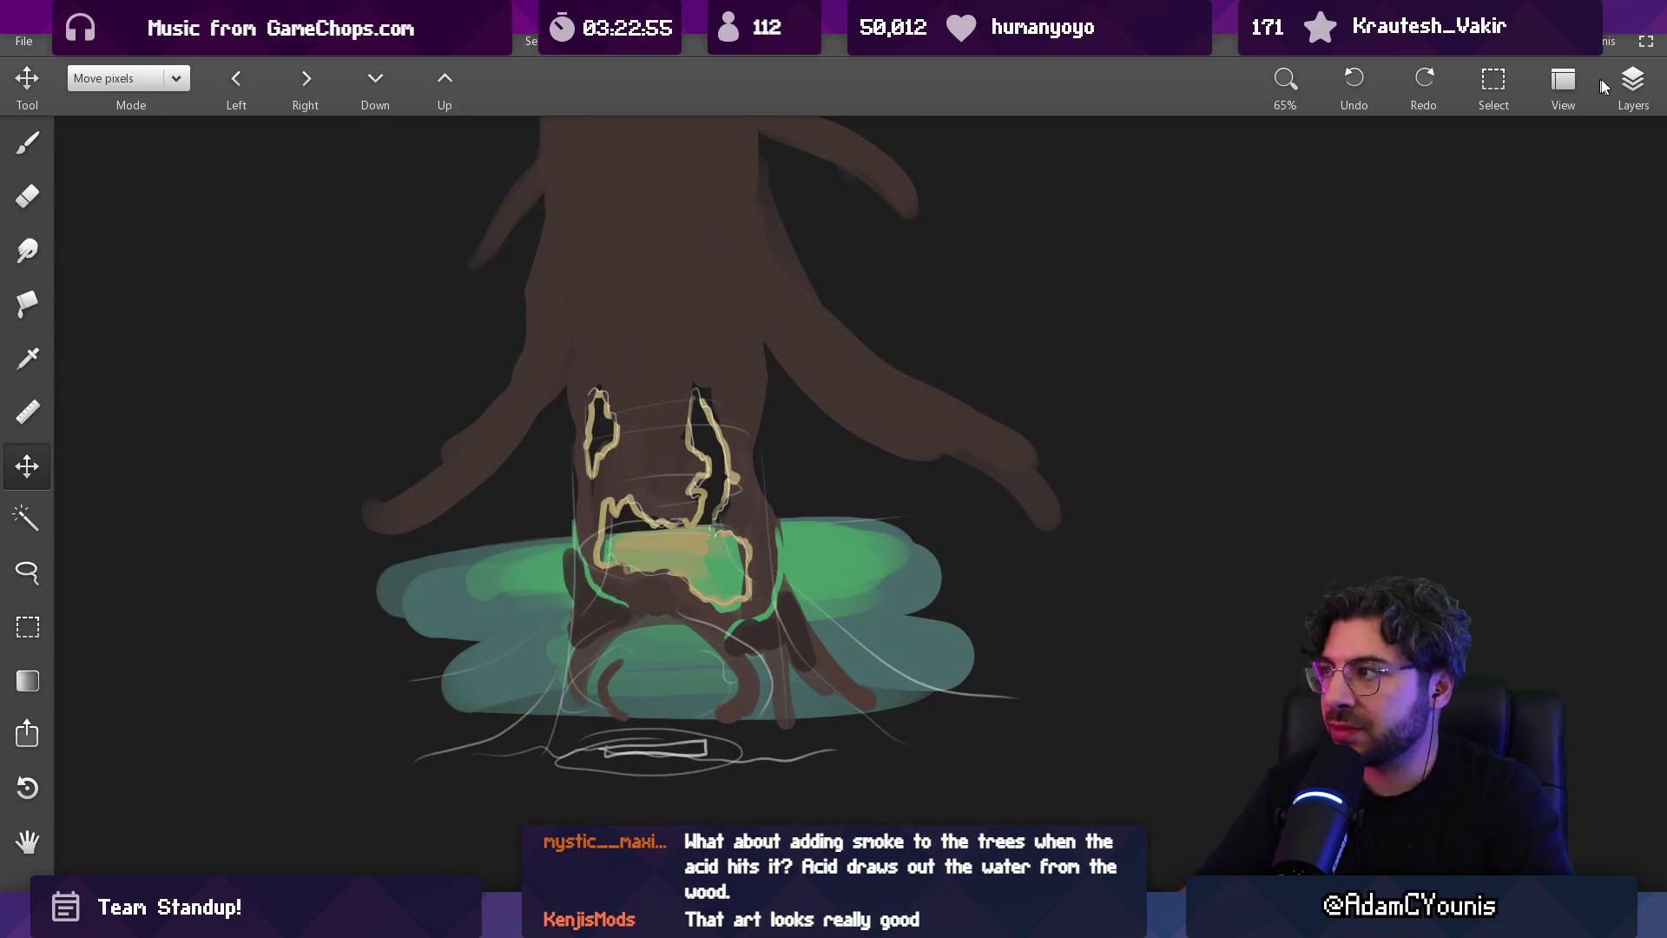
left_click(1631, 83)
left_click(1503, 312)
left_click_drag(899, 608, 894, 186)
key("ctrl+z")
Shift the layer's content up and right, then add a new Layer 4 on top
scroll(811, 477, "up", 3)
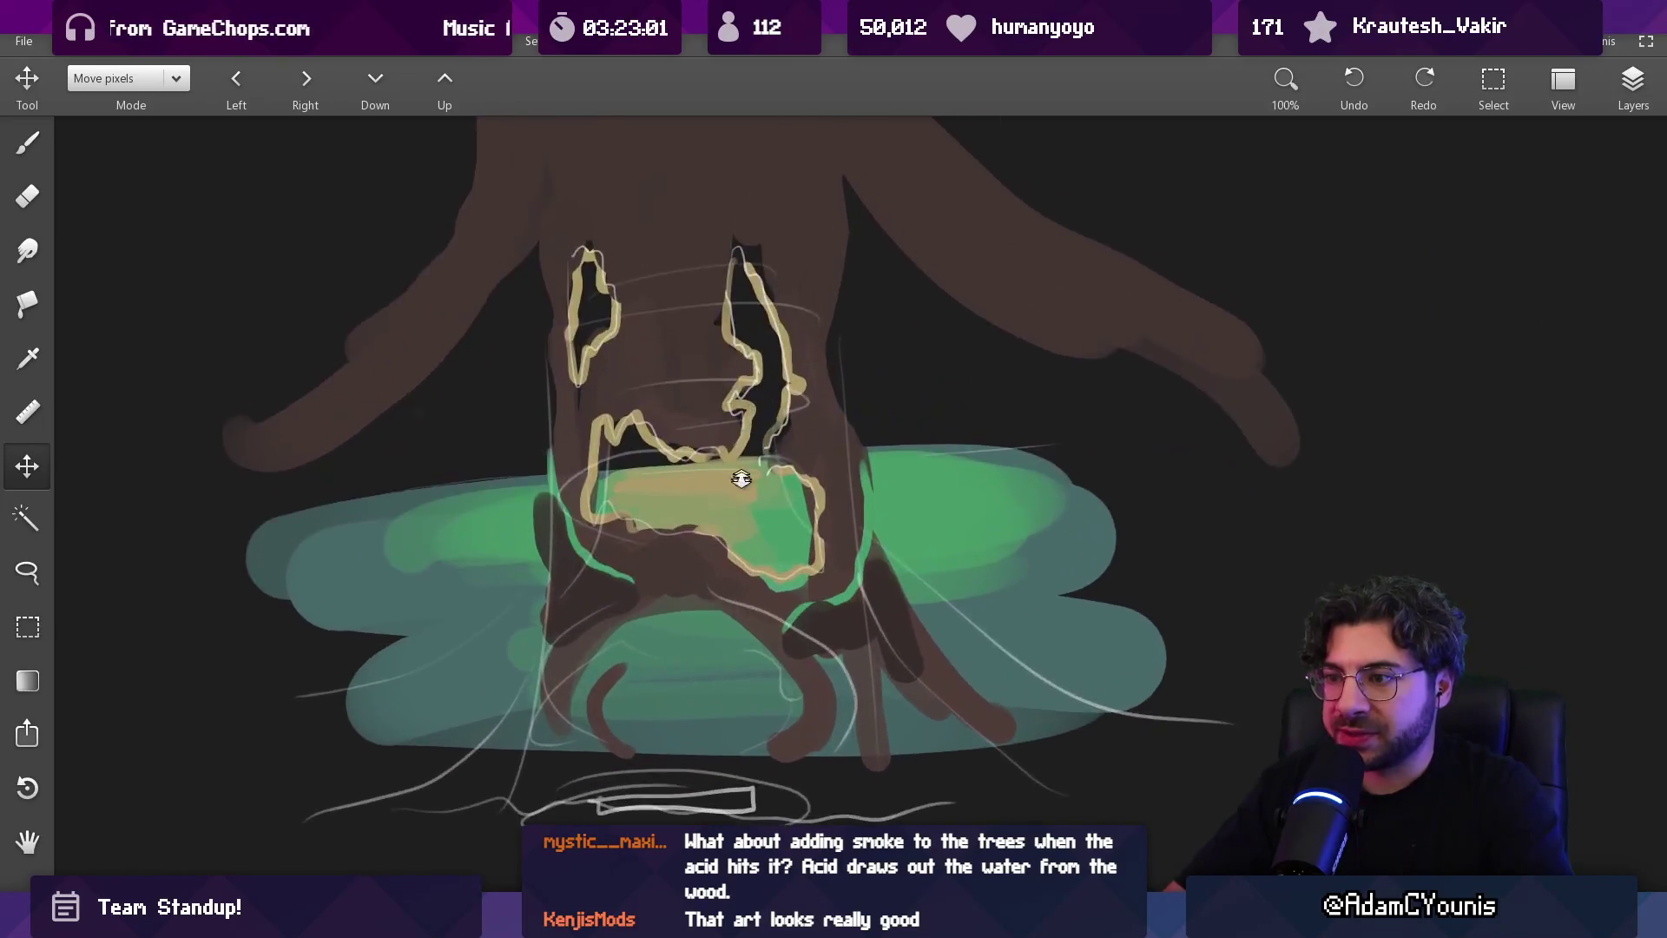
scroll(741, 478, "up", 3)
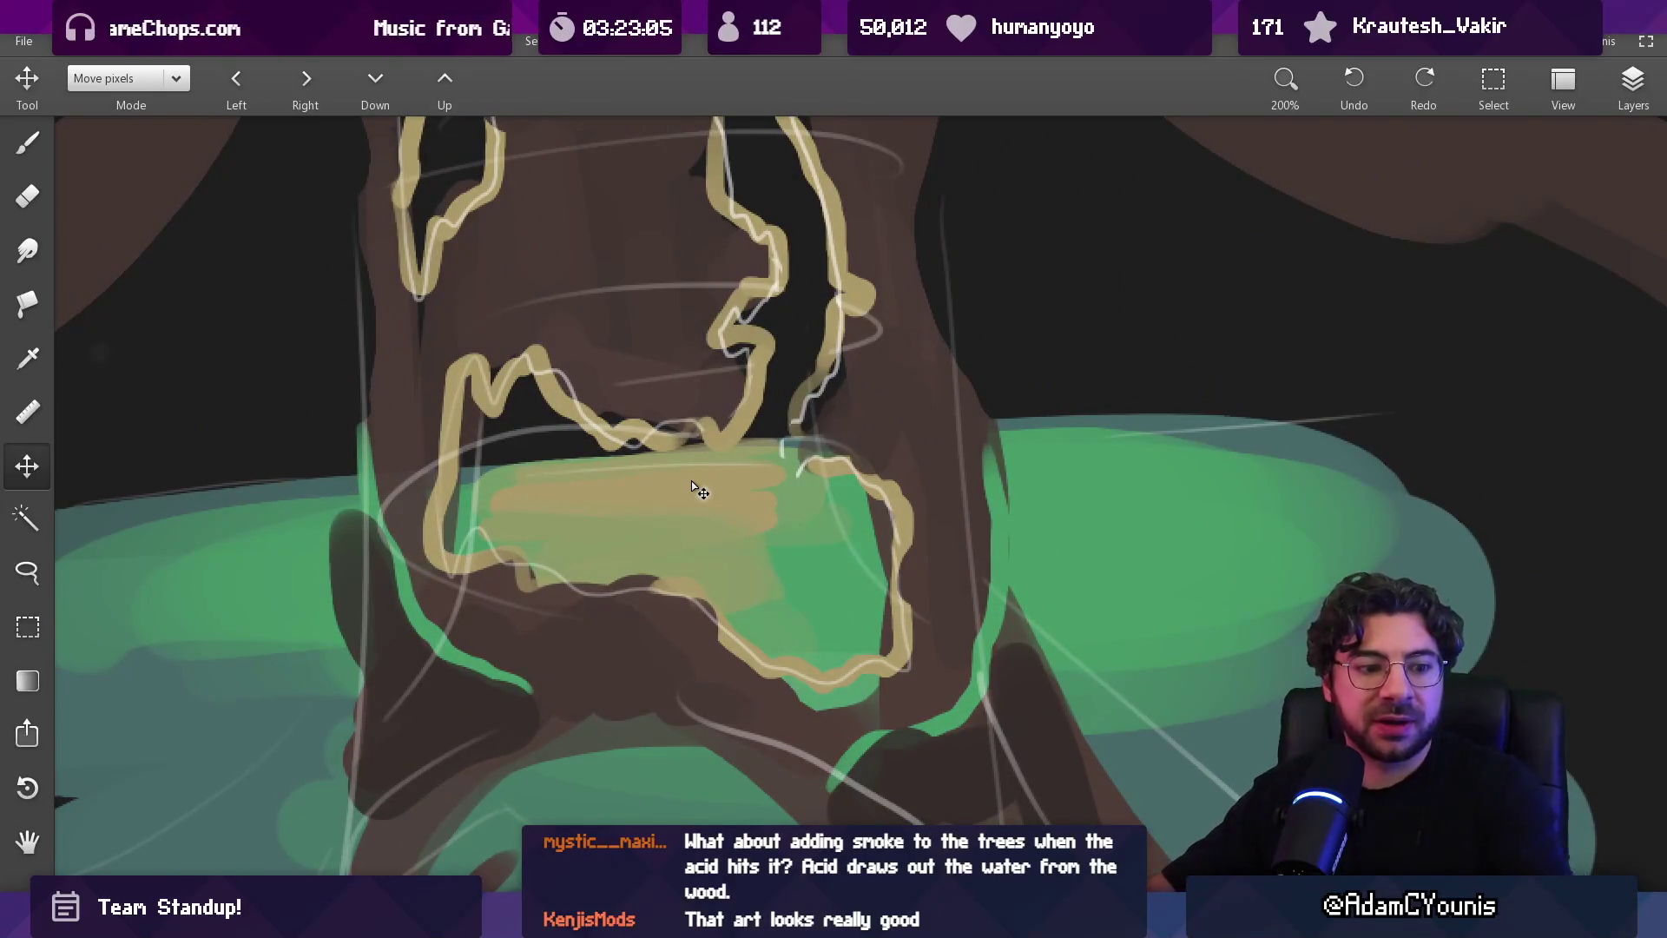
key("b")
scroll(808, 482, "down", 3)
key("v")
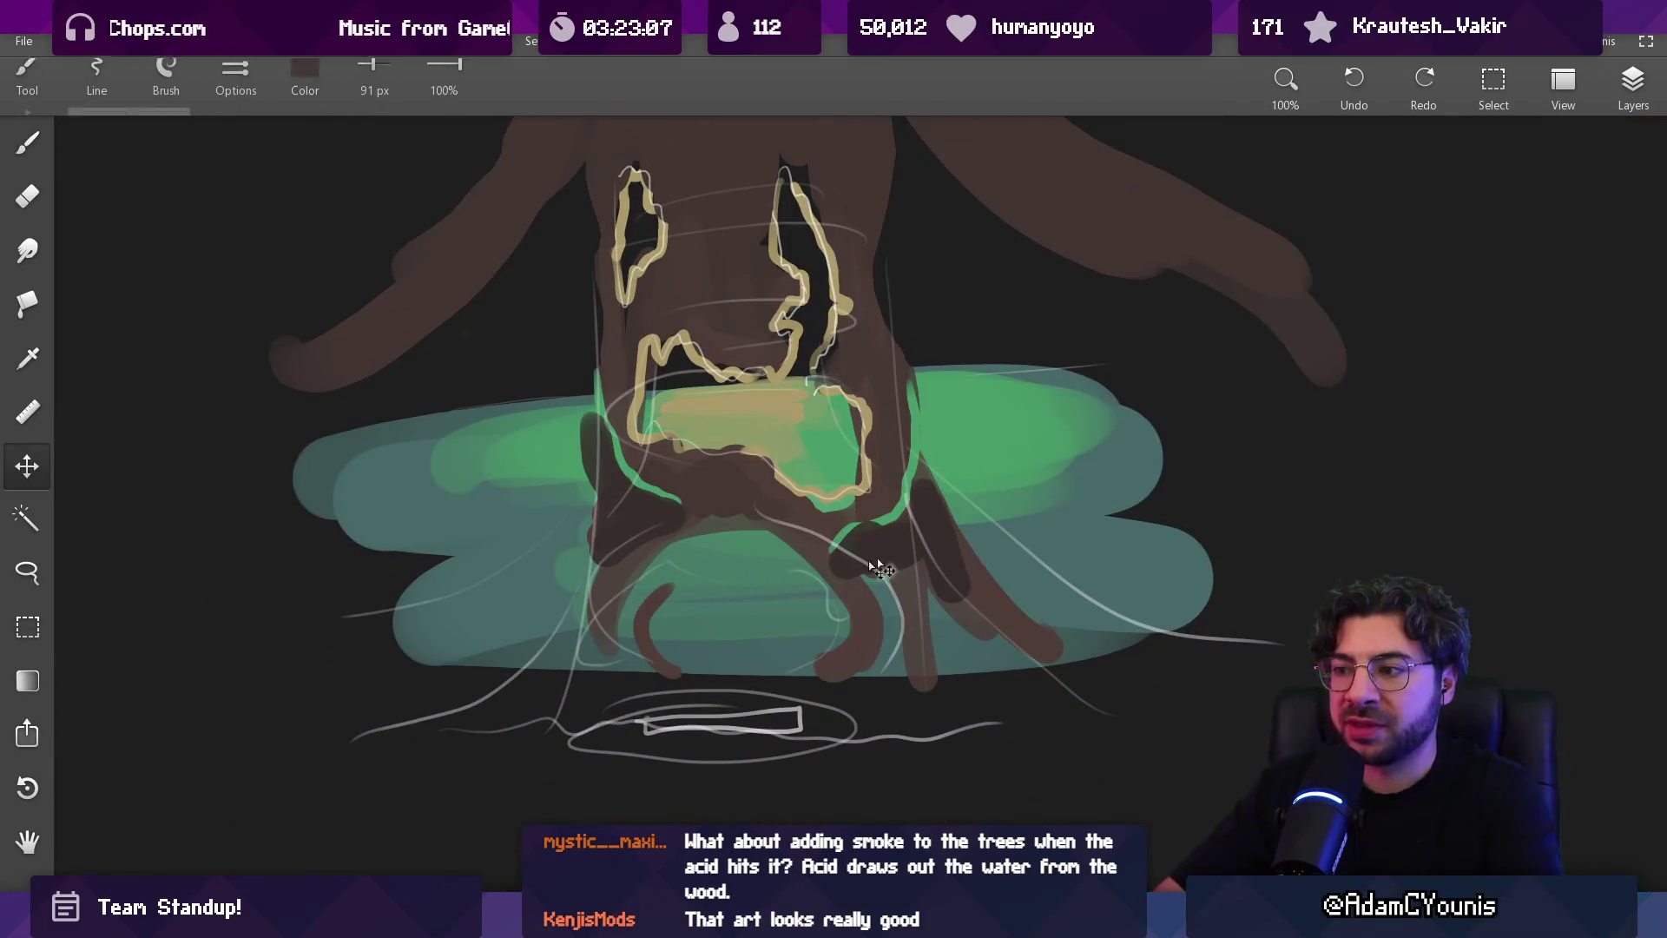
mouse_move(1050, 521)
left_mouse_down()
mouse_move(1031, 487)
mouse_move(824, 500)
left_mouse_up()
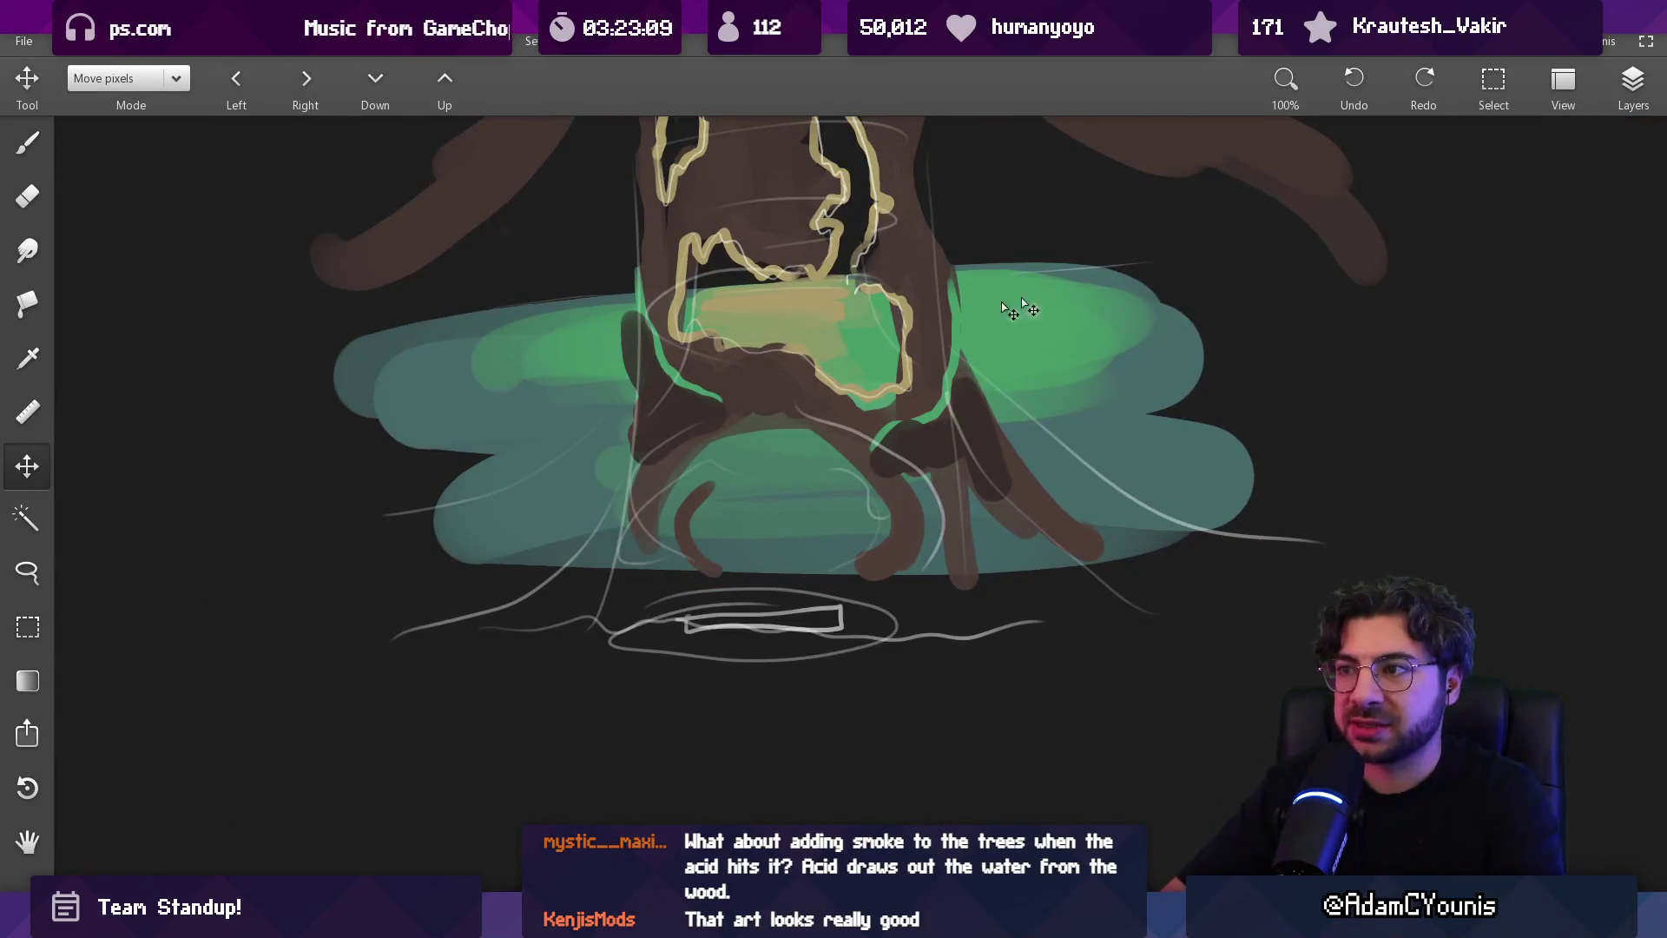
left_click(1632, 83)
left_click(1434, 138)
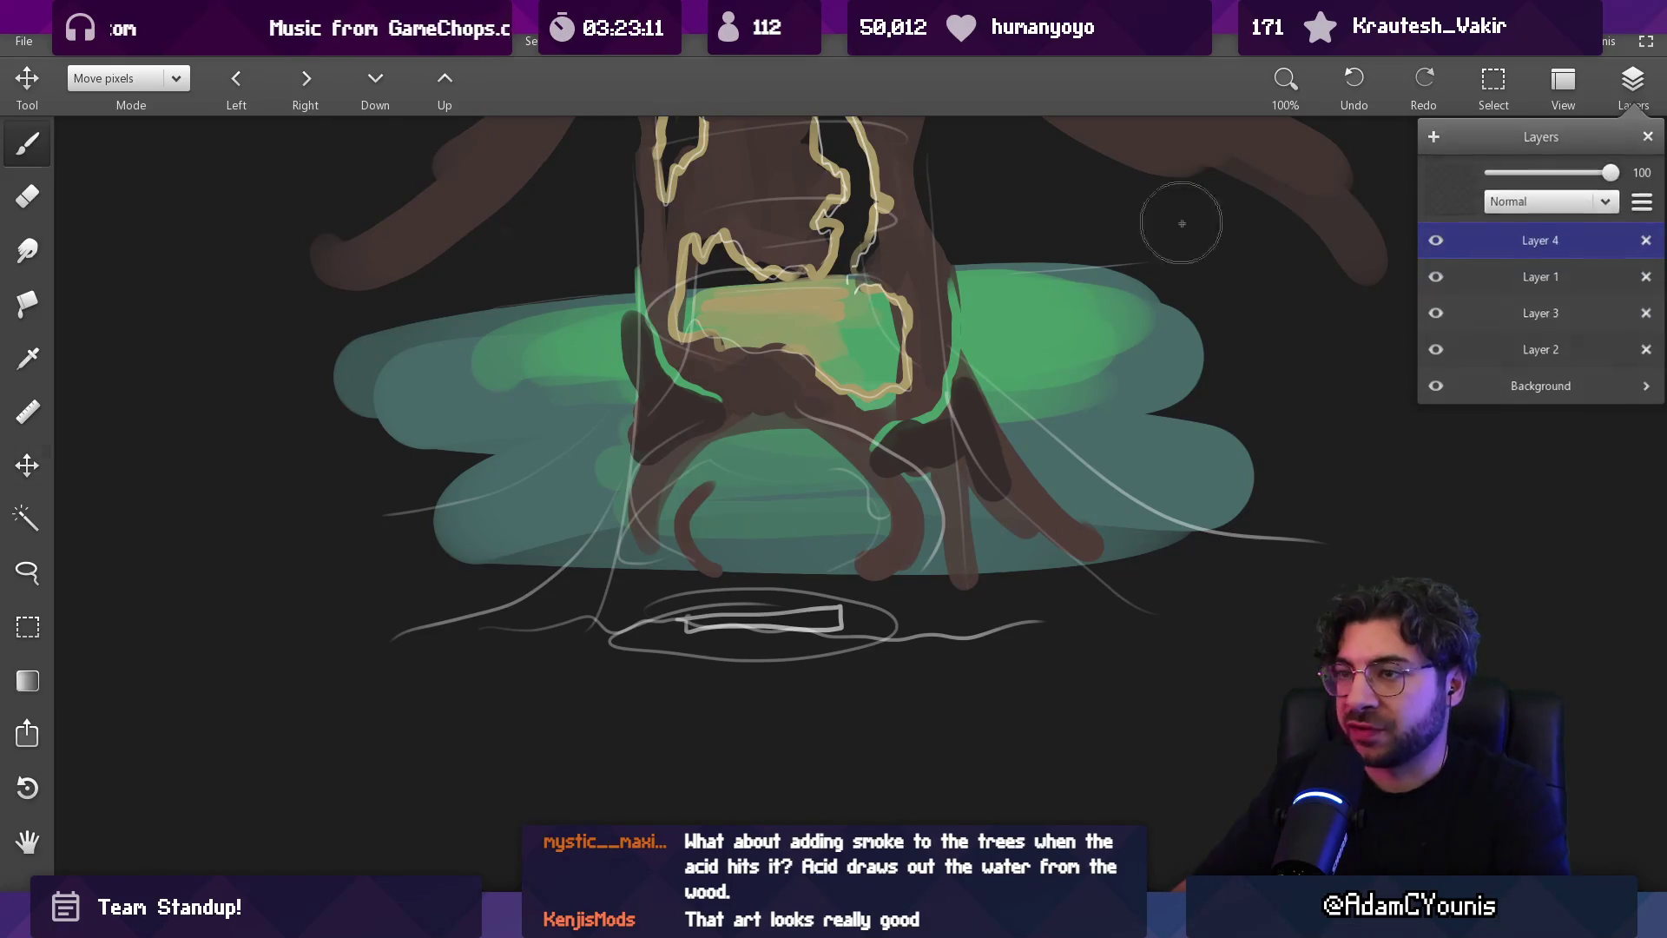
Mix a pink colour with the RGB sliders and paint a pink band below the pool
key("b")
left_click(304, 83)
left_click(281, 249)
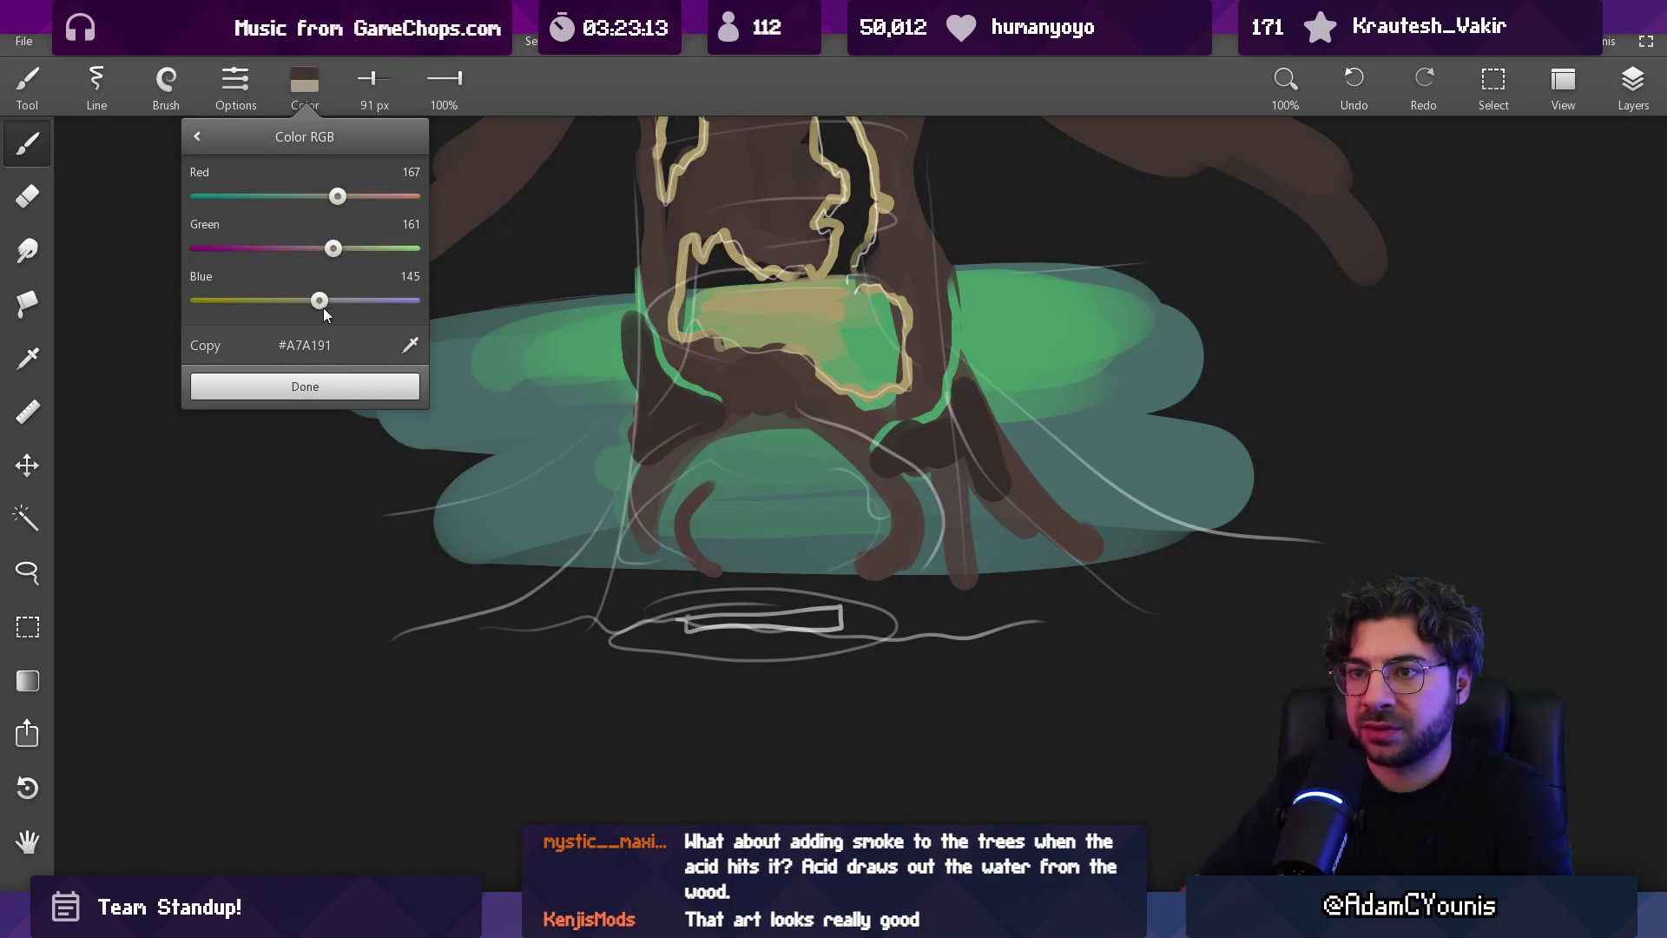
left_click(287, 300)
left_click_drag(337, 198, 366, 196)
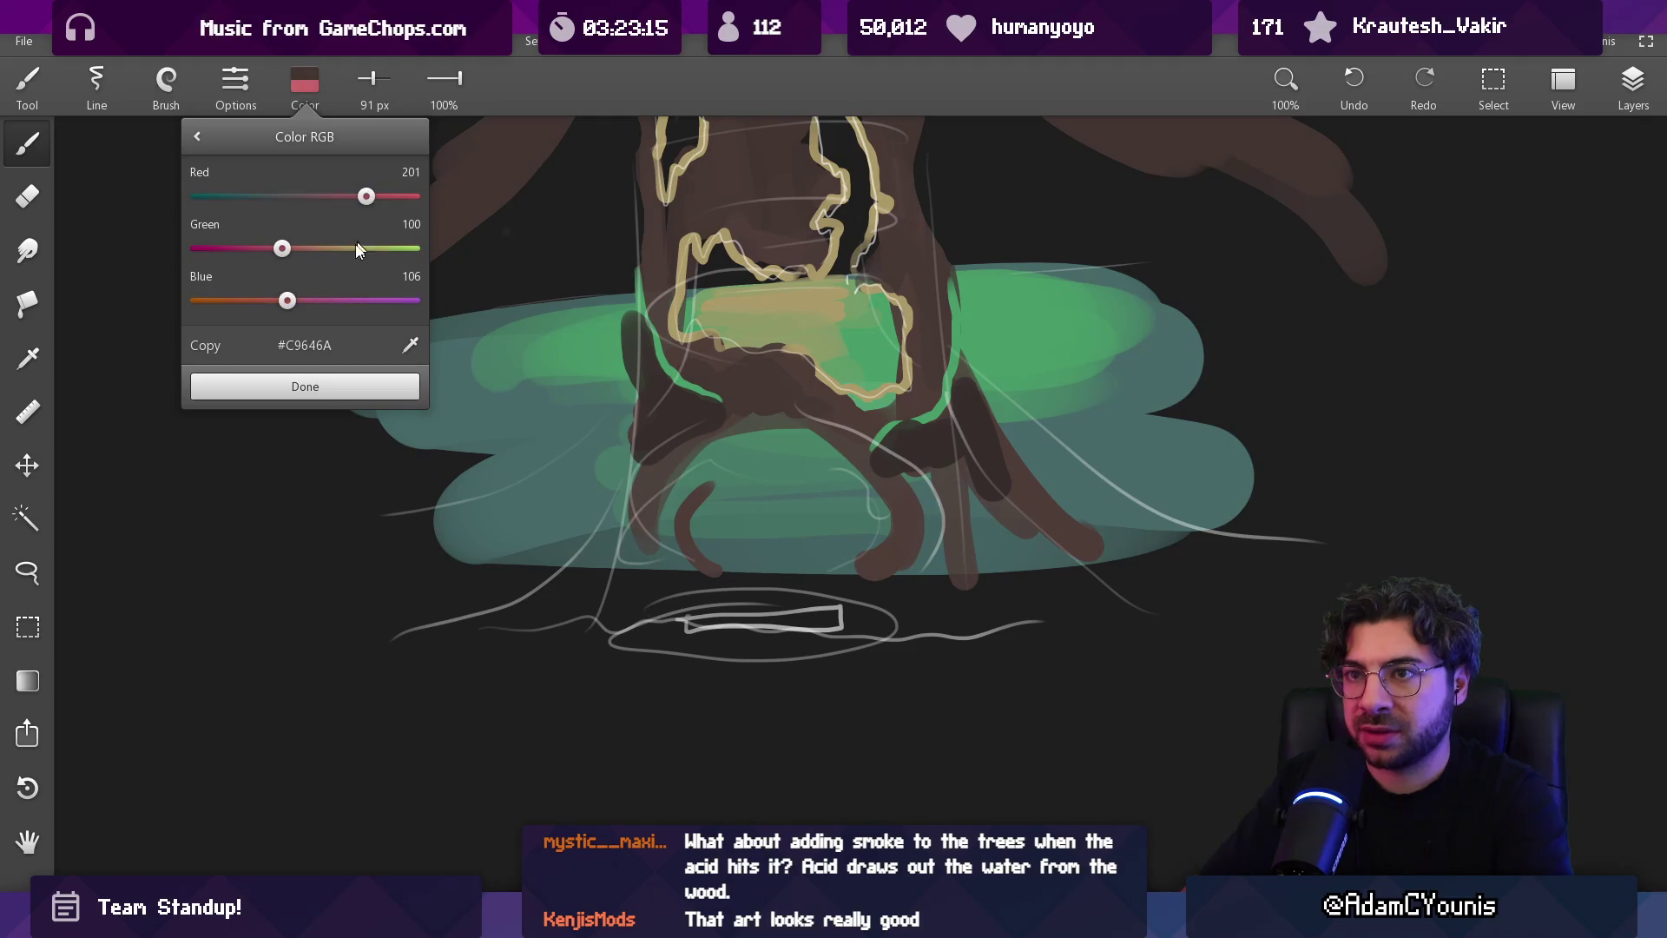
left_click_drag(288, 300, 322, 300)
left_click(344, 393)
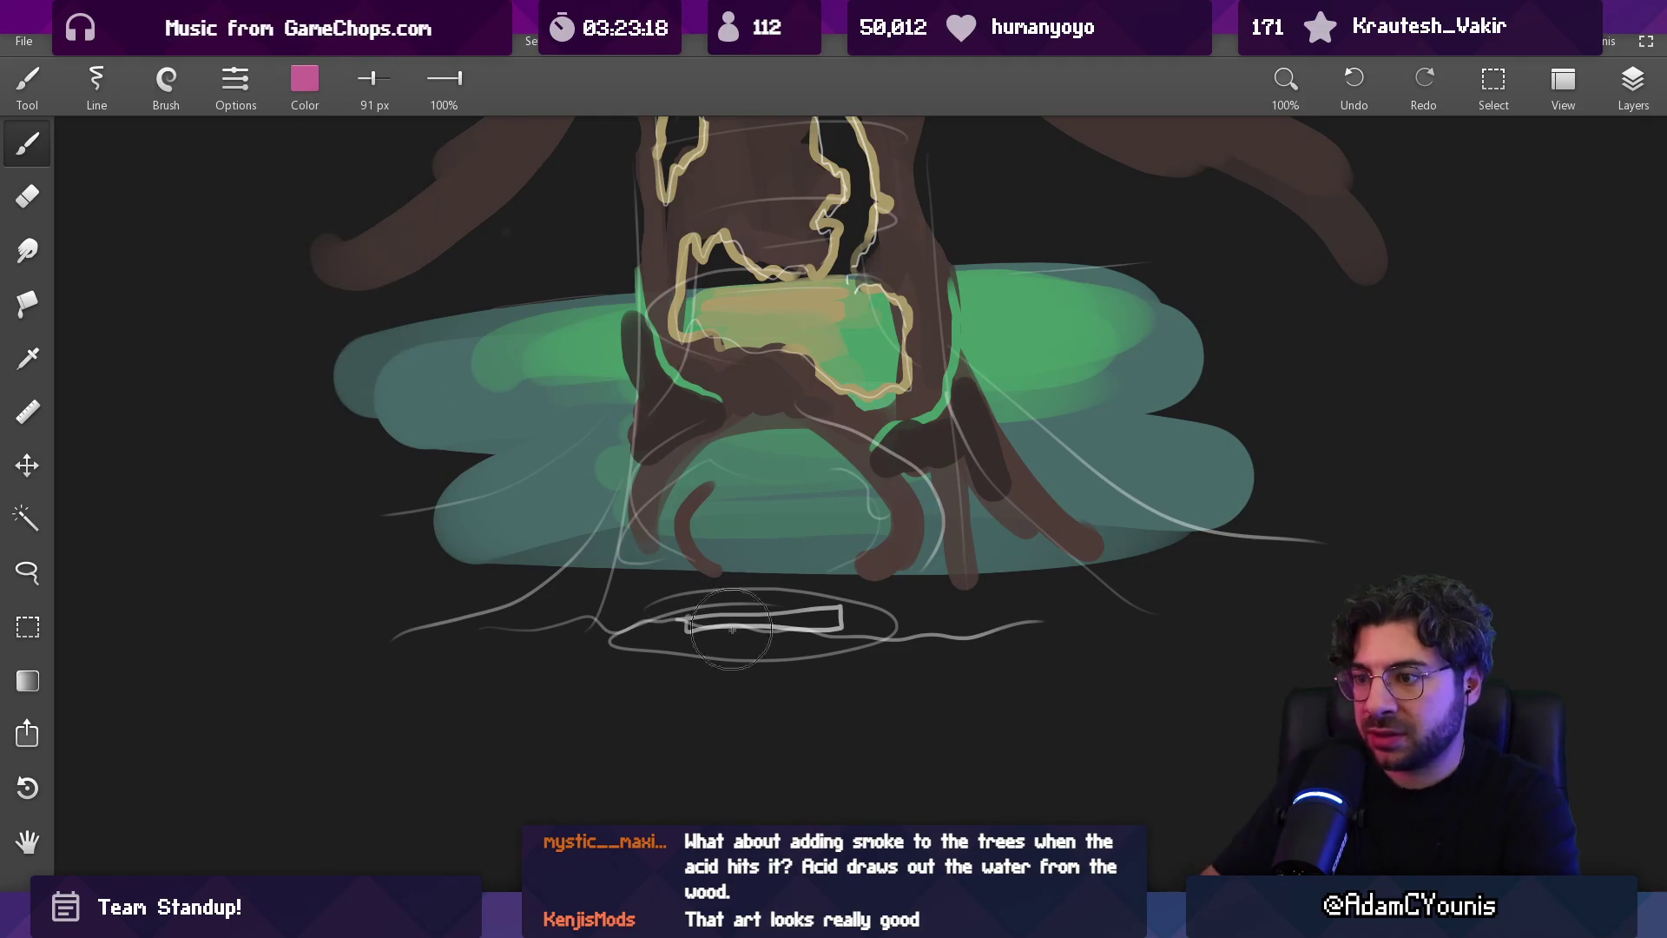
mouse_move(496, 639)
left_mouse_down()
mouse_move(644, 644)
mouse_move(708, 669)
mouse_move(1208, 640)
left_mouse_up()
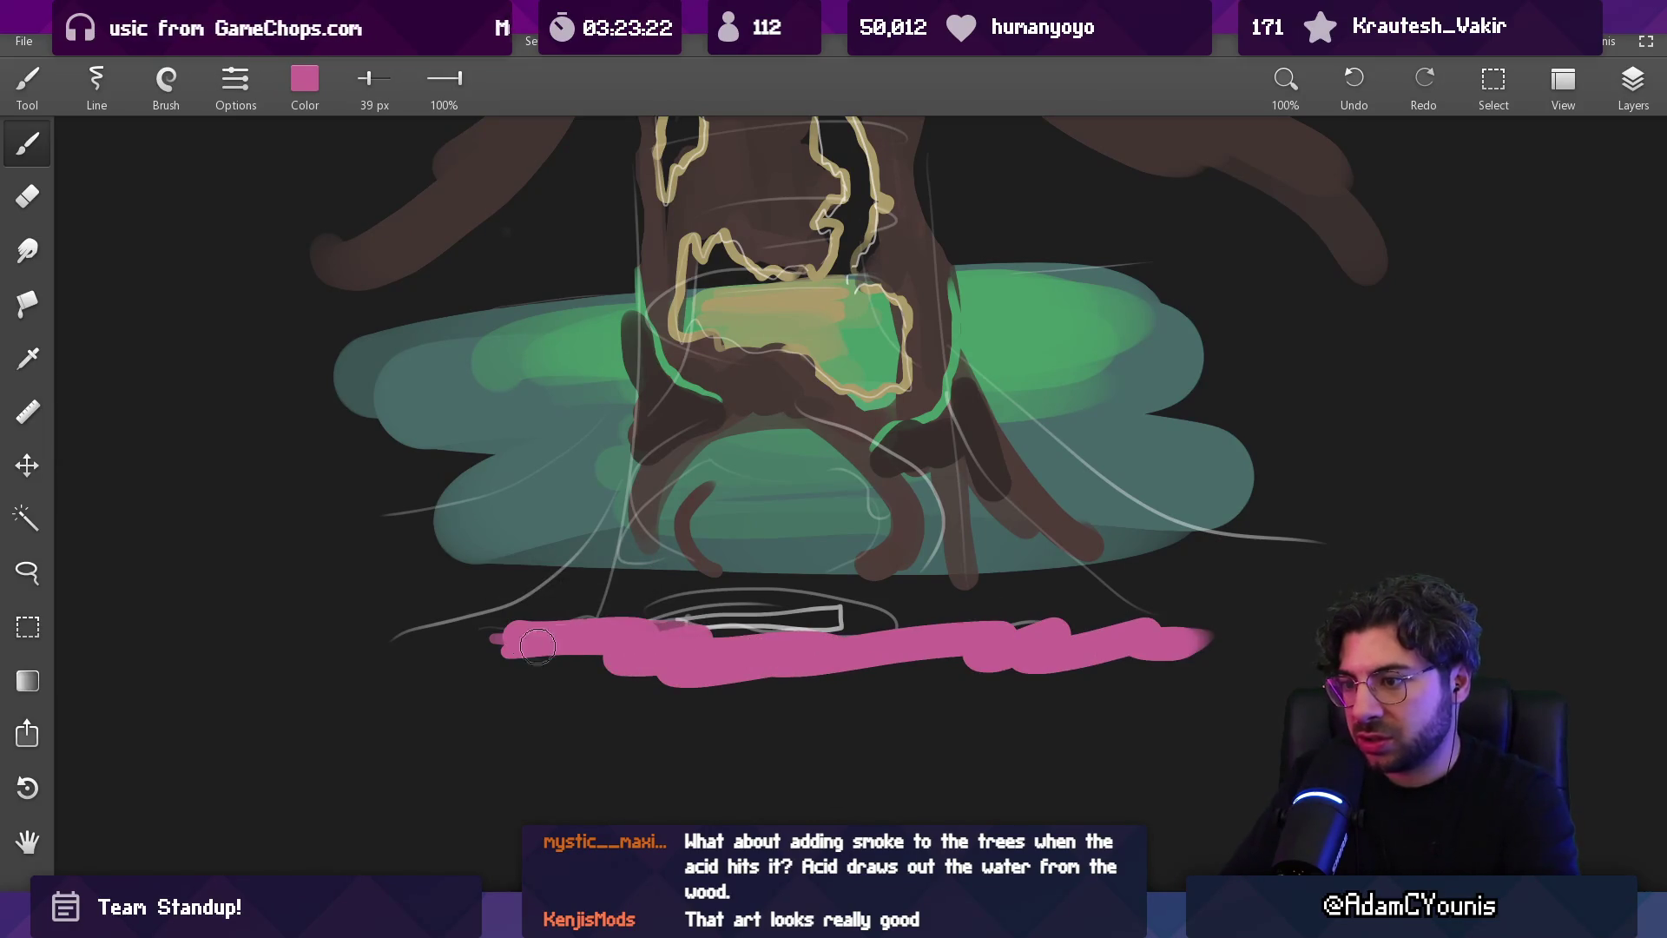
Paint purple over the band's left part, then brighten its right end with pink again
left_click(306, 82)
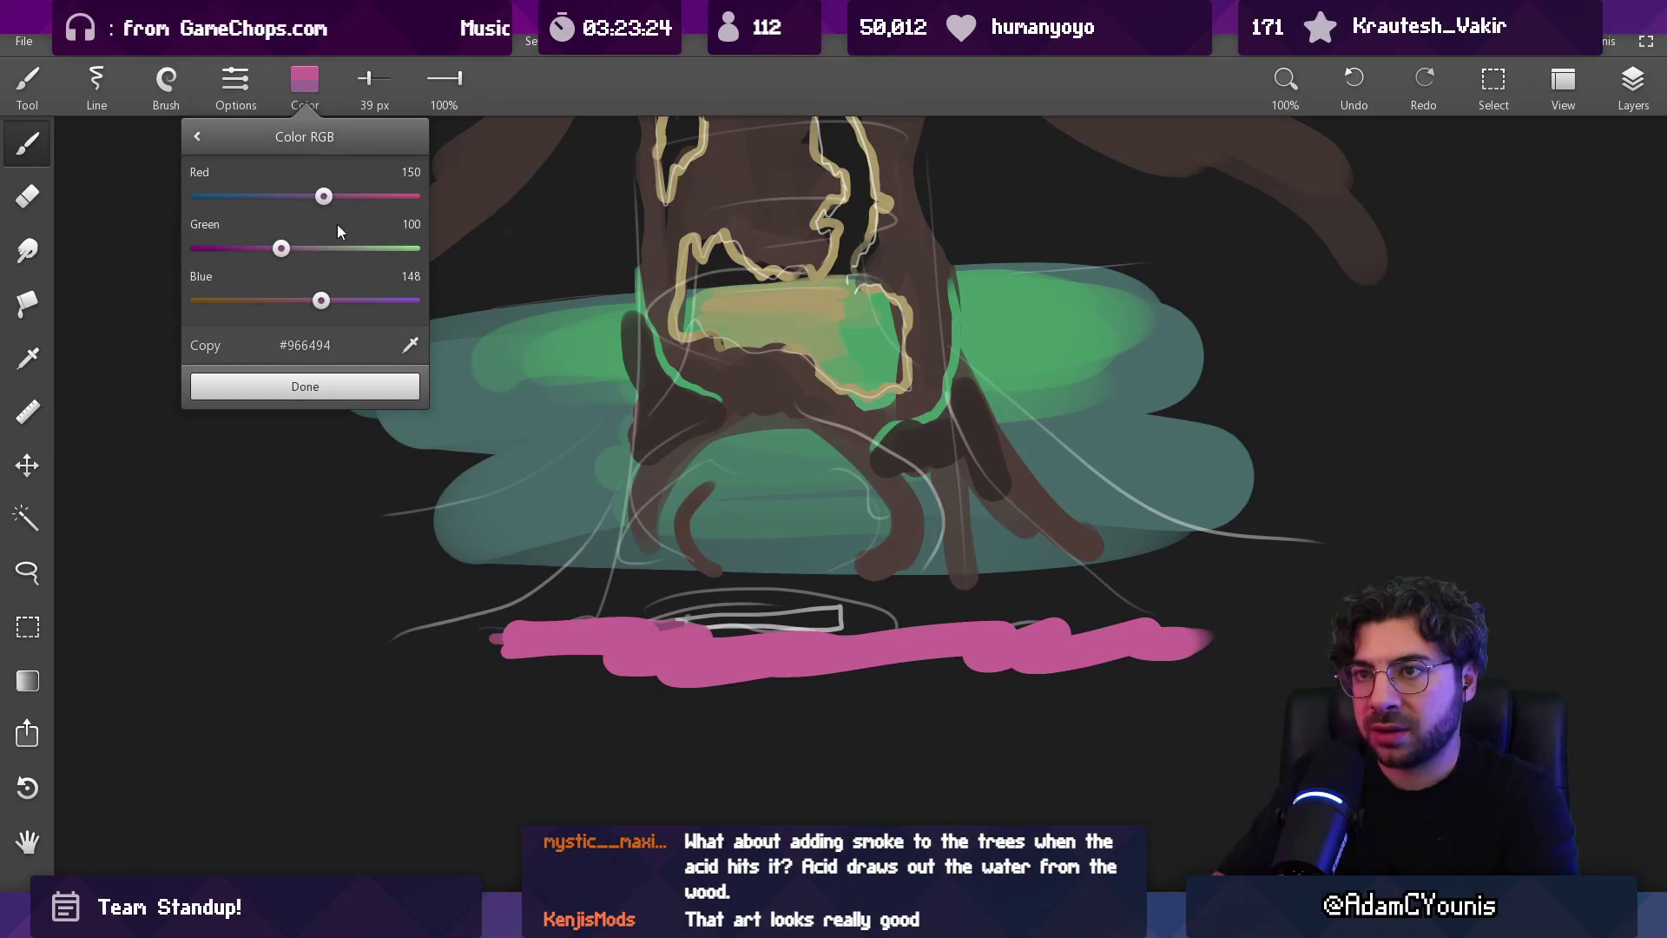
left_click_drag(322, 300, 335, 300)
left_click(305, 387)
mouse_move(530, 647)
left_mouse_down()
mouse_move(668, 638)
mouse_move(717, 674)
mouse_move(1198, 660)
left_mouse_up()
left_click(955, 647, "alt")
left_click_drag(734, 669, 1092, 660)
Try moving the band up over the trunk, then undo
scroll(825, 720, "down", 5)
key("v")
left_click_drag(766, 706, 760, 552)
key("ctrl+z")
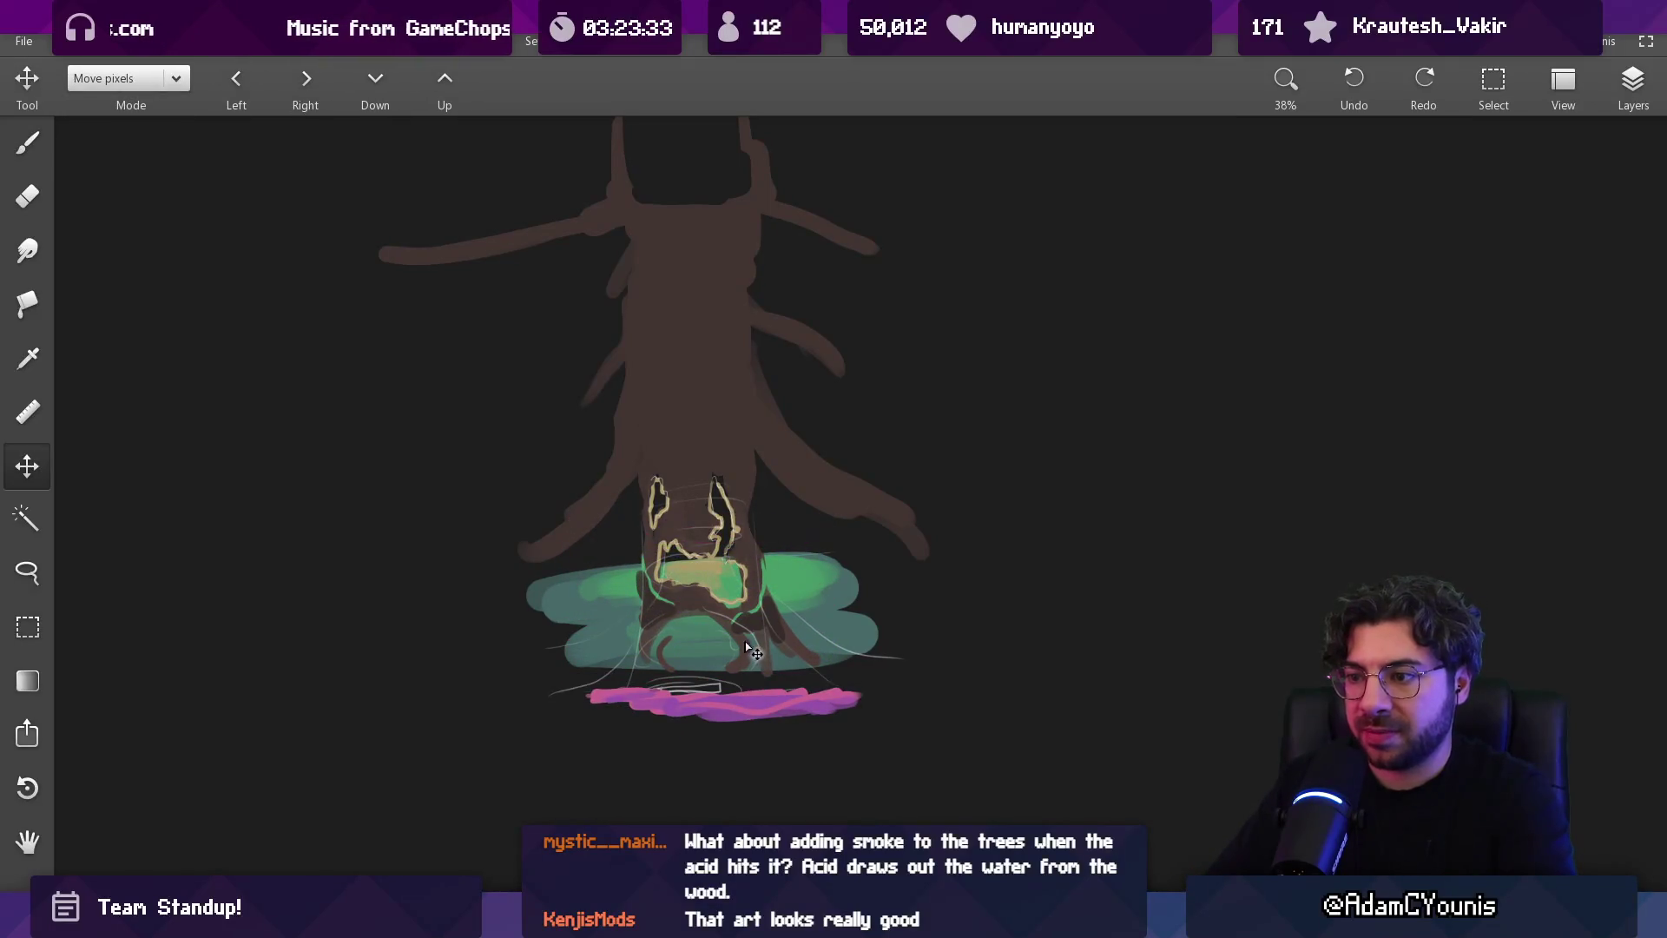
Move the green and pink strokes up about 105 px and pan around the tree's base
left_click(1632, 82)
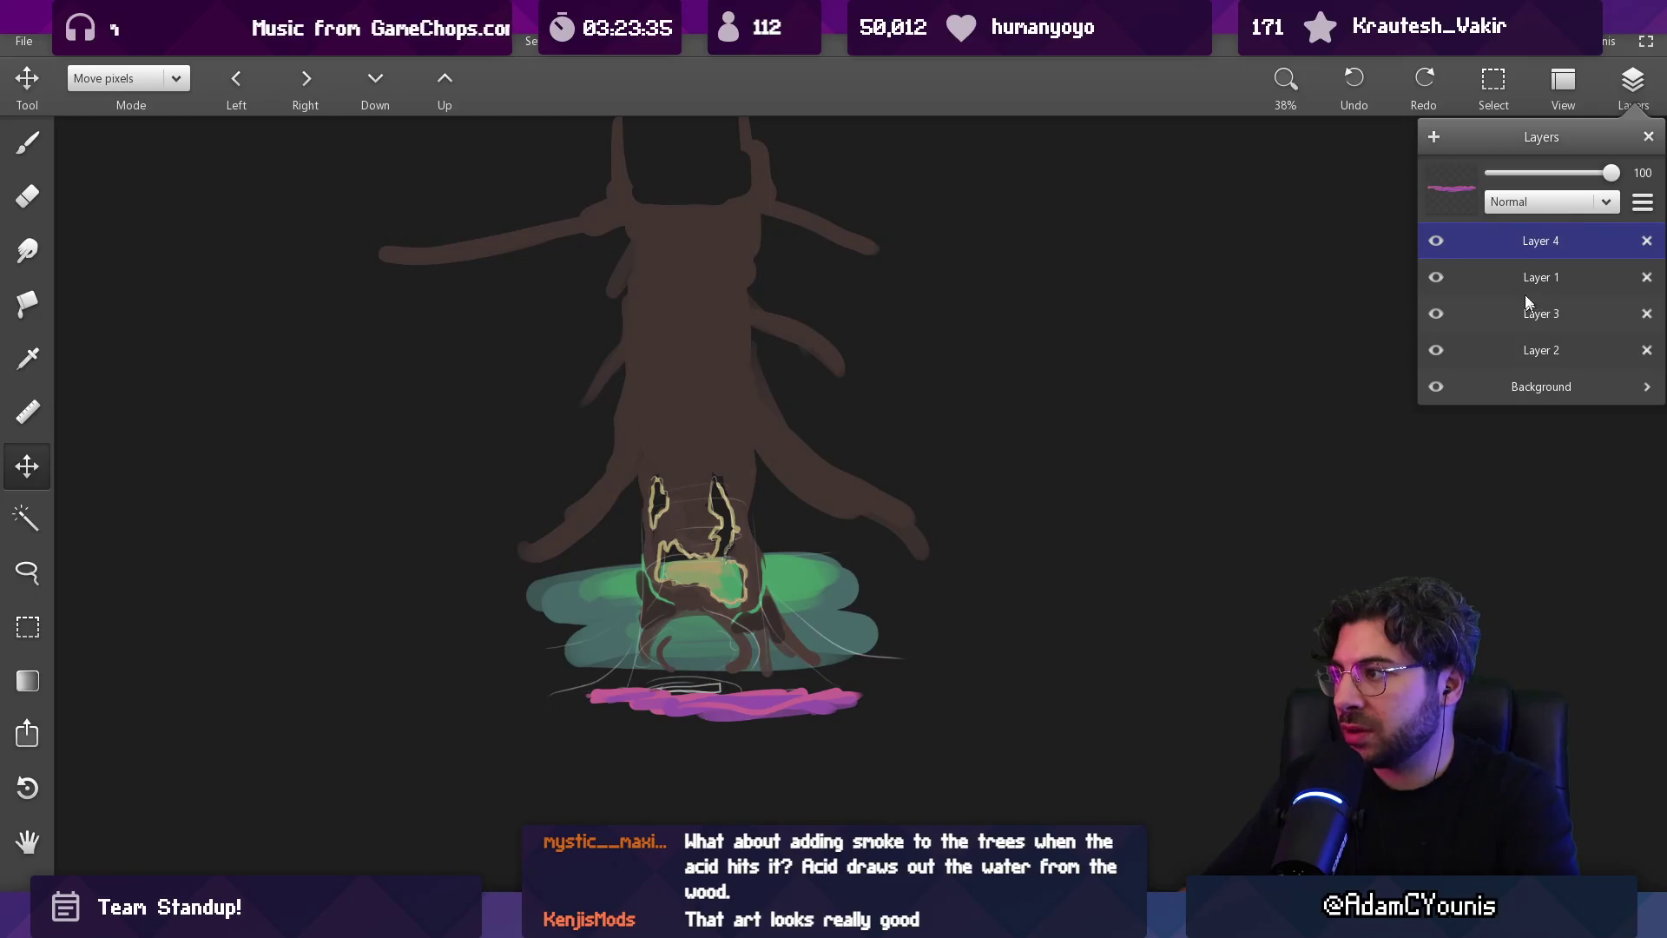
left_click_drag(827, 643, 826, 509)
scroll(707, 473, "up", 5)
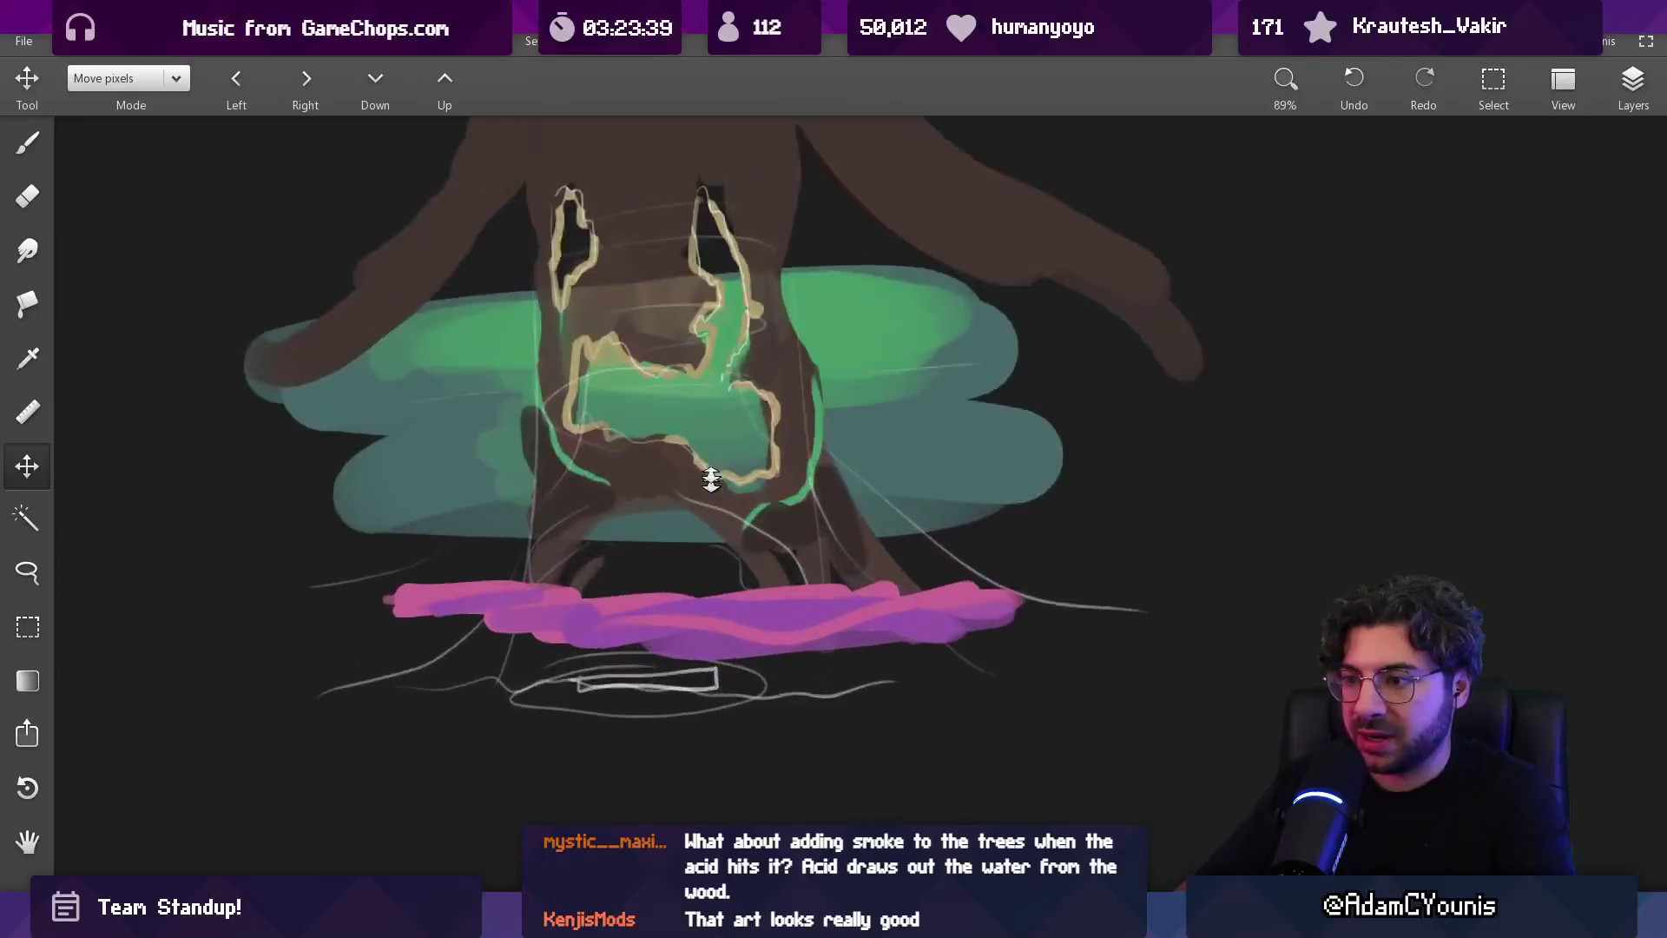
mouse_move(717, 397)
left_mouse_down()
mouse_move(1027, 522)
mouse_move(1053, 335)
mouse_move(975, 212)
mouse_move(951, 558)
mouse_move(998, 413)
mouse_move(935, 272)
mouse_move(1060, 510)
mouse_move(1016, 361)
left_mouse_up()
scroll(1016, 361, "down", 5)
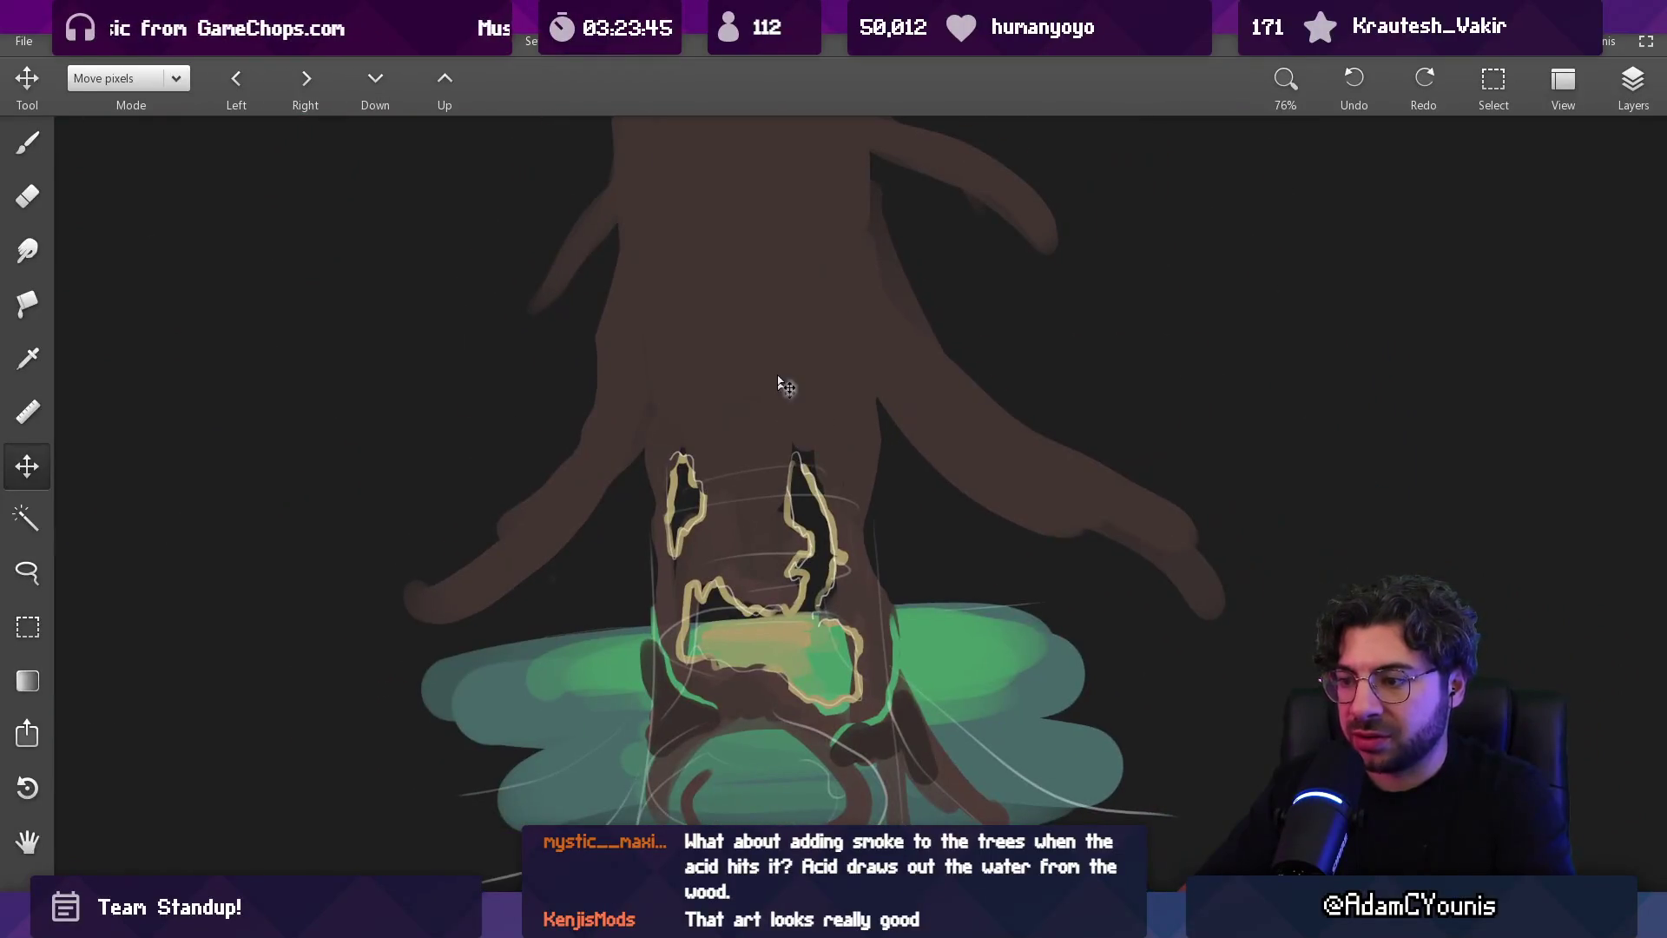
Make Layer 3 the working layer and erase a dark spot on the trunk
key("b")
scroll(780, 454, "up", 3)
key("v")
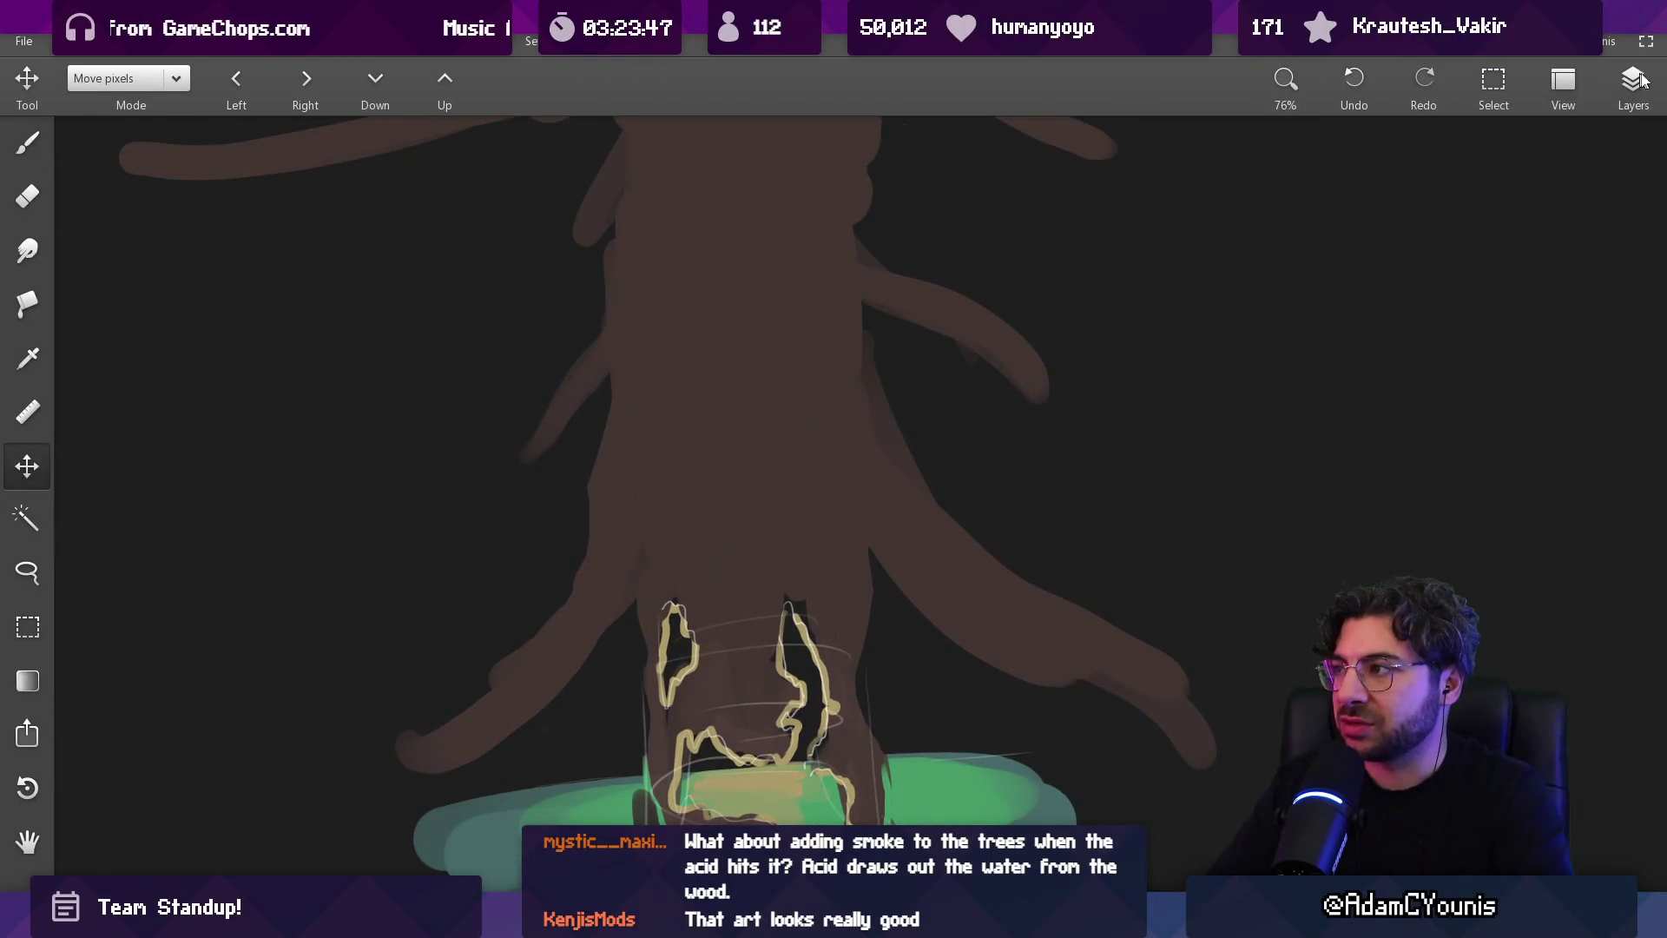
left_click(1641, 79)
left_click(789, 495)
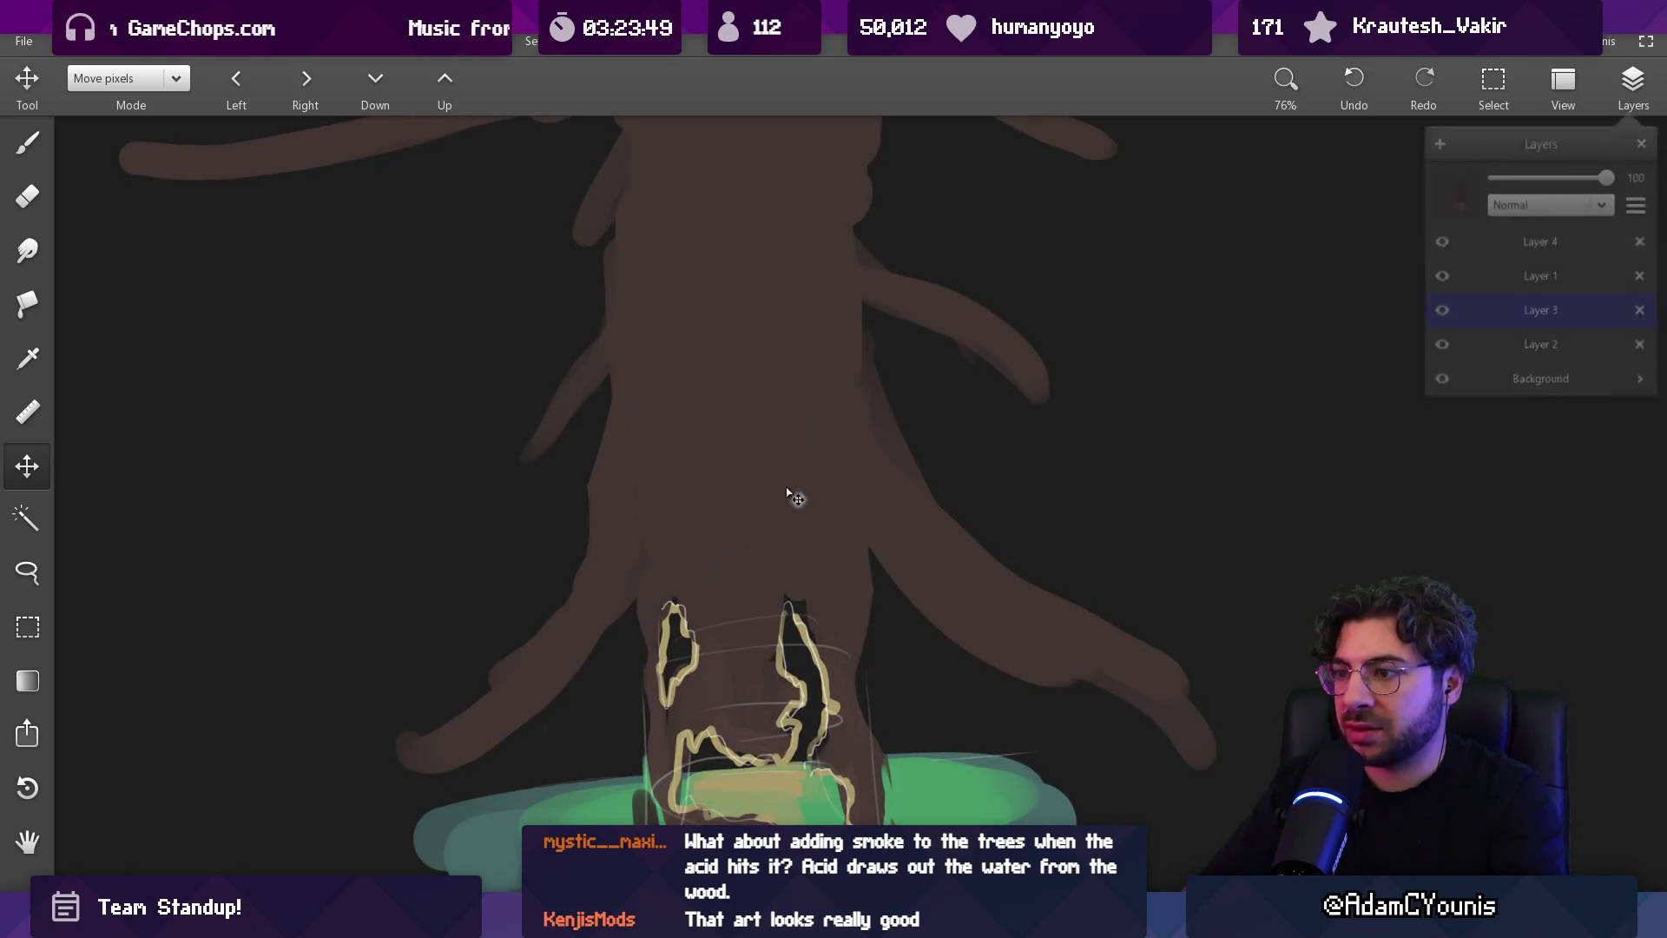
key("e")
left_click(712, 510)
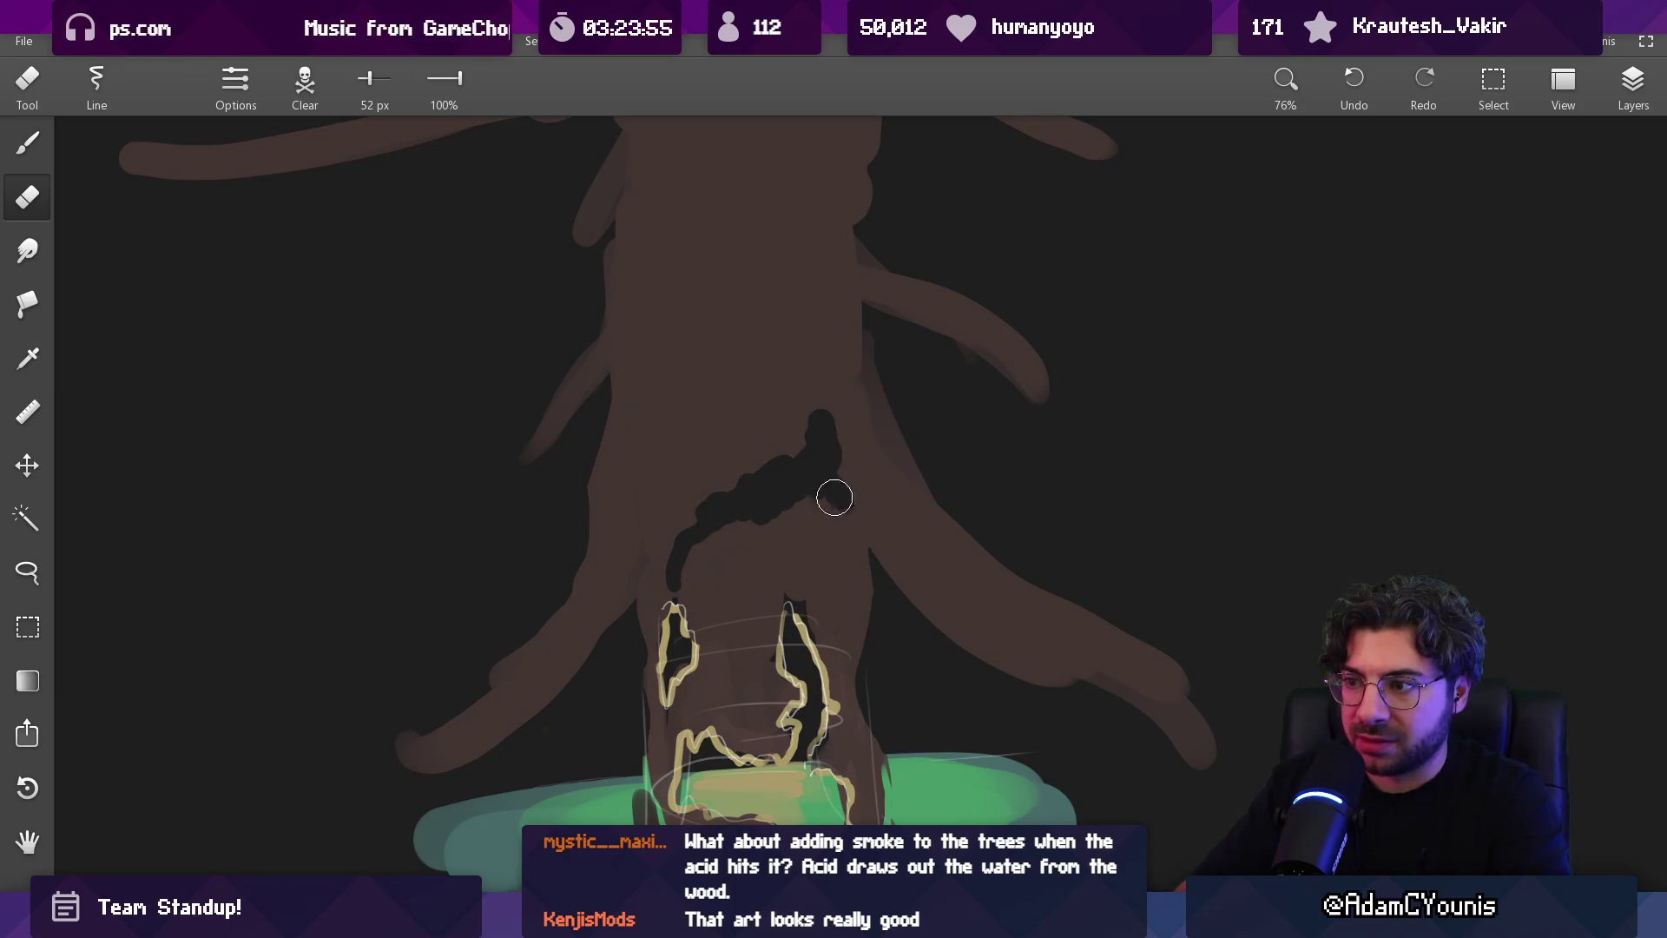
Erase a winding crack up the trunk, then with a finer brush sample tan and trace along it
left_click_drag(700, 369, 699, 477)
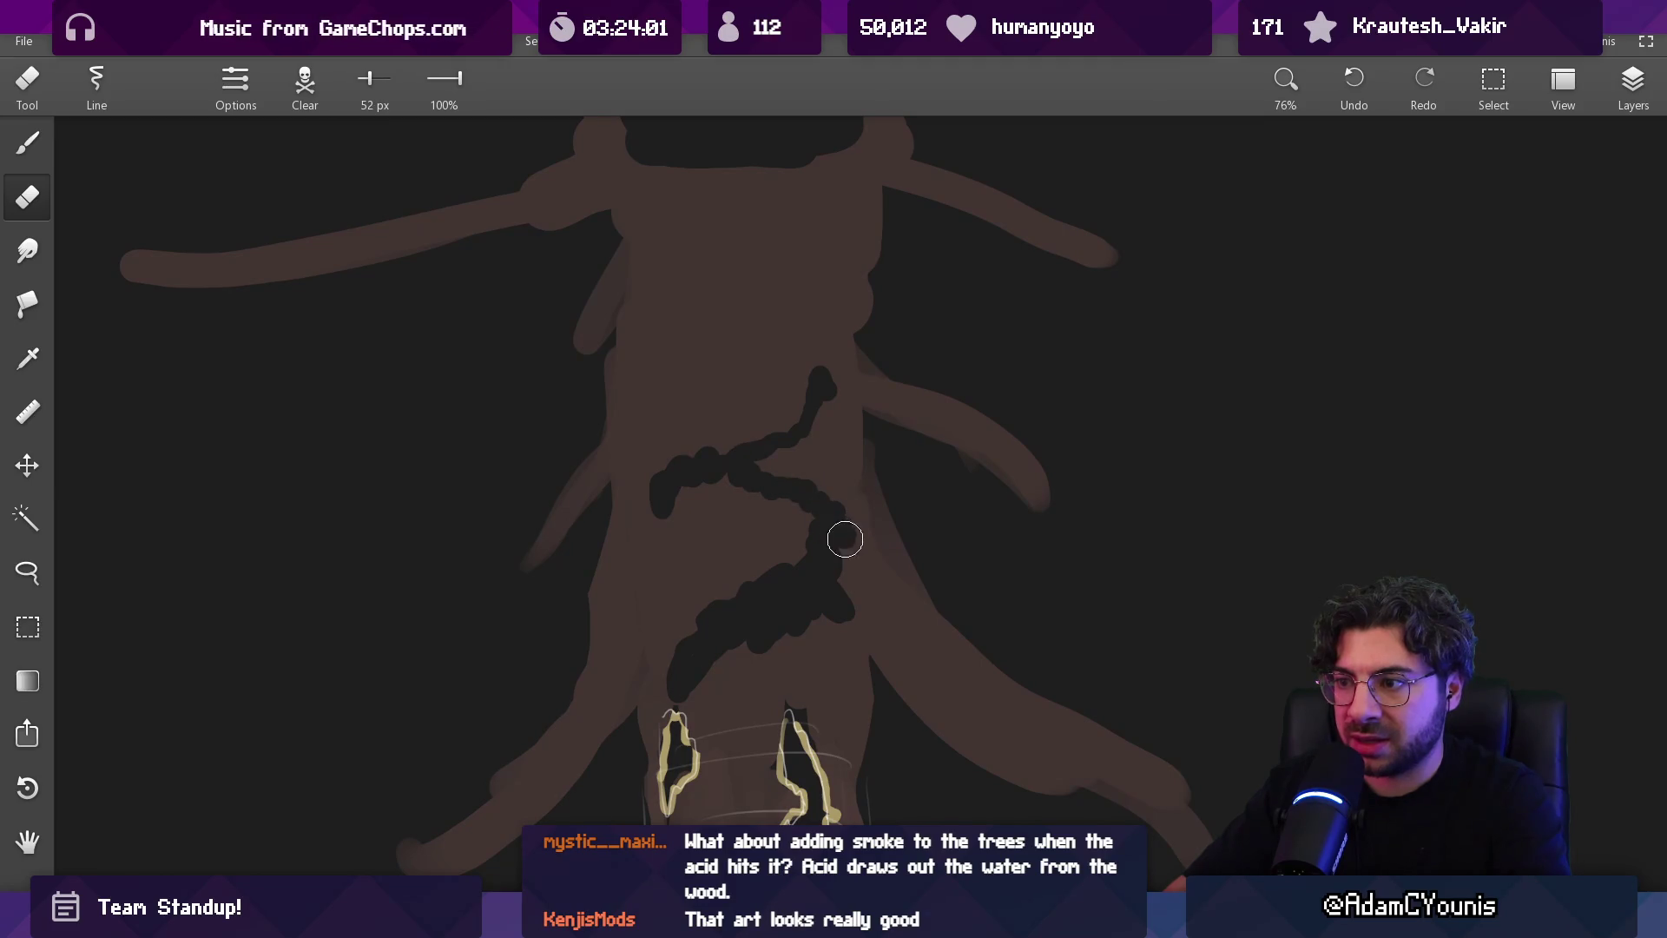
key("b")
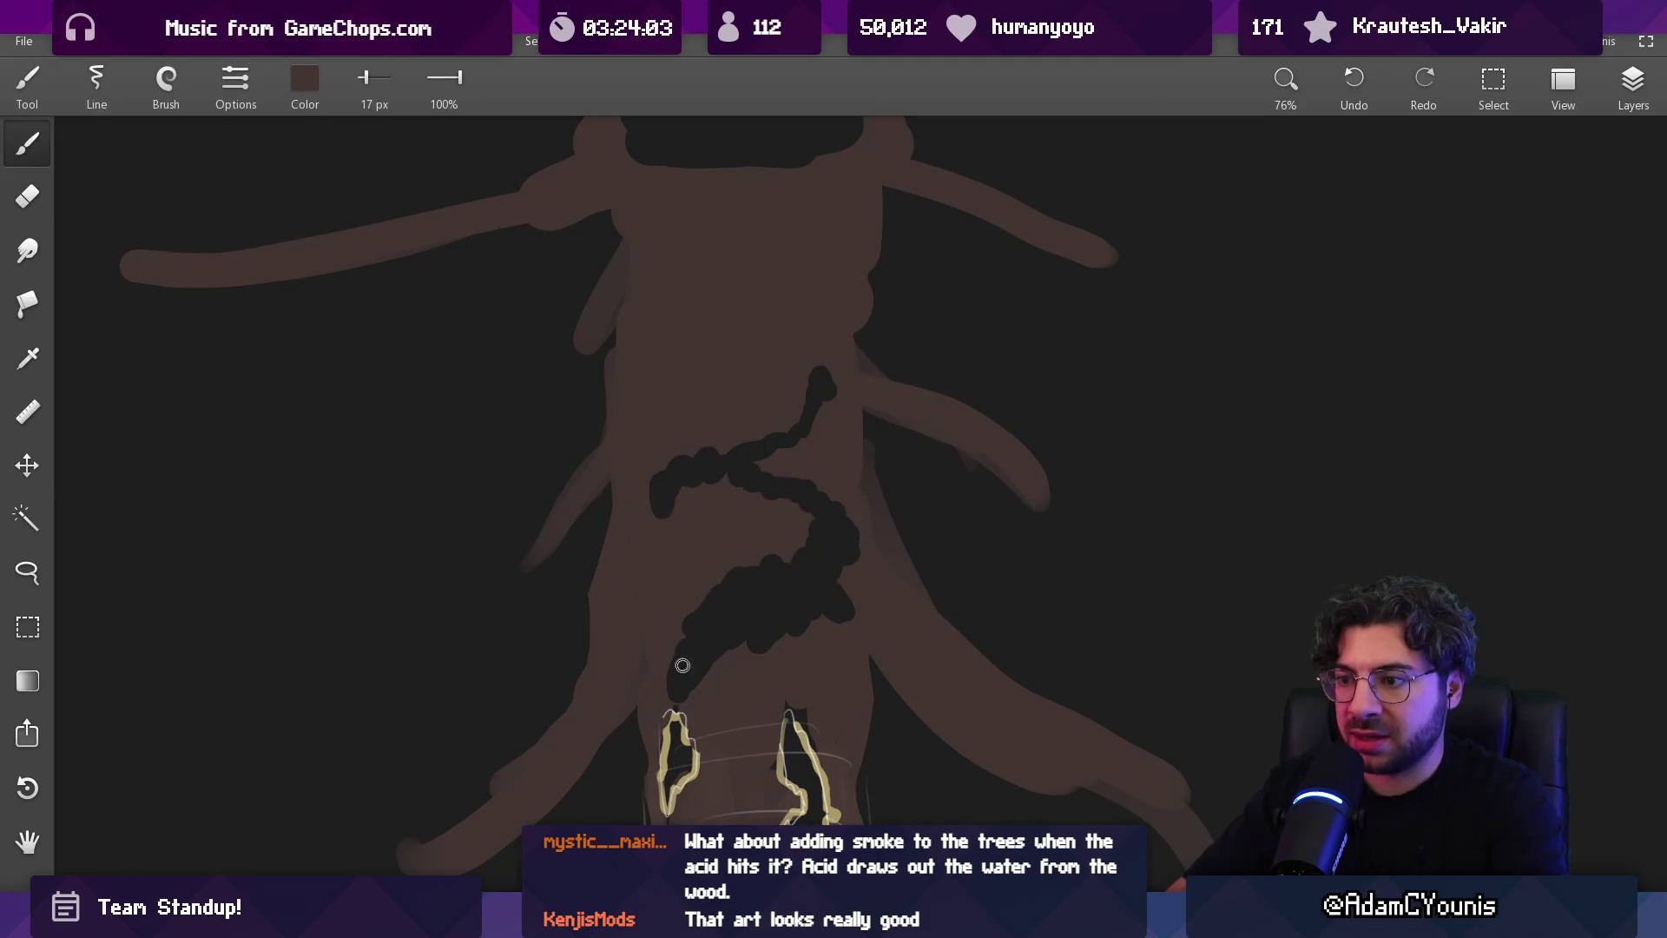
left_click(166, 87)
left_click(148, 354)
key("bracketright")
key("bracketright")
key("bracketright")
left_click_drag(782, 637, 775, 748)
left_click_drag(768, 571, 786, 725)
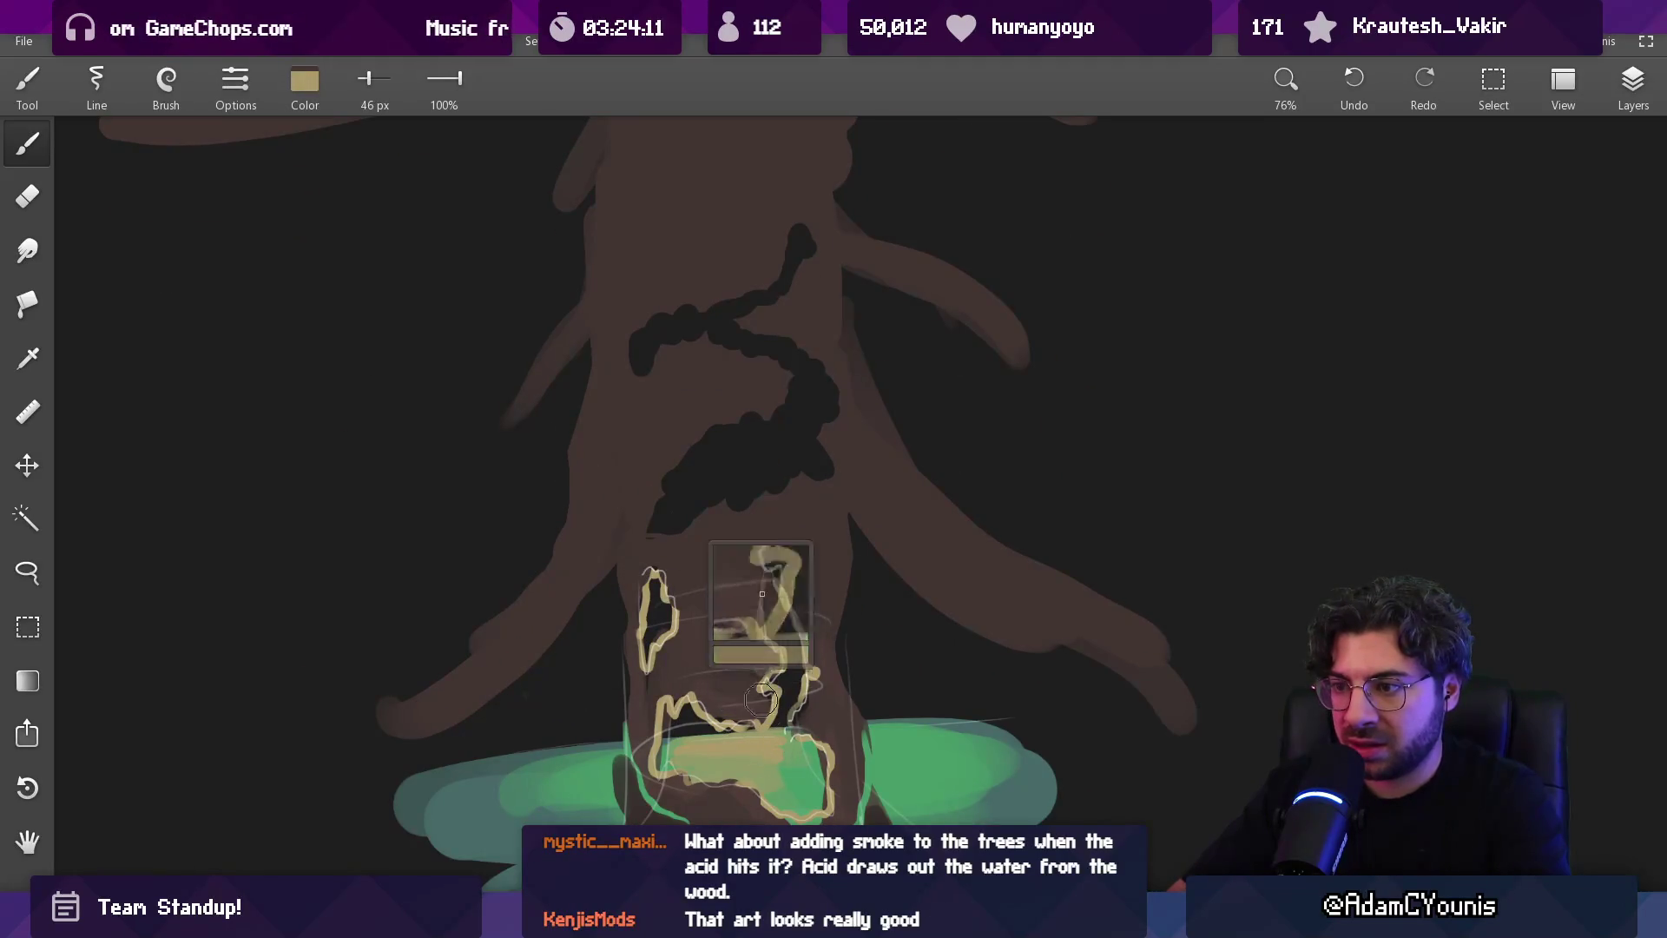
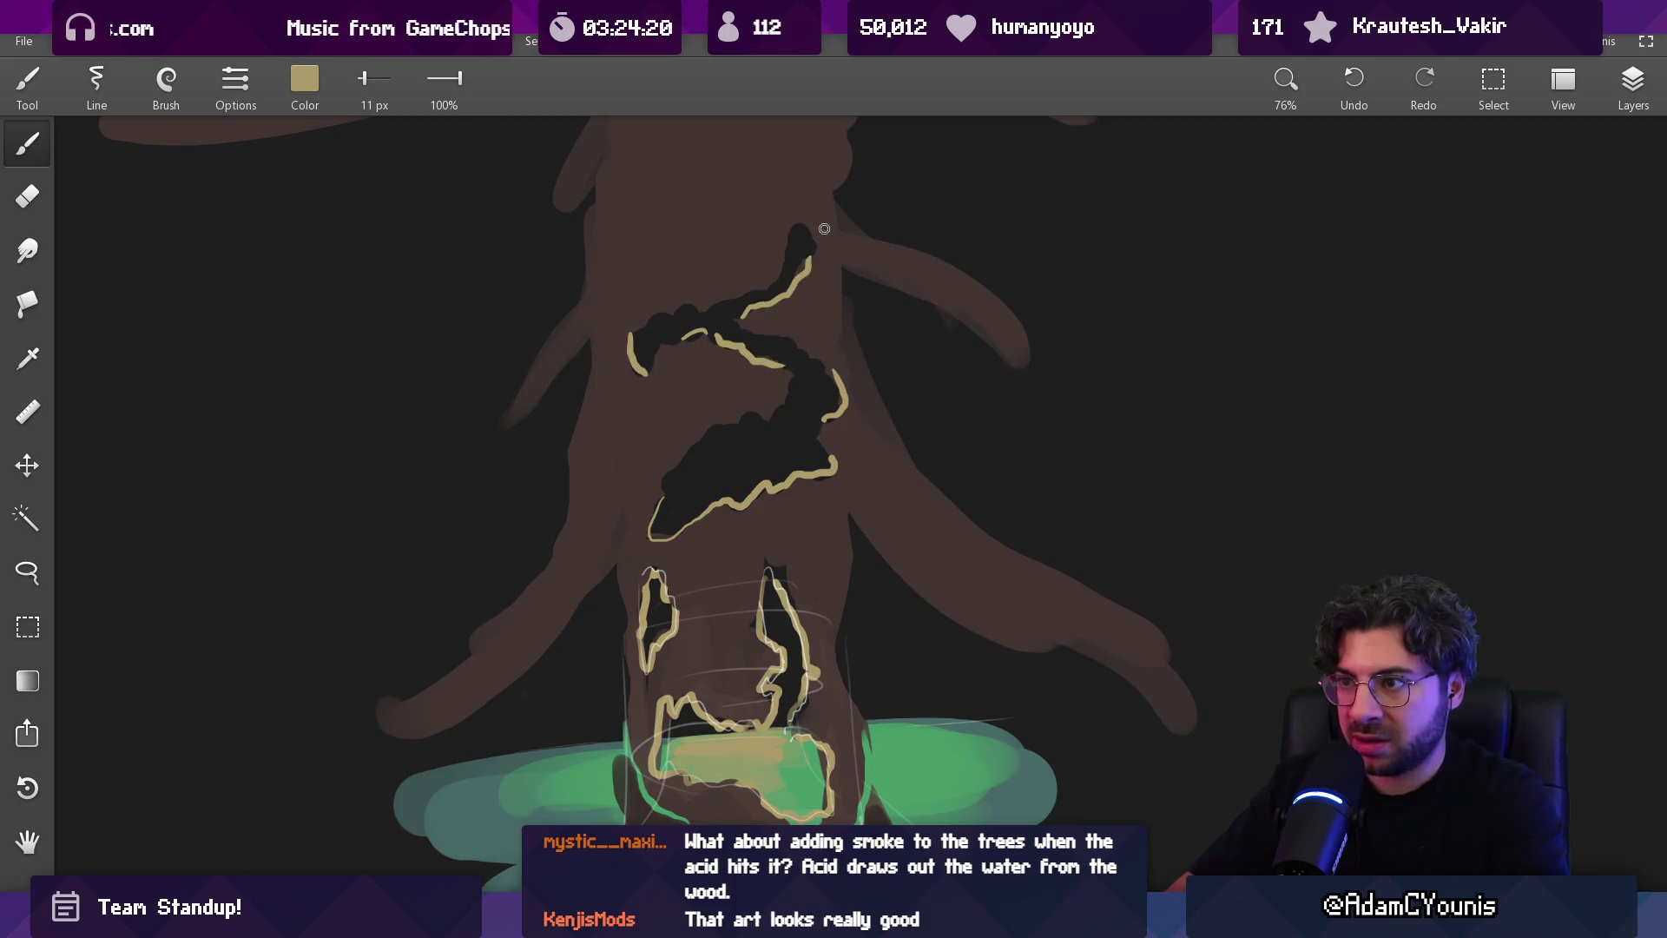
Mix a lighter brown of RGB 92/69/49 (#5C4531) in the colour sliders
scroll(824, 228, "down", 3)
scroll(789, 142, "up", 8)
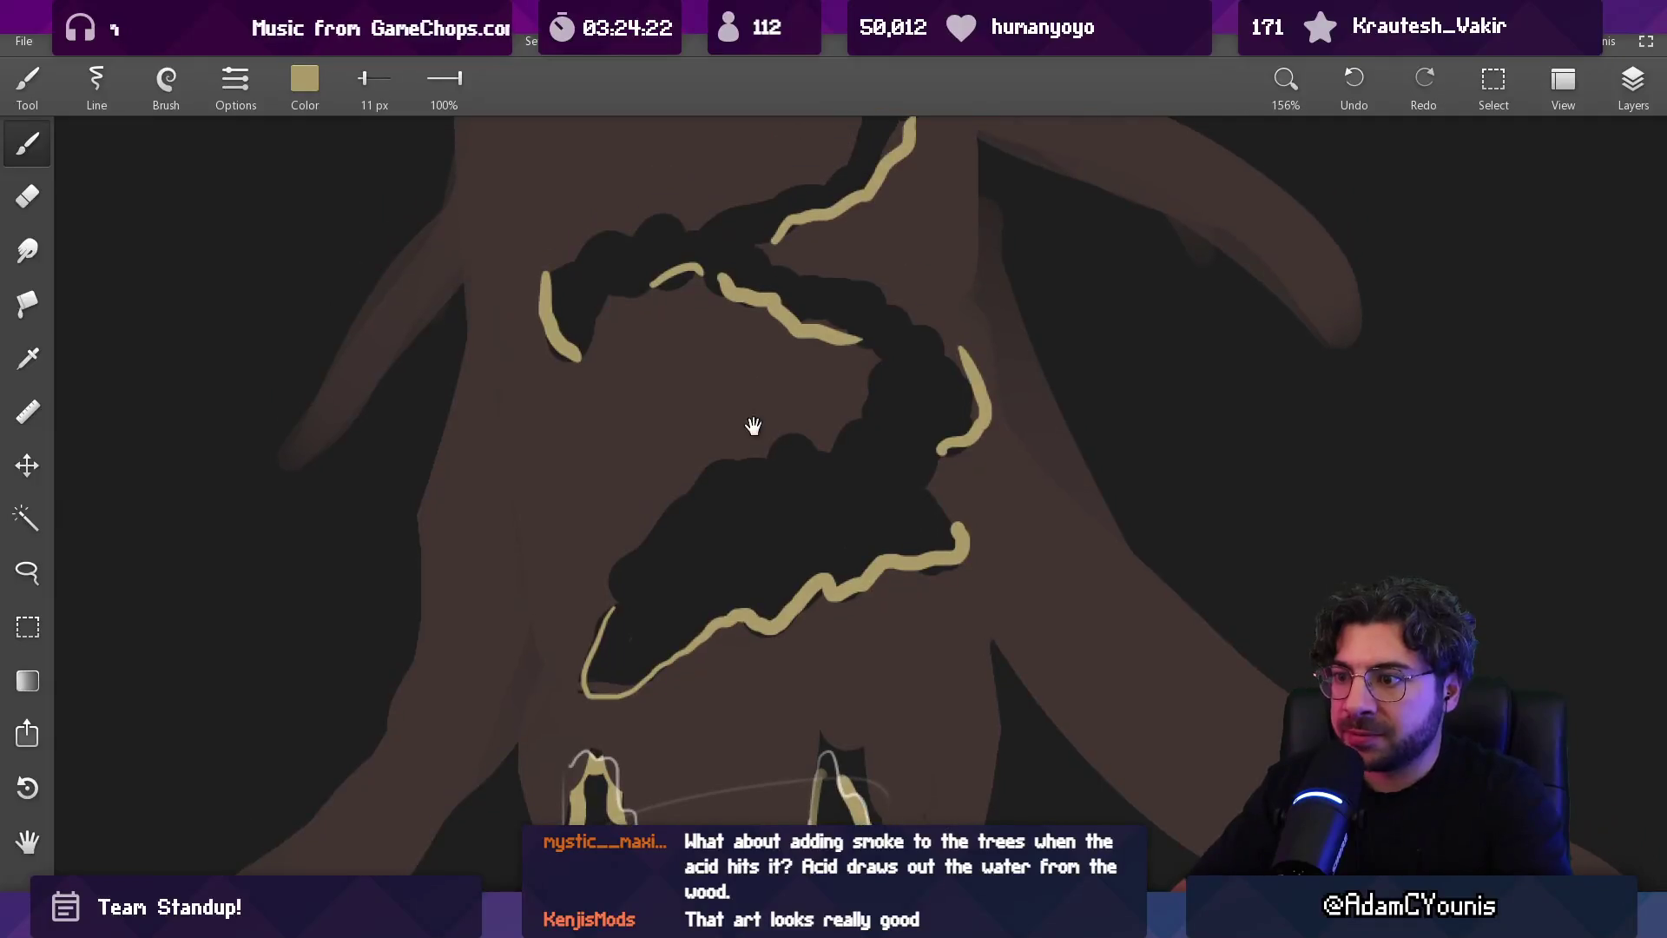
scroll(753, 425, "down", 1)
left_click(304, 79)
left_click(281, 197)
left_click(255, 248)
left_click(240, 300)
left_click(275, 196)
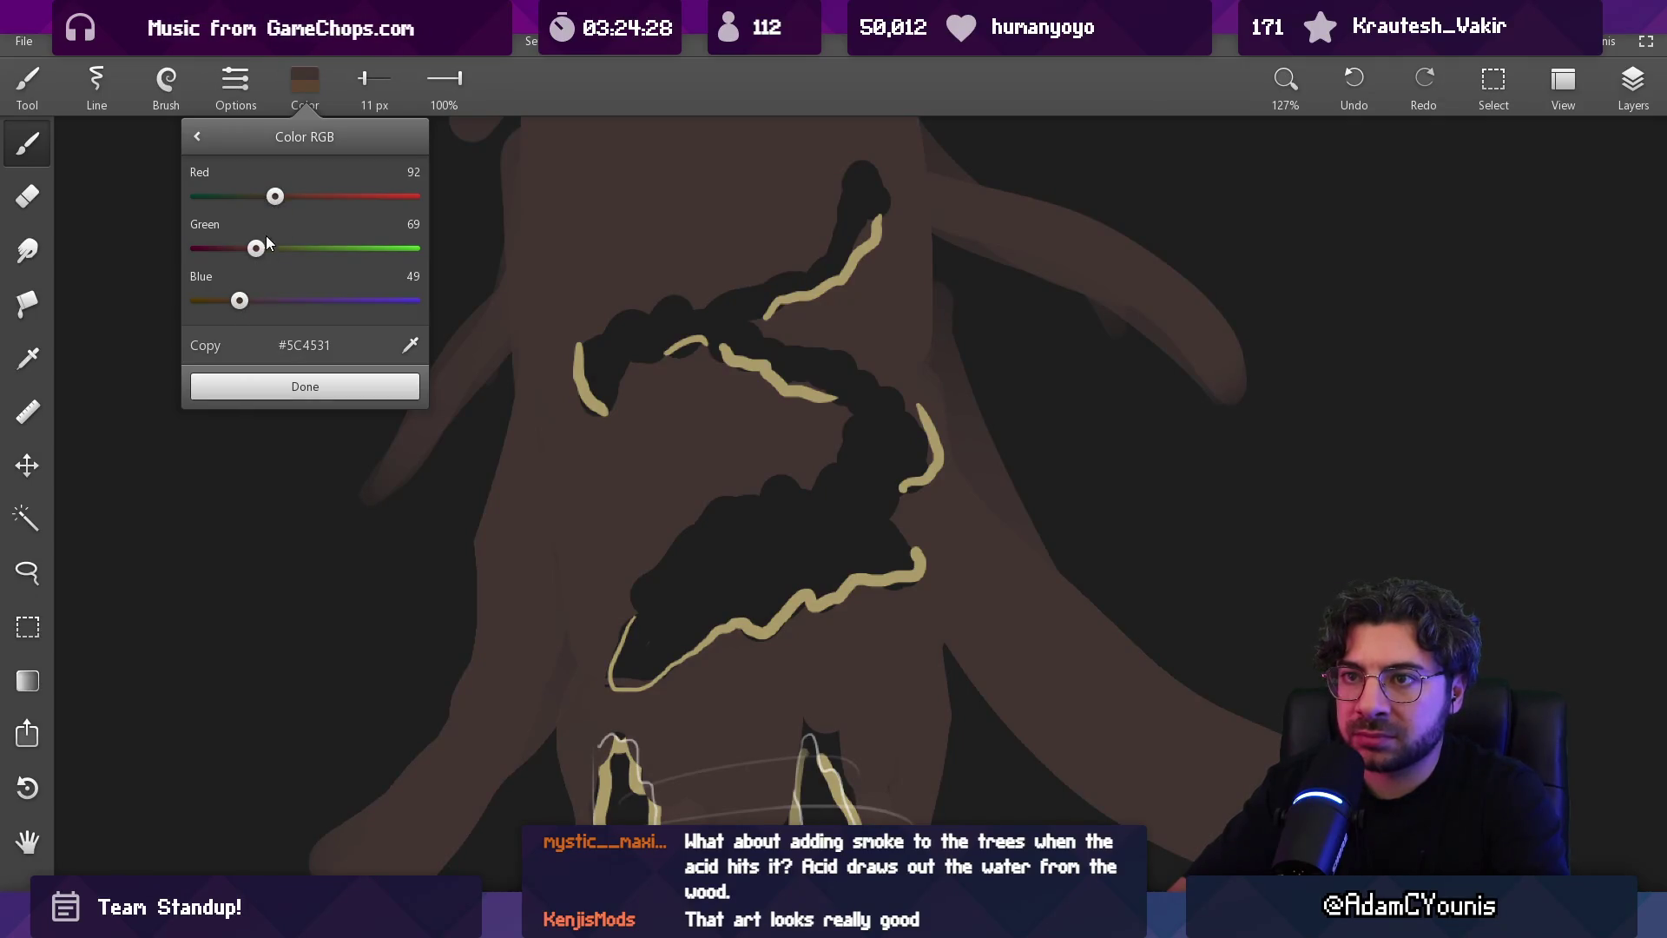
left_click(301, 387)
Paint light-brown highlight strokes between the hollows and down the trunk
mouse_move(660, 452)
left_mouse_down()
mouse_move(694, 487)
mouse_move(782, 434)
mouse_move(720, 408)
left_mouse_up()
scroll(864, 391, "down", 5)
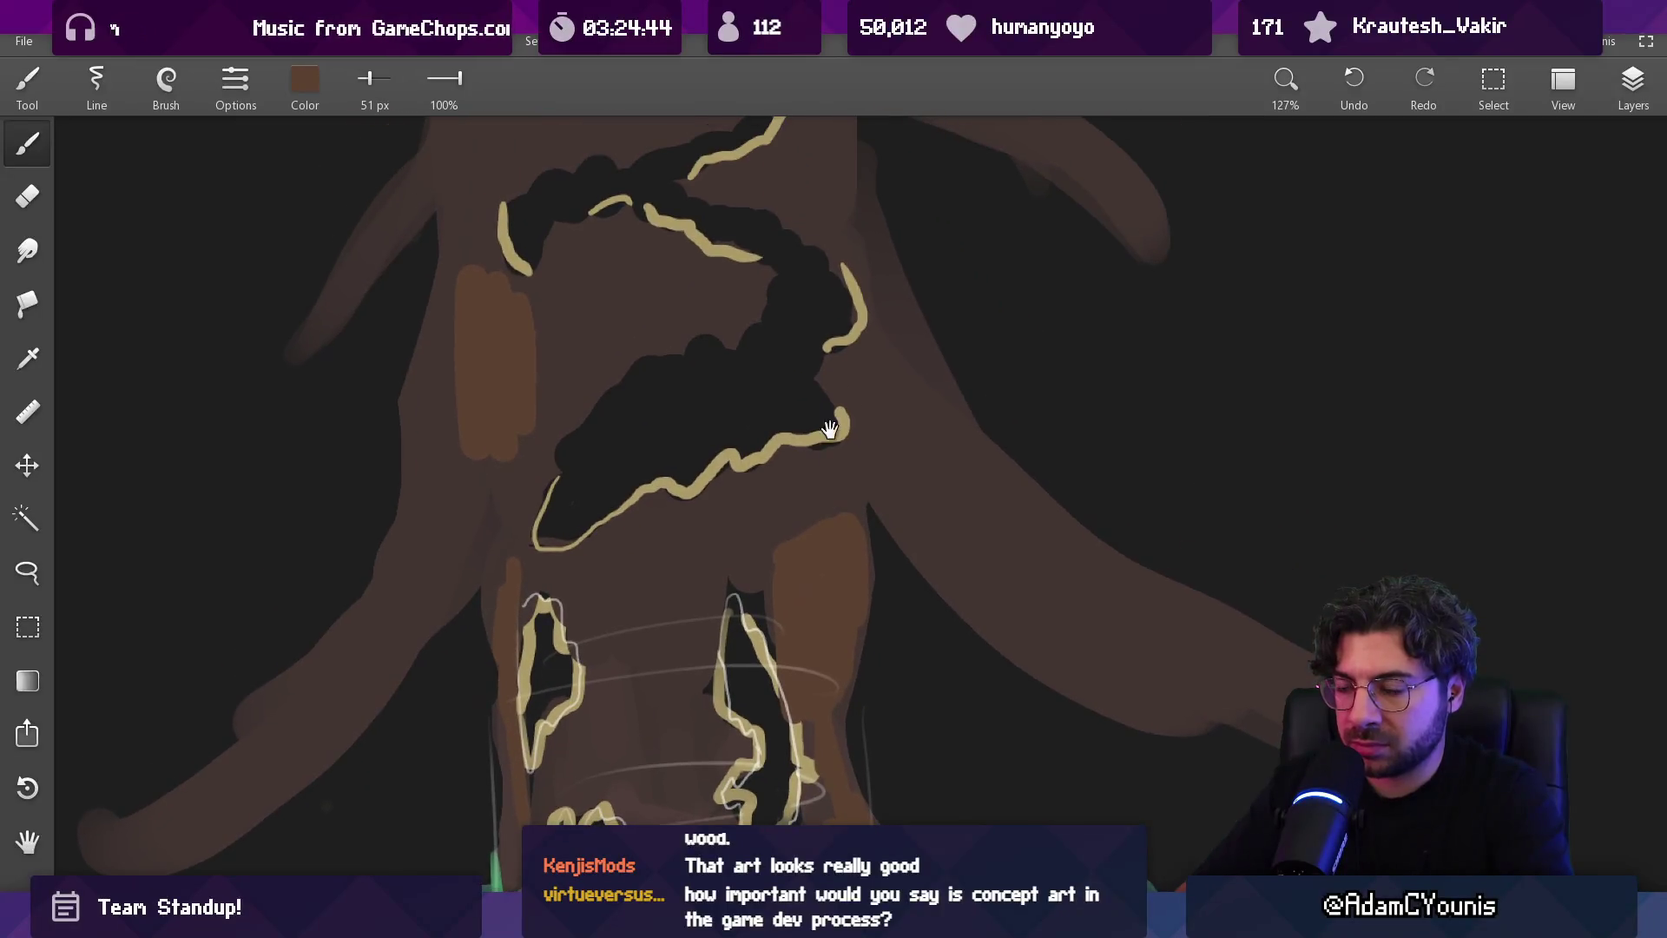
scroll(782, 417, "up", 5)
mouse_move(838, 417)
left_mouse_down()
mouse_move(849, 335)
mouse_move(808, 408)
mouse_move(834, 431)
mouse_move(856, 298)
mouse_move(832, 434)
left_mouse_up()
scroll(808, 409, "up", 3)
left_click_drag(526, 256, 502, 560)
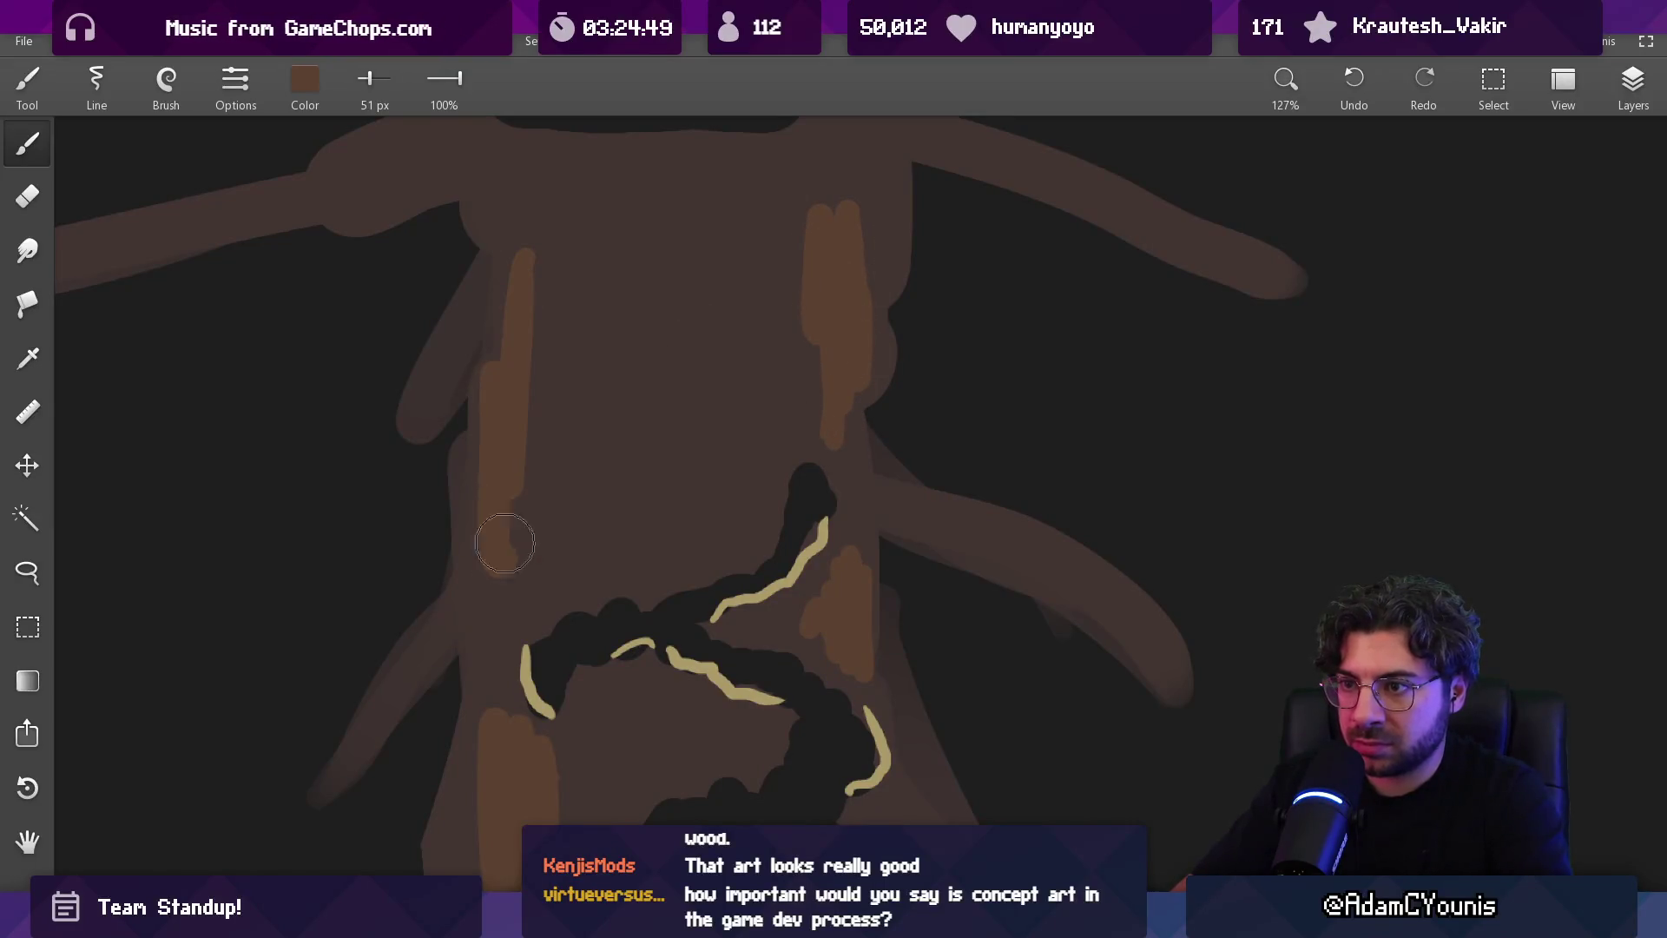
scroll(539, 495, "down", 10)
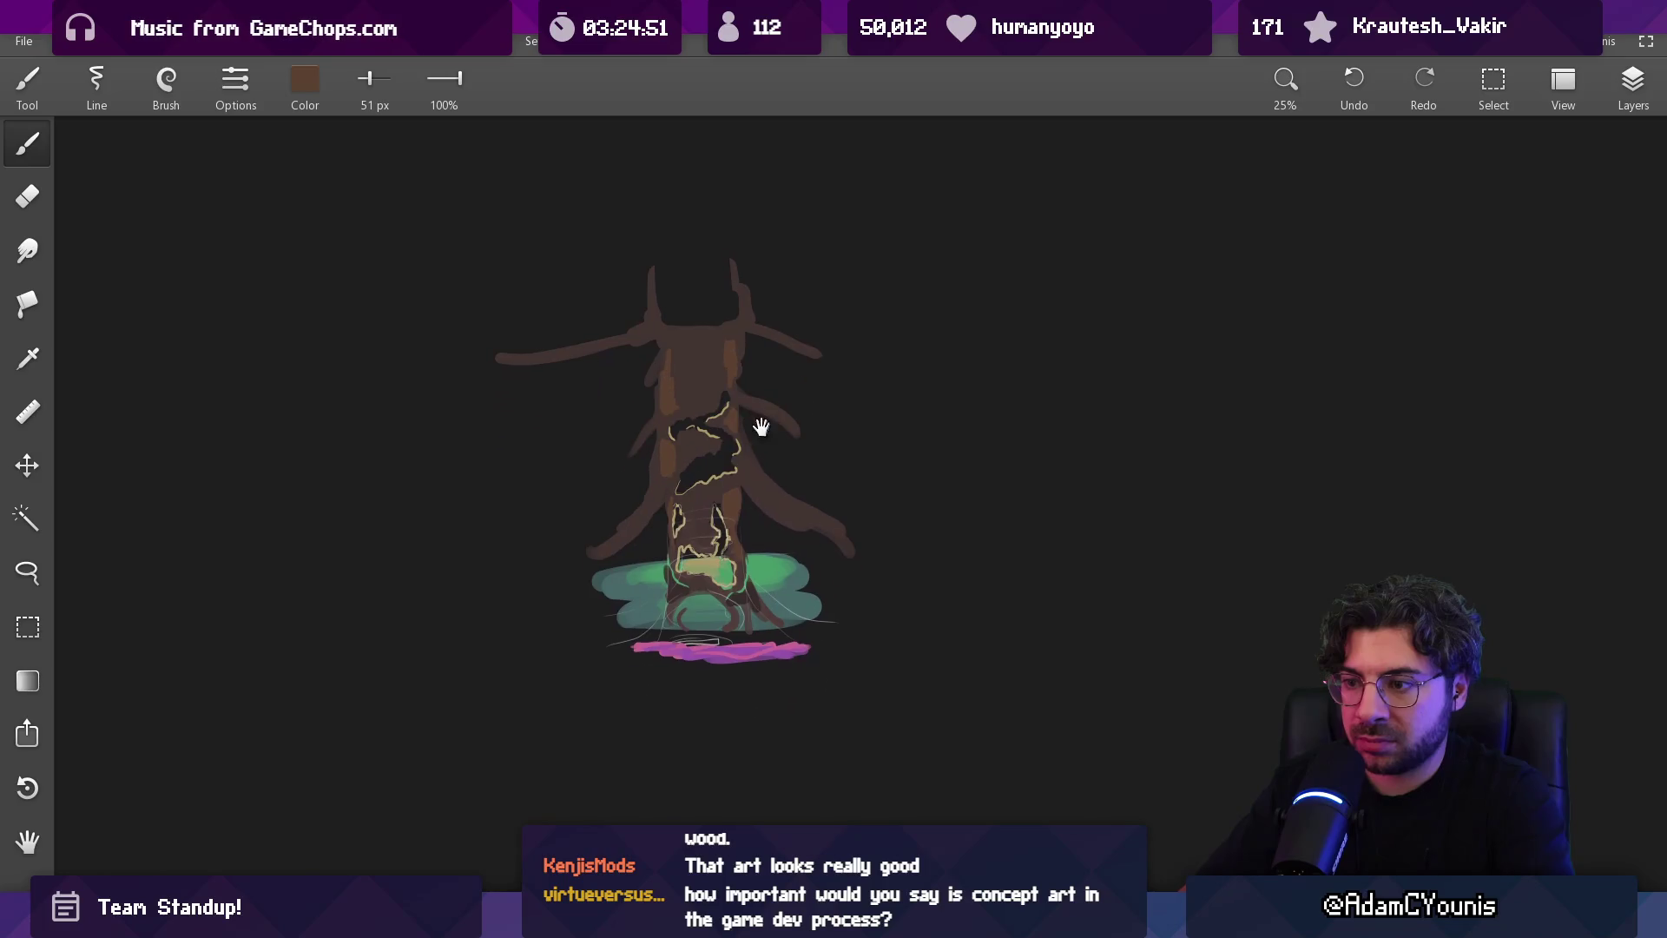
scroll(739, 417, "up", 3)
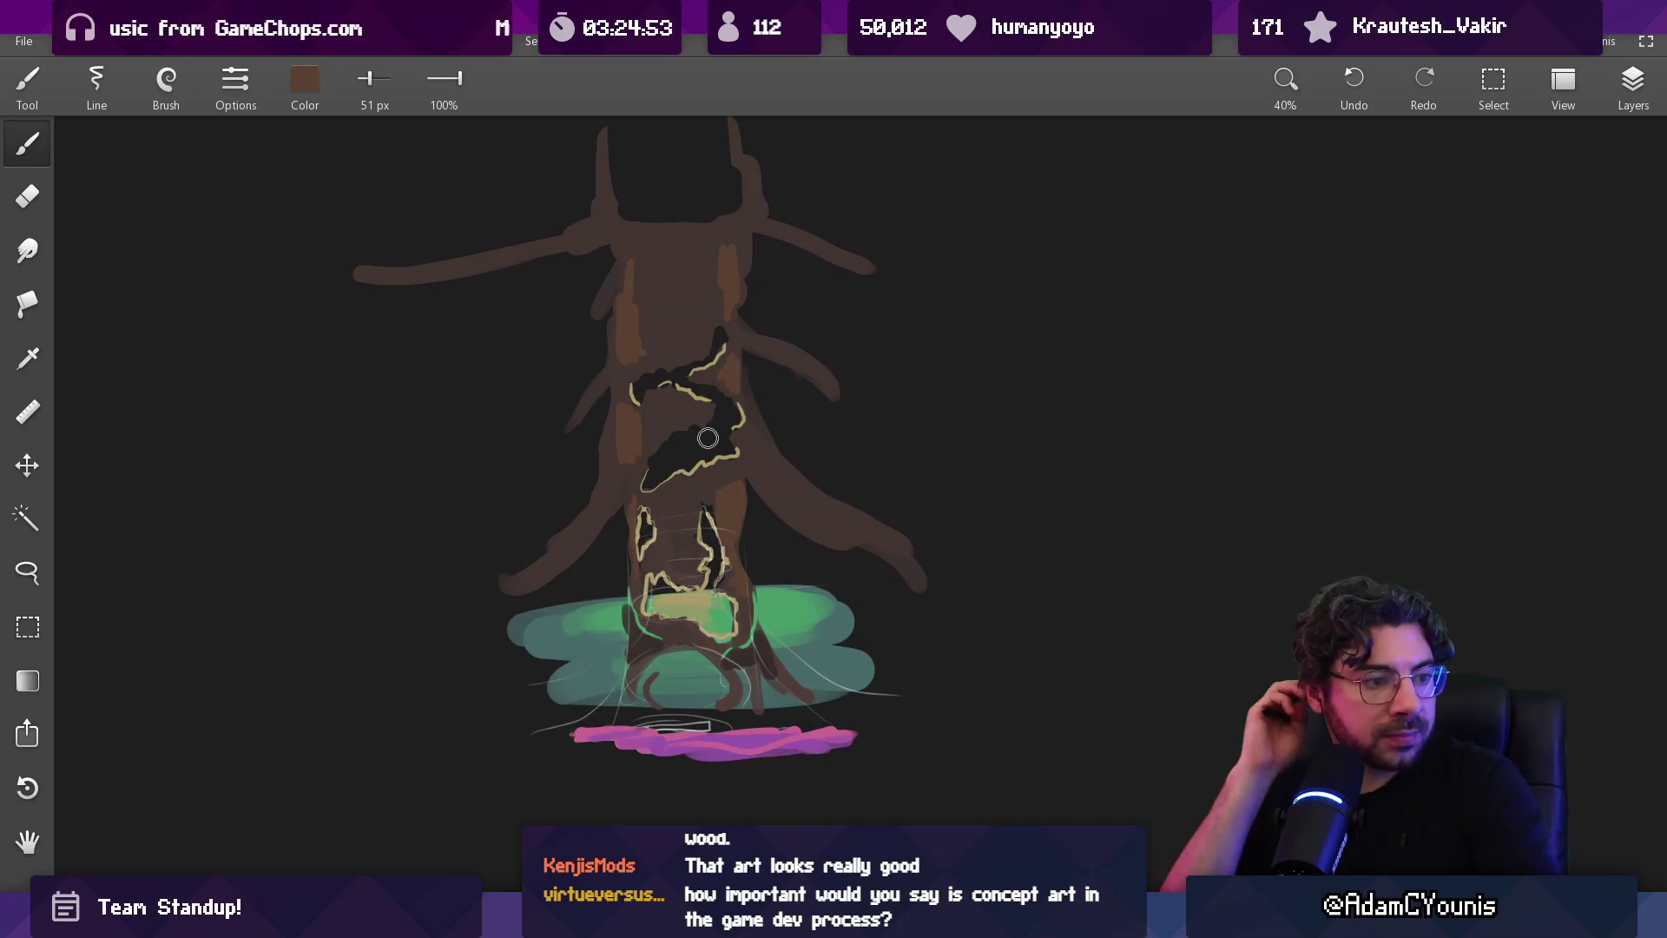
scroll(729, 462, "up", 4)
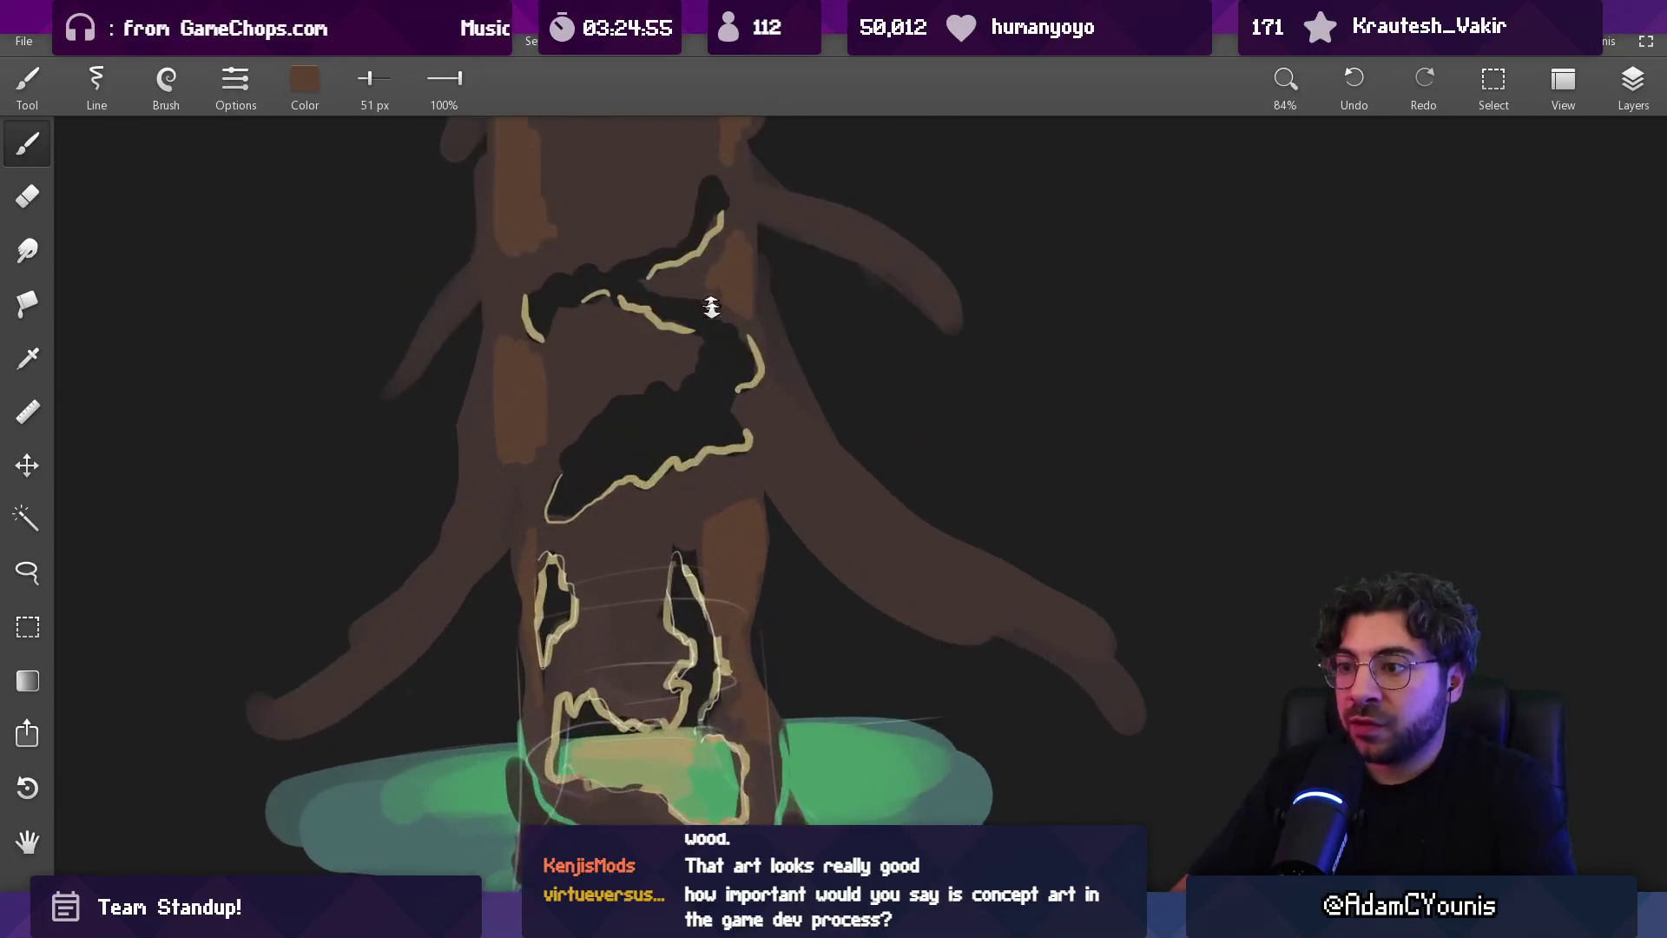
scroll(724, 402, "up", 1)
Eyedrop near-black, shrink the brush and draw a thin dark stroke down the trunk
left_click_drag(748, 619, 786, 660)
key("bracketleft")
key("bracketleft")
key("bracketleft")
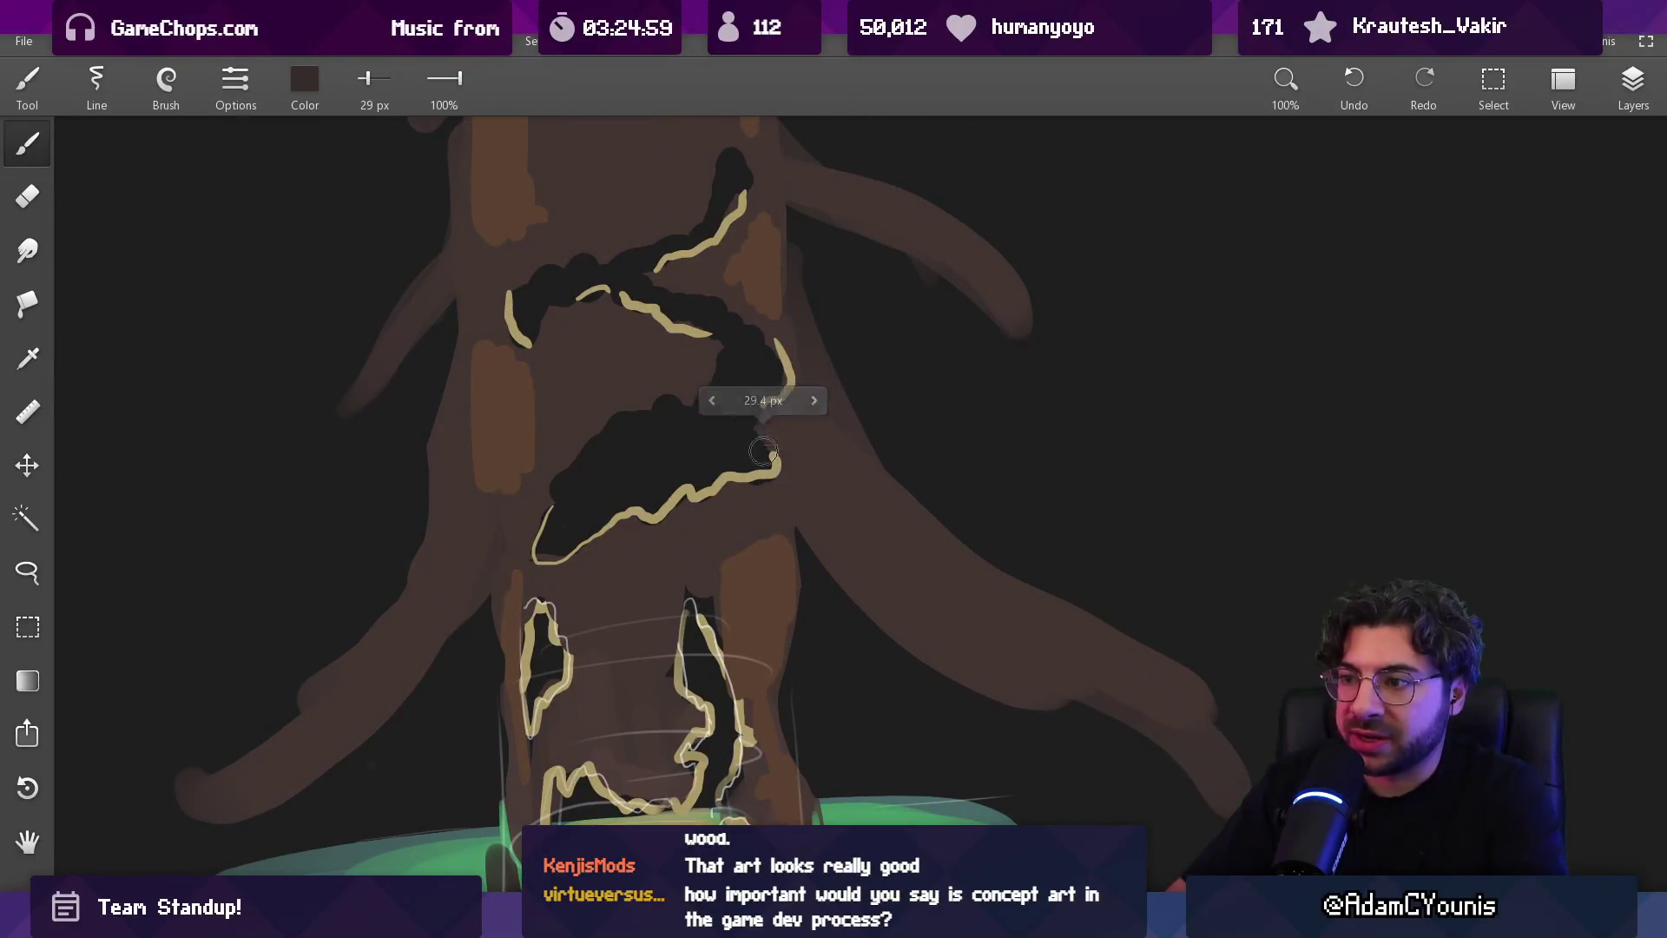
left_click_drag(774, 335, 747, 491)
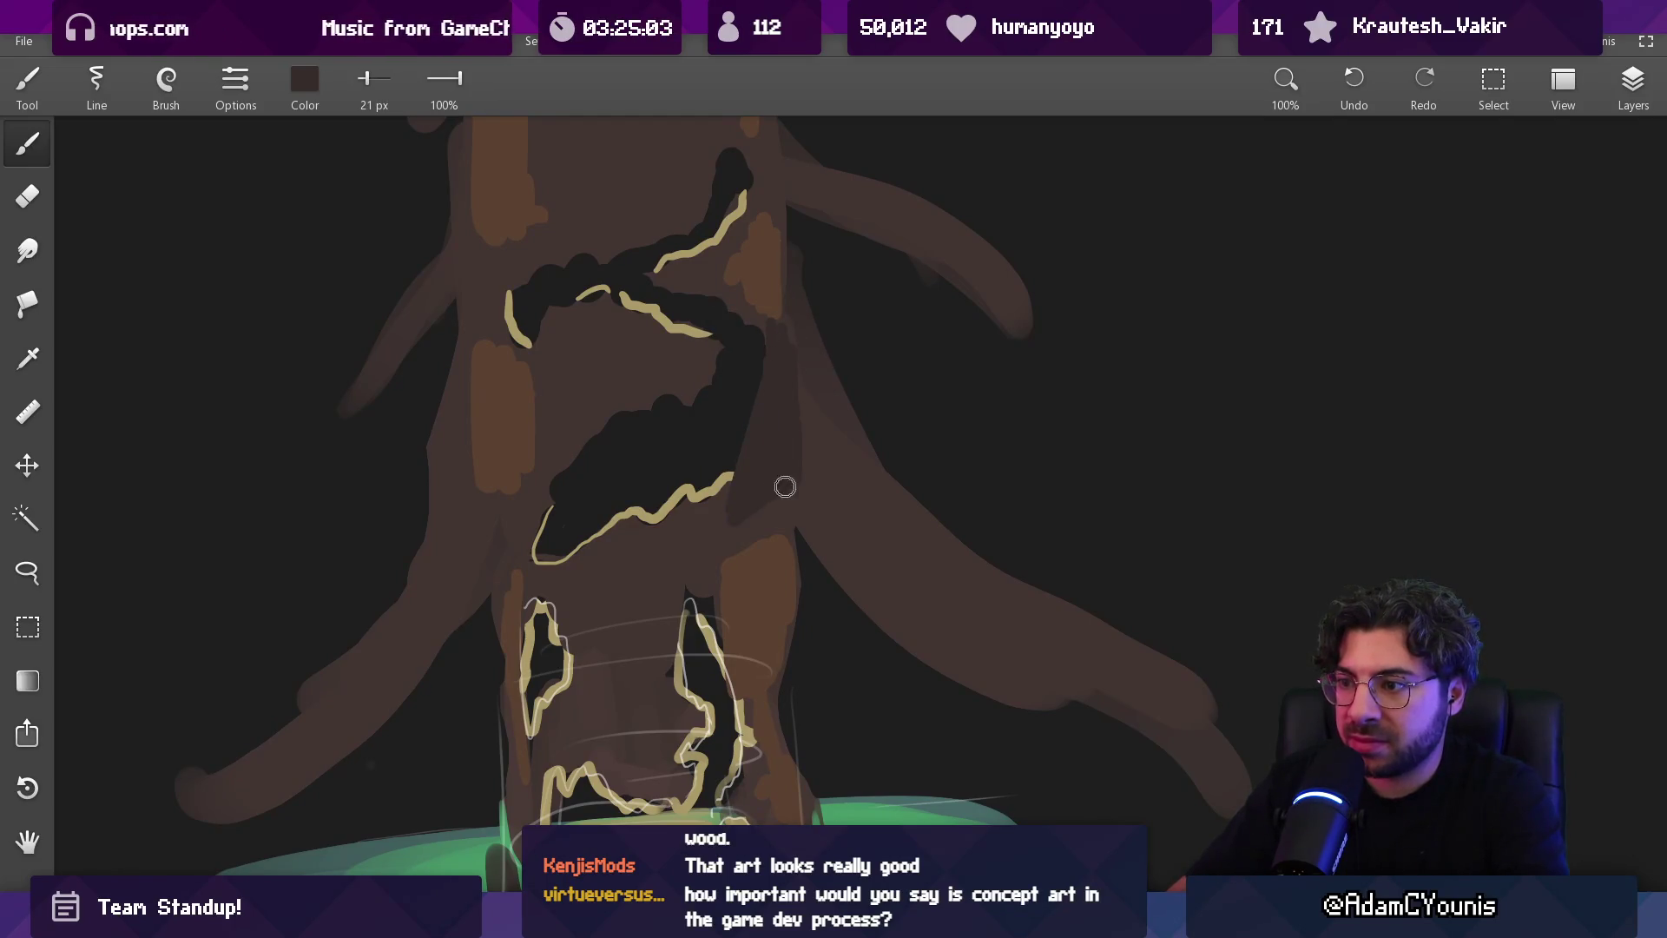
mouse_move(767, 534)
left_mouse_down()
mouse_move(761, 658)
mouse_move(786, 808)
left_mouse_up()
Thin the brush for fine lines and undo the left green rim stroke
key("bracketleft")
key("bracketleft")
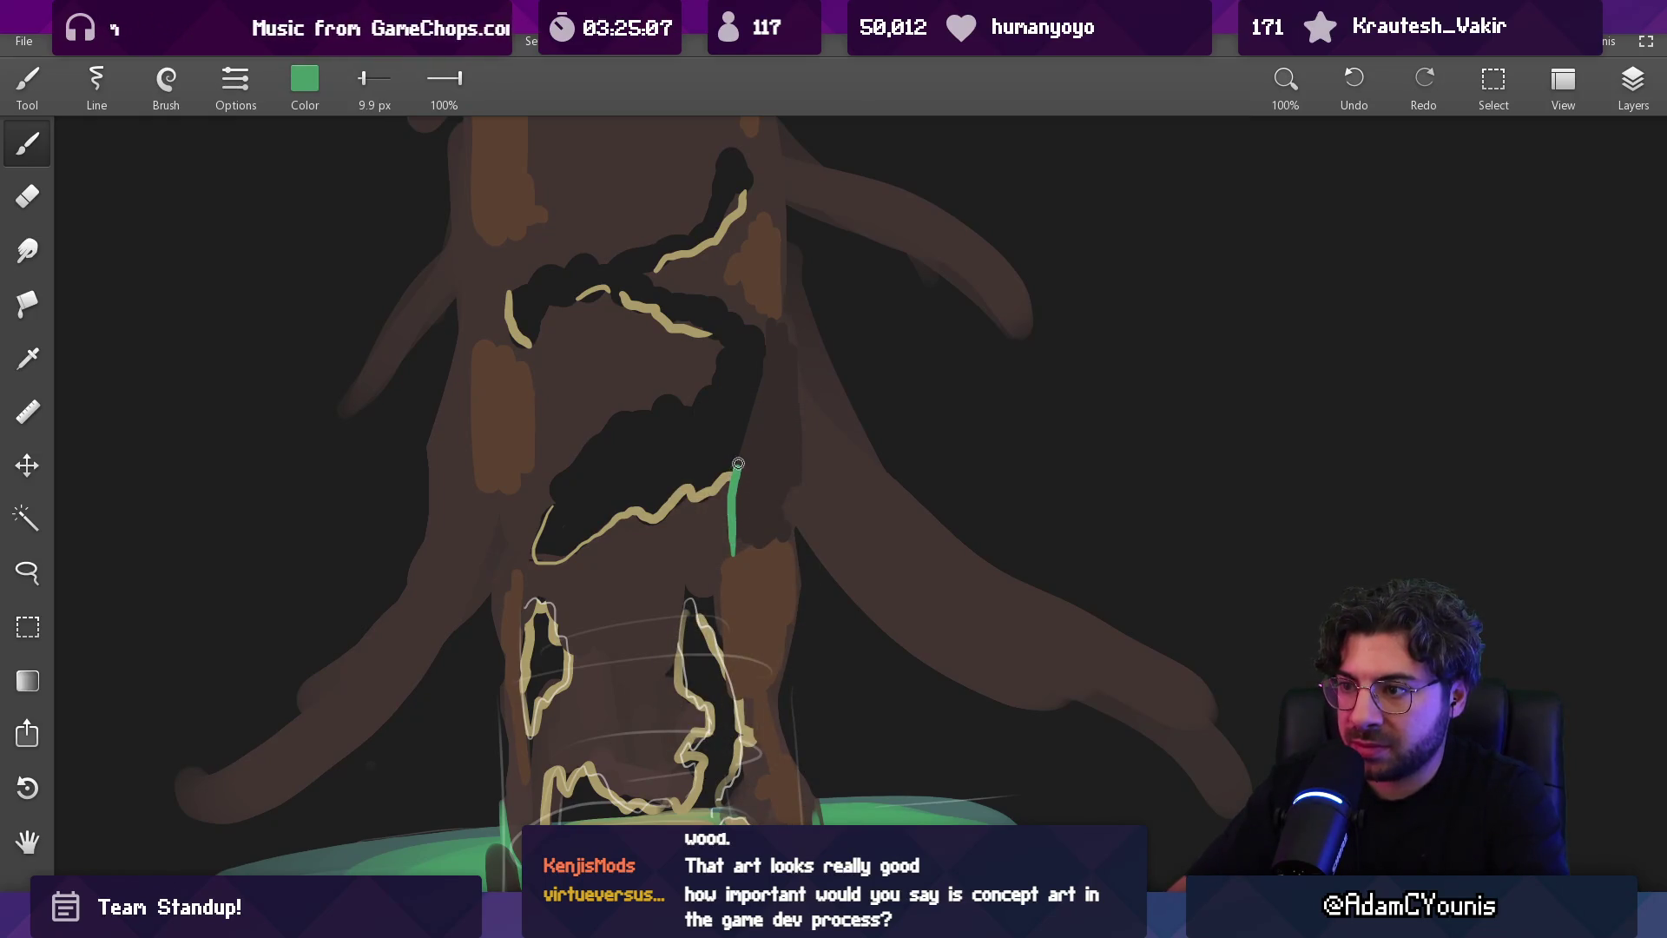
scroll(767, 322, "down", 5)
scroll(792, 470, "up", 5)
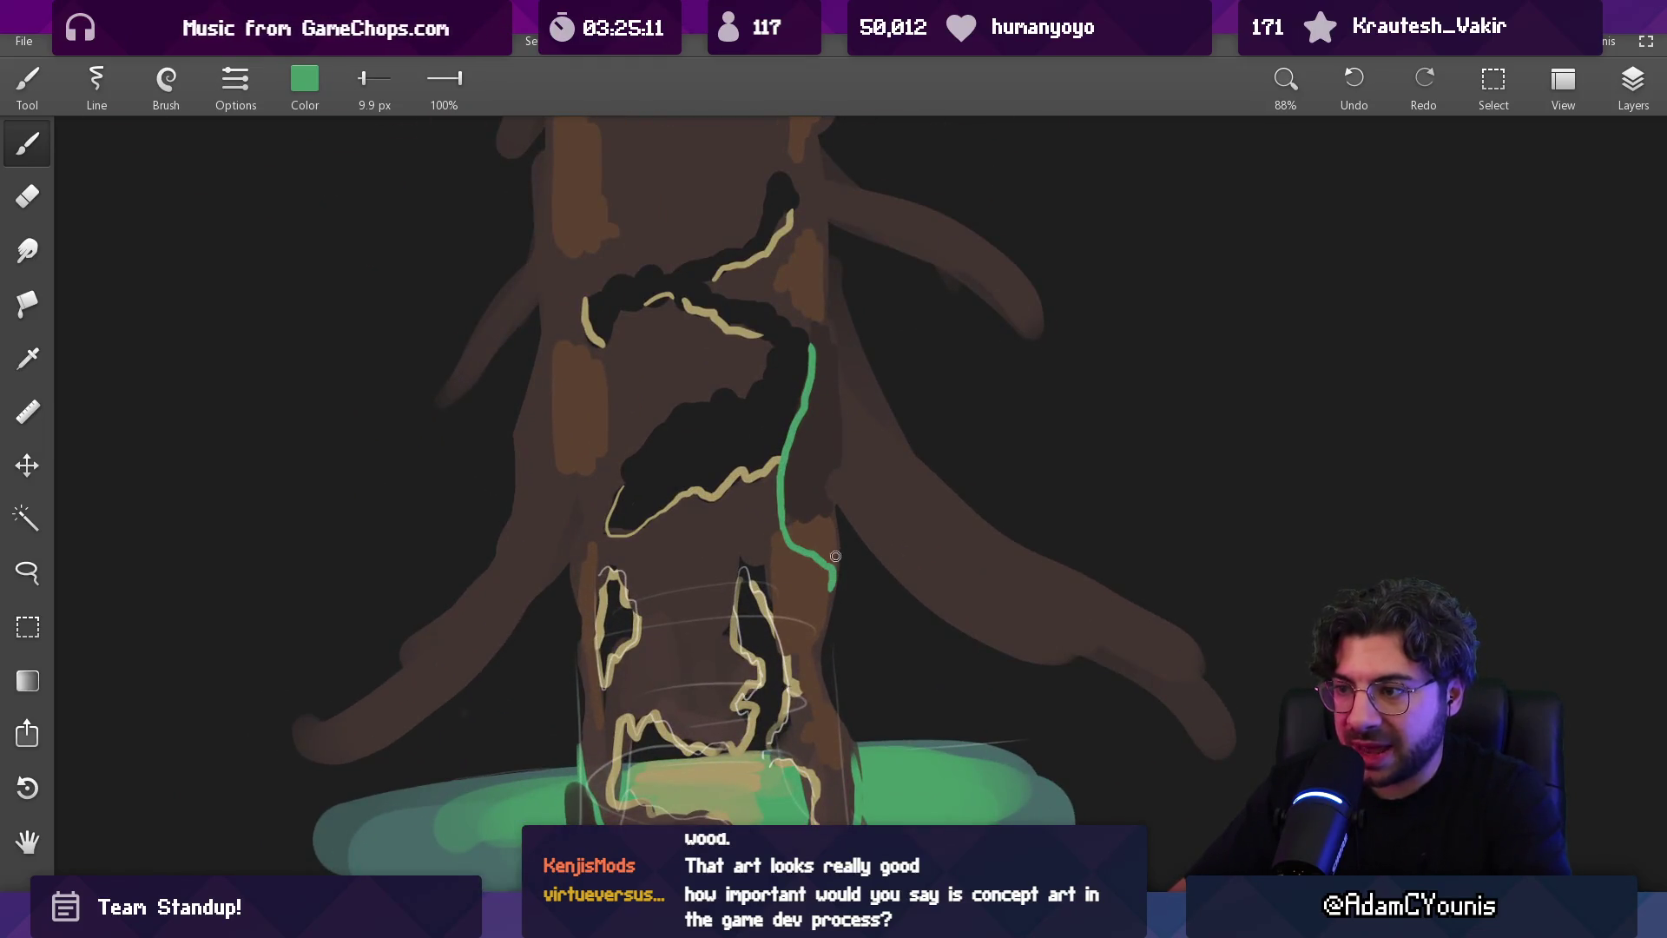
scroll(835, 562, "down", 2)
scroll(782, 521, "up", 3)
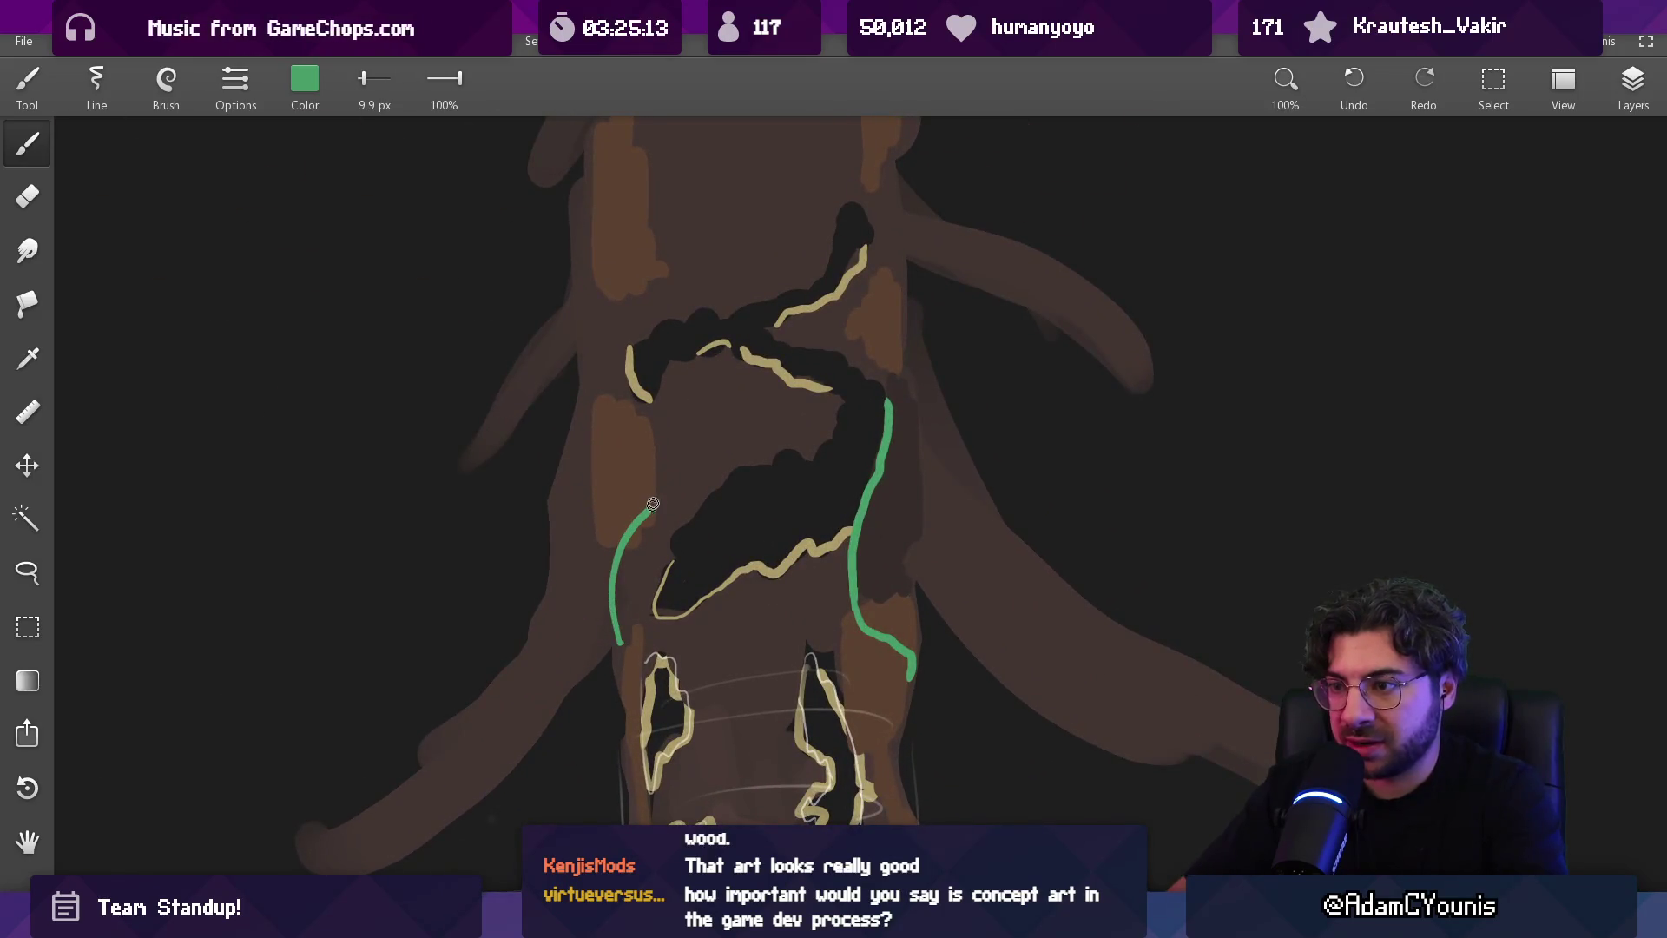
key("ctrl+z")
Alternate sampling trunk brown and rim green while adjusting the brush size
left_click(868, 430, "alt")
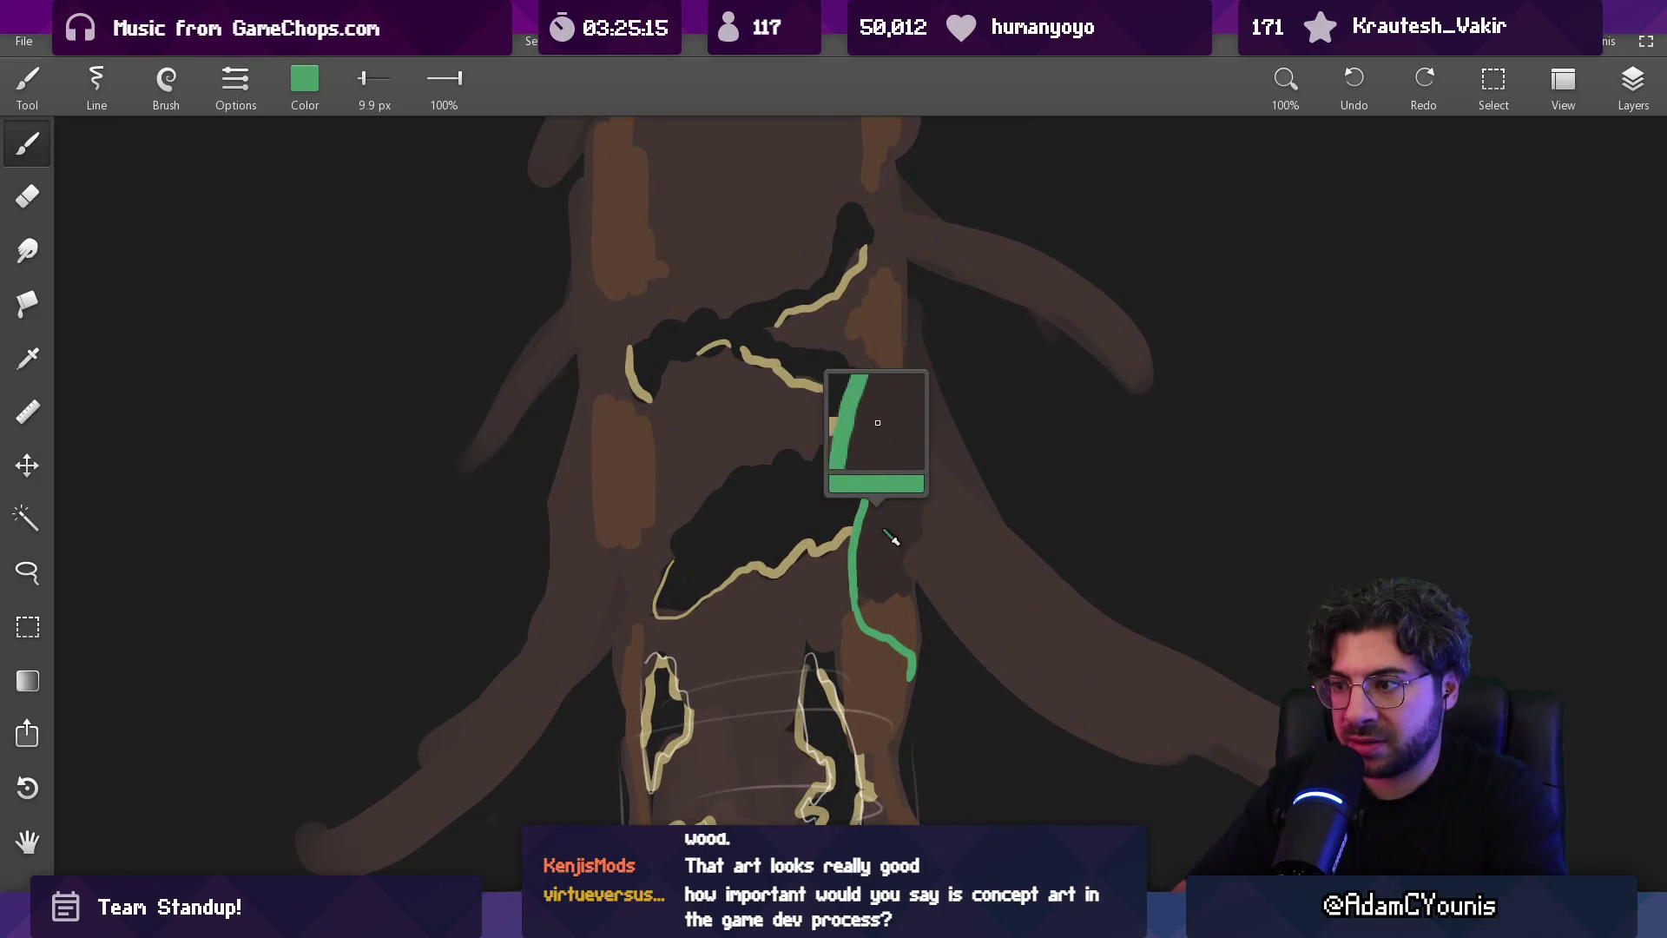
key("bracketright")
key("bracketright")
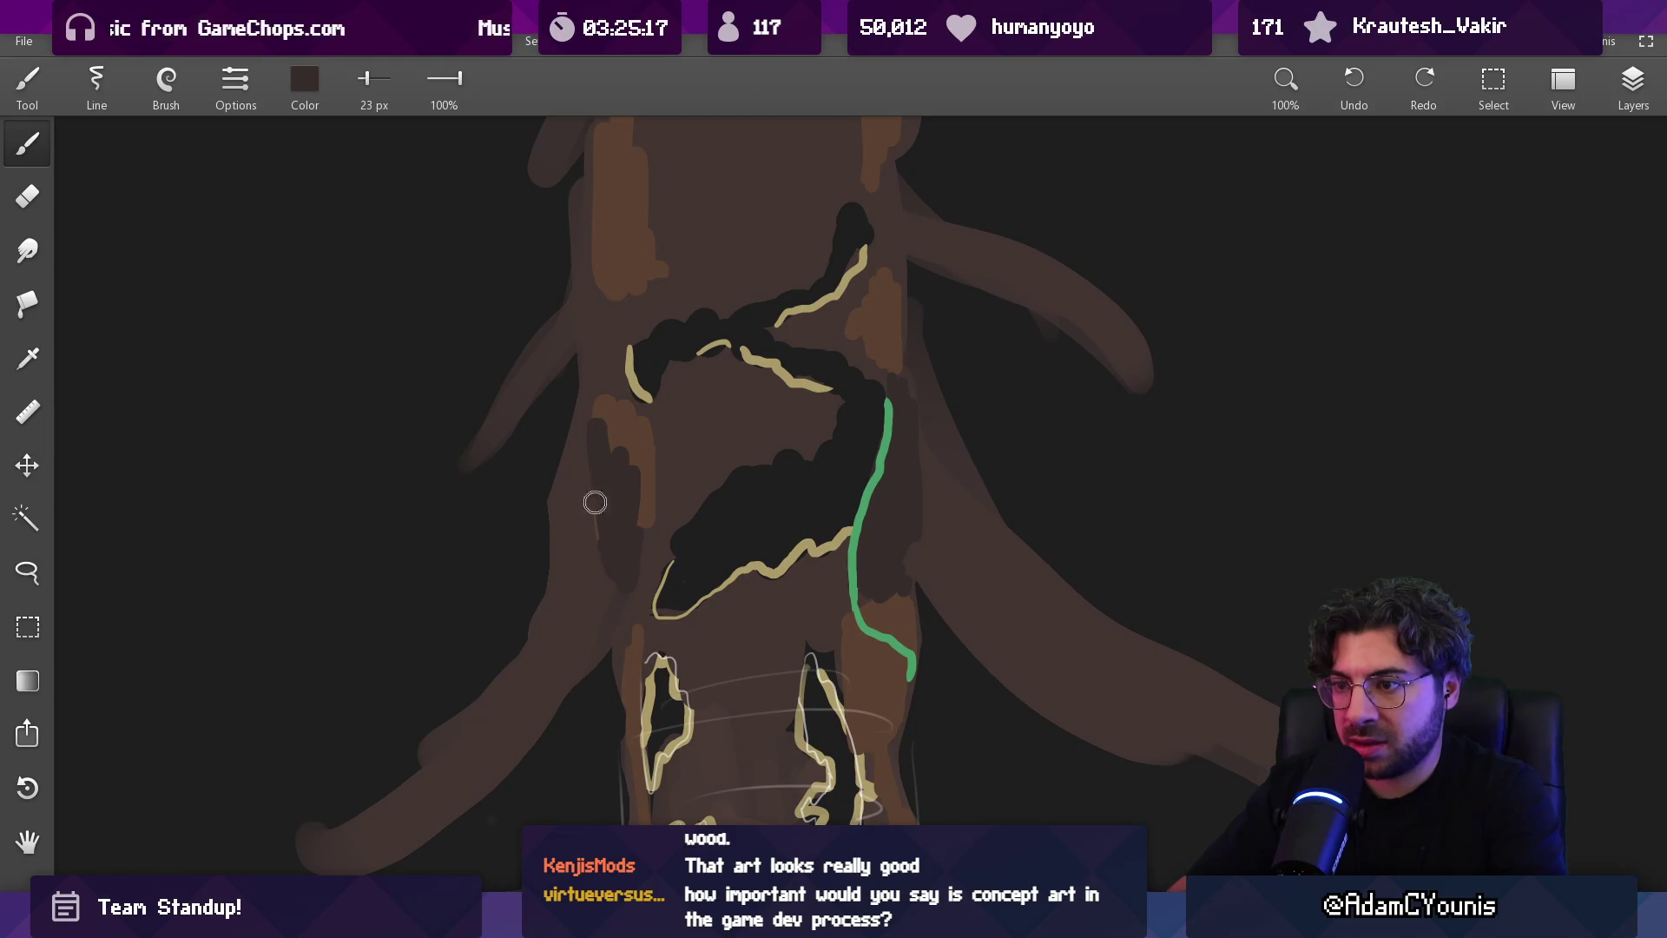
left_click(886, 438, "alt")
key("bracketleft")
key("bracketleft")
key("bracketleft")
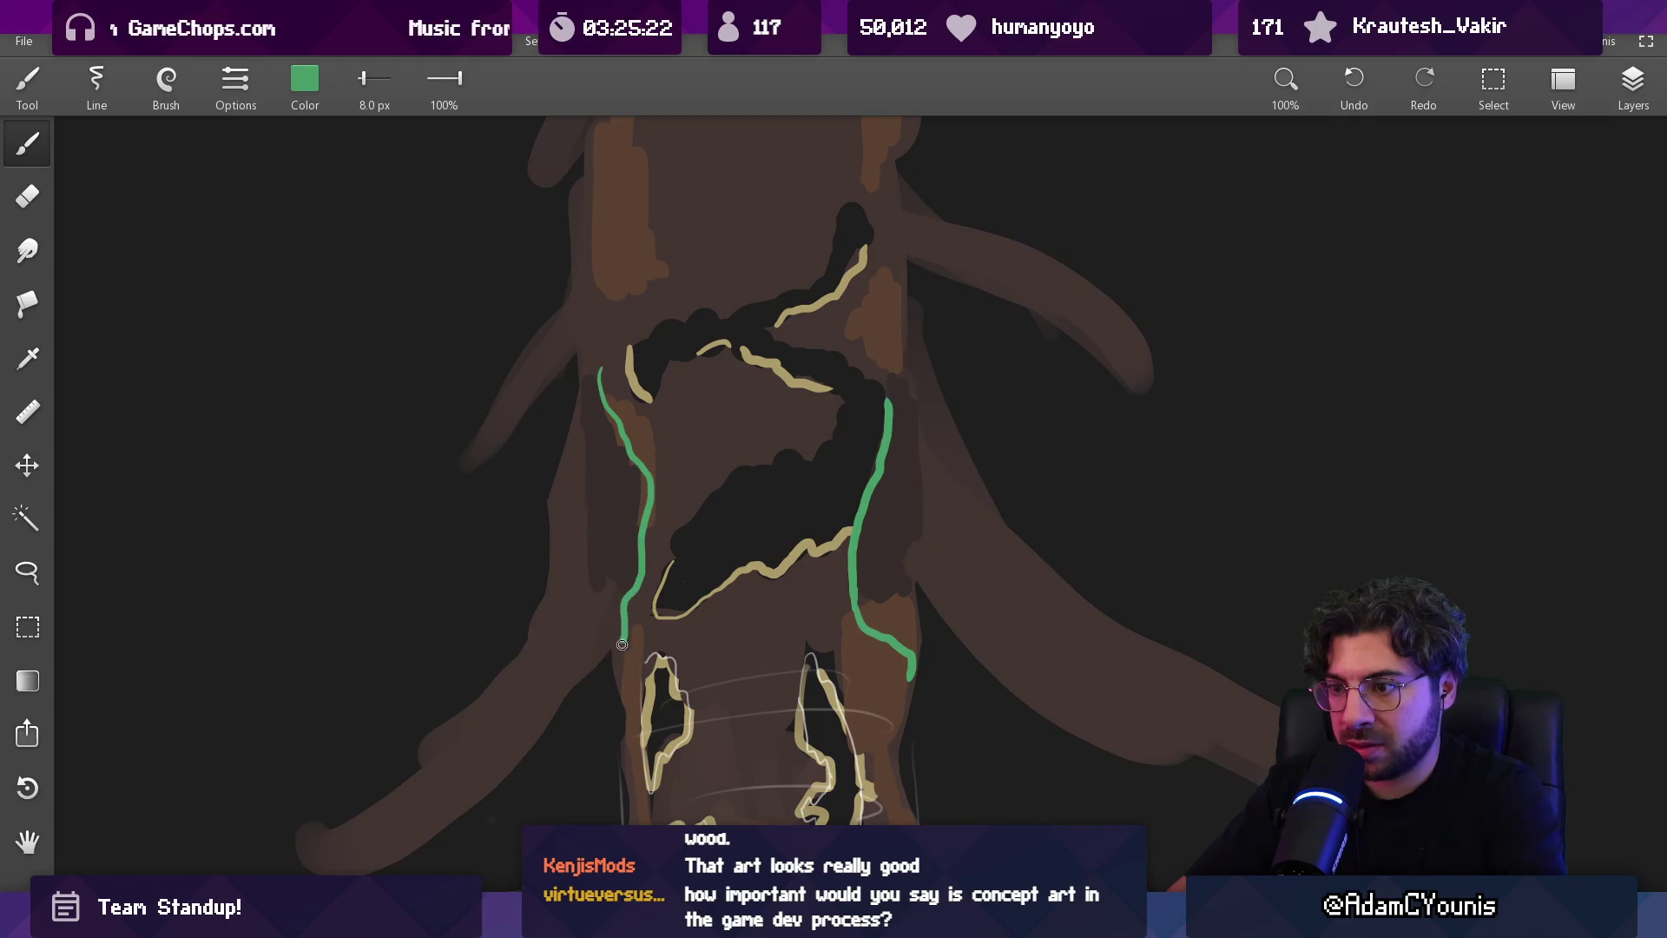
scroll(726, 551, "down", 5)
scroll(726, 550, "up", 4)
left_click(812, 565, "alt")
key("bracketright")
key("bracketright")
key("bracketright")
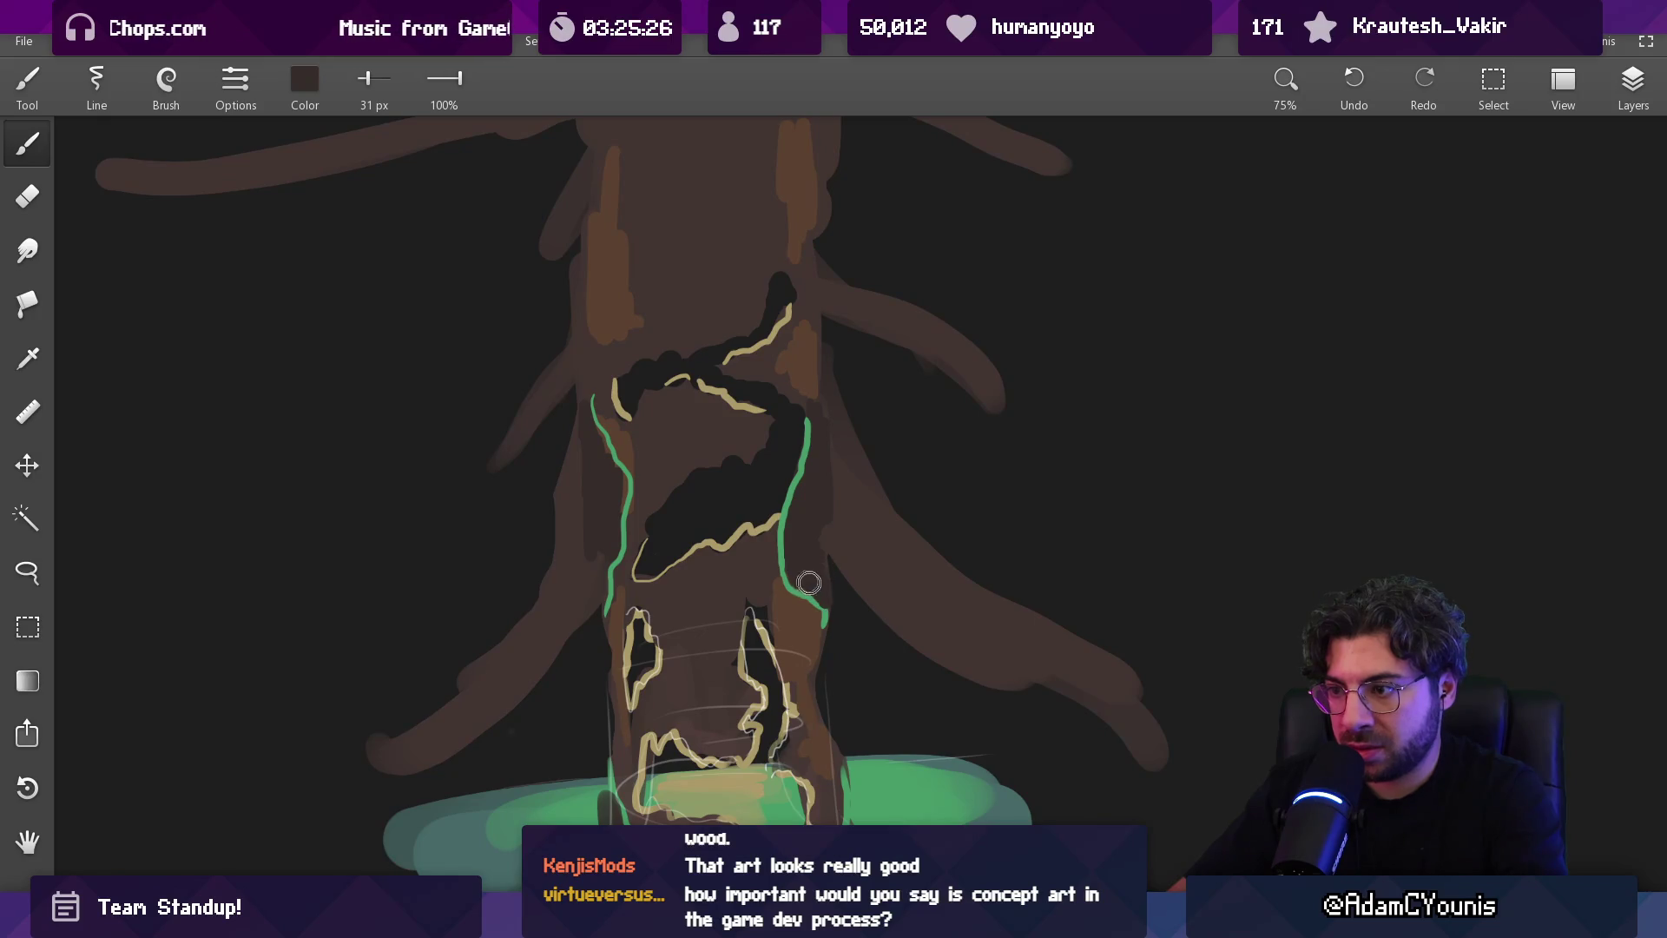
key("bracketright")
key("bracketright")
key("bracketright")
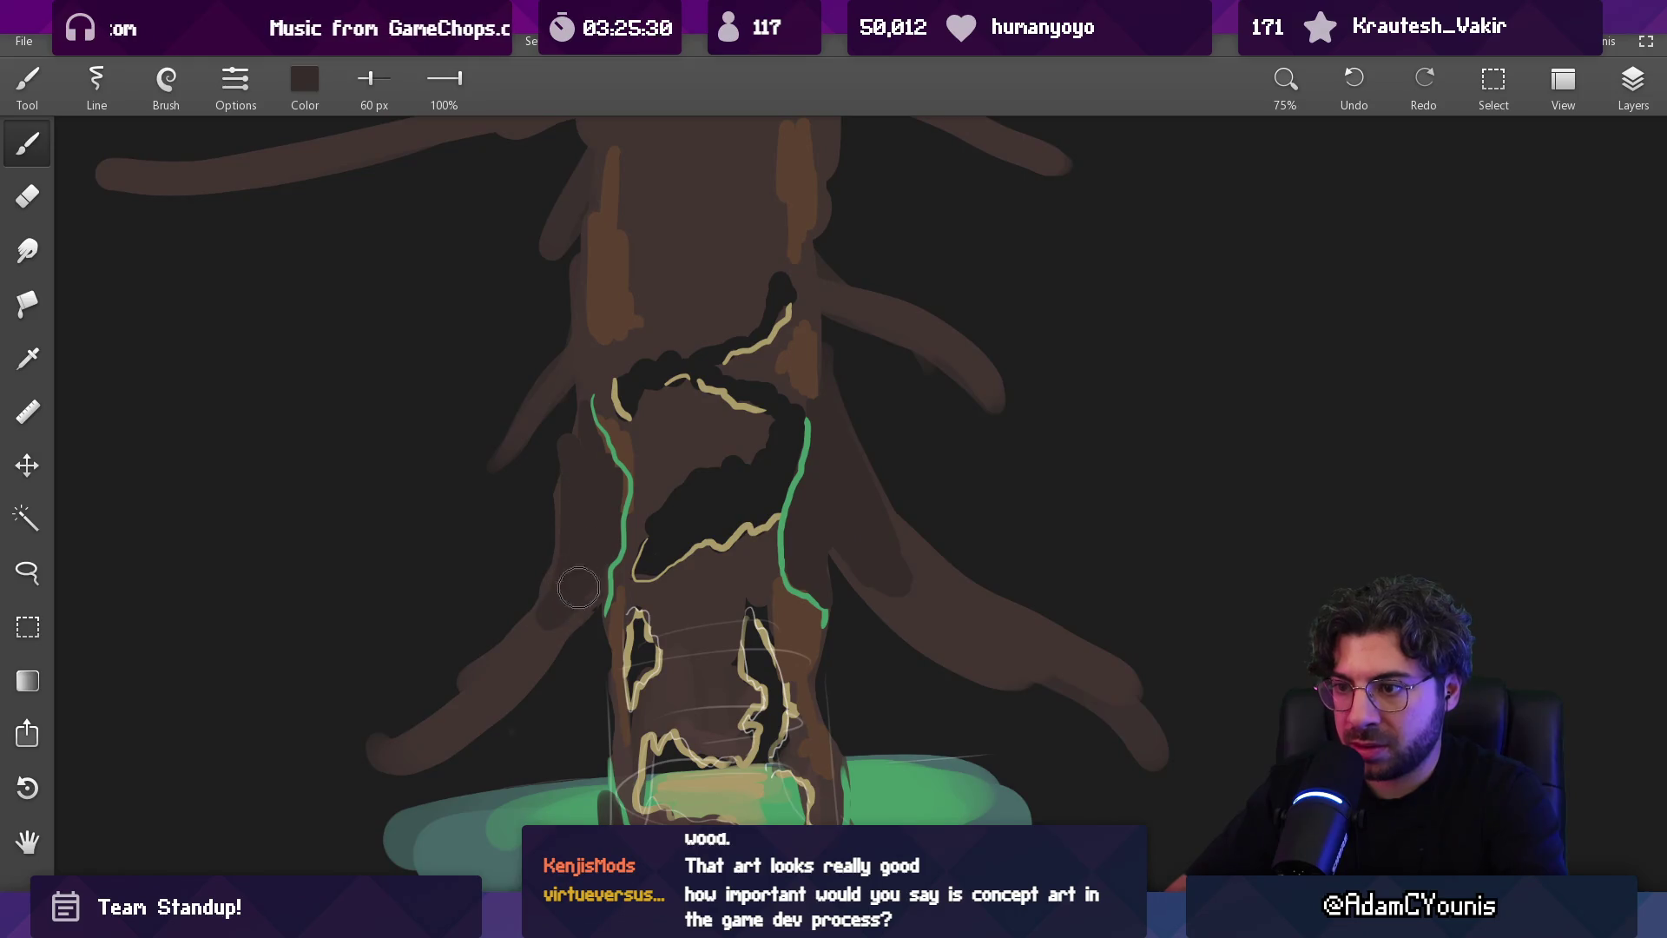
scroll(688, 429, "down", 3)
scroll(745, 484, "up", 3)
key("bracketleft")
key("bracketleft")
key("bracketleft")
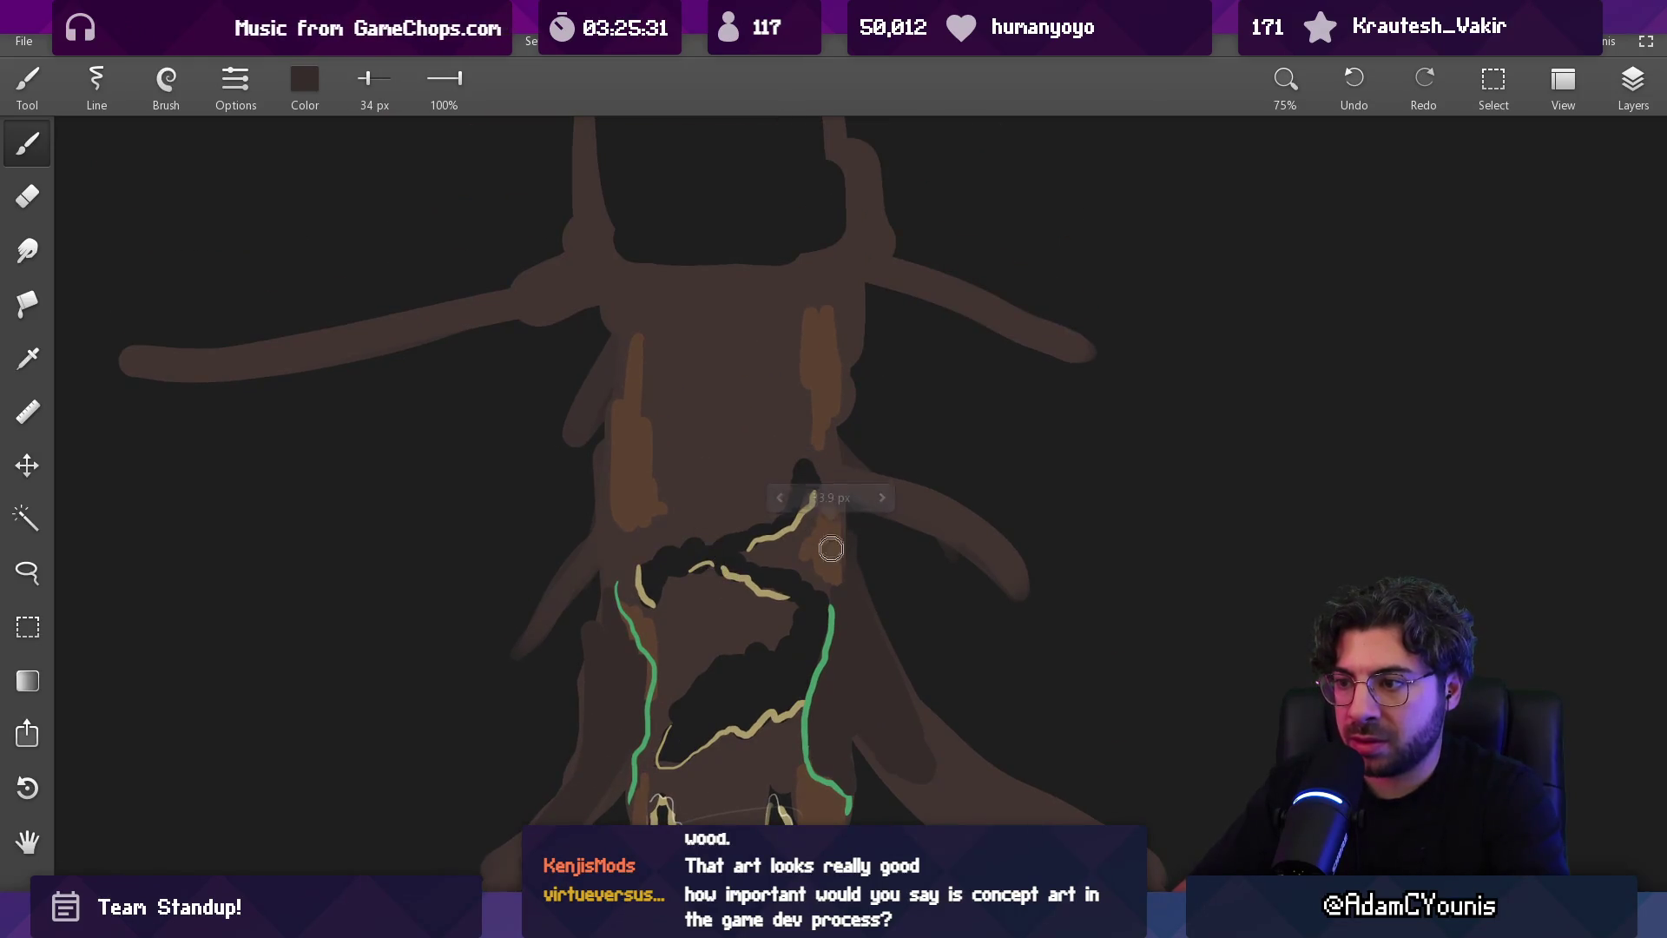
Extend the right green rim line upward past the upper hollow
left_click(832, 612)
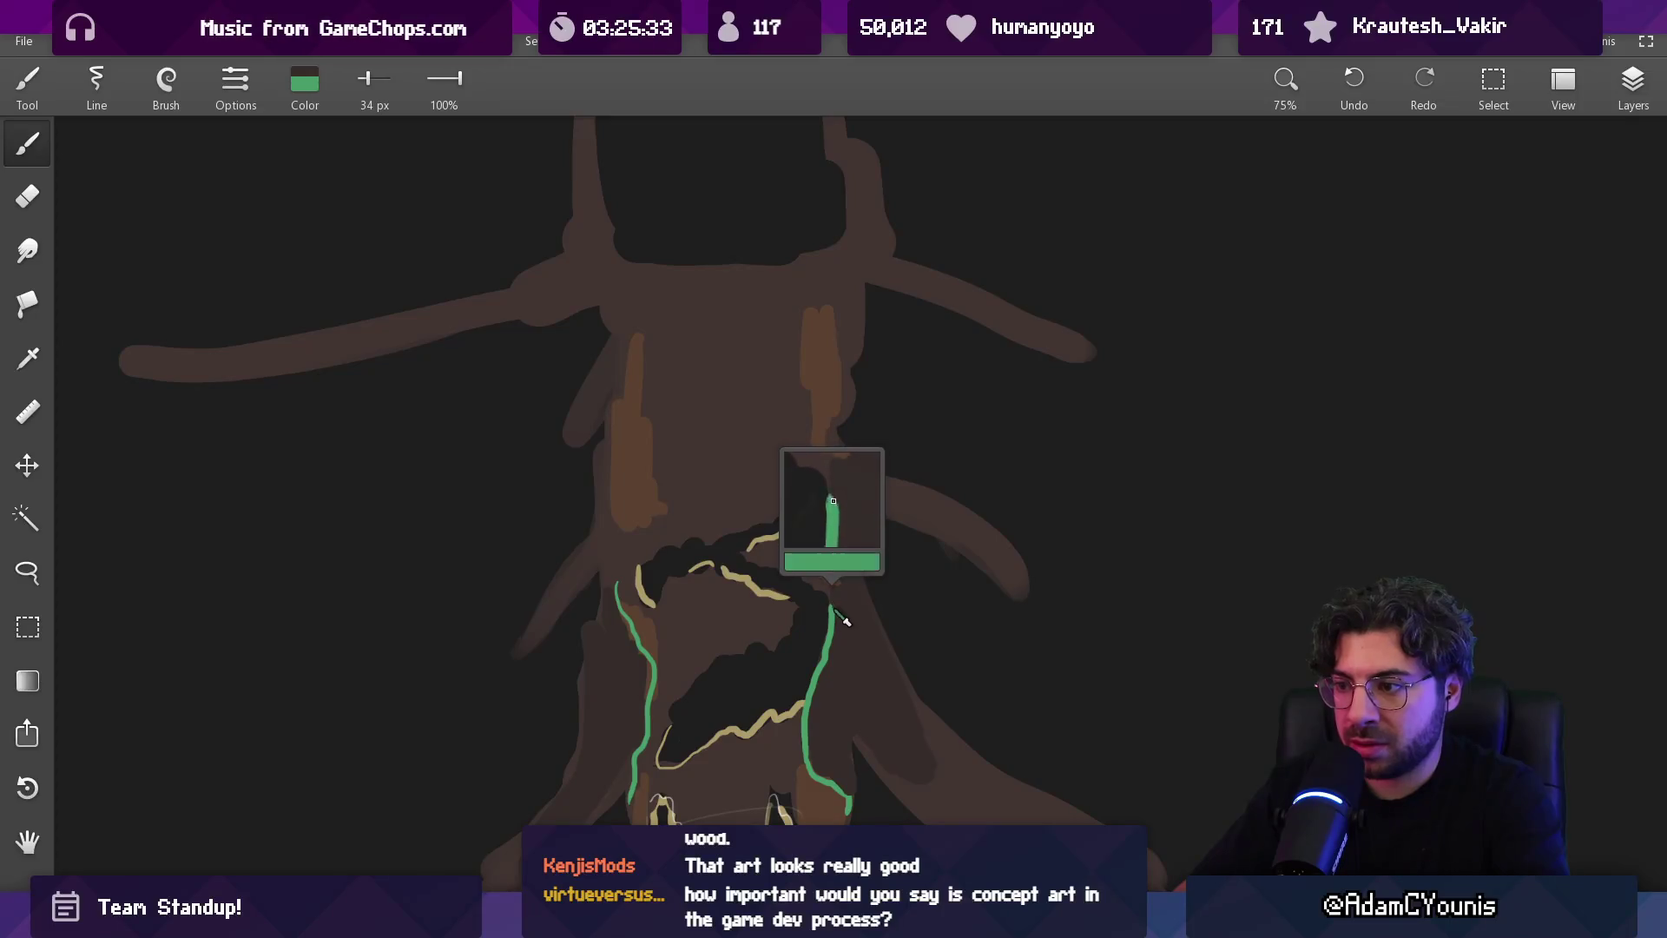
left_click_drag(832, 608, 835, 562)
left_click(826, 459)
key("bracketright")
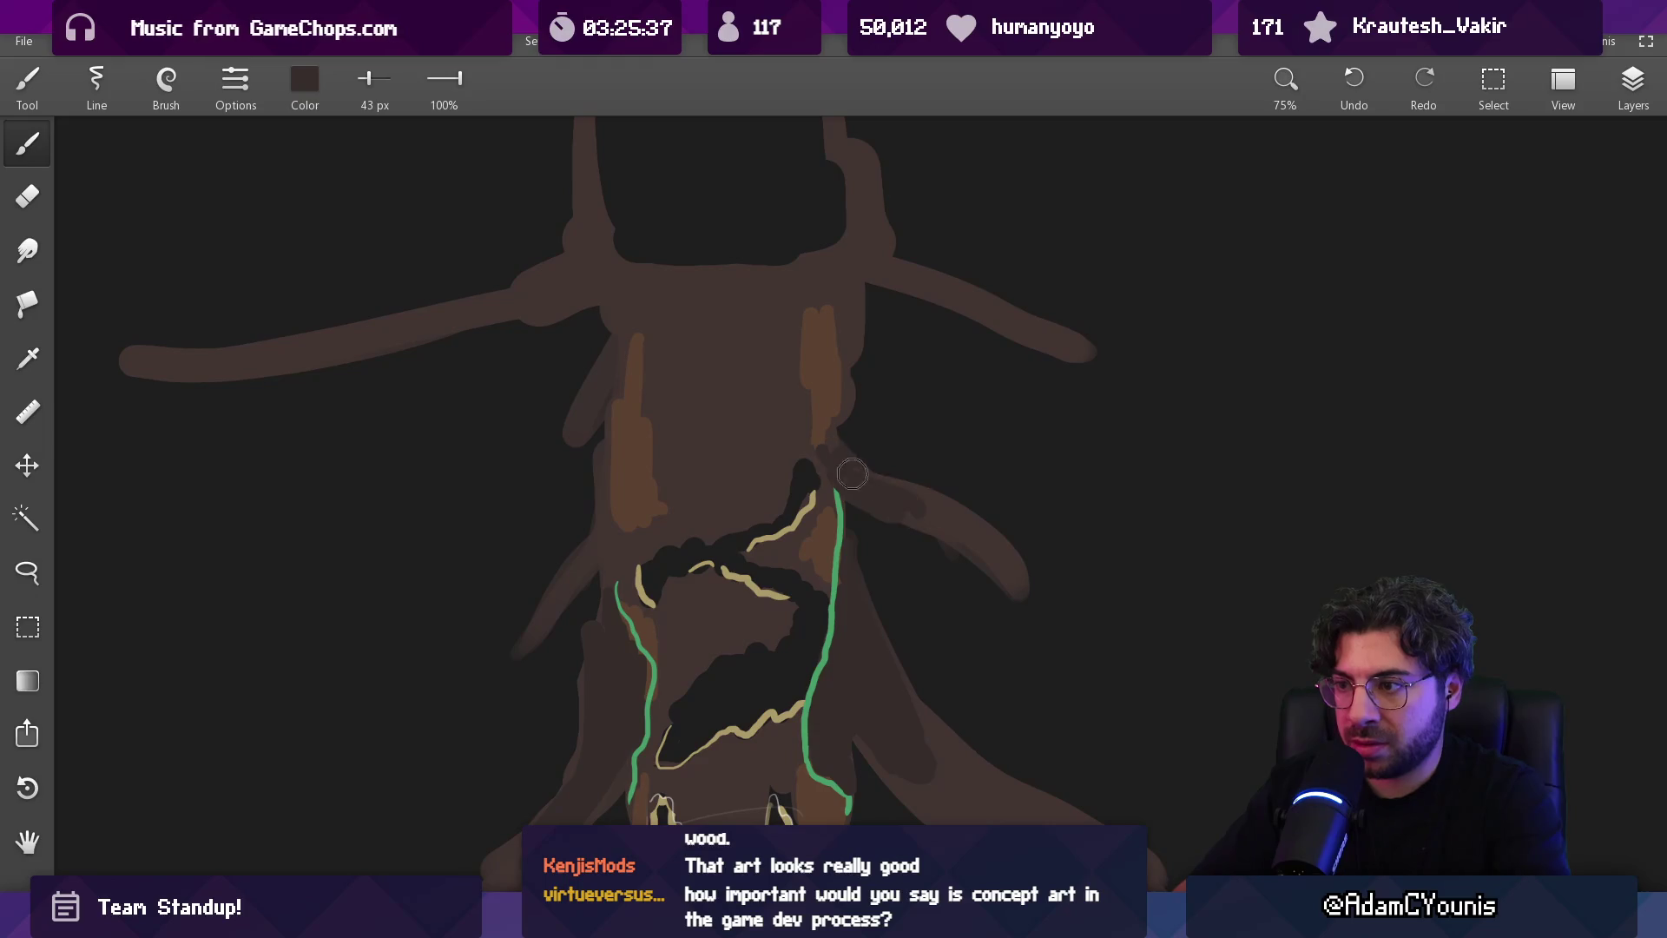
scroll(689, 584, "down", 3)
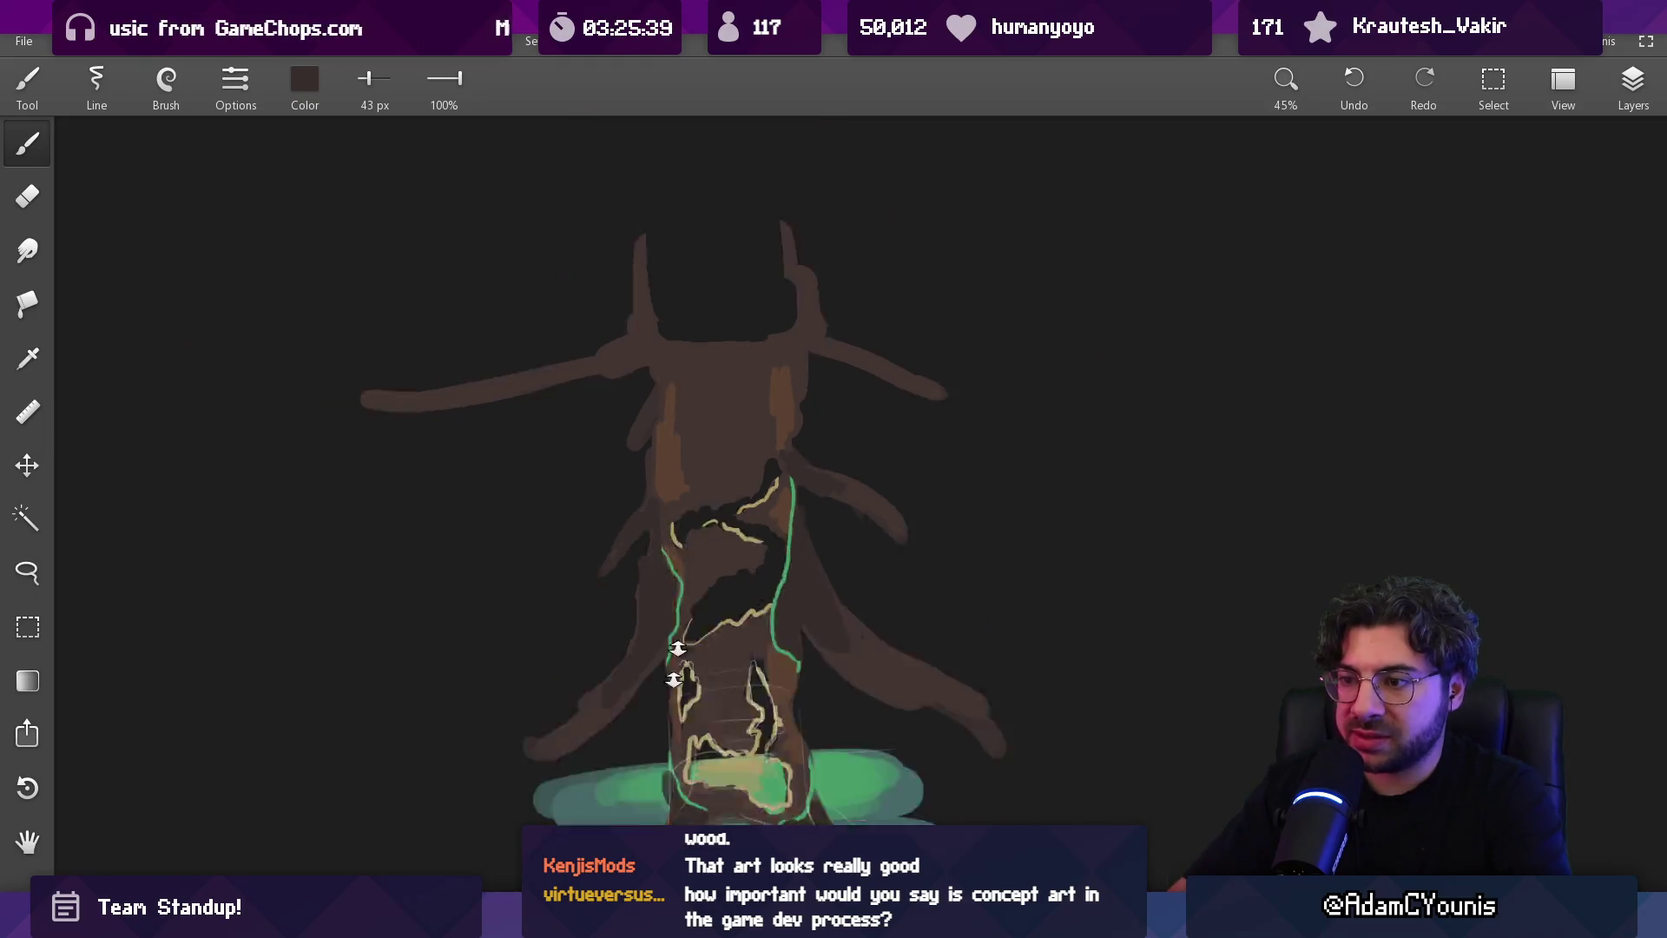
Sample the trunk brown and switch the brush from Flat to Round
scroll(726, 522, "up", 4)
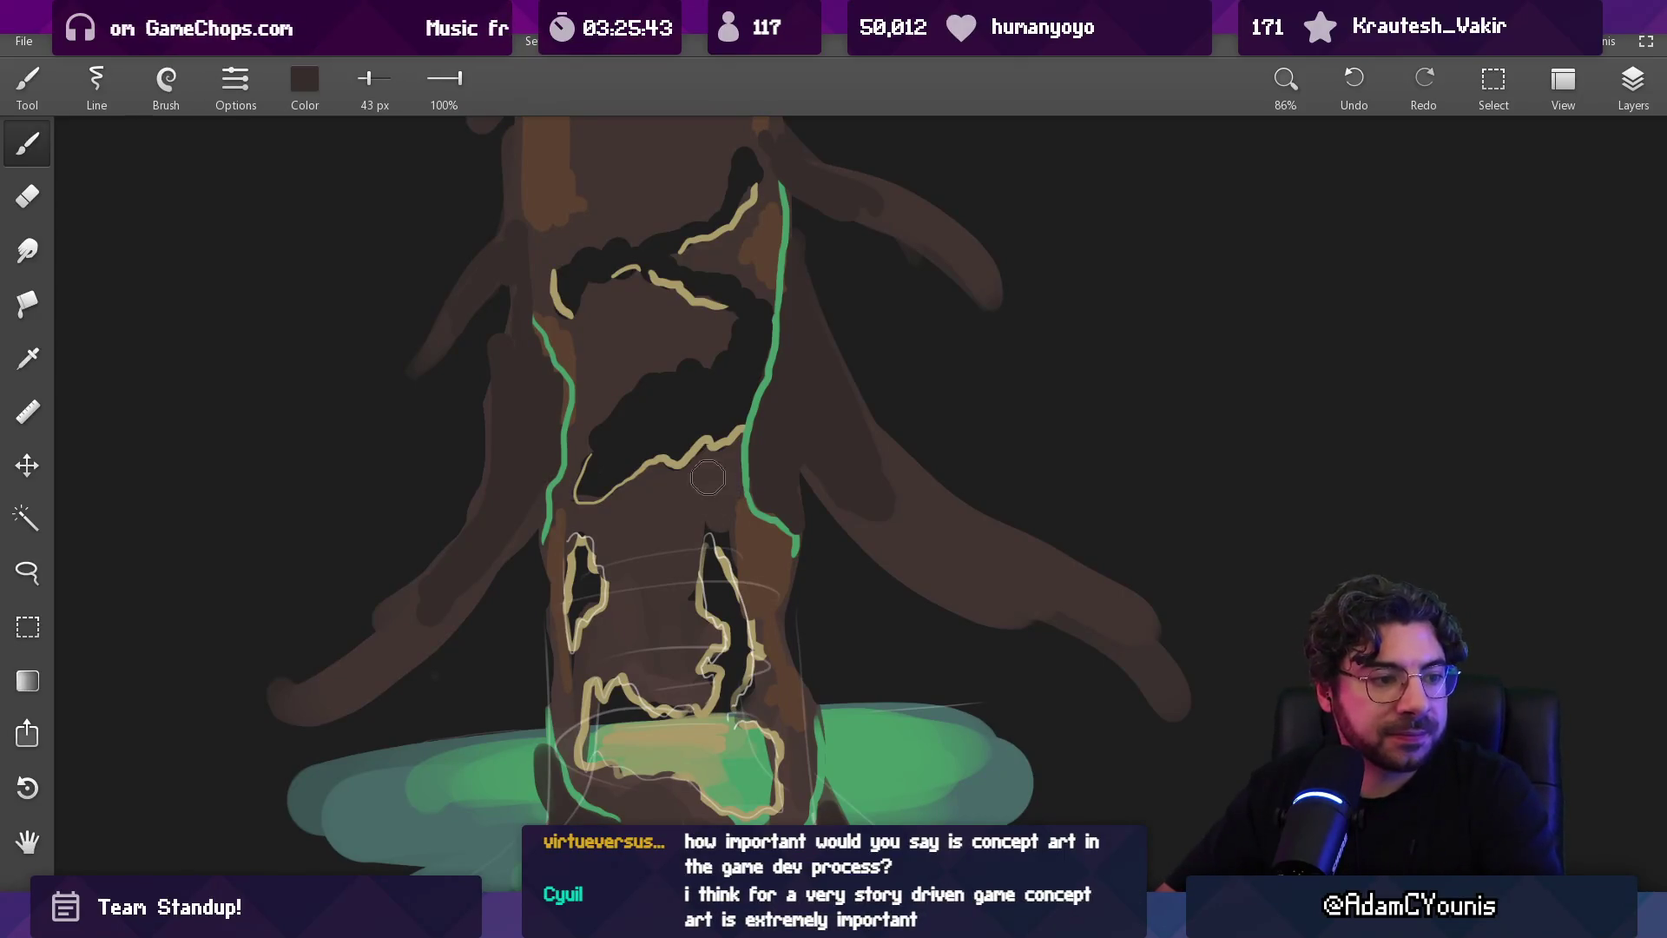
scroll(758, 483, "down", 2)
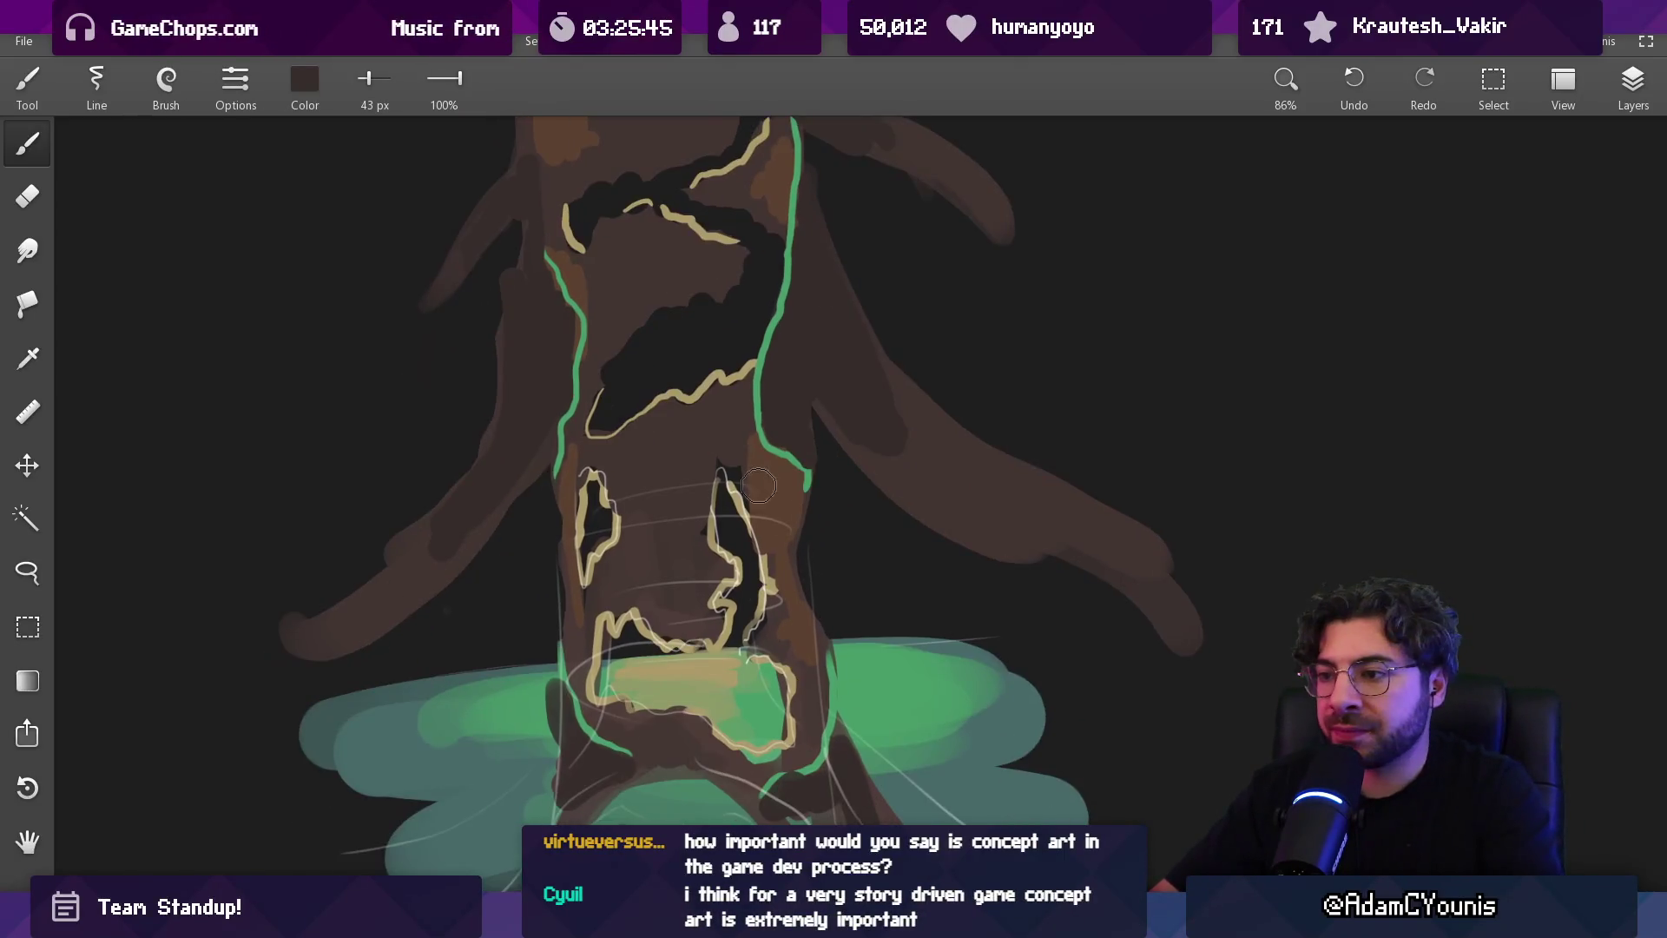
scroll(758, 483, "up", 2)
left_click(772, 458, "alt")
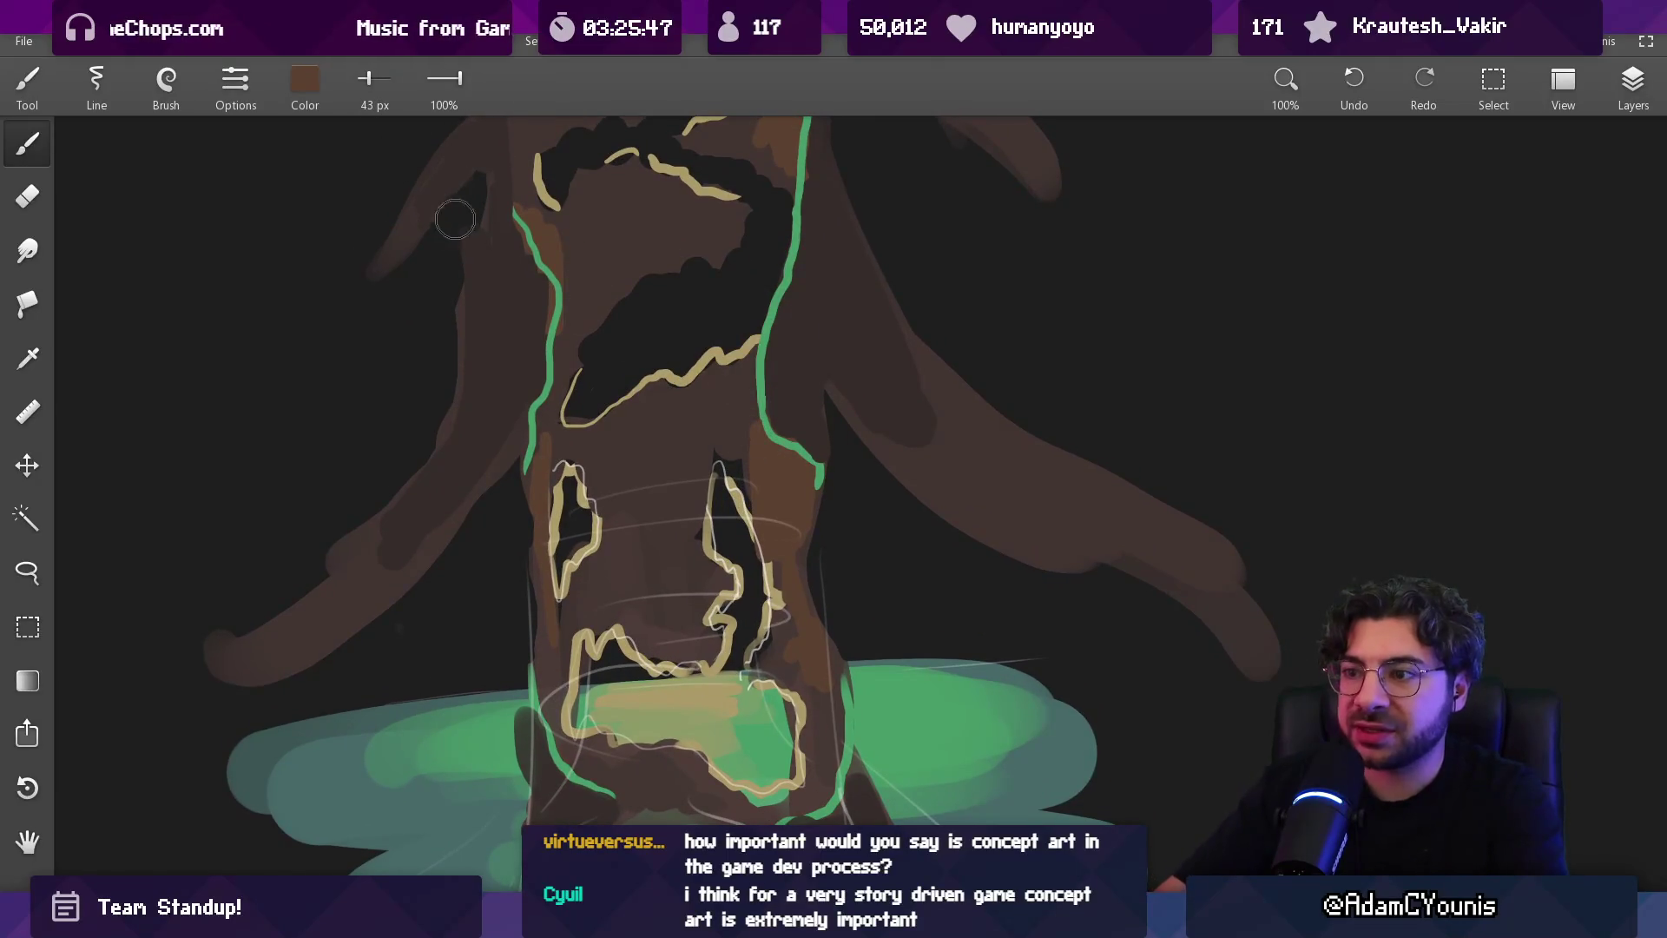
left_click(191, 99)
left_click(208, 393)
left_click(166, 82)
left_click(182, 356)
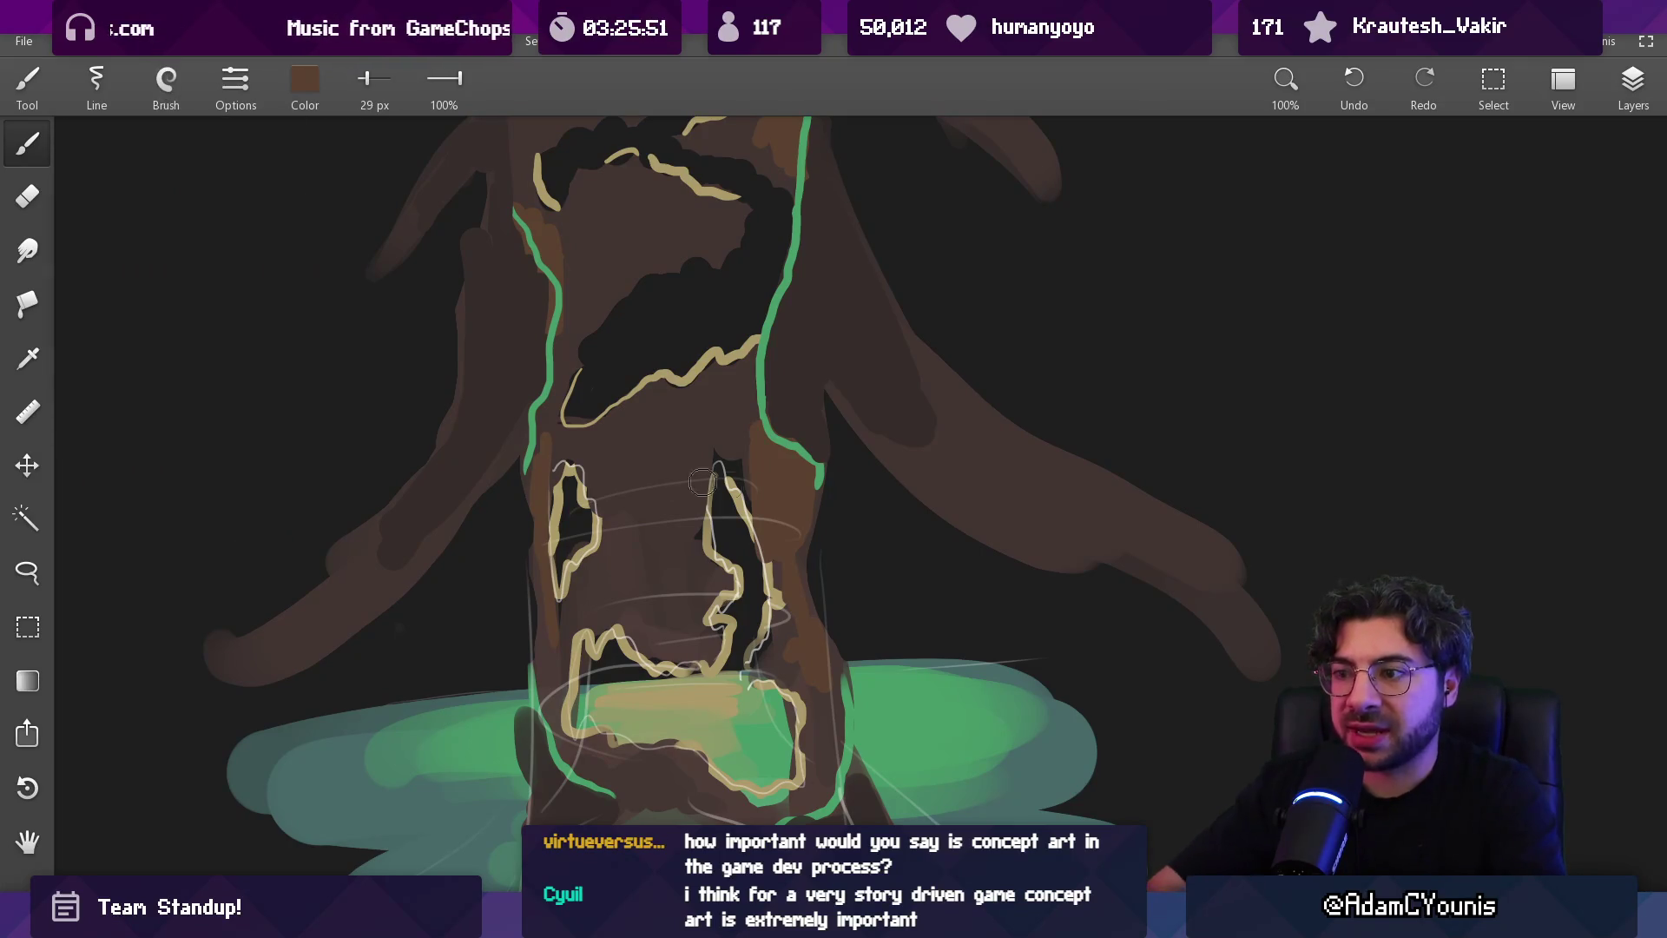
Shrink the round brush to 36 px, sample a lighter brown and show the Layers panel
key("bracketleft")
key("bracketleft")
key("bracketleft")
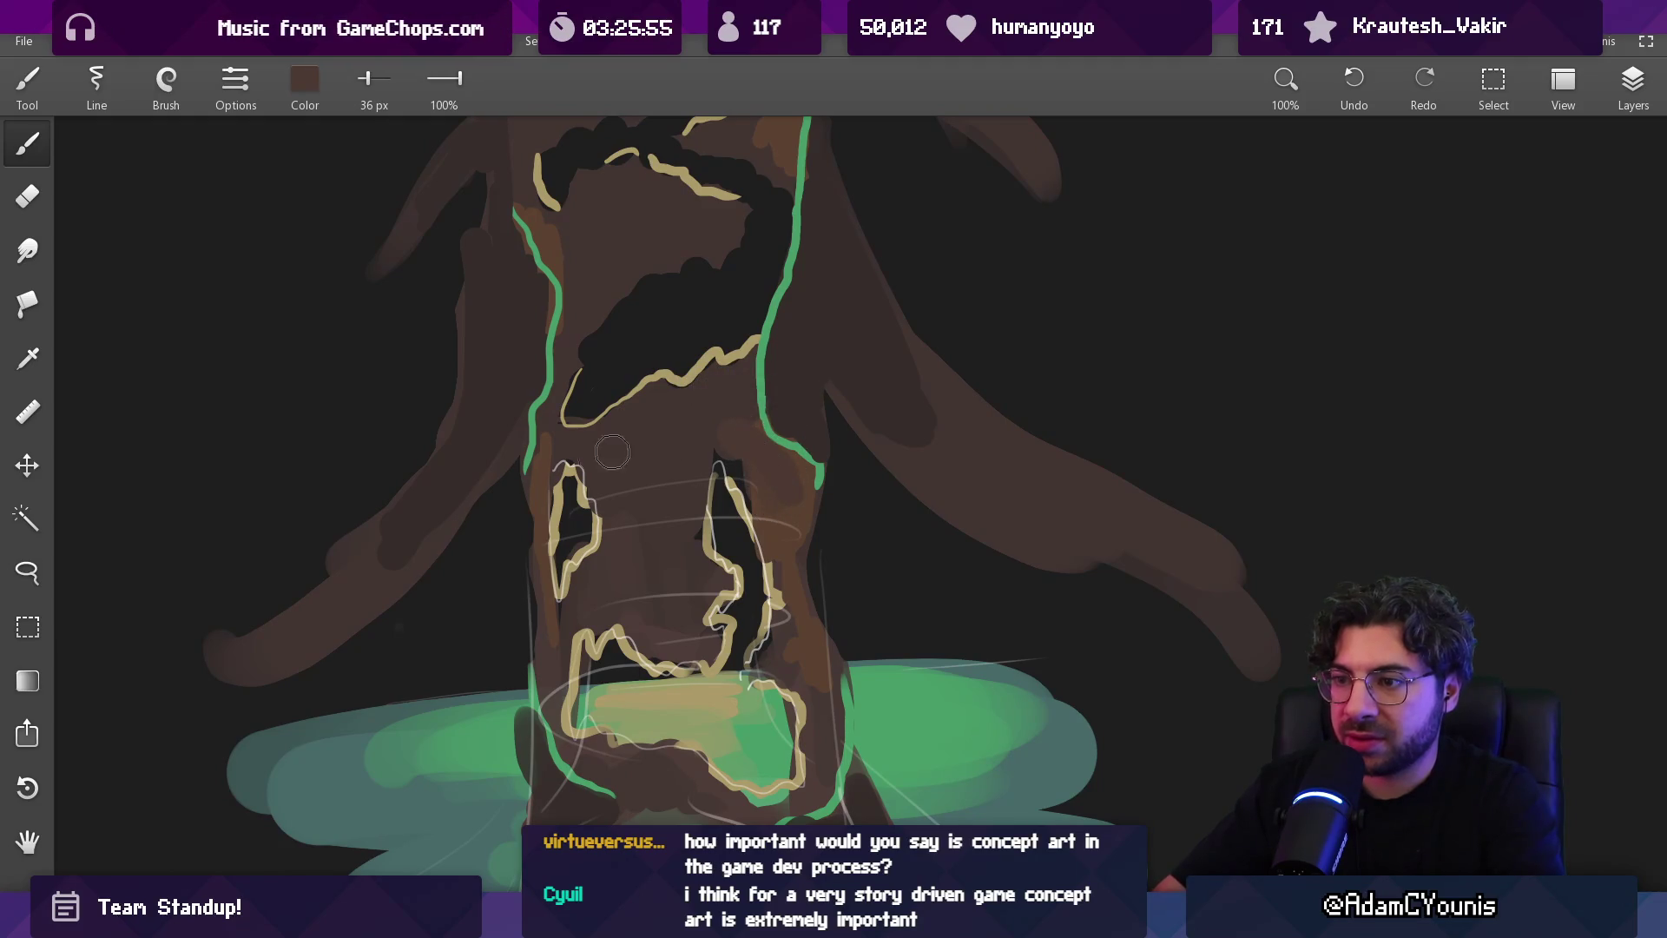
left_click(562, 624, "alt")
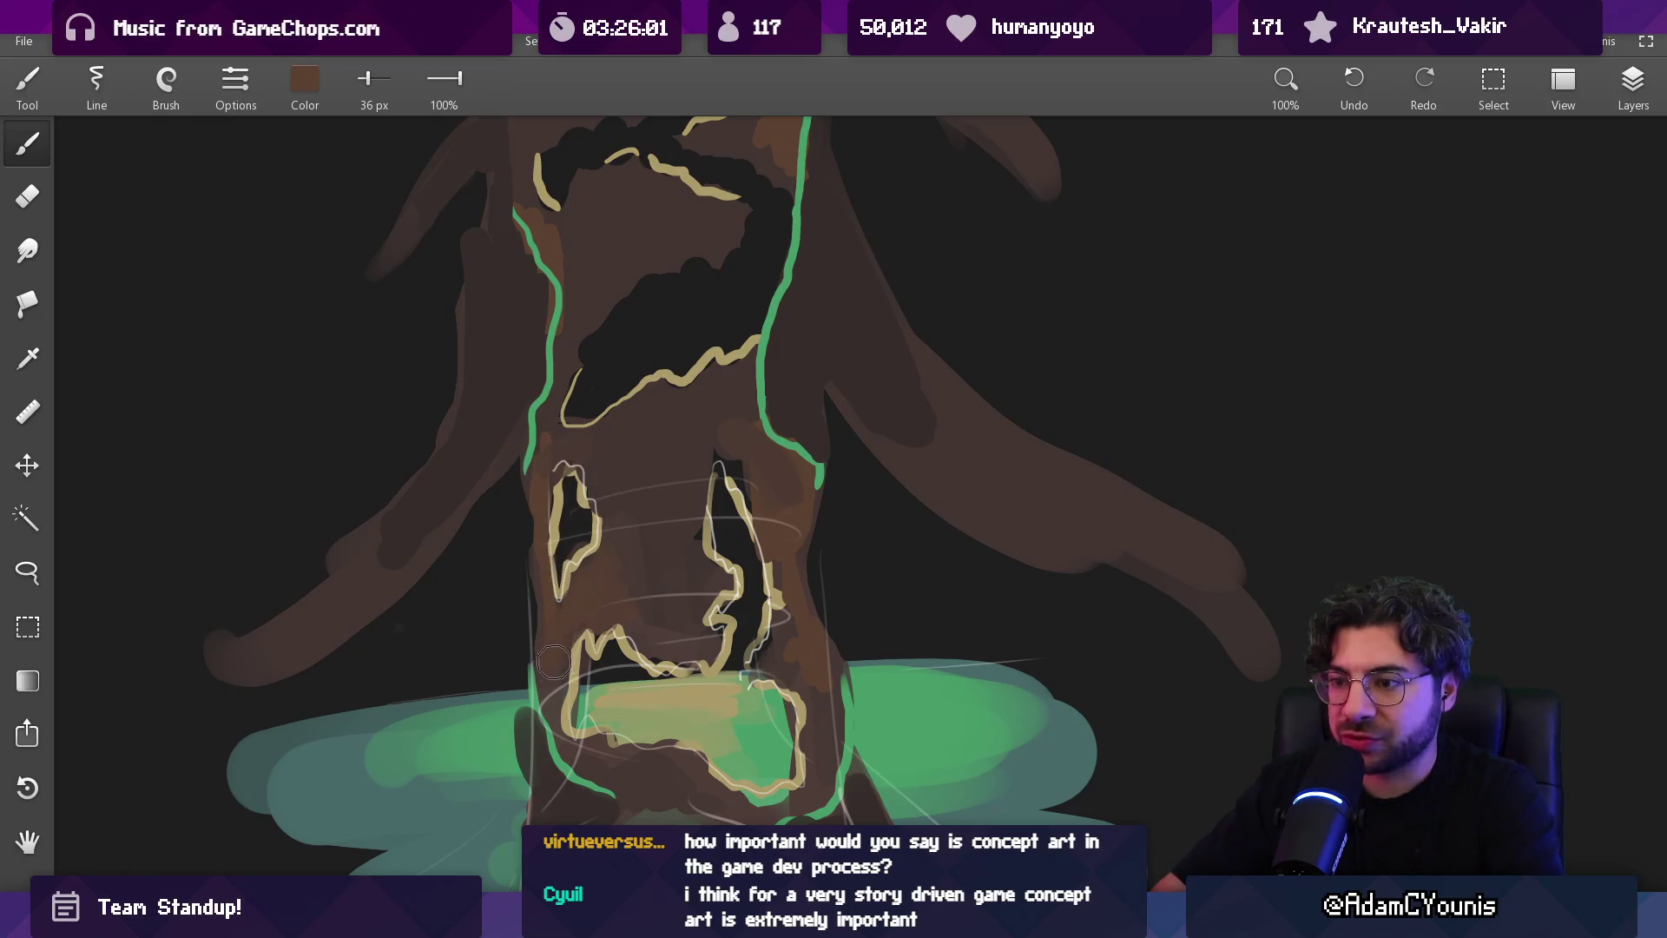
scroll(641, 576, "down", 5)
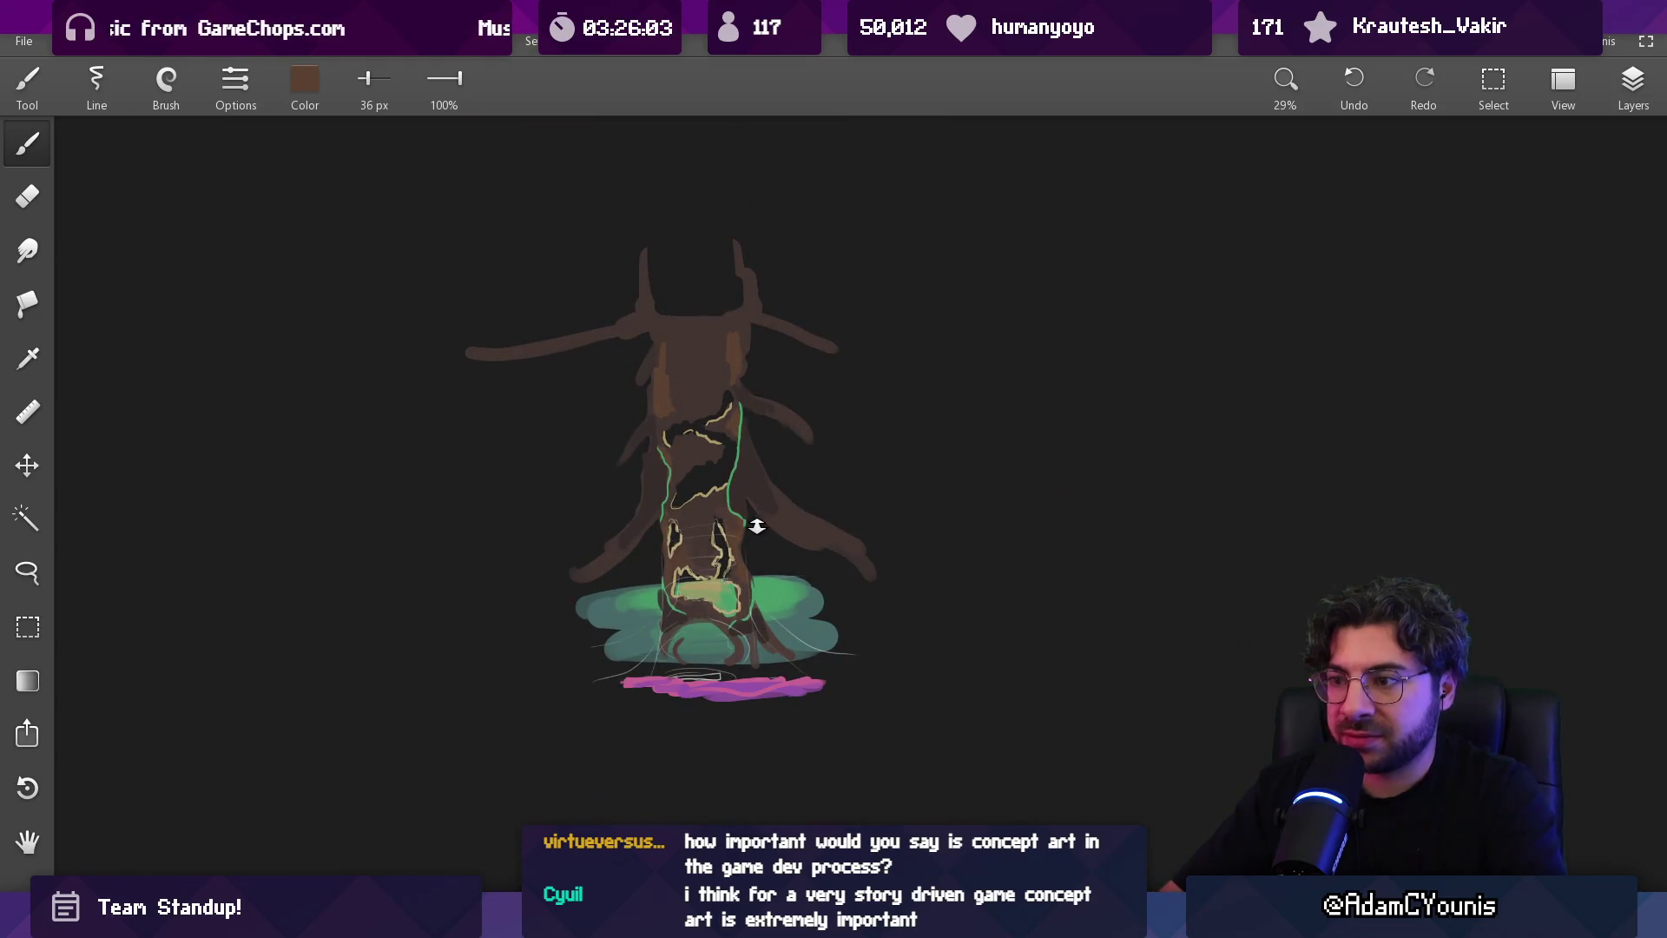
scroll(756, 524, "up", 5)
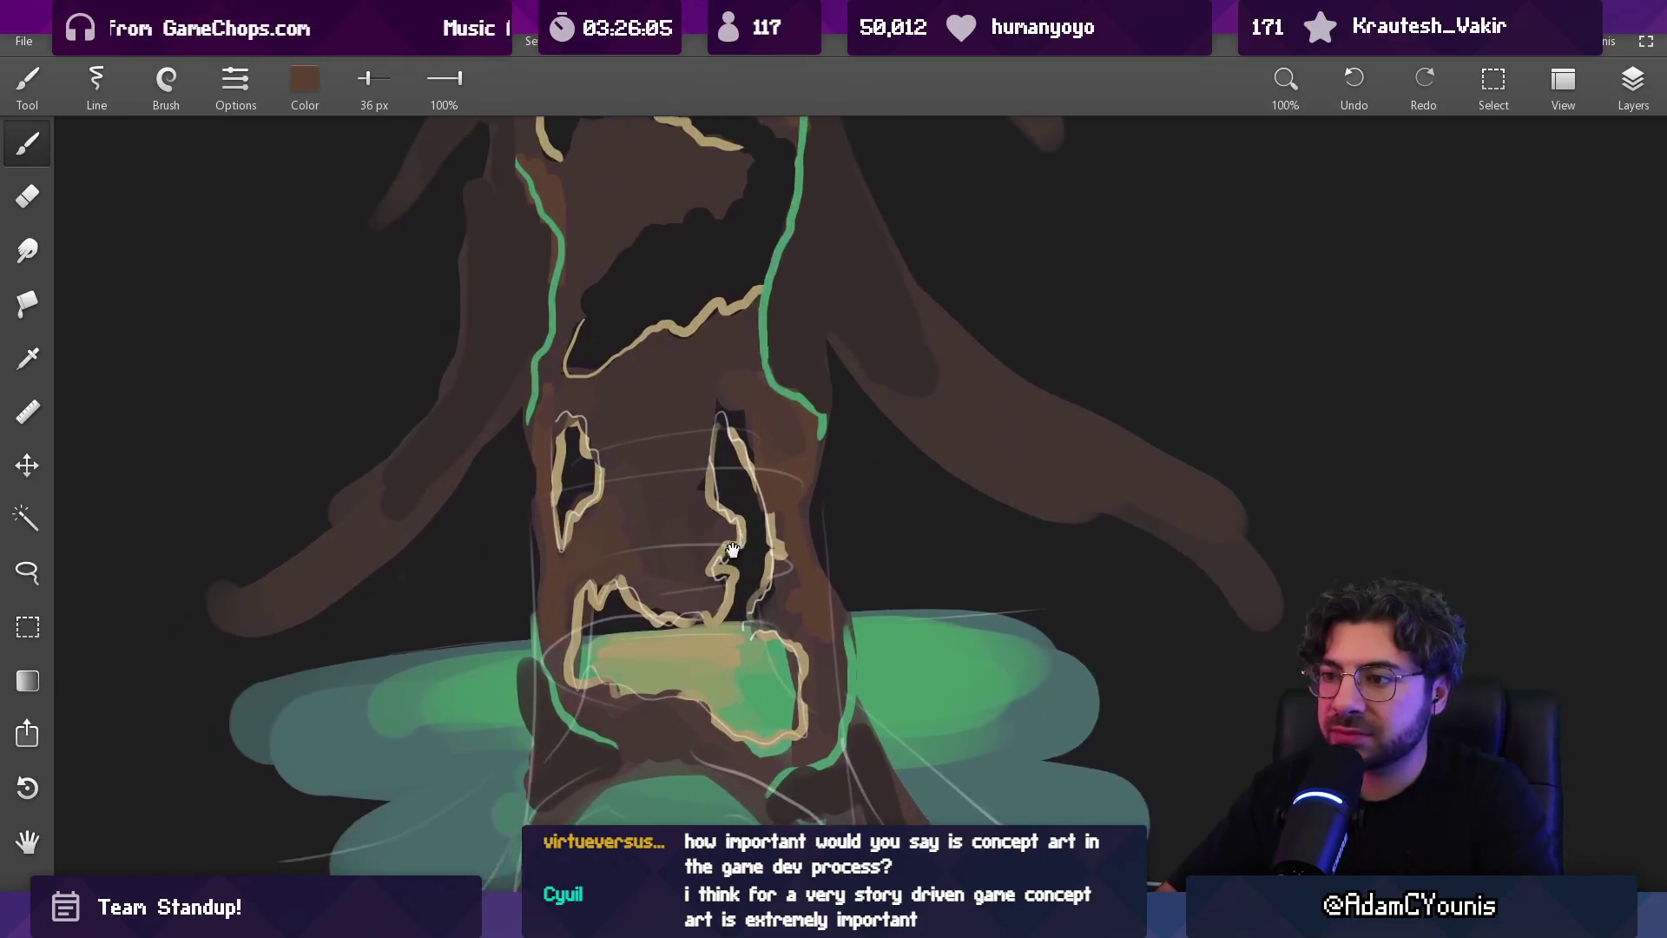
scroll(732, 551, "up", 3)
left_click(1624, 95)
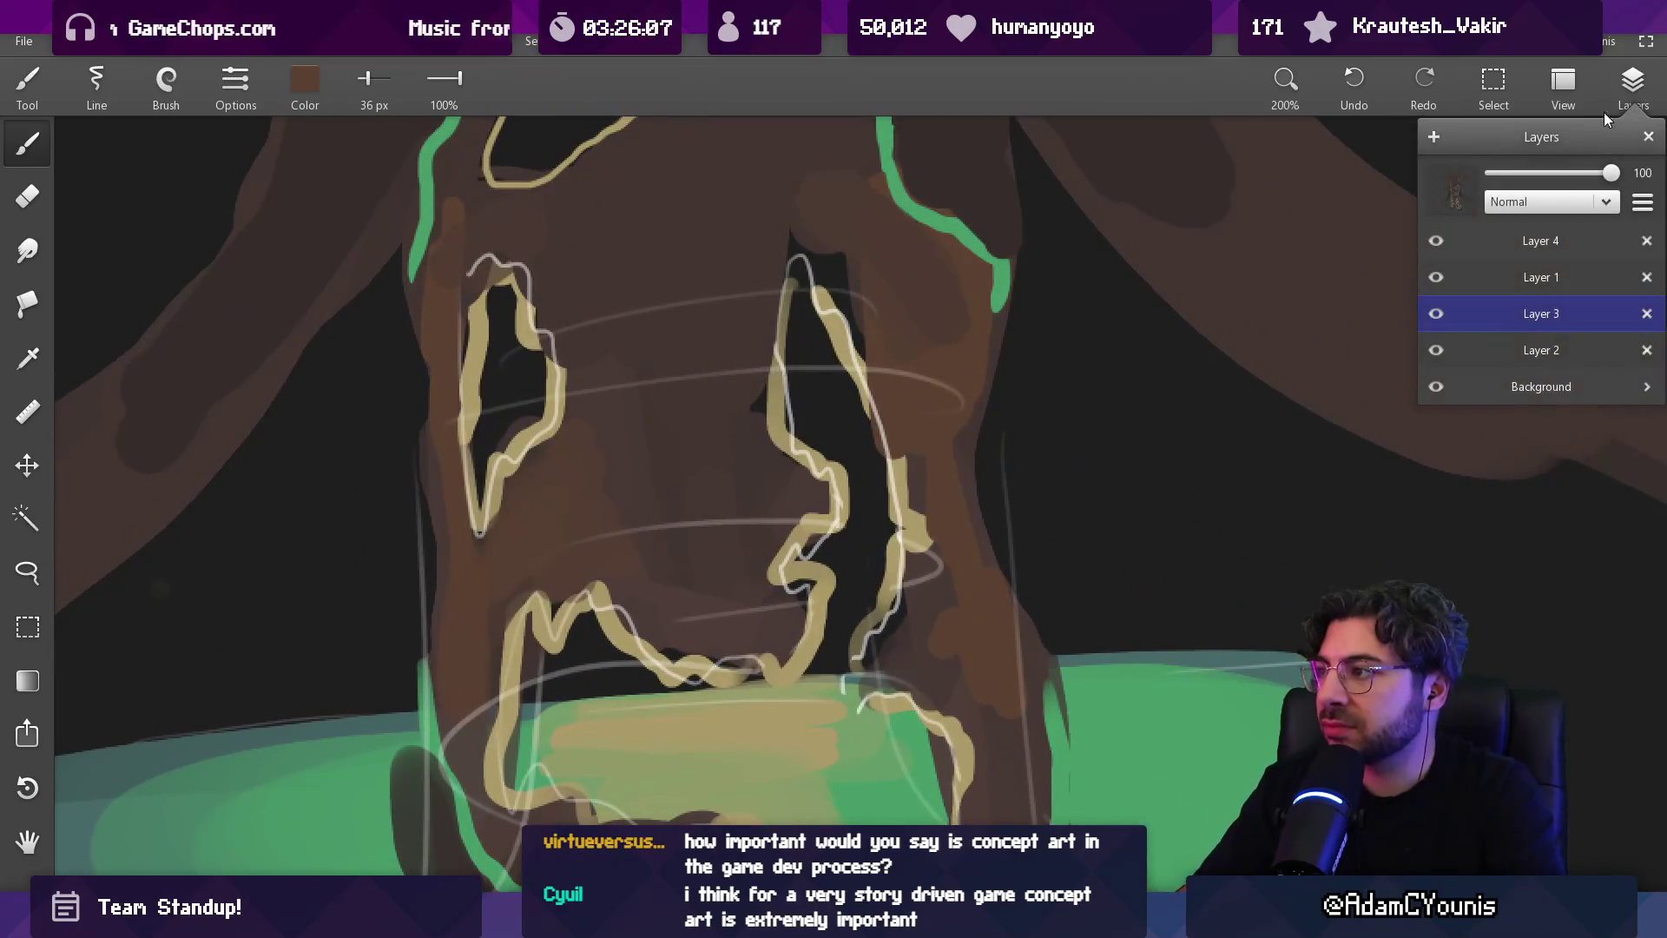
Hide Layer 4's white sketch lines and load dark trunk brown at 6.4 px
left_click(1436, 243)
scroll(976, 439, "down", 8)
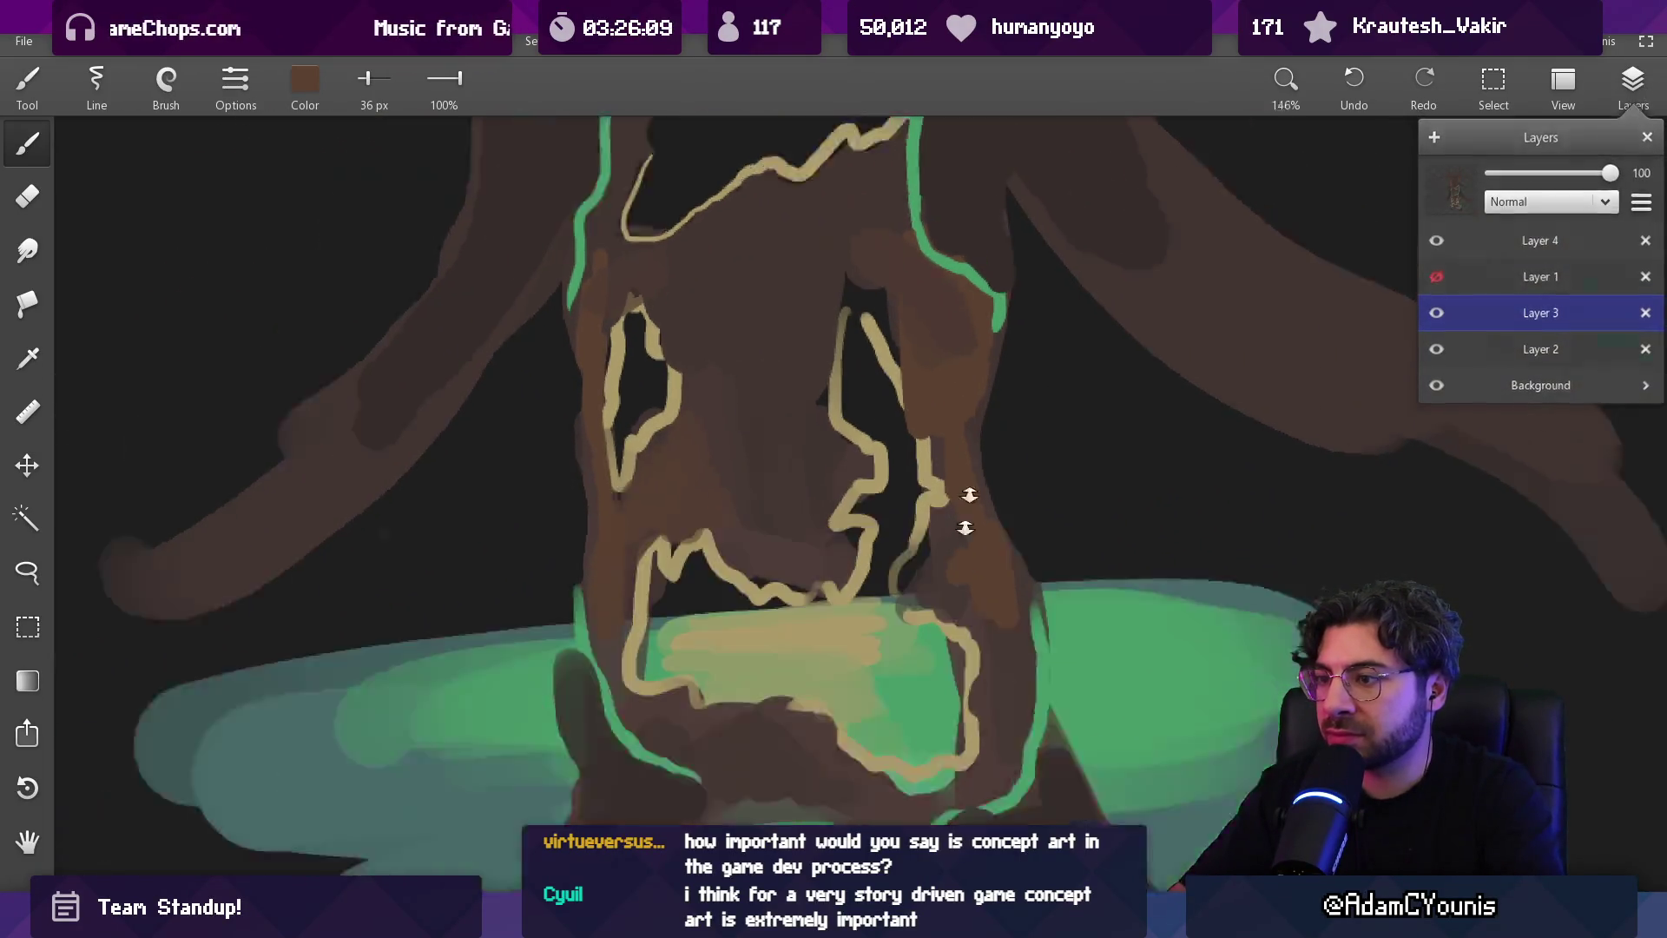
scroll(885, 427, "up", 5)
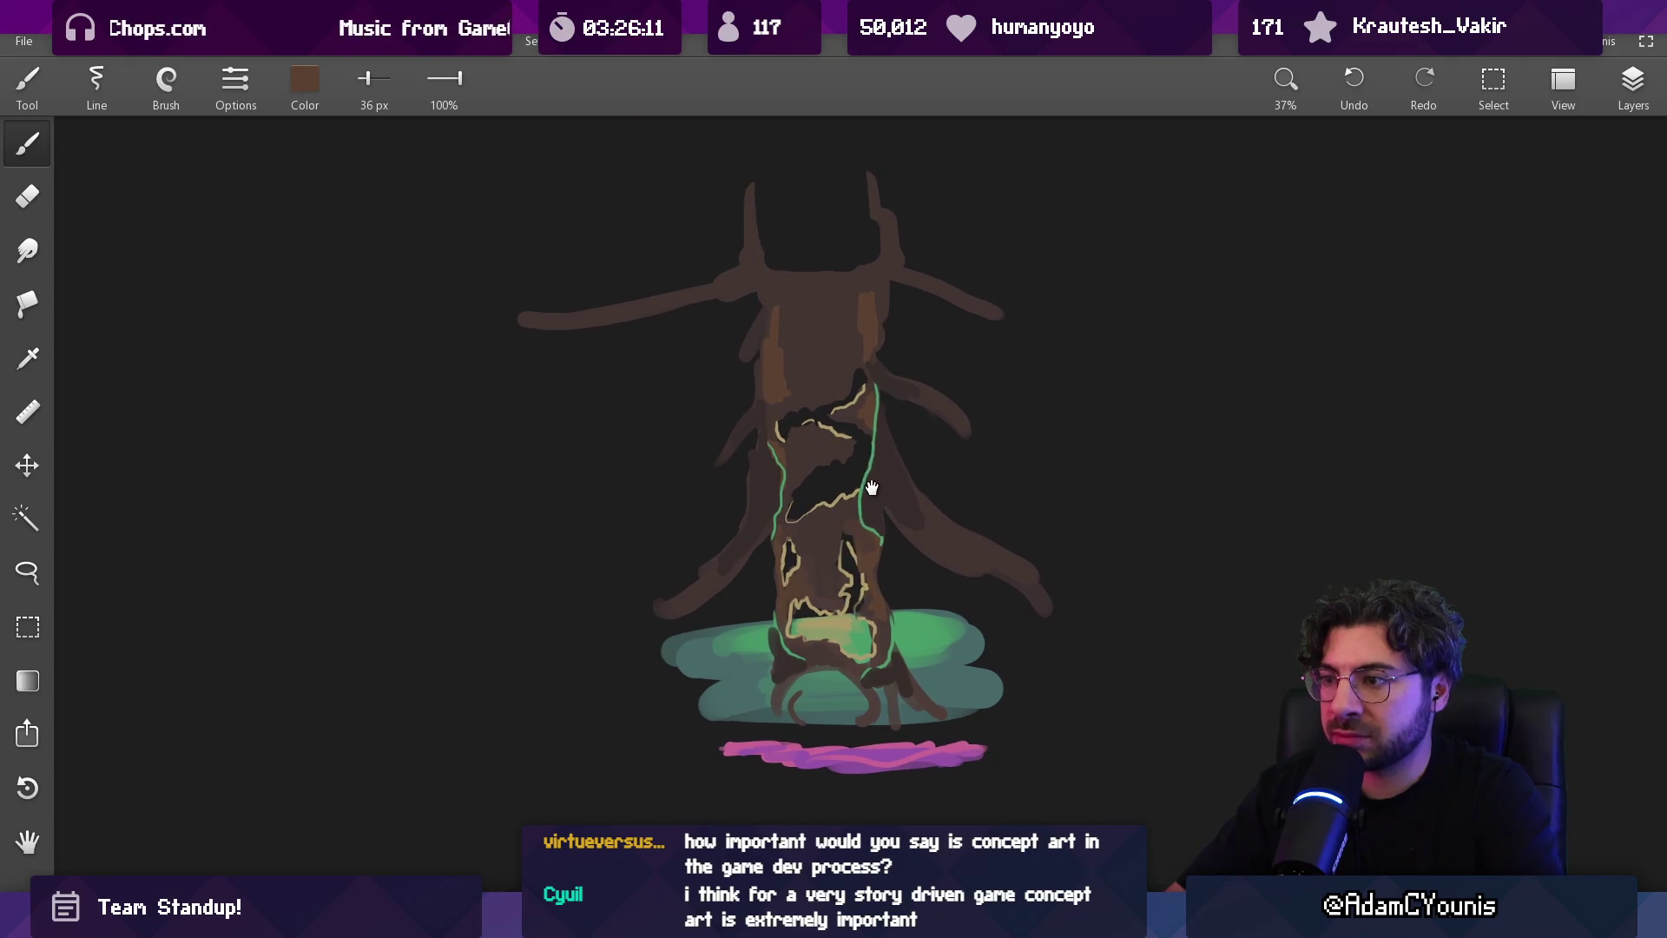
scroll(781, 326, "up", 3)
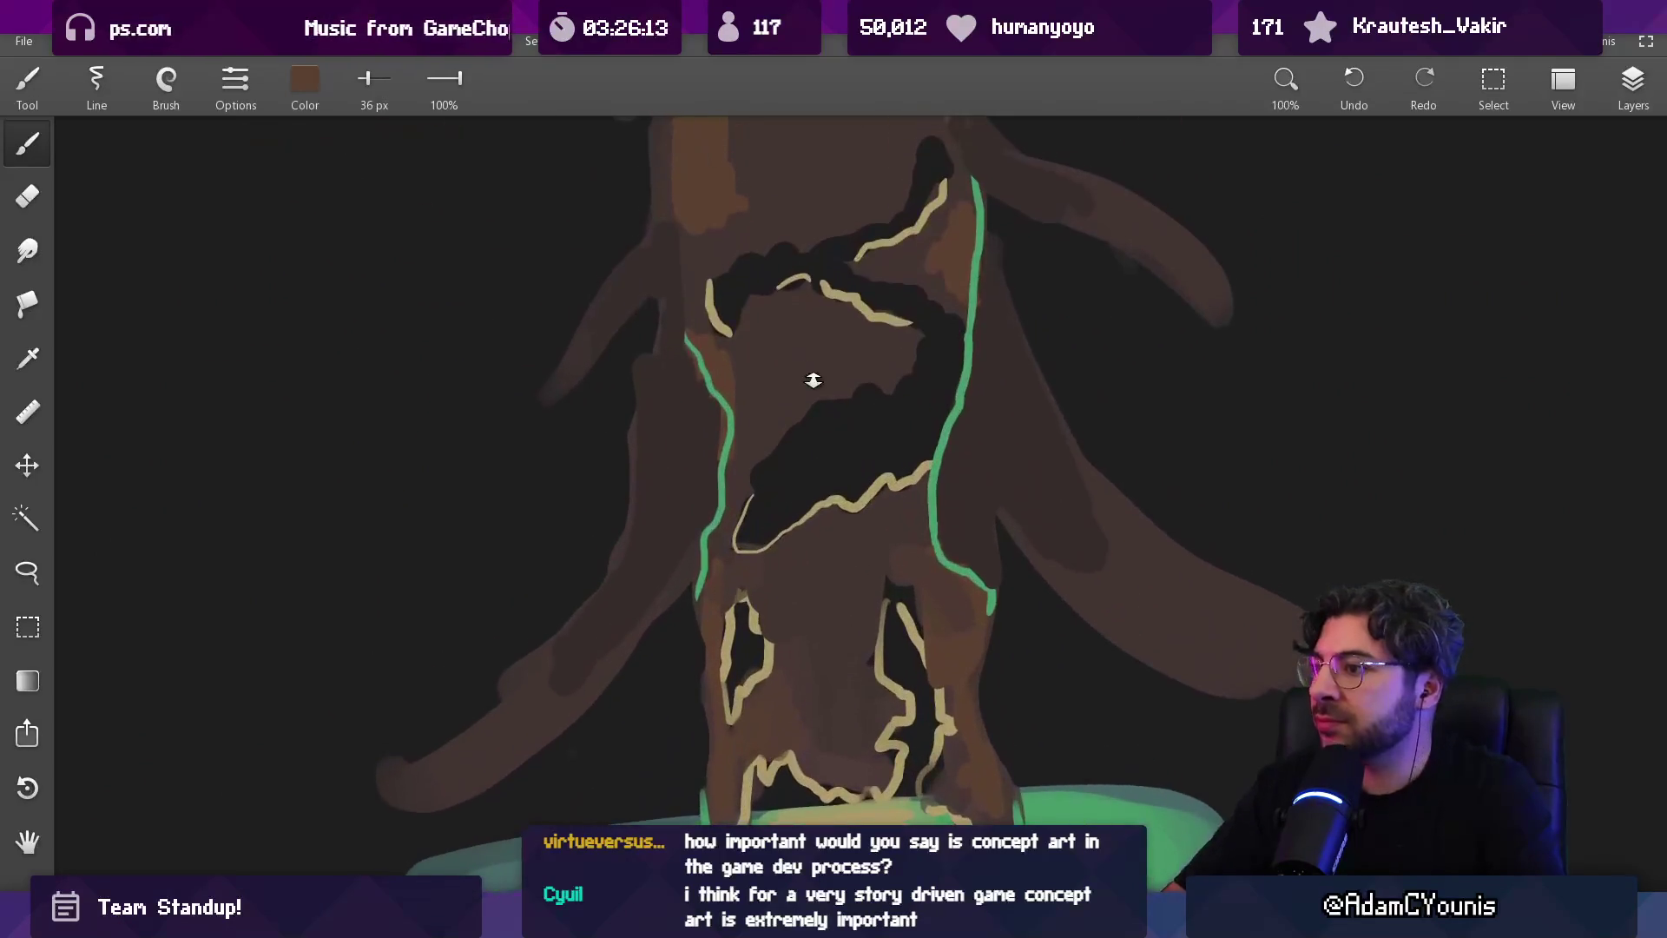
scroll(834, 431, "up", 3)
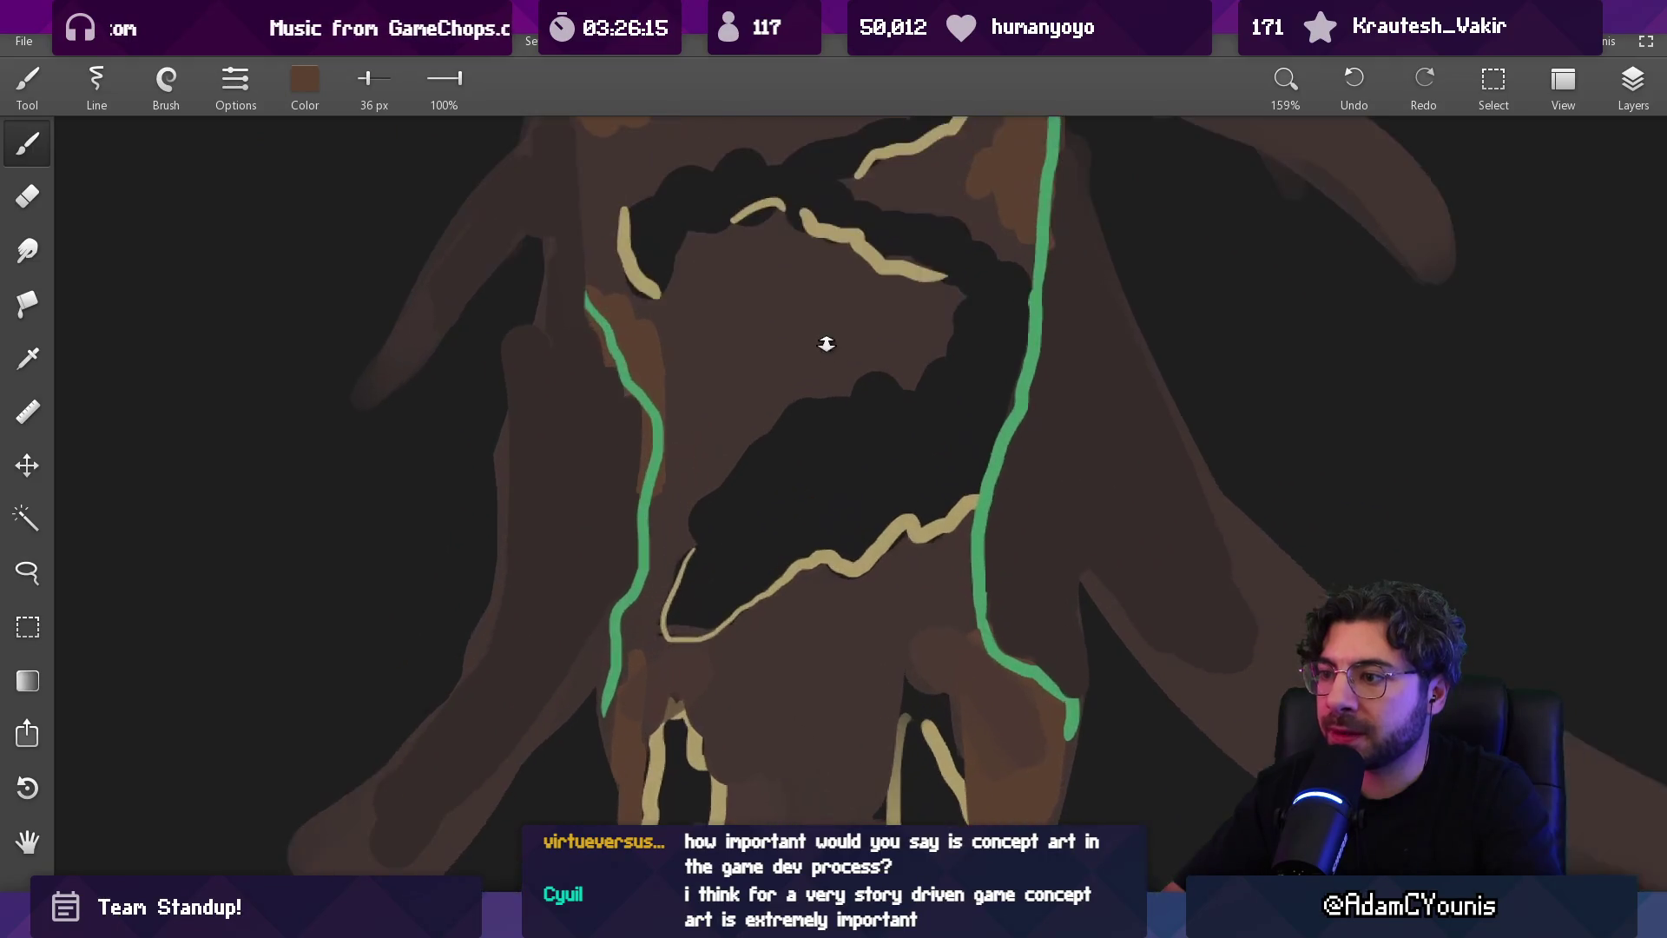
key("bracketleft")
key("bracketleft")
key("bracketleft")
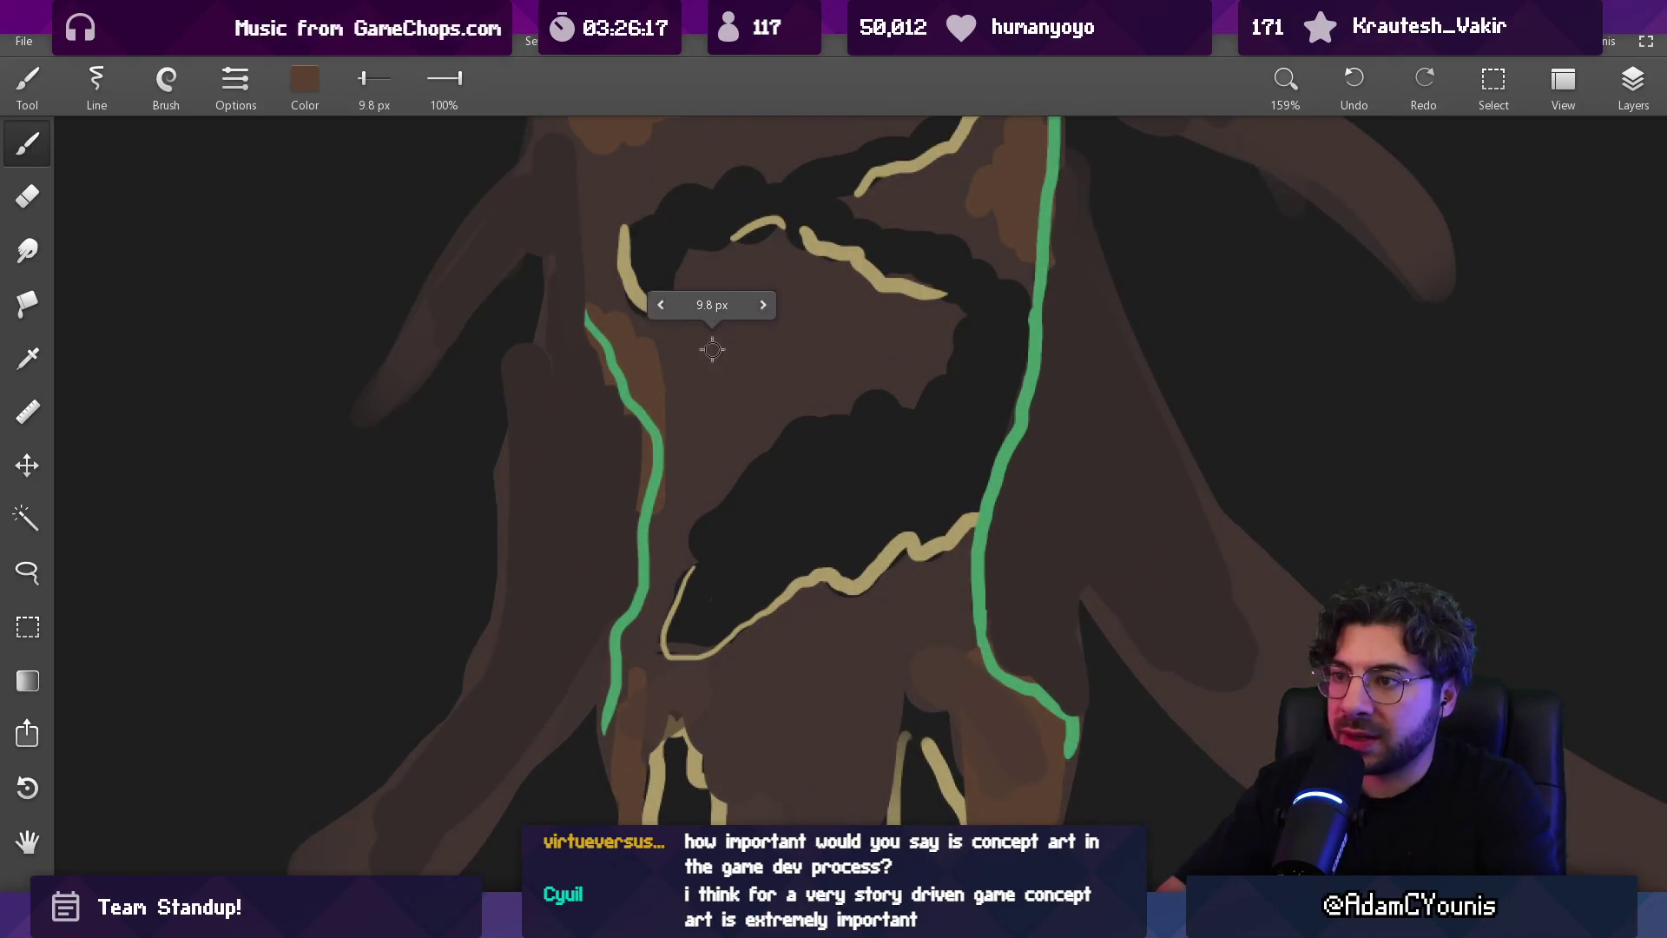
key("bracketleft")
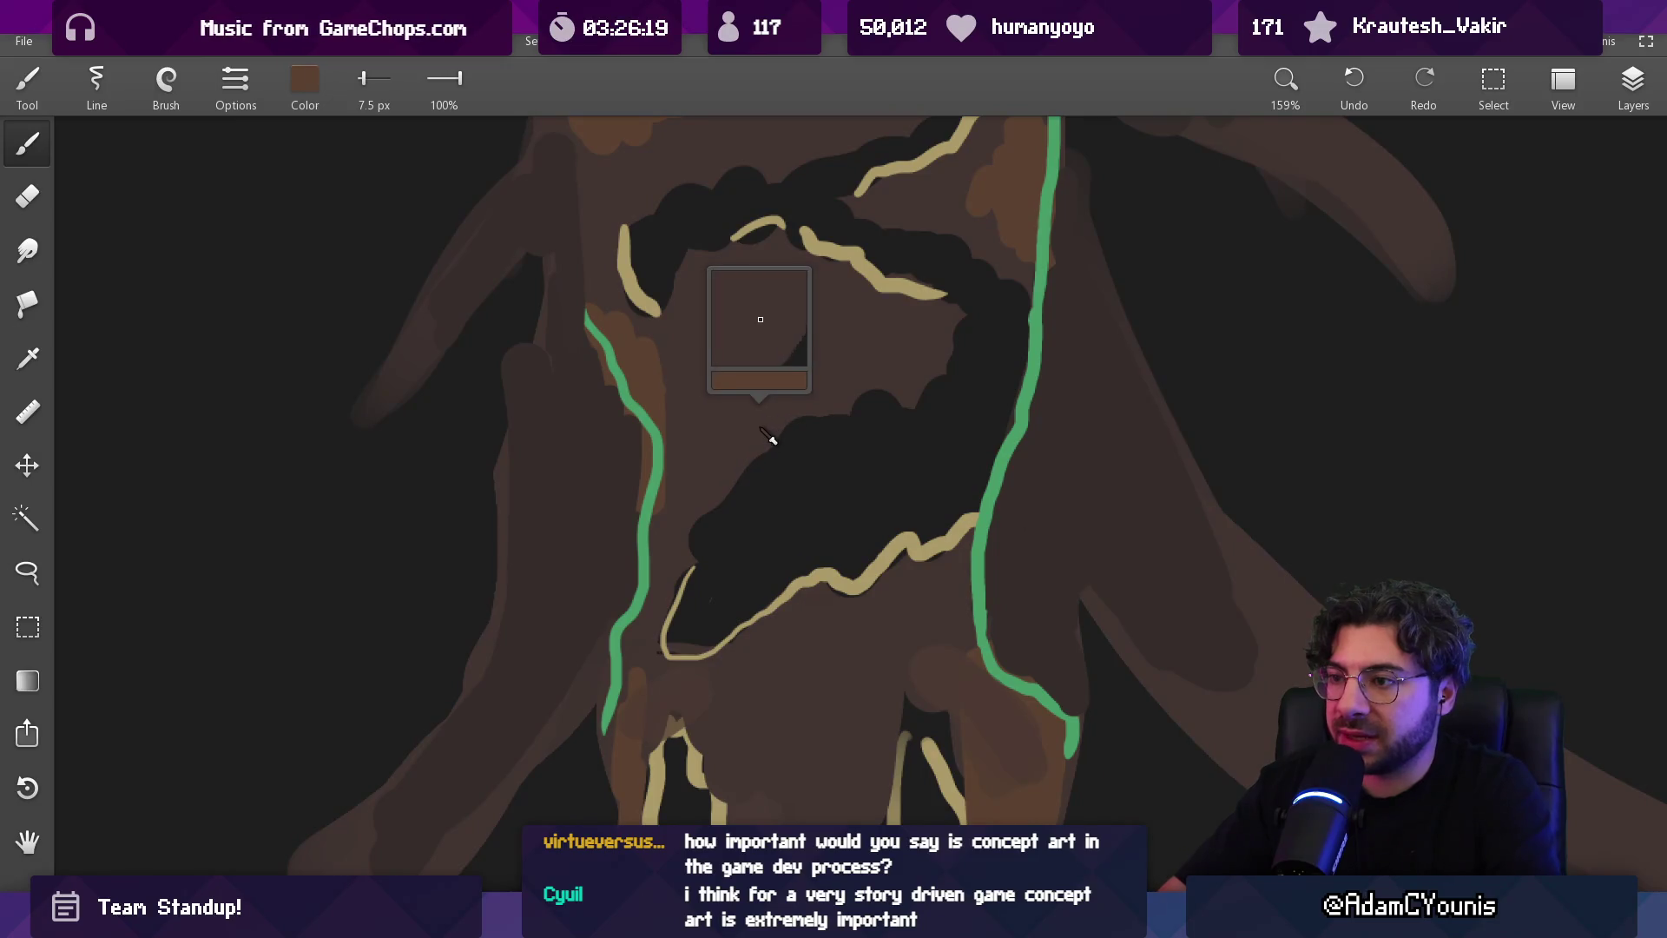
left_click(759, 440, "alt")
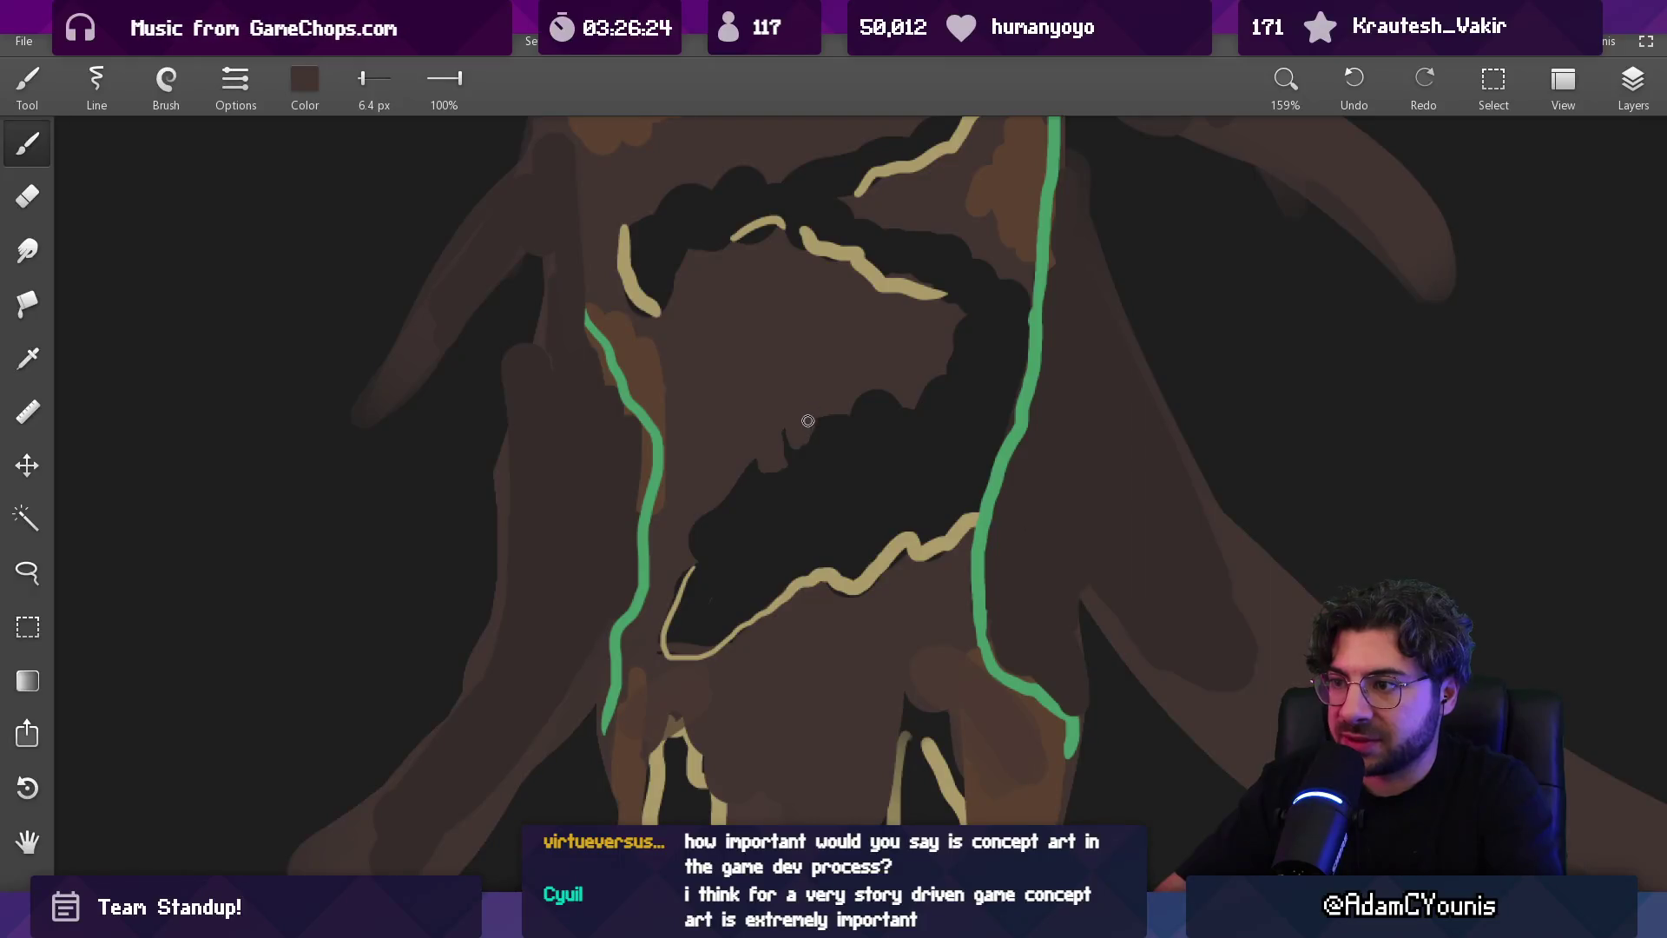
Shade jagged dark brown edges inside the upper hollow, then sample the rim green
scroll(825, 411, "up", 5)
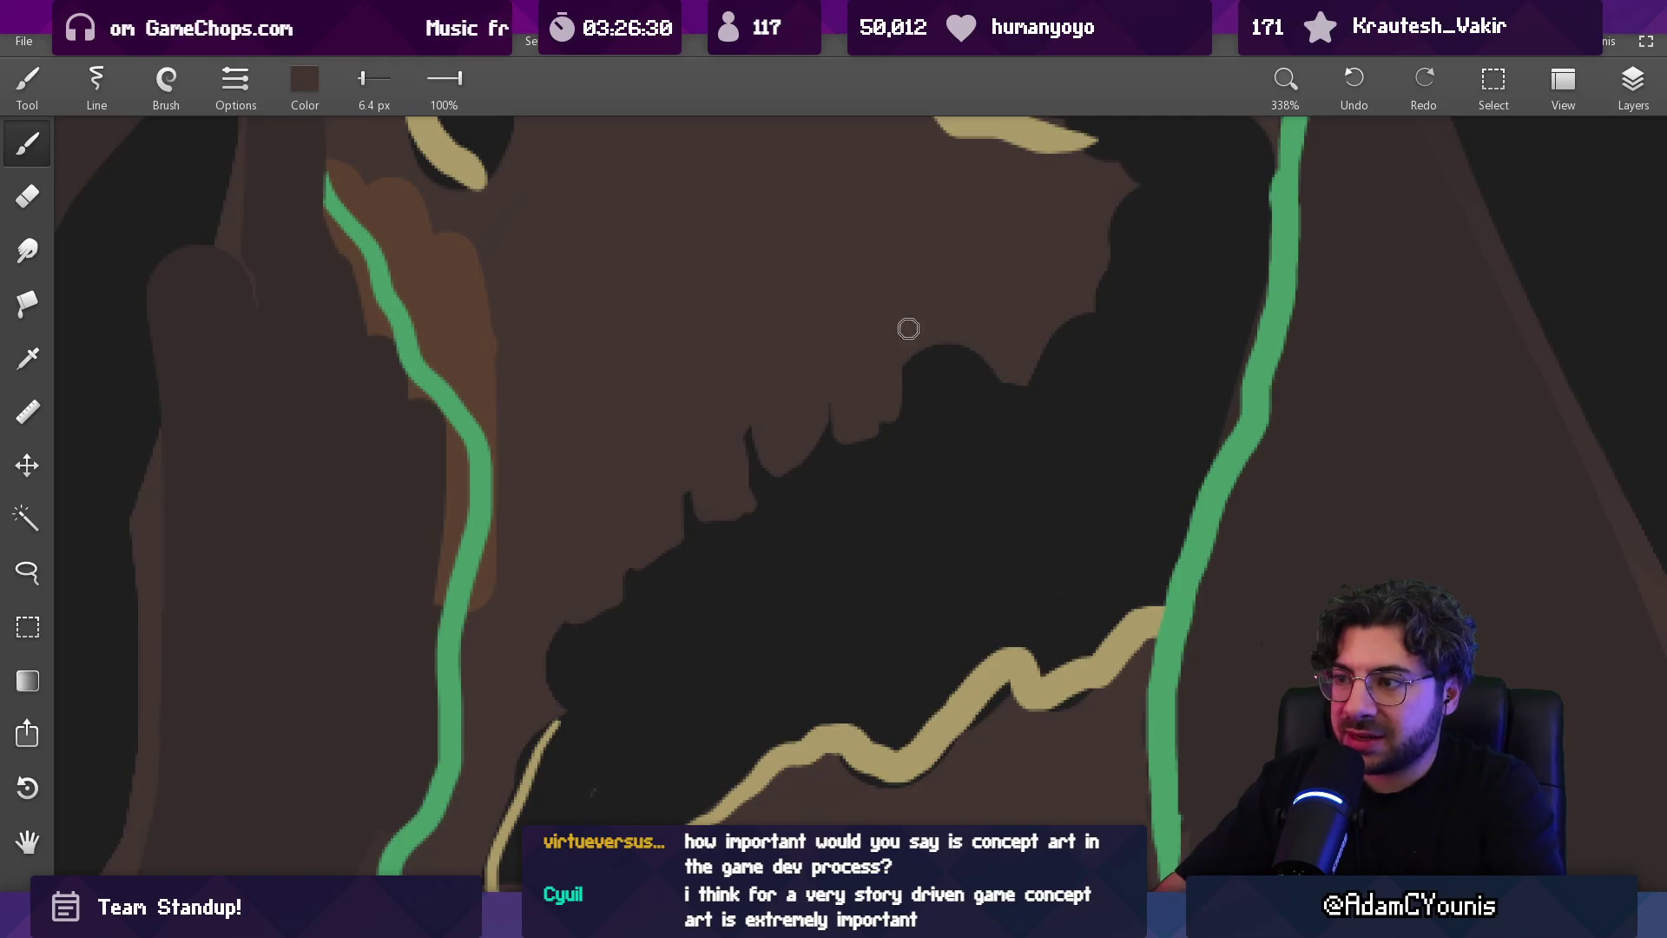
scroll(981, 293, "down", 8)
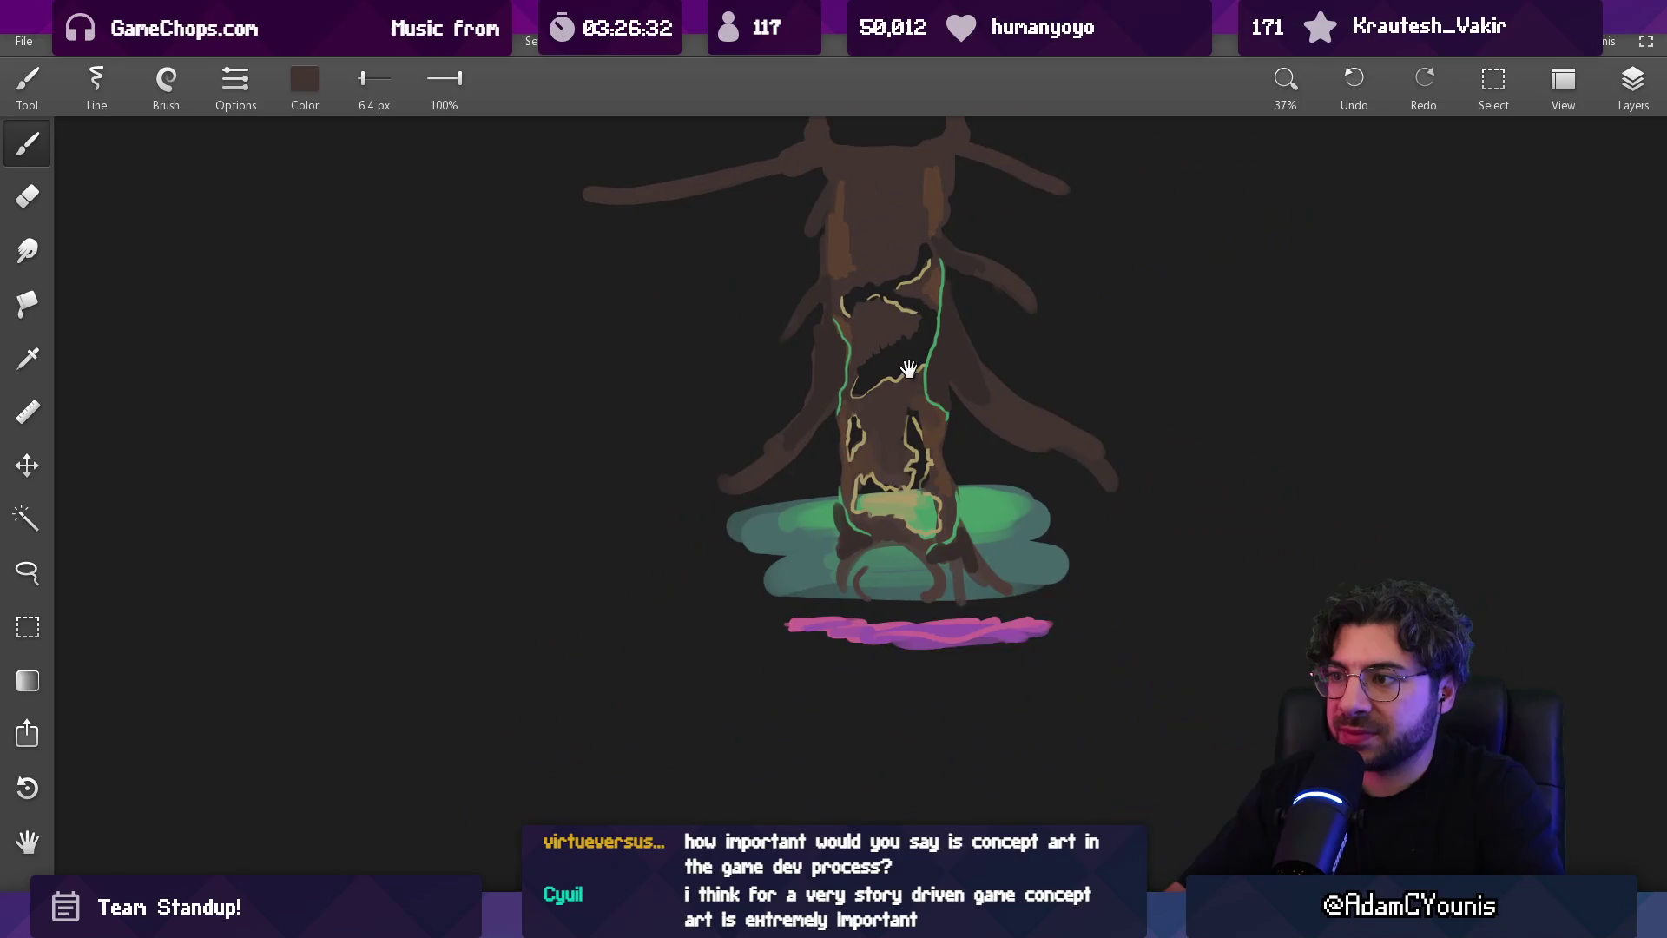
scroll(897, 366, "up", 3)
scroll(904, 430, "up", 3)
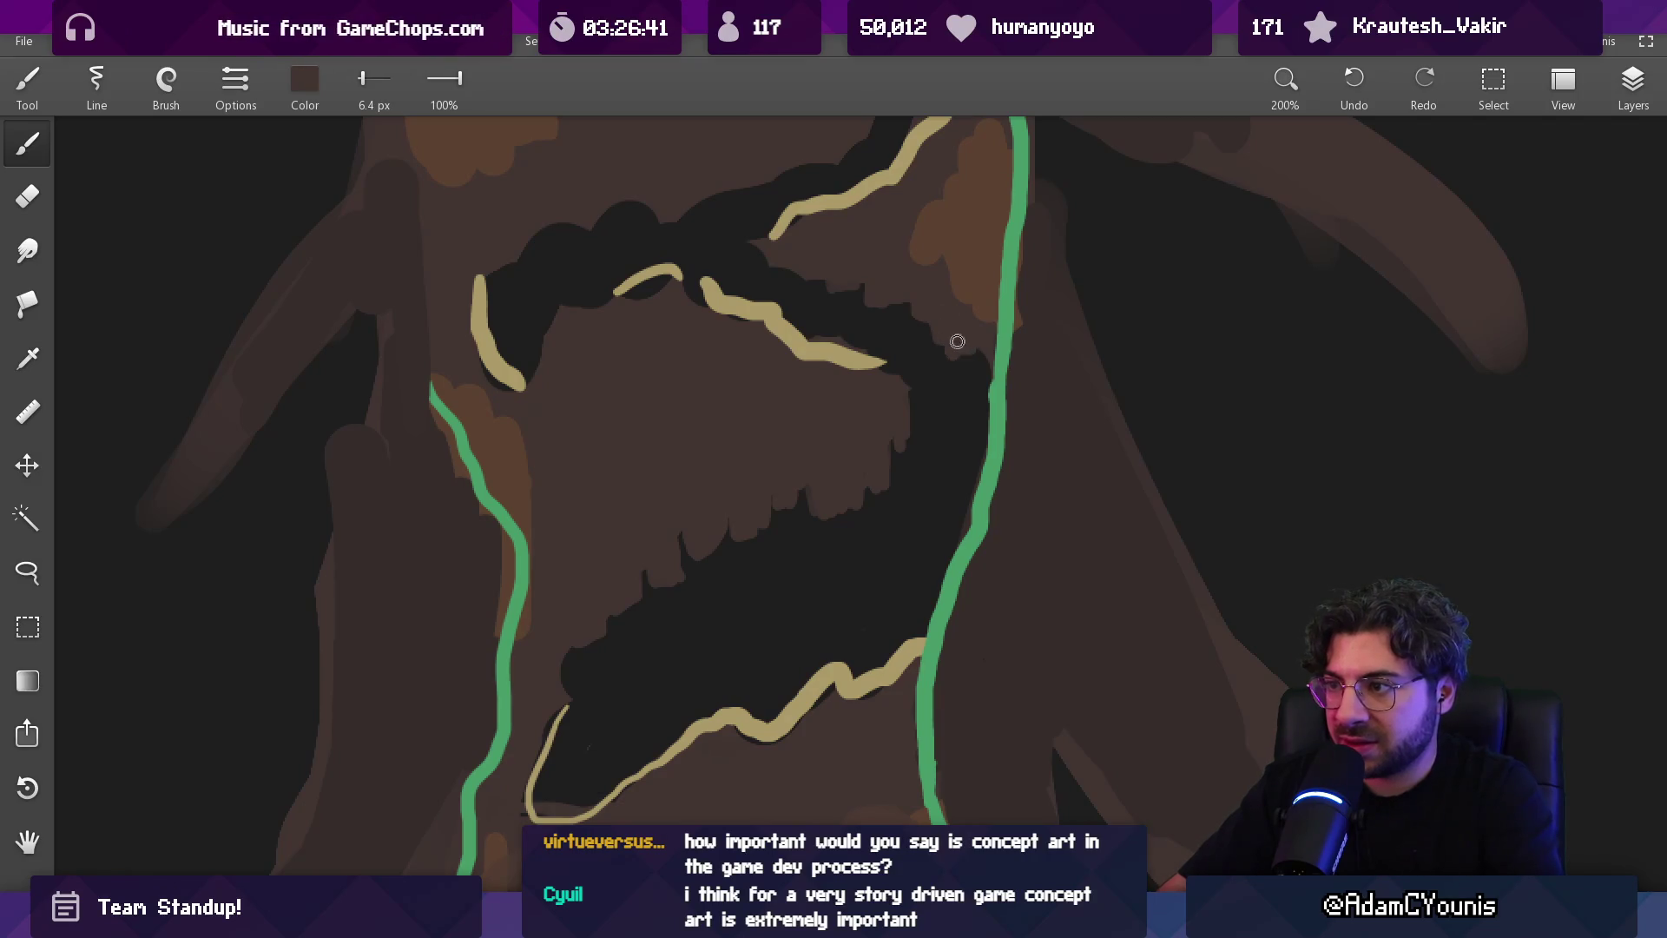
scroll(988, 358, "down", 5)
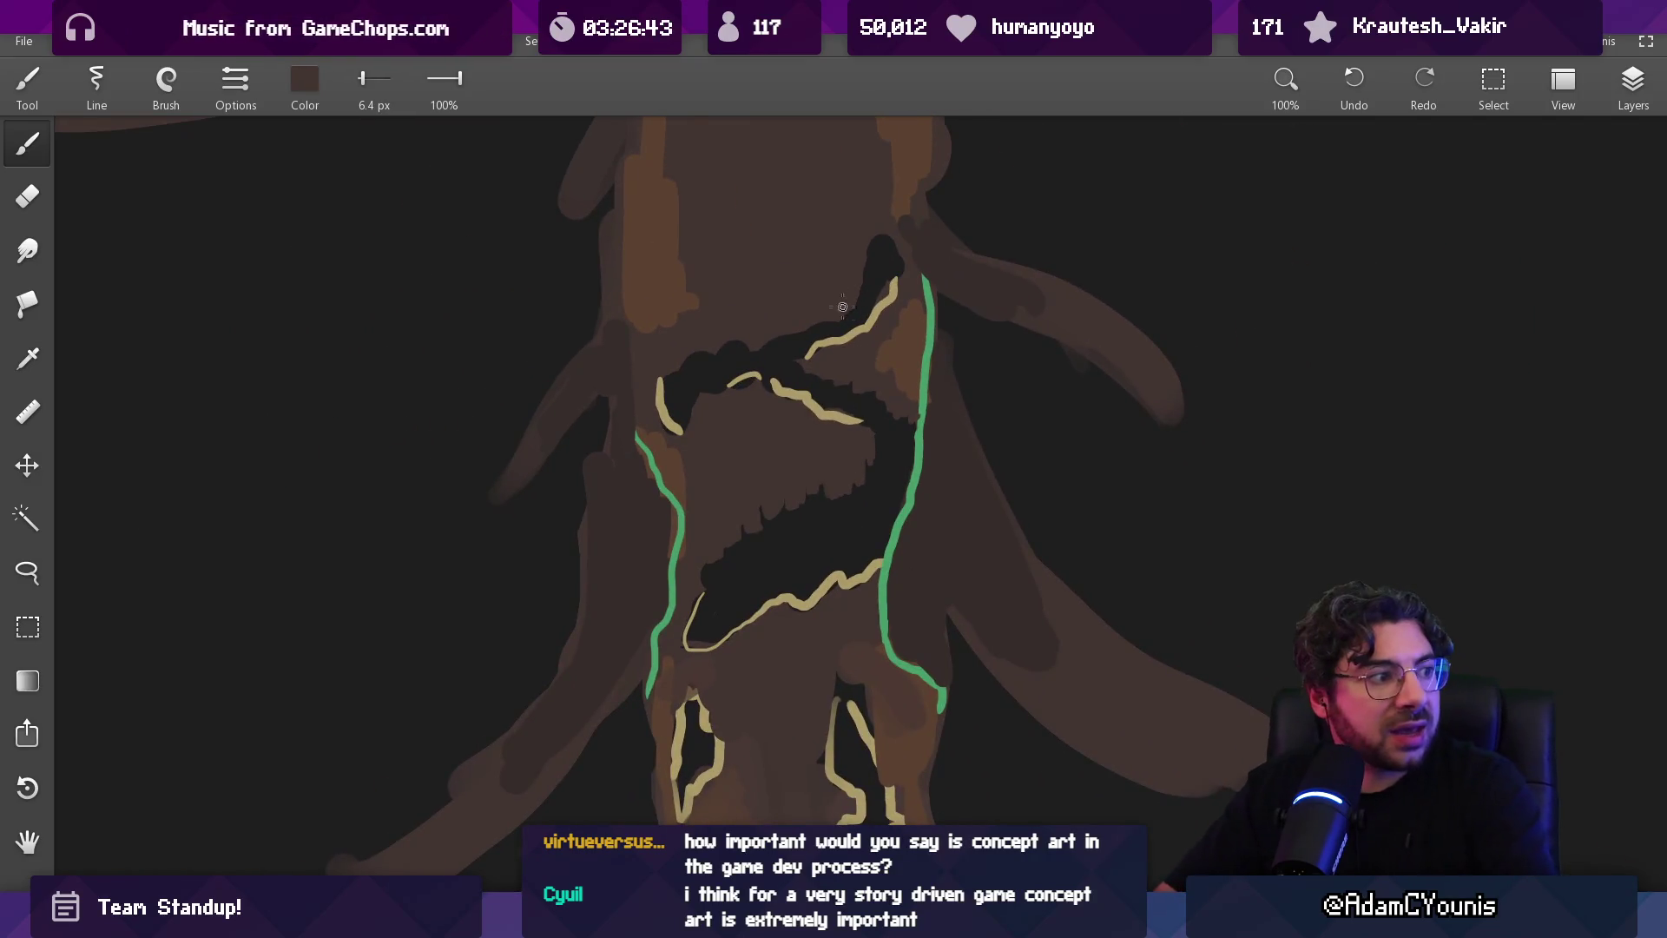
scroll(851, 476, "down", 2)
scroll(852, 476, "up", 2)
mouse_move(834, 314)
left_mouse_down()
mouse_move(848, 420)
mouse_move(1016, 334)
mouse_move(626, 513)
left_mouse_up()
Draw a green mountain ridge line right of the tree, undoing stray strokes
left_click(795, 460, "alt")
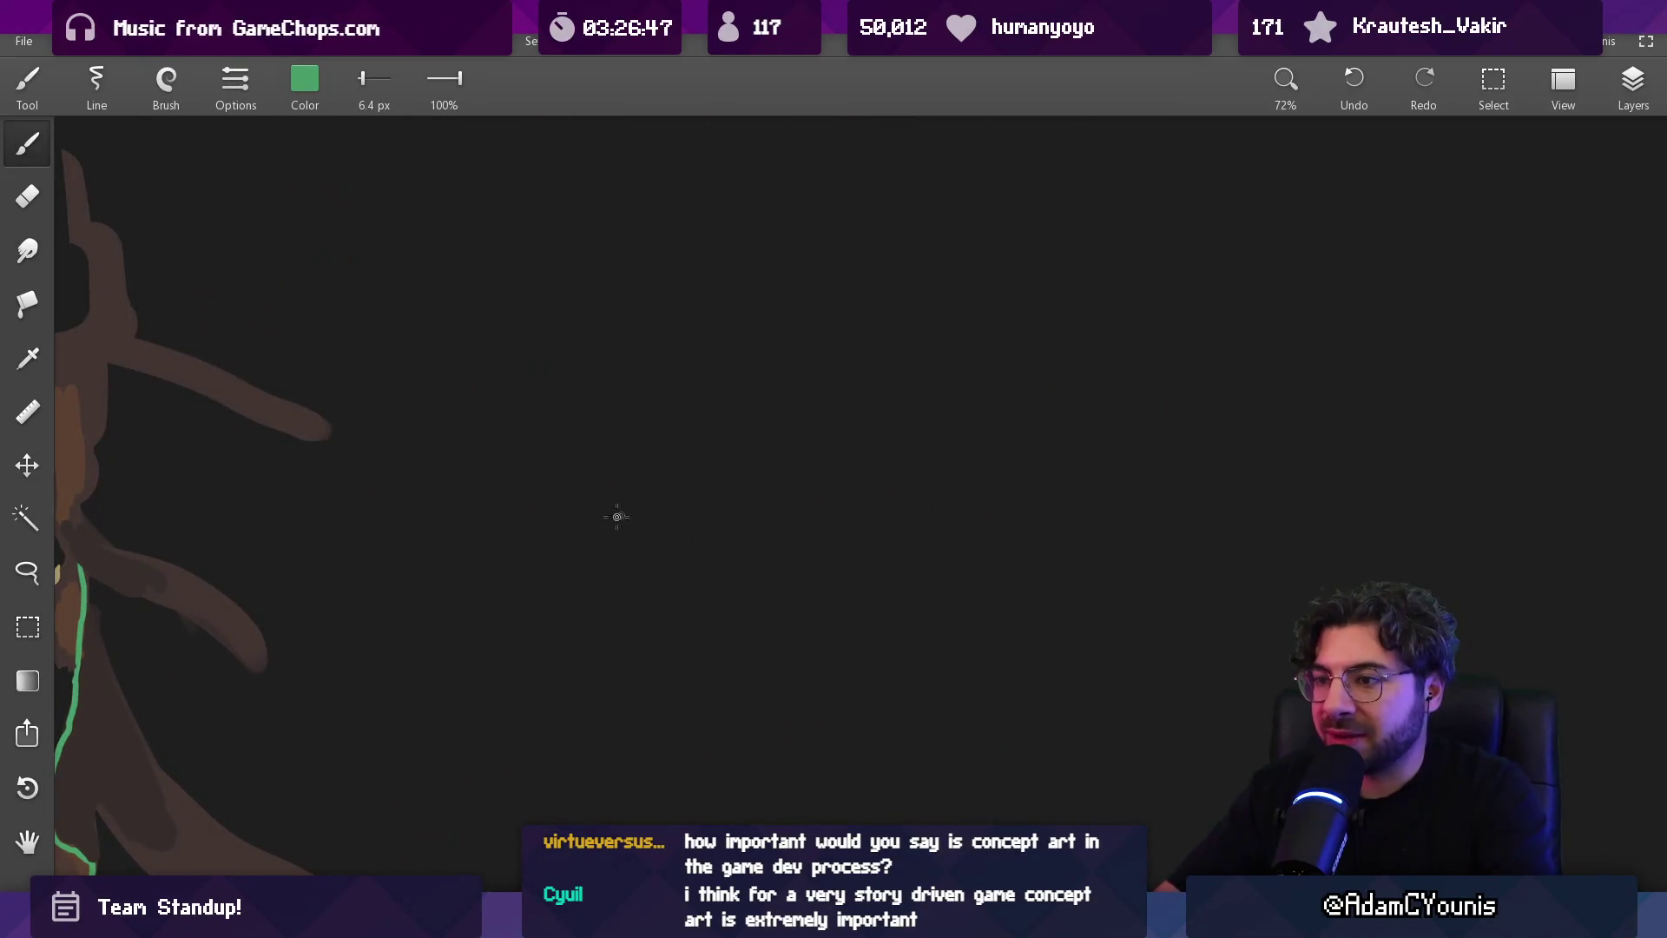
left_click_drag(516, 540, 568, 511)
left_click_drag(918, 307, 990, 300)
key("ctrl+z")
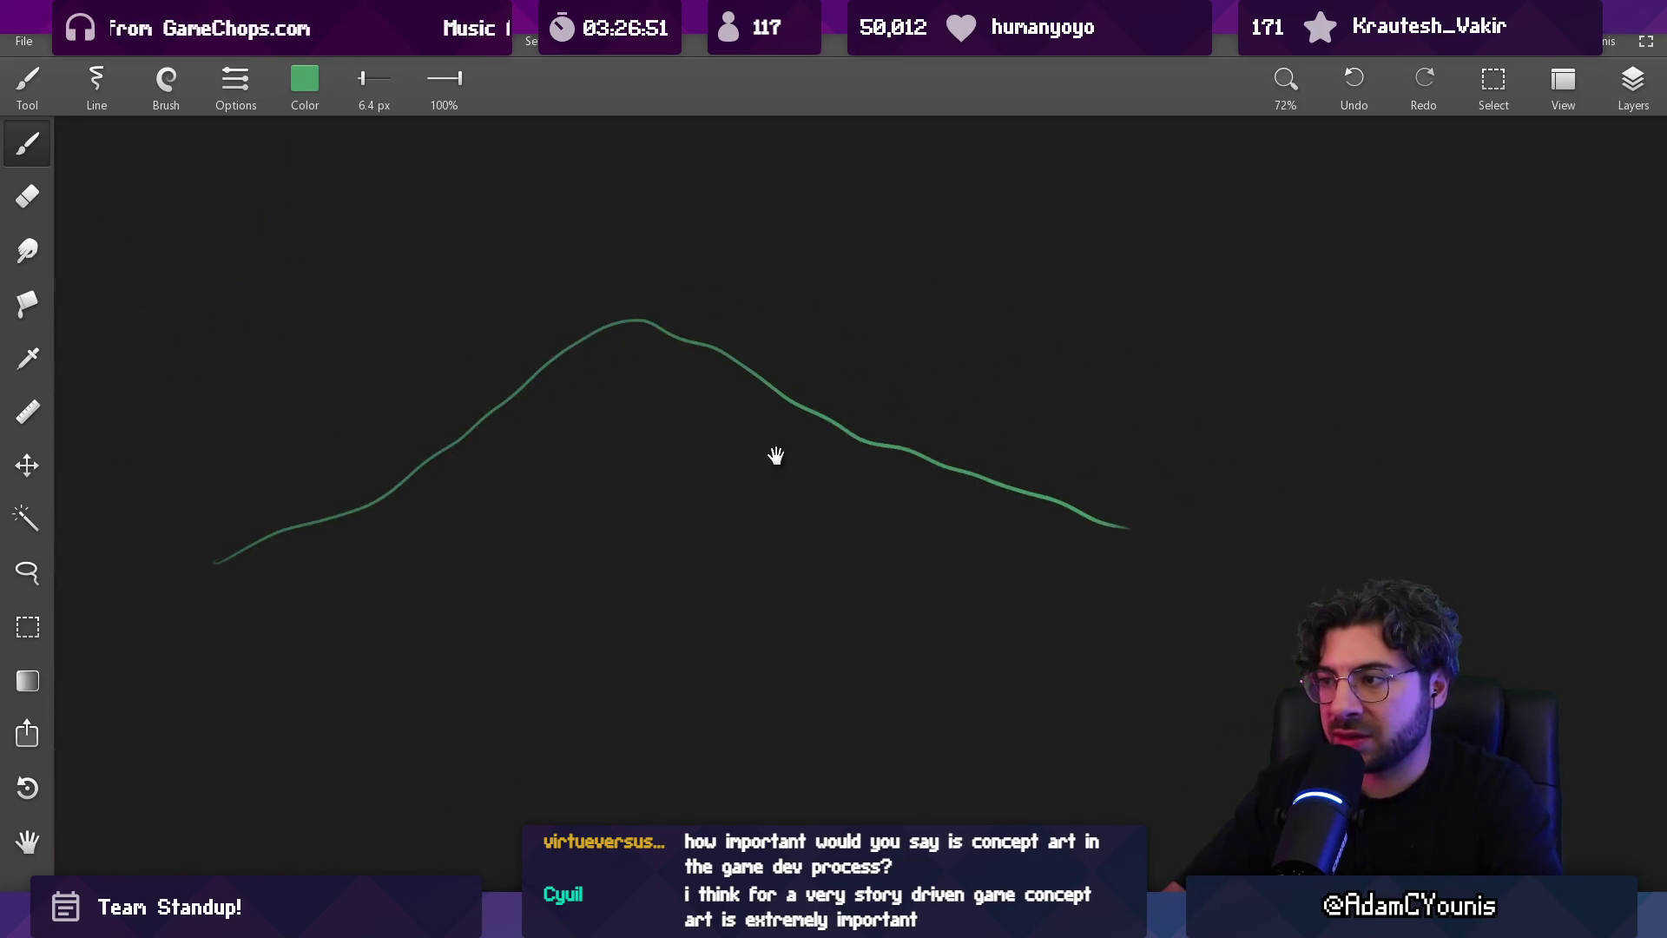
scroll(868, 487, "down", 2)
left_click_drag(844, 386, 1266, 487)
key("ctrl+z")
scroll(673, 436, "up", 5)
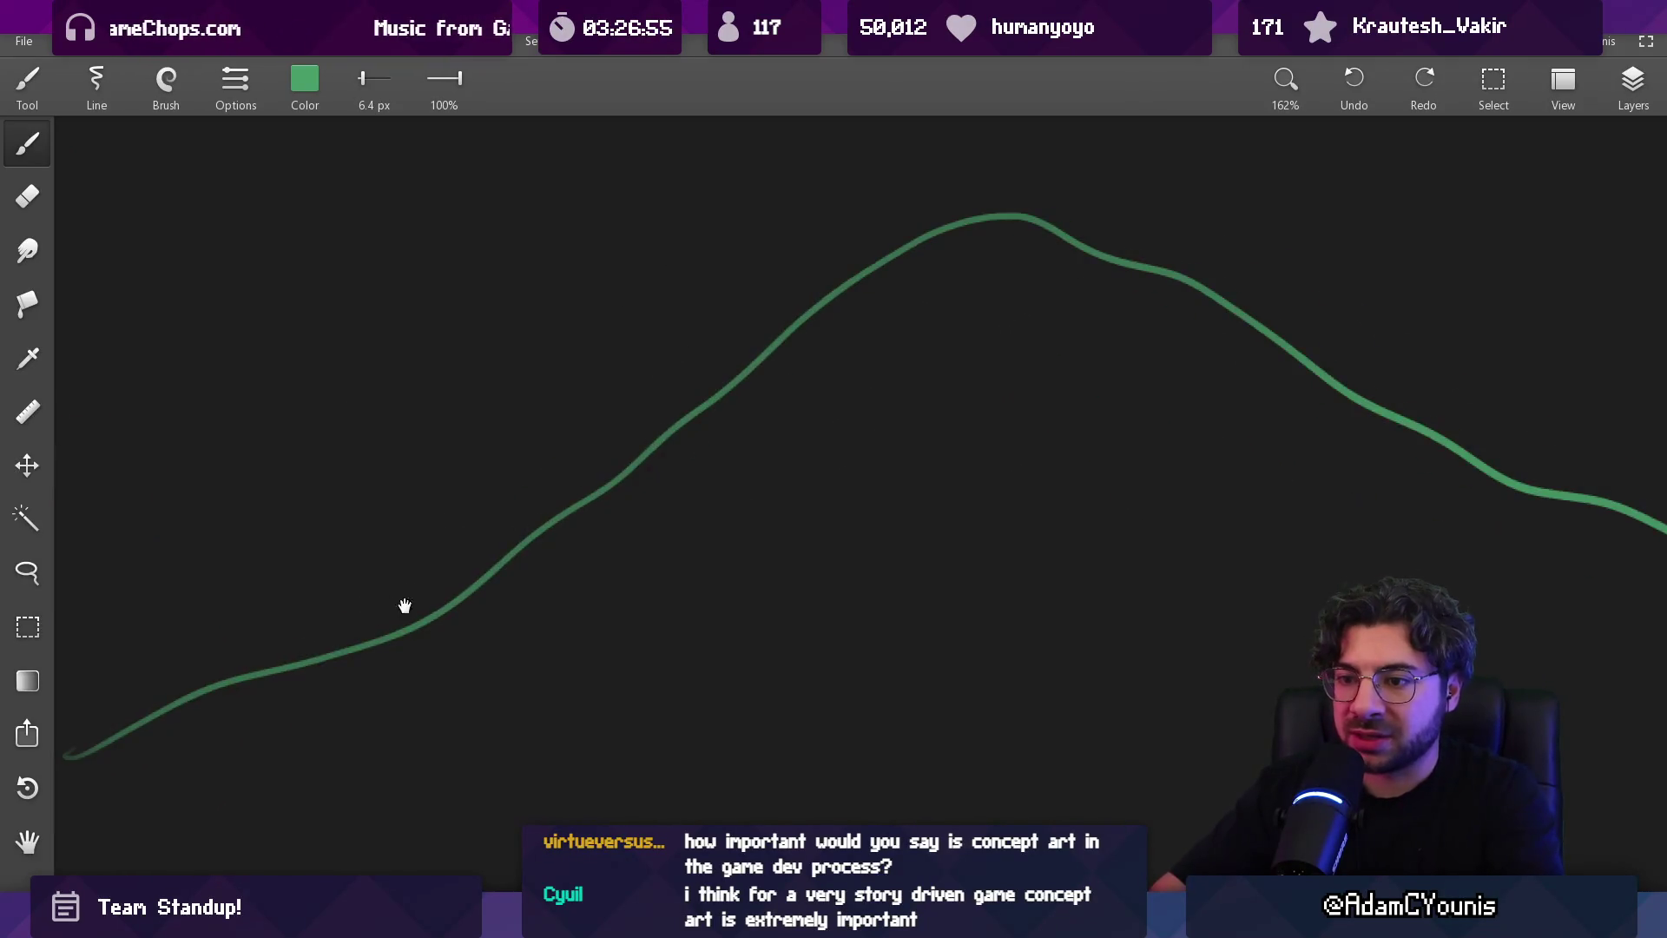
mouse_move(387, 678)
left_mouse_down()
mouse_move(707, 541)
mouse_move(958, 351)
left_mouse_up()
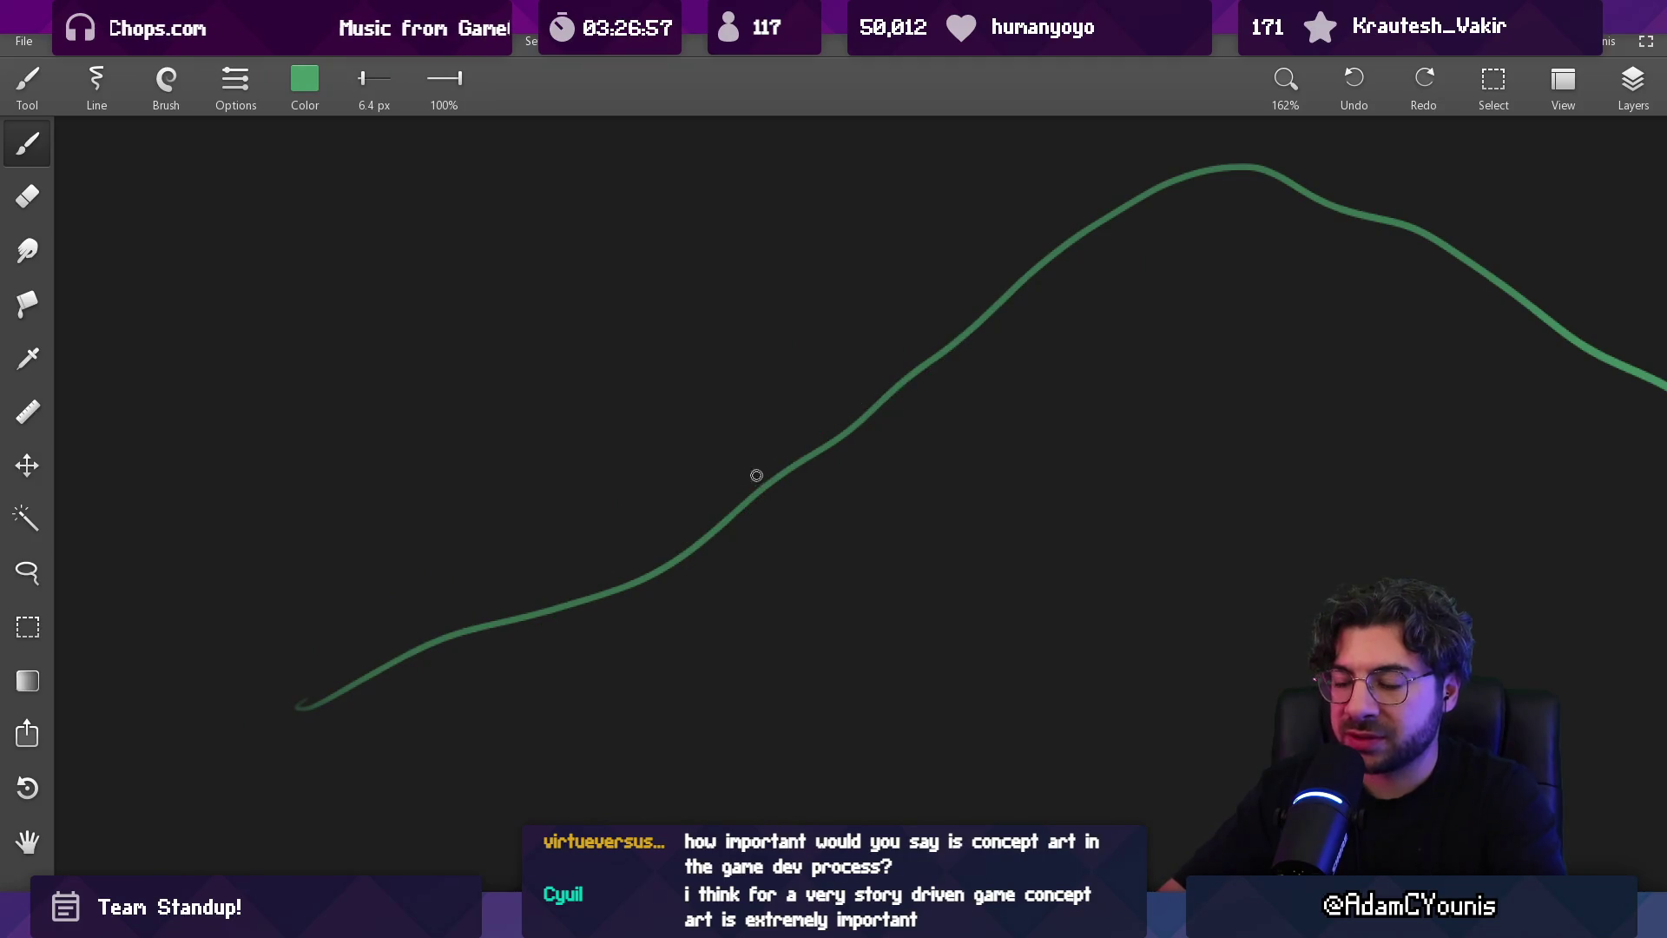
Erase the ridge's middle stretch and the overlapping stroke on the right slope
key("e")
left_click_drag(825, 443, 1023, 291)
key("b")
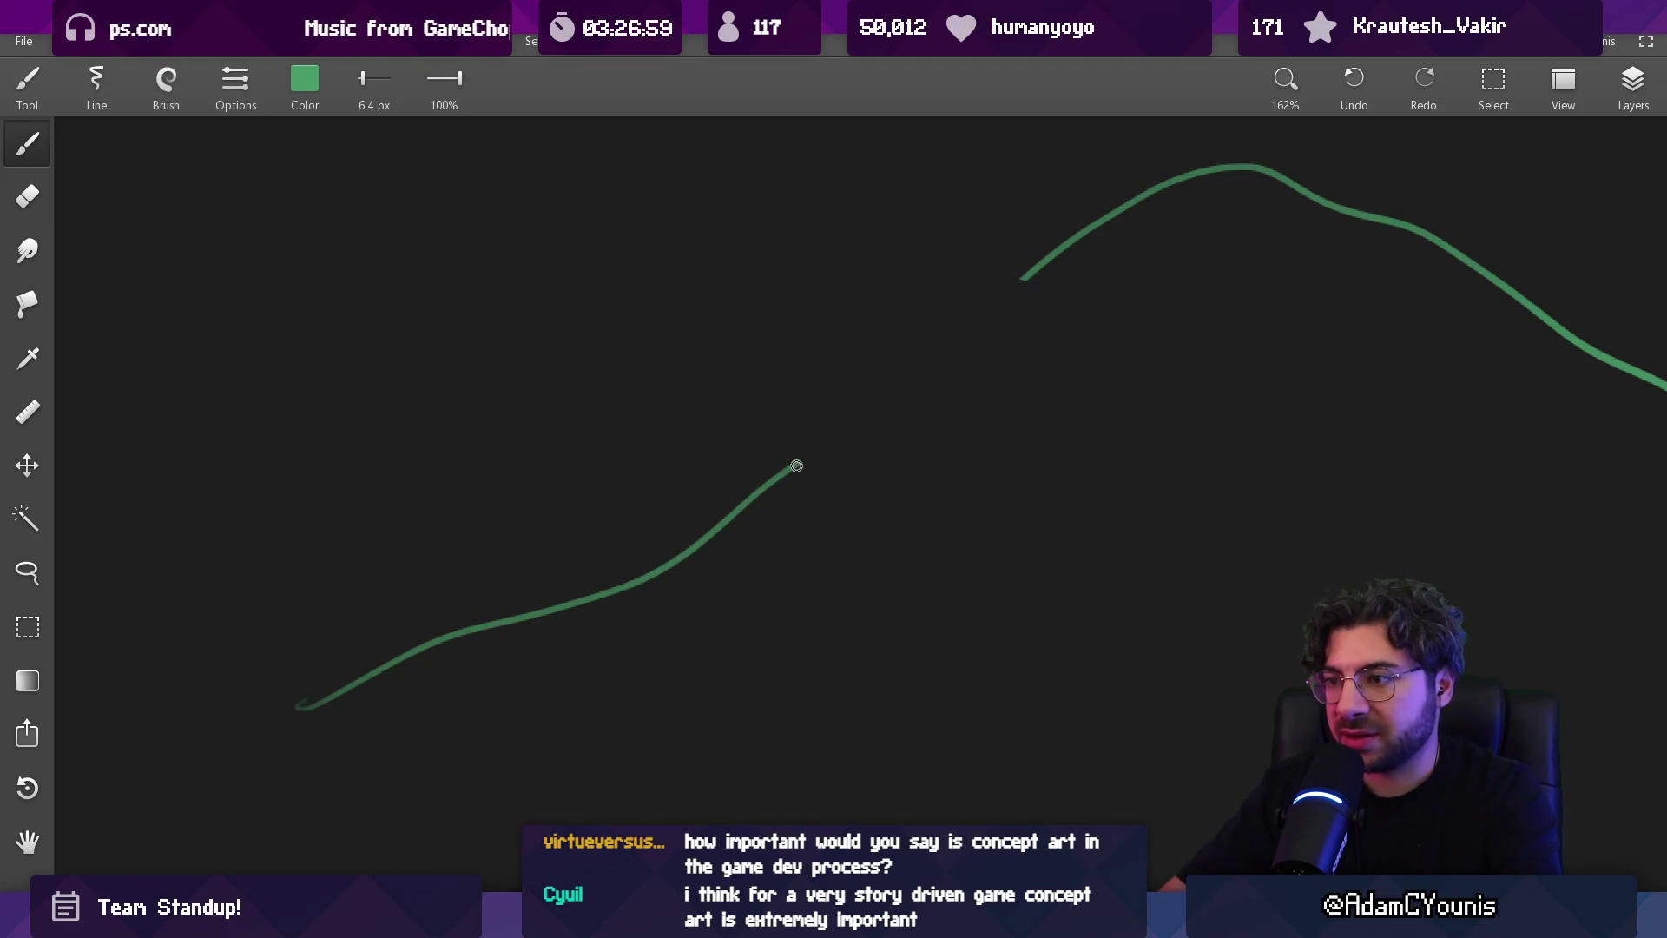
scroll(894, 365, "right", 5)
scroll(894, 365, "up", 2)
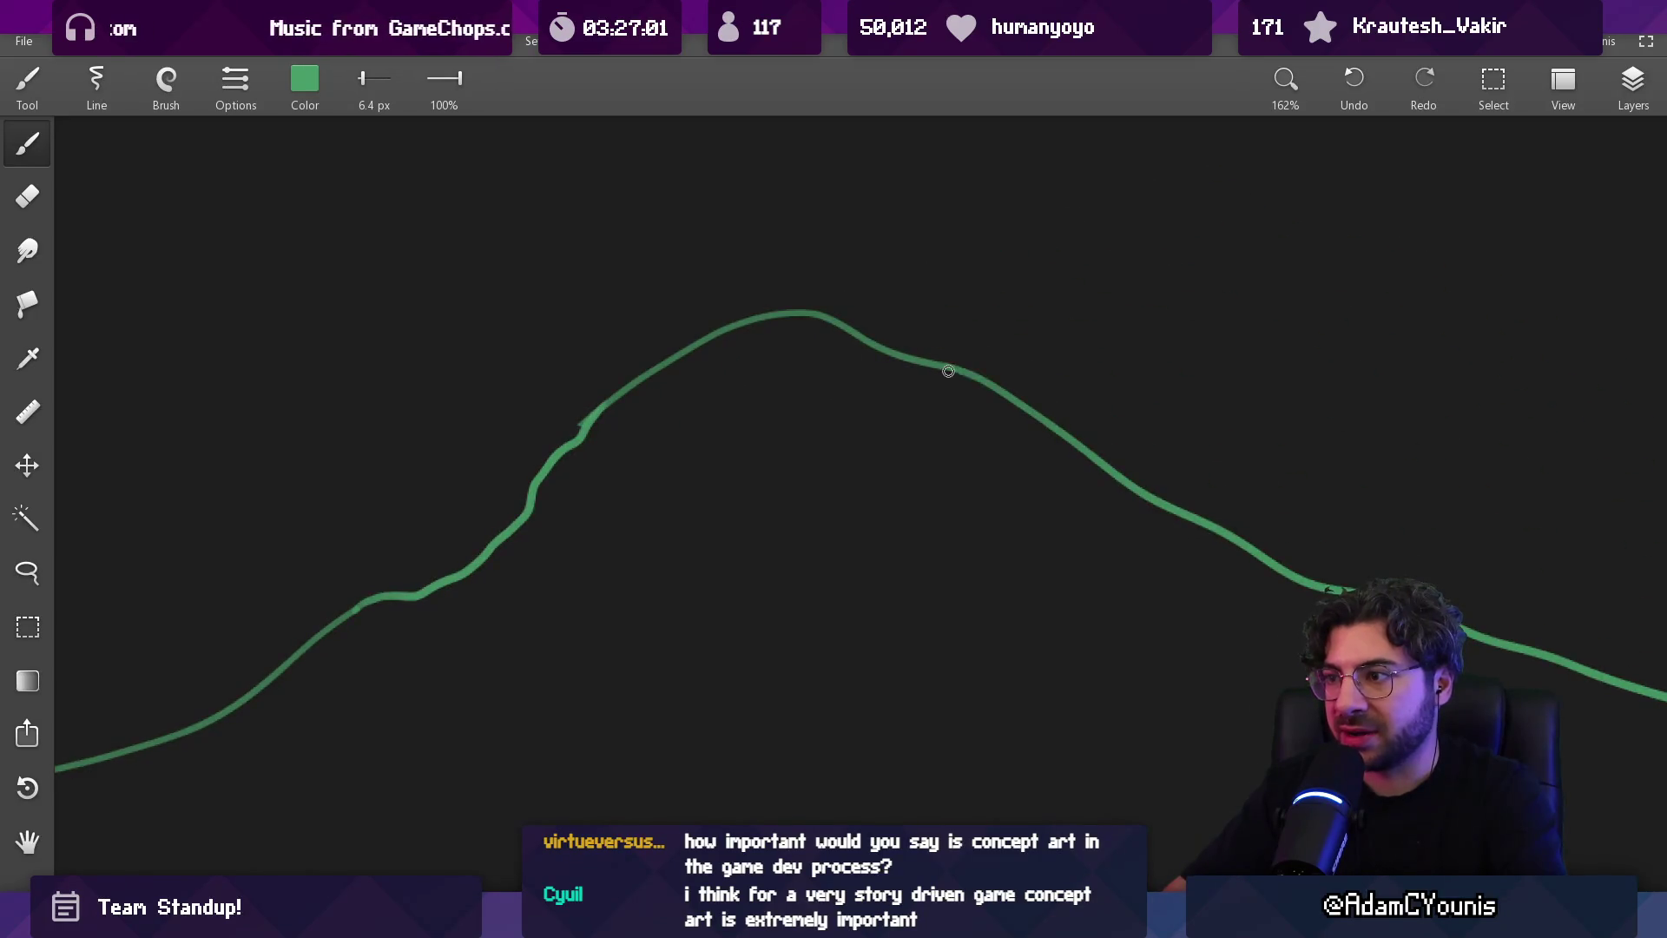
key("e")
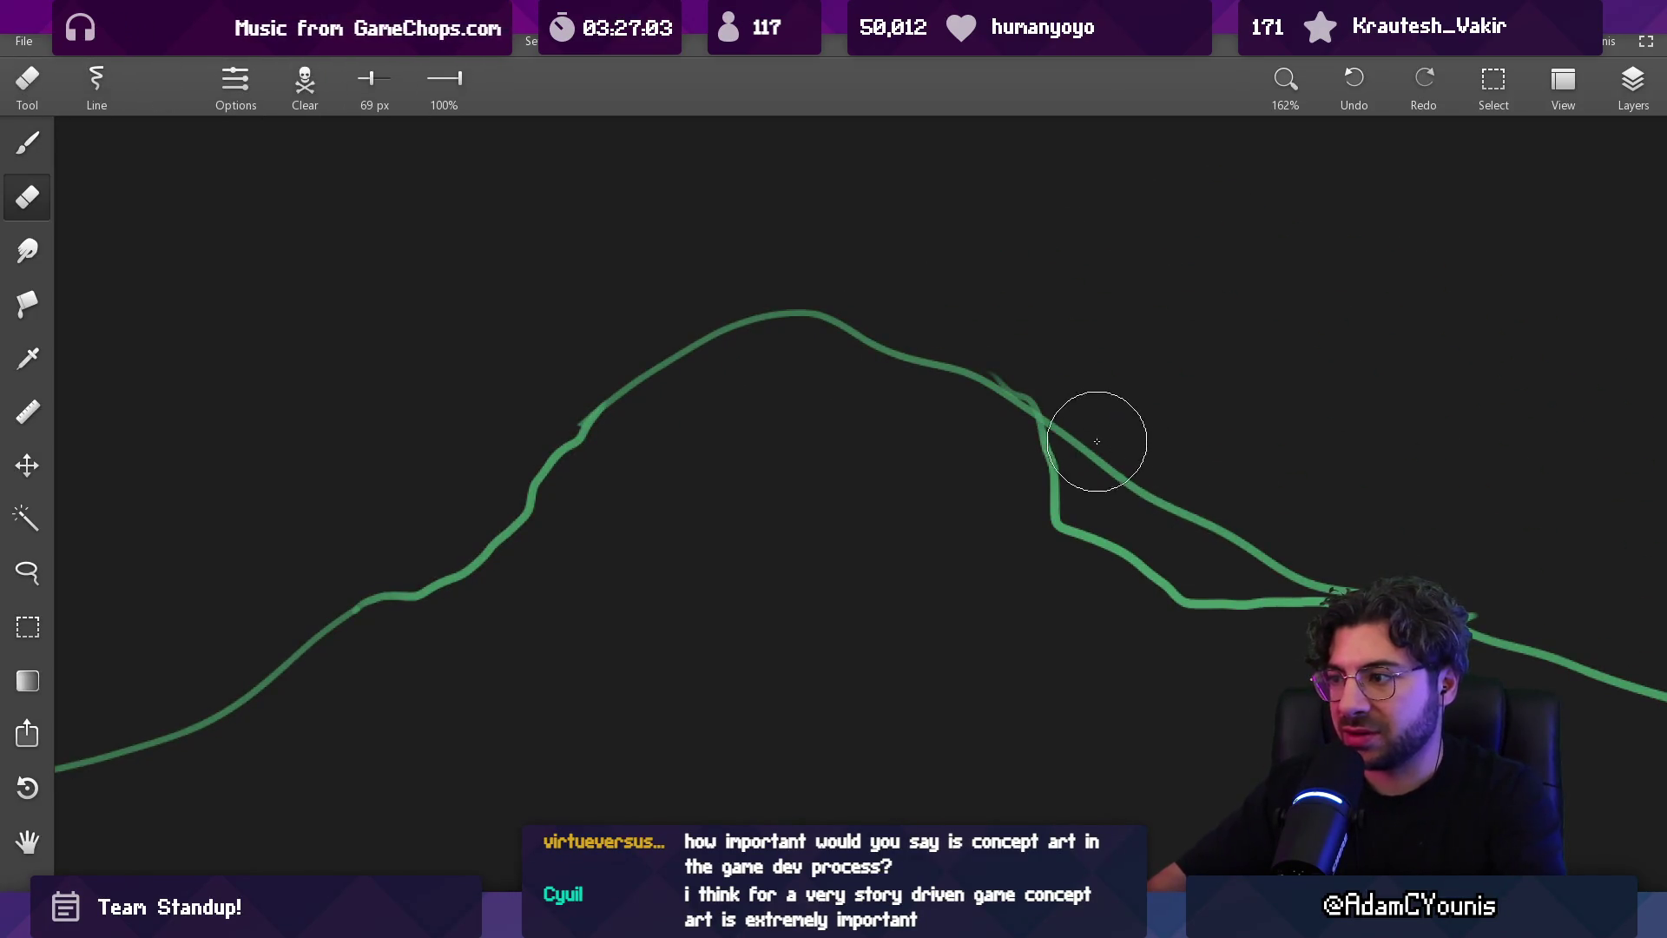
left_click_drag(1102, 440, 1322, 533)
key("b")
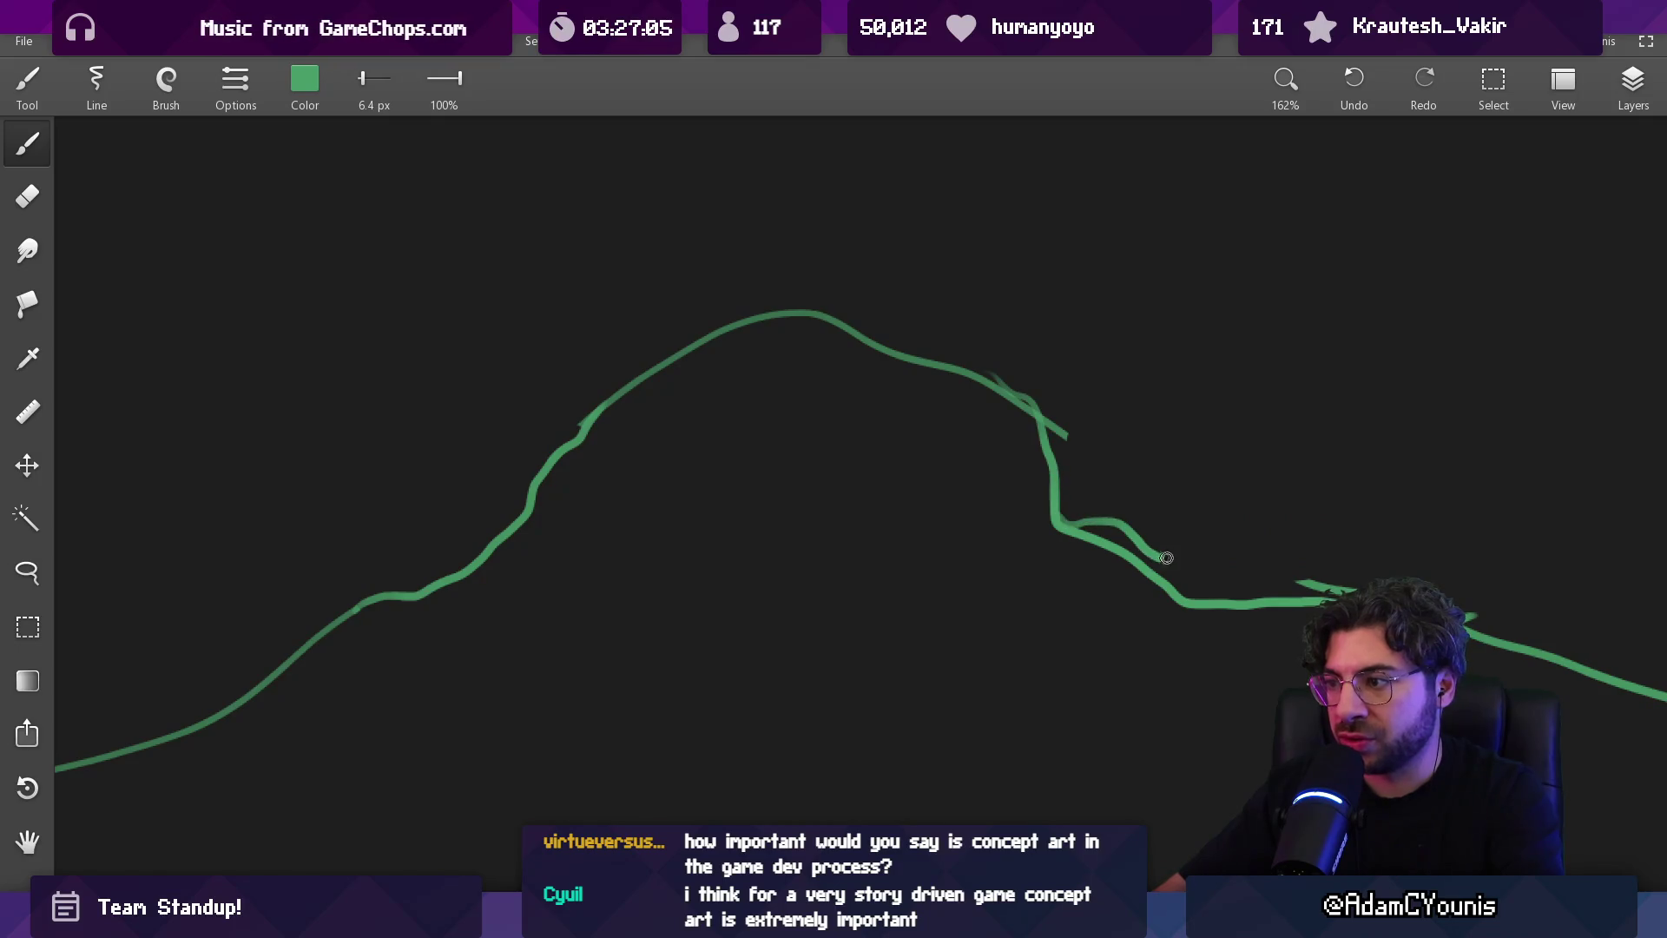
Erase the lower-slope loop and ridge beside the peak, then draw the frame's left and bottom sides
key("e")
left_click_drag(1079, 566, 1082, 569)
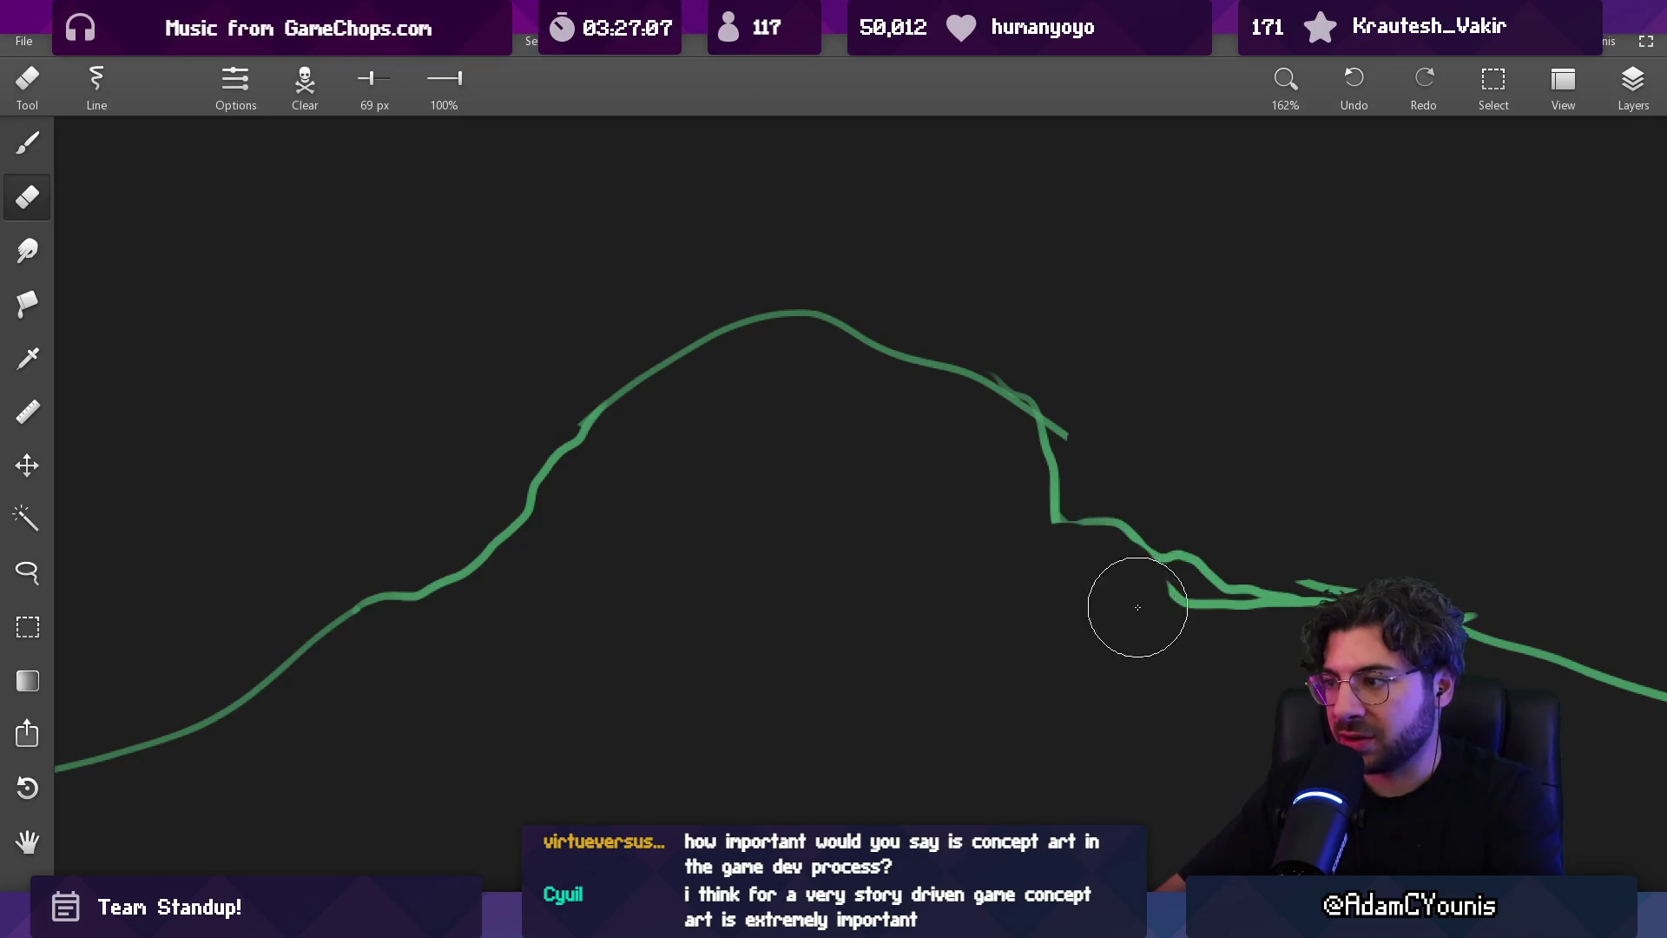
scroll(1231, 565, "down", 5)
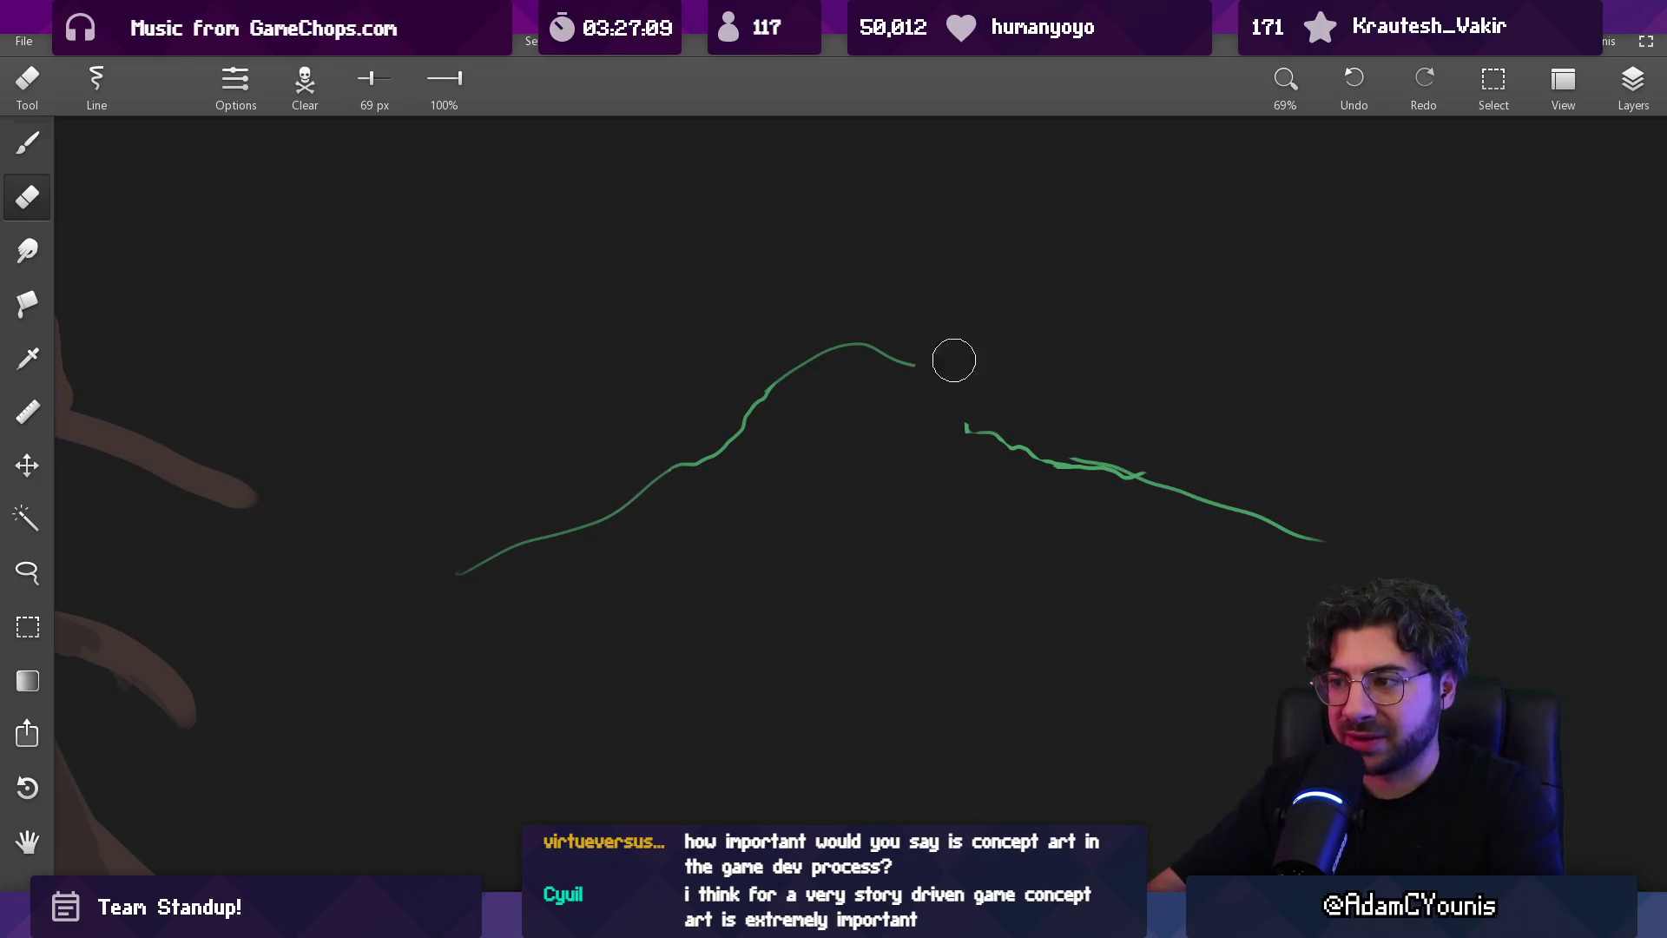
key("b")
key("e")
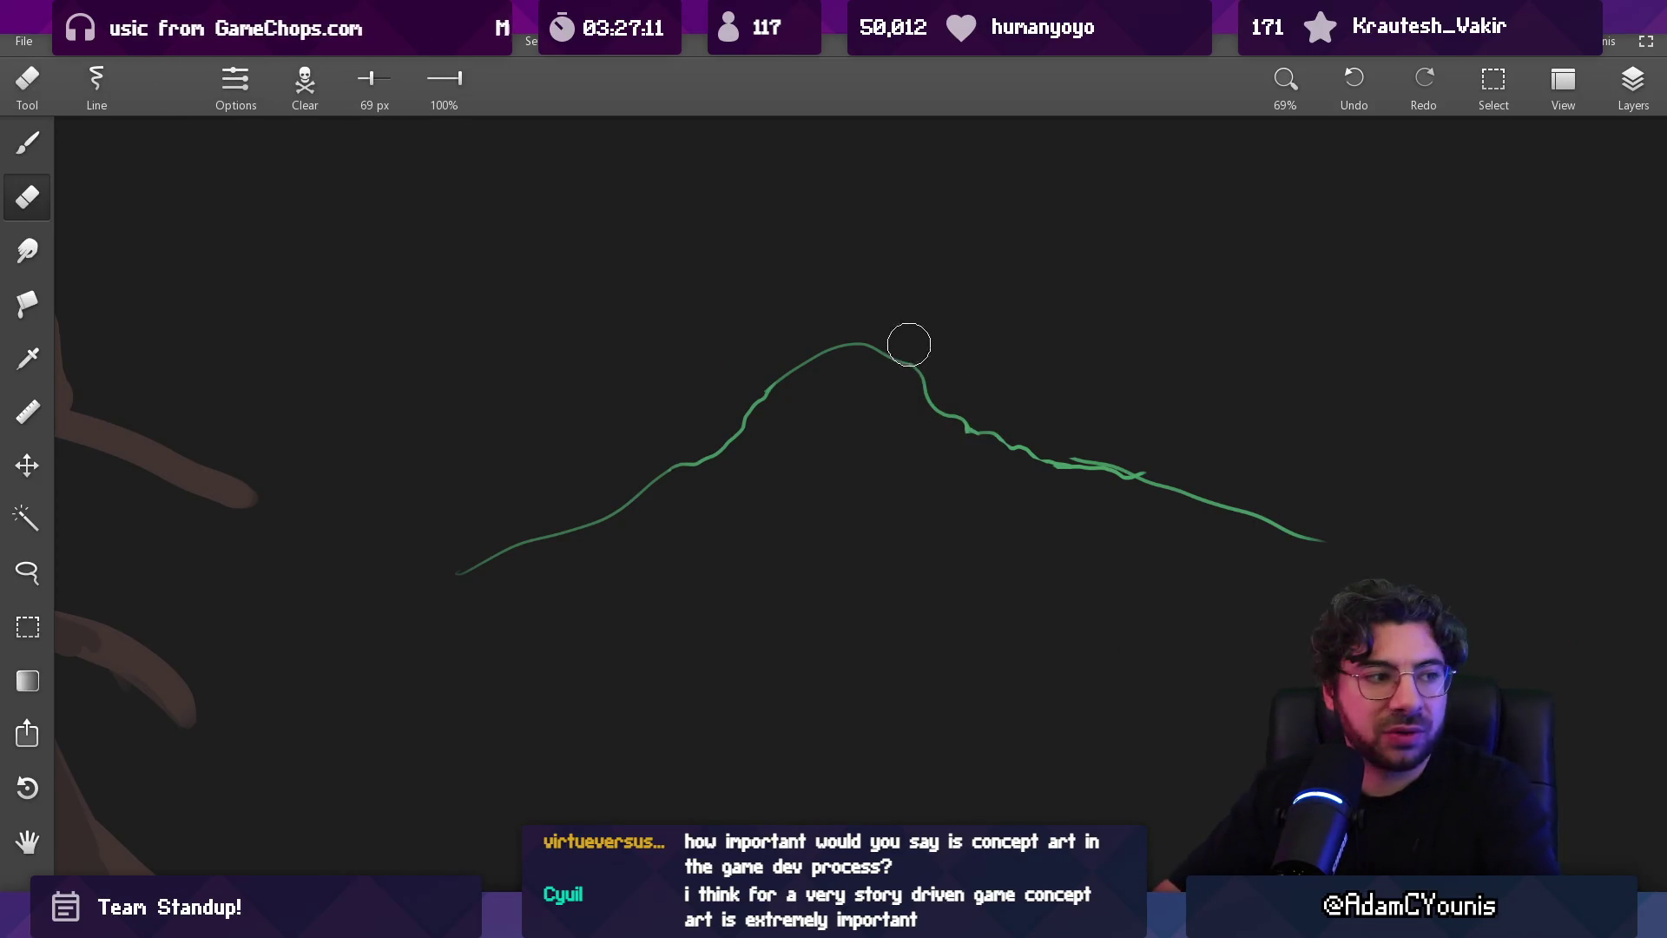
left_click_drag(863, 341, 907, 380)
key("b")
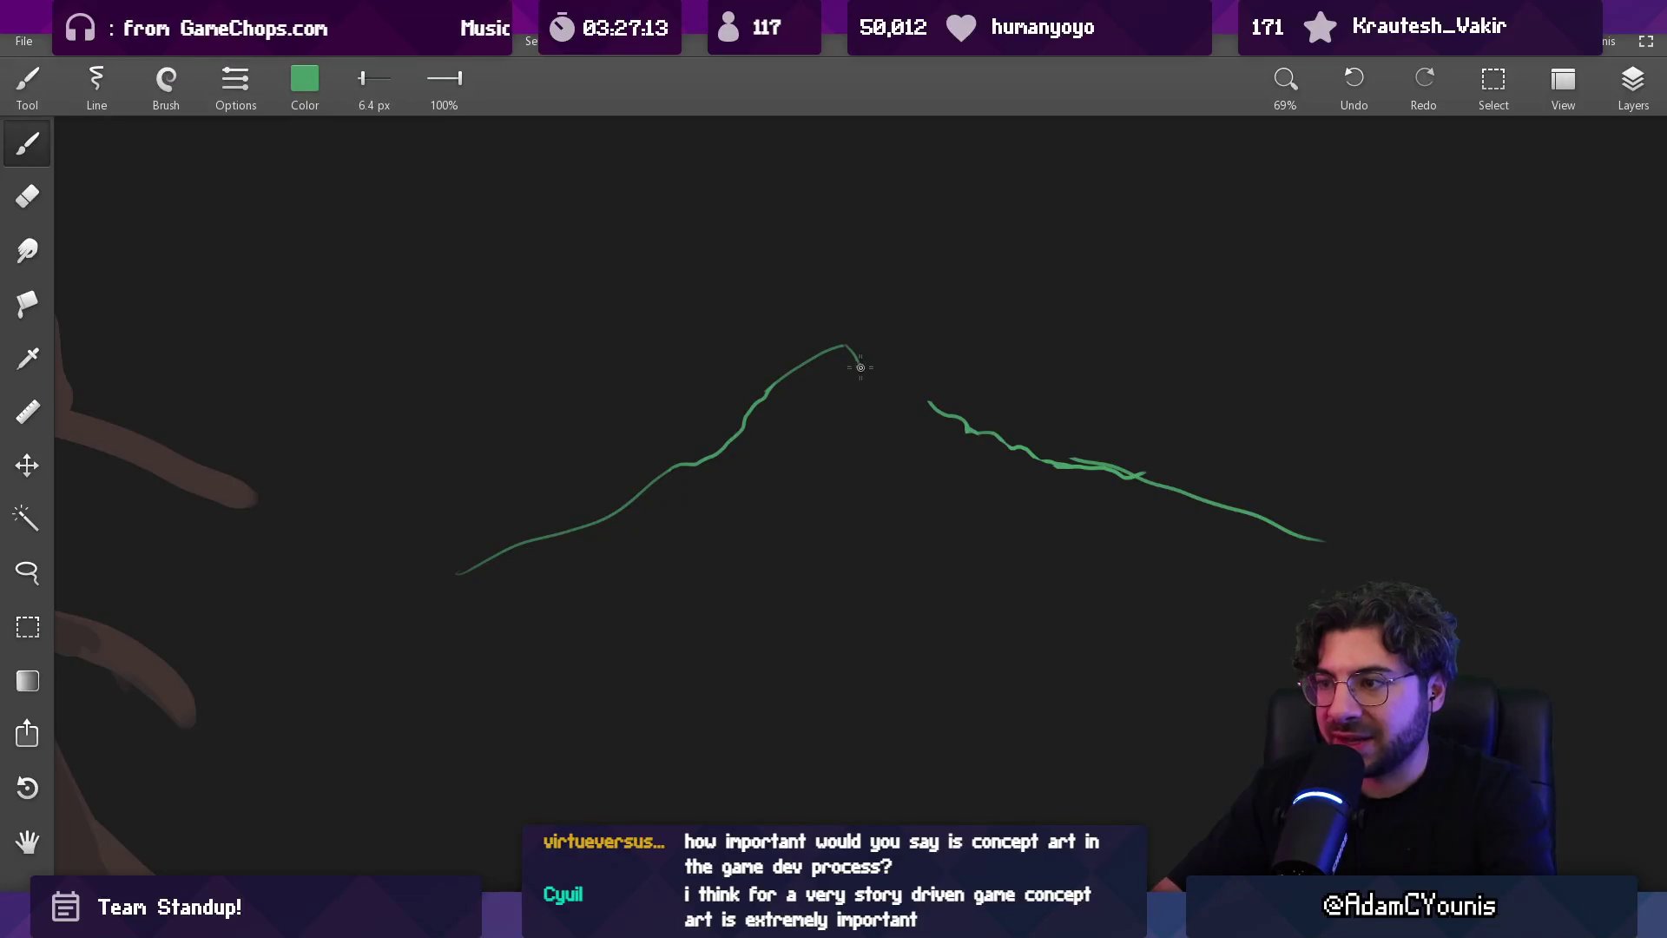
key("e")
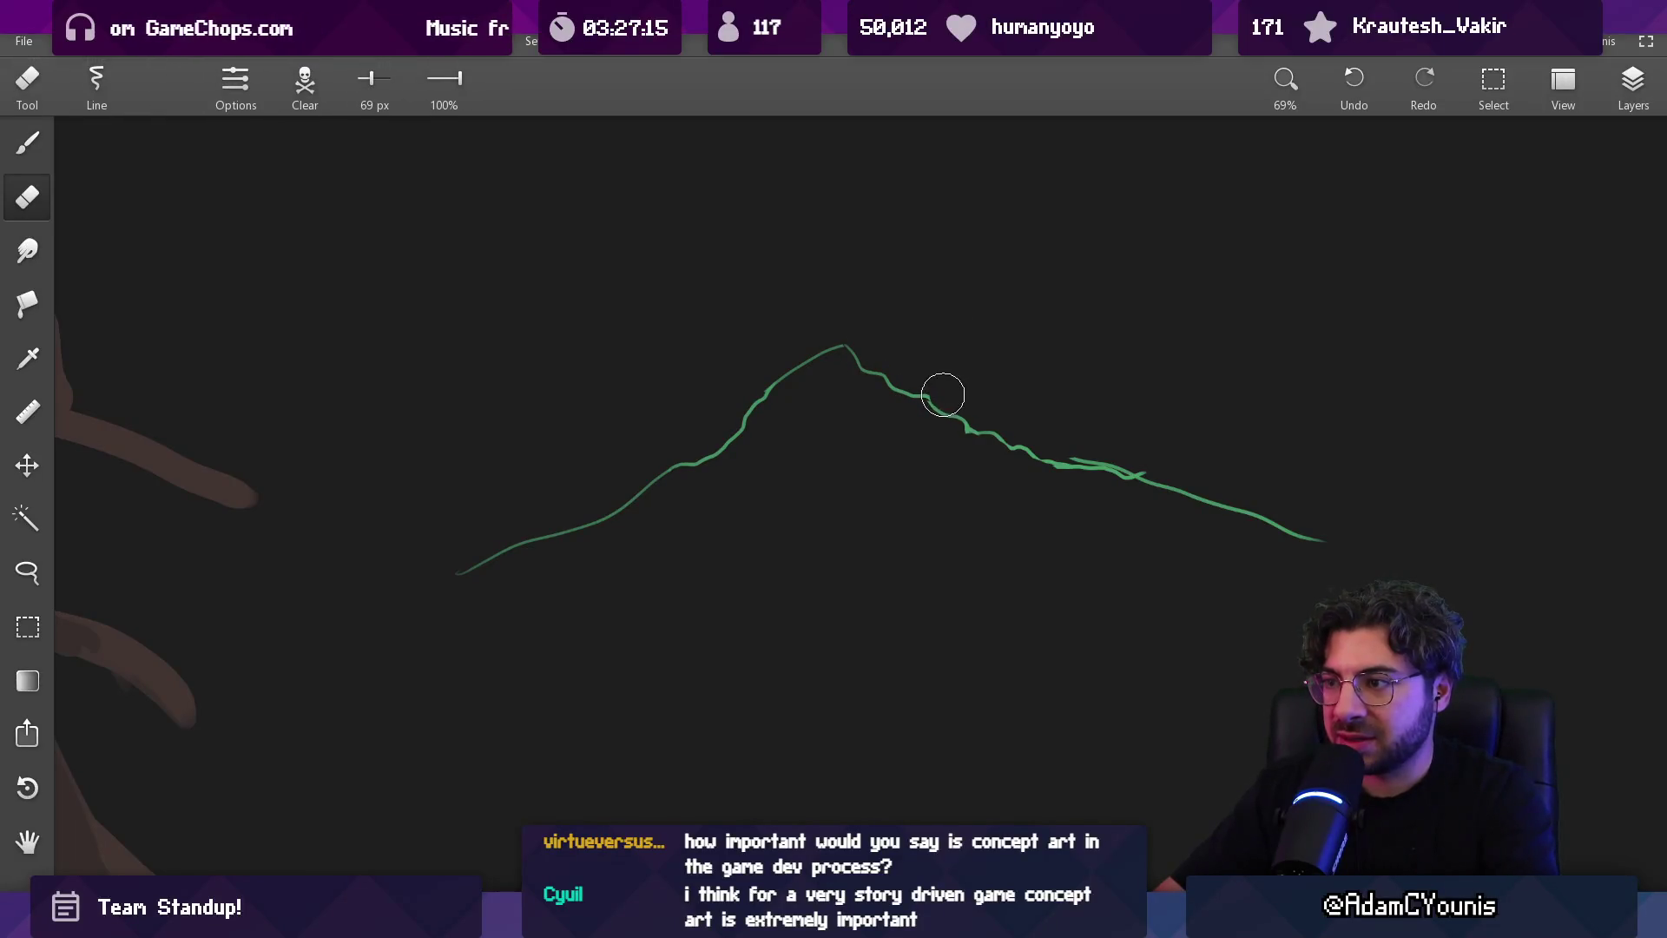
scroll(968, 428, "down", 5)
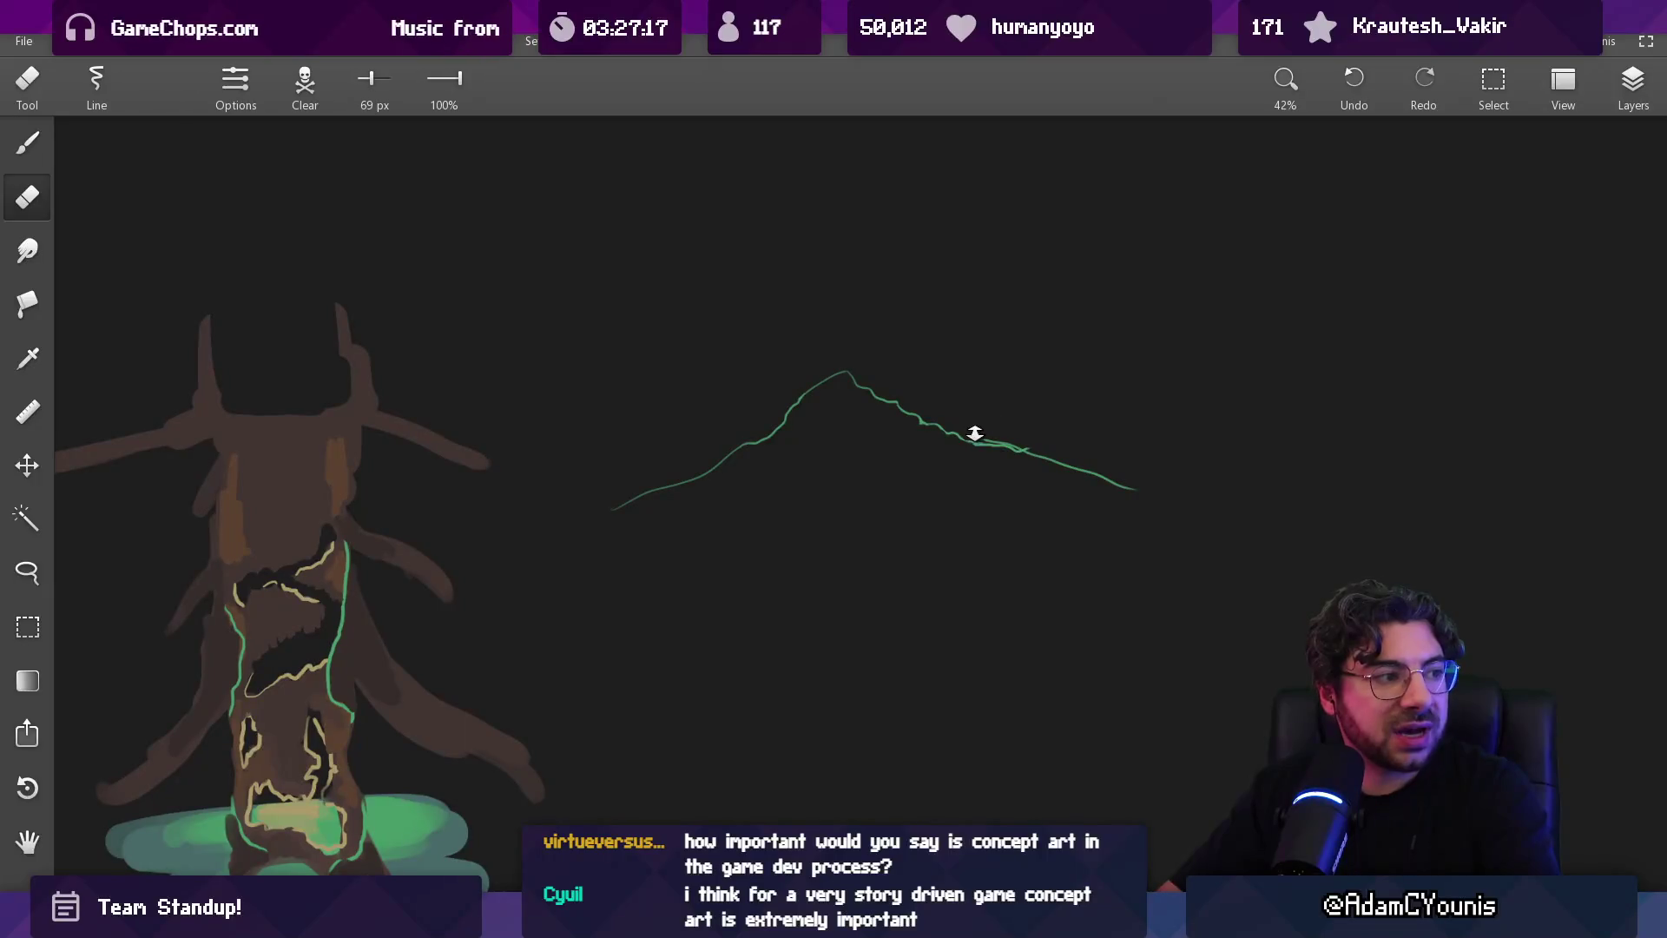
scroll(949, 383, "down", 4)
key("b")
left_click_drag(778, 335, 1010, 493)
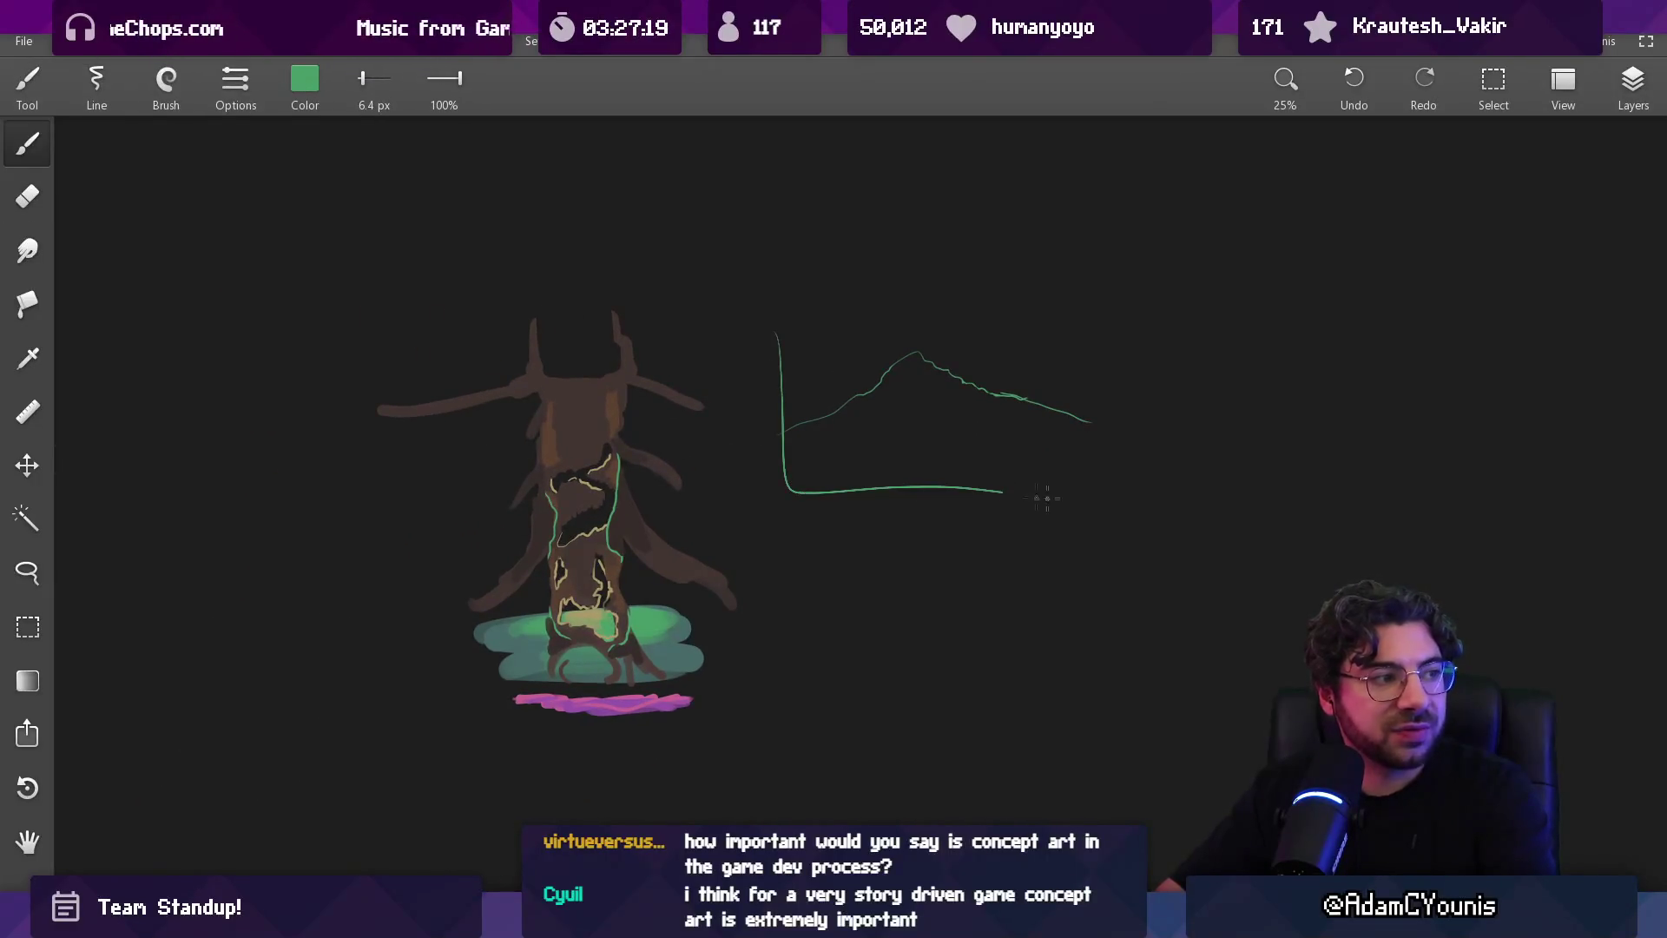
Try and undo wavy lines under the ridge, then switch to Aseprite
scroll(953, 414, "up", 20)
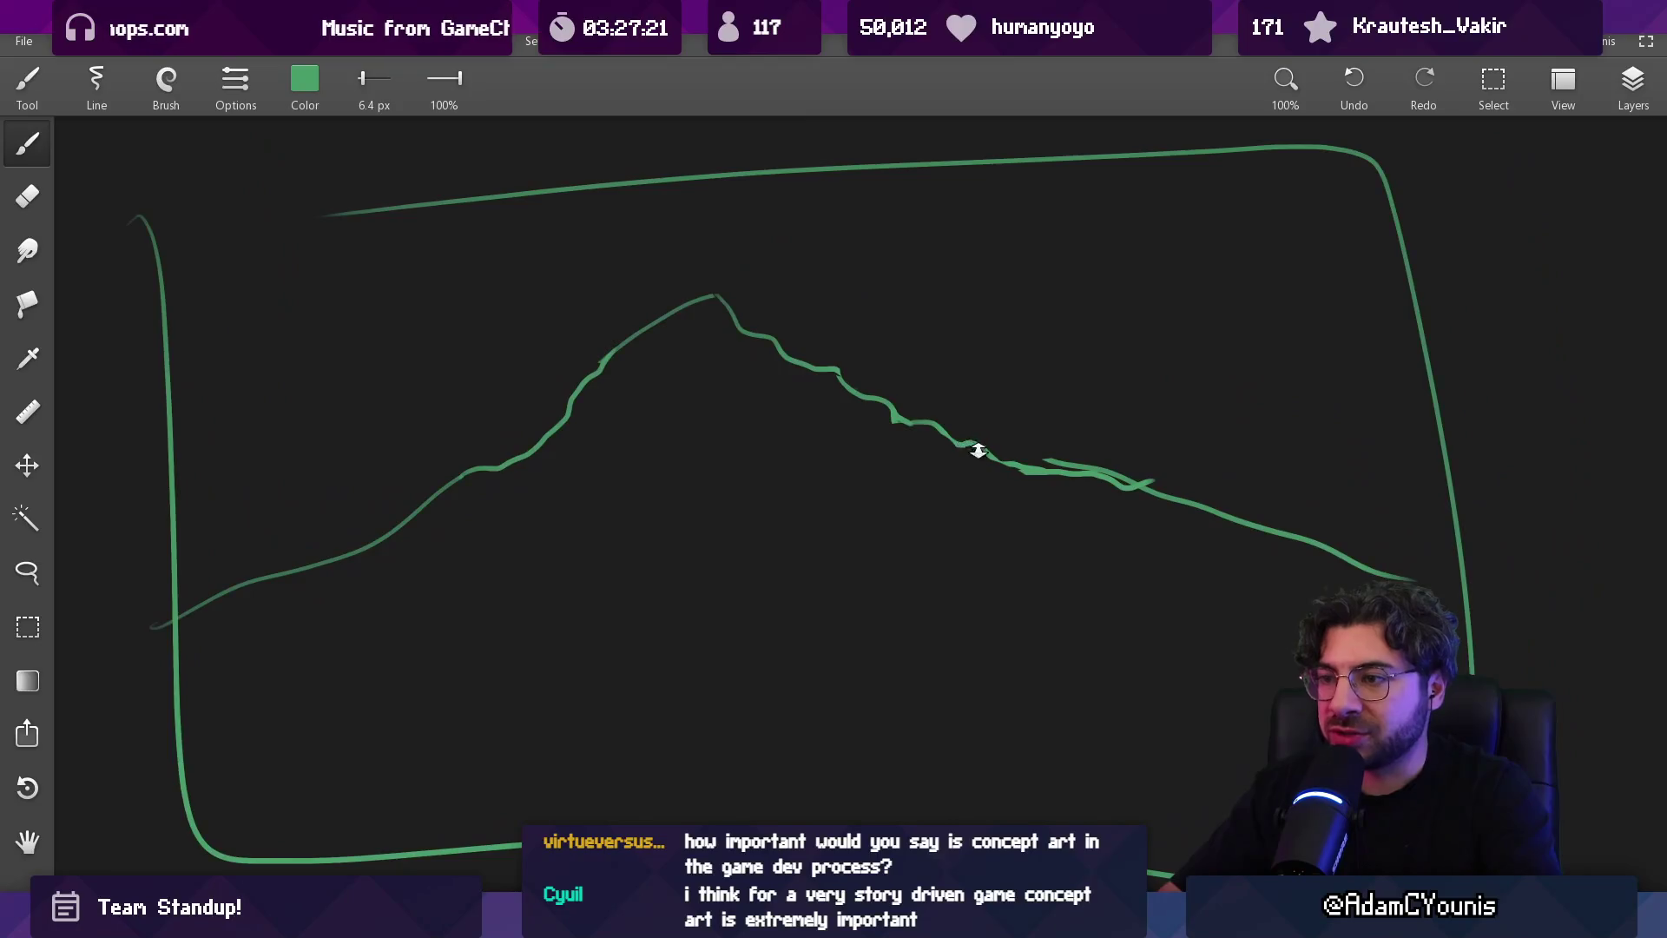
left_click_drag(668, 565, 620, 487)
mouse_move(272, 487)
left_mouse_down()
mouse_move(626, 477)
mouse_move(1254, 409)
mouse_move(1650, 447)
left_mouse_up()
scroll(1169, 436, "down", 5)
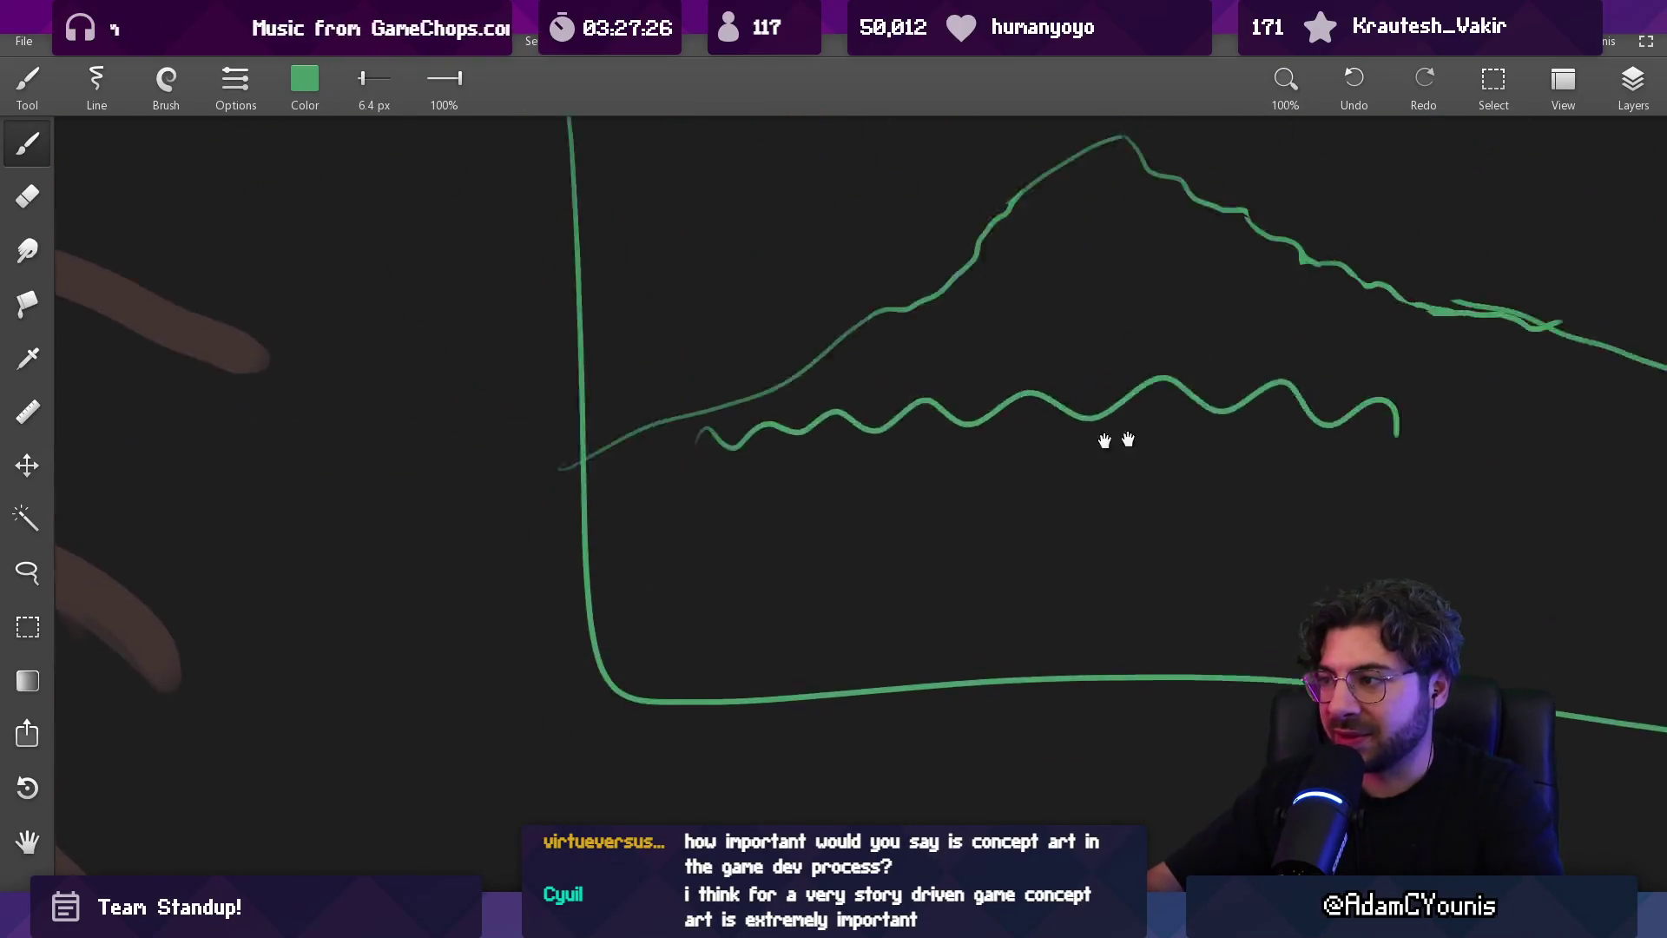
left_click_drag(1170, 436, 661, 536)
left_click_drag(381, 541, 999, 508)
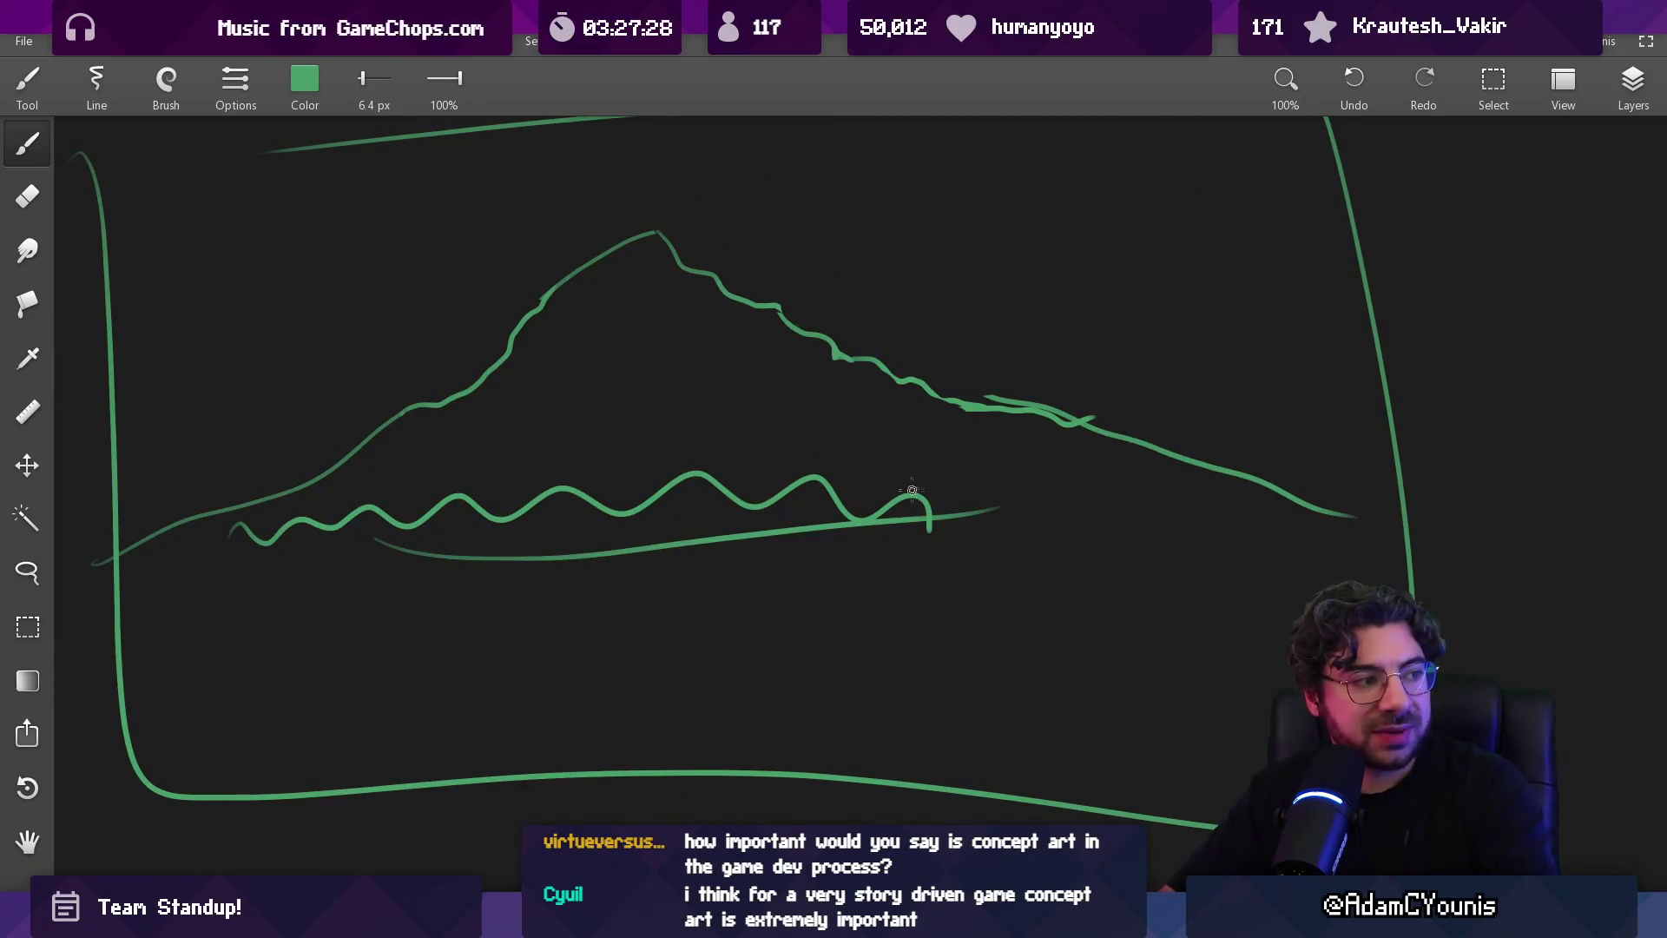
key("ctrl+z")
key("ctrl+z")
scroll(972, 380, "down", 6)
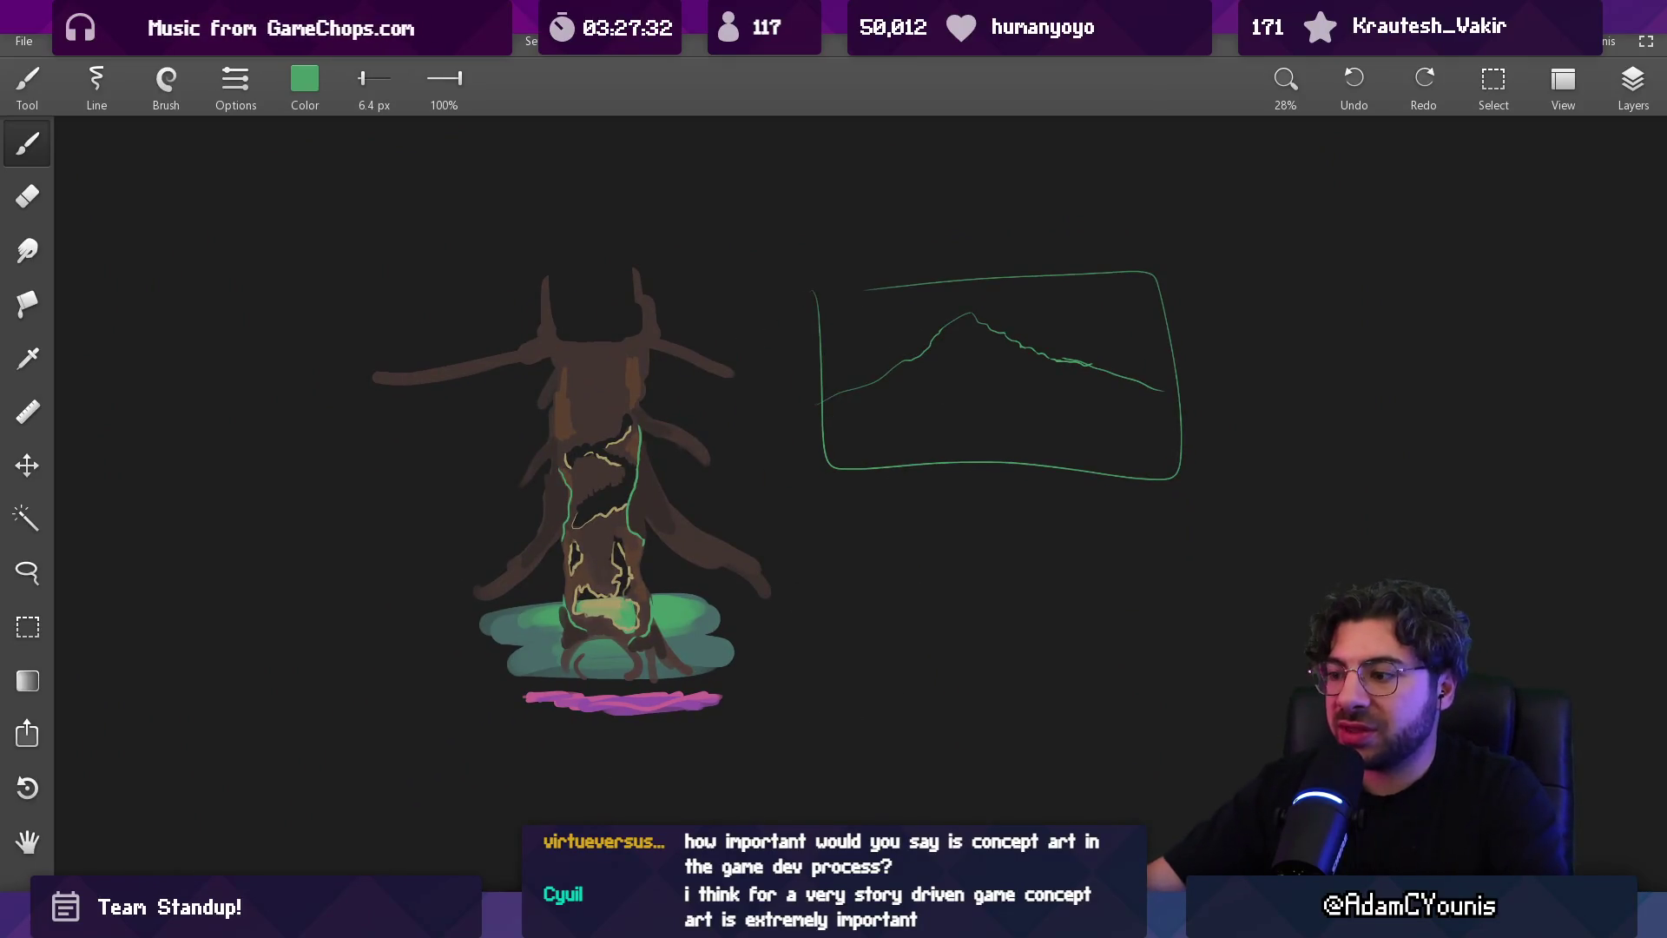
key("alt+Tab")
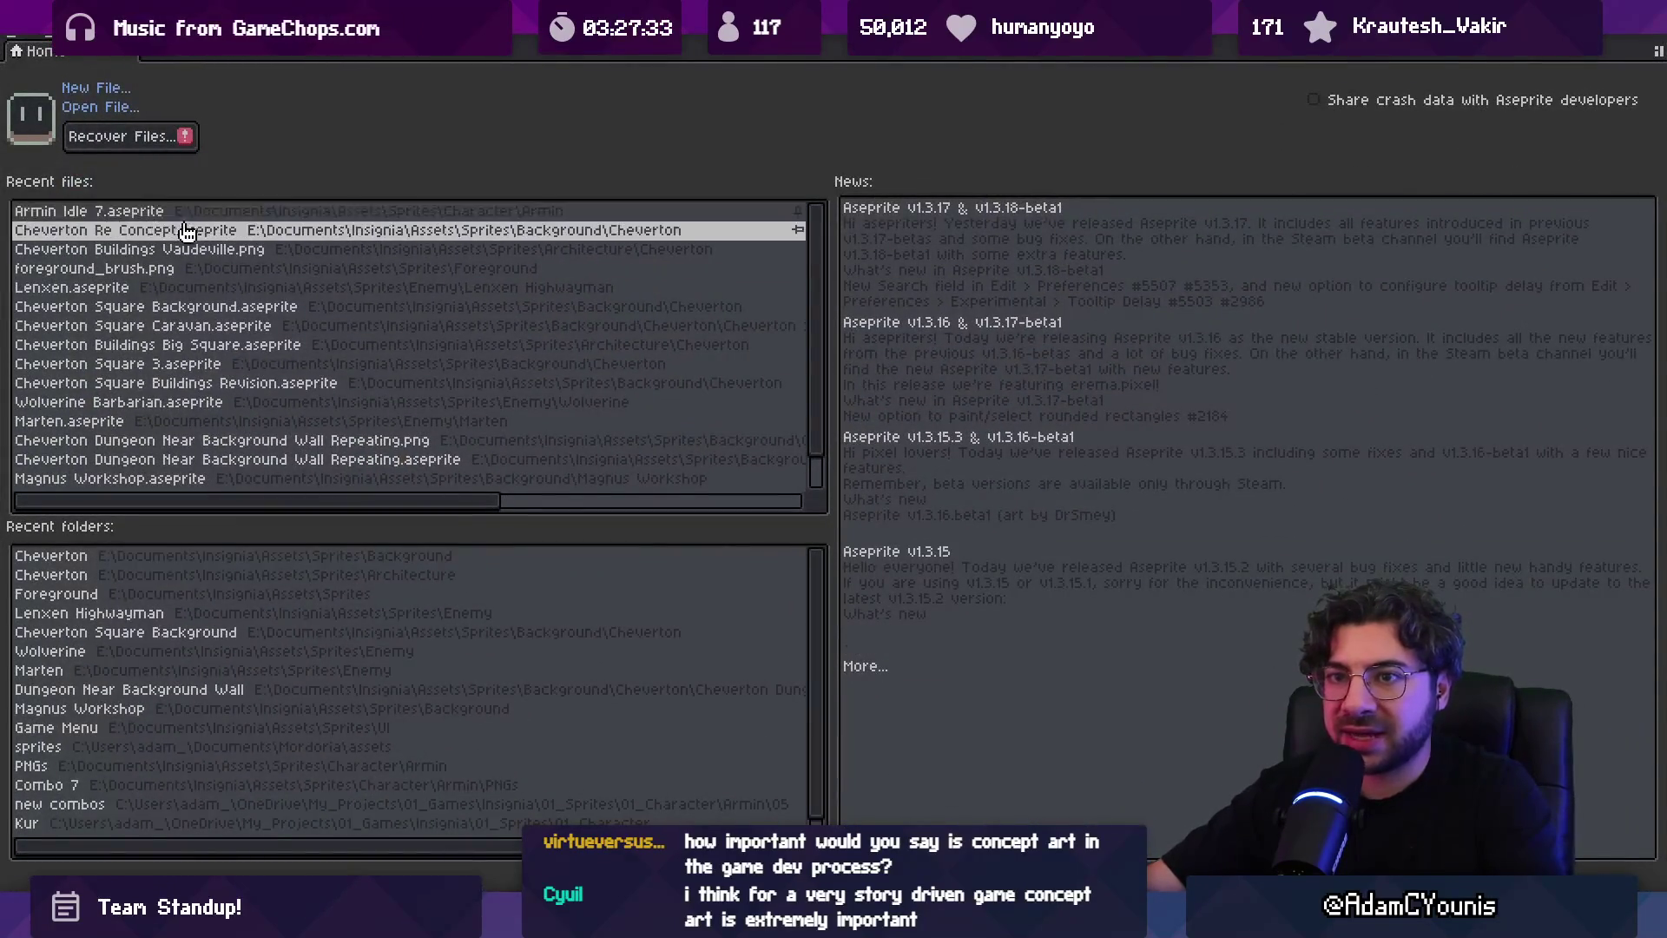
Open the recent Cheverton buildings sprite and try a rectangular selection around the central buildings
left_click(228, 249)
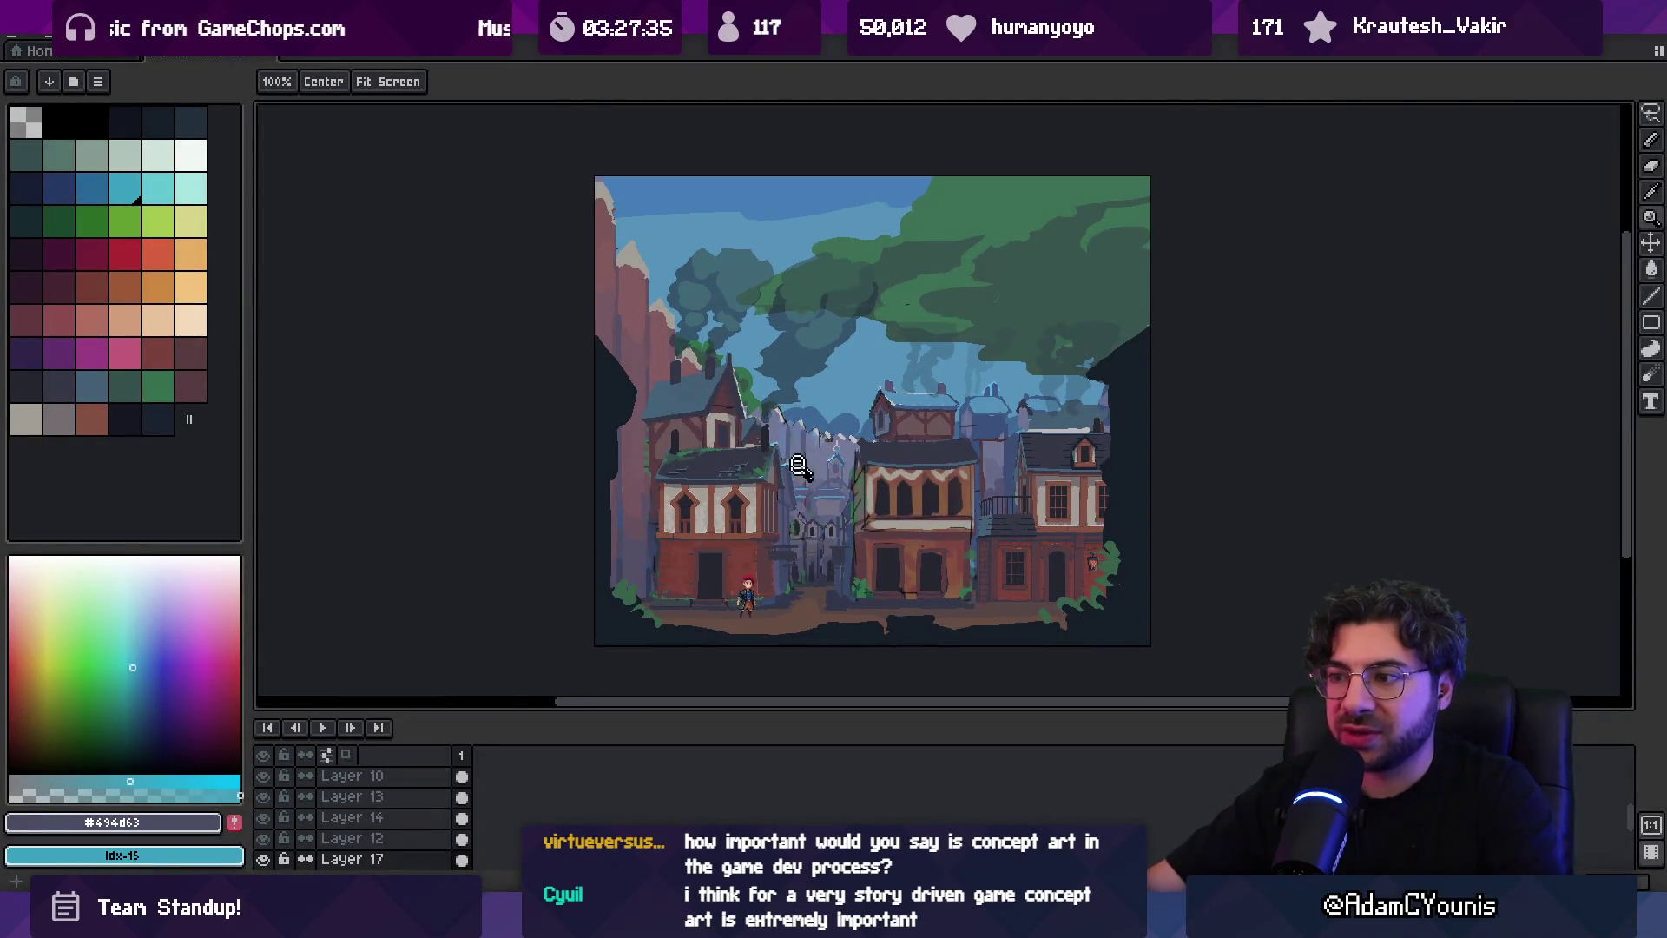
left_click_drag(819, 472, 780, 450)
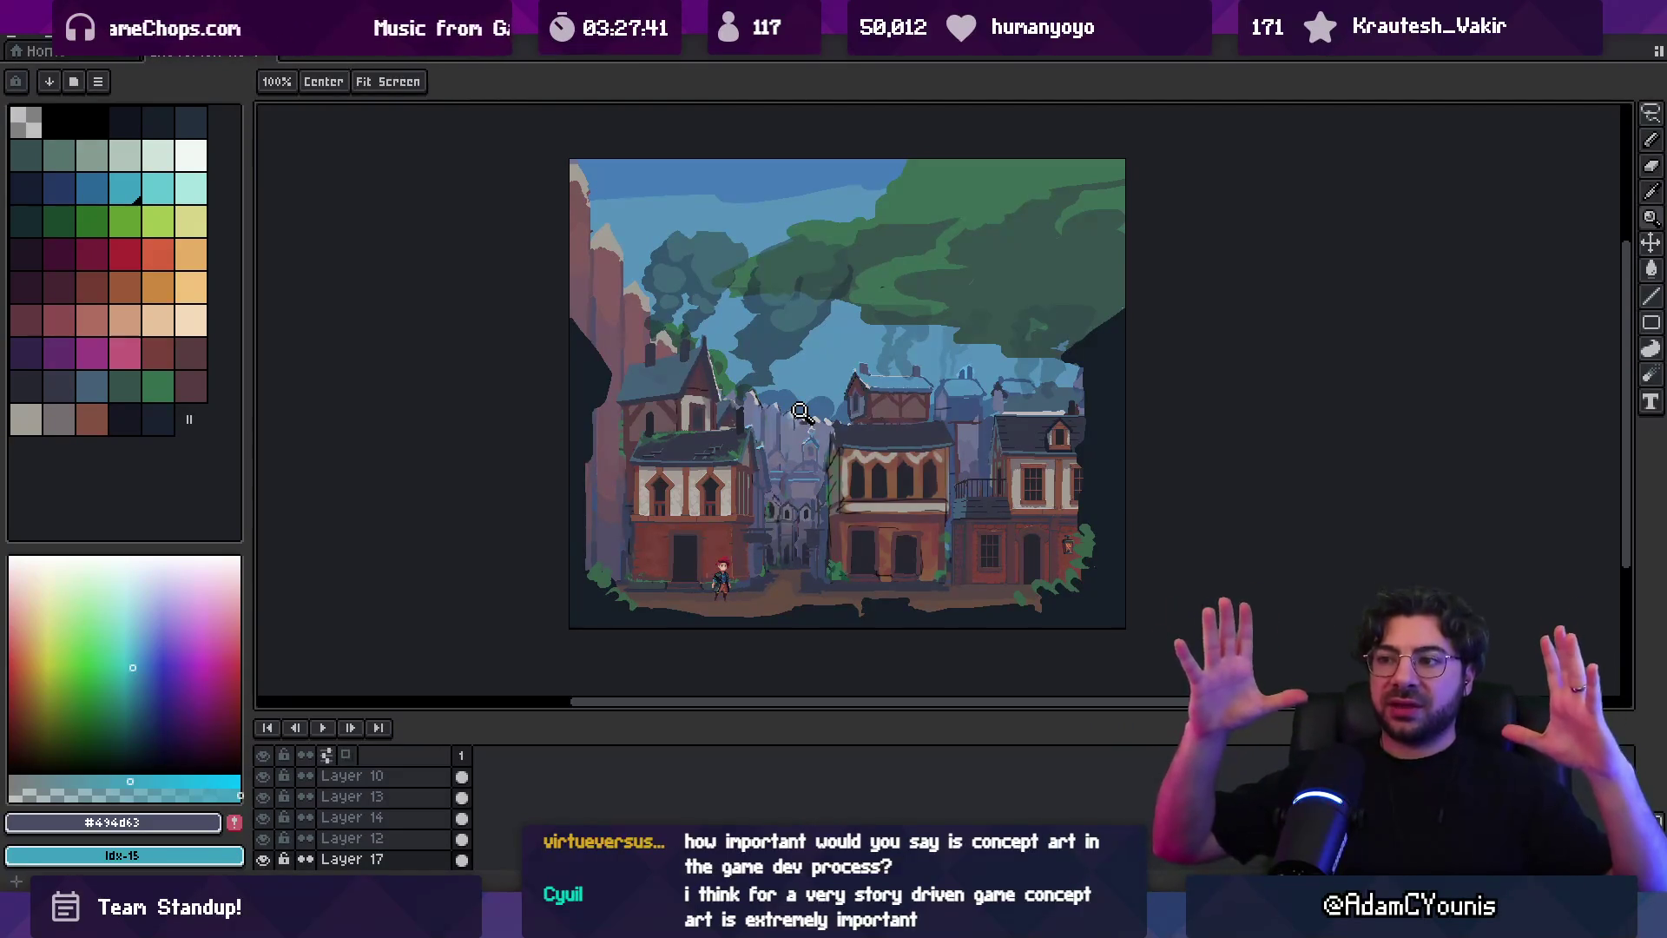
key("m")
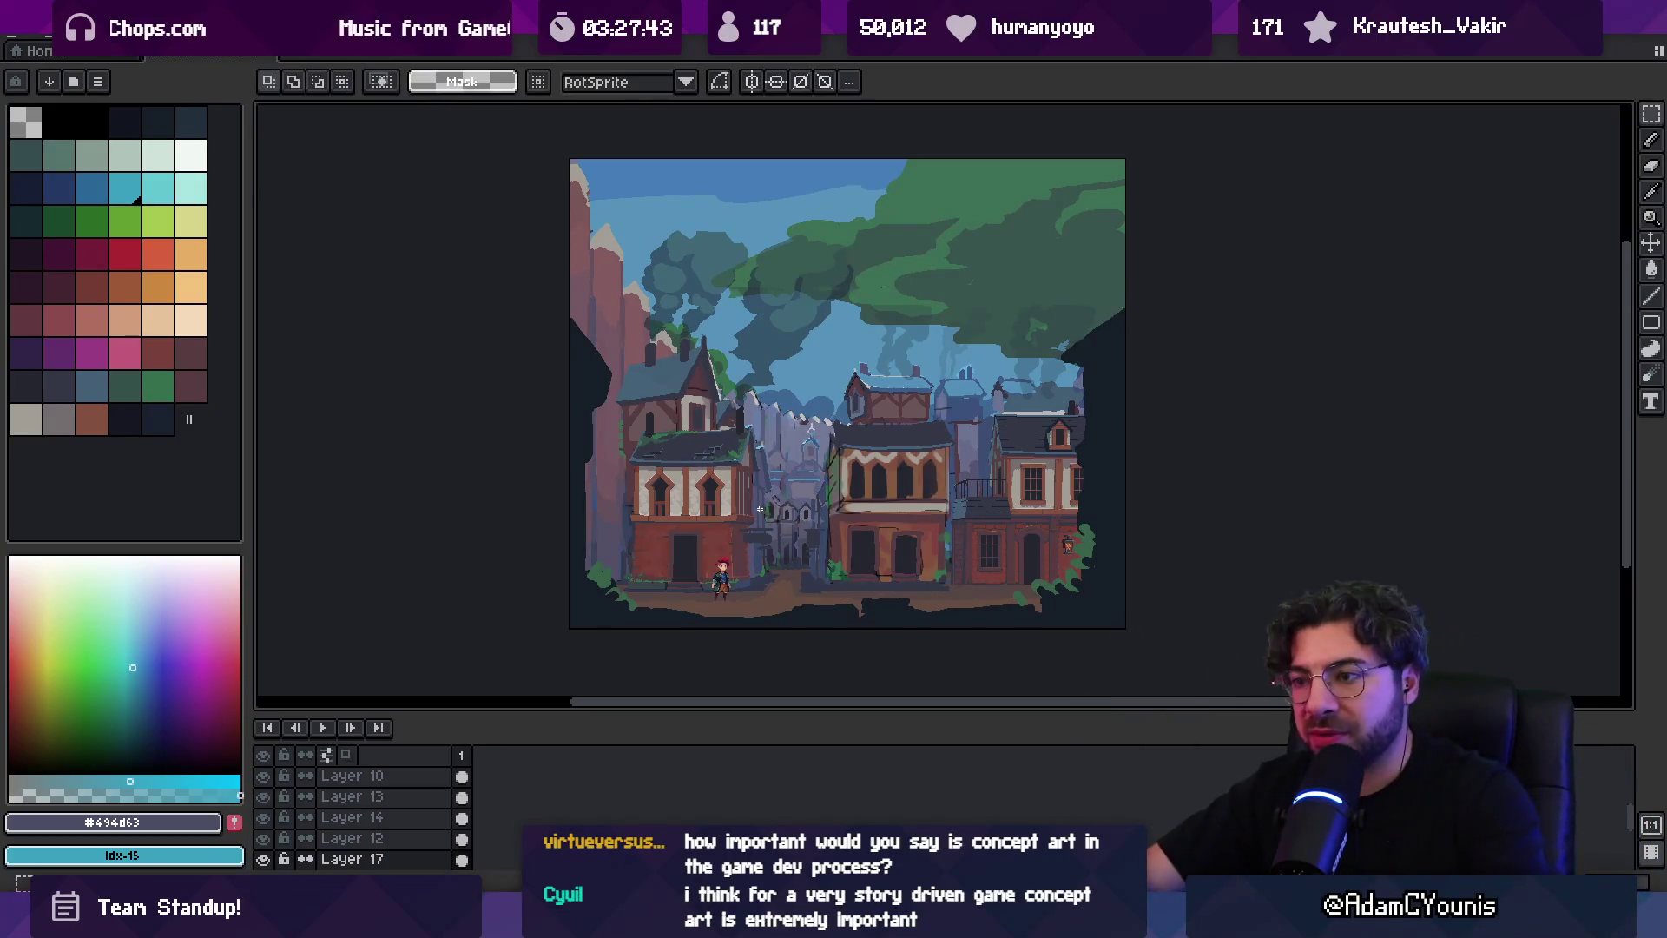
mouse_move(625, 390)
left_mouse_down()
mouse_move(917, 573)
mouse_move(1008, 607)
left_mouse_up()
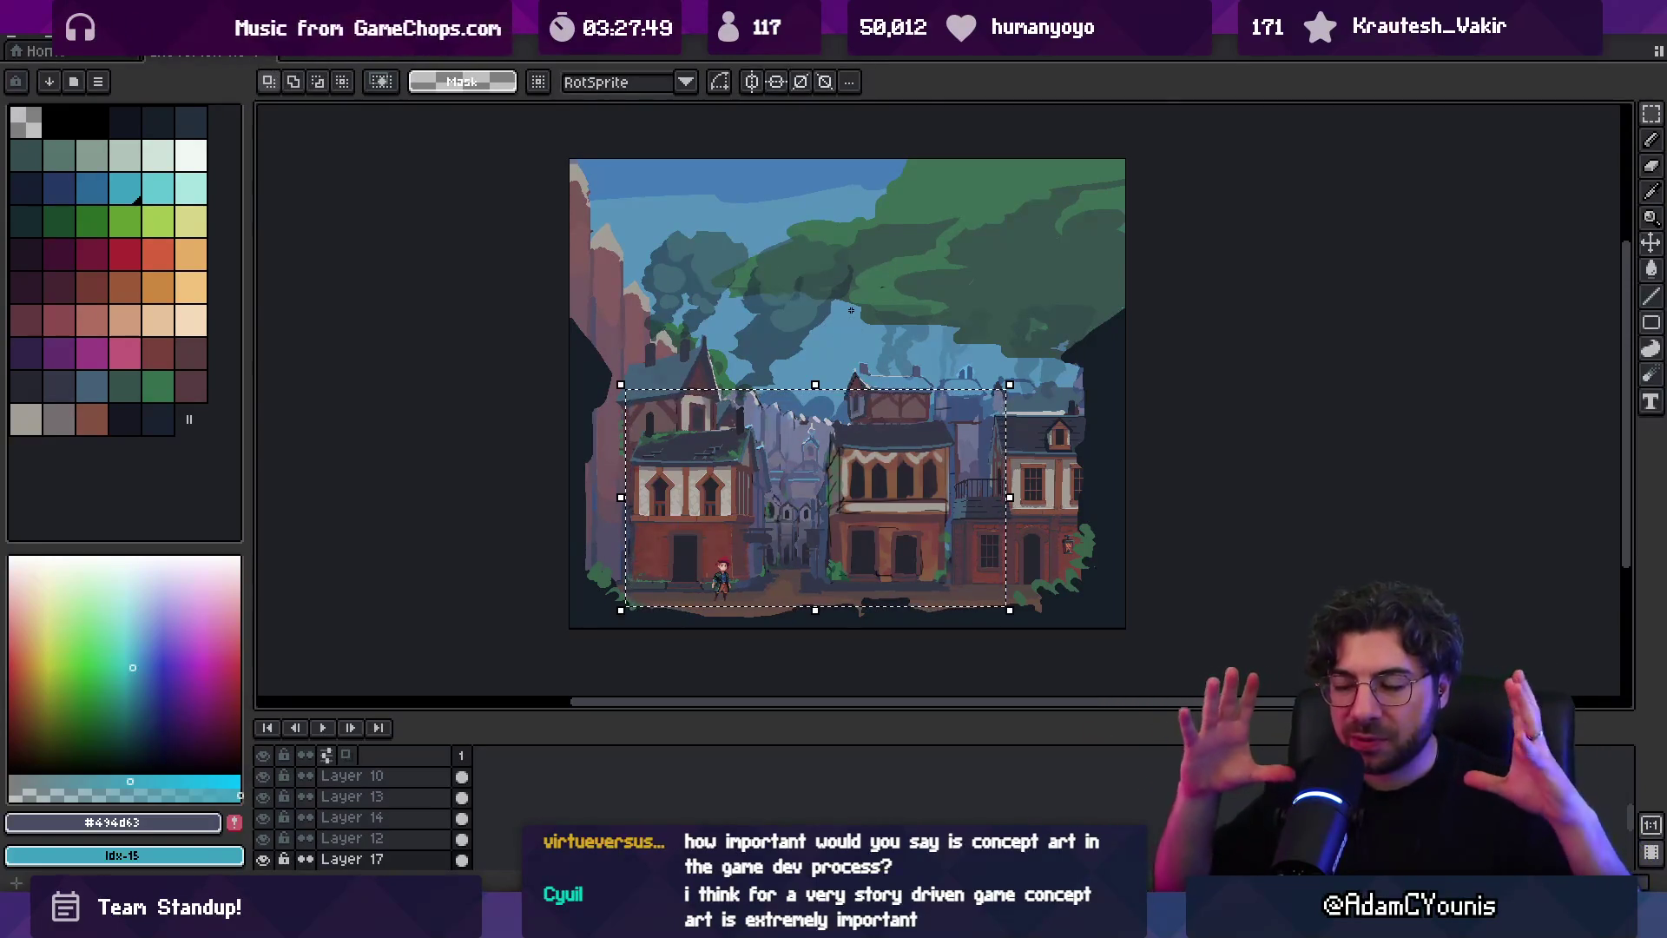
left_click(848, 338)
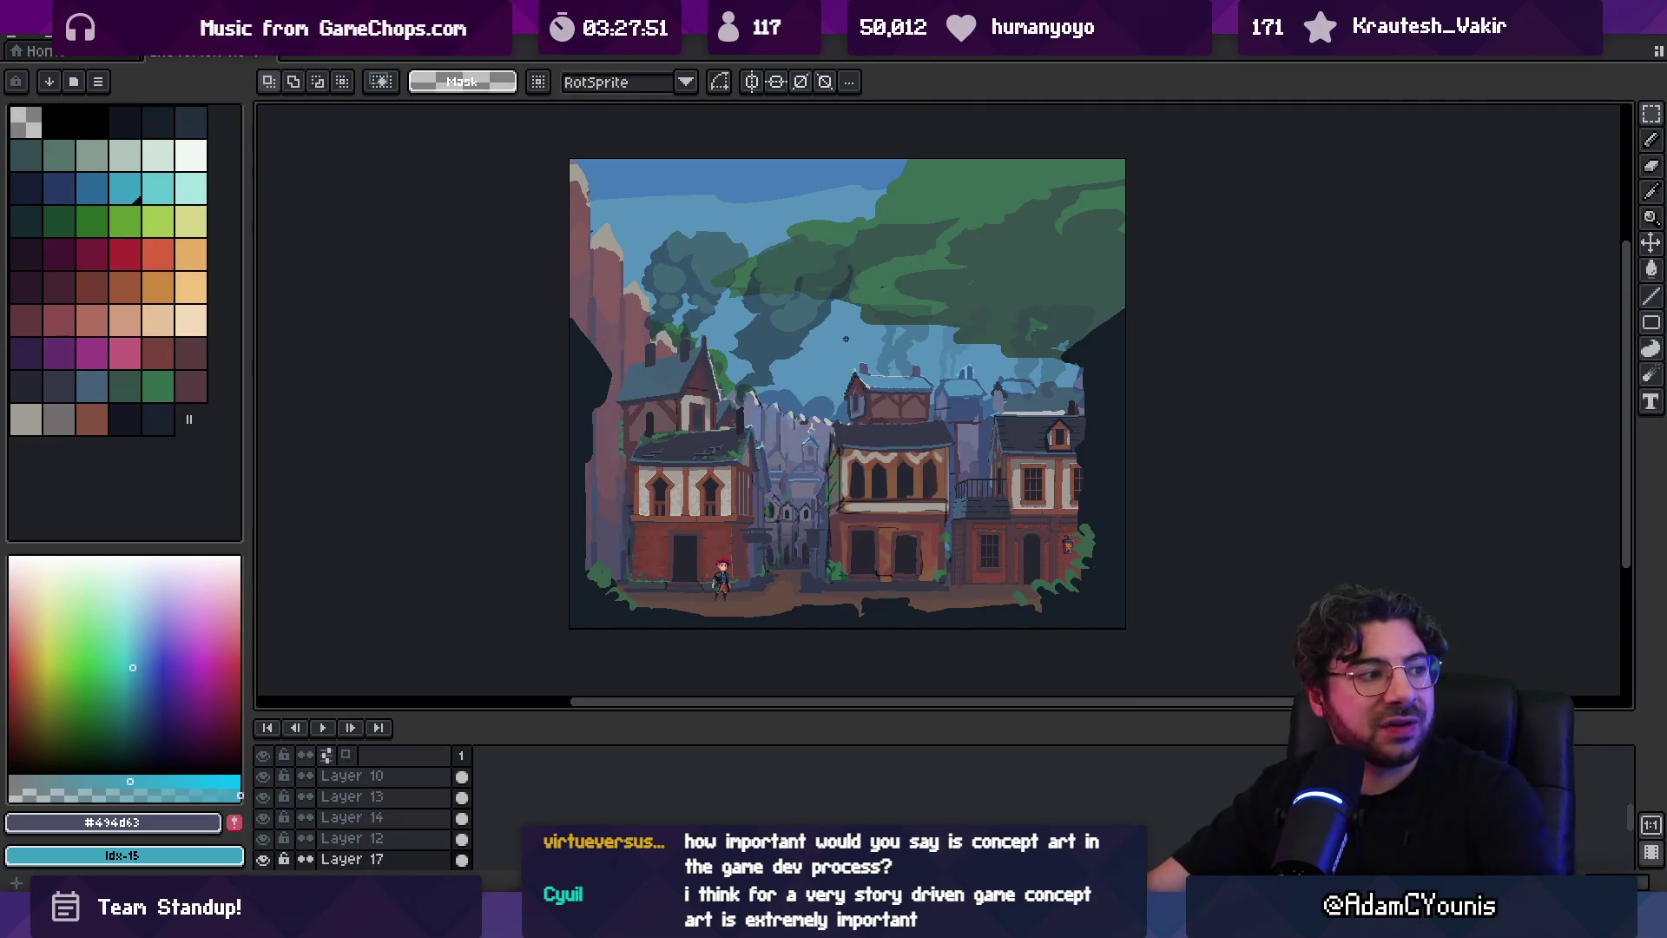
Lasso the ground beside the character and trace a selection along the roof edge
scroll(718, 562, "up", 5)
key("b")
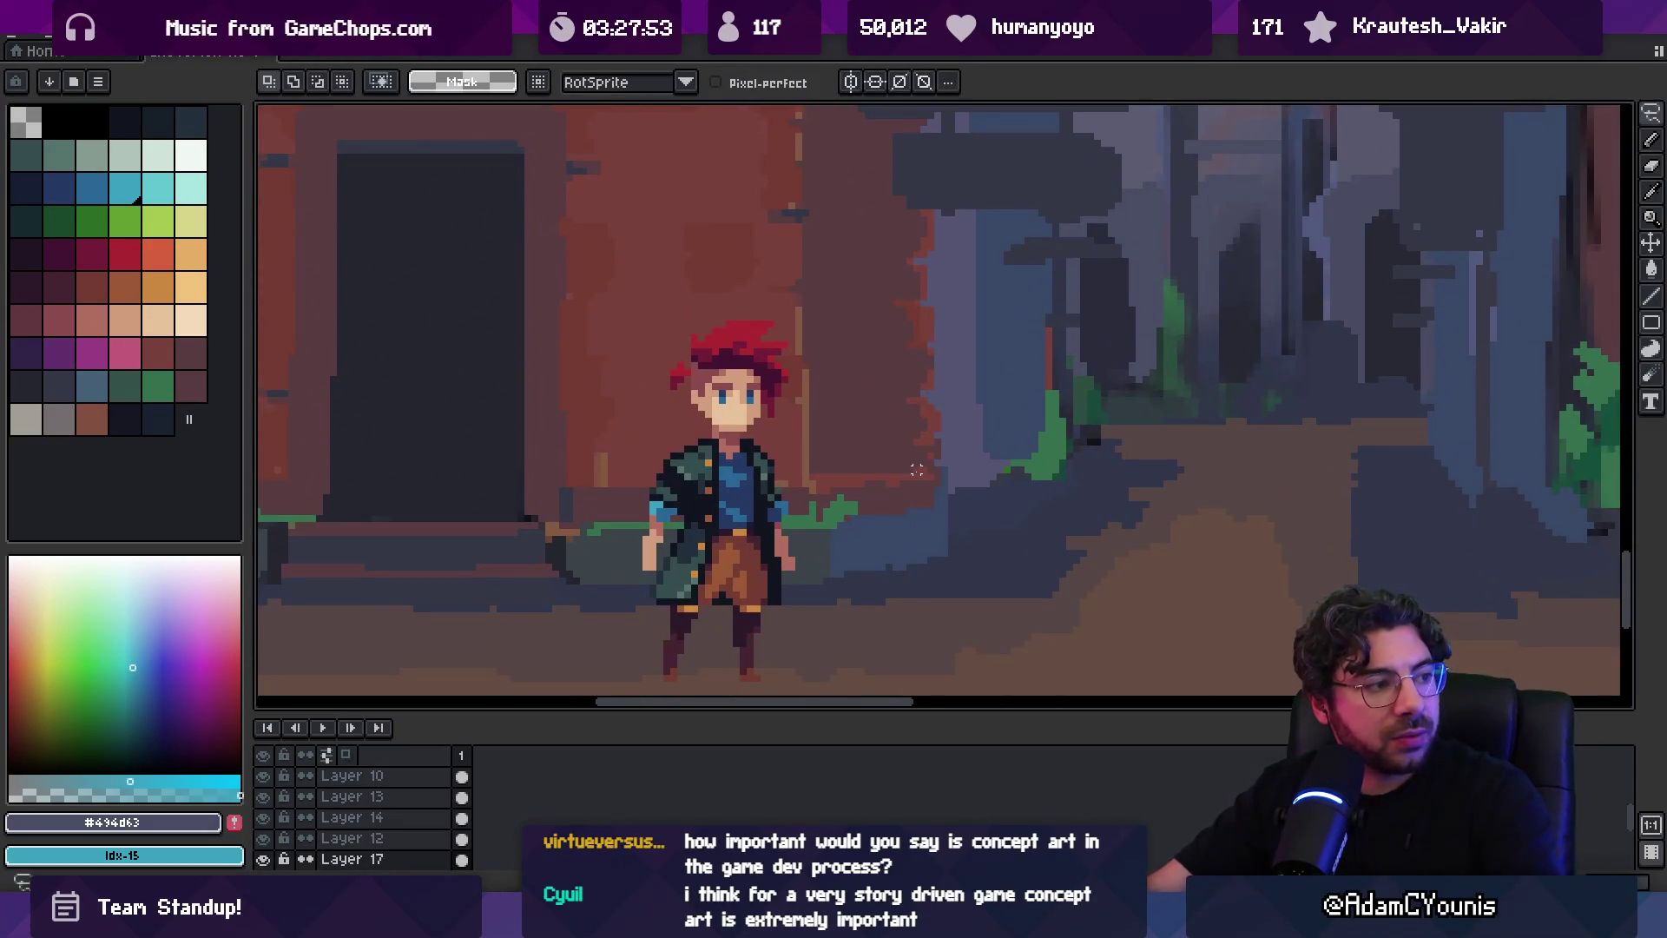
left_click_drag(937, 476, 936, 473)
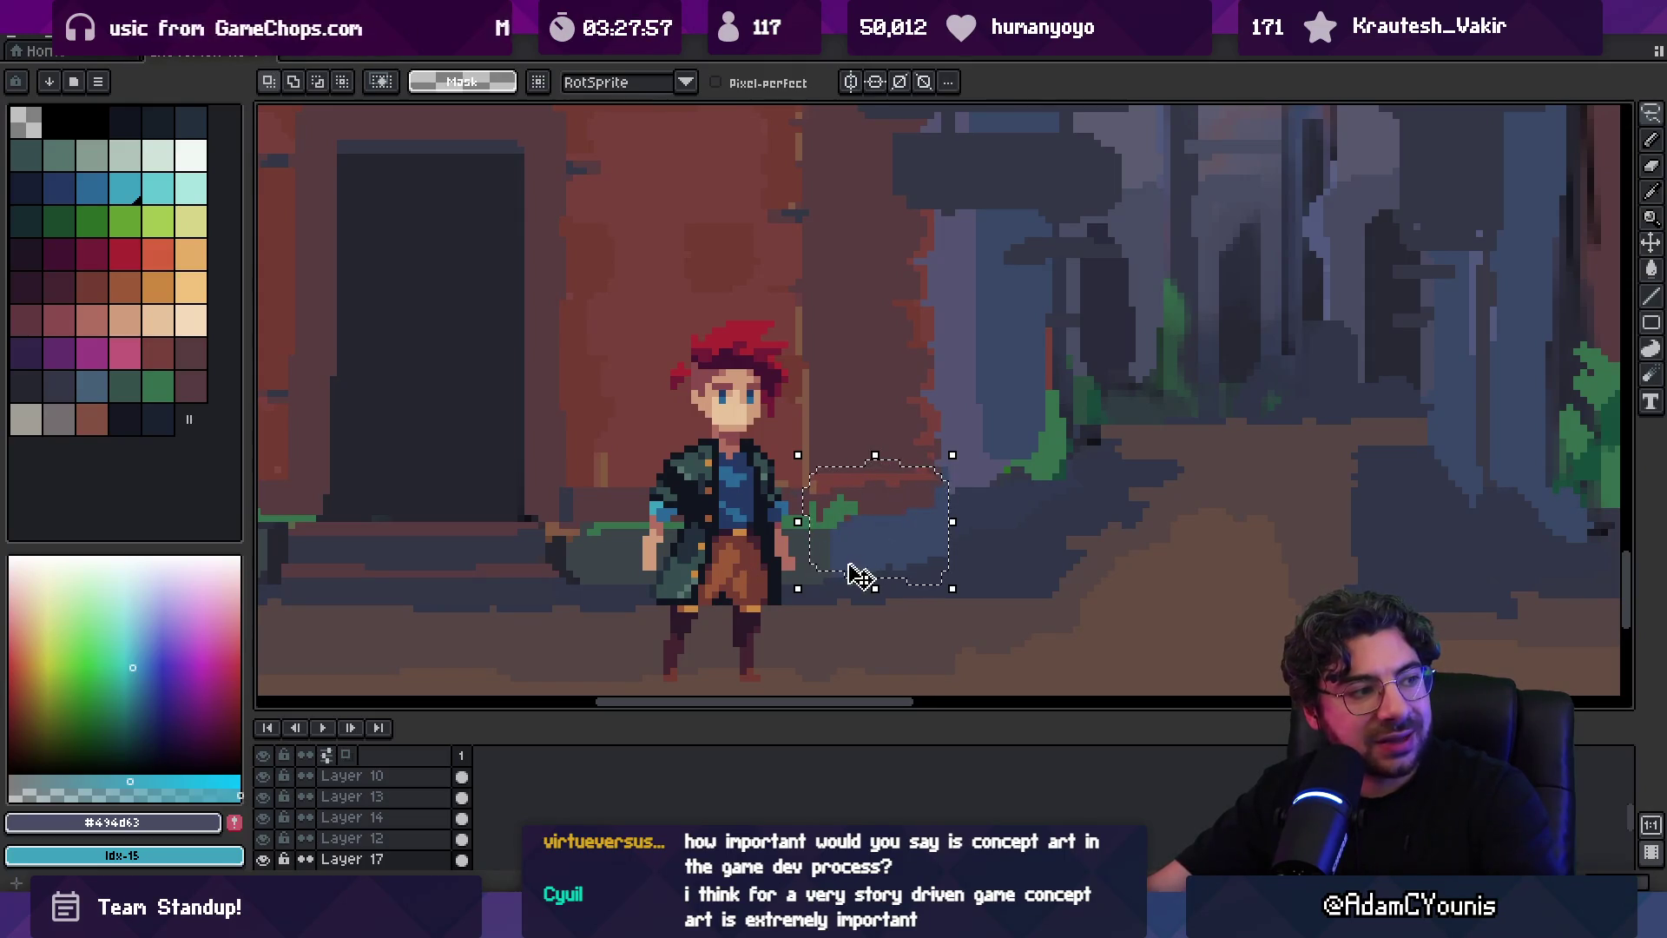
scroll(1014, 483, "down", 3)
scroll(1016, 599, "up", 1)
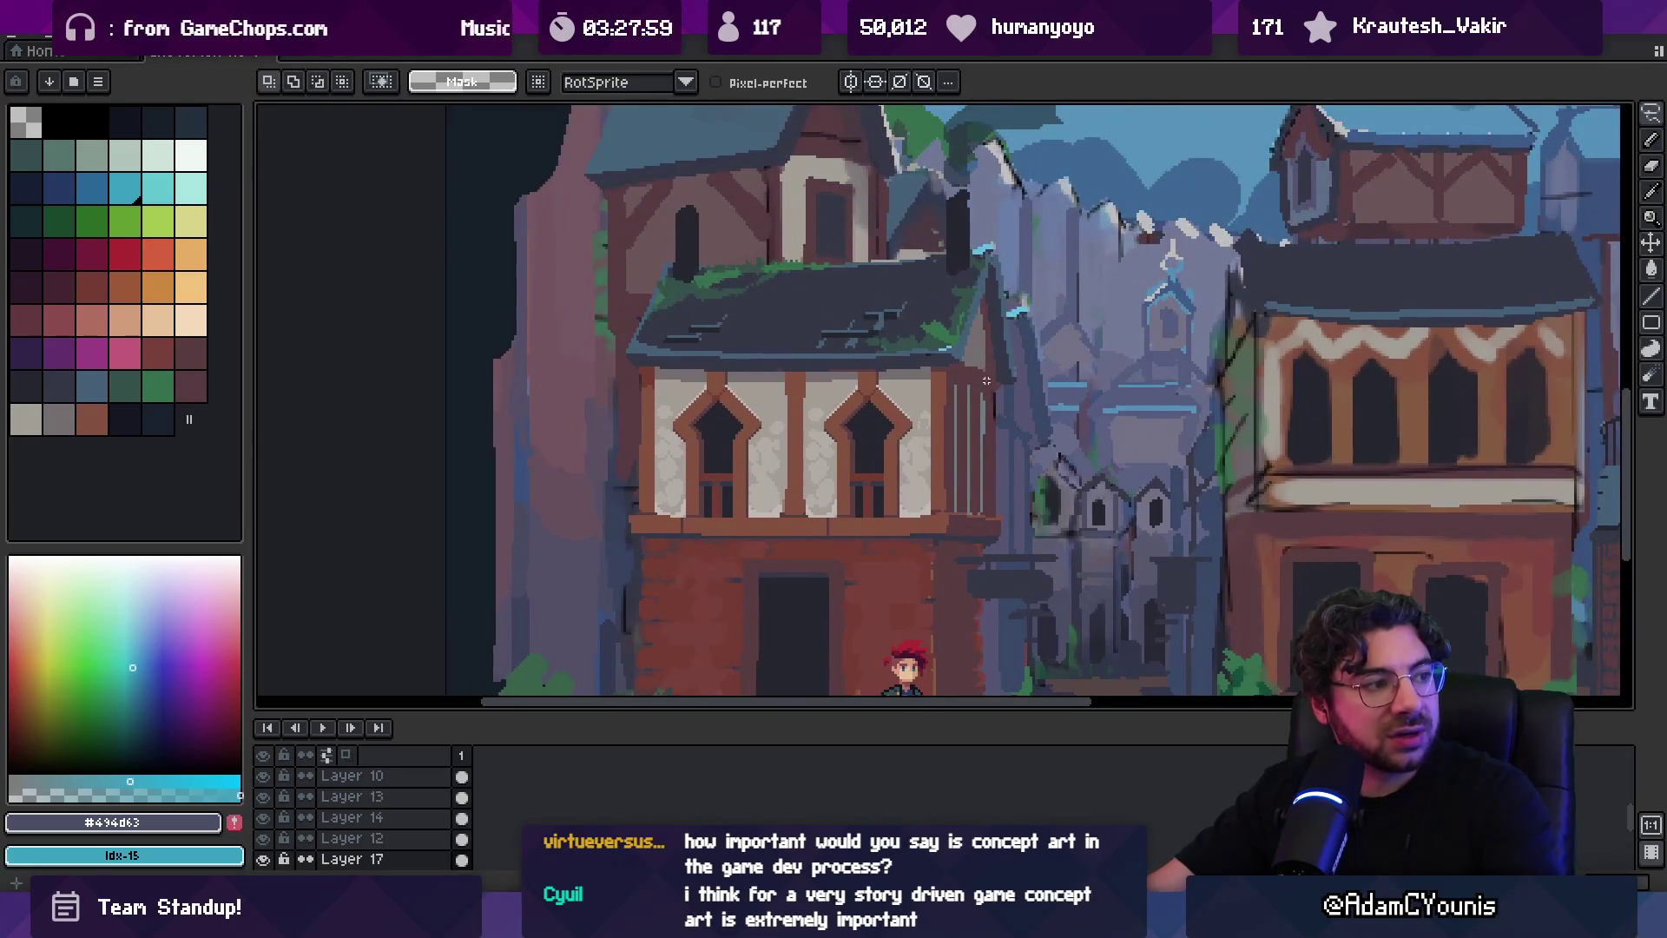
scroll(879, 294, "up", 3)
mouse_move(879, 293)
left_mouse_down()
mouse_move(1054, 440)
mouse_move(968, 383)
left_mouse_up()
left_click_drag(864, 265, 938, 302)
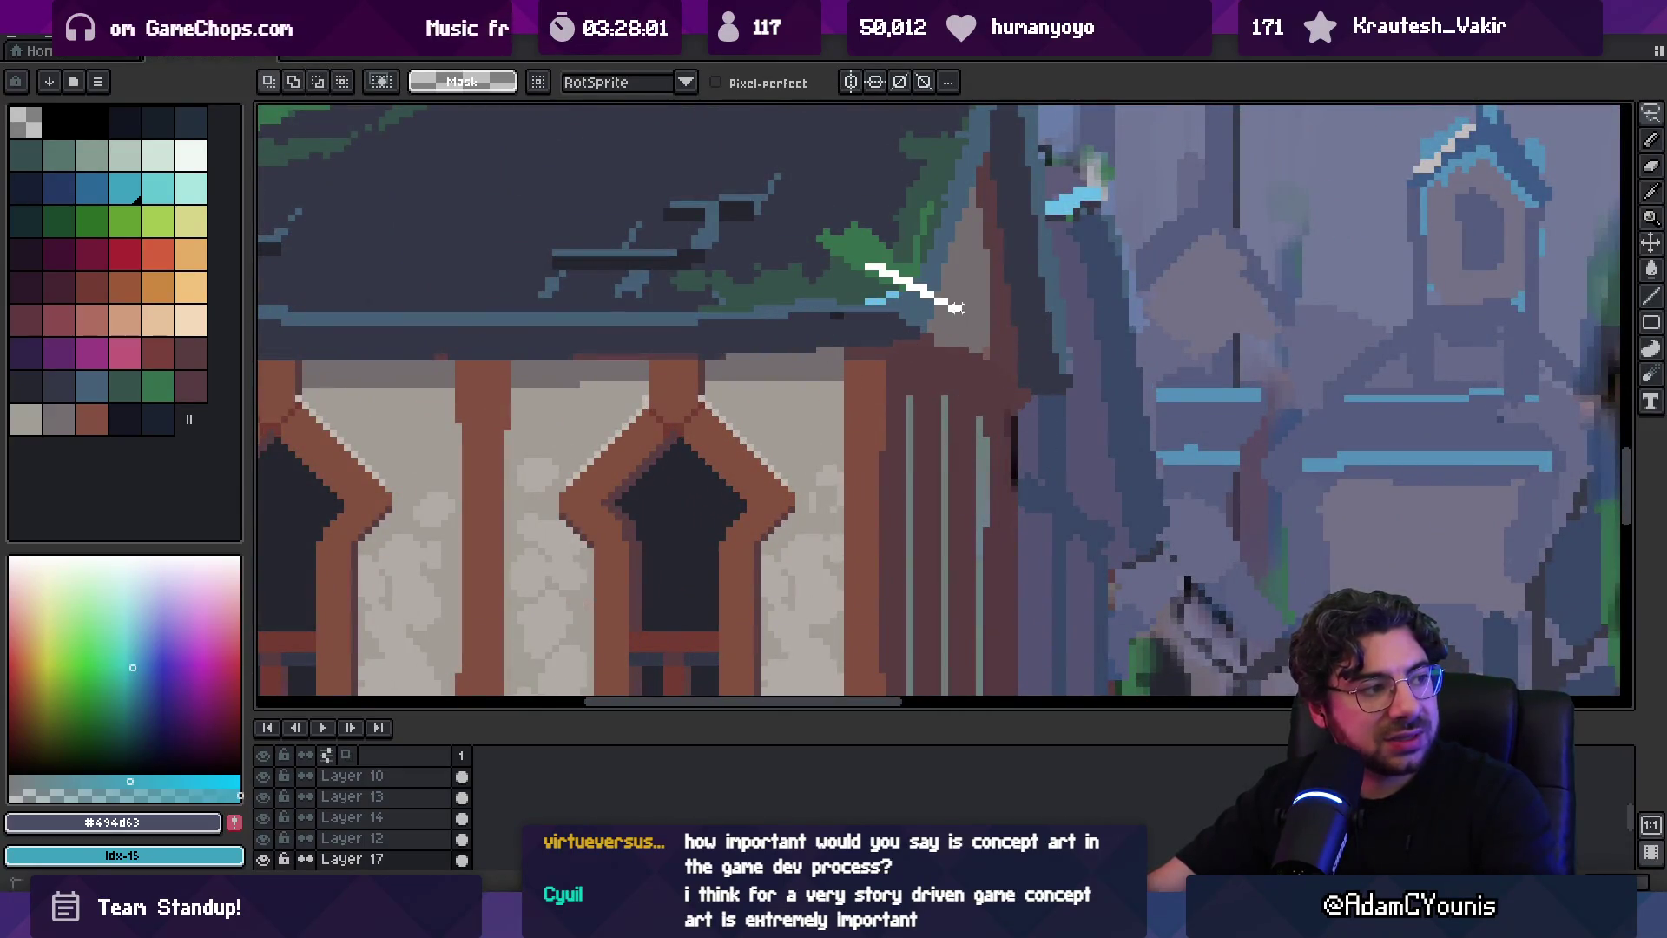
left_click_drag(971, 401, 864, 330)
scroll(1007, 375, "down", 3)
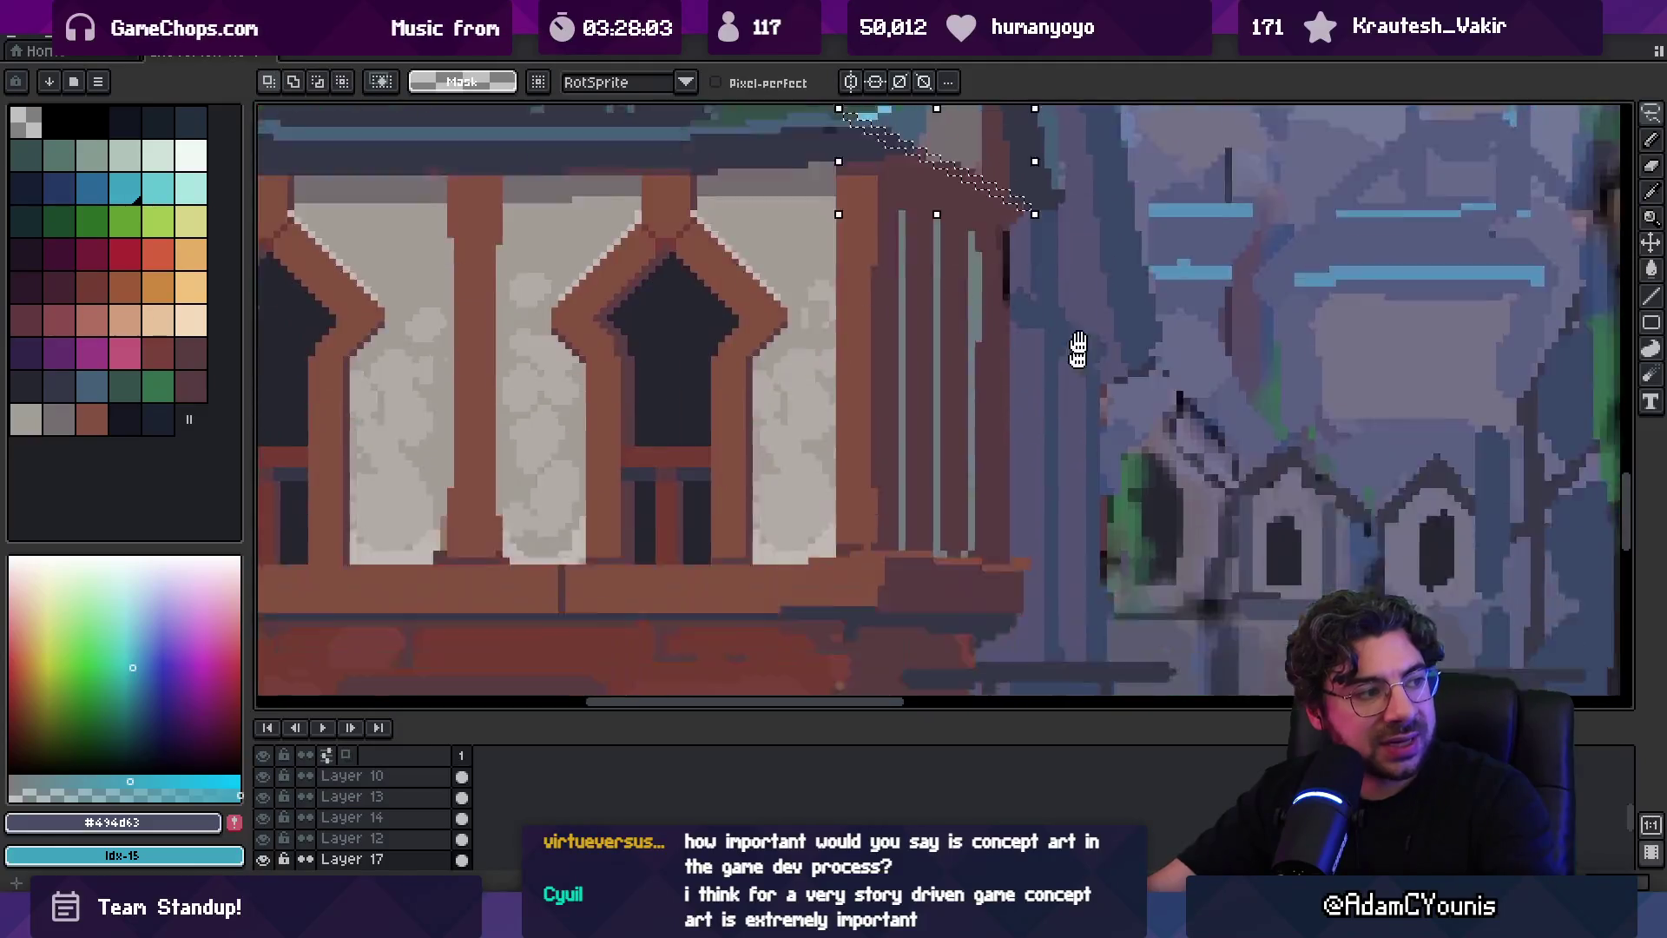
scroll(1007, 610, "down", 3)
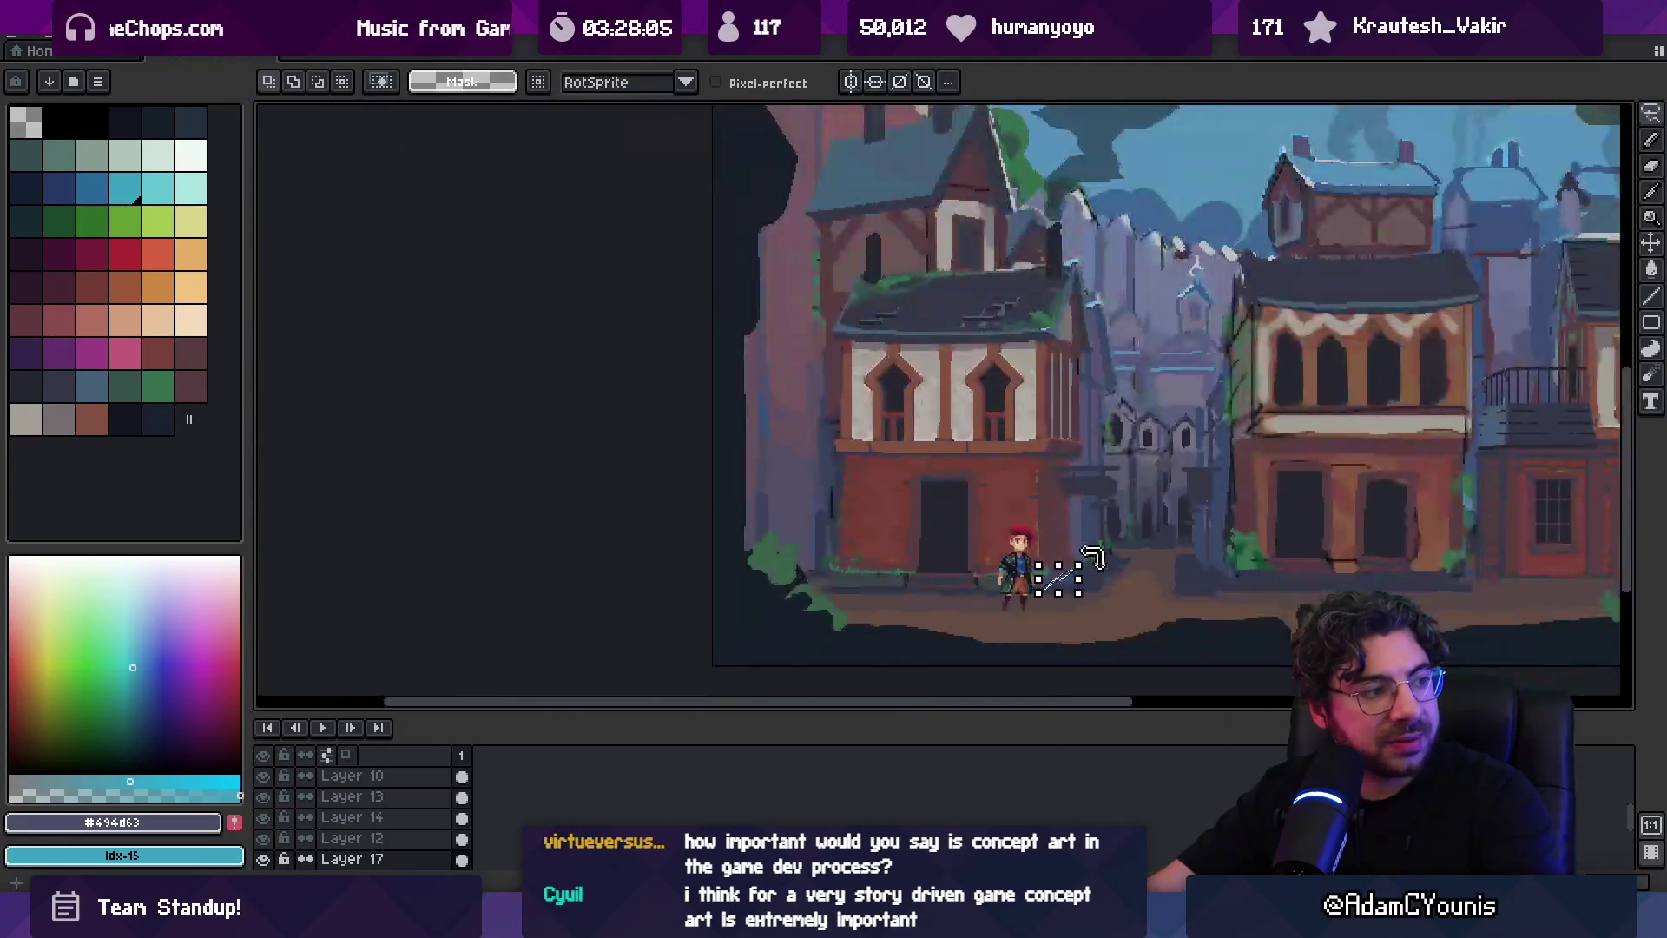
scroll(1189, 482, "up", 4)
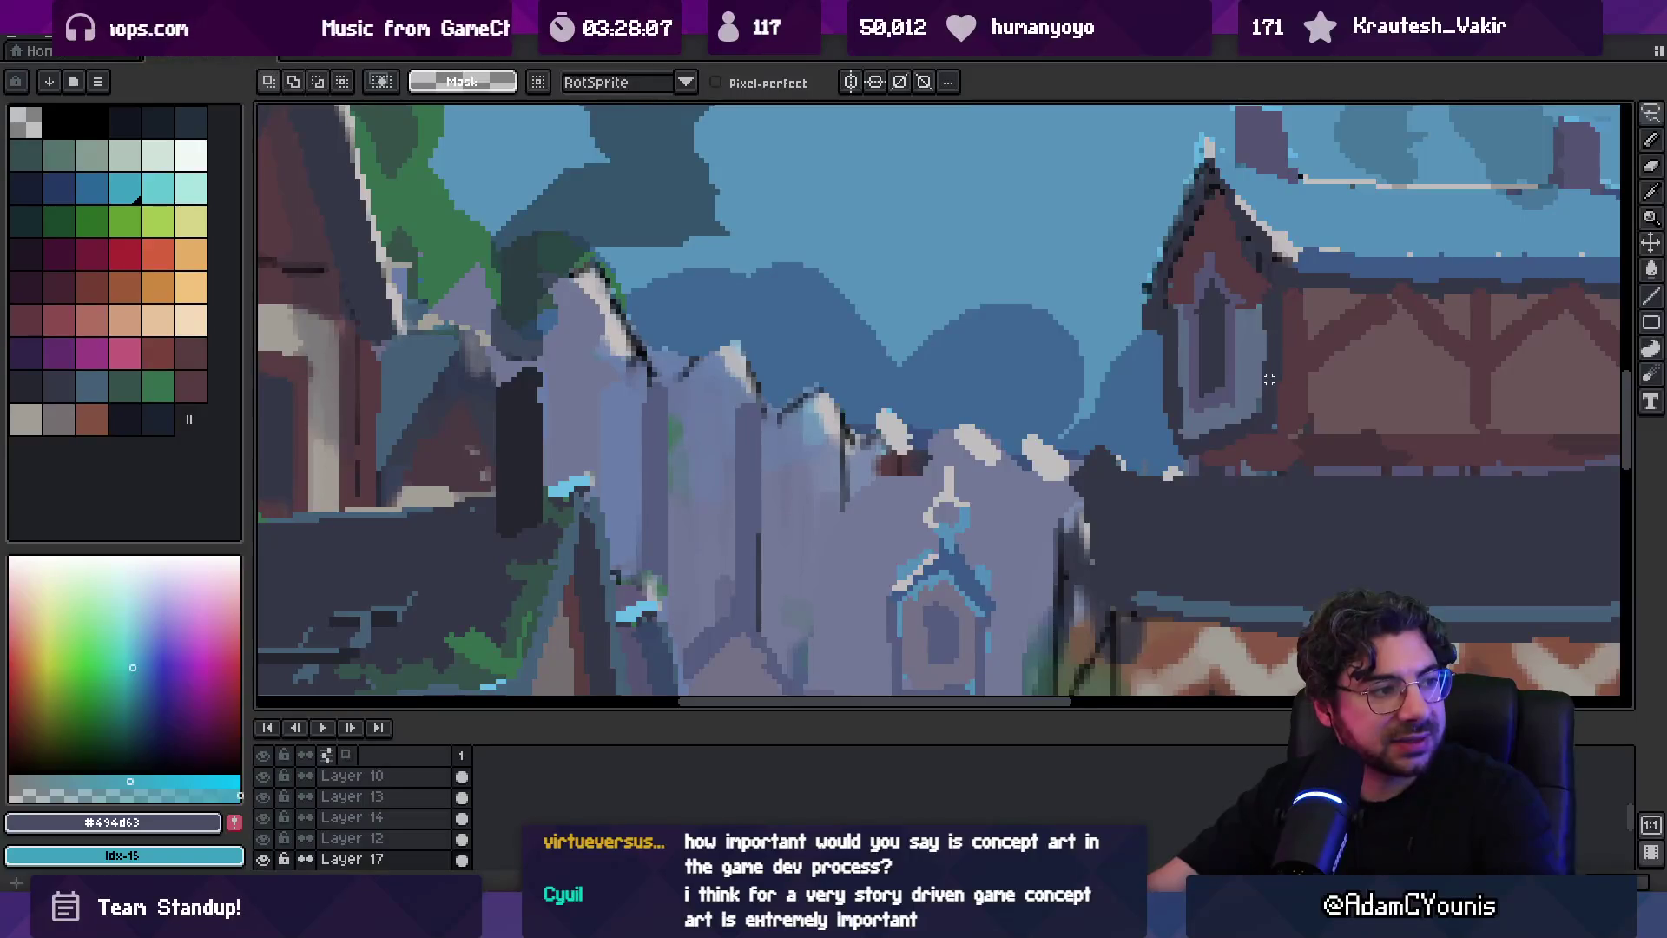
scroll(1138, 476, "down", 4)
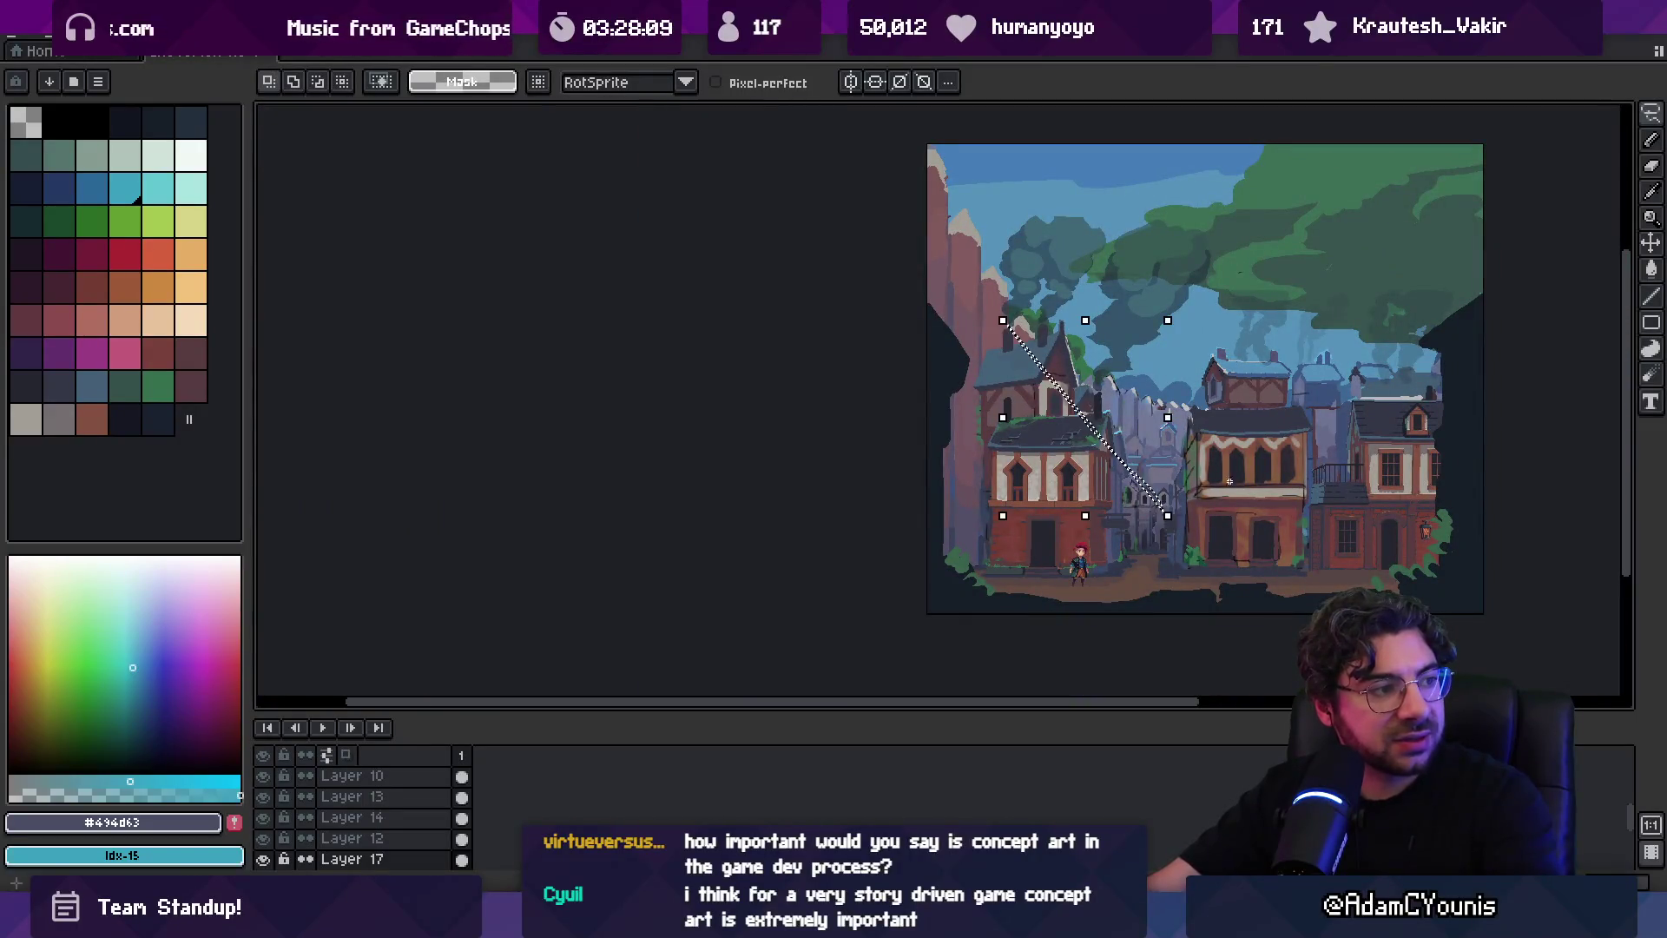
scroll(1138, 549, "up", 4)
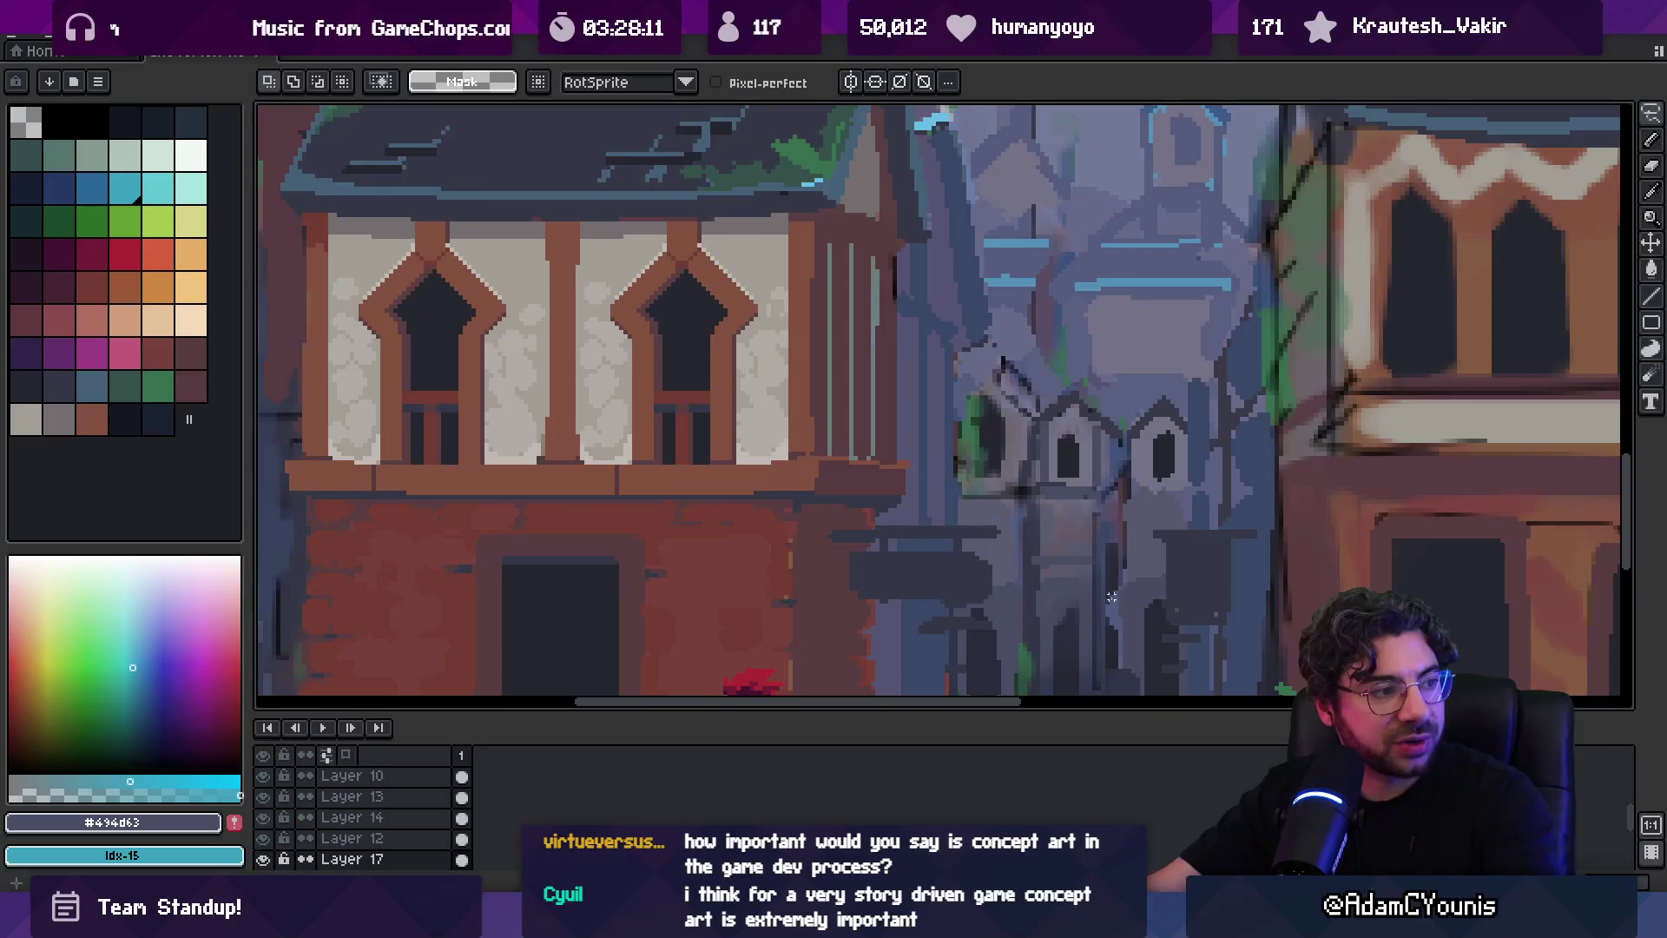
scroll(1129, 640, "down", 5)
scroll(1115, 634, "up", 4)
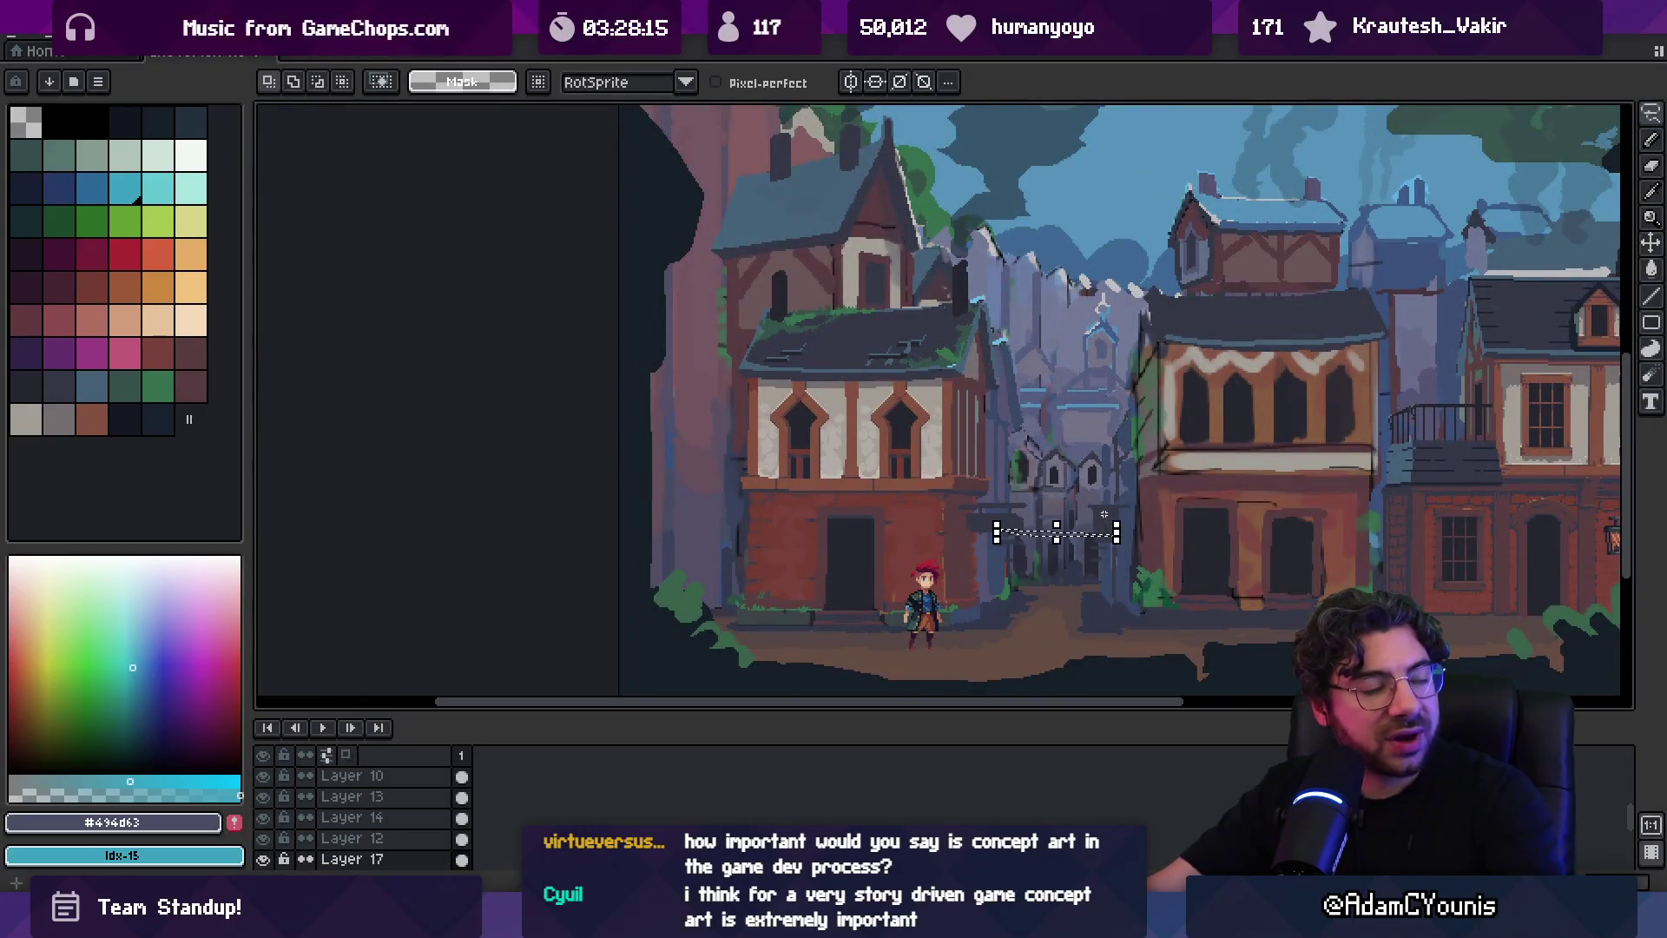
Sketch dark guide lines across the sky with the Pencil, then undo them
key("b")
mouse_move(1102, 517)
left_mouse_down()
mouse_move(935, 595)
mouse_move(897, 587)
left_mouse_up()
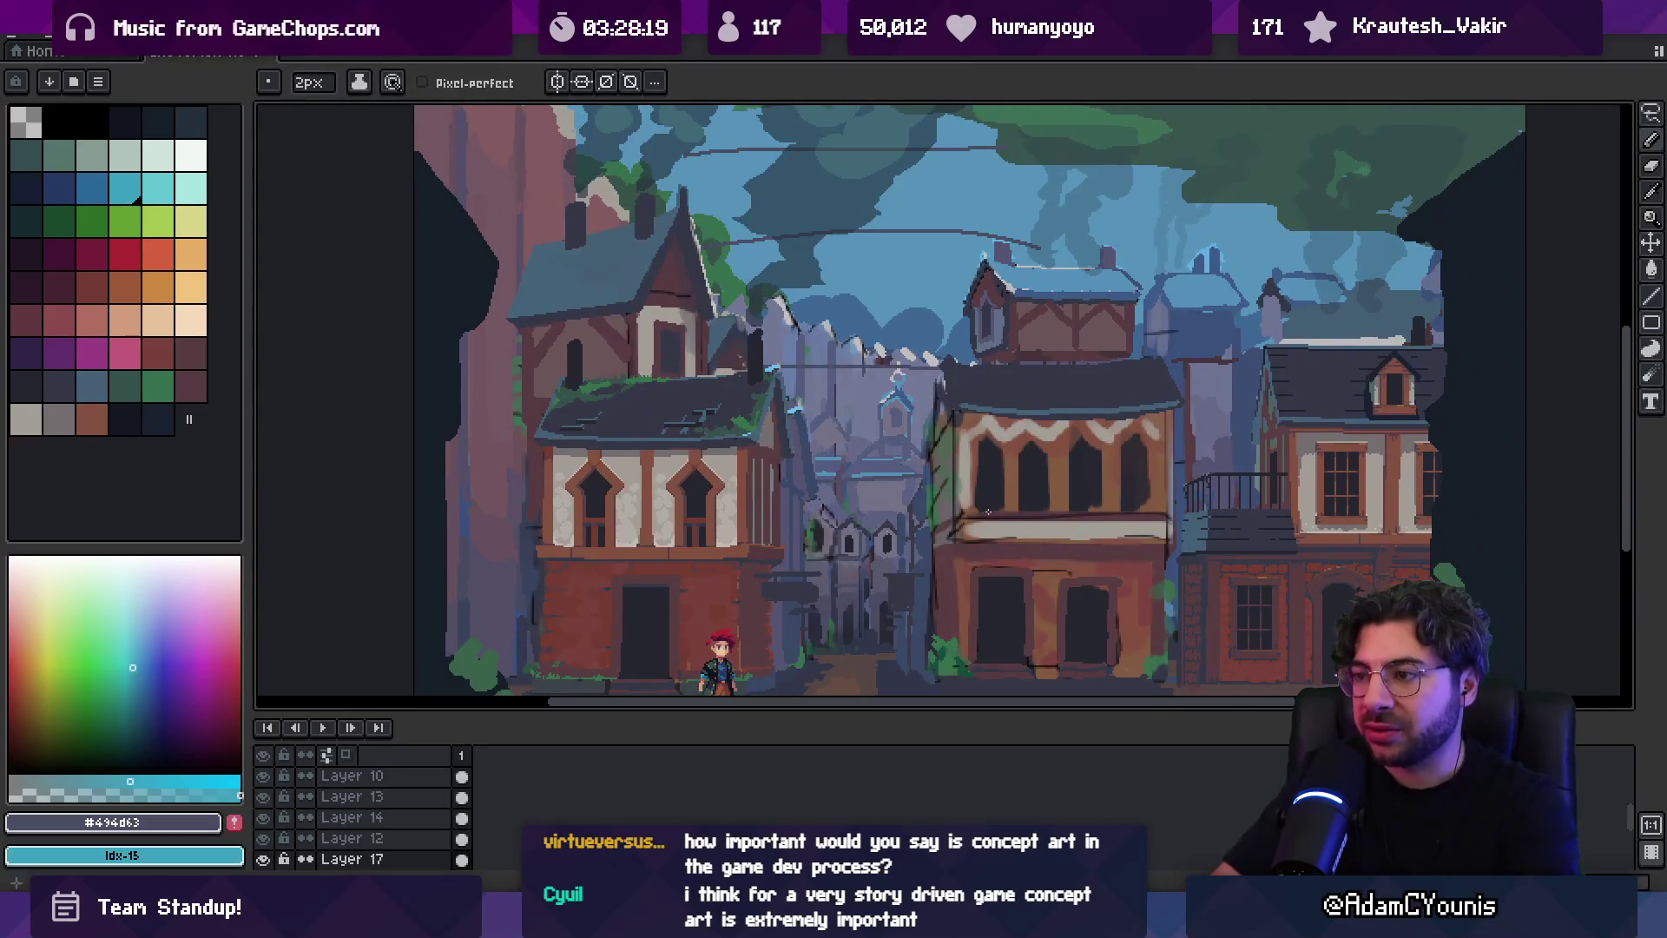
key("ctrl+z")
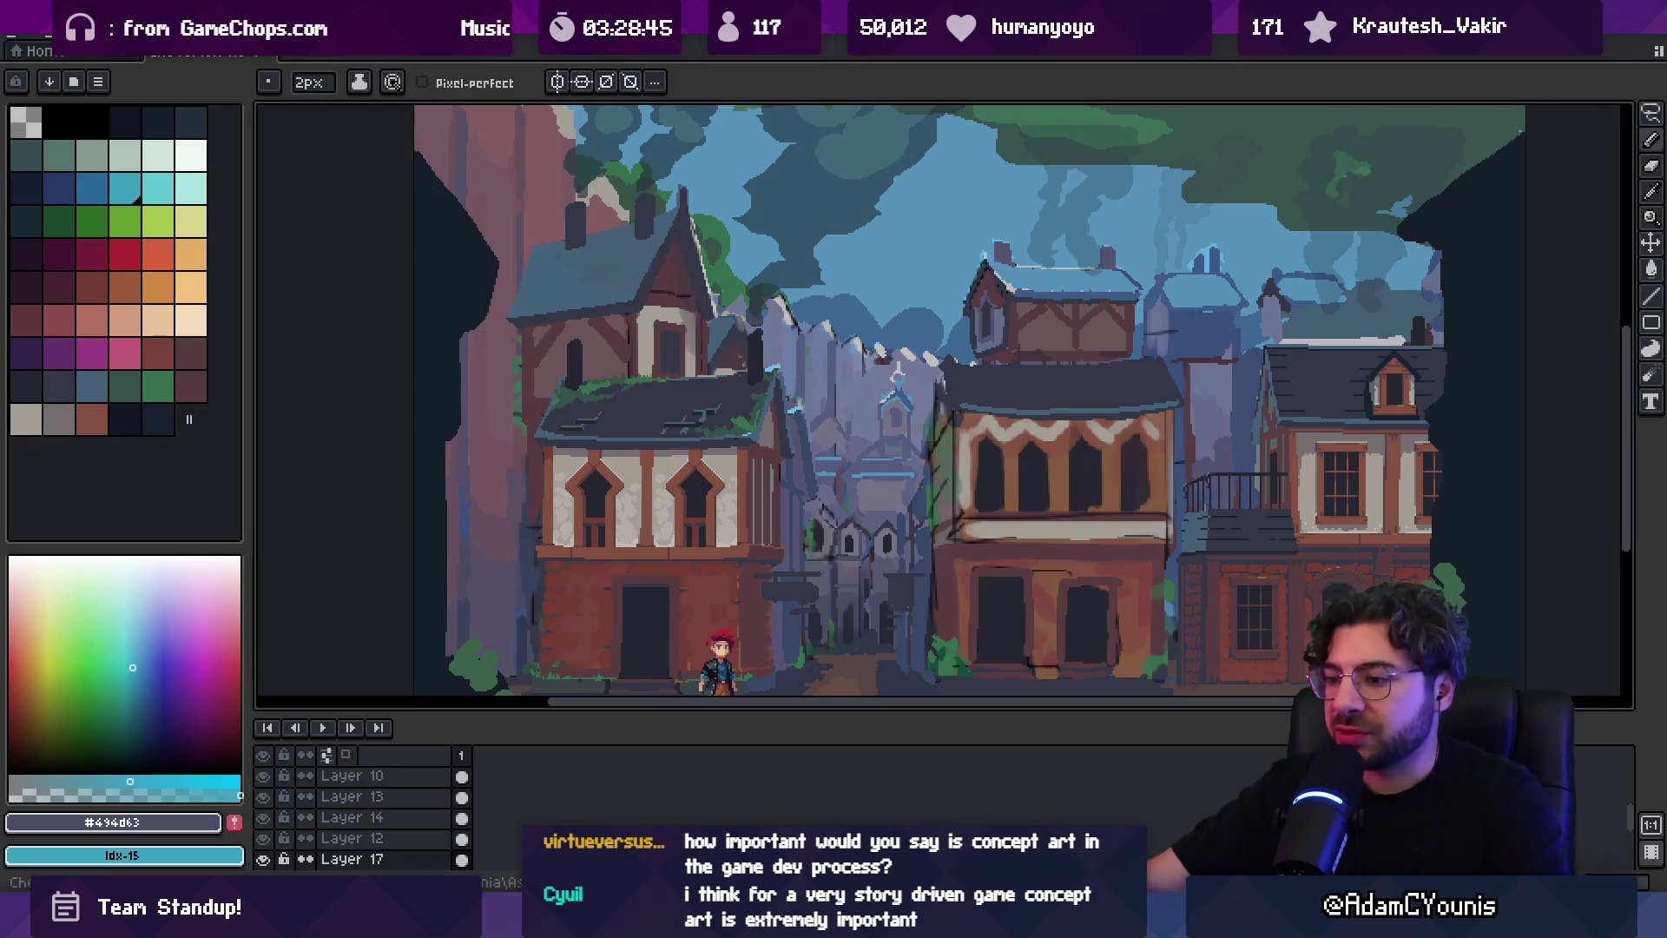
Bring the browser window with itch.io's Upcoming Game Jams forward from the taskbar
mouse_move(1010, 821)
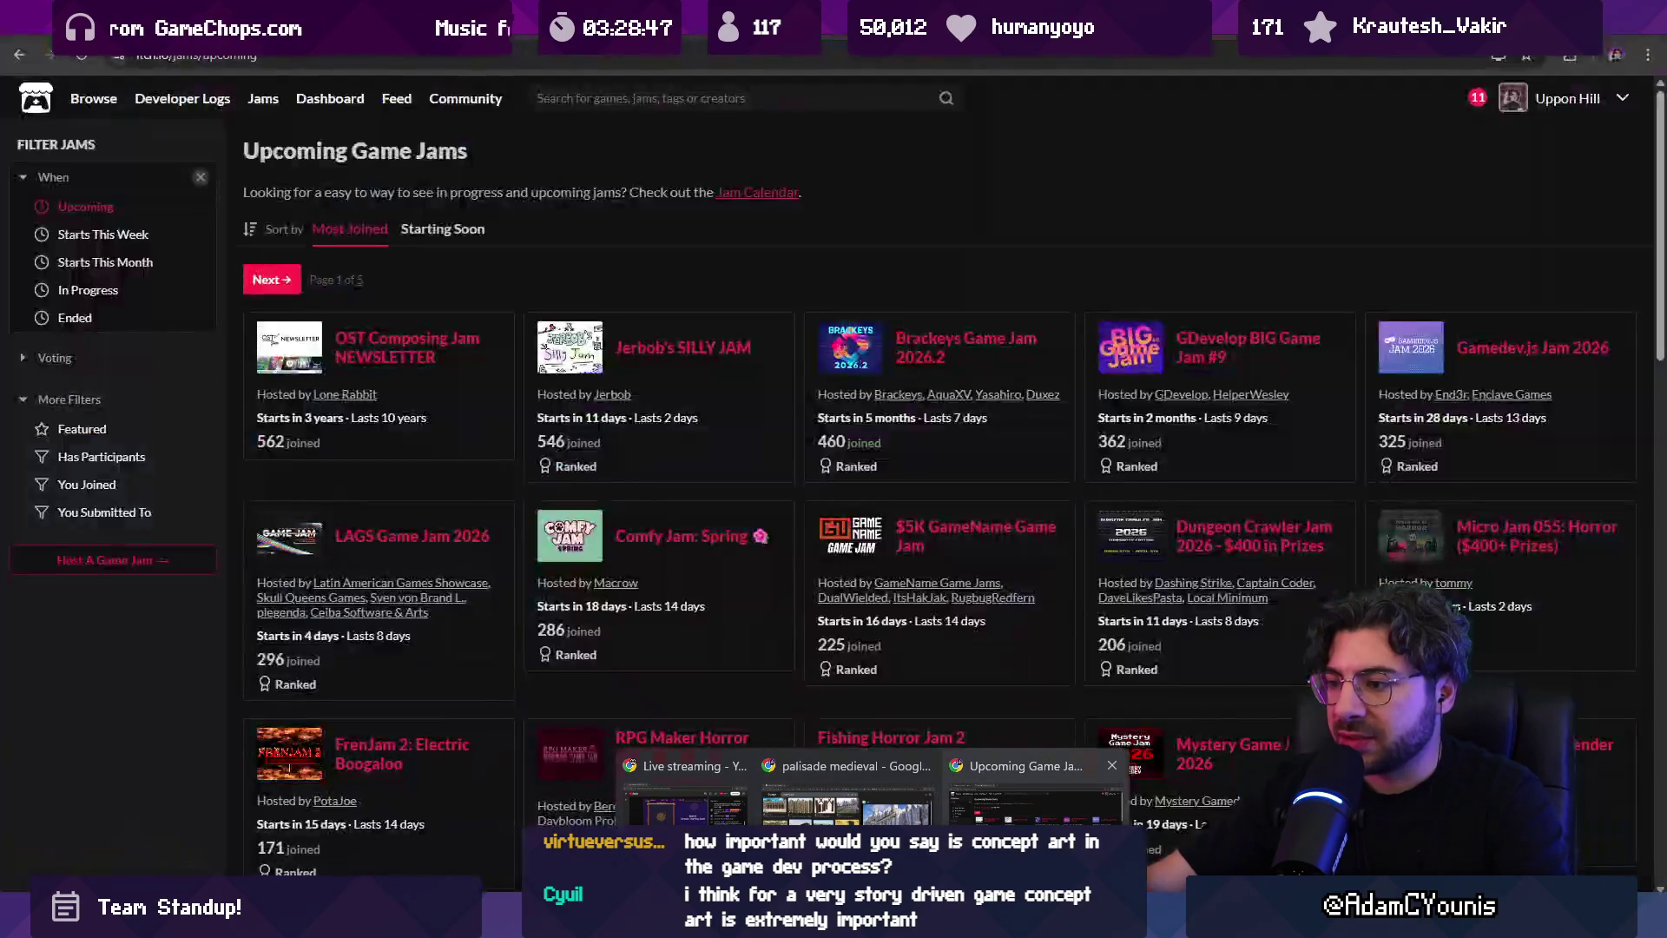
left_click(1034, 804)
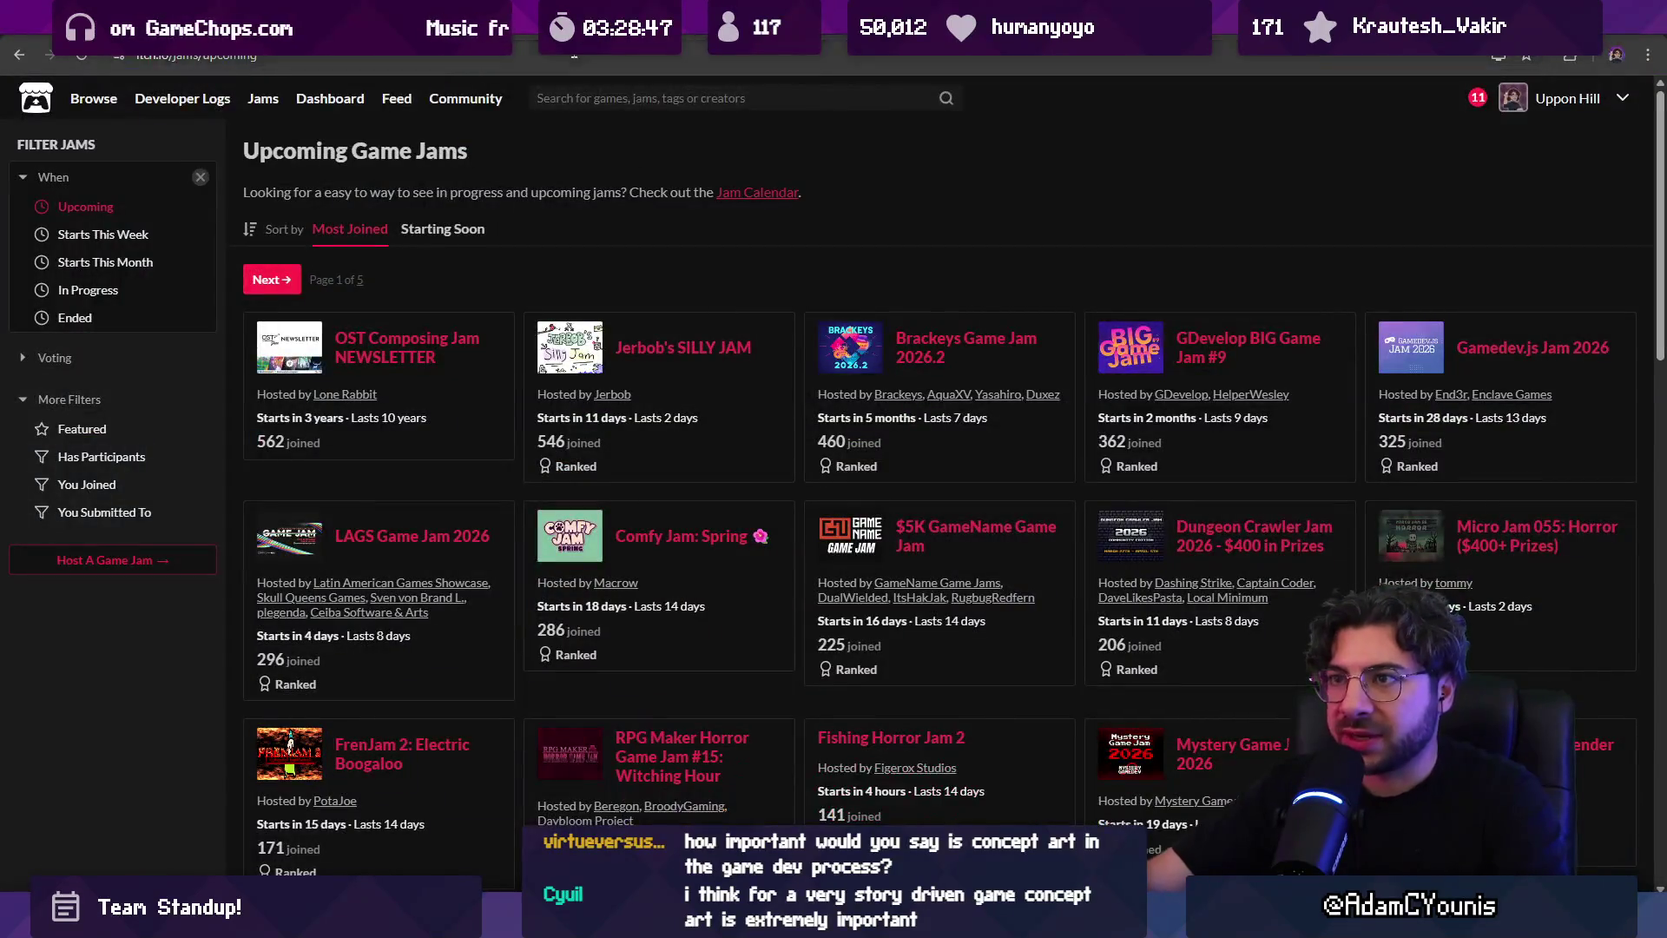
Search Google for 'dutch zoom', correct the query to 'dolly zoom', and show its image results
left_click(574, 54)
type("dutch zoom")
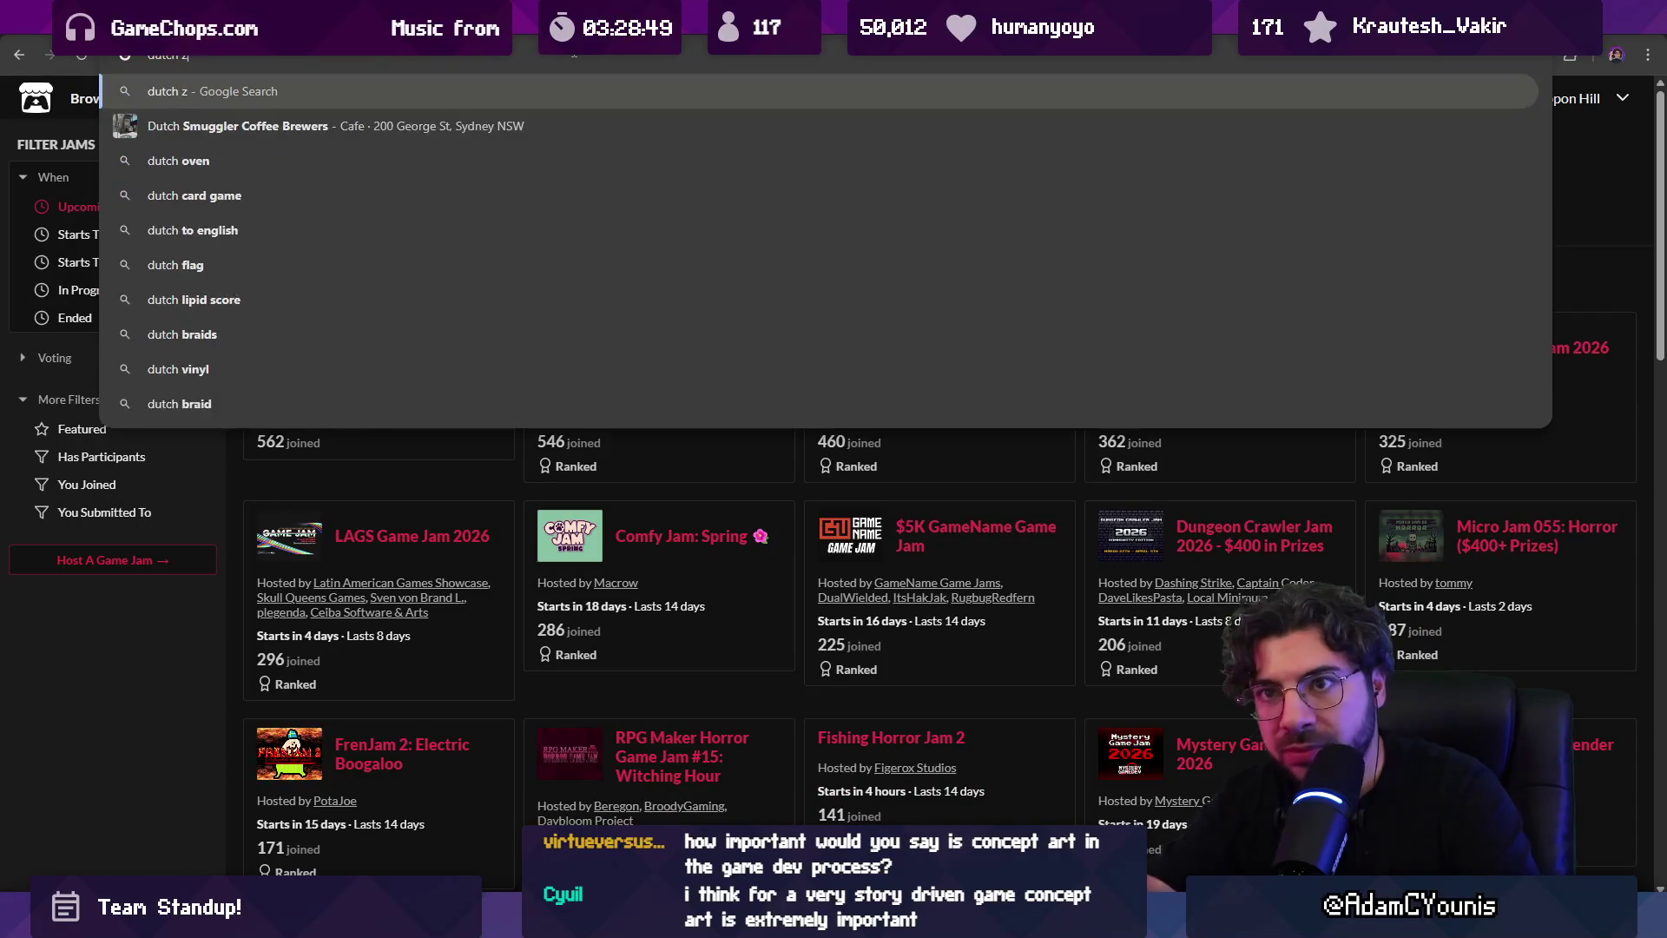
key("Return")
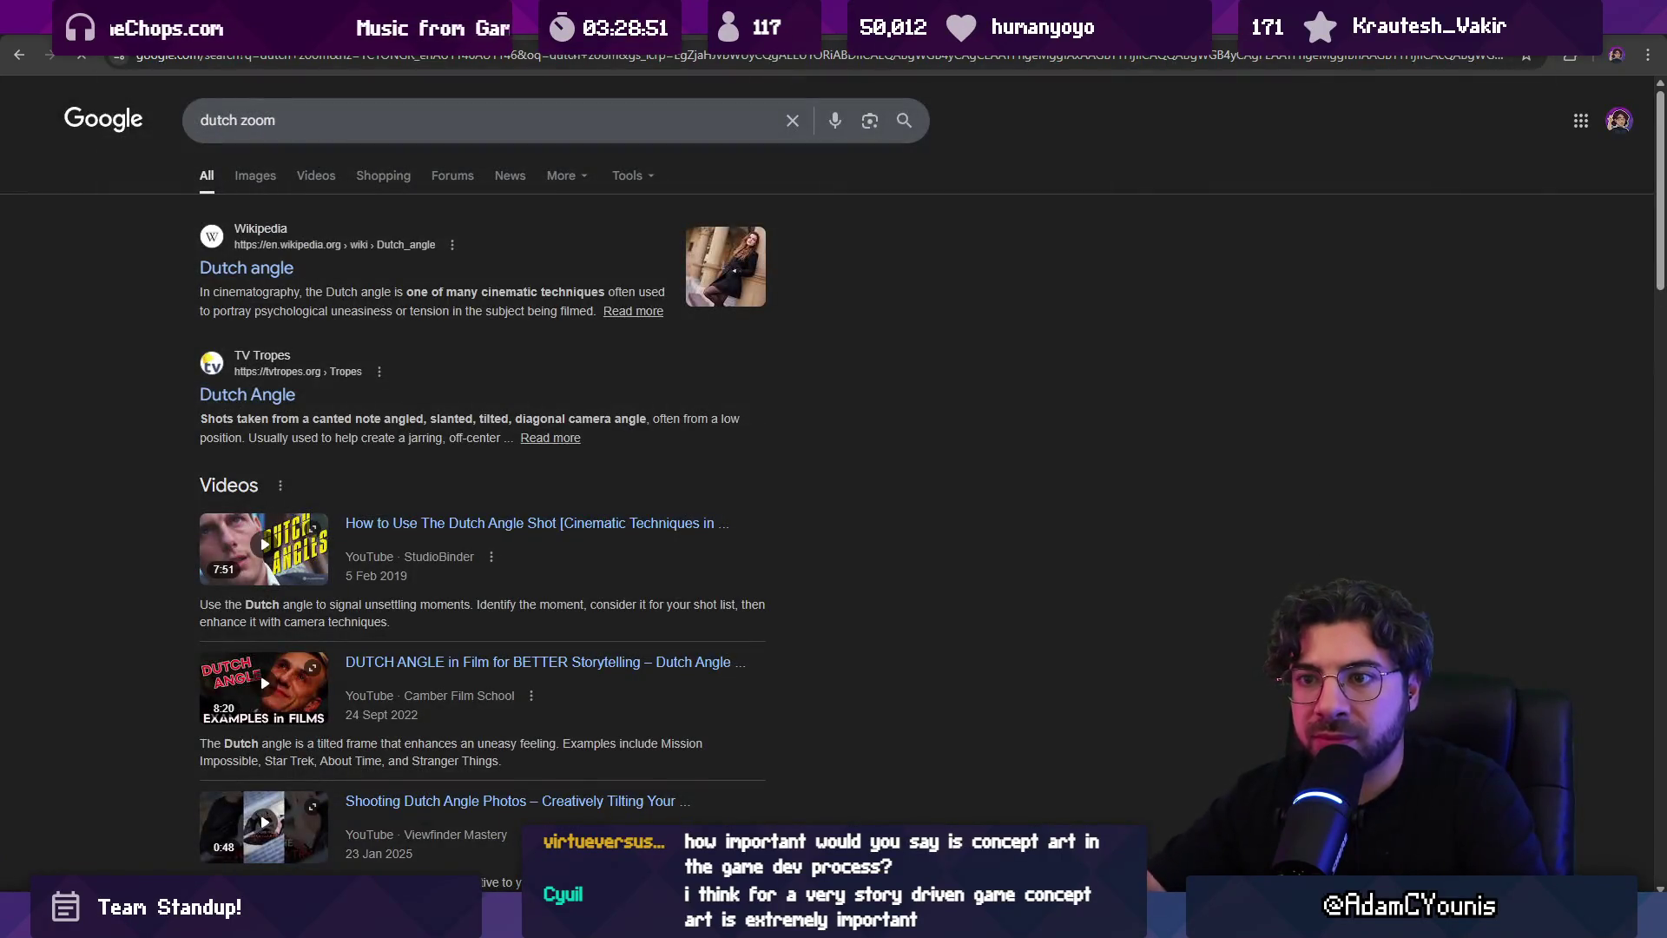
double_click(303, 123)
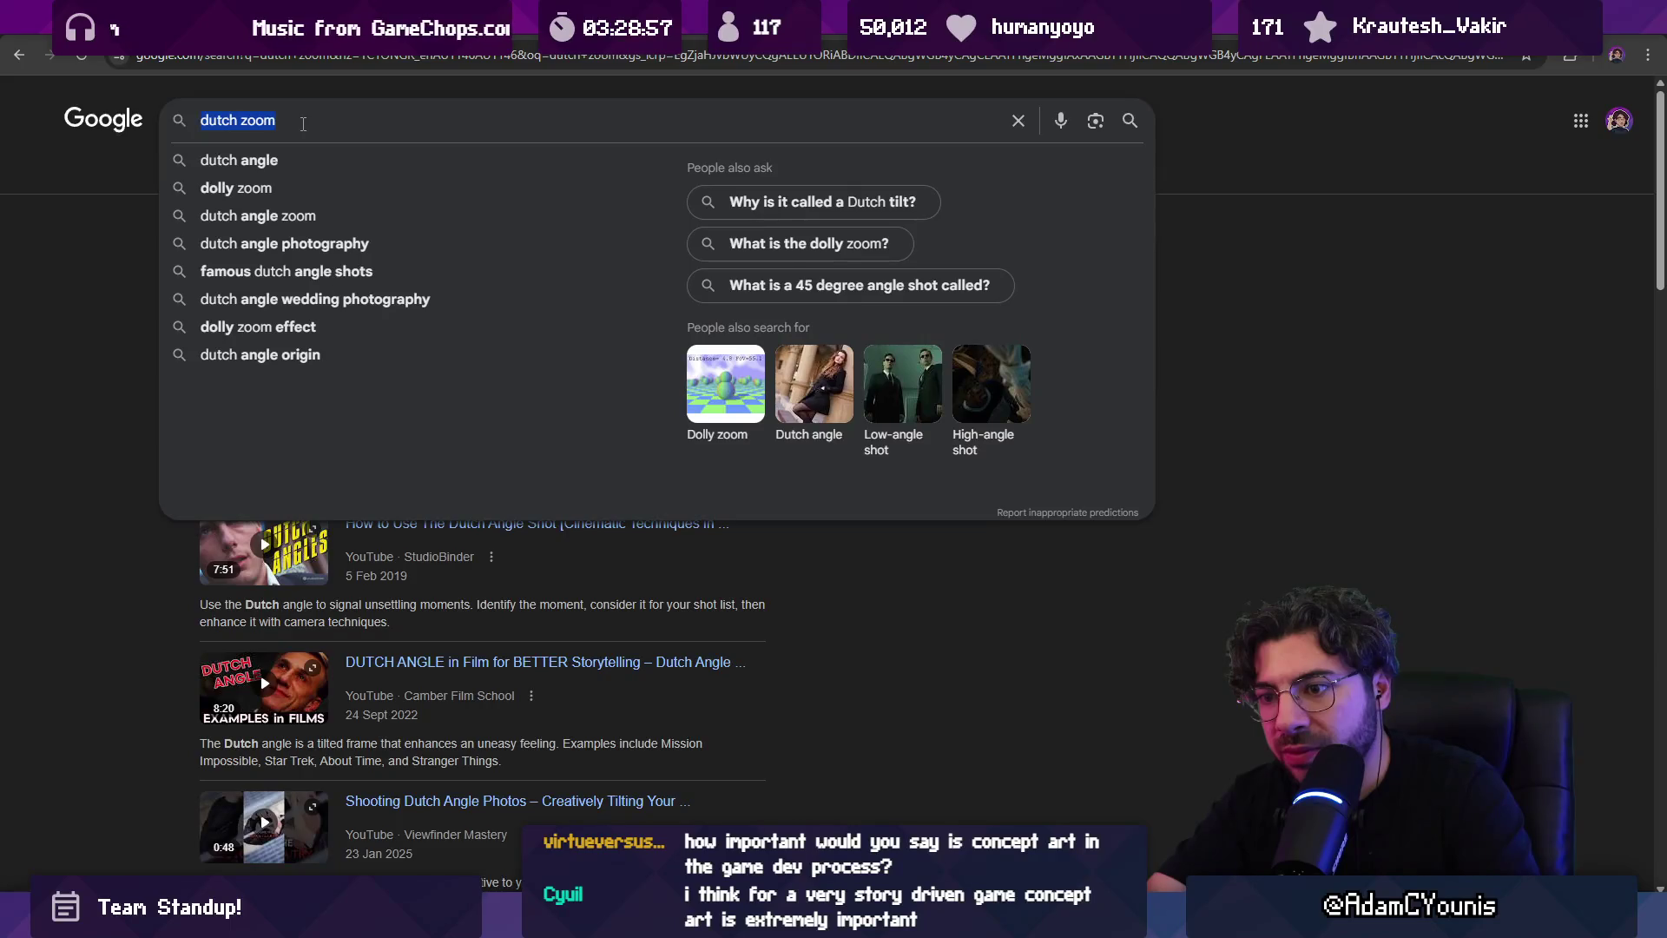
type("dolly zoom")
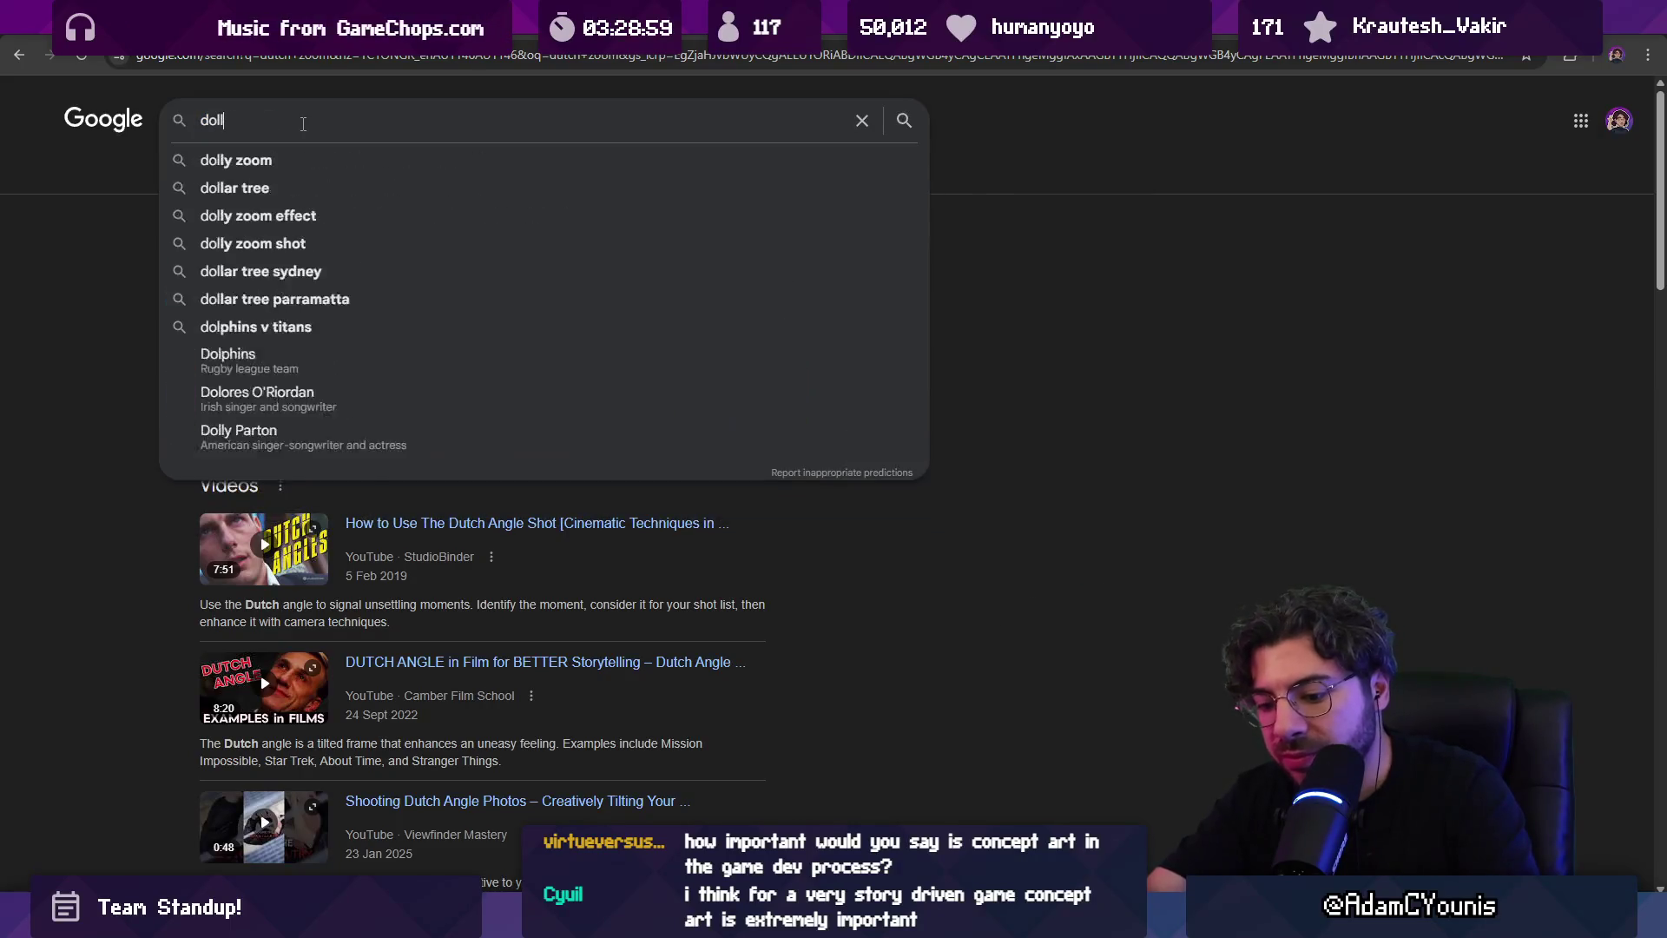
key("Return")
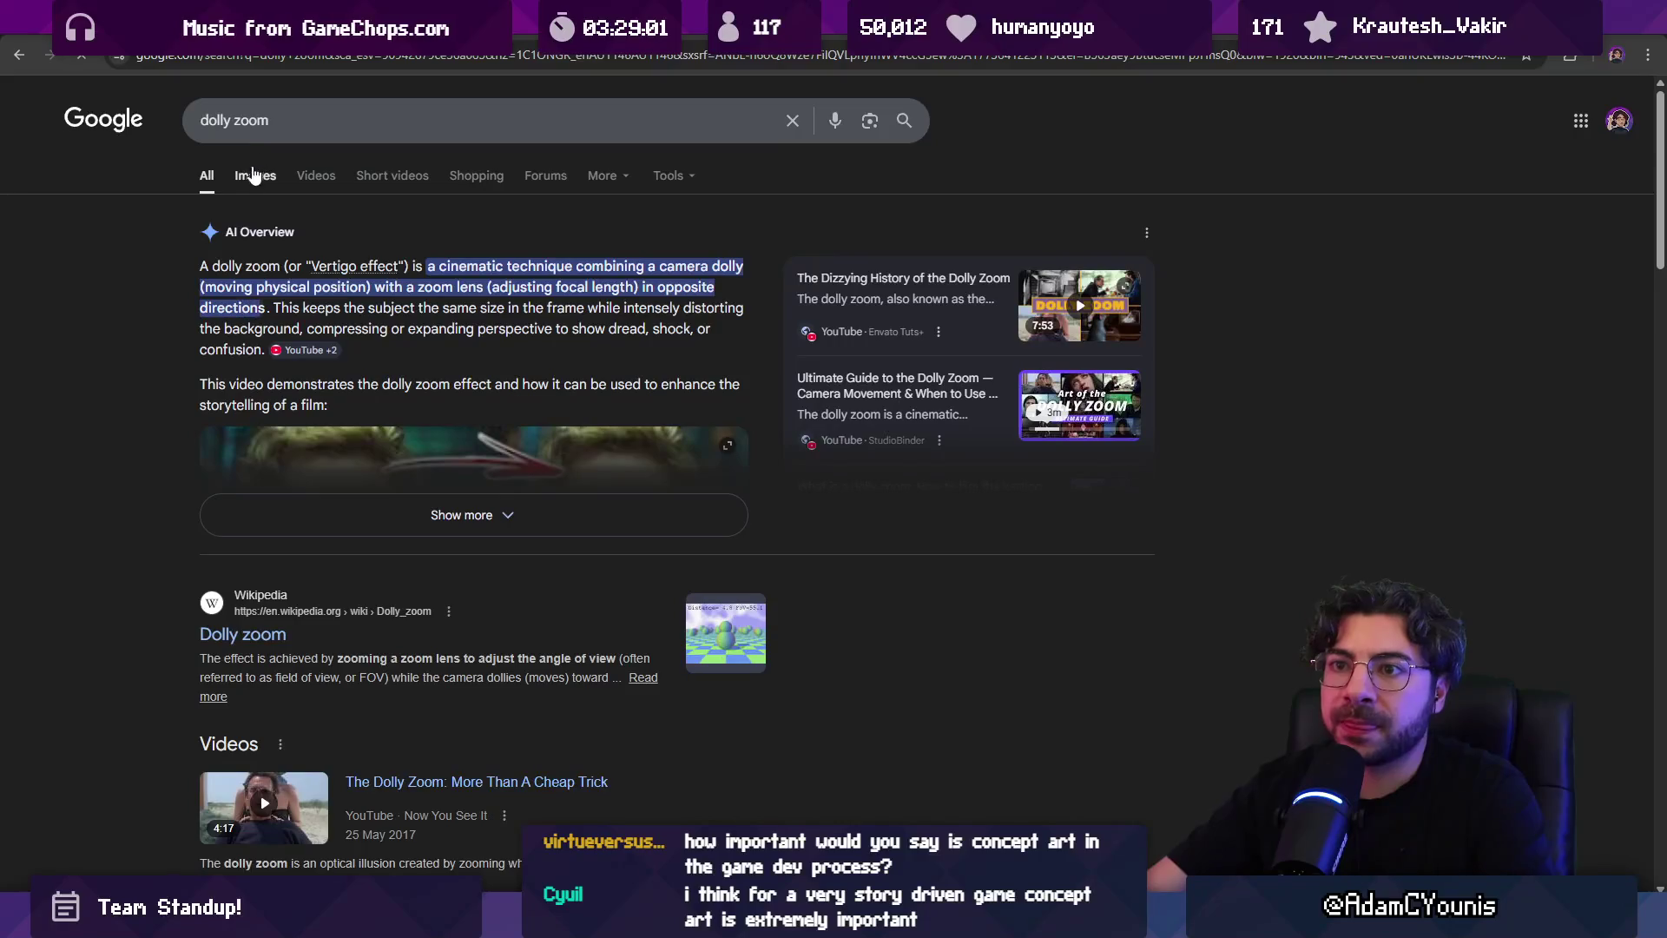
left_click(256, 175)
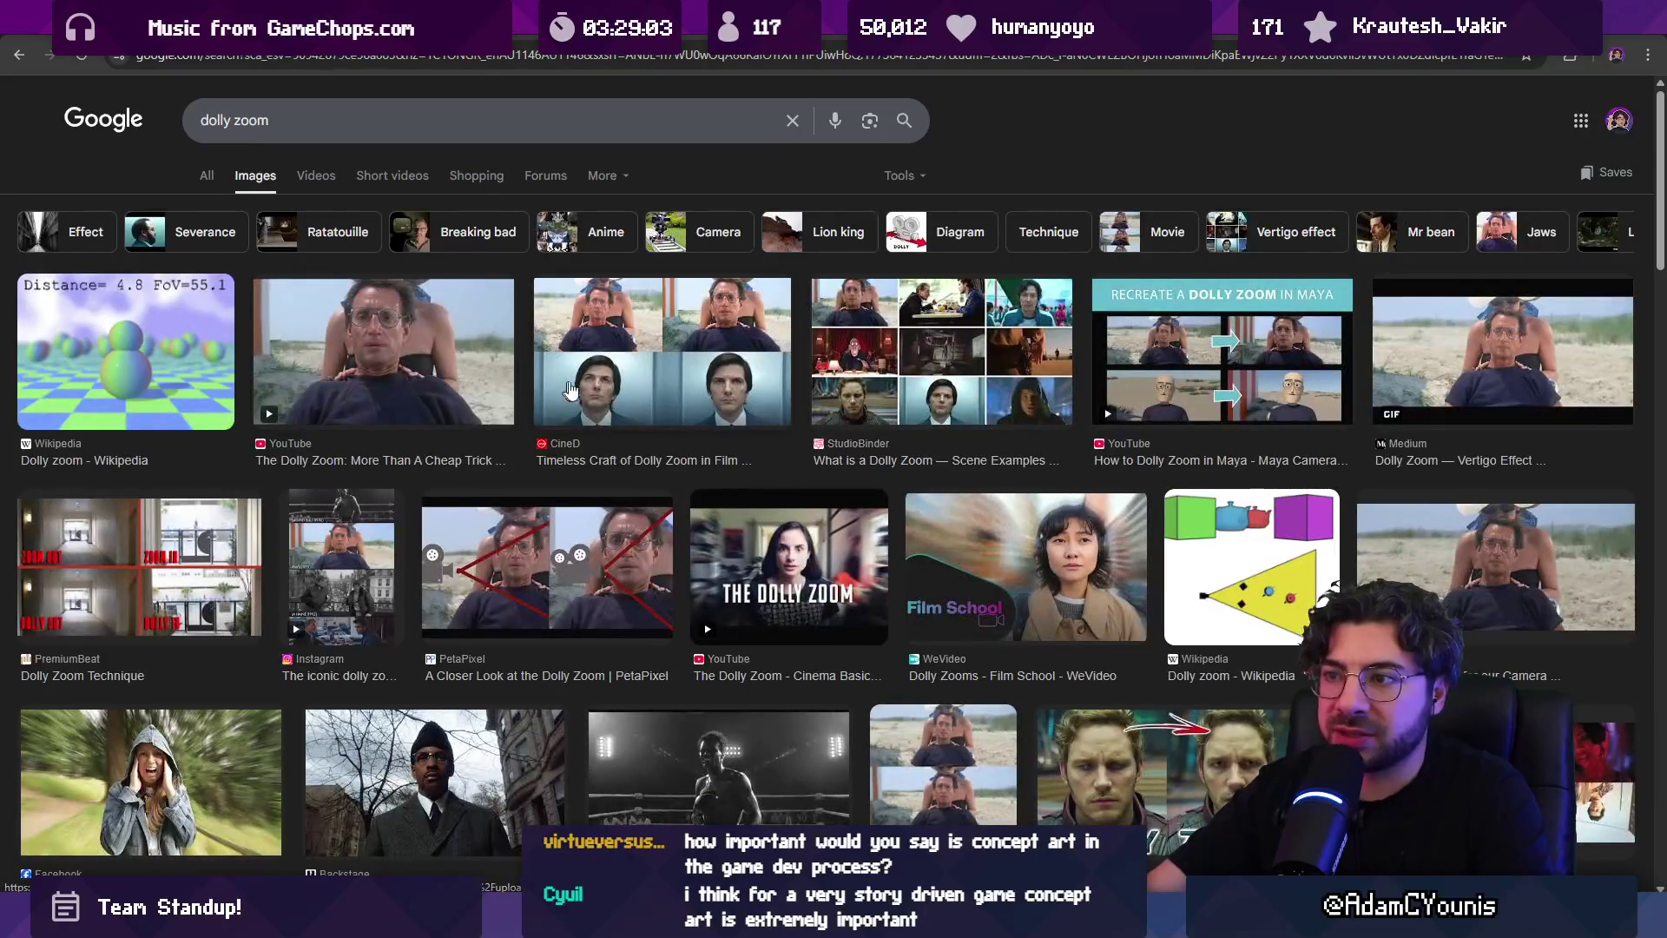
Preview the CineD image, then open the Reddit post 'The single greatest dolly zoom in cinematic history'
left_click(602, 352)
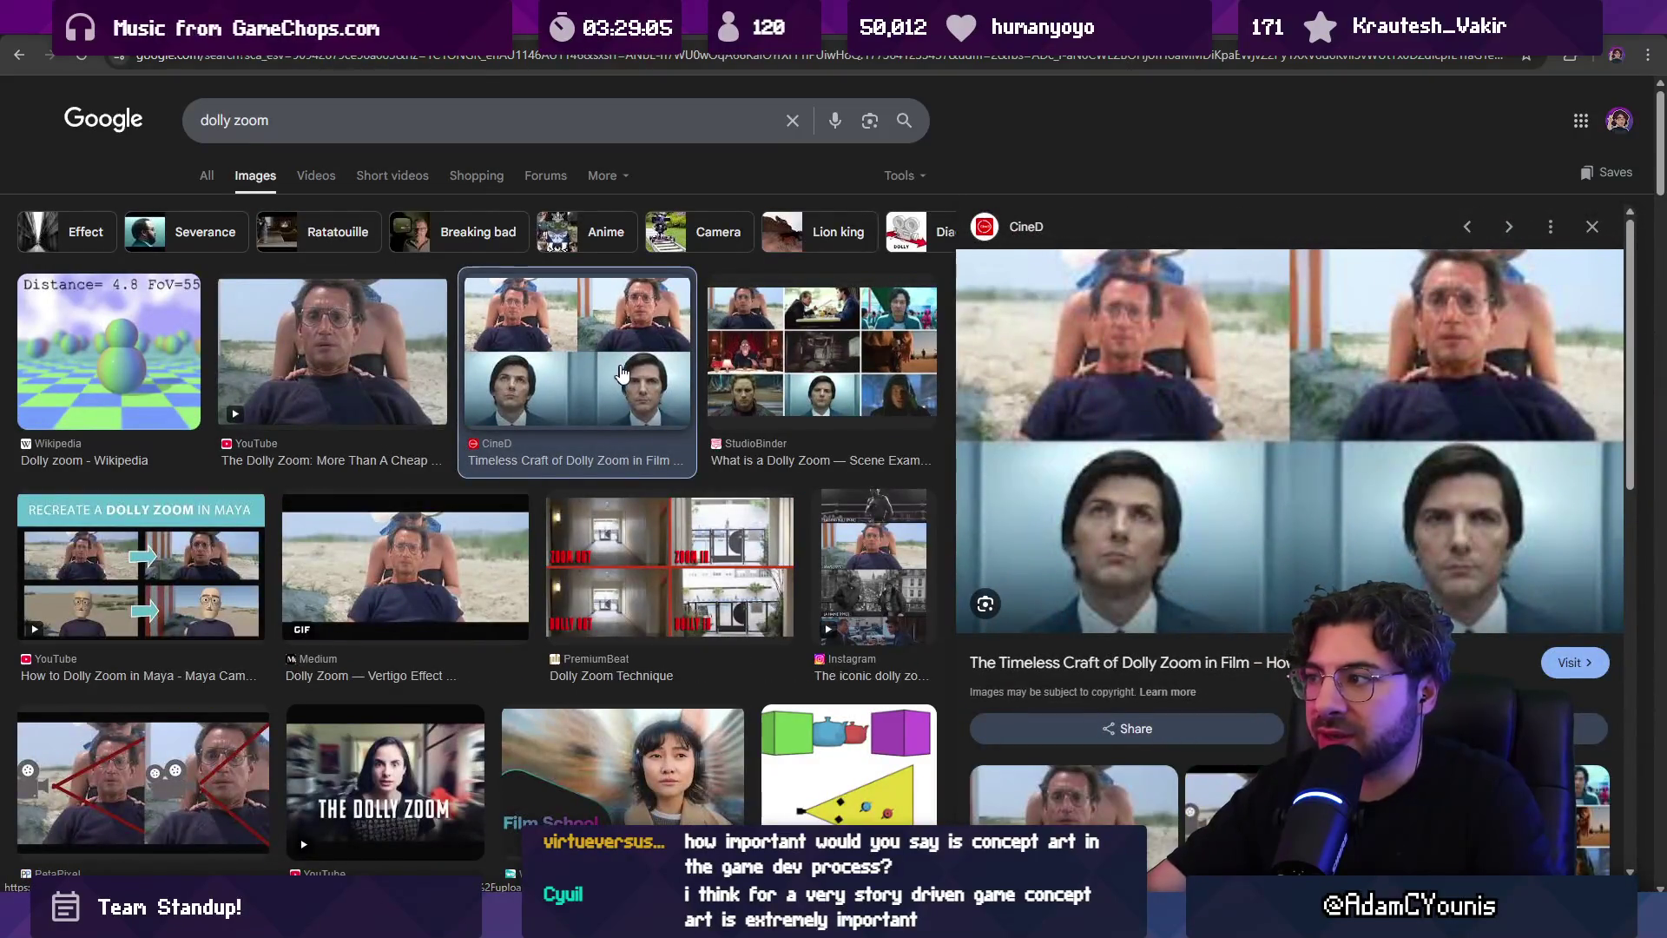
scroll(540, 389, "down", 3)
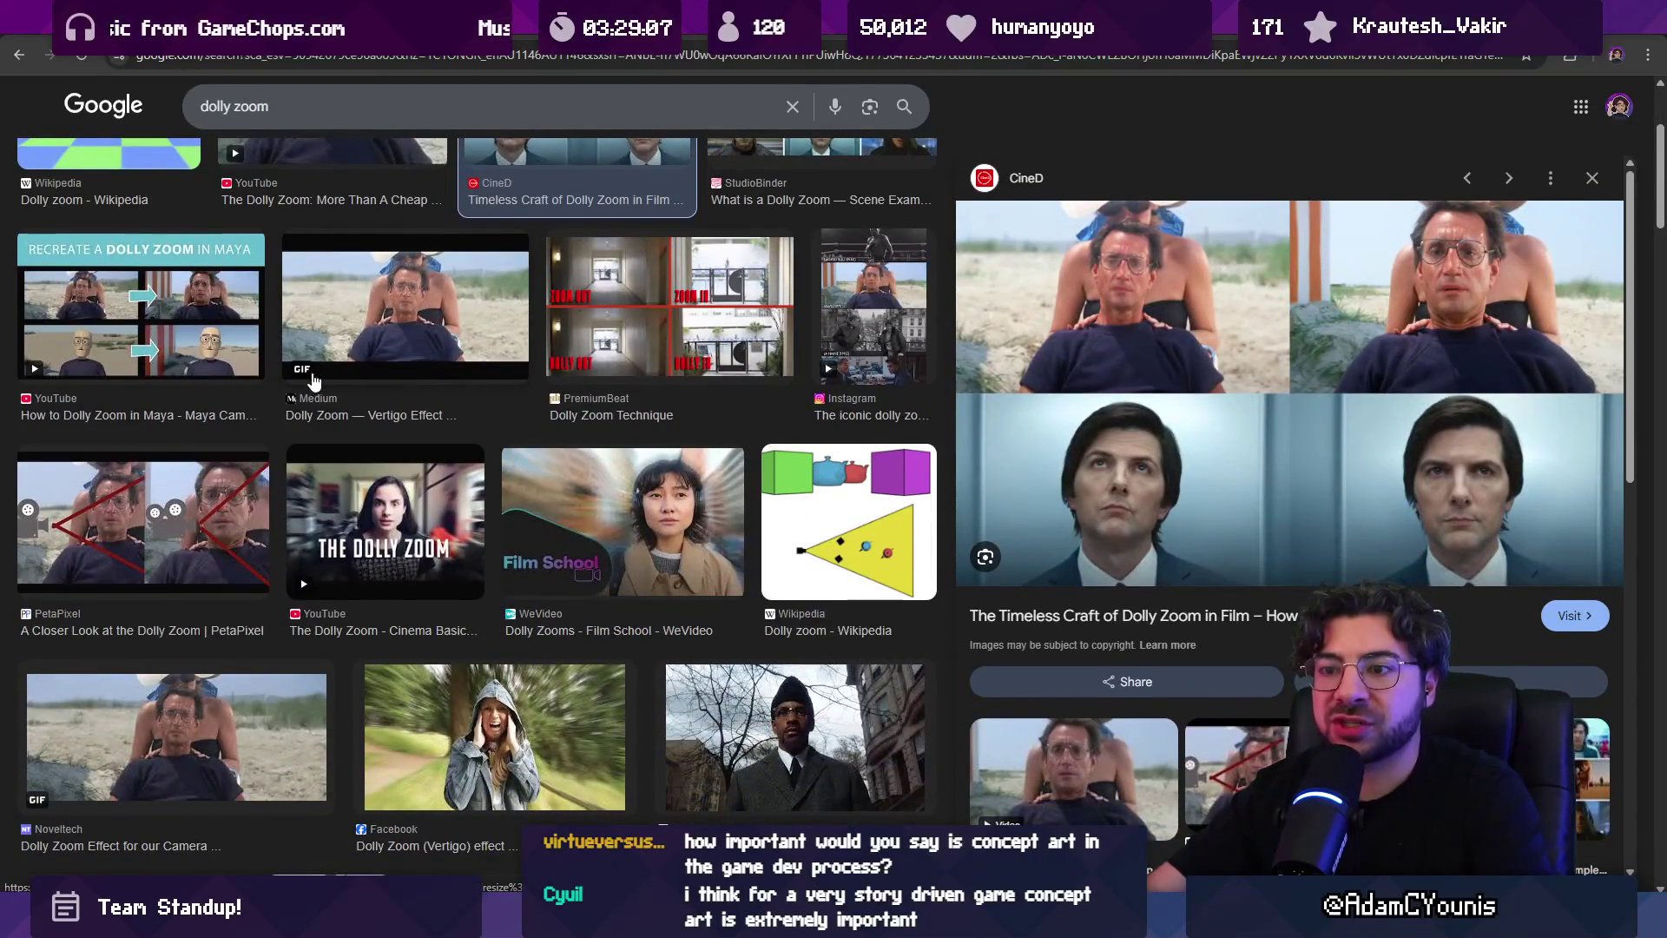
scroll(315, 382, "down", 1)
scroll(314, 382, "down", 7)
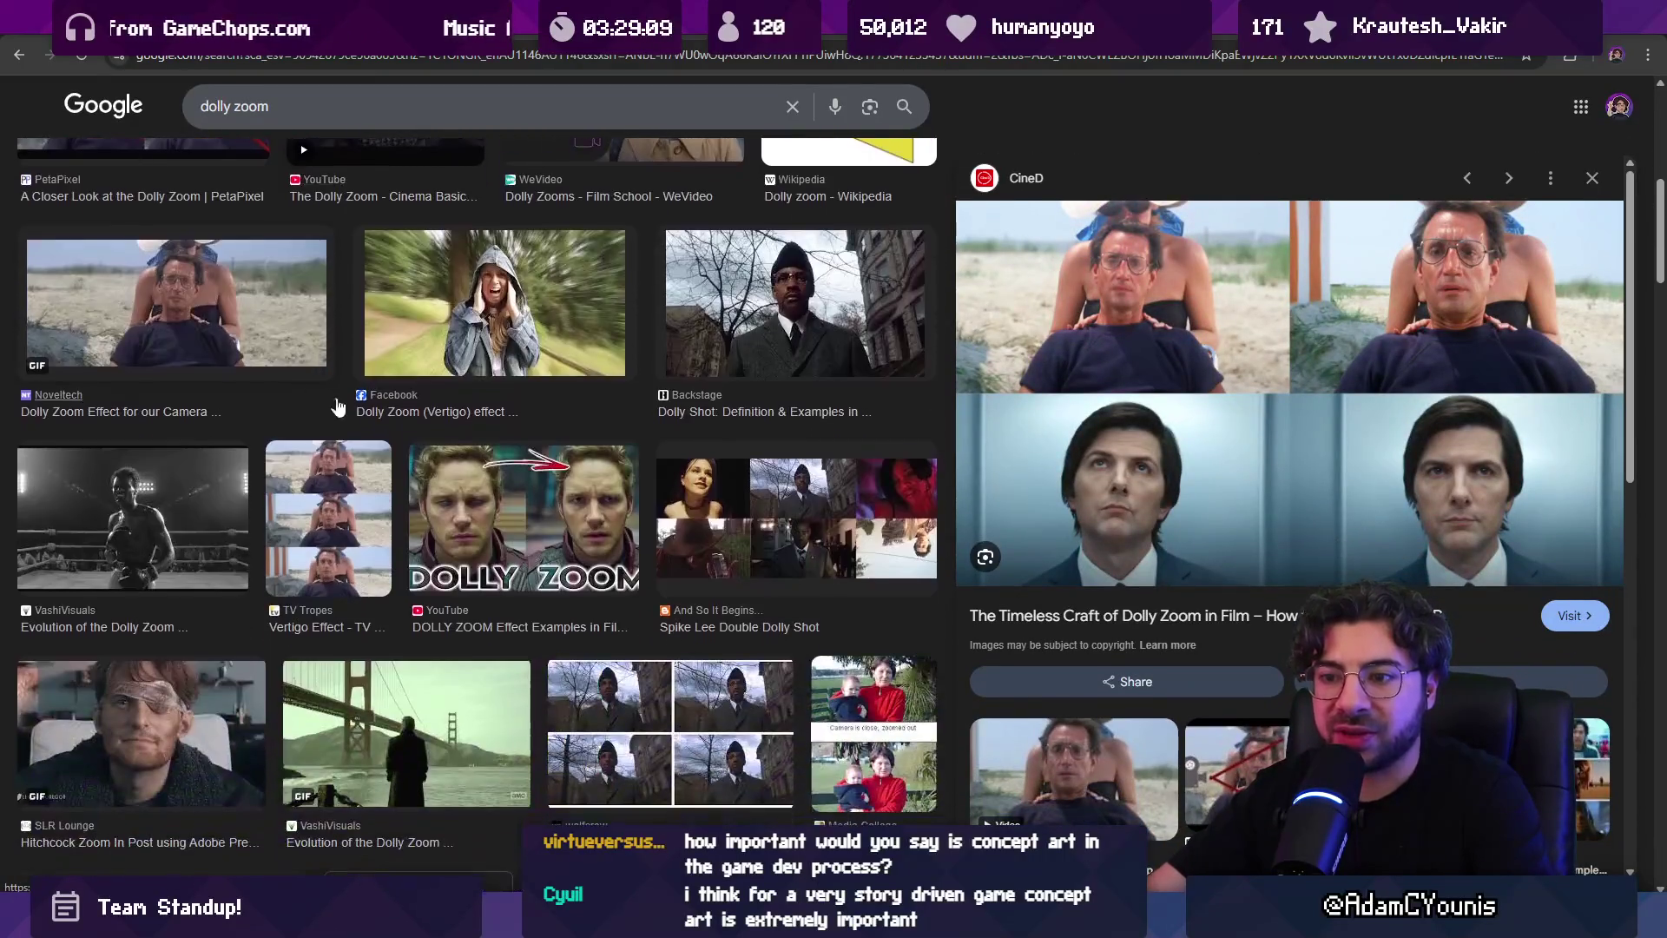
scroll(379, 511, "down", 9)
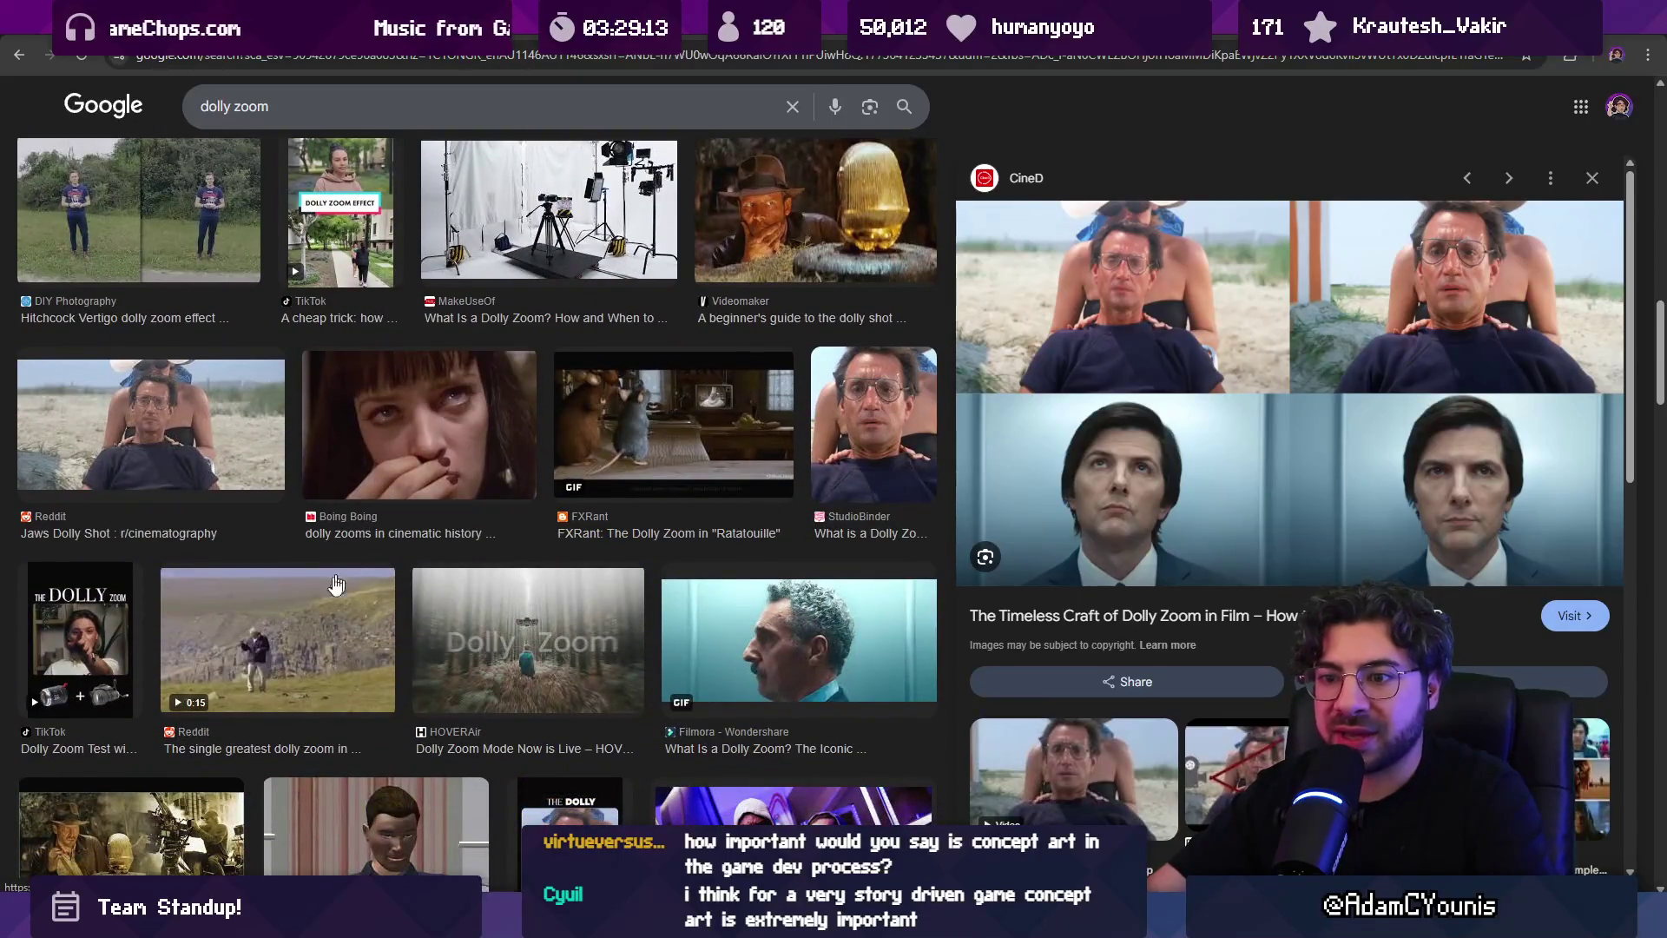
left_click(277, 638)
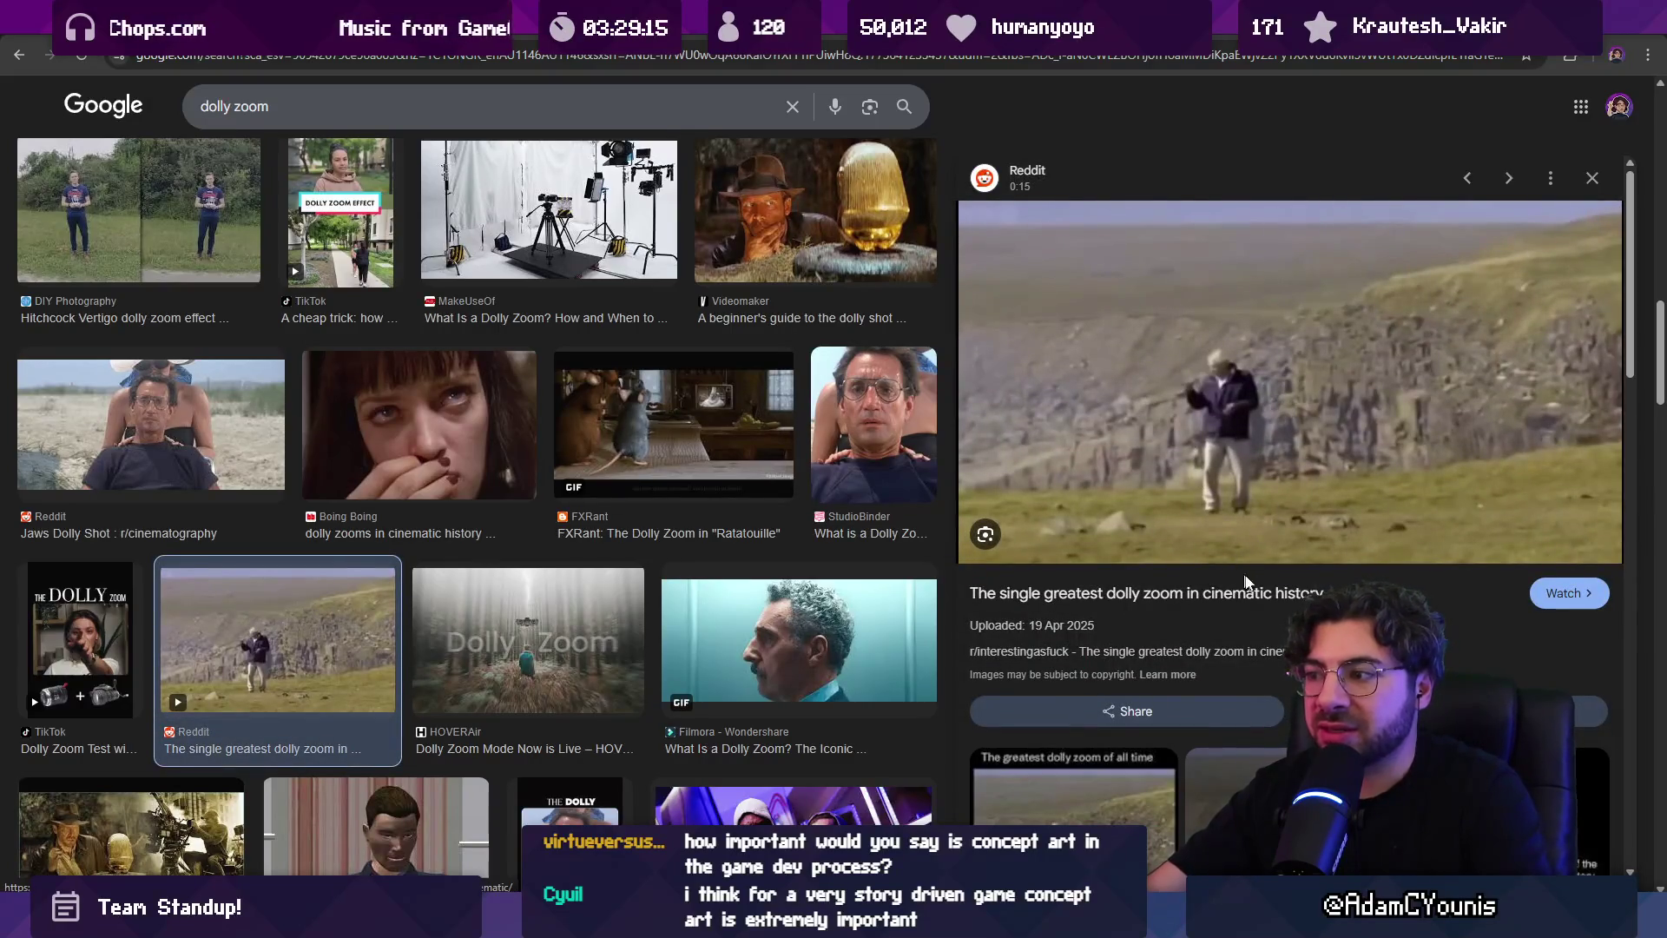
left_click(1257, 591)
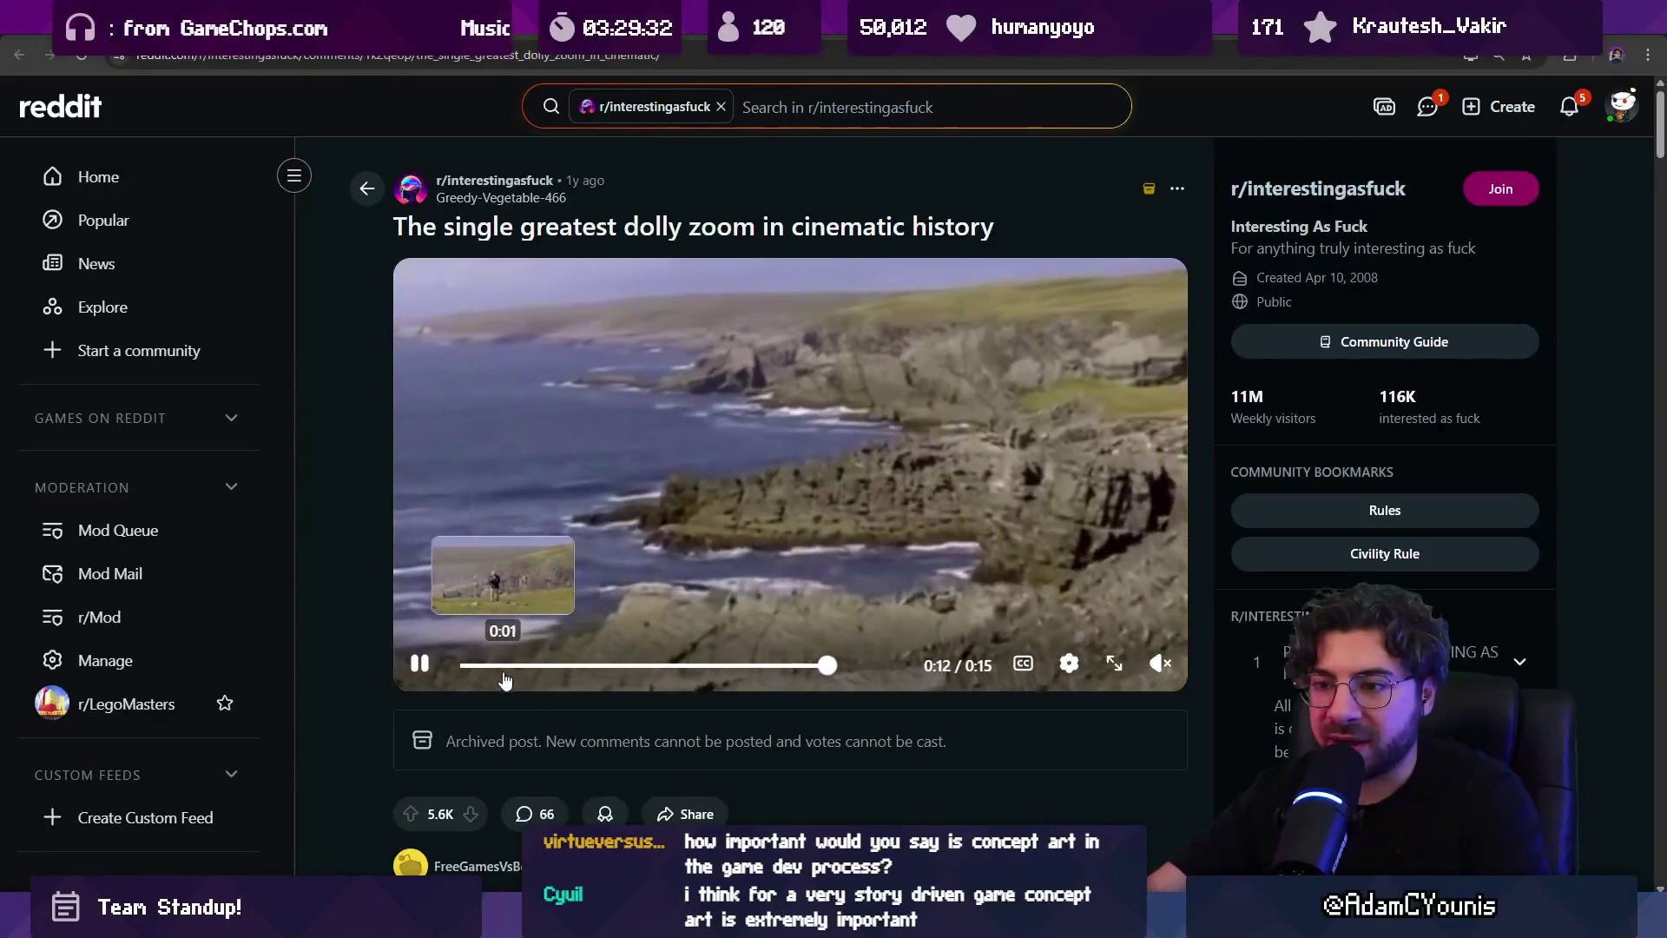
Rewind the Reddit dolly zoom clip to 0:00, pause it, and return to Aseprite
left_click(467, 665)
left_click(414, 665)
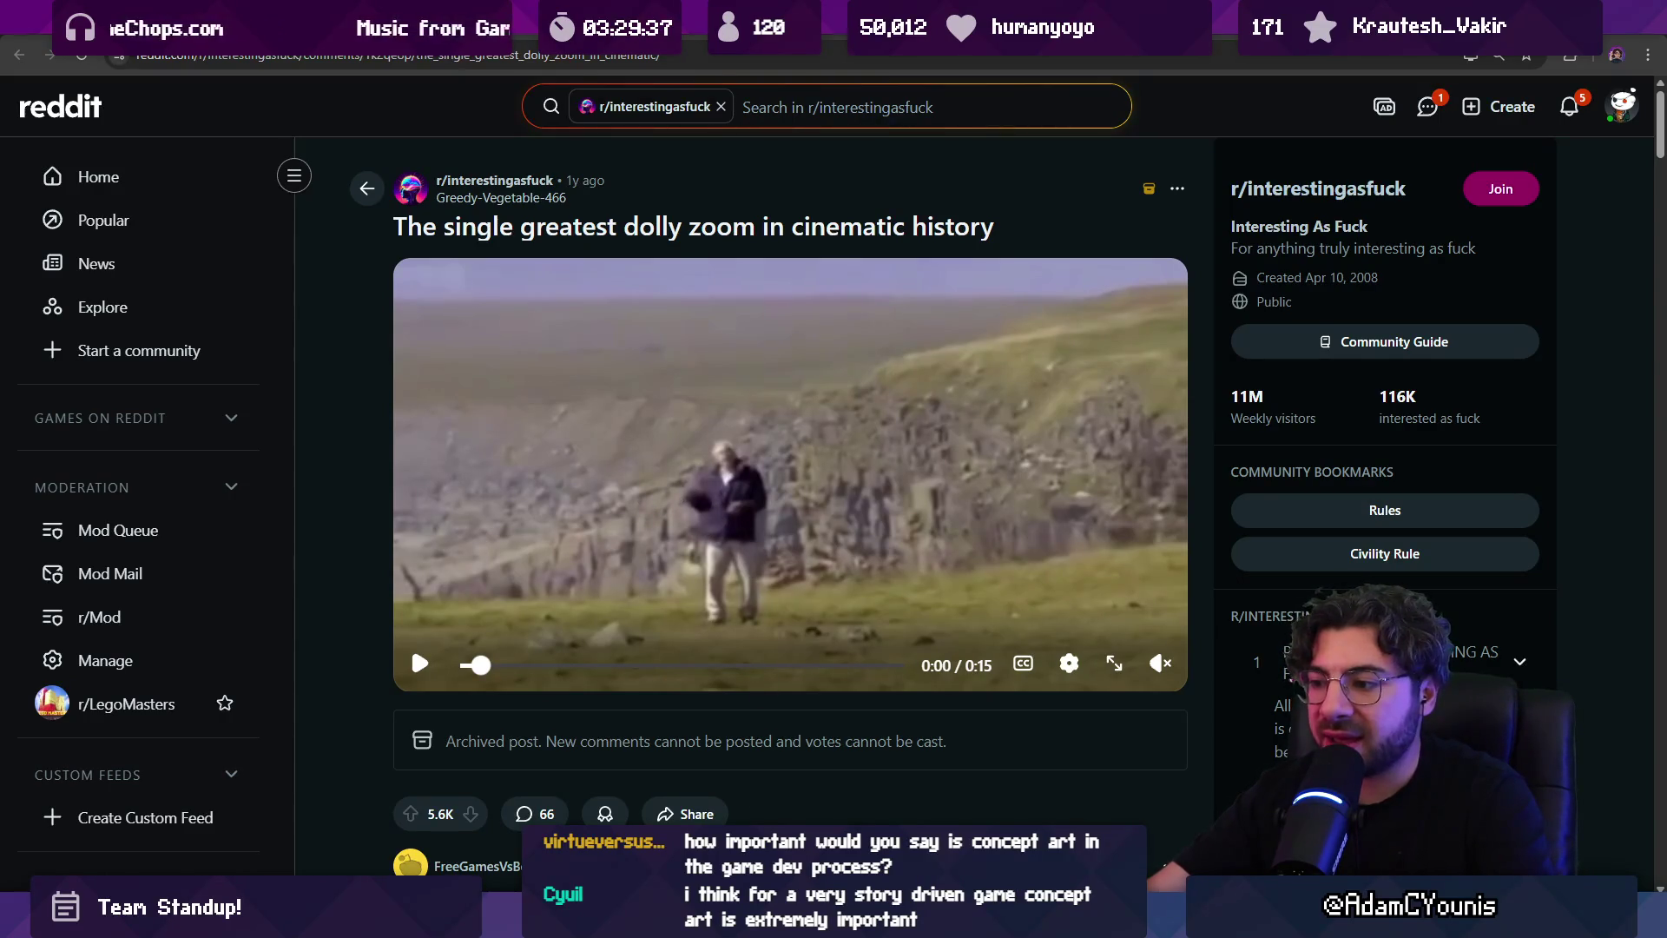
key("alt+Tab")
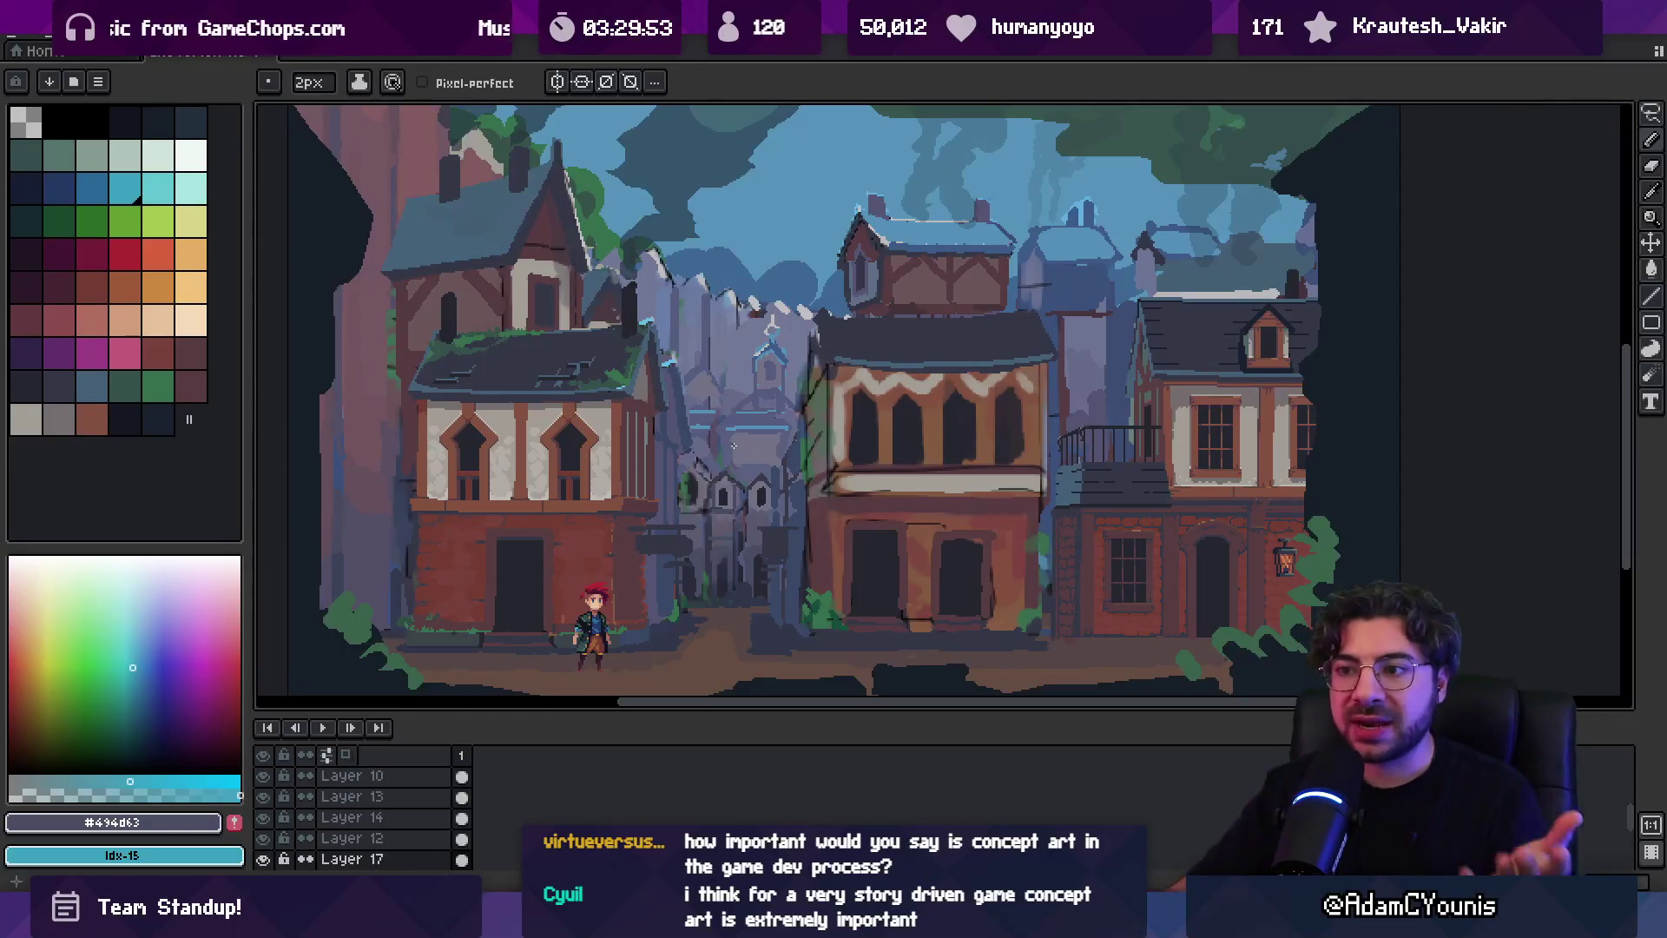
Try freehand selection and zoom in Aseprite's town scene, then return to the Infinite Painter tree sketch
key("q")
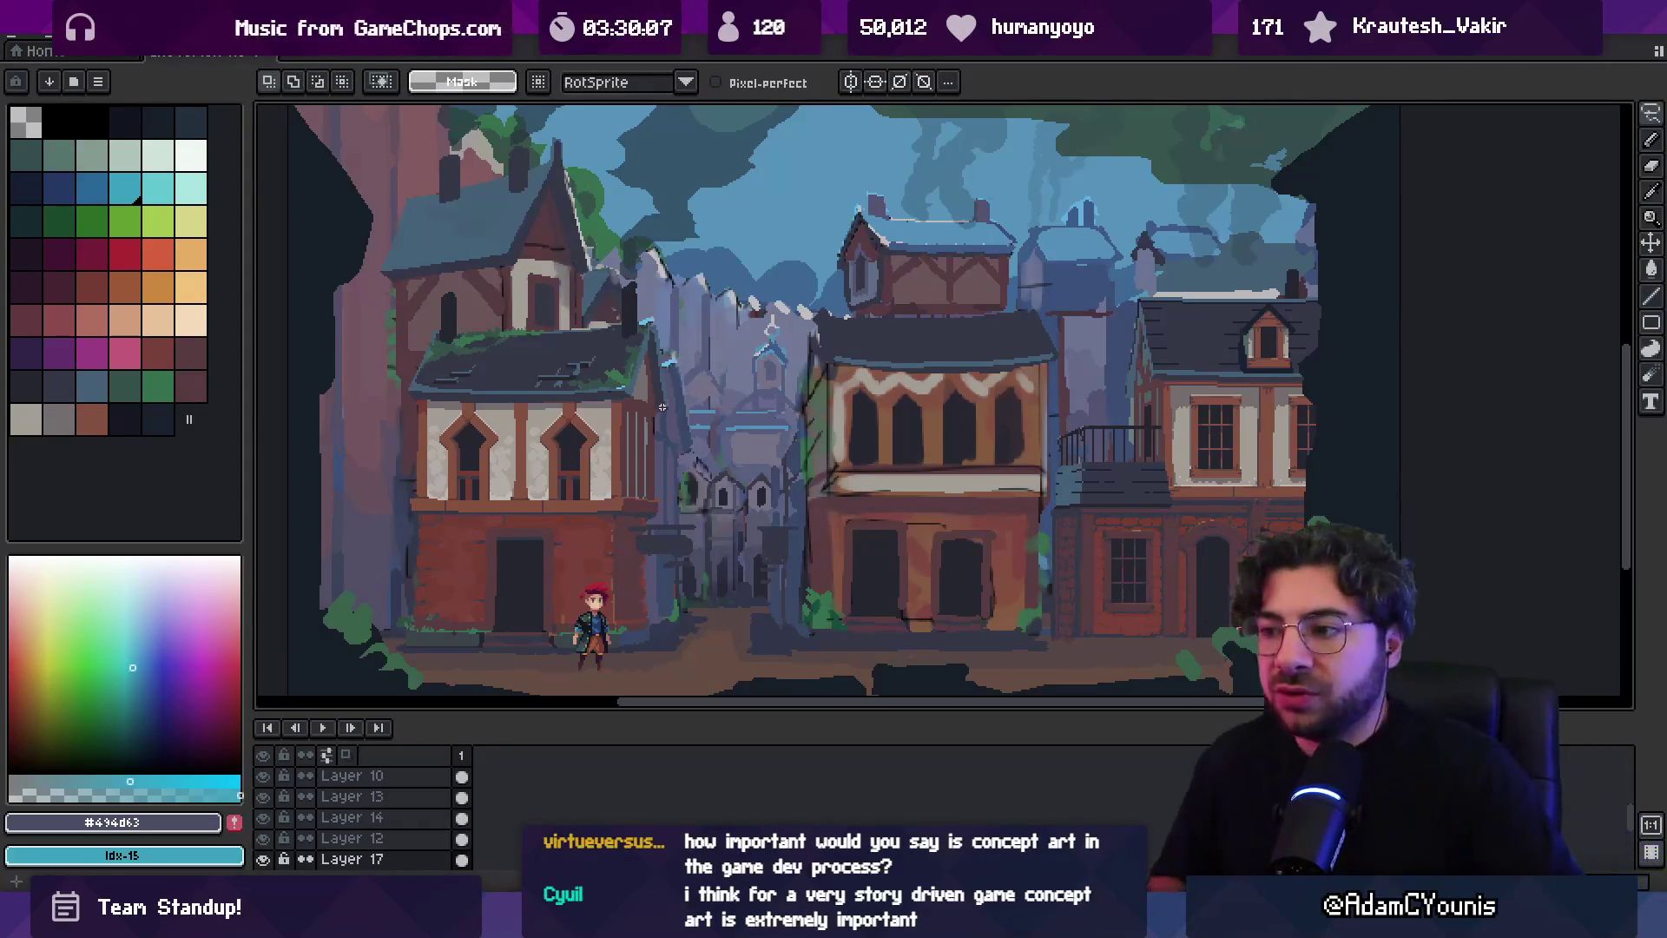
key("z")
scroll(768, 473, "down", 2)
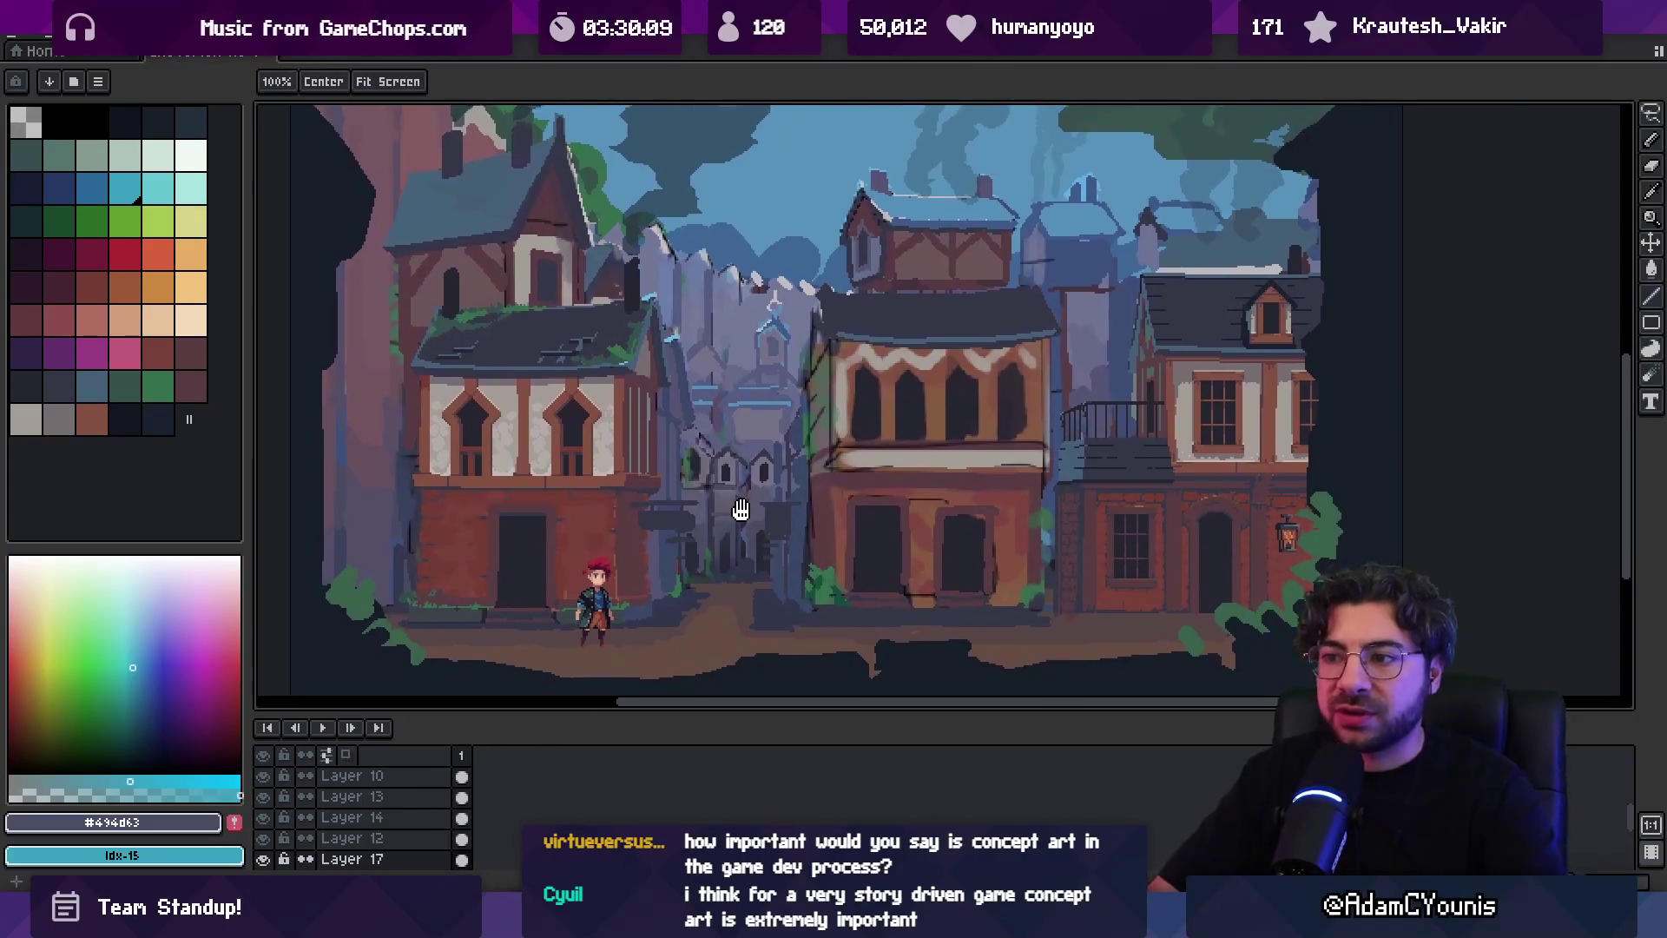
scroll(767, 473, "up", 2)
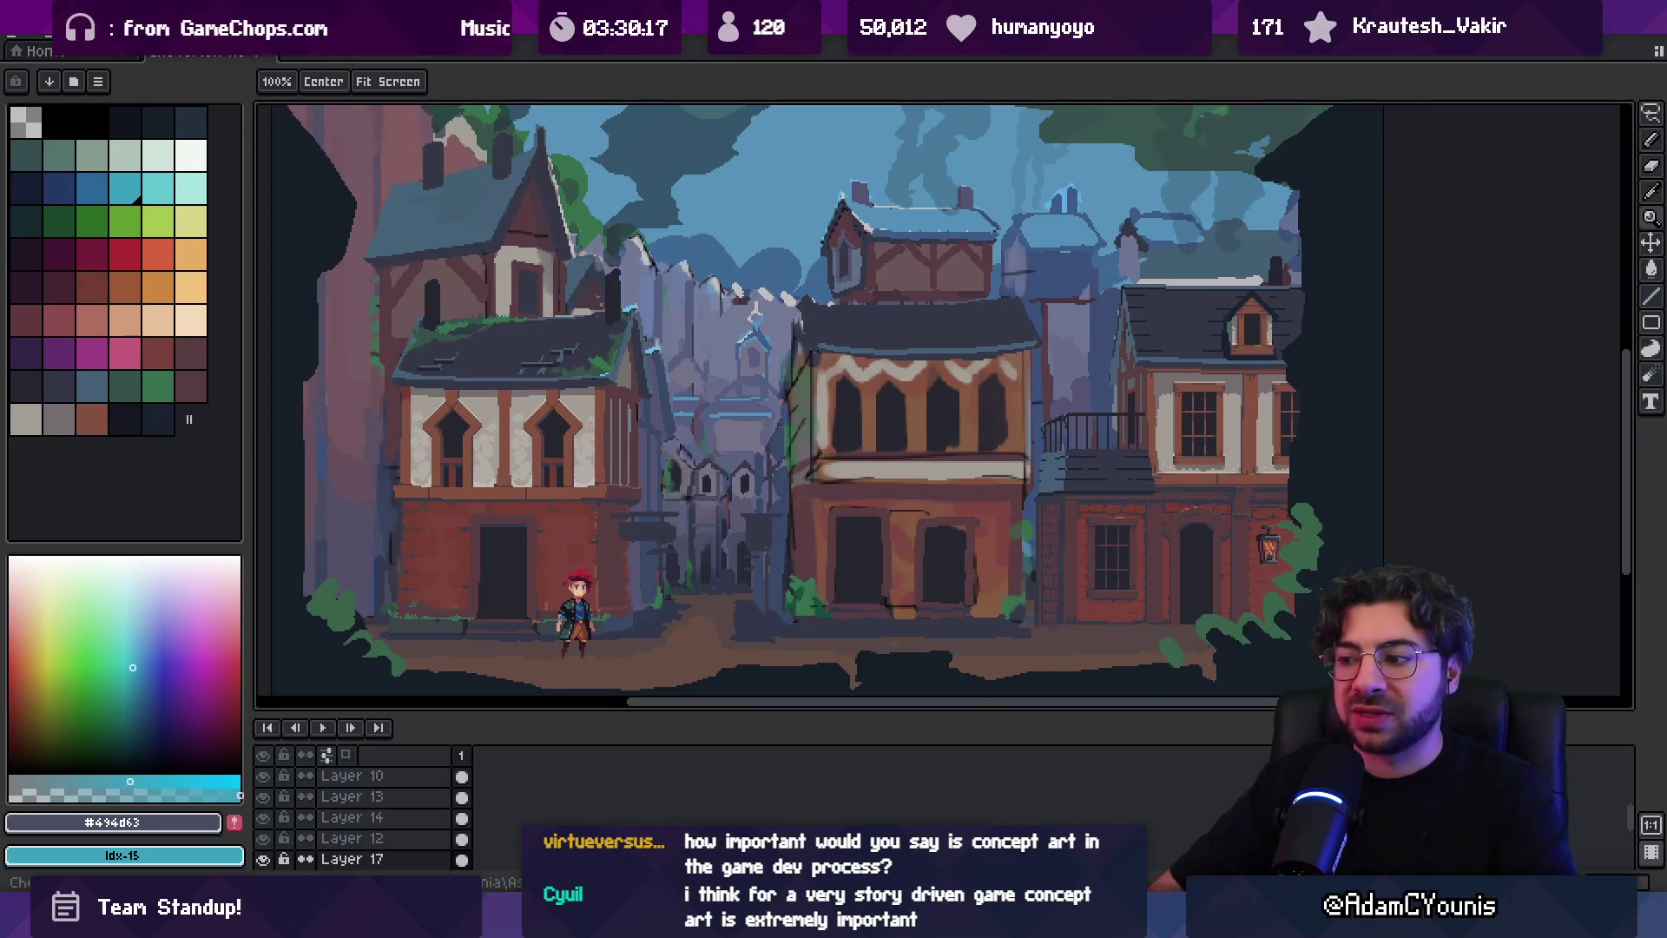
left_click(1042, 794)
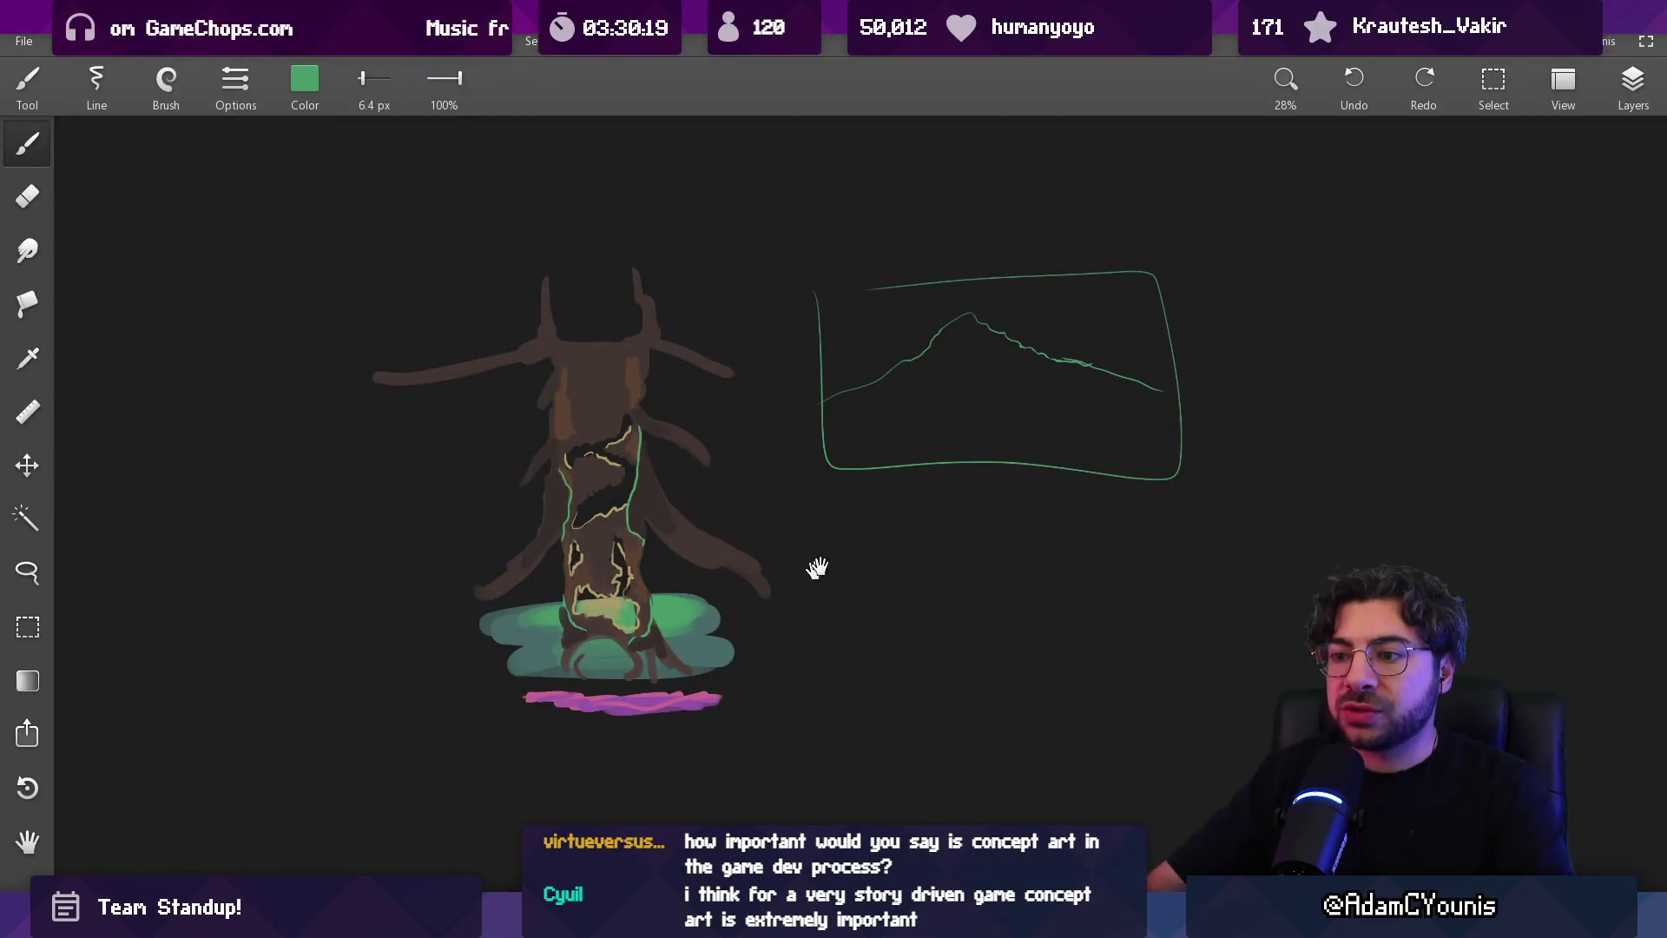
Sample the pond's darker teal and paint teal rim lines on the trunk with an 11 px brush
scroll(620, 490, "up", 5)
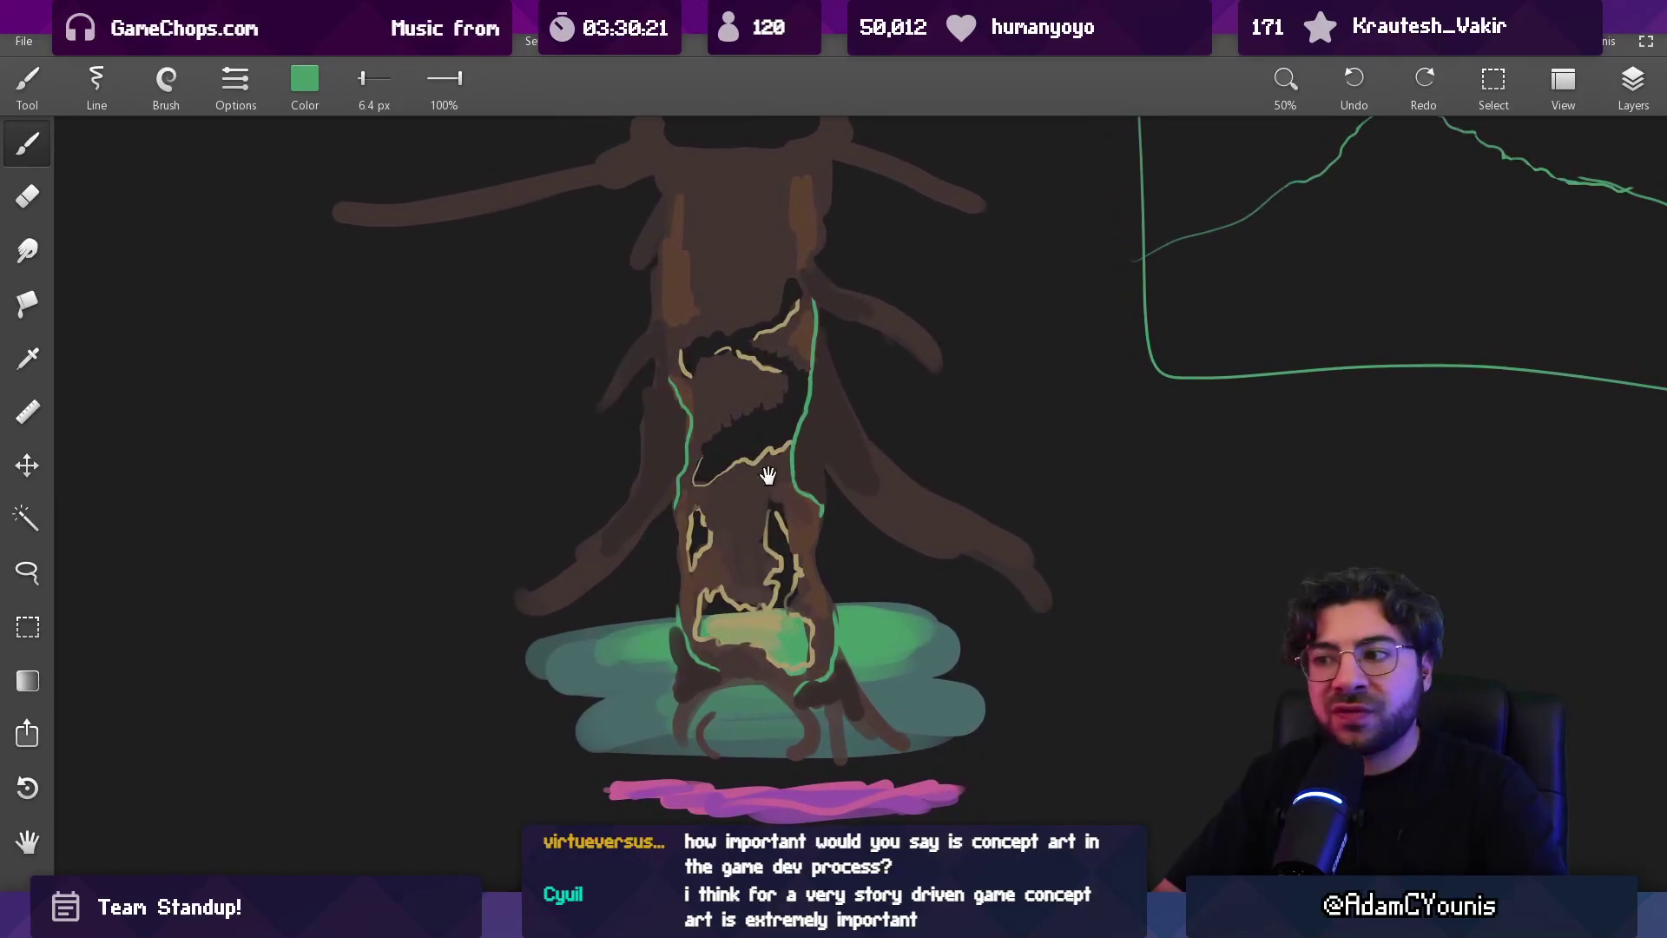
left_click(968, 751, "alt")
scroll(847, 452, "up", 3)
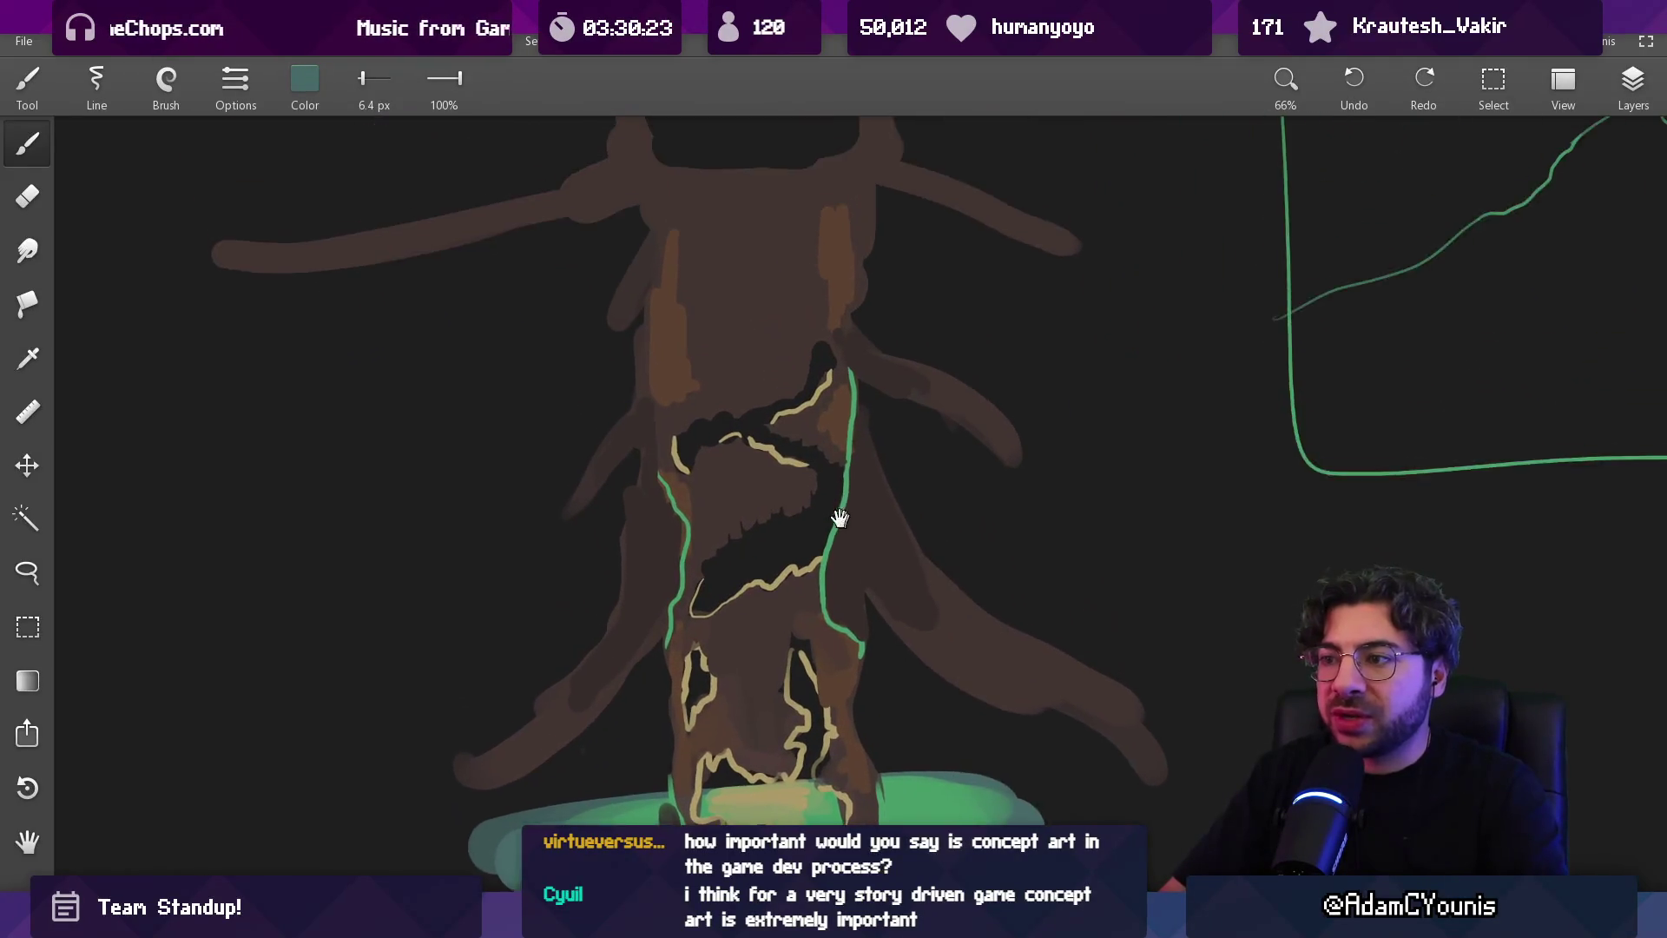
key("bracketright")
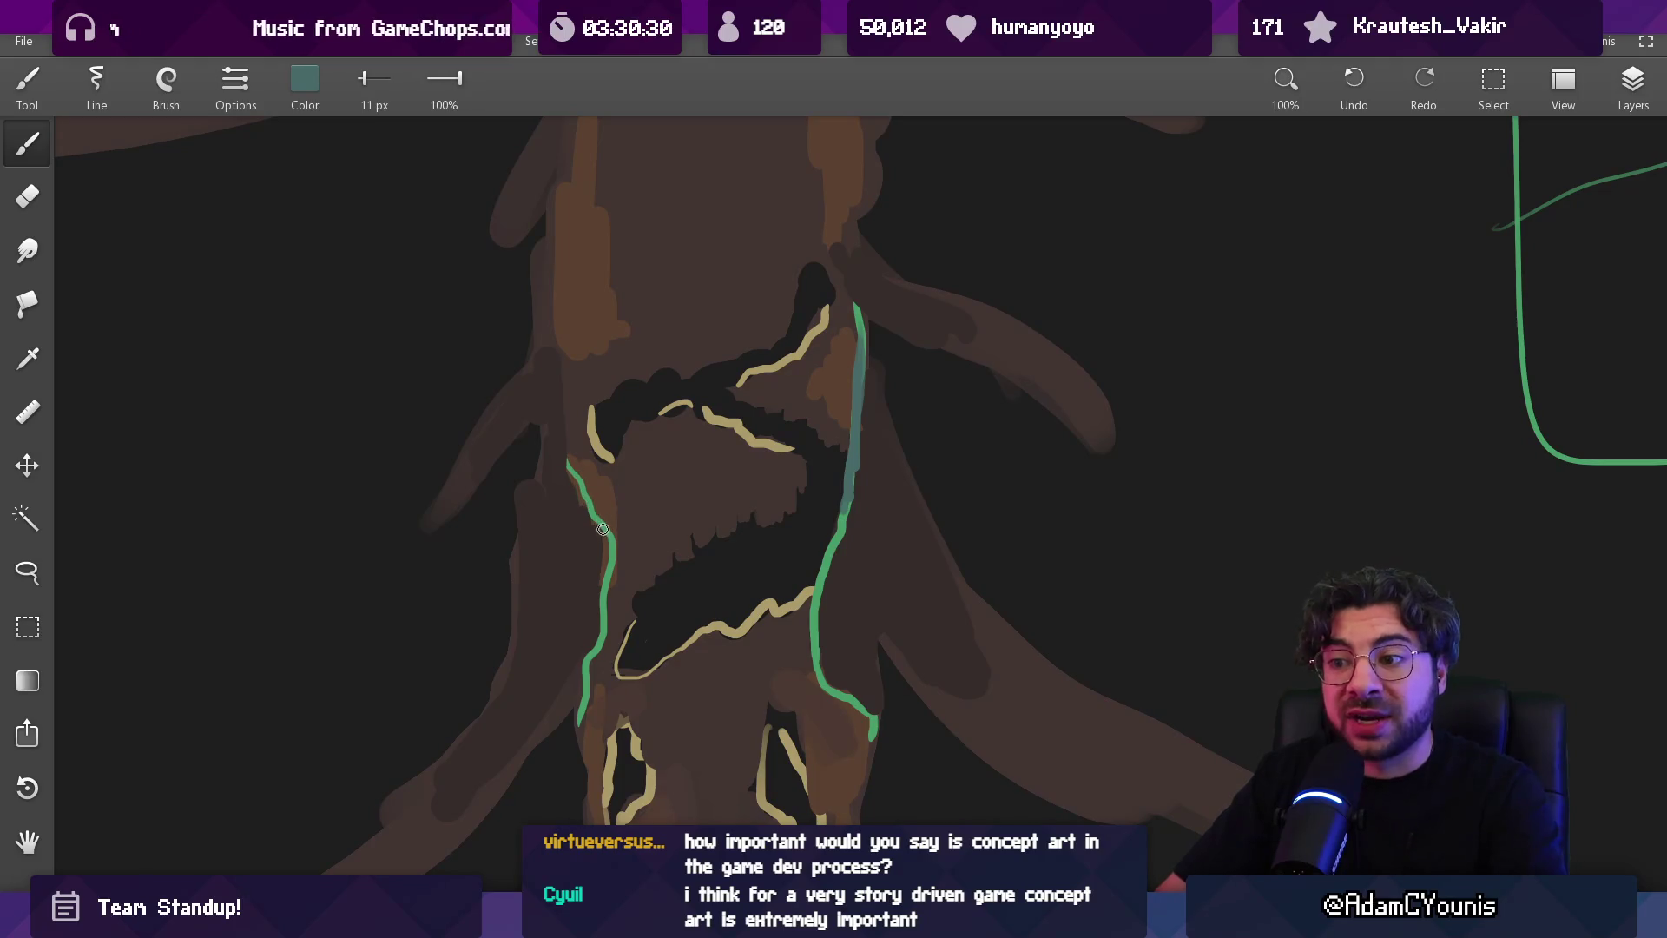
key("ctrl+z")
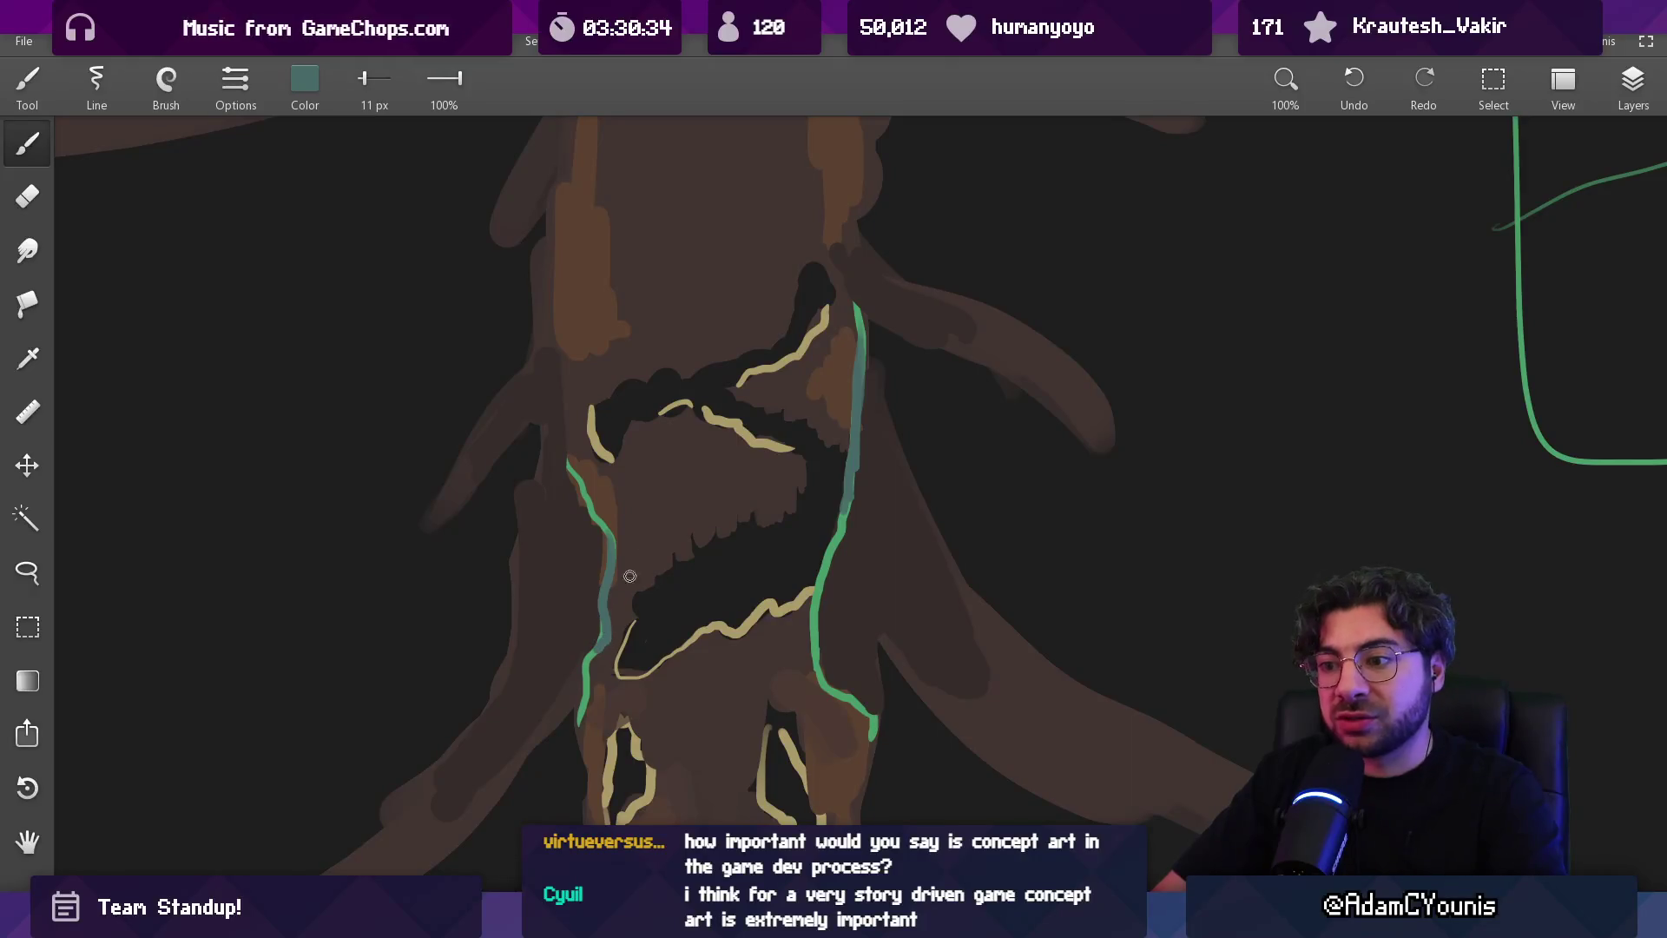
scroll(687, 676, "down", 5)
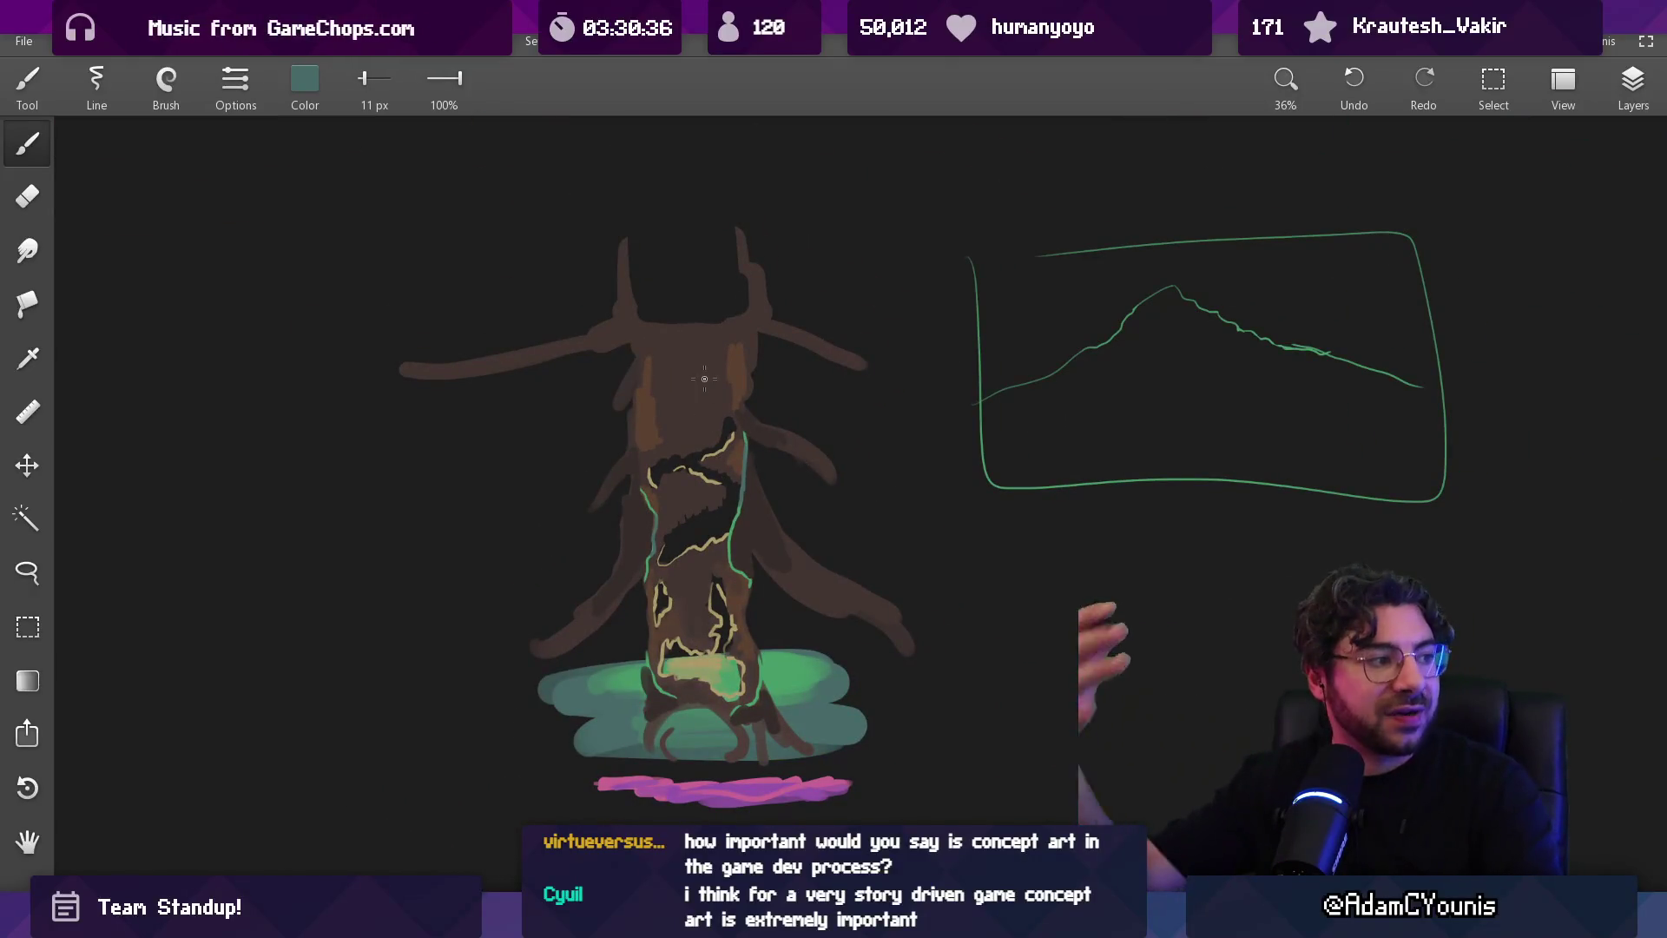
scroll(734, 512, "up", 5)
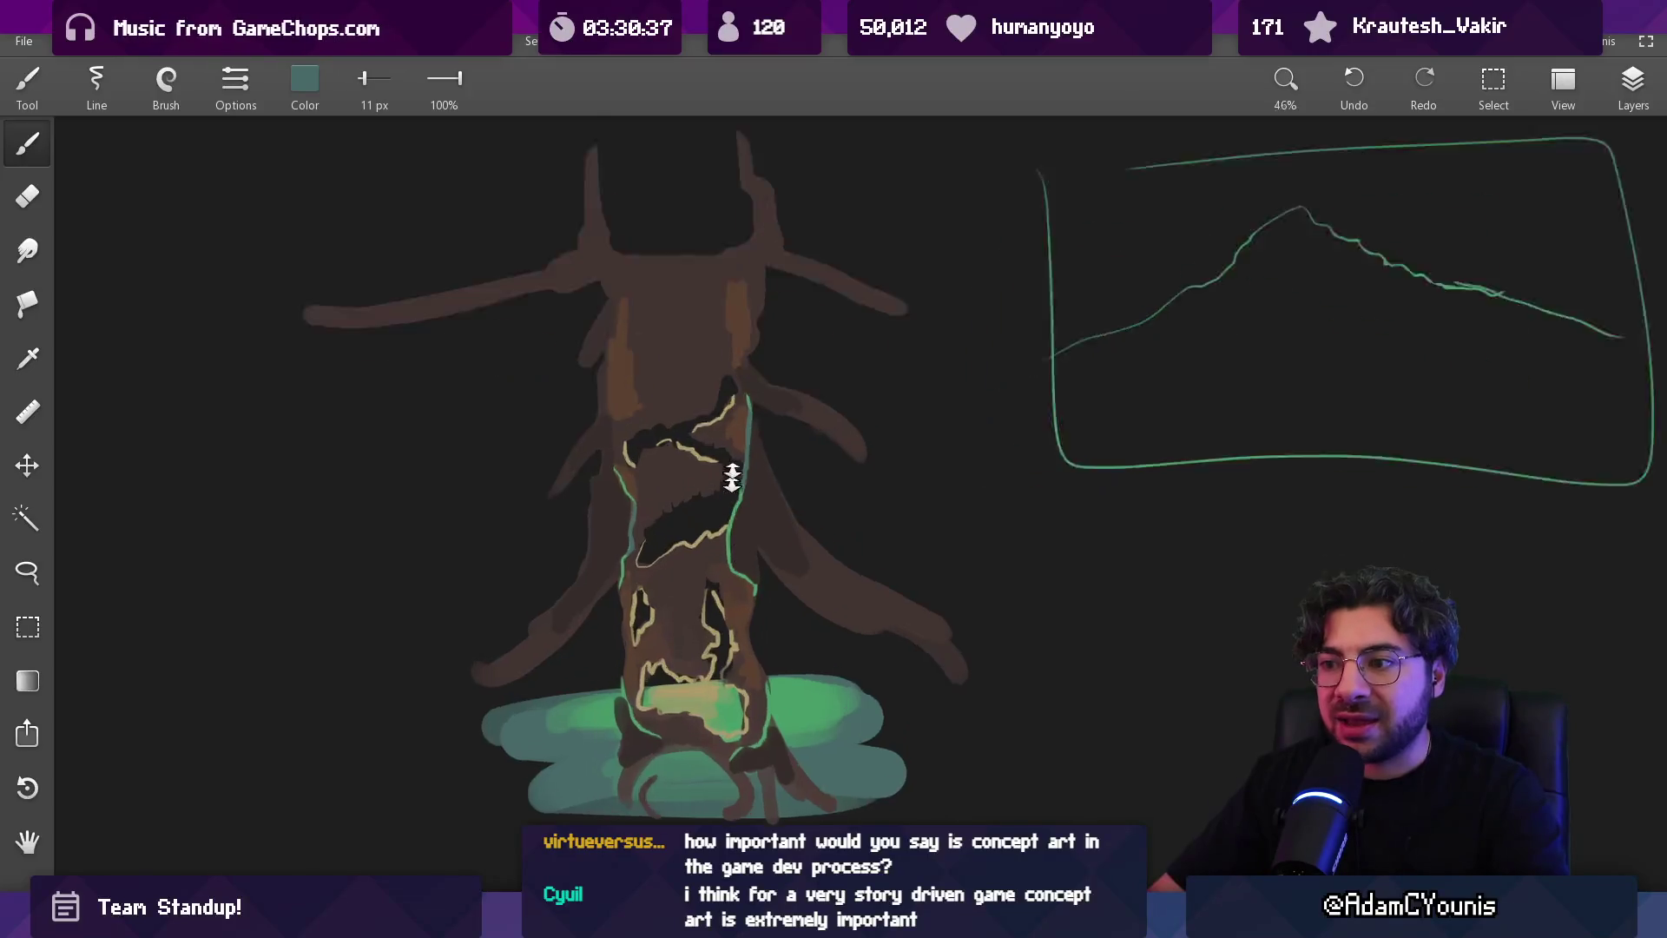
Paint the upper hollow's jagged edge in trunk brown and tan, sizing the brush from 14 to 6.5 px
left_click(748, 485, "alt")
key("bracketright")
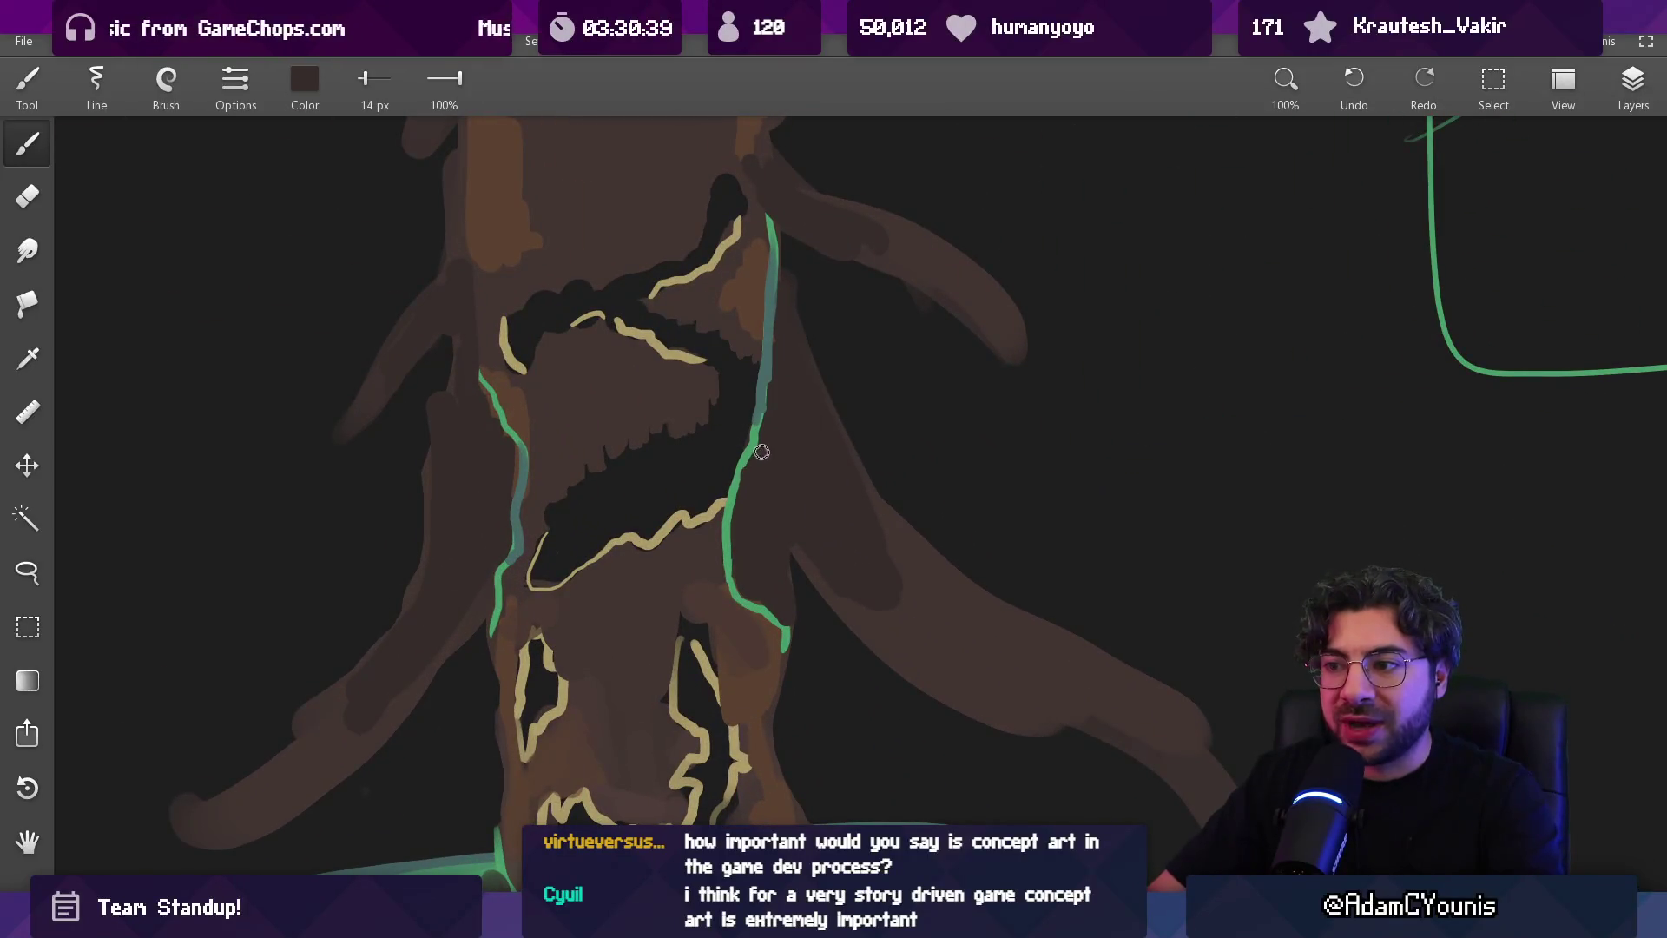
scroll(744, 439, "up", 3)
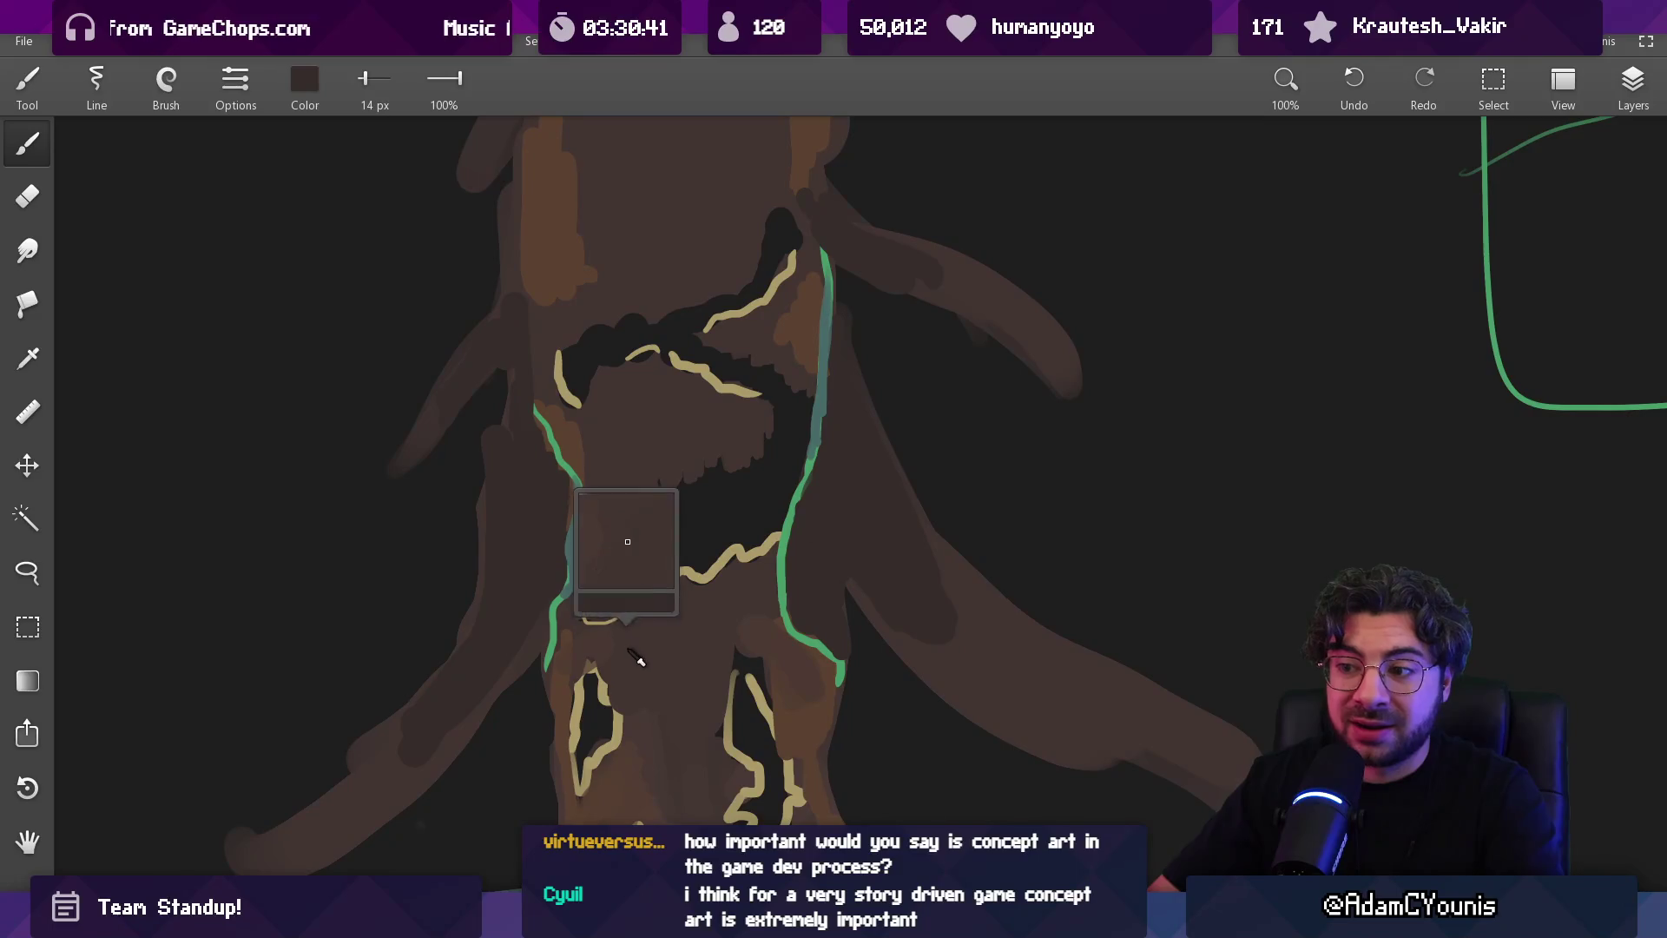
scroll(695, 413, "up", 2)
left_click_drag(704, 641, 707, 660)
key("bracketright")
mouse_move(612, 699)
left_mouse_down()
mouse_move(642, 743)
mouse_move(704, 667)
left_mouse_up()
key("bracketleft")
key("bracketleft")
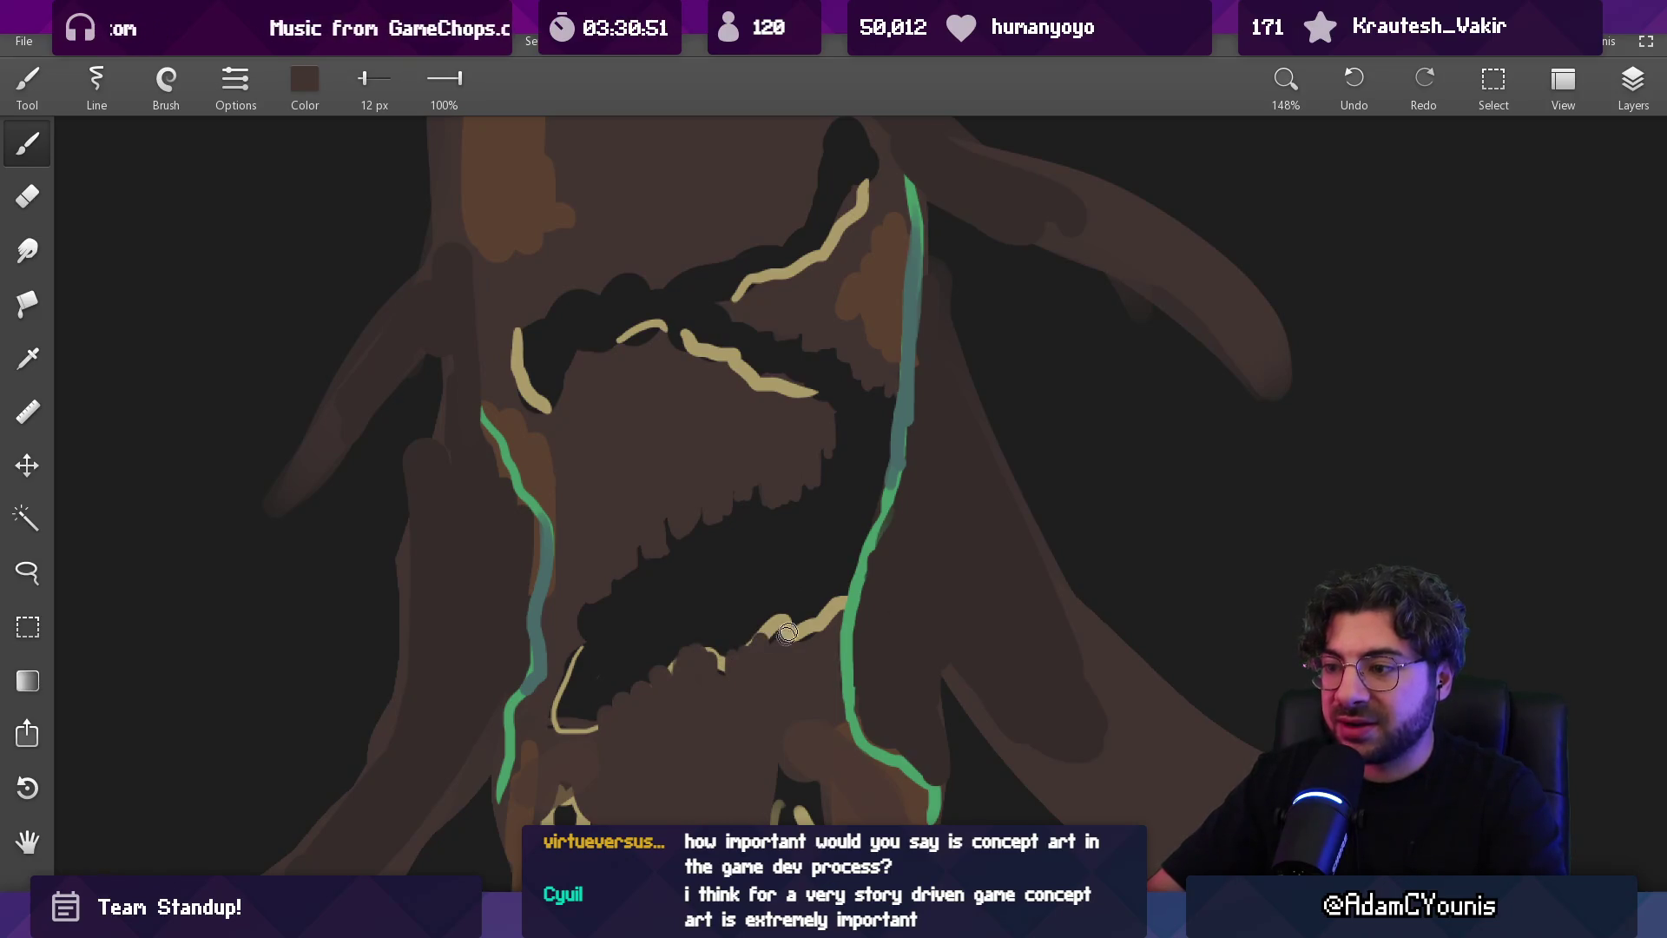
mouse_move(826, 632)
left_mouse_down()
mouse_move(830, 612)
mouse_move(816, 616)
left_mouse_up()
key("bracketleft")
key("bracketleft")
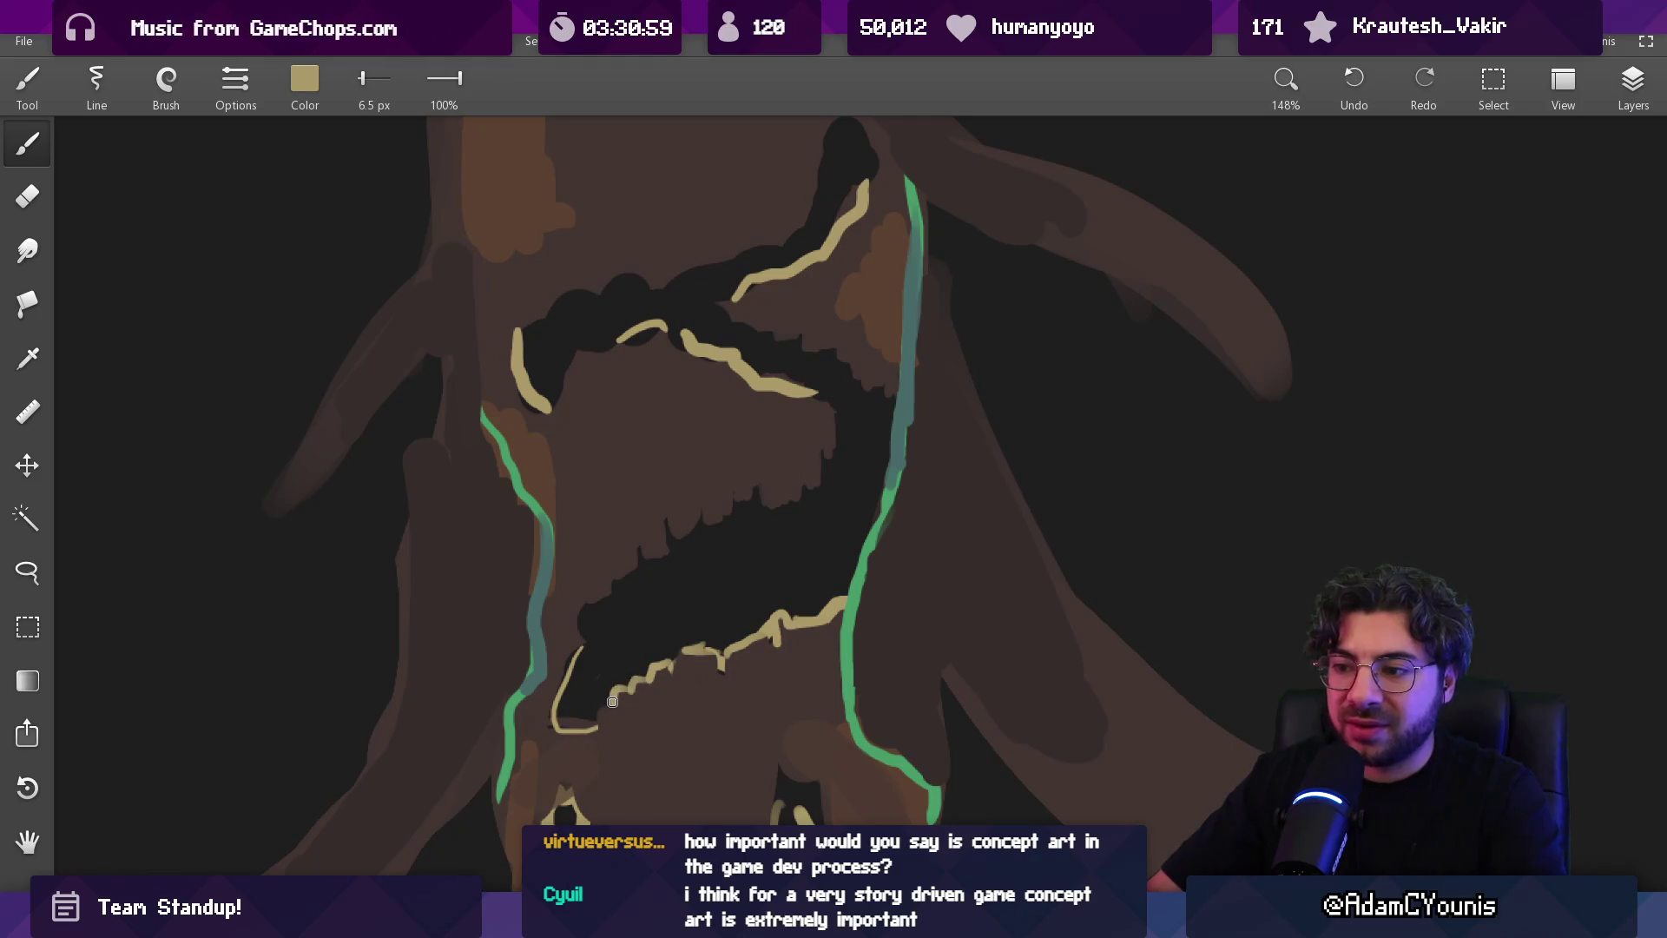
Erase part of the tan zigzag in the hollow with a 3.4 px eraser, then switch to Unity
scroll(600, 709, "up", 5)
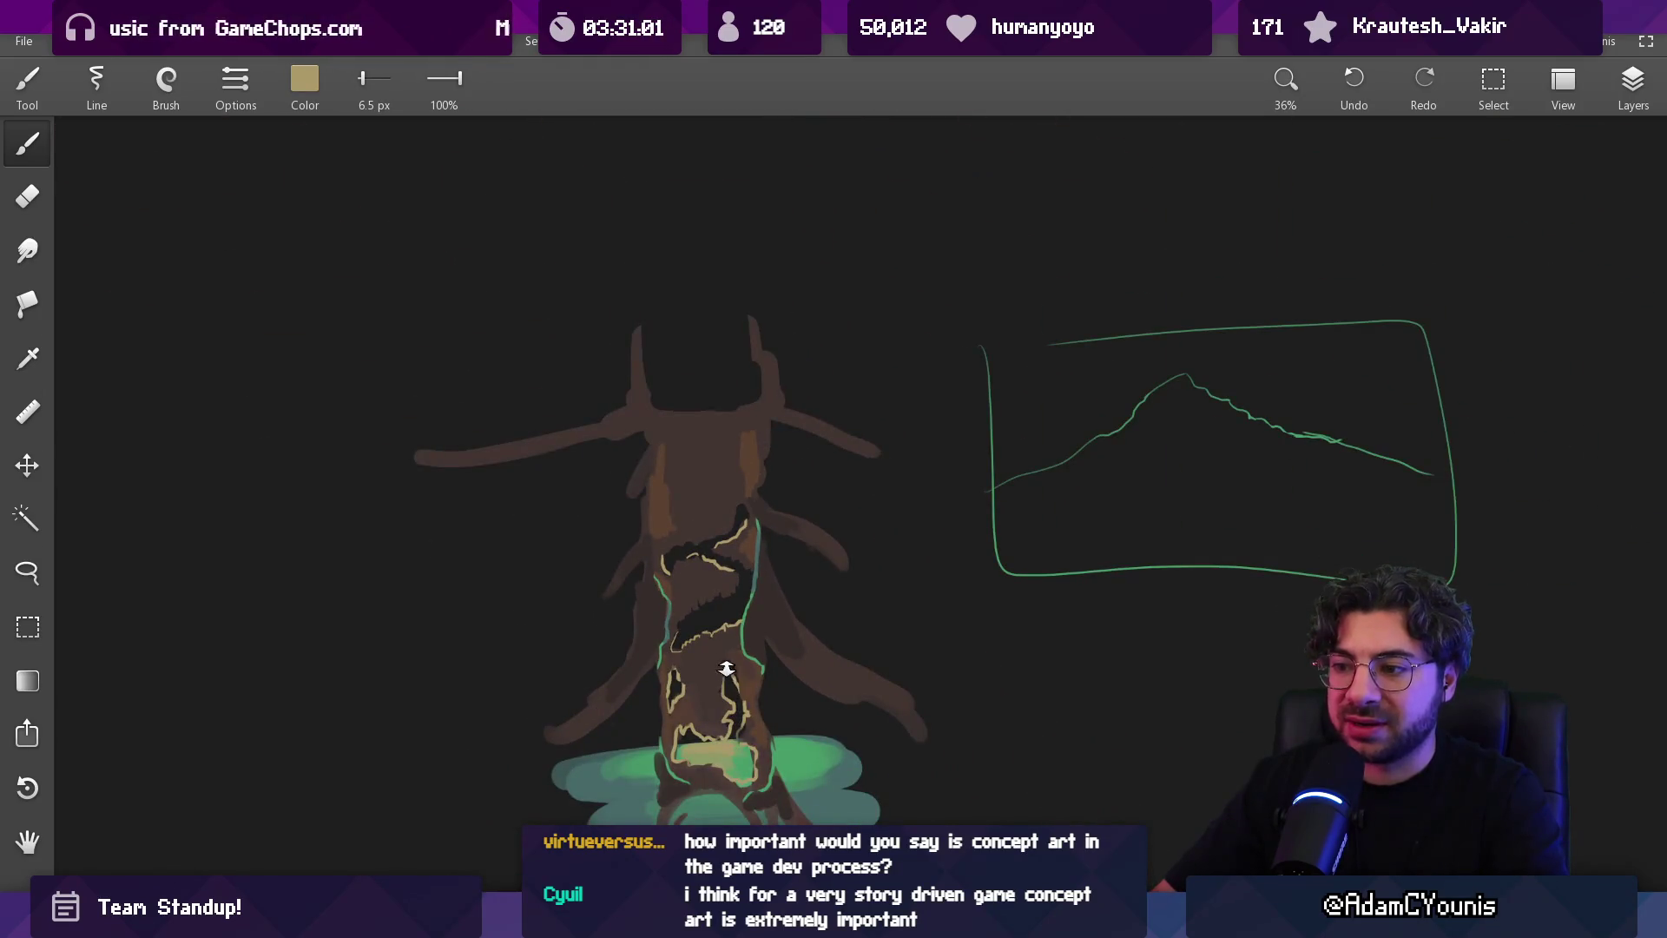
scroll(730, 673, "down", 8)
key("e")
key("bracketleft")
key("bracketleft")
key("bracketleft")
mouse_move(682, 524)
left_mouse_down()
mouse_move(726, 525)
mouse_move(725, 561)
mouse_move(761, 591)
left_mouse_up()
key("b")
key("e")
key("bracketleft")
key("bracketleft")
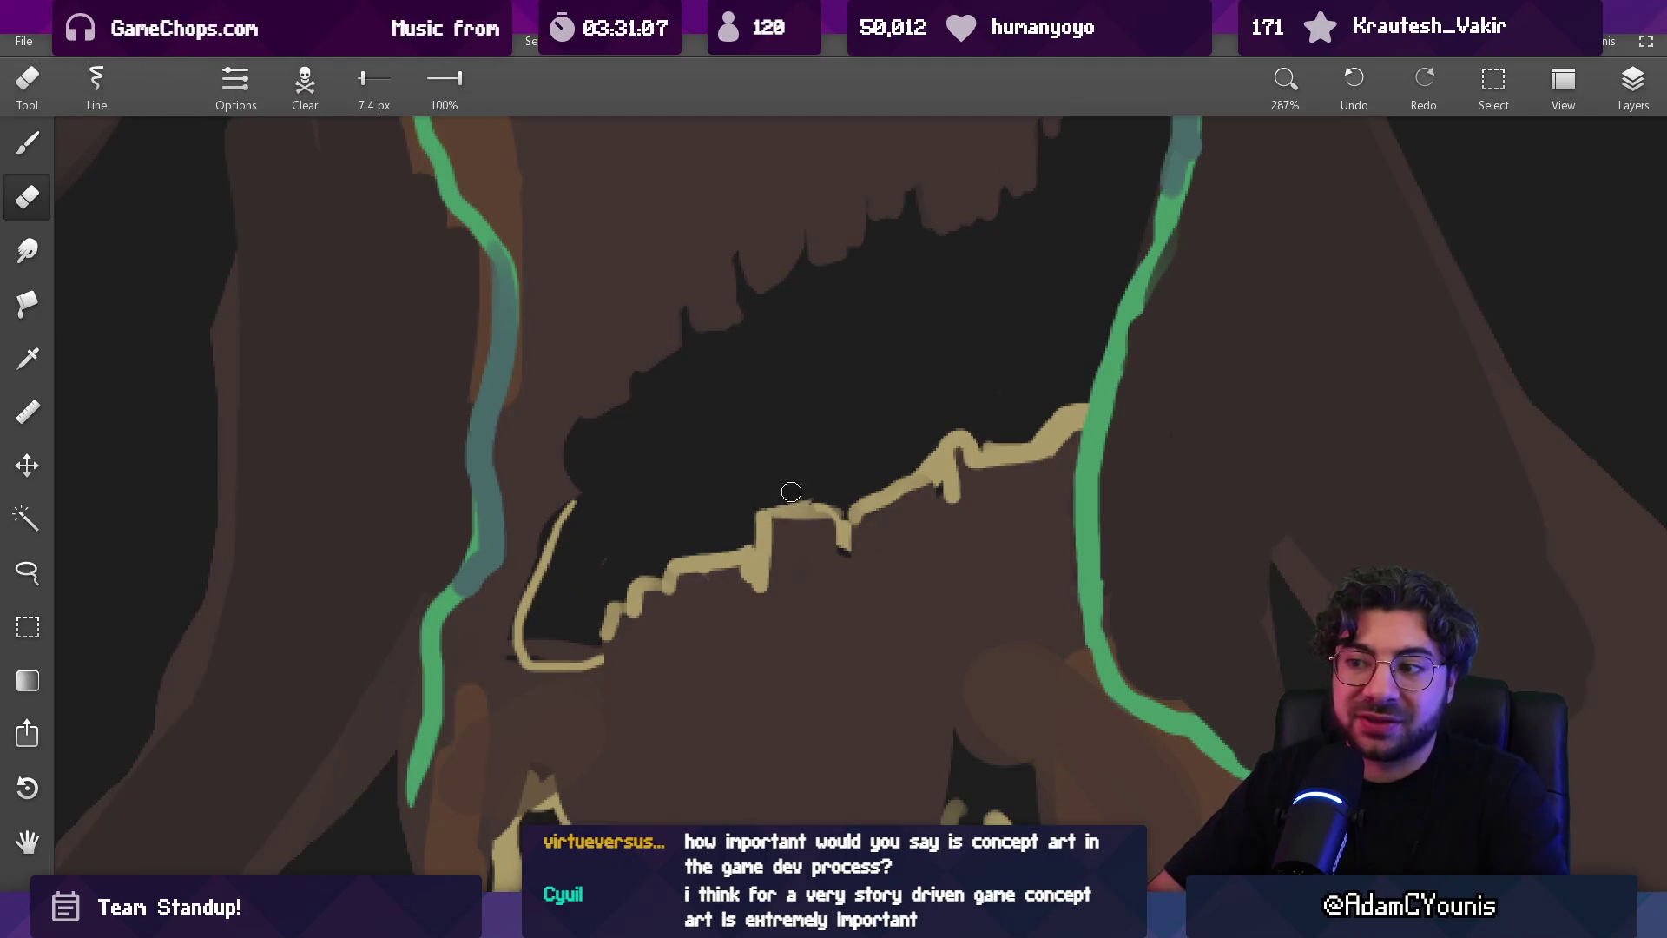
key("bracketleft")
key("bracketleft")
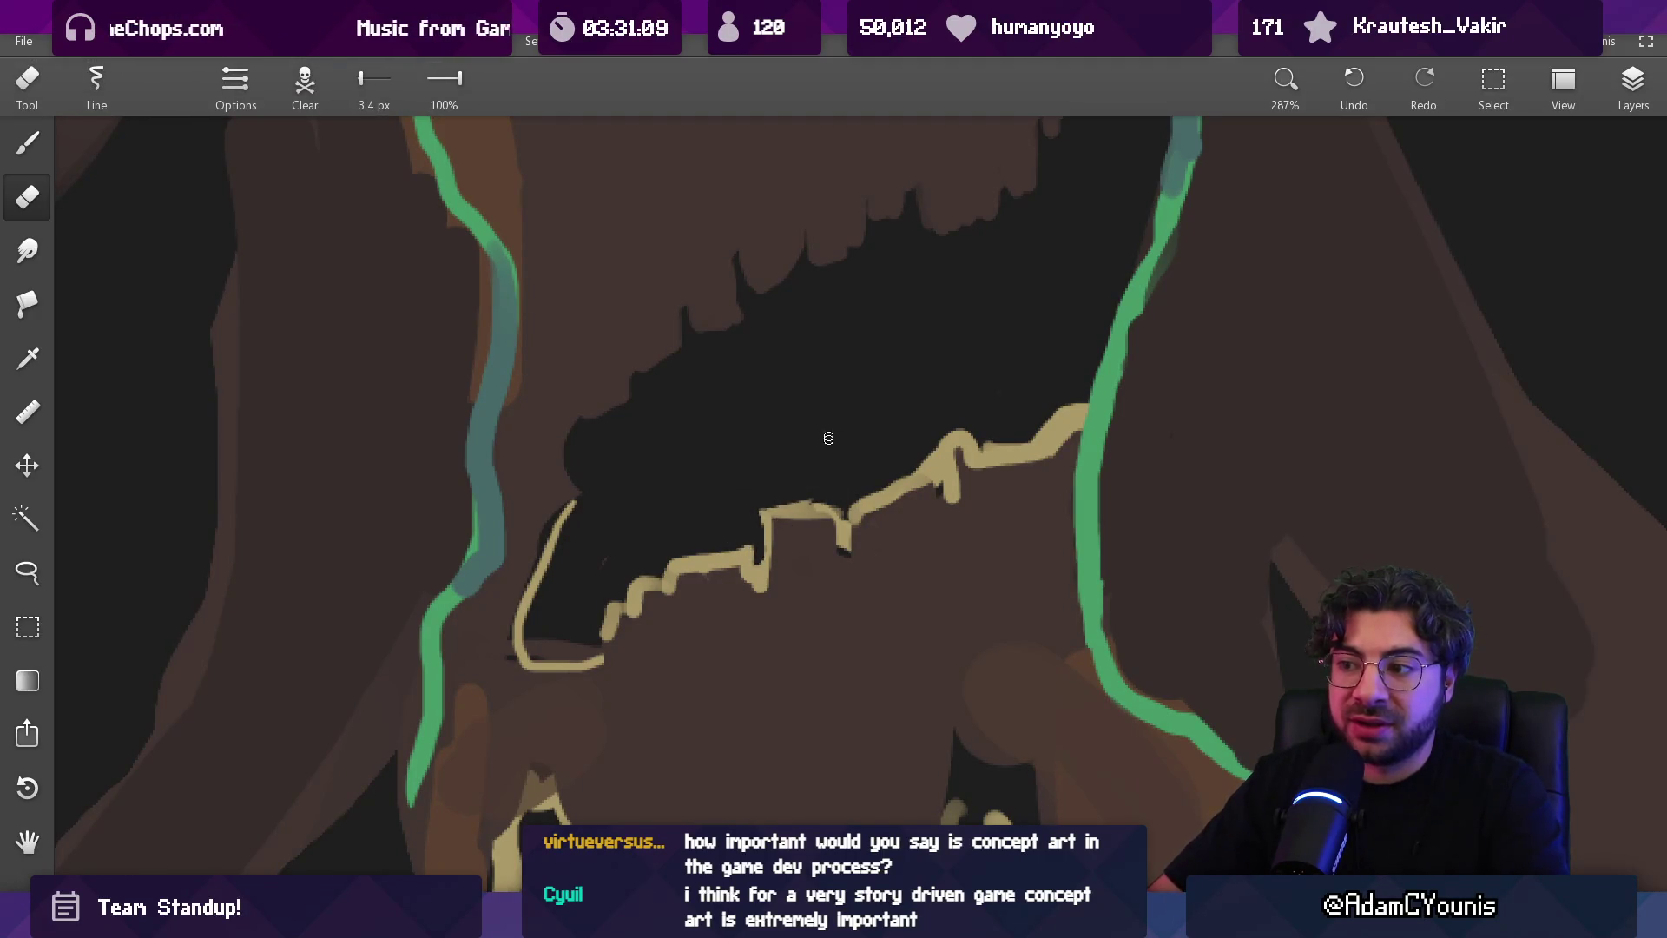
scroll(826, 448, "down", 5)
key("b")
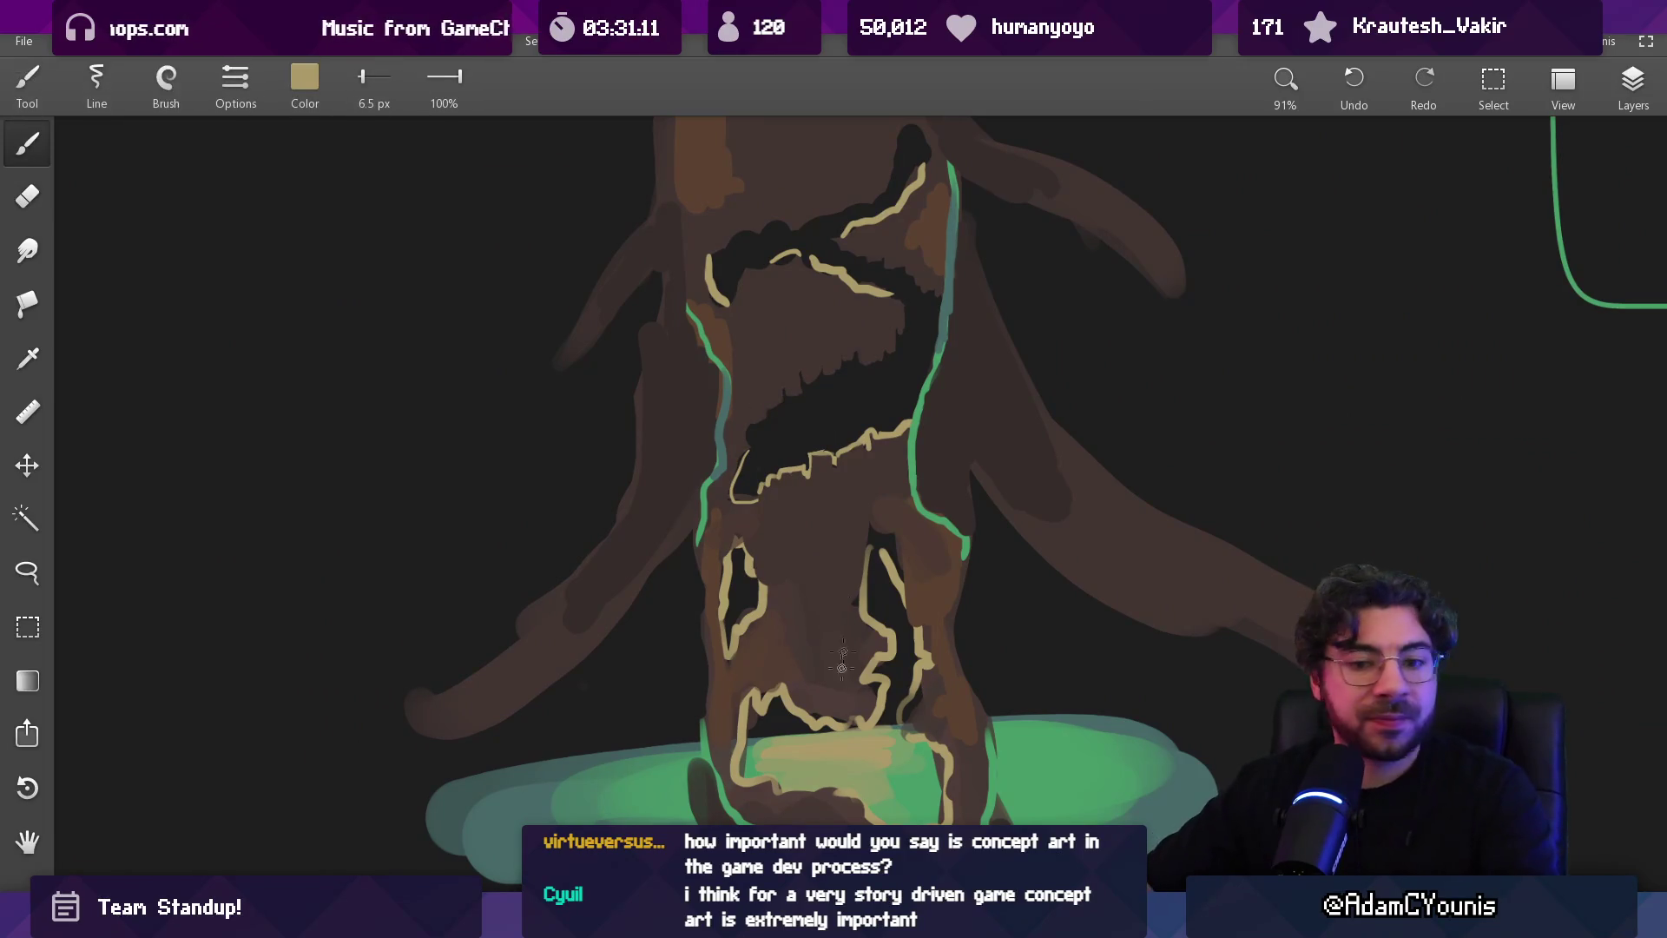
key("alt+Tab")
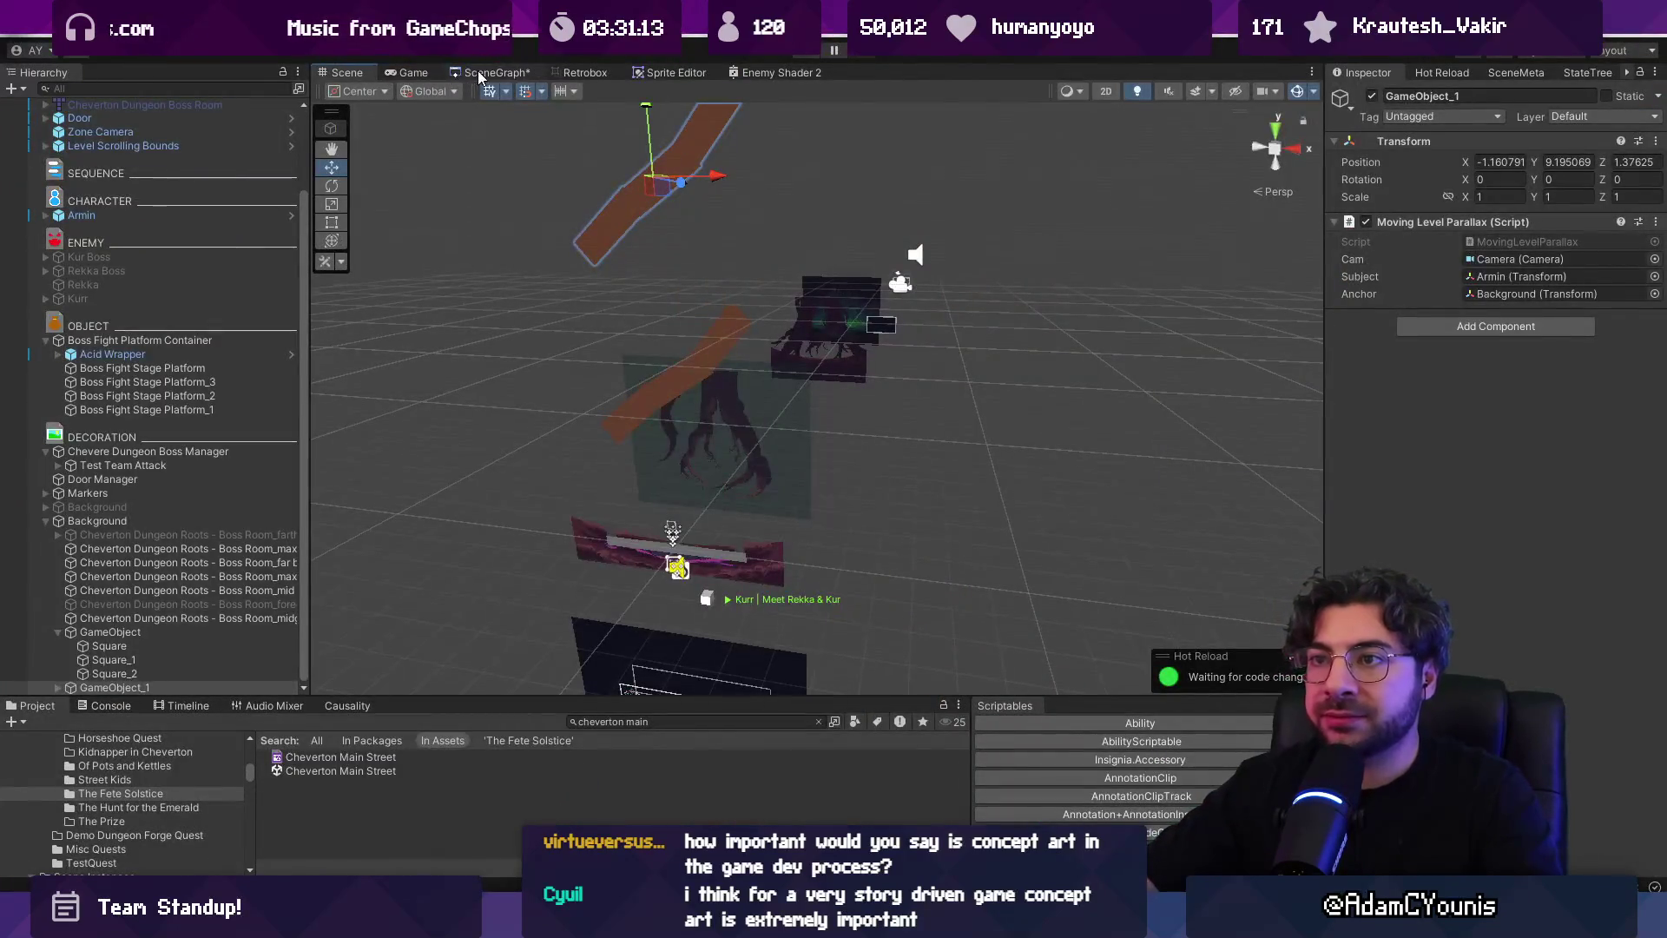
Open the SceneGraph view and zoom into the Ohrenstead Excavation level layout
left_click(478, 76)
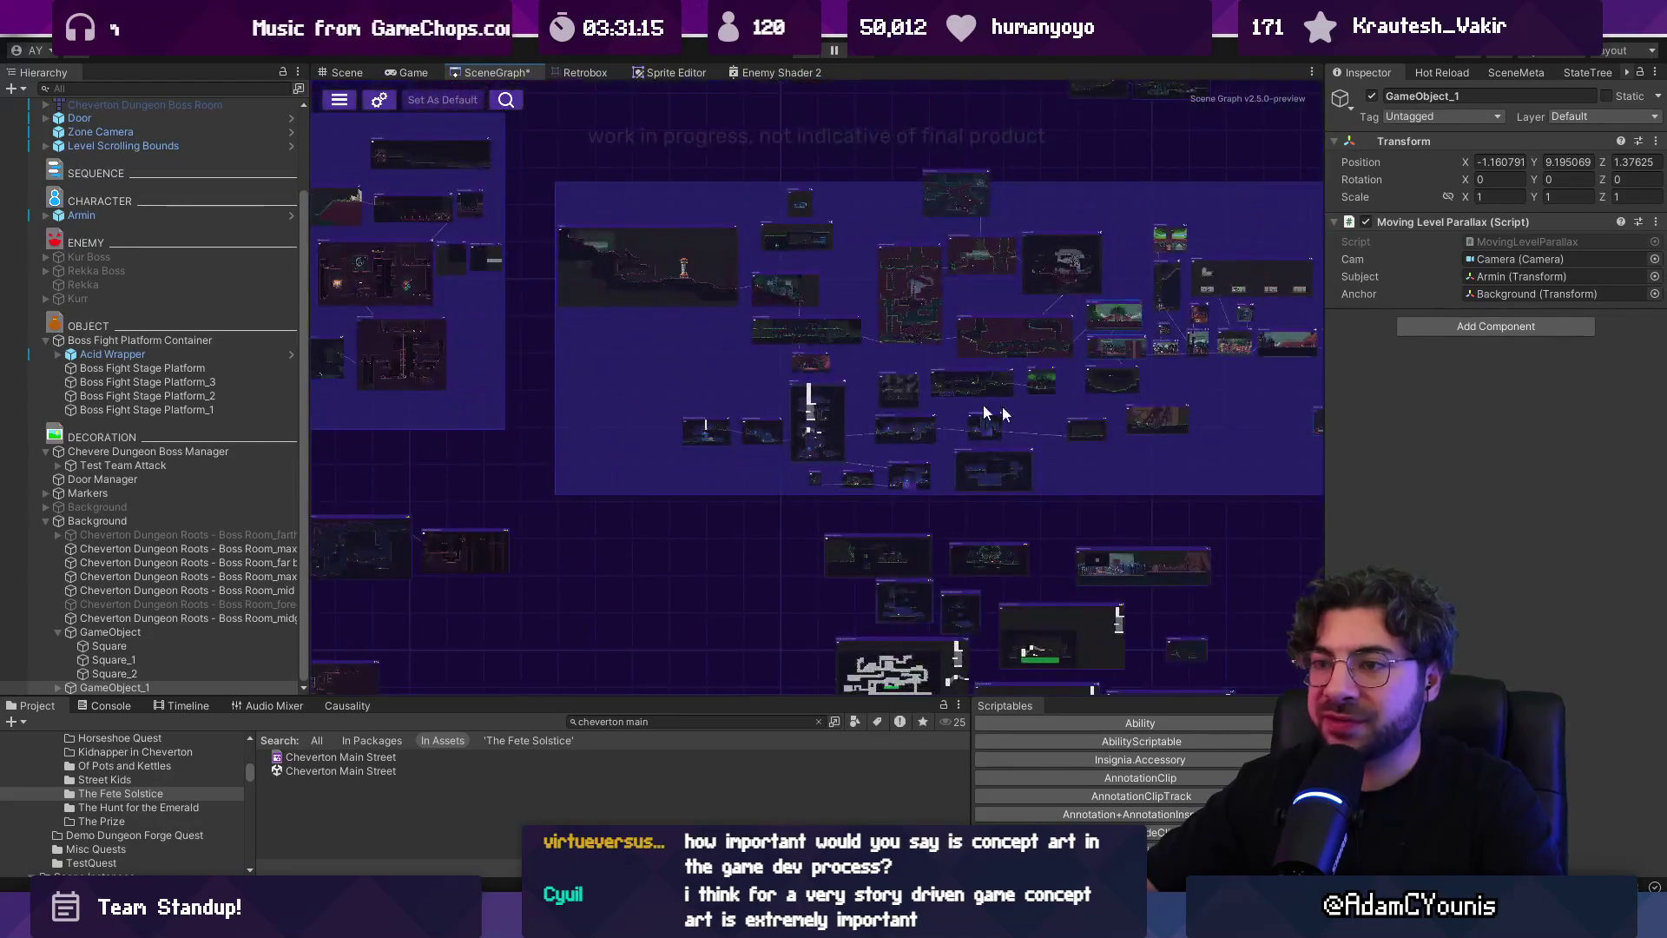
double_click(970, 501)
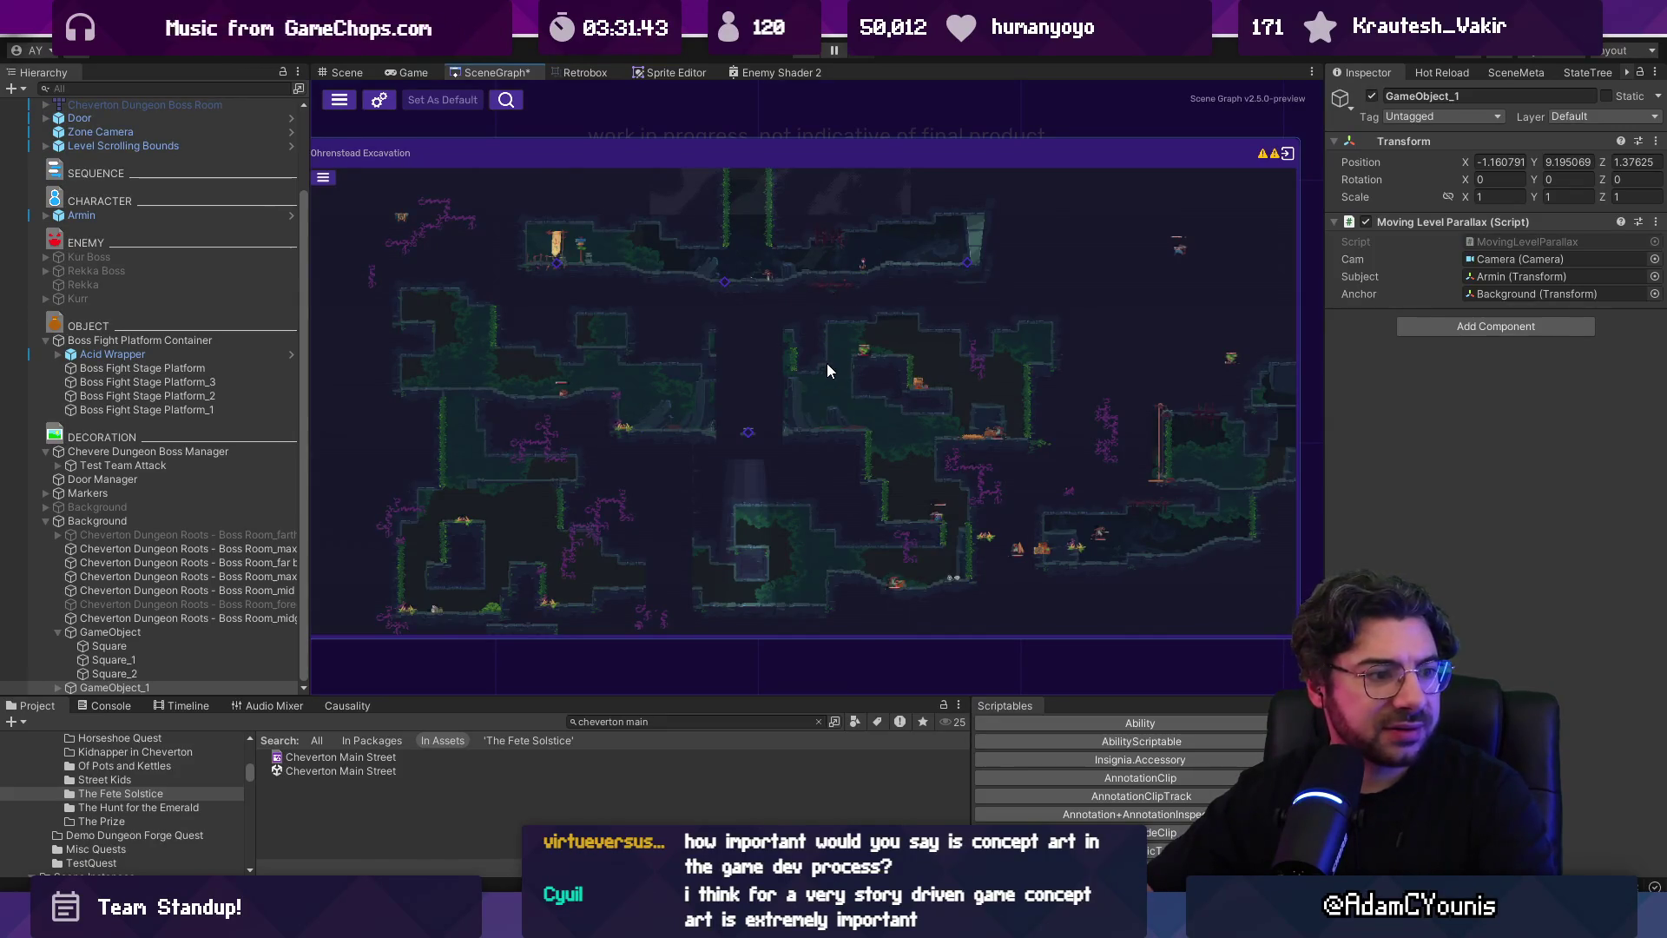
Pan and zoom around the scene graph, inspecting Ohrenstead Excavation and neighbouring level thumbnails
scroll(826, 363, "down", 5)
scroll(768, 517, "up", 6)
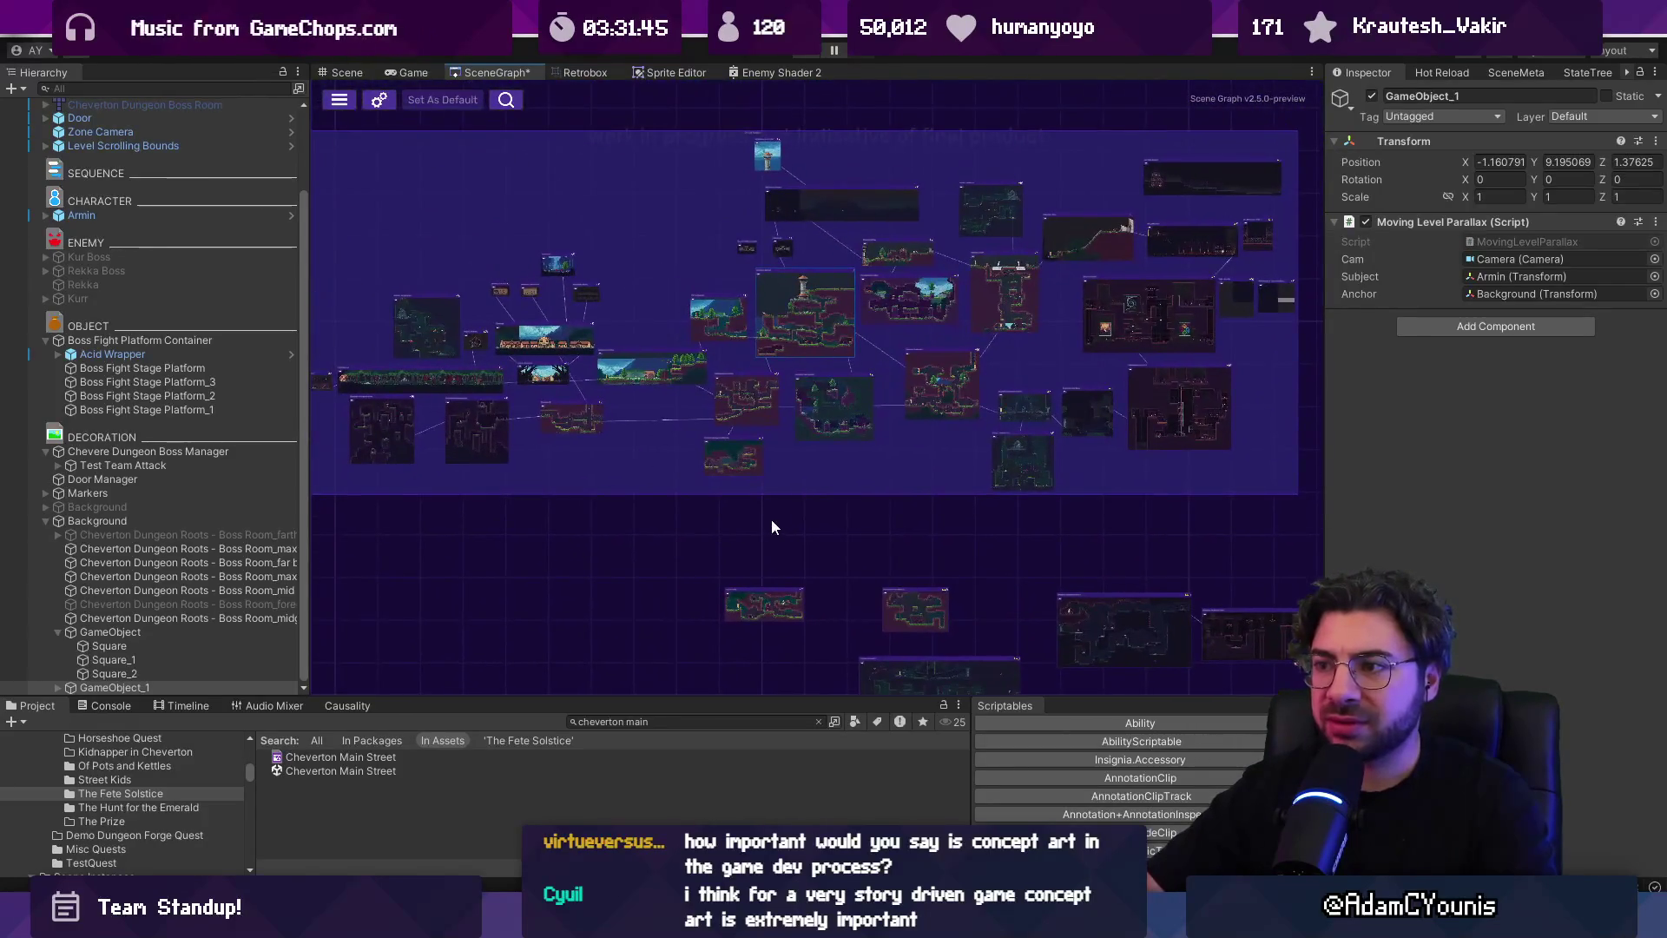
scroll(763, 522, "down", 2)
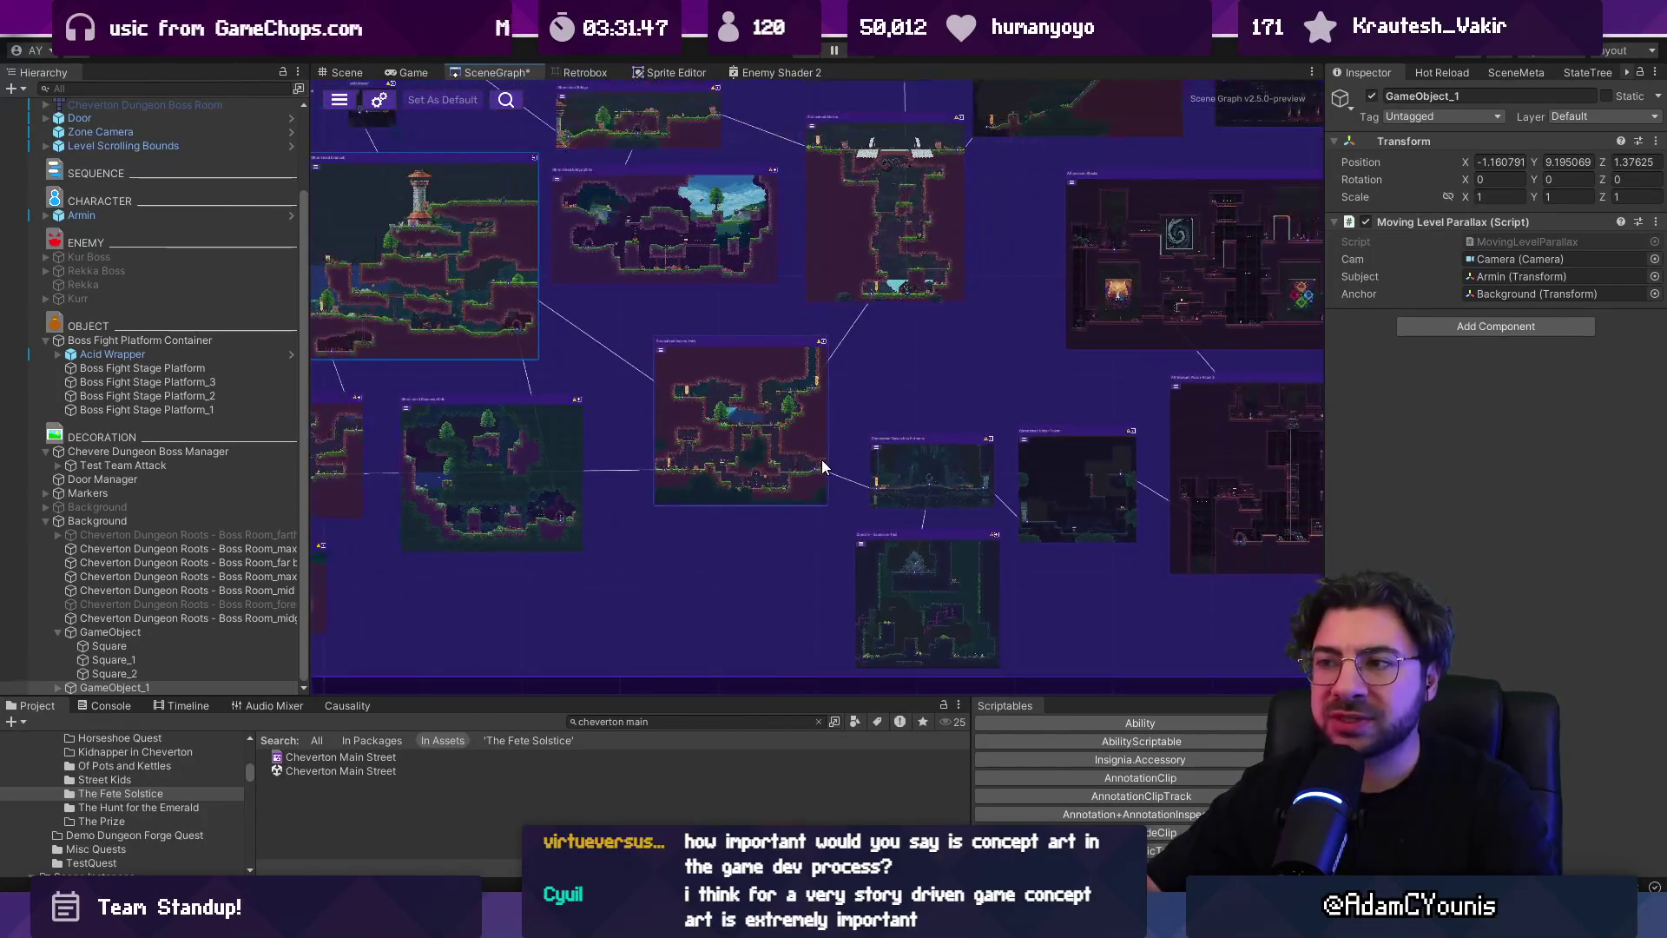
left_click_drag(773, 521, 932, 496)
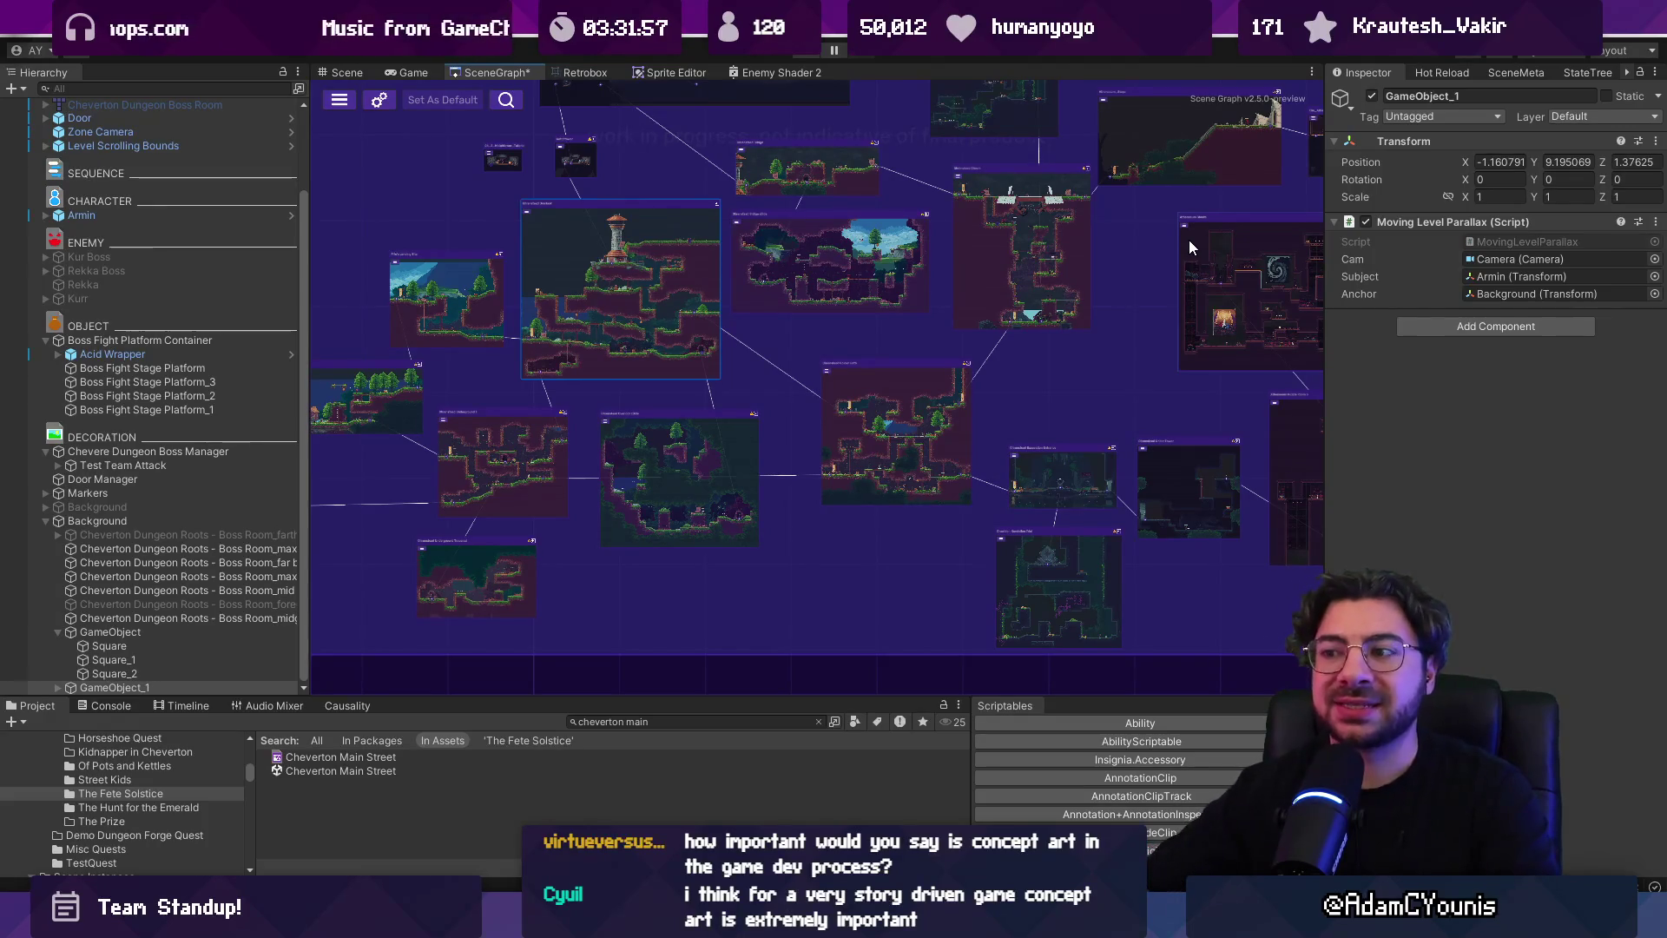
scroll(1059, 369, "down", 5)
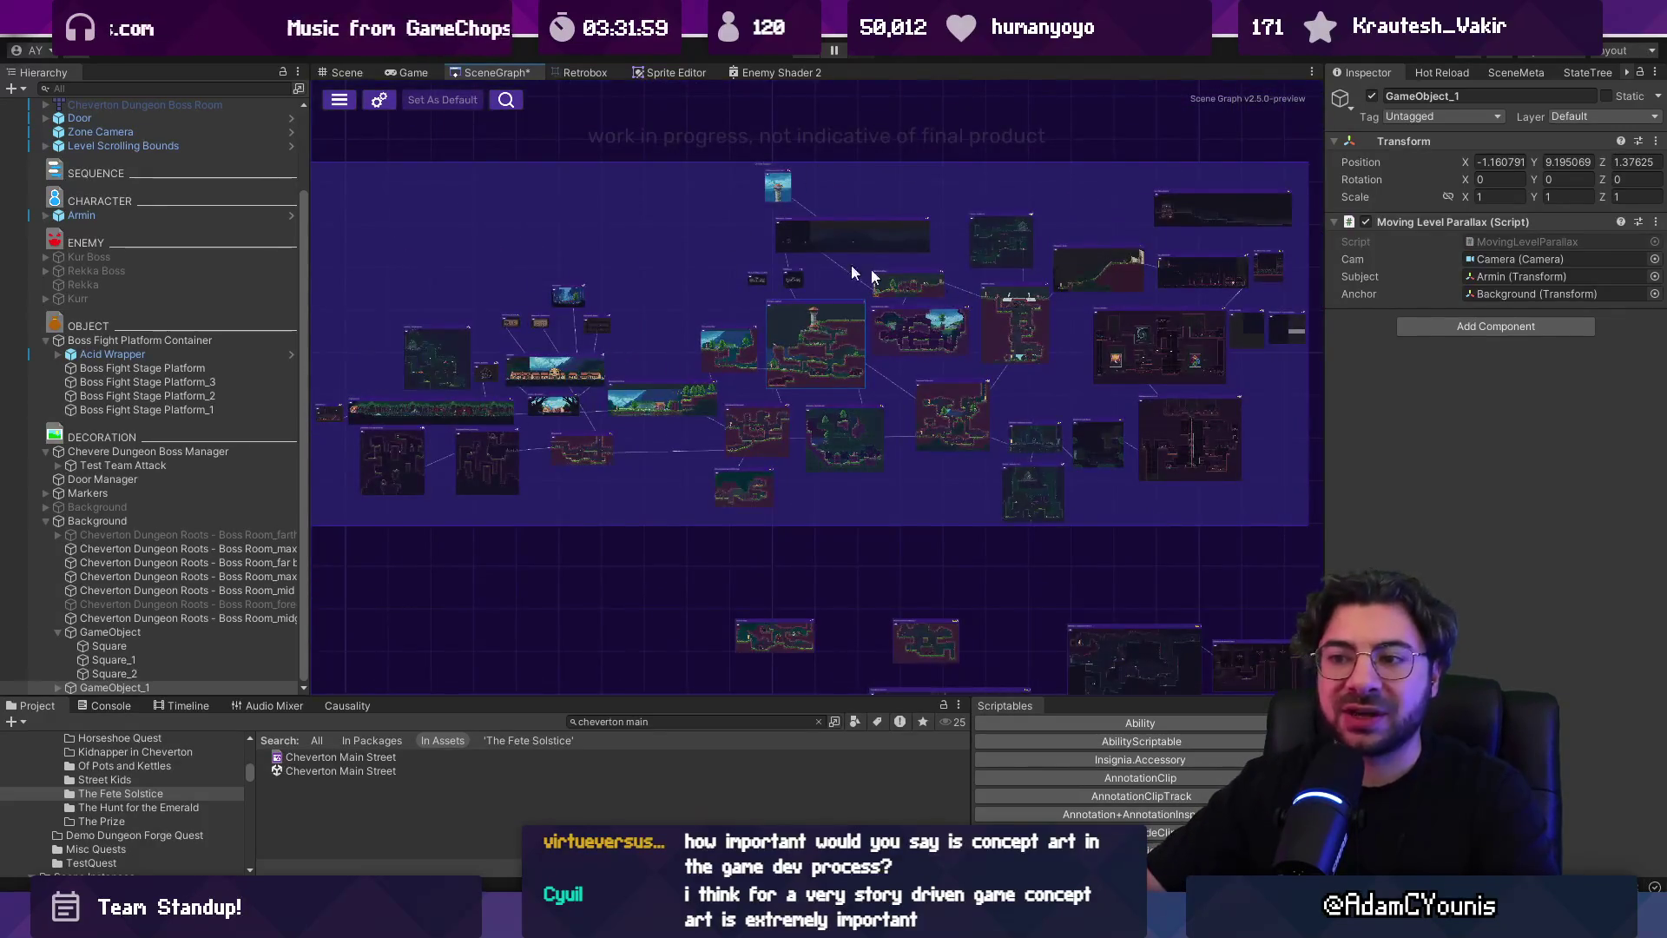
double_click(1004, 346)
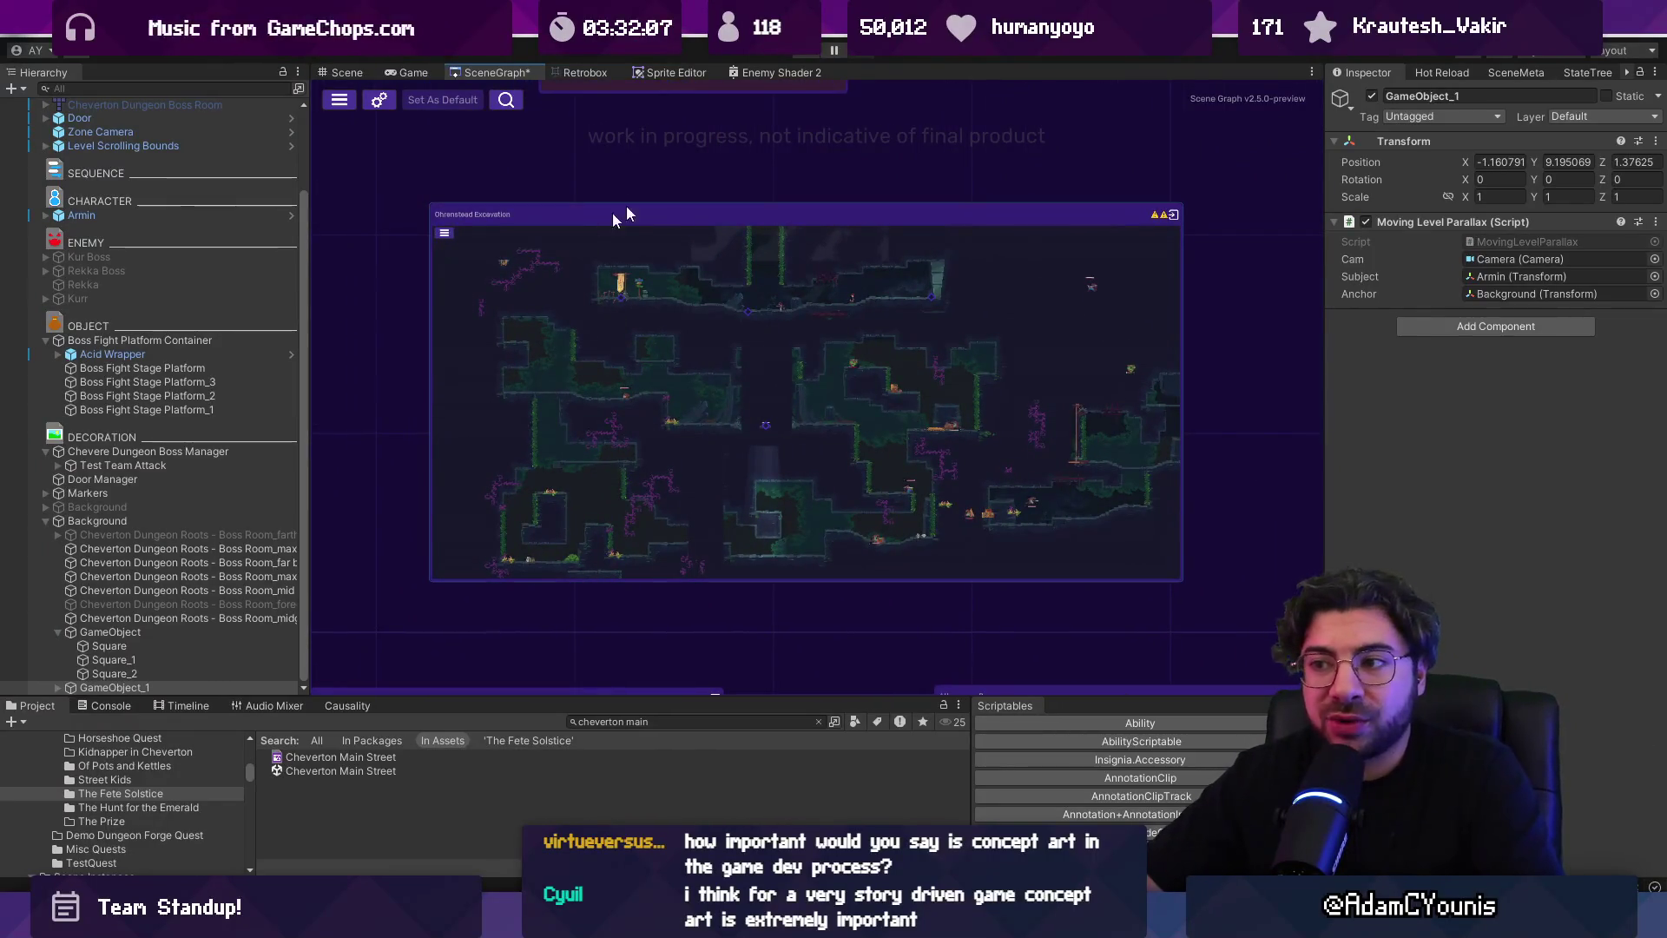
double_click(720, 258)
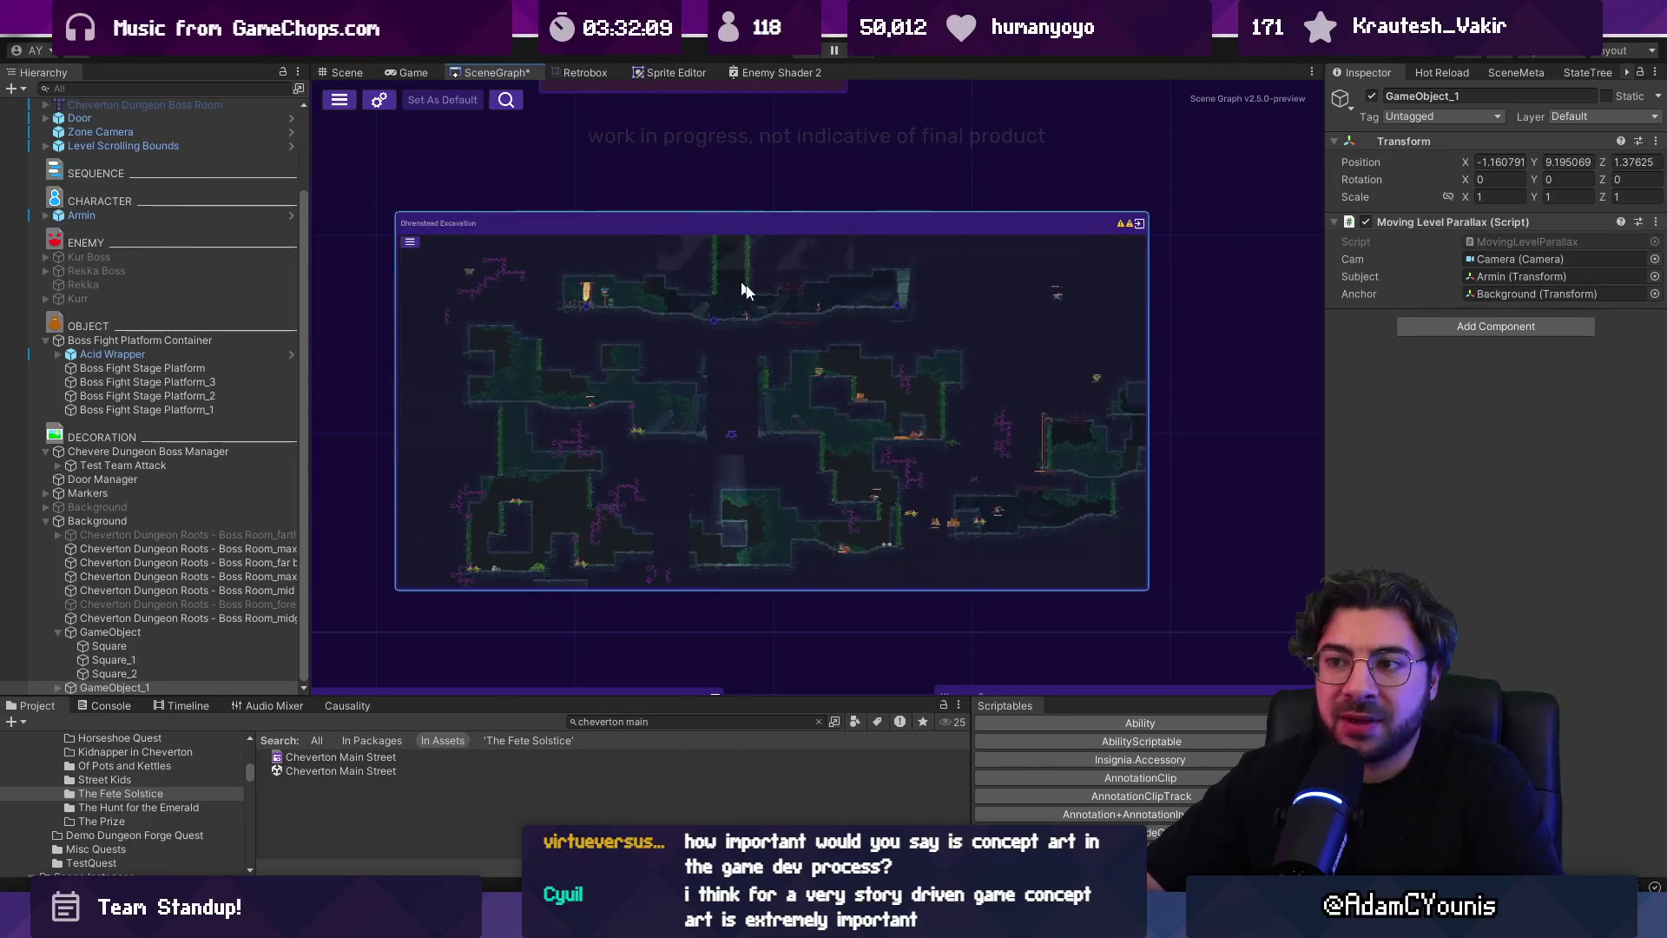
scroll(891, 379, "down", 5)
scroll(1186, 397, "up", 3)
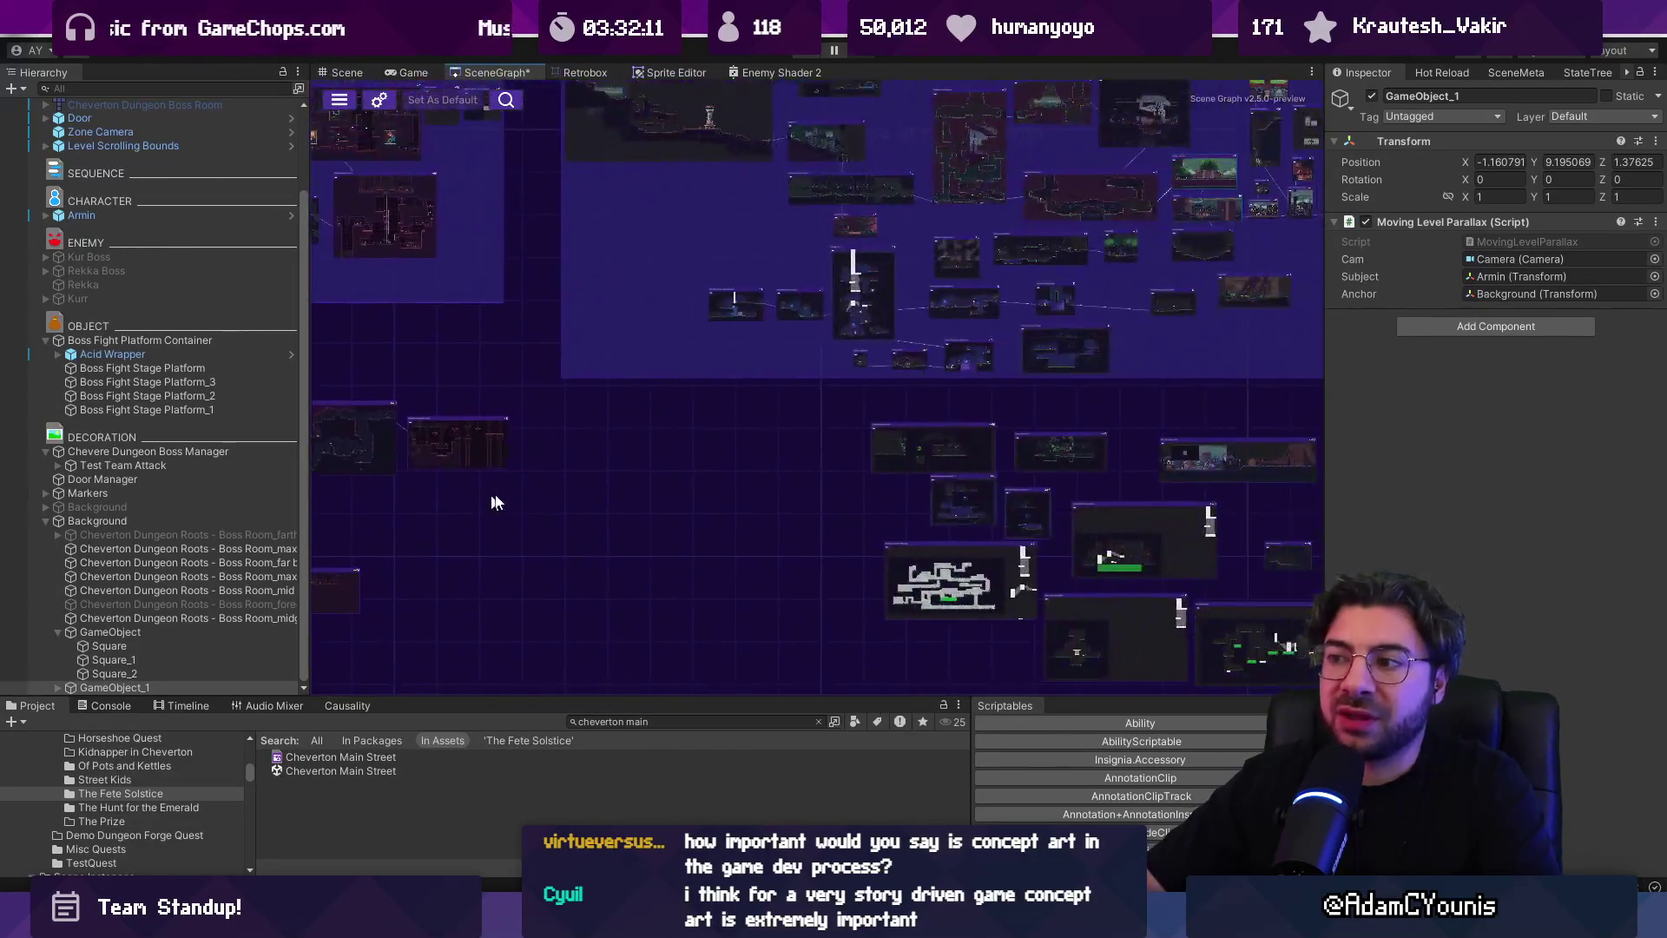
mouse_move(932, 380)
left_mouse_down()
mouse_move(999, 394)
mouse_move(1068, 529)
left_mouse_up()
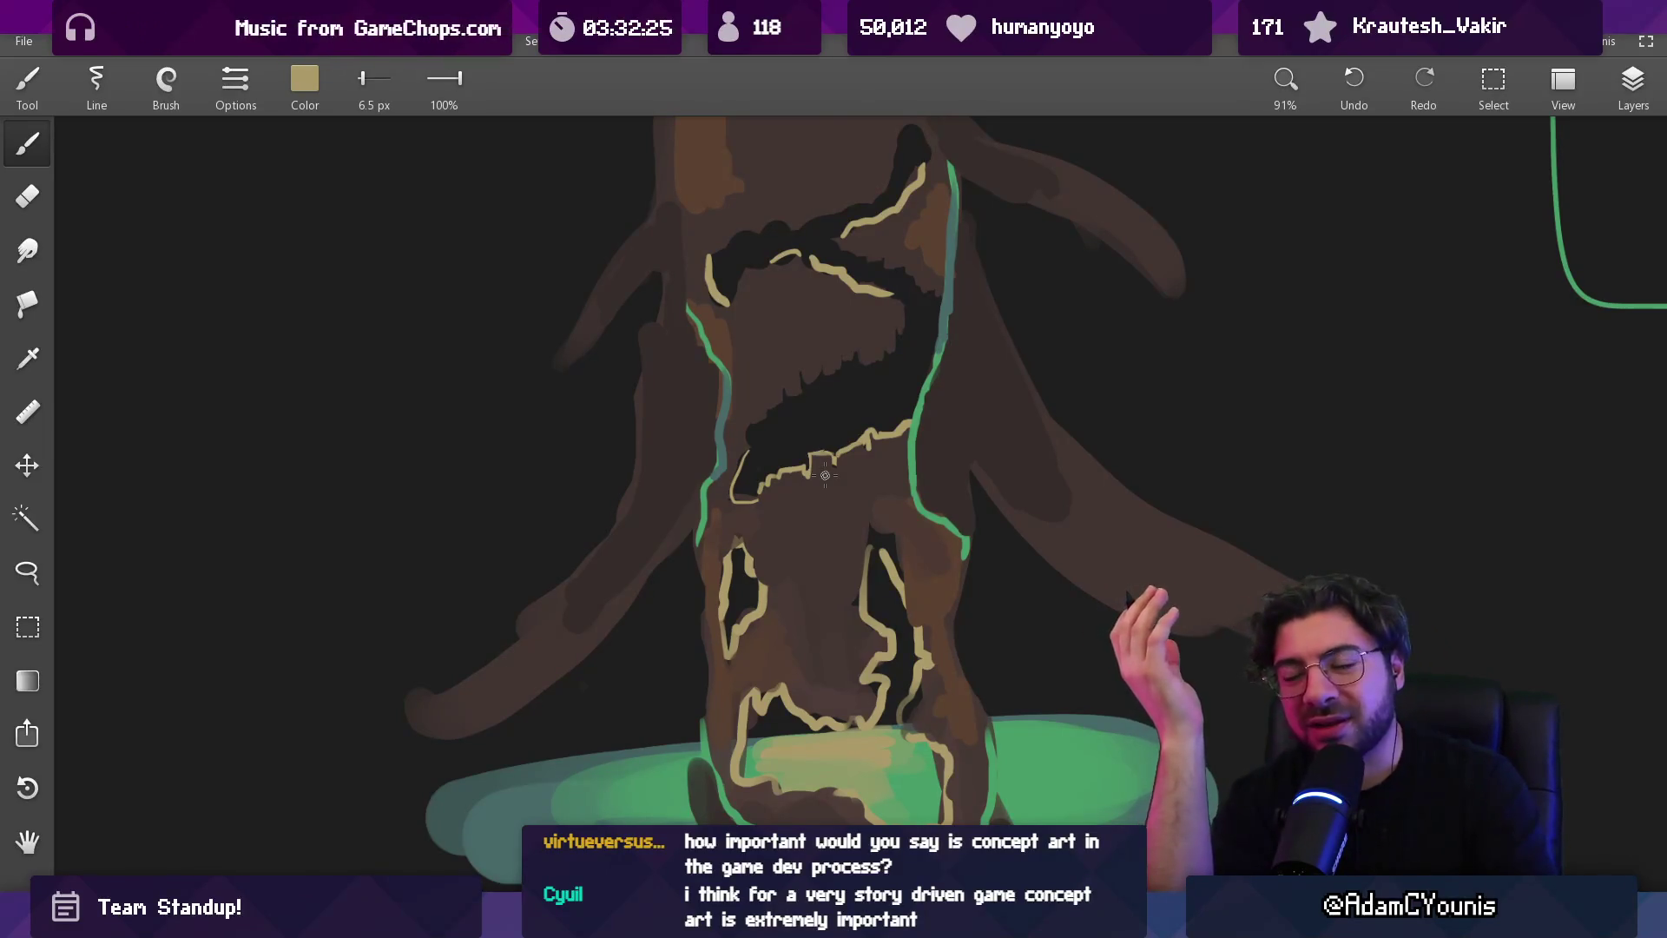
Sample purple from the canvas and paint it along the lower and middle trunk at 33–54 px
mouse_move(891, 304)
left_mouse_down()
mouse_move(882, 391)
mouse_move(839, 450)
mouse_move(807, 391)
left_mouse_up()
mouse_move(762, 669)
left_mouse_down()
mouse_move(747, 734)
mouse_move(714, 749)
left_mouse_up()
left_click(1631, 85)
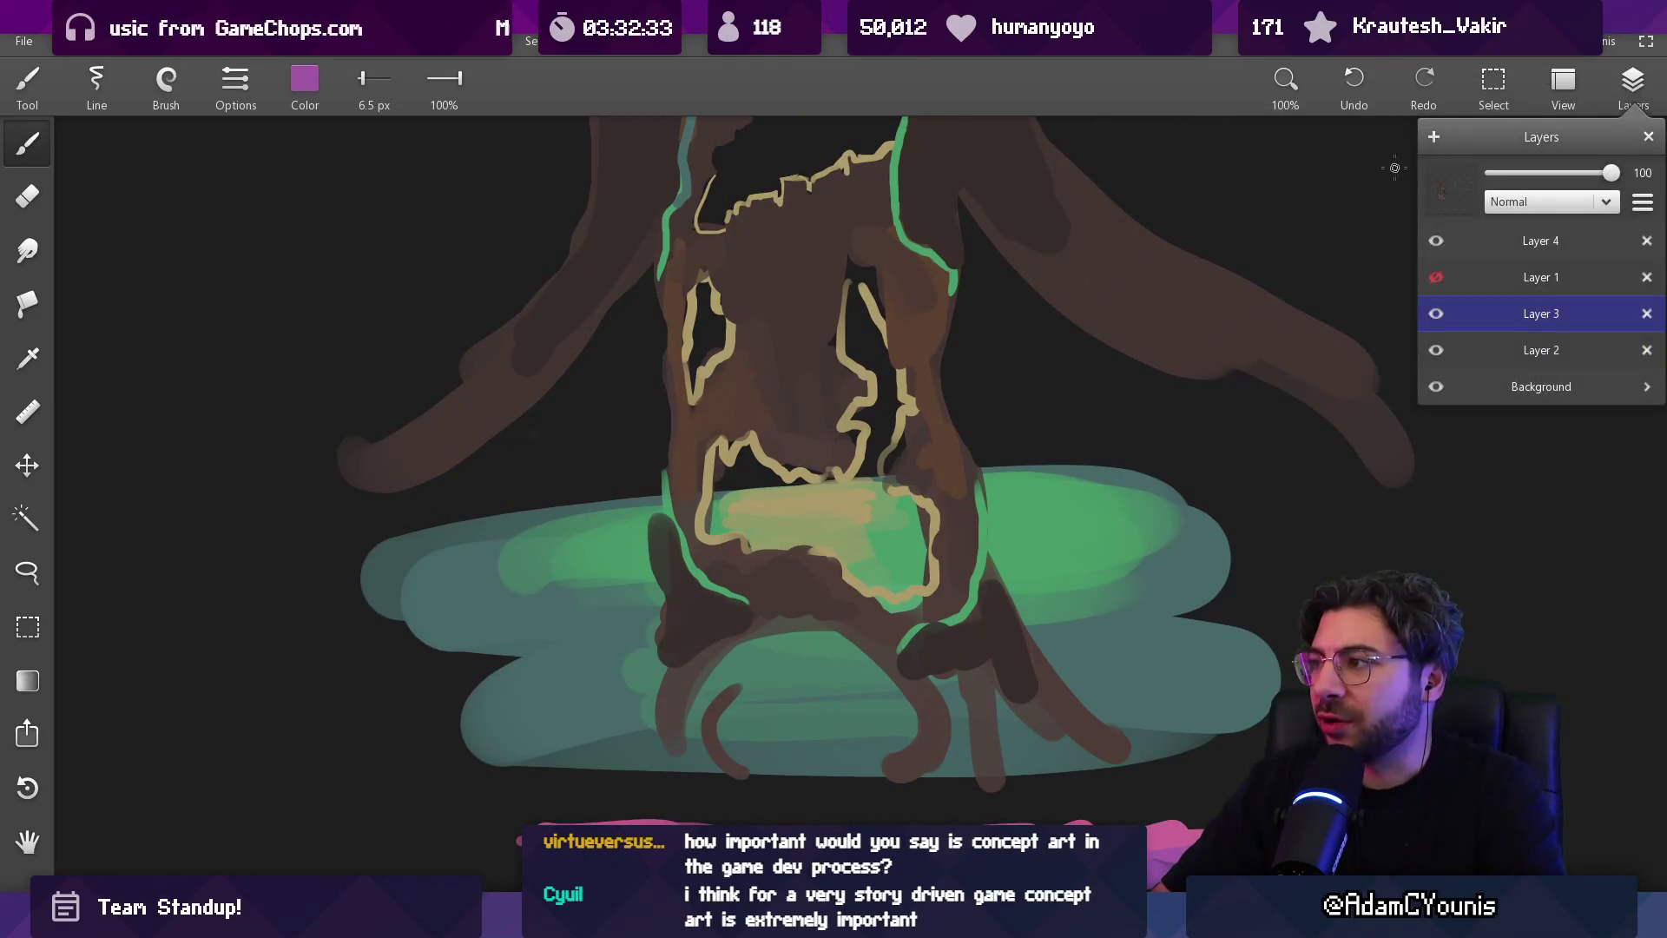
left_click(1630, 85)
left_click_drag(704, 447, 716, 429)
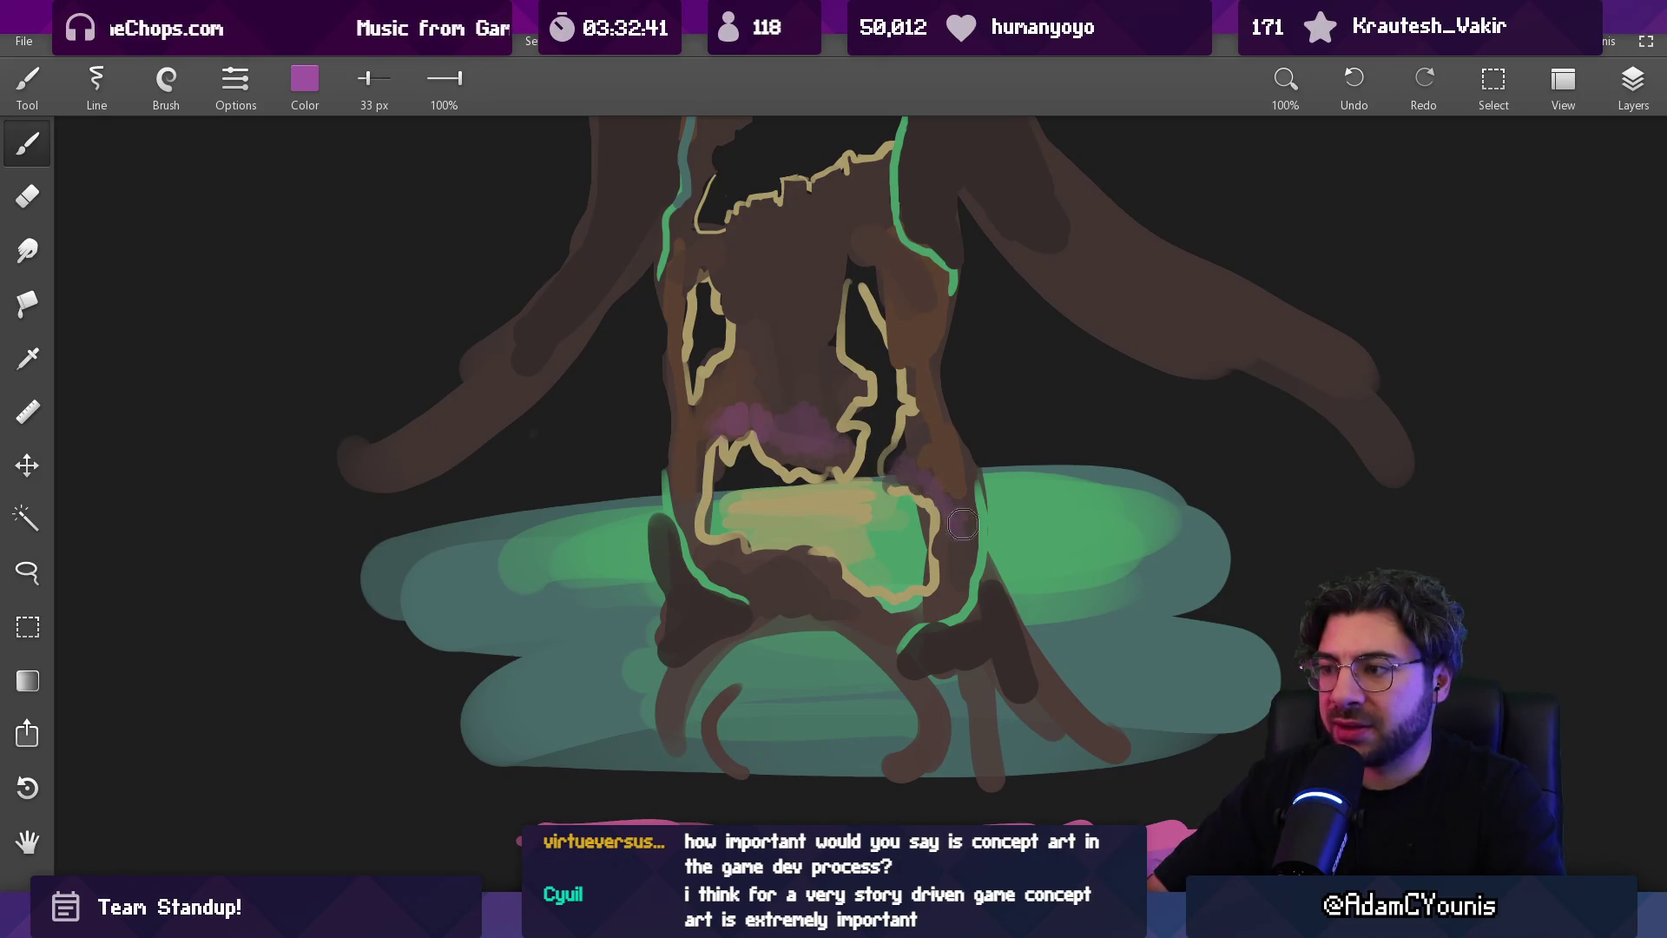
left_click_drag(758, 563, 799, 564)
key("bracketright")
mouse_move(803, 384)
left_mouse_down()
mouse_move(782, 382)
mouse_move(786, 347)
mouse_move(782, 391)
mouse_move(789, 362)
left_mouse_up()
mouse_move(793, 391)
left_mouse_down()
mouse_move(782, 376)
mouse_move(780, 408)
left_mouse_up()
Undo a stroke and paint denser purple up the trunk's centre with a 37 px brush
key("ctrl+z")
key("bracketleft")
key("bracketleft")
key("bracketleft")
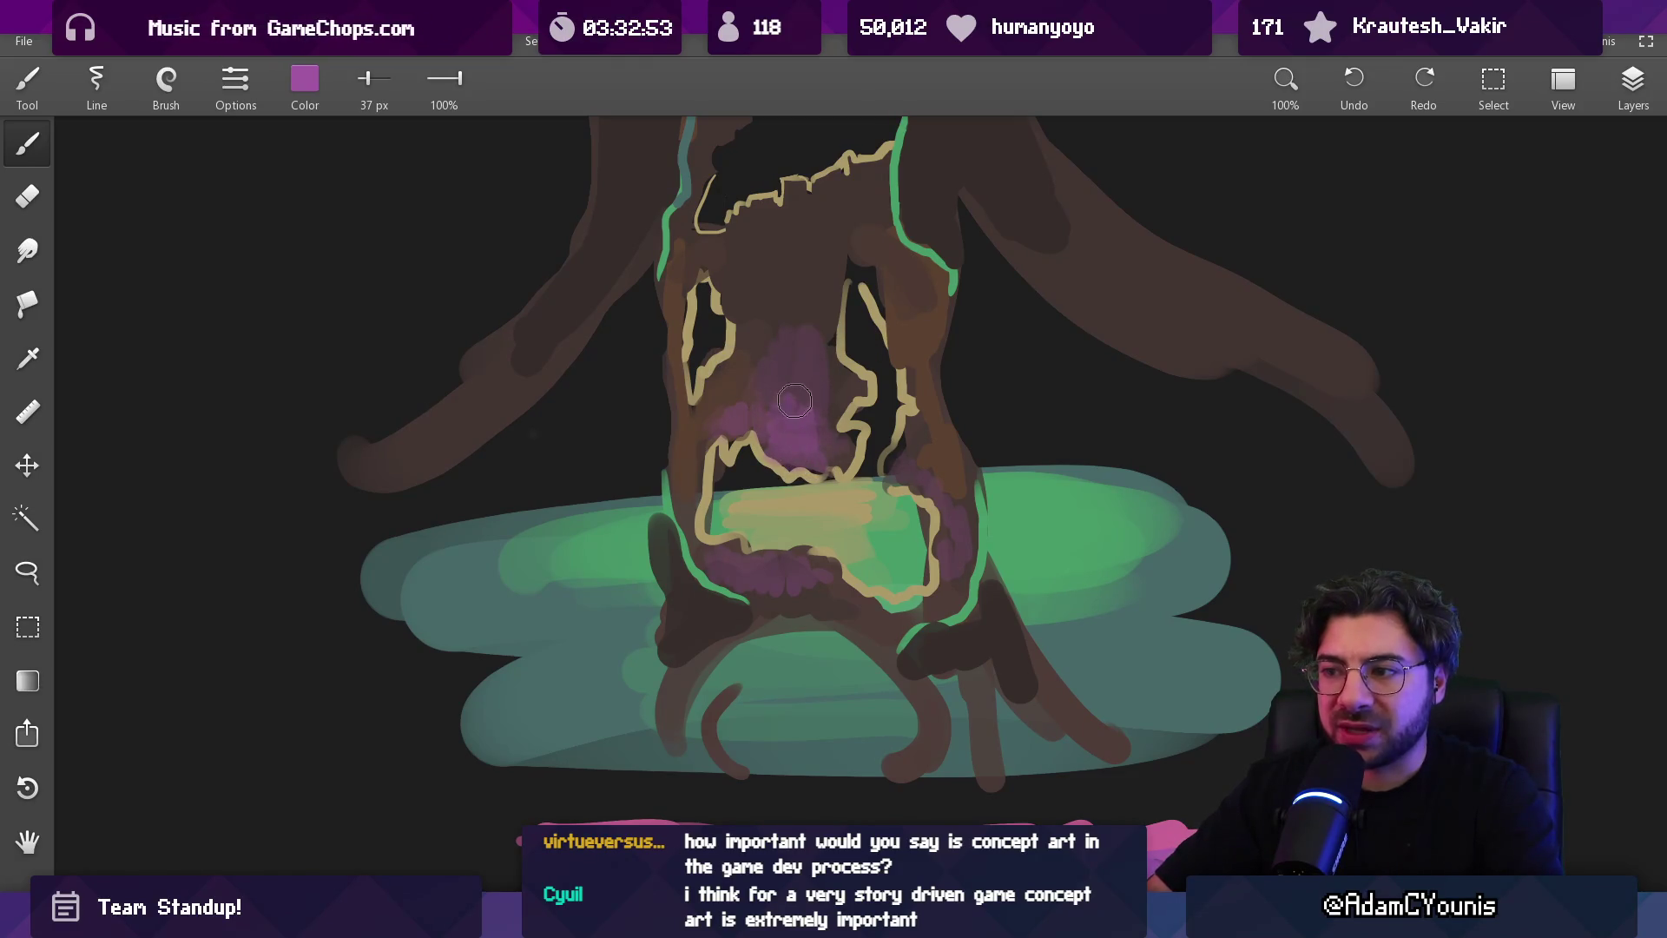
mouse_move(816, 380)
left_mouse_down()
mouse_move(791, 276)
mouse_move(820, 343)
mouse_move(760, 347)
mouse_move(754, 299)
mouse_move(816, 265)
mouse_move(803, 213)
left_mouse_up()
scroll(800, 476, "down", 5)
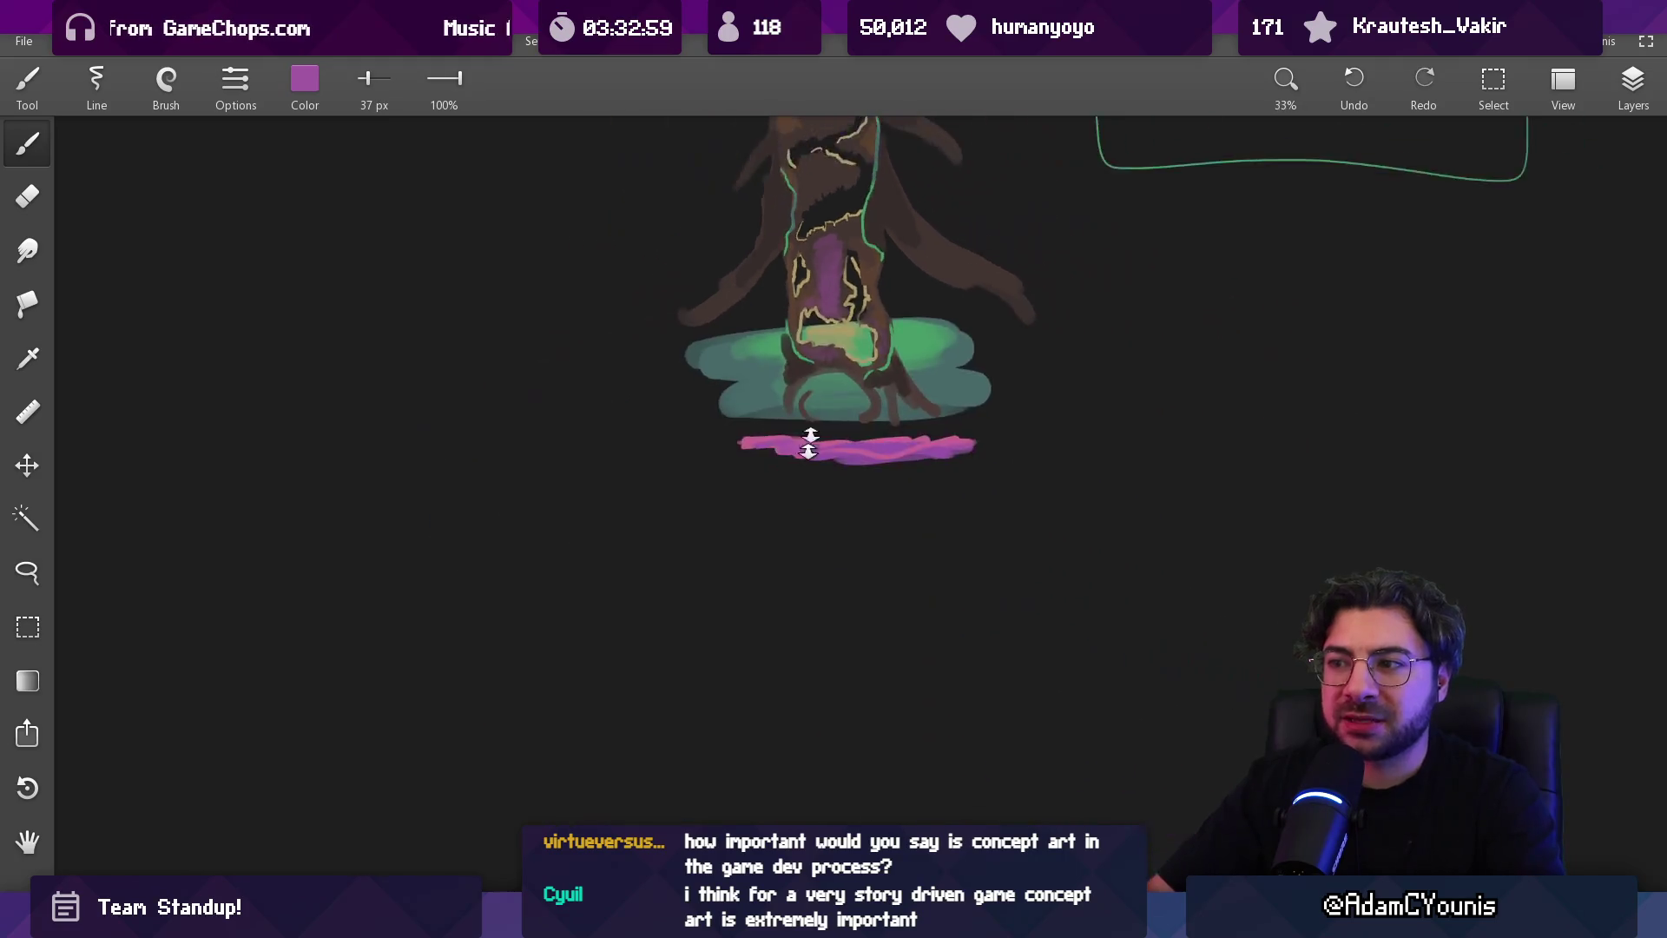
scroll(848, 258, "up", 3)
scroll(848, 258, "up", 3)
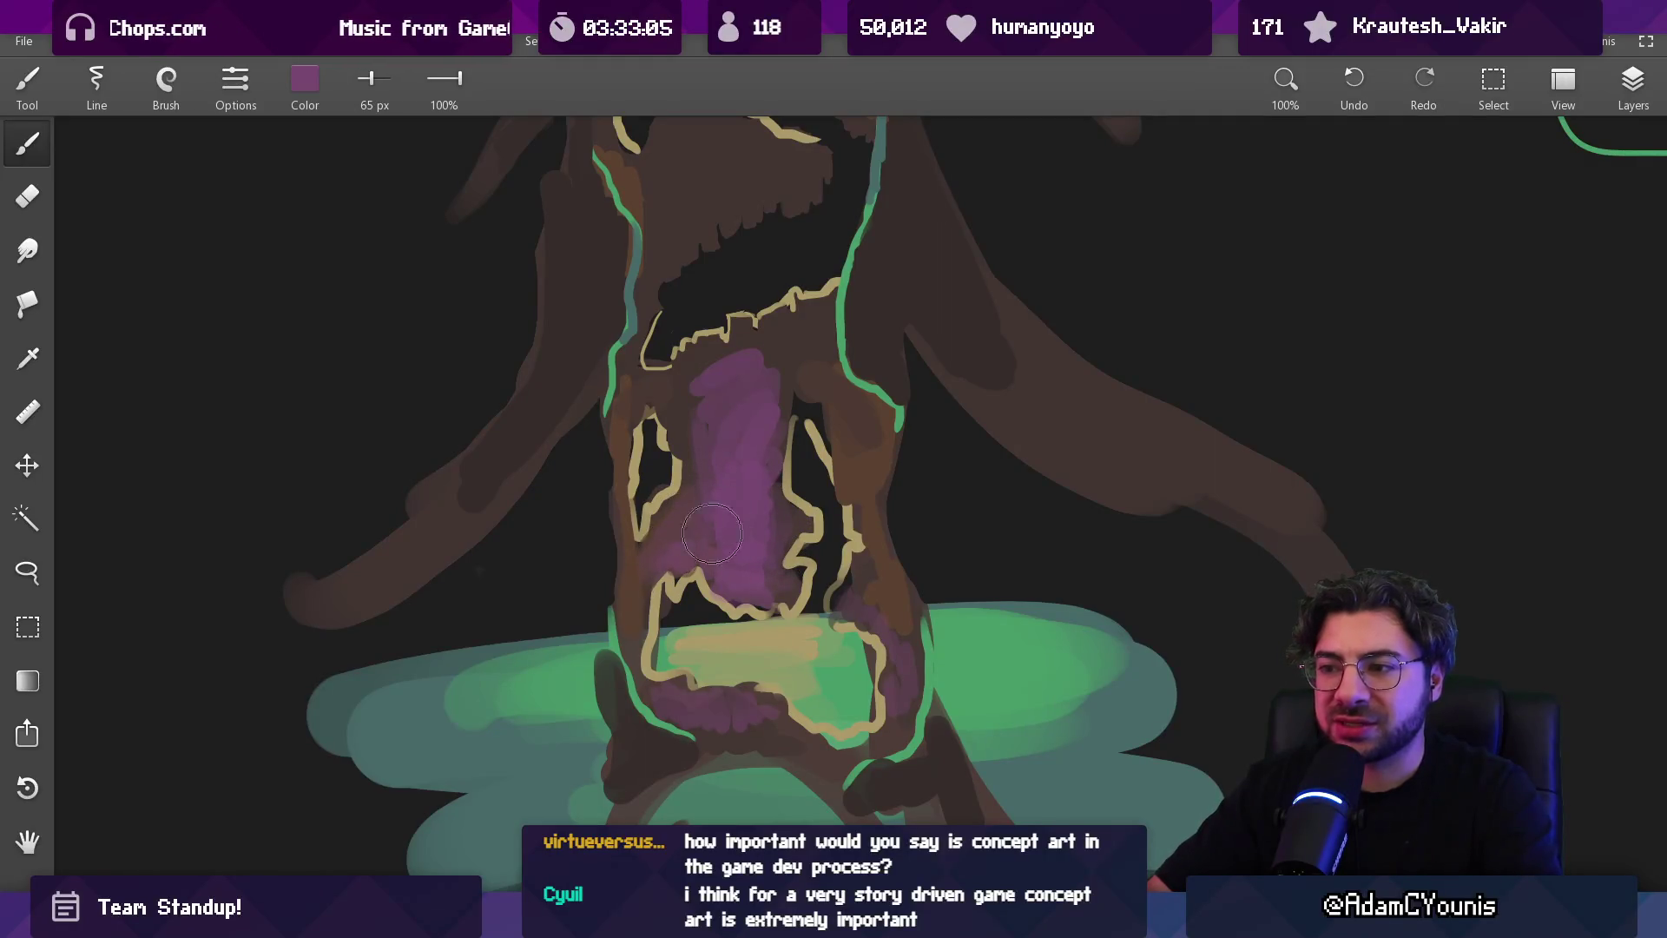
left_click_drag(719, 529, 717, 519)
mouse_move(780, 393)
left_mouse_down()
mouse_move(812, 404)
mouse_move(790, 339)
mouse_move(849, 410)
mouse_move(808, 365)
mouse_move(716, 377)
mouse_move(756, 322)
mouse_move(776, 354)
mouse_move(712, 428)
mouse_move(694, 408)
left_mouse_up()
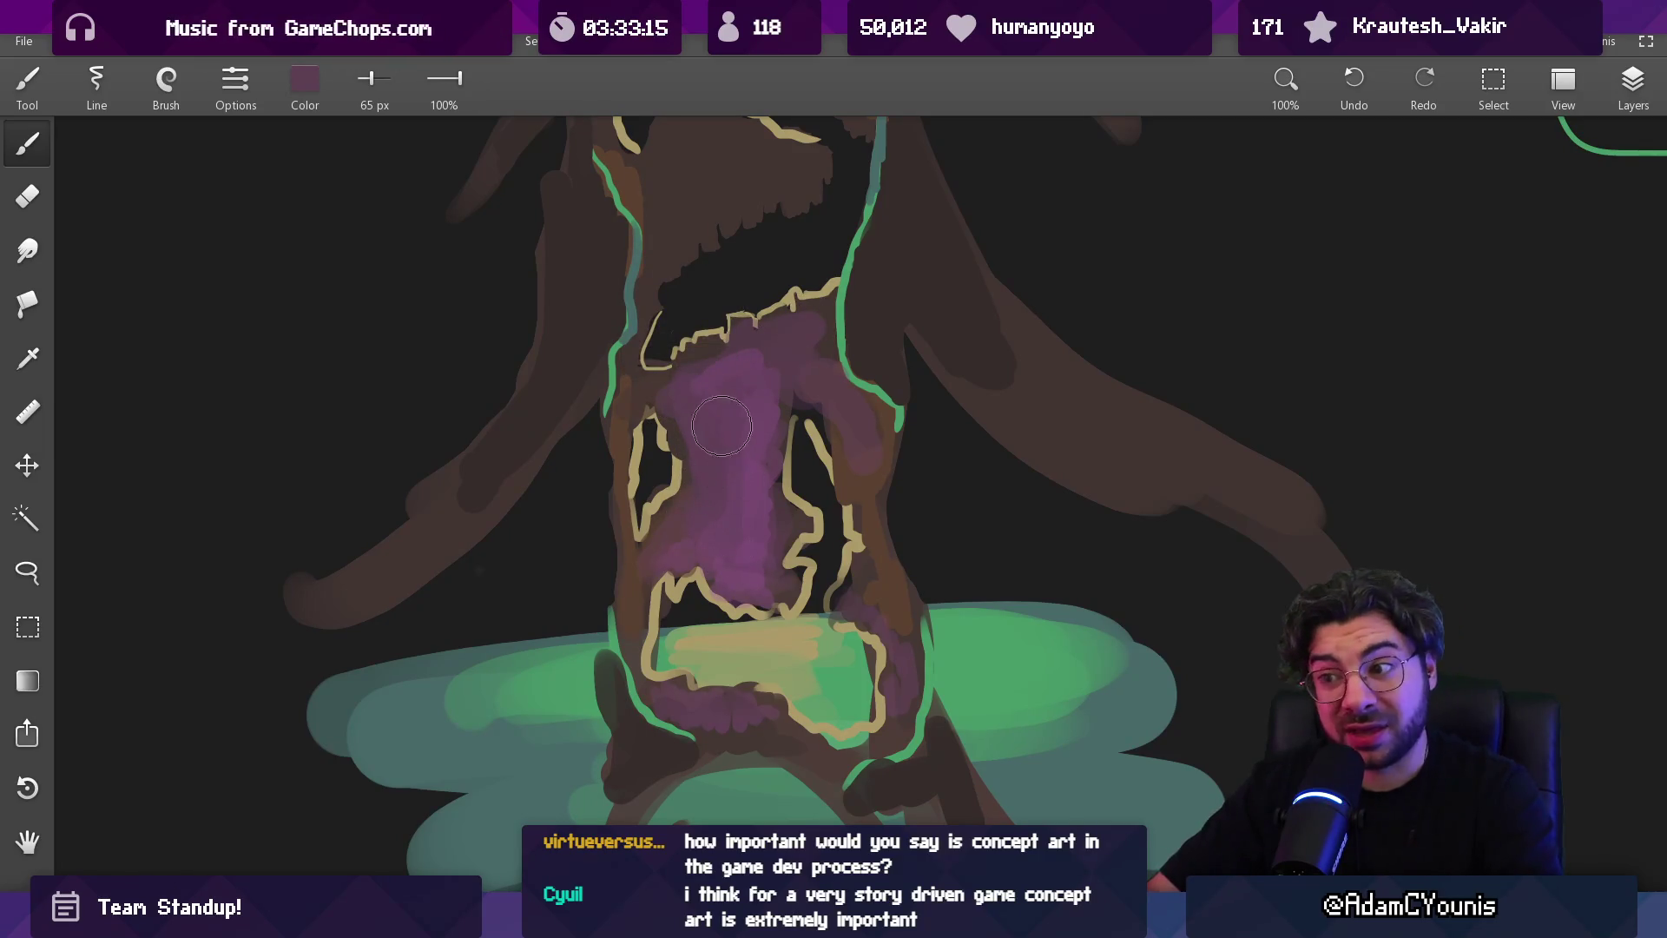
mouse_move(729, 522)
left_mouse_down()
mouse_move(749, 514)
mouse_move(767, 426)
left_mouse_up()
key("bracketleft")
key("bracketleft")
key("bracketleft")
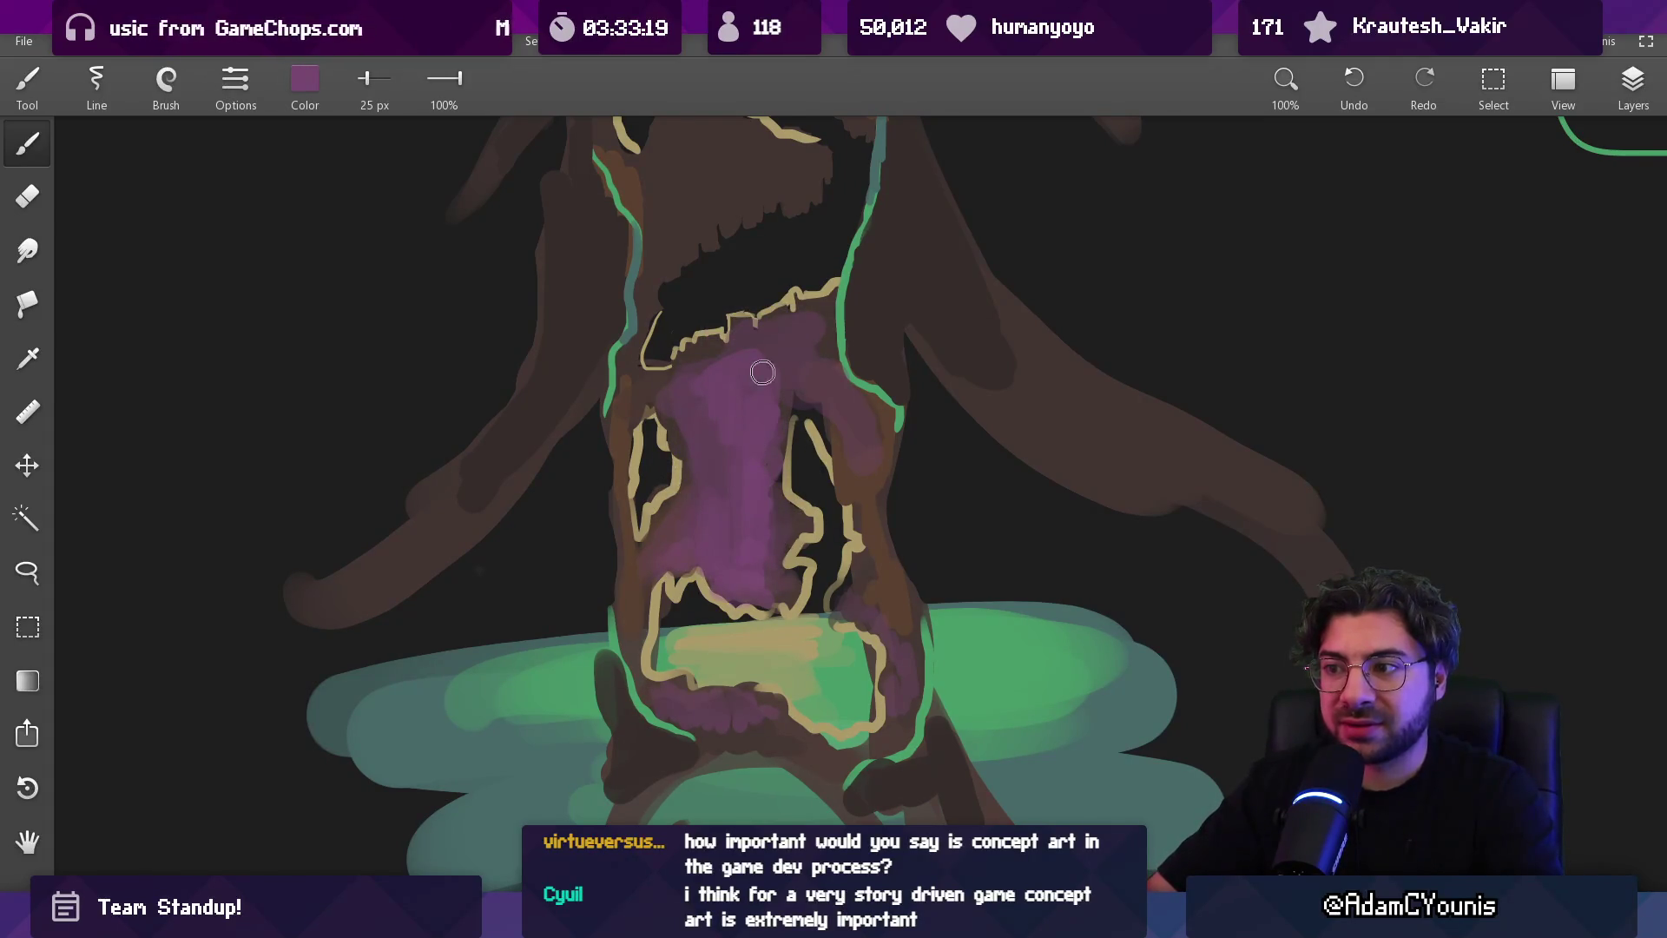
Lower Layer 5's opacity to soften the purple trunk shading
left_click(1633, 83)
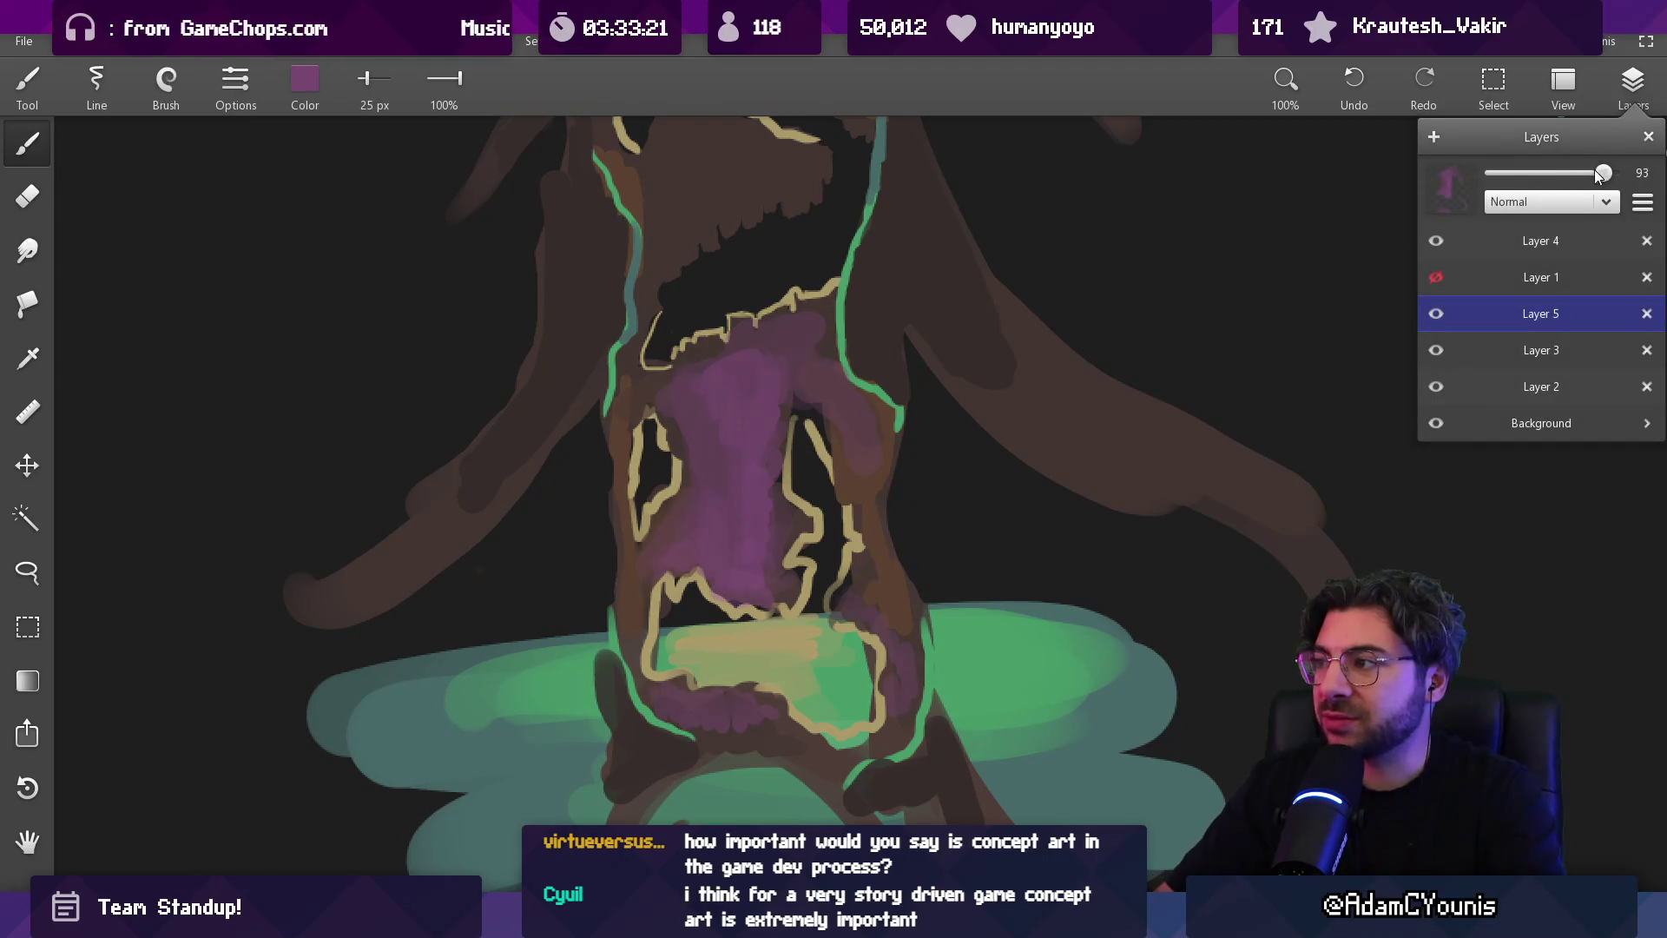
left_click_drag(1602, 175, 1537, 178)
scroll(919, 584, "down", 5)
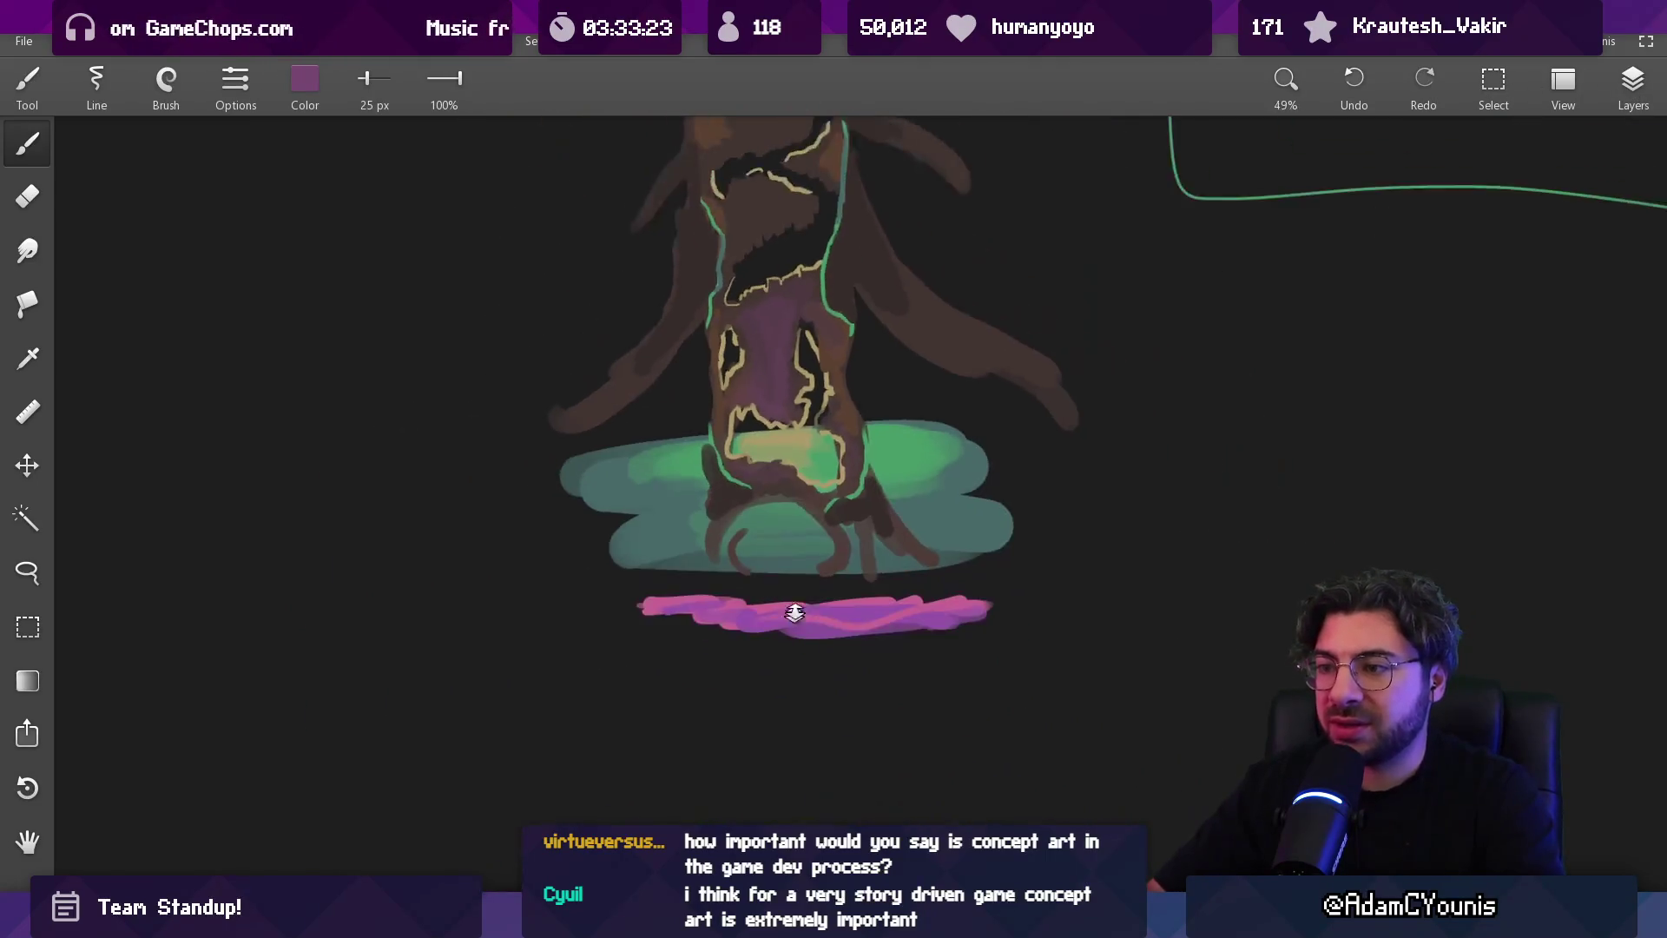
scroll(783, 355, "up", 5)
scroll(783, 355, "up", 2)
Sample pink from the strip and paint thin pink highlights beneath the trunk and down the right root
left_click(727, 802, "alt")
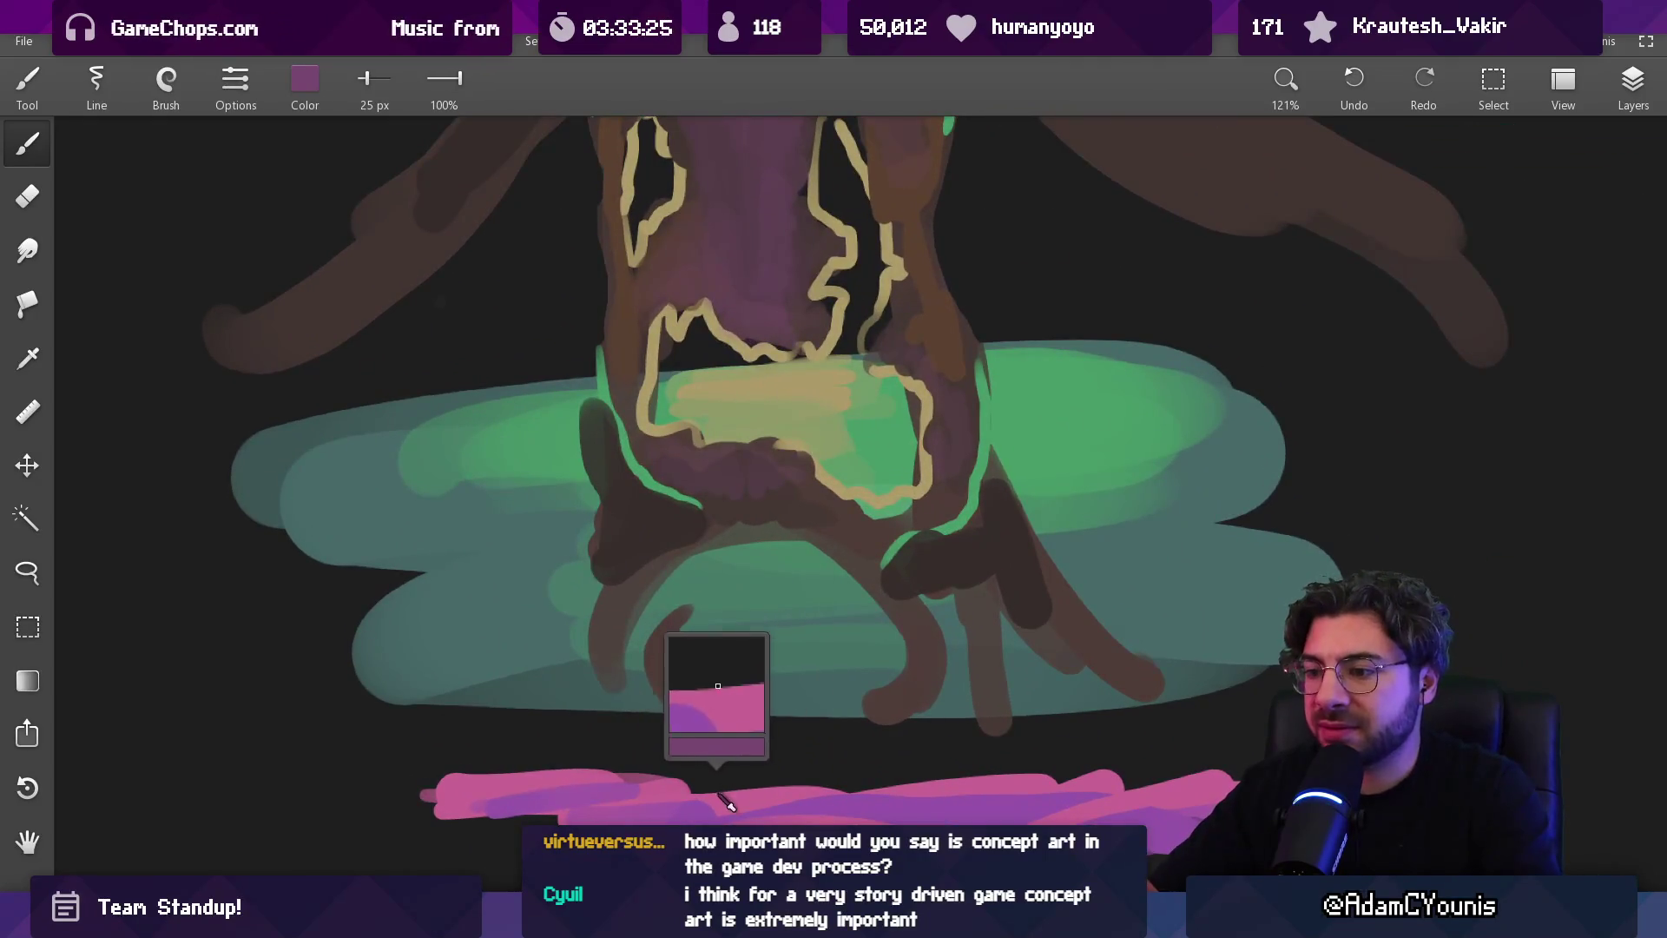
key("bracketleft")
key("bracketleft")
mouse_move(699, 558)
left_mouse_down()
mouse_move(762, 525)
mouse_move(832, 554)
left_mouse_up()
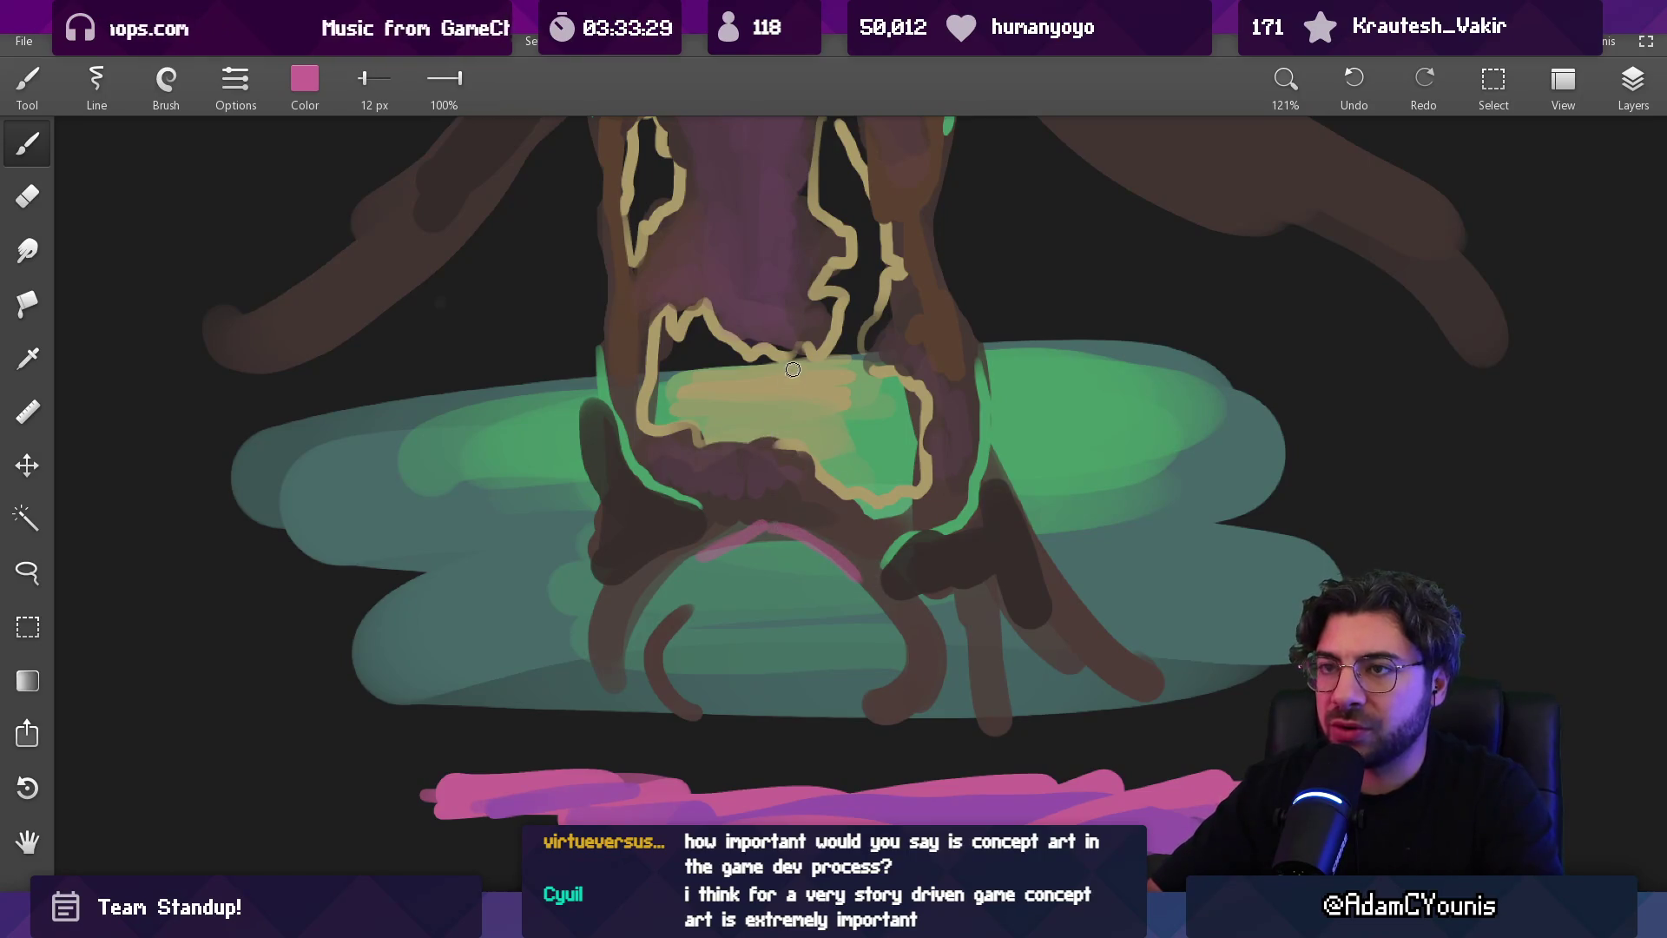
key("bracketleft")
key("bracketleft")
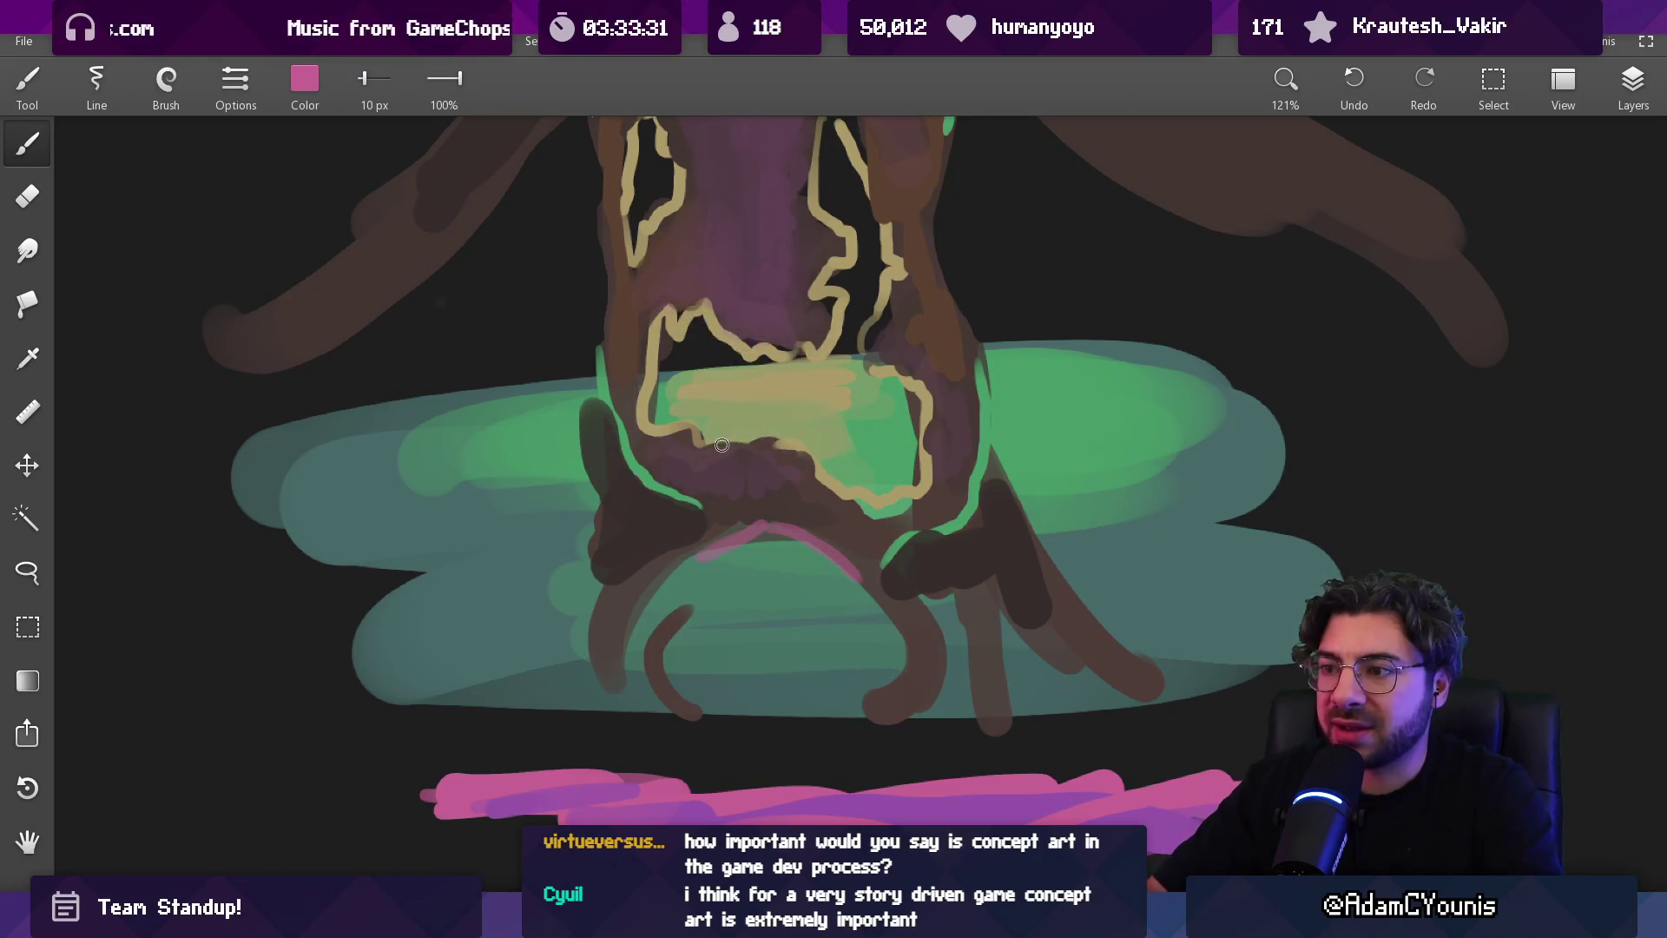
left_click_drag(923, 580, 983, 673)
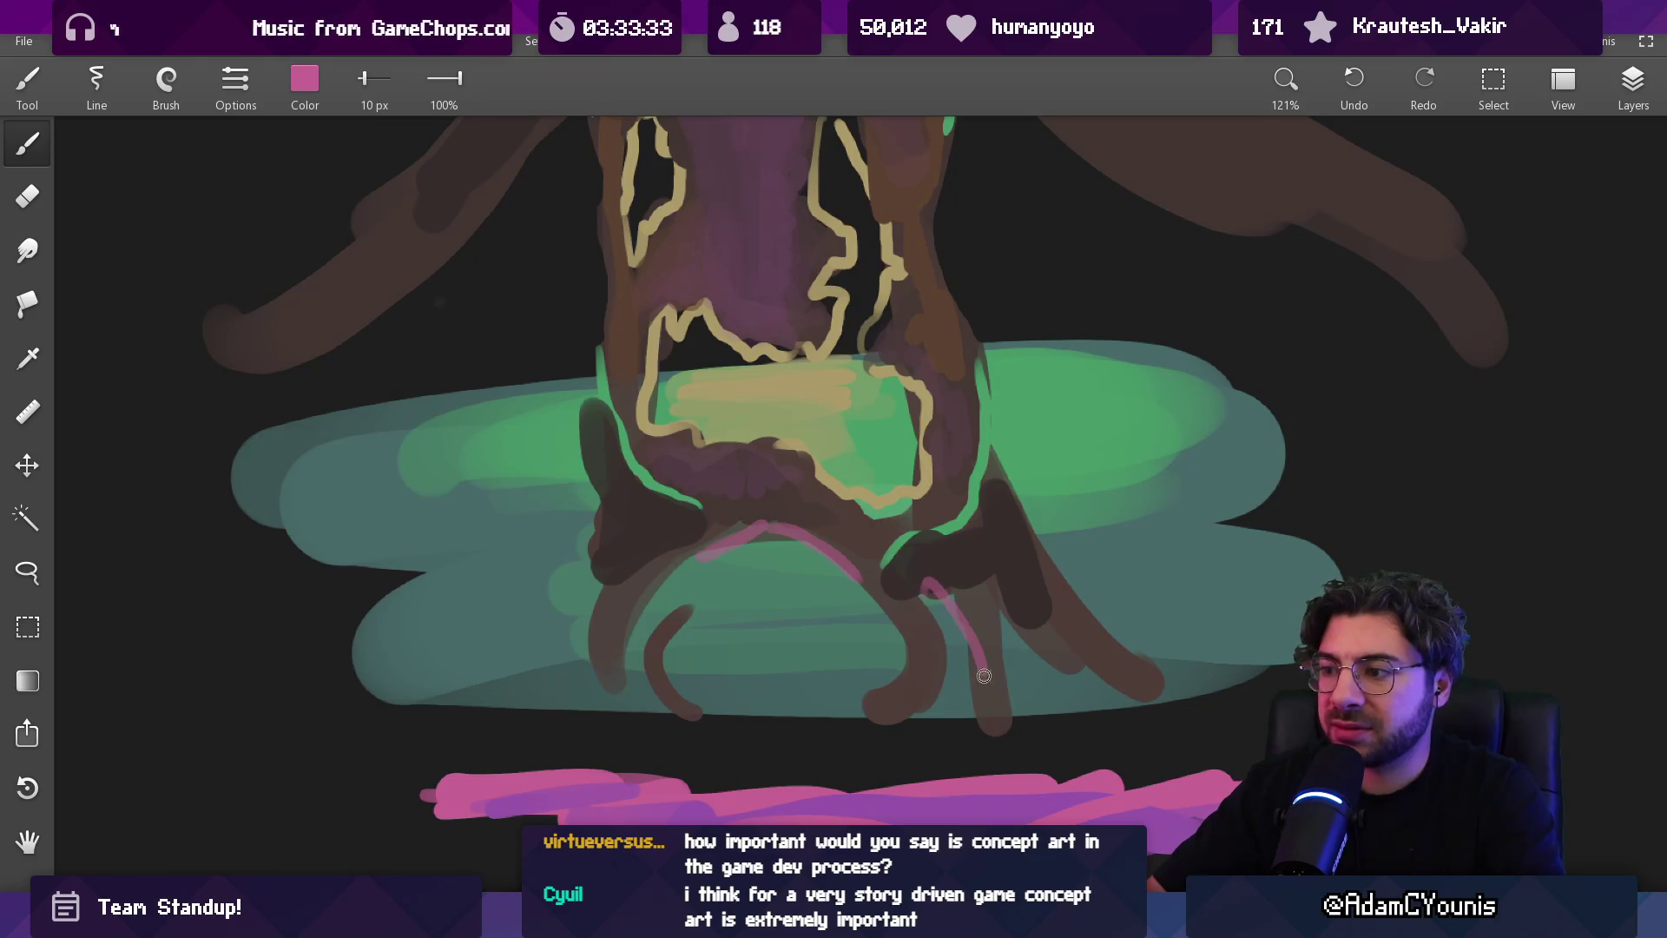
scroll(823, 449, "down", 8)
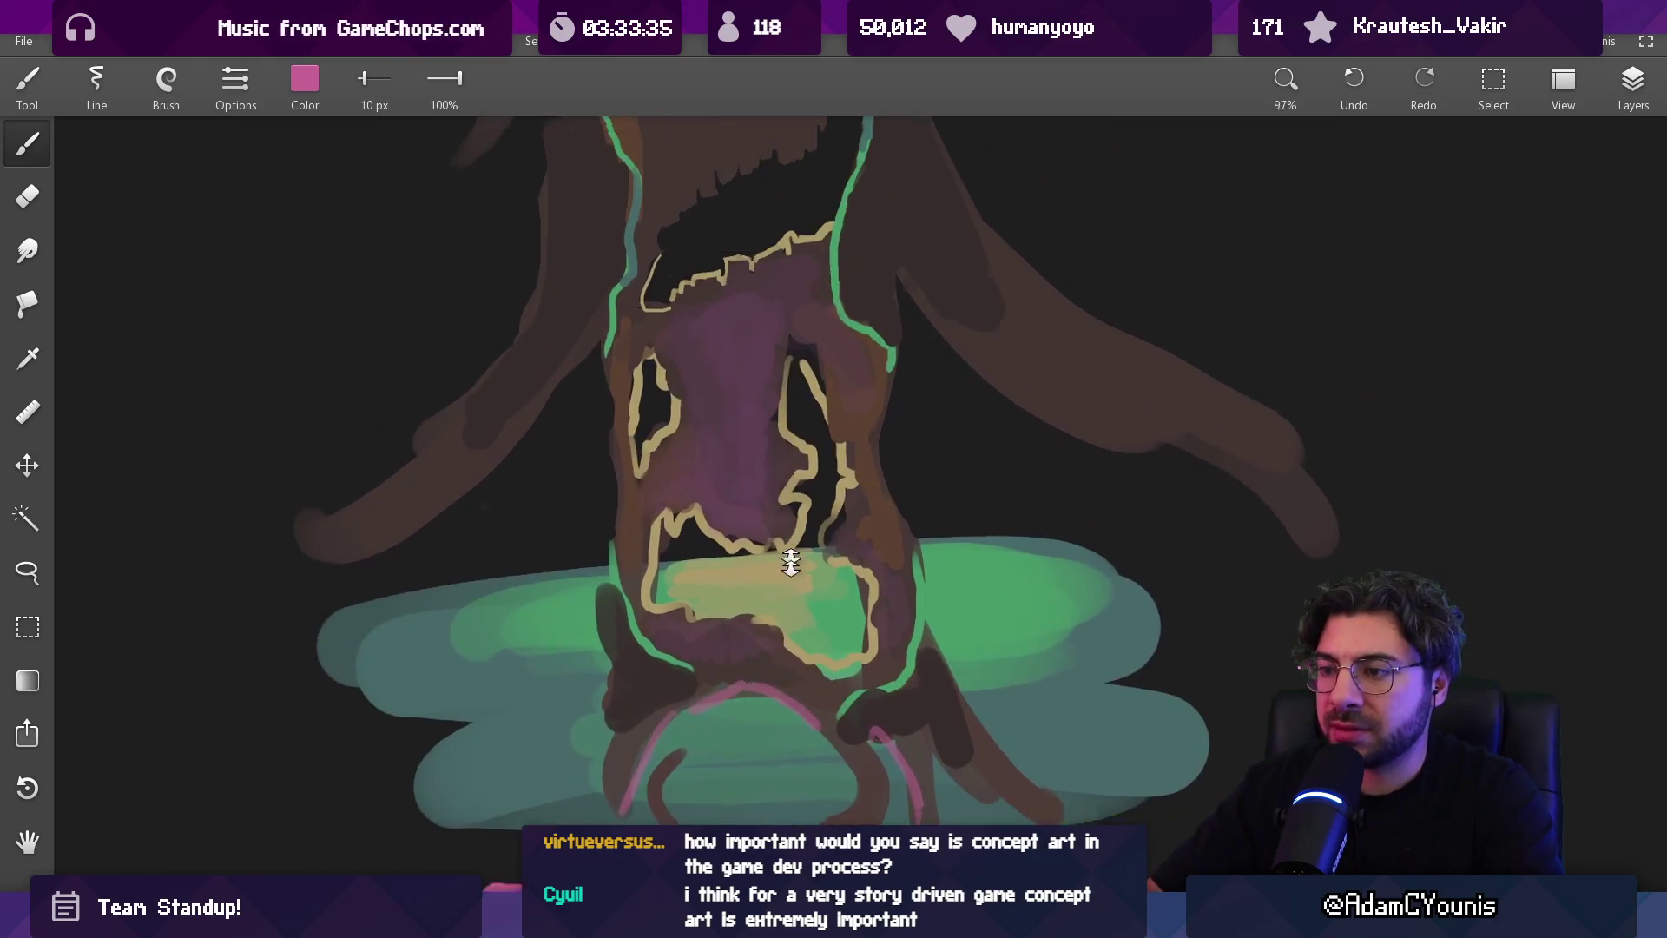
scroll(824, 449, "up", 10)
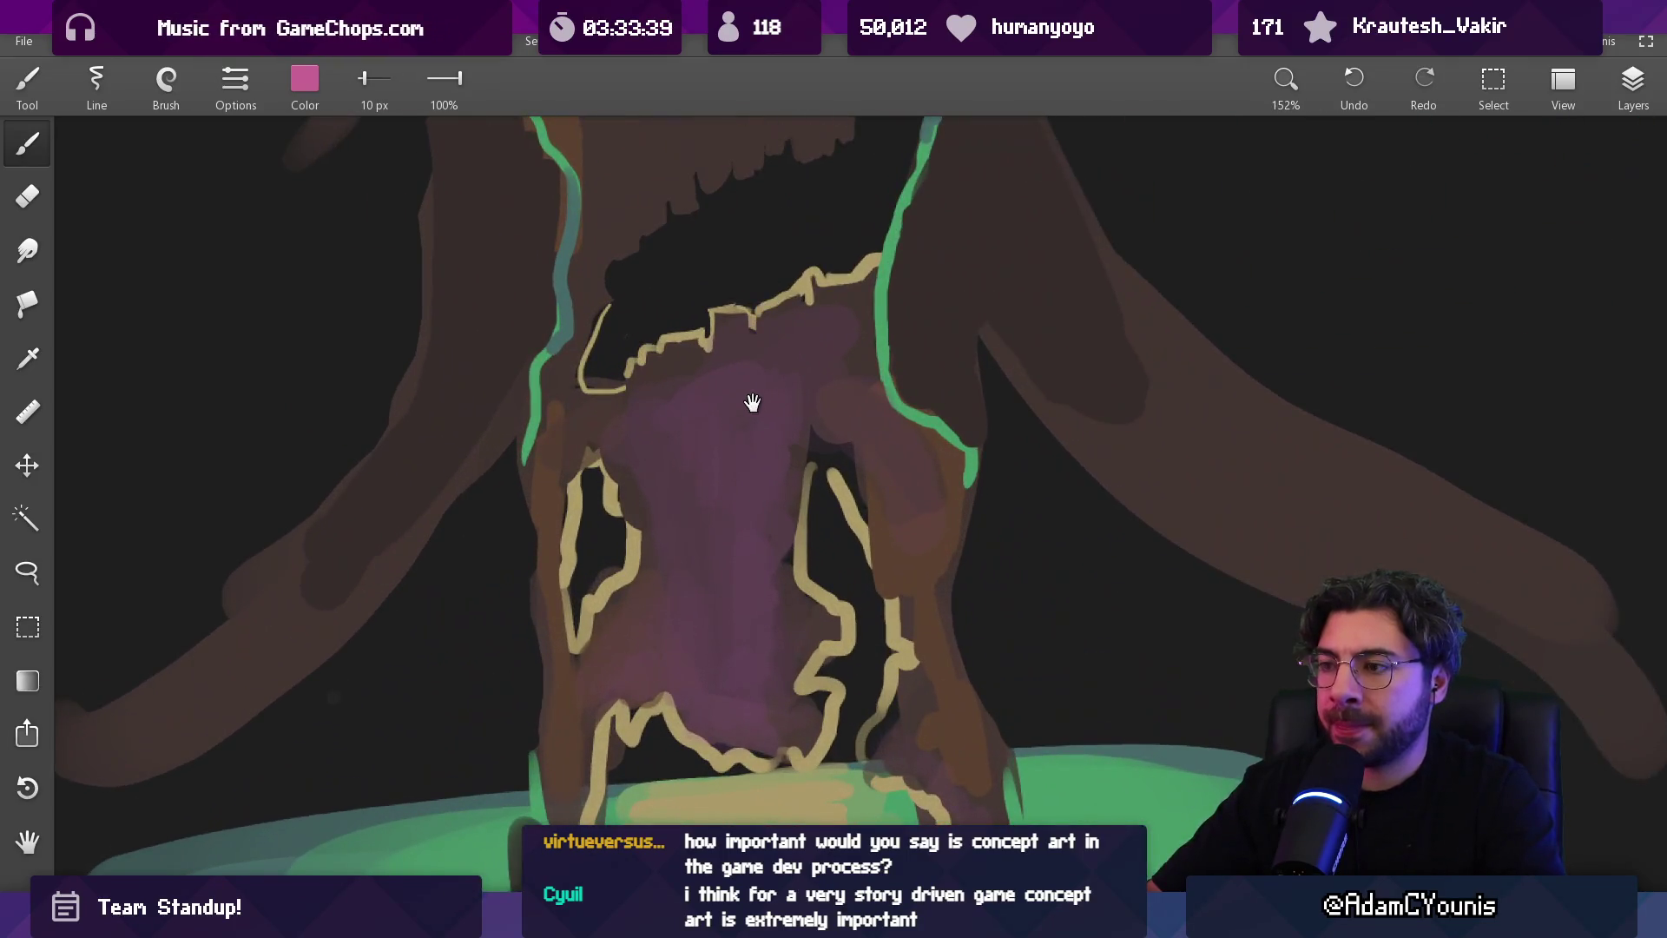
left_click_drag(752, 402, 770, 563)
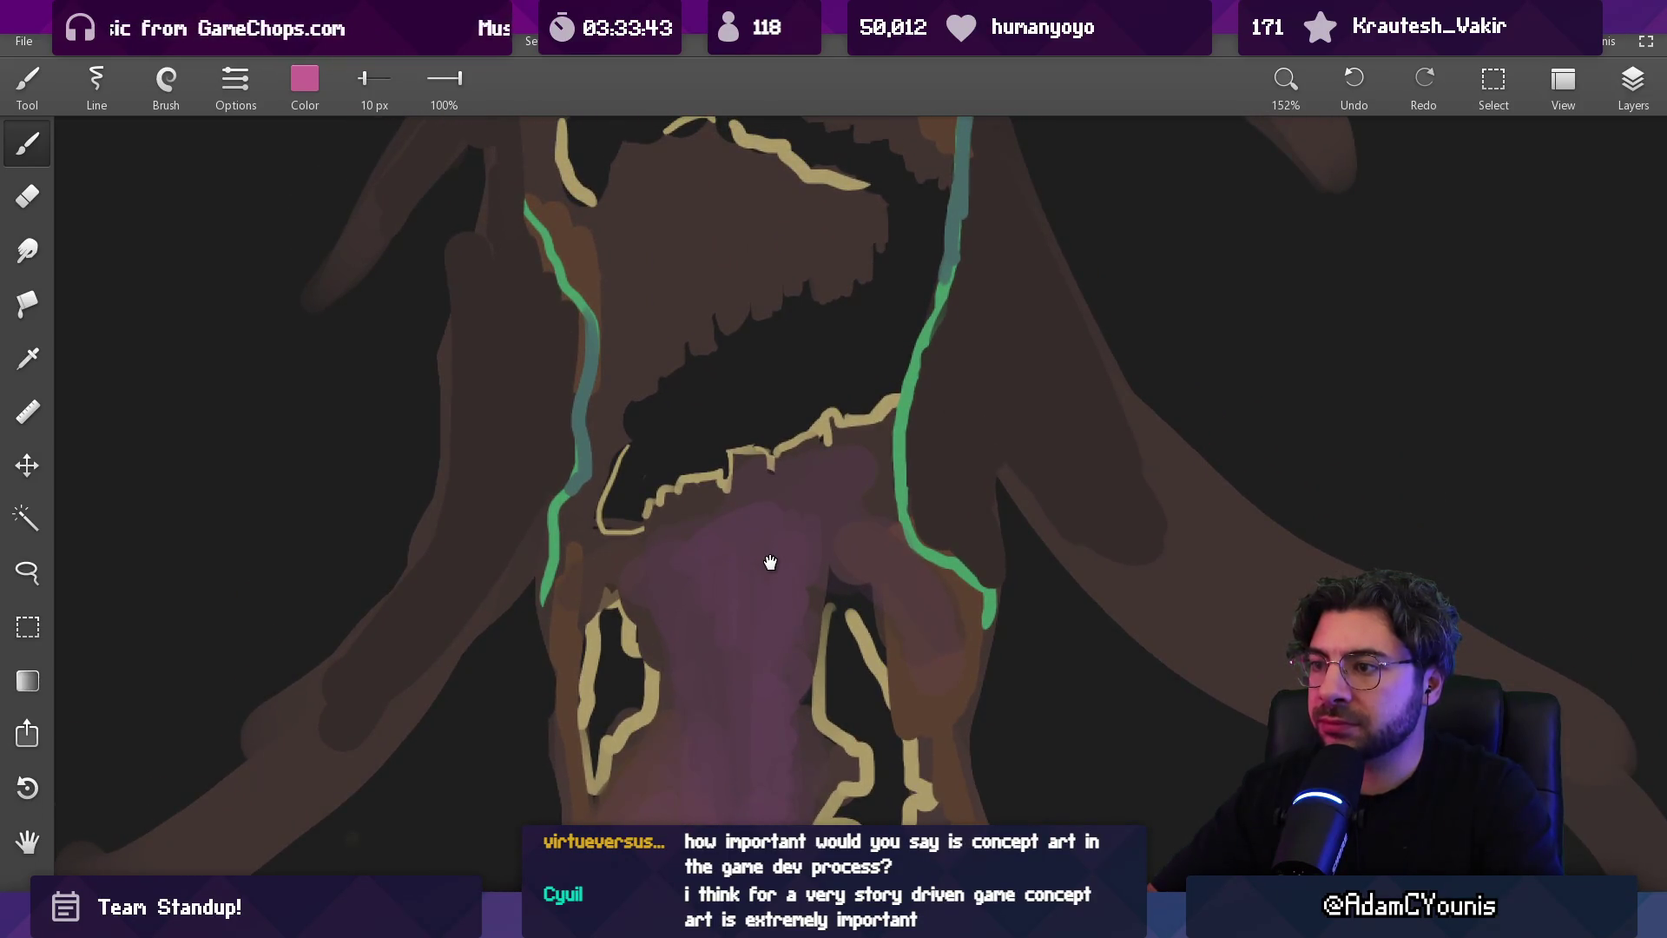
Make Layer 3 the painting layer and sample the right branch's dark brown with a 15 px brush
mouse_move(771, 563)
left_mouse_down()
mouse_move(773, 477)
mouse_move(811, 446)
mouse_move(823, 475)
left_mouse_up()
left_click_drag(971, 380, 801, 459)
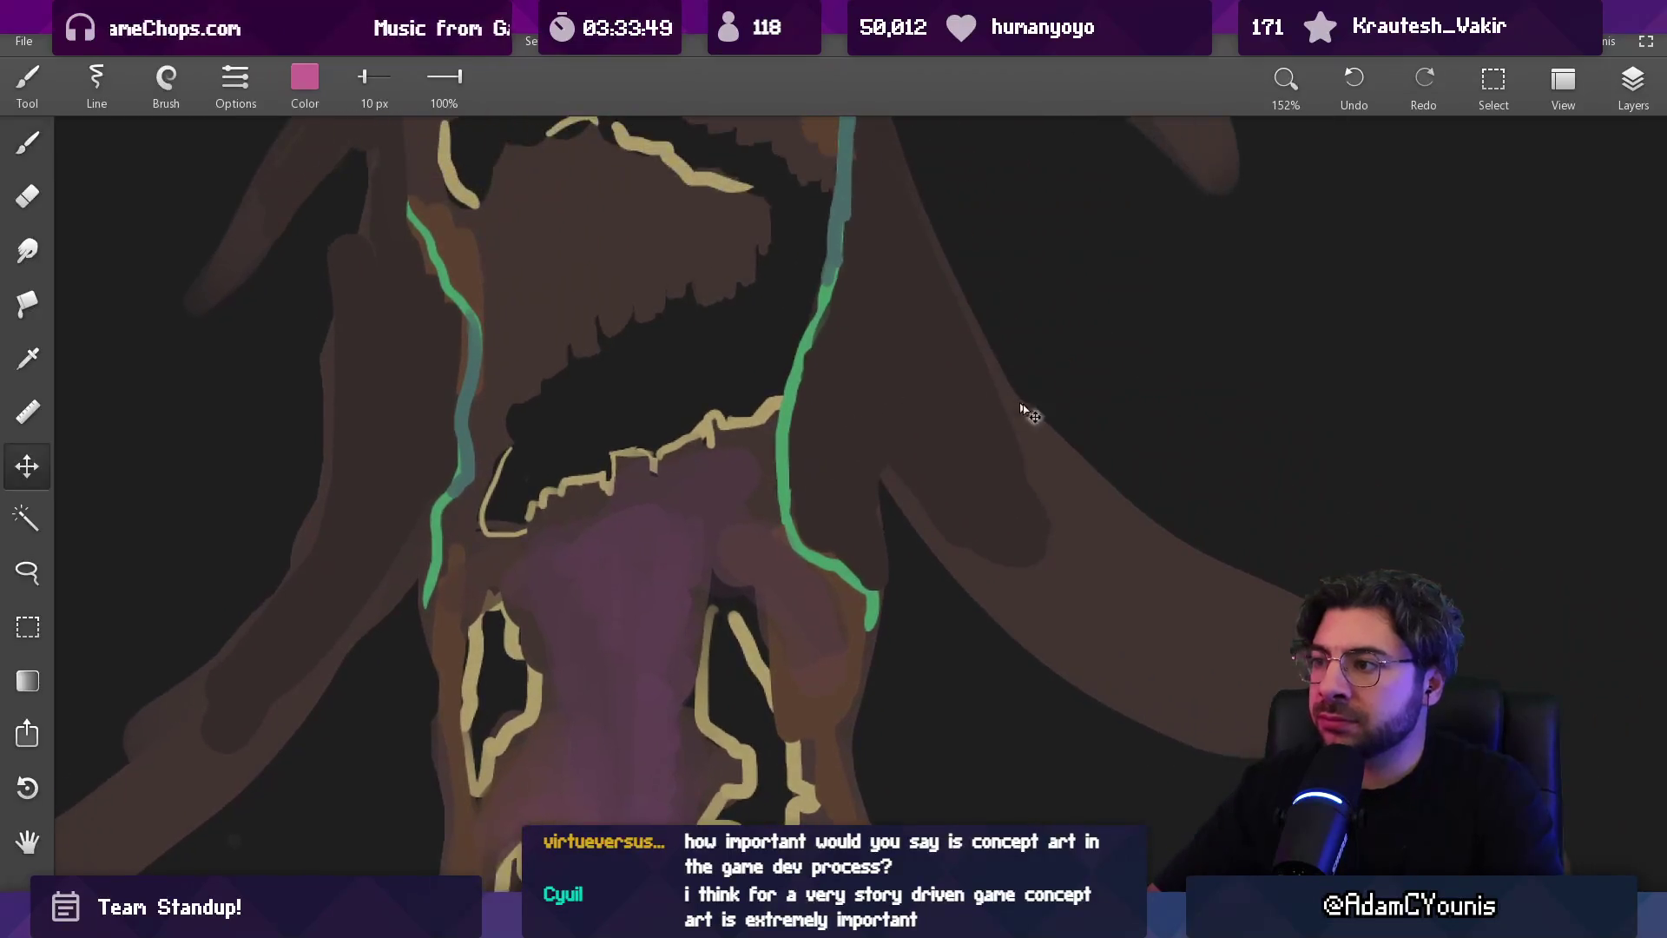
left_click(1624, 87)
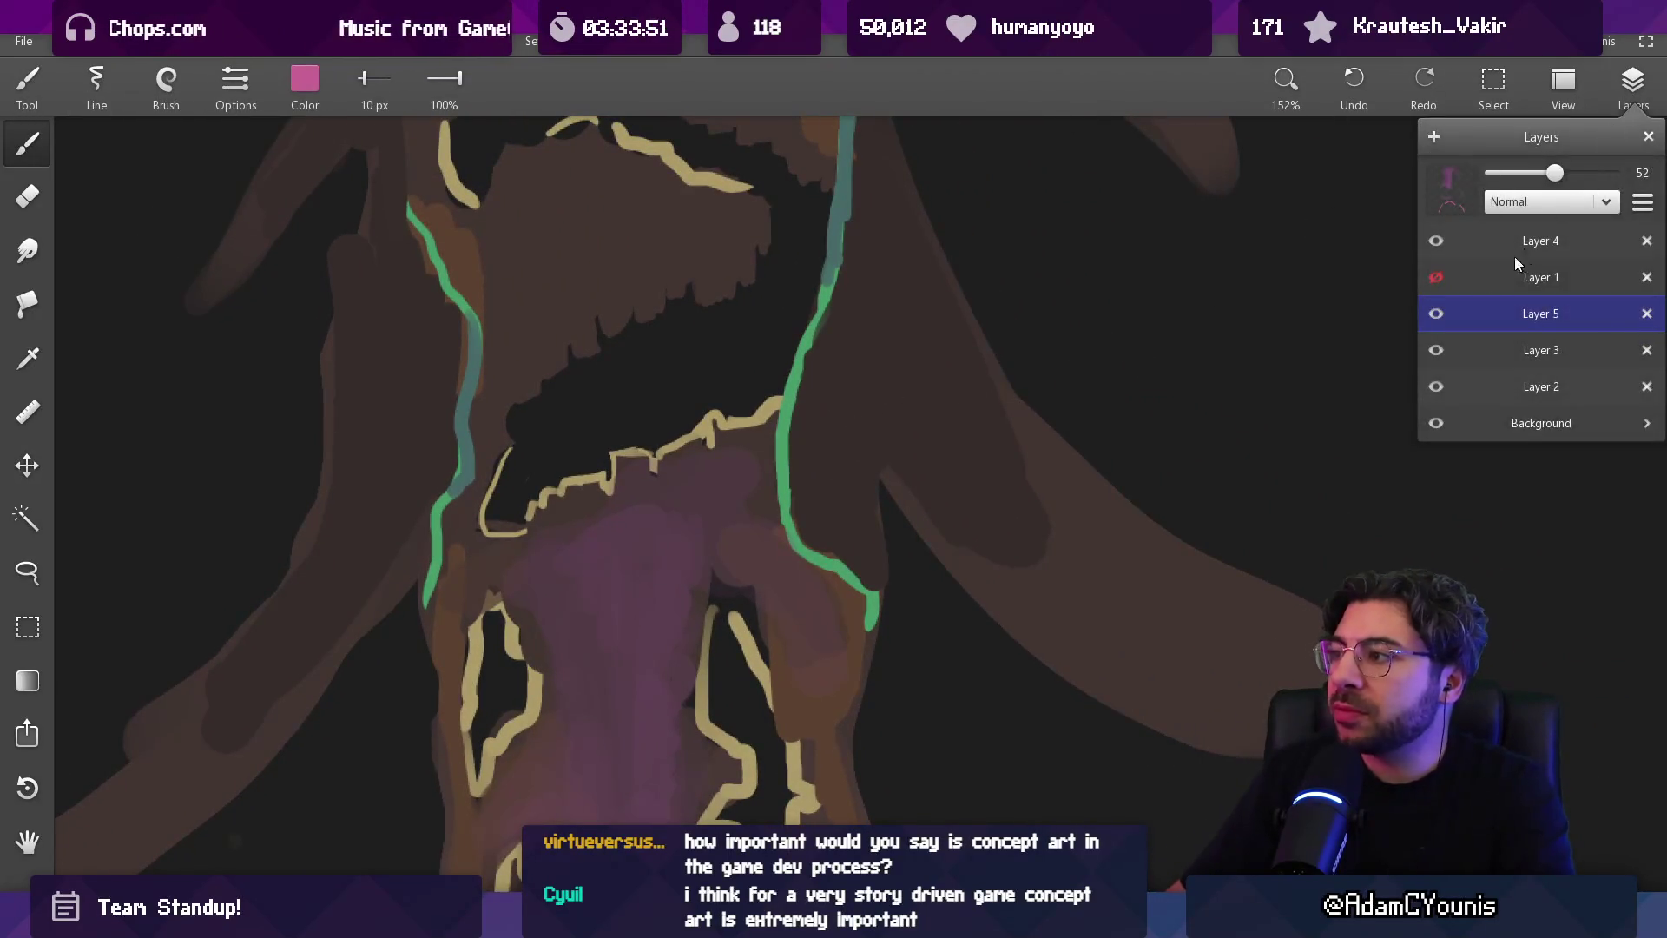
left_click(1437, 311)
left_click(1438, 310)
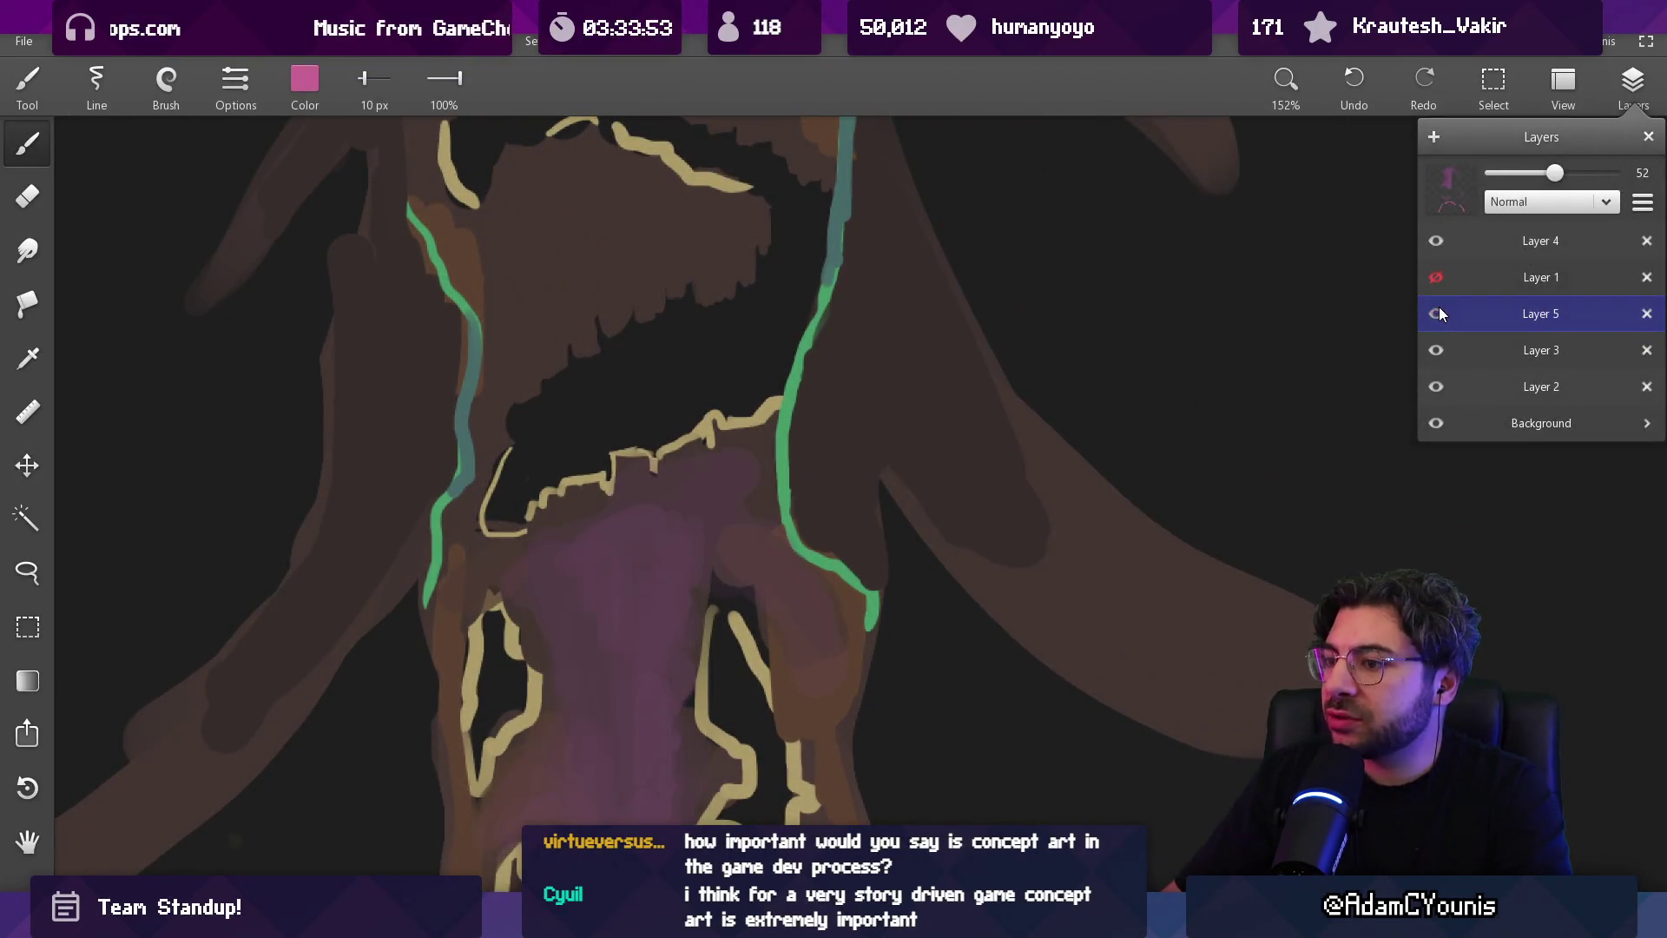
left_click(1442, 352)
left_click(1068, 441)
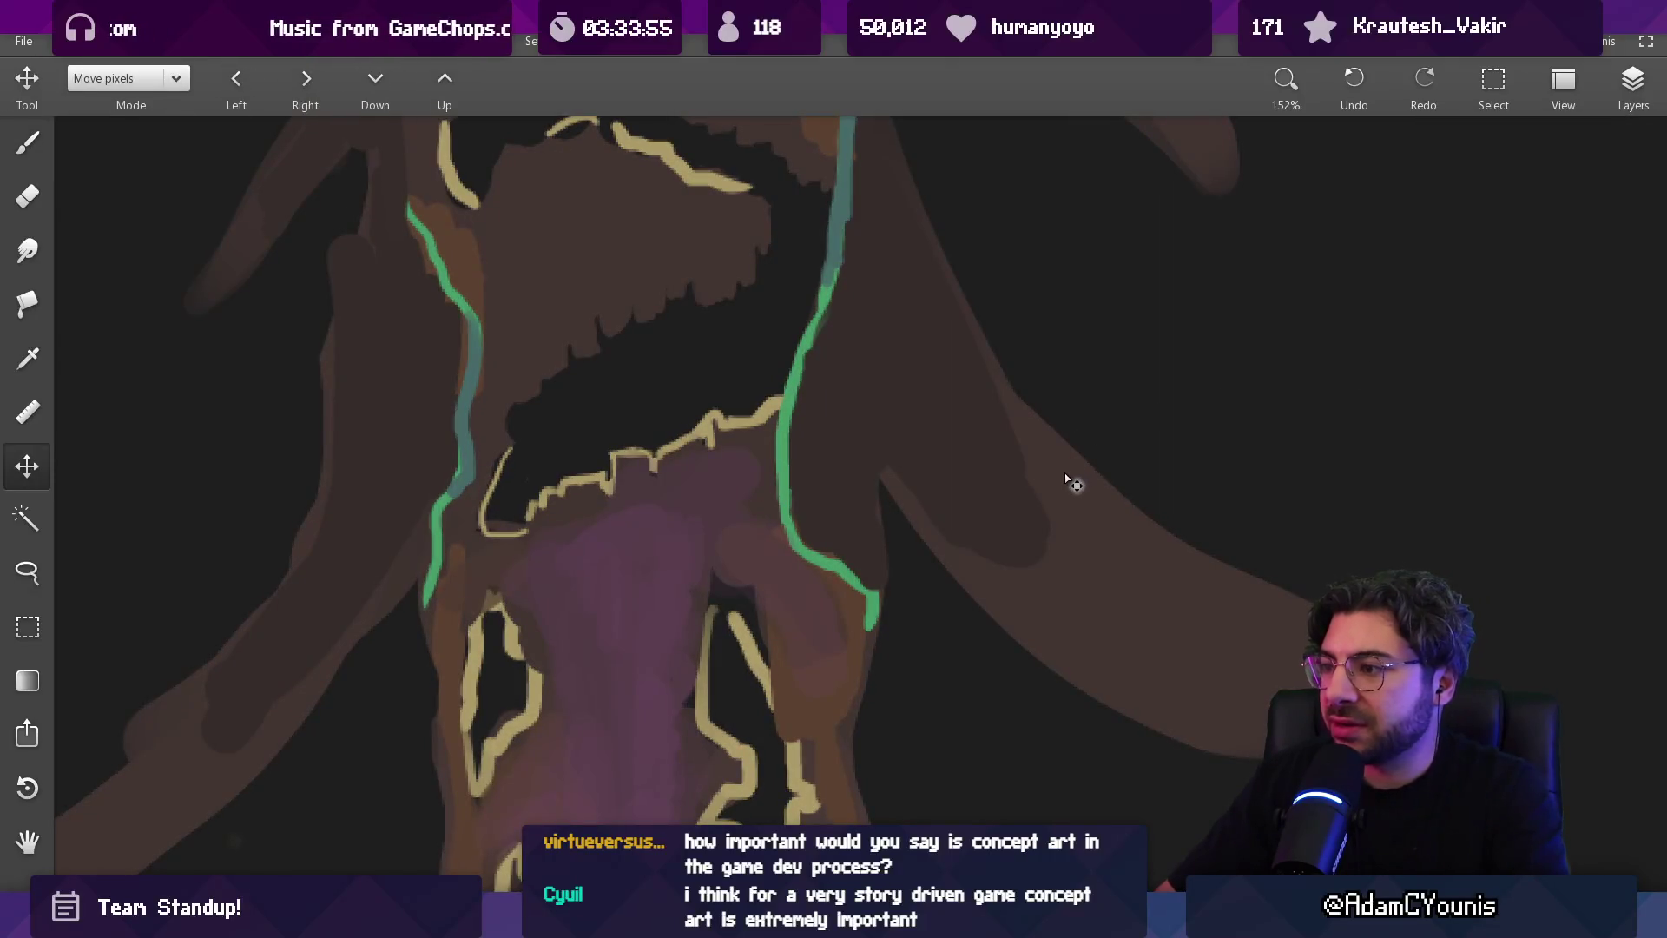
left_click(1075, 472)
left_click(1627, 95)
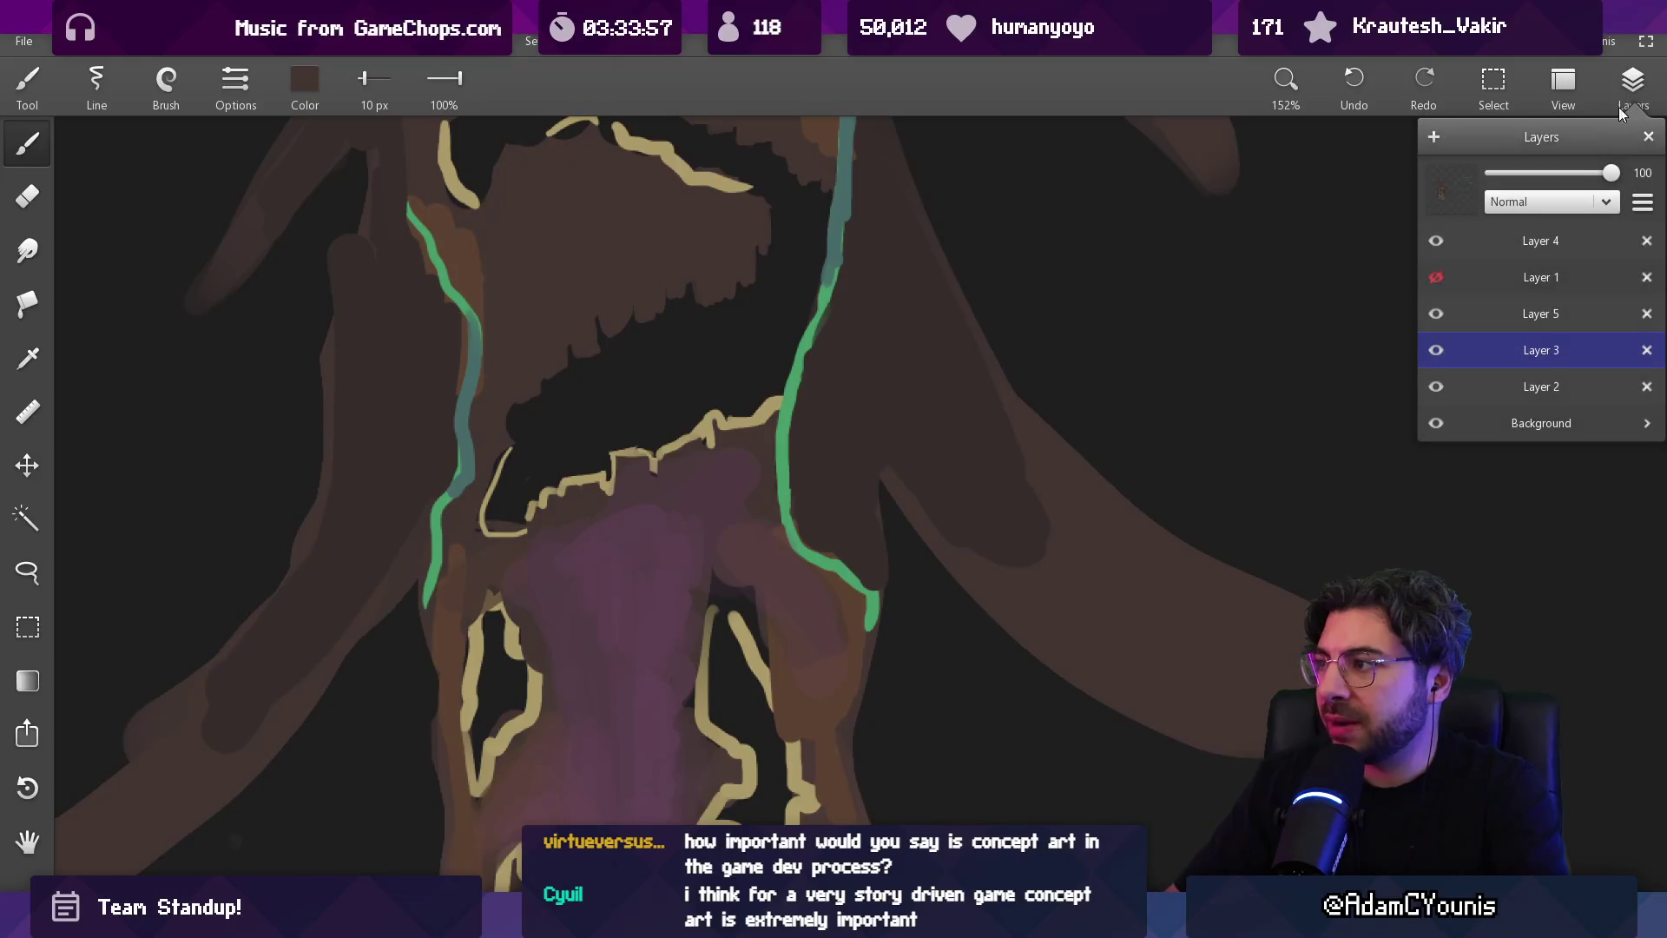
left_click(1013, 435)
key("bracketright")
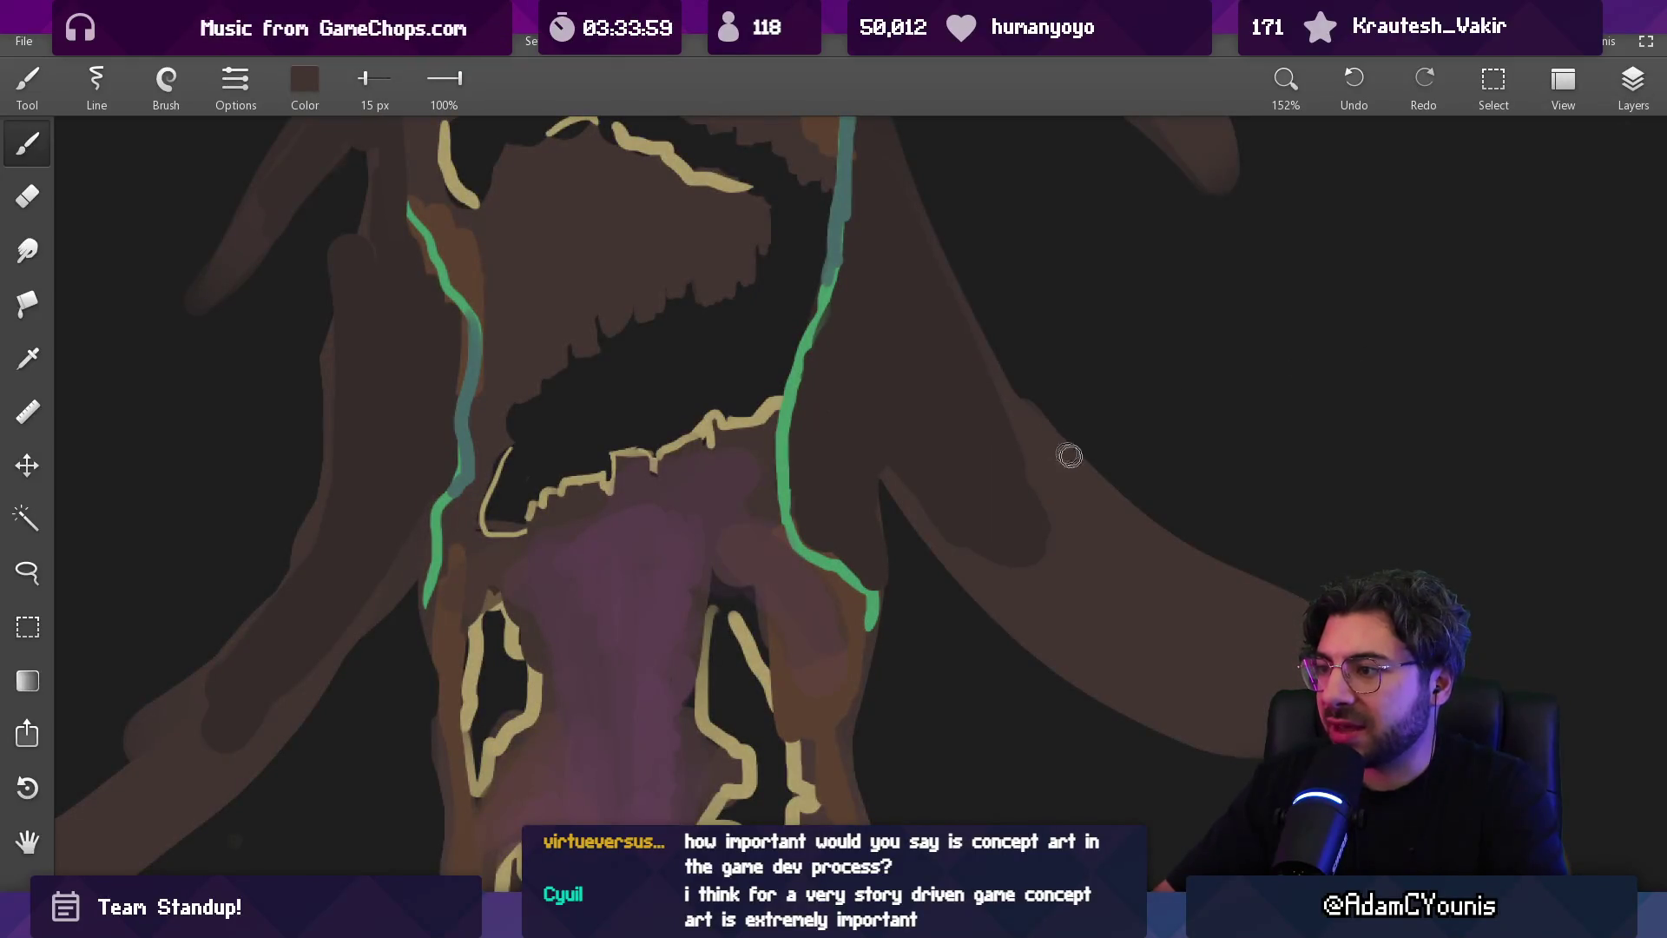
Set the brush to about 24 px and fill the dark gap under the right branch
key("bracketright")
key("bracketright")
key("bracketright")
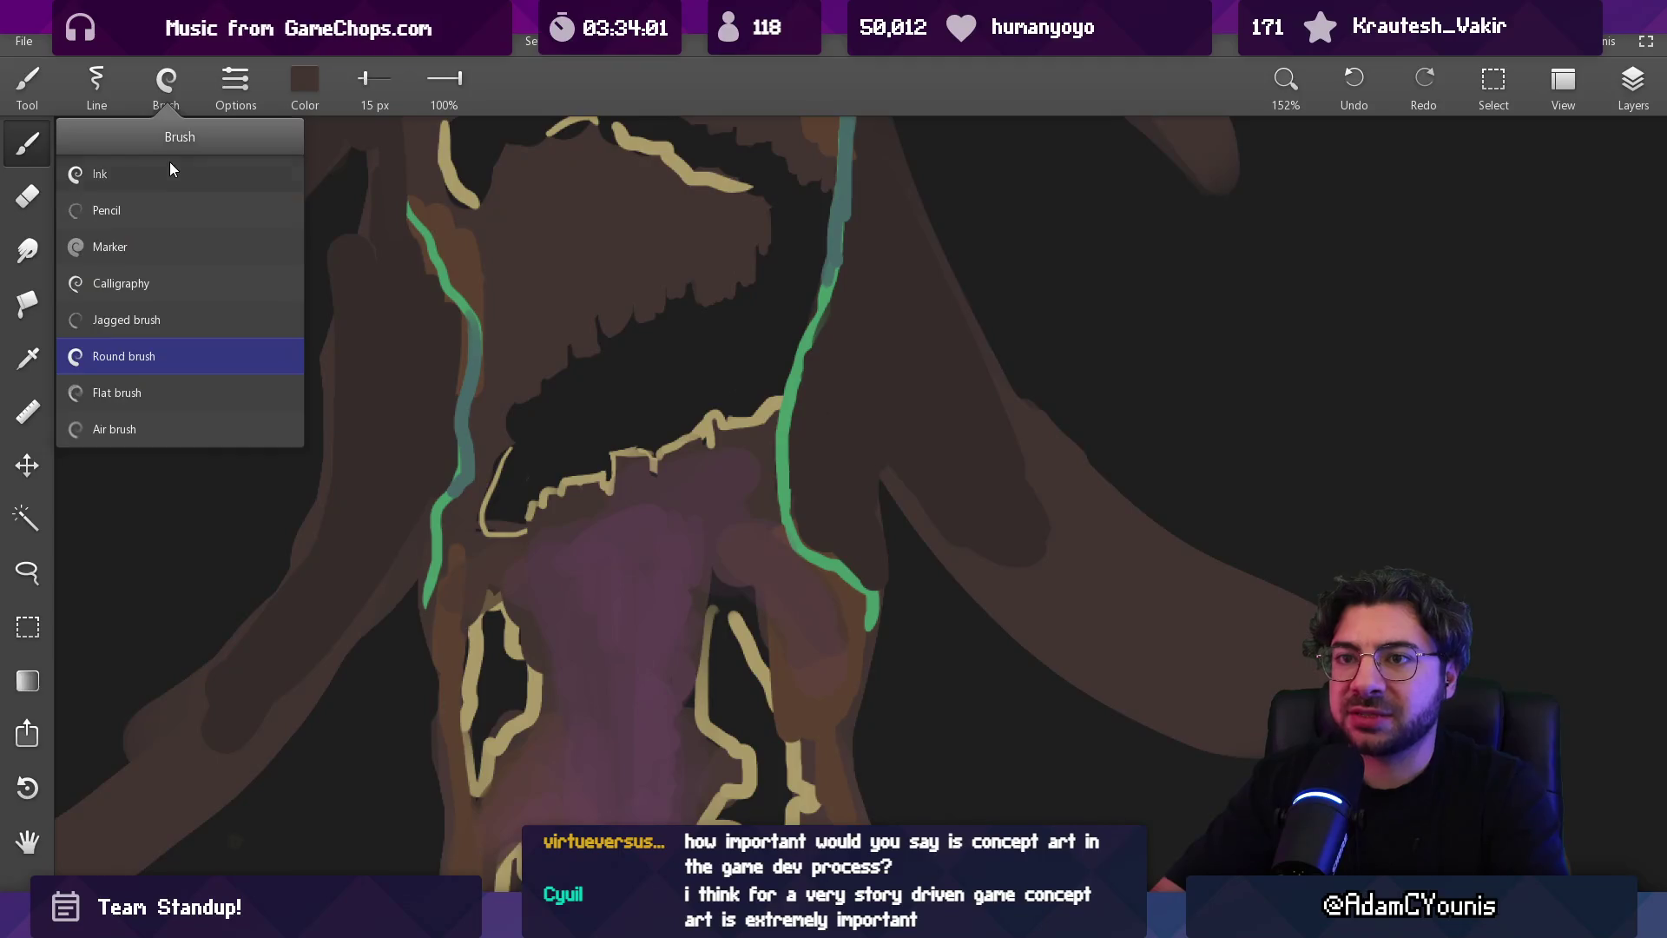
key("bracketleft")
key("bracketleft")
key("bracketleft")
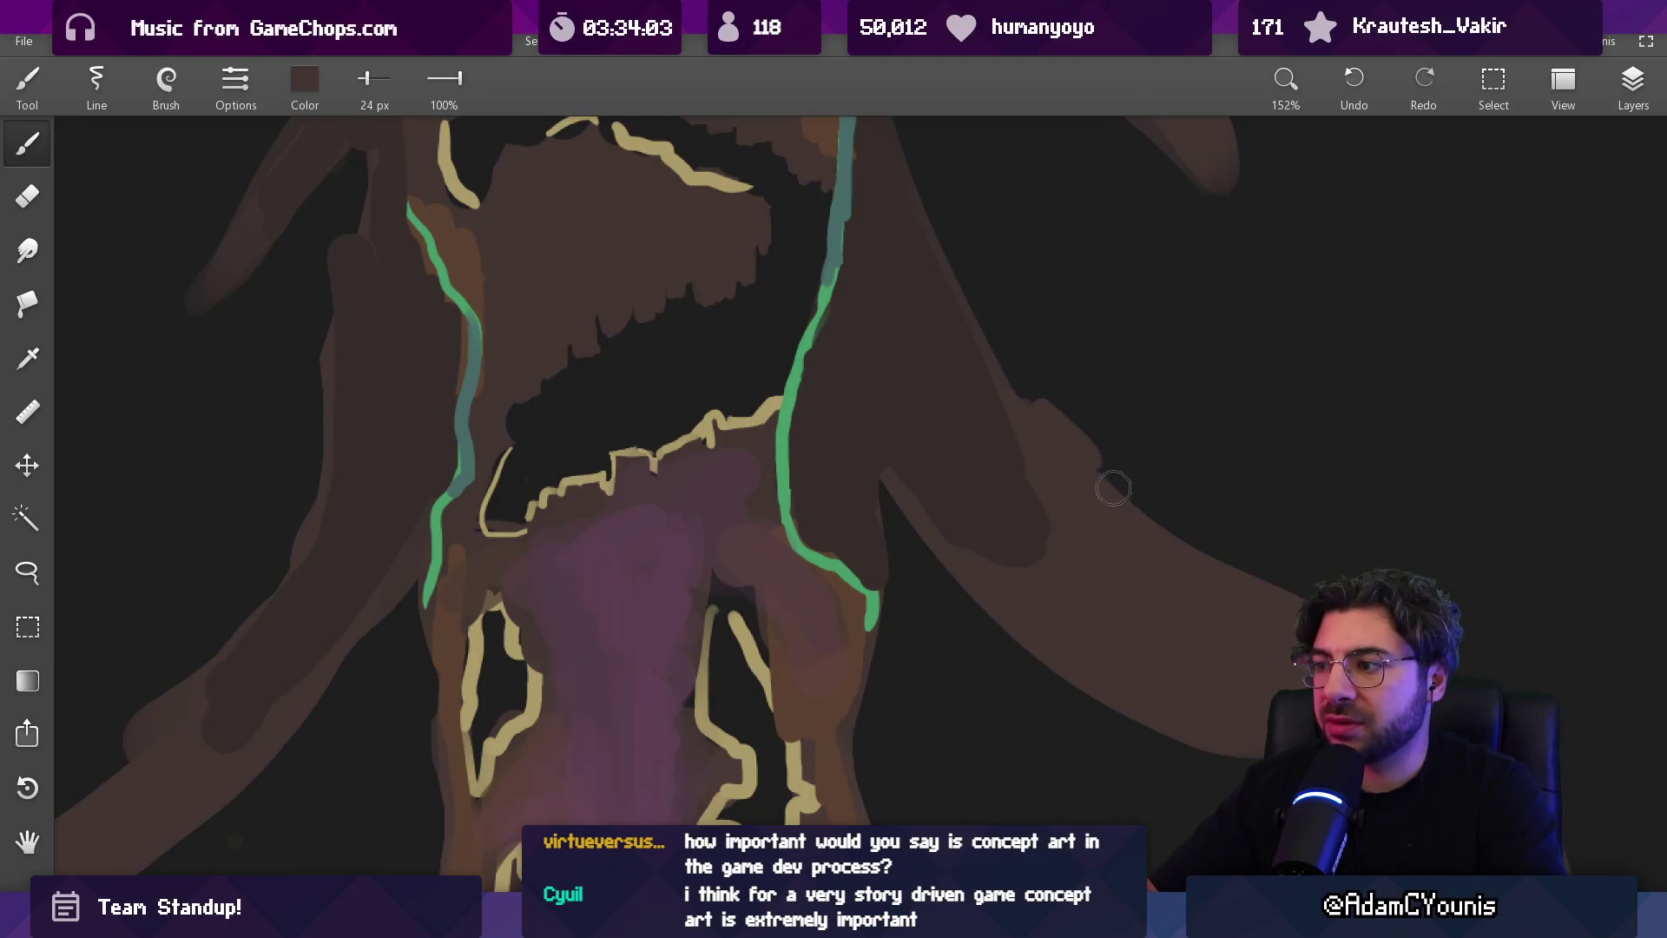
mouse_move(981, 604)
left_mouse_down()
mouse_move(941, 569)
mouse_move(995, 621)
left_mouse_up()
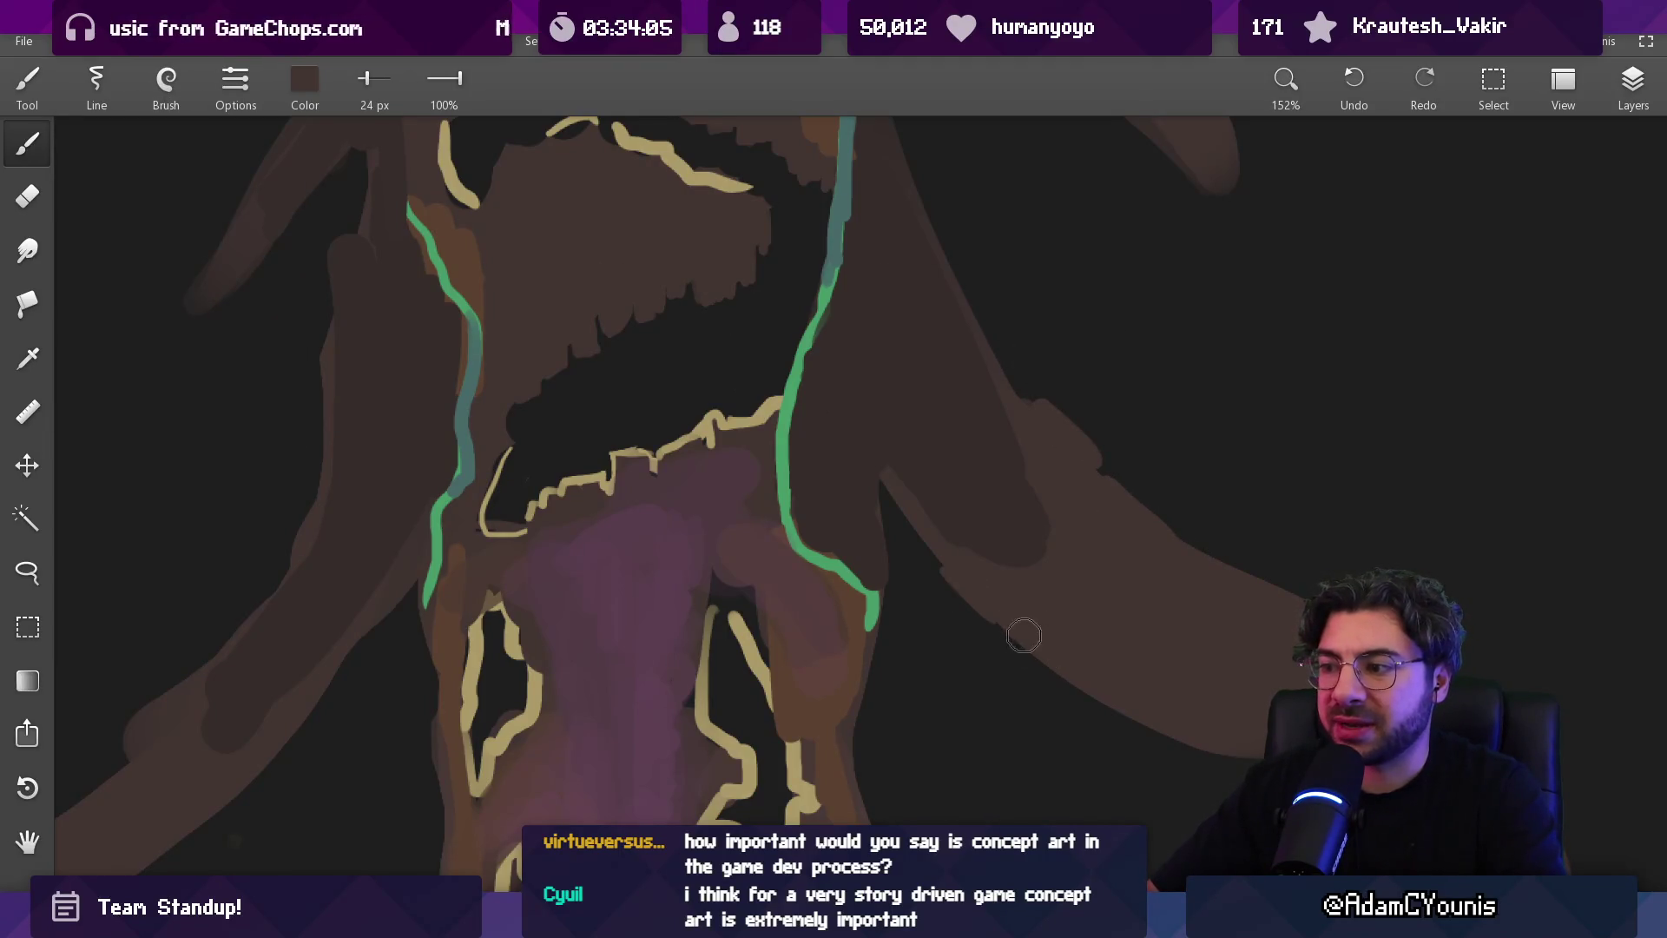
left_click_drag(1079, 685, 959, 554)
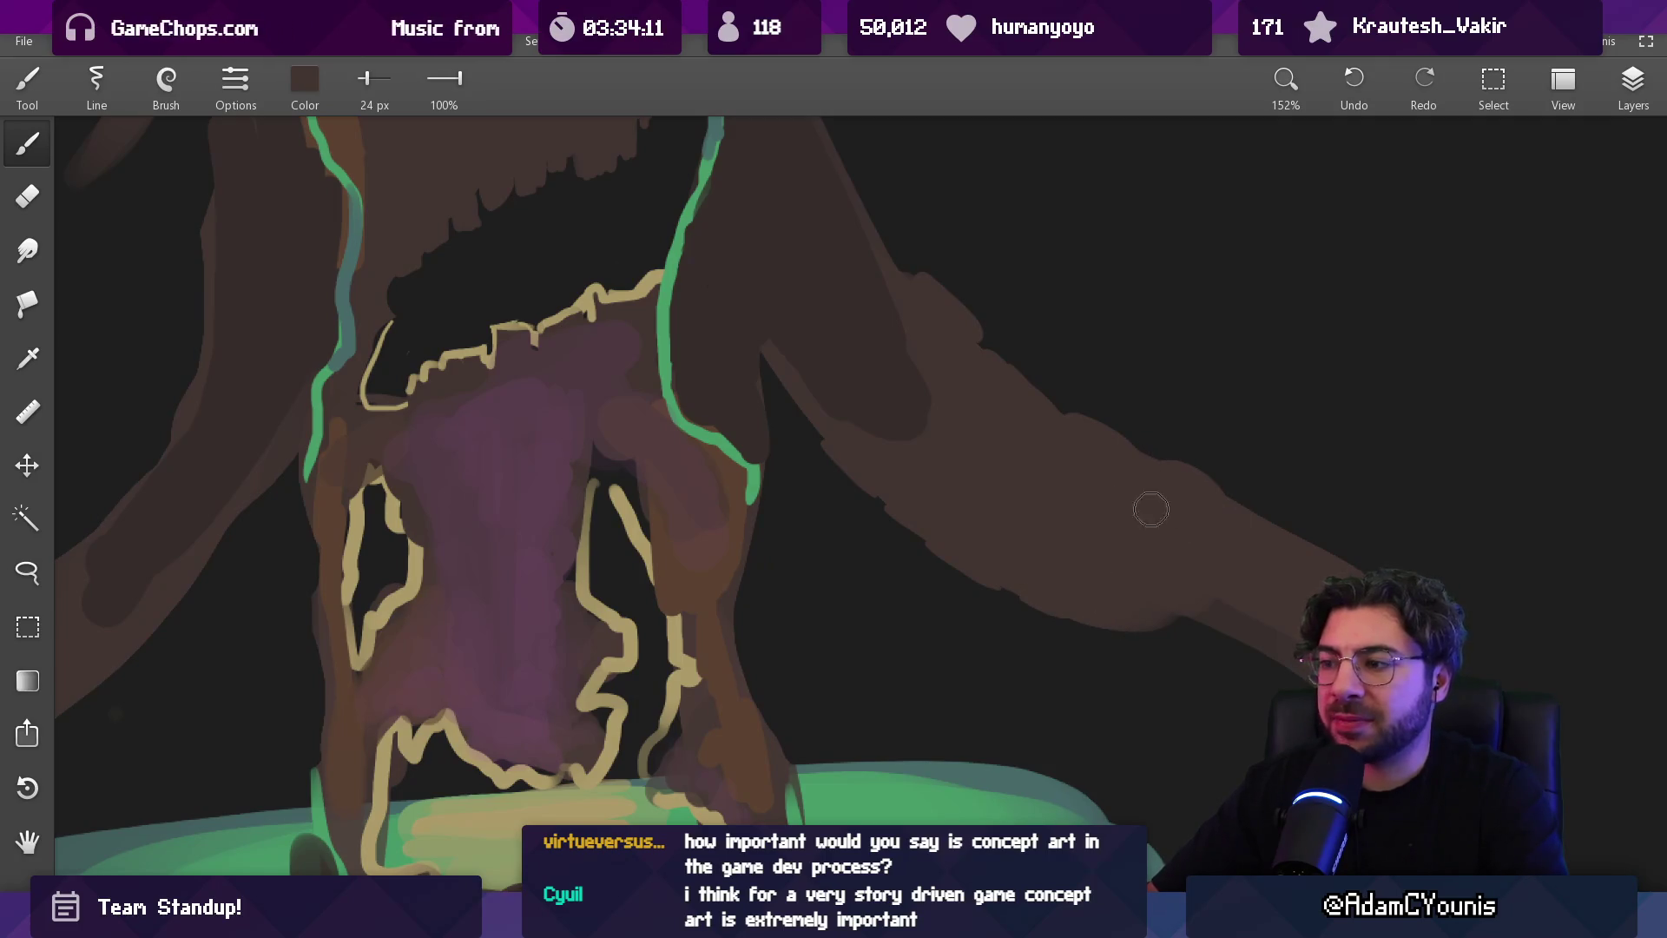
Extend the branch's edge with dark-brown paint, then switch to a 20 px eraser
scroll(1004, 455, "down", 2)
scroll(1004, 455, "down", 3)
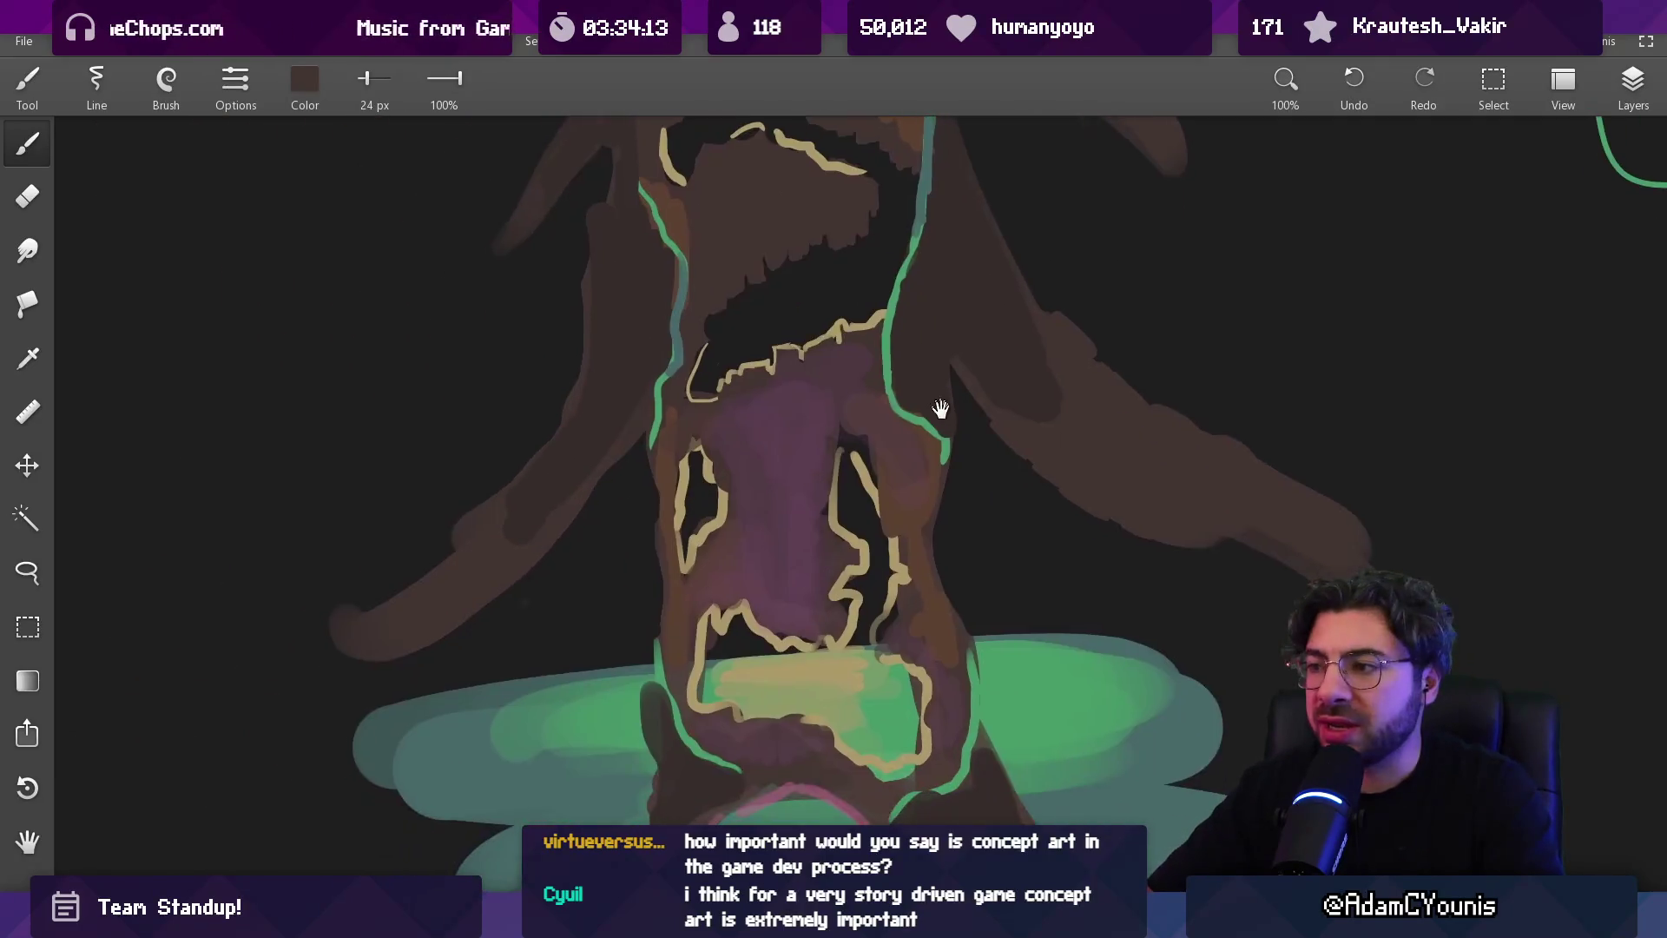
scroll(729, 430, "up", 5)
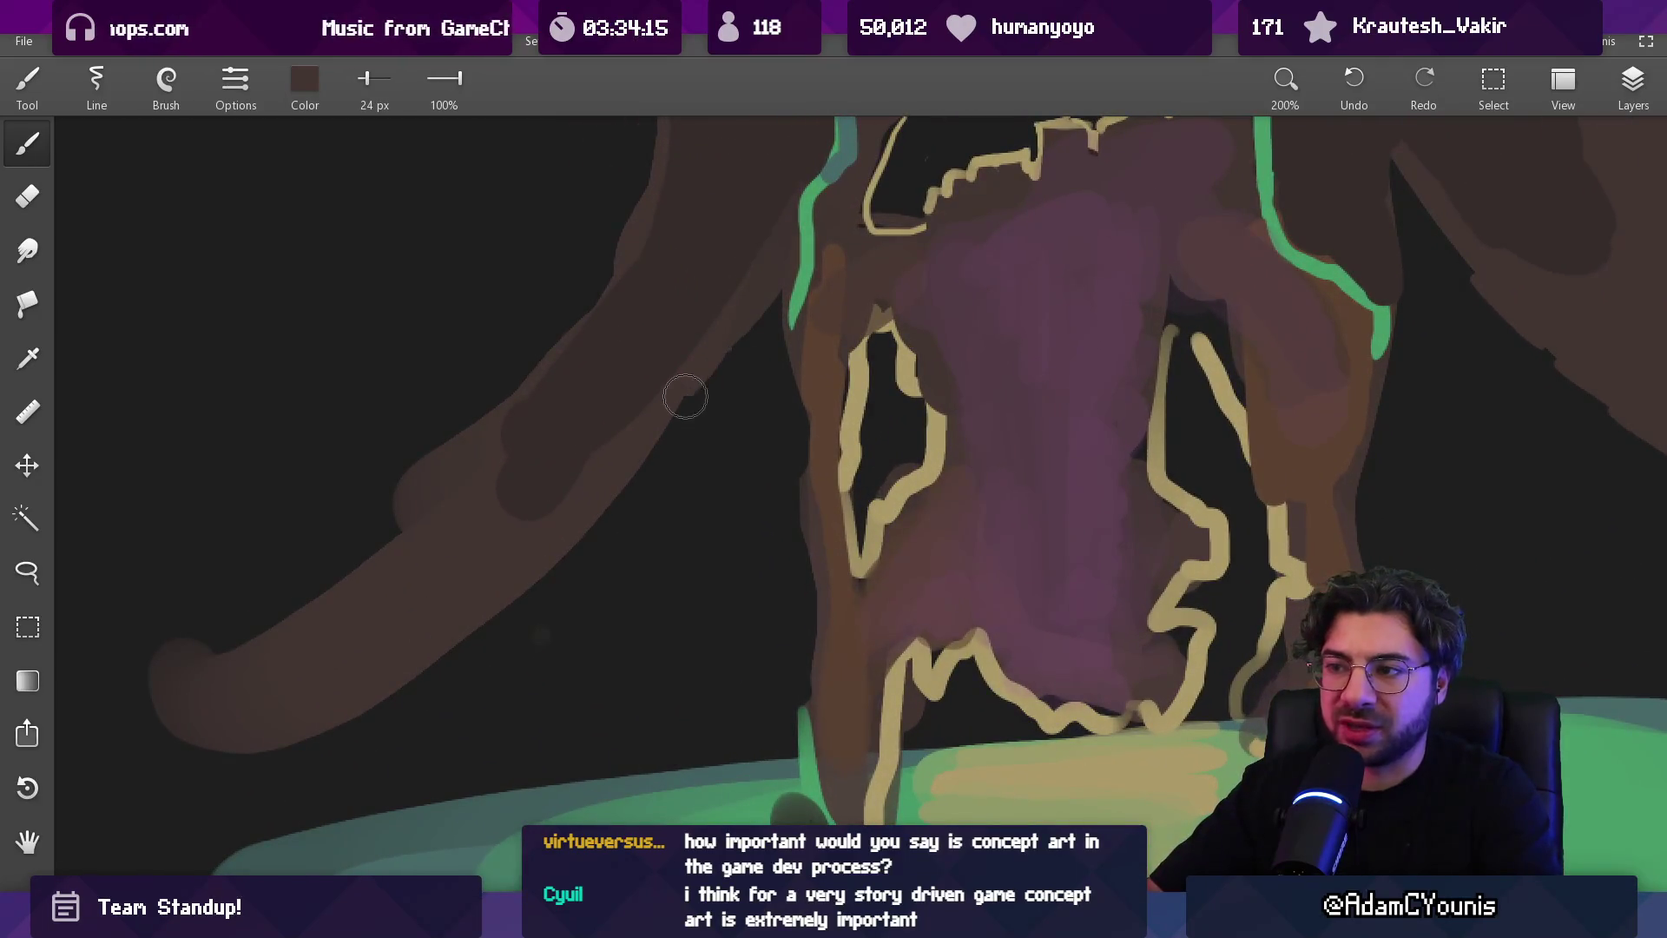
mouse_move(663, 444)
left_mouse_down()
mouse_move(565, 562)
mouse_move(454, 622)
left_mouse_up()
key("e")
key("bracketleft")
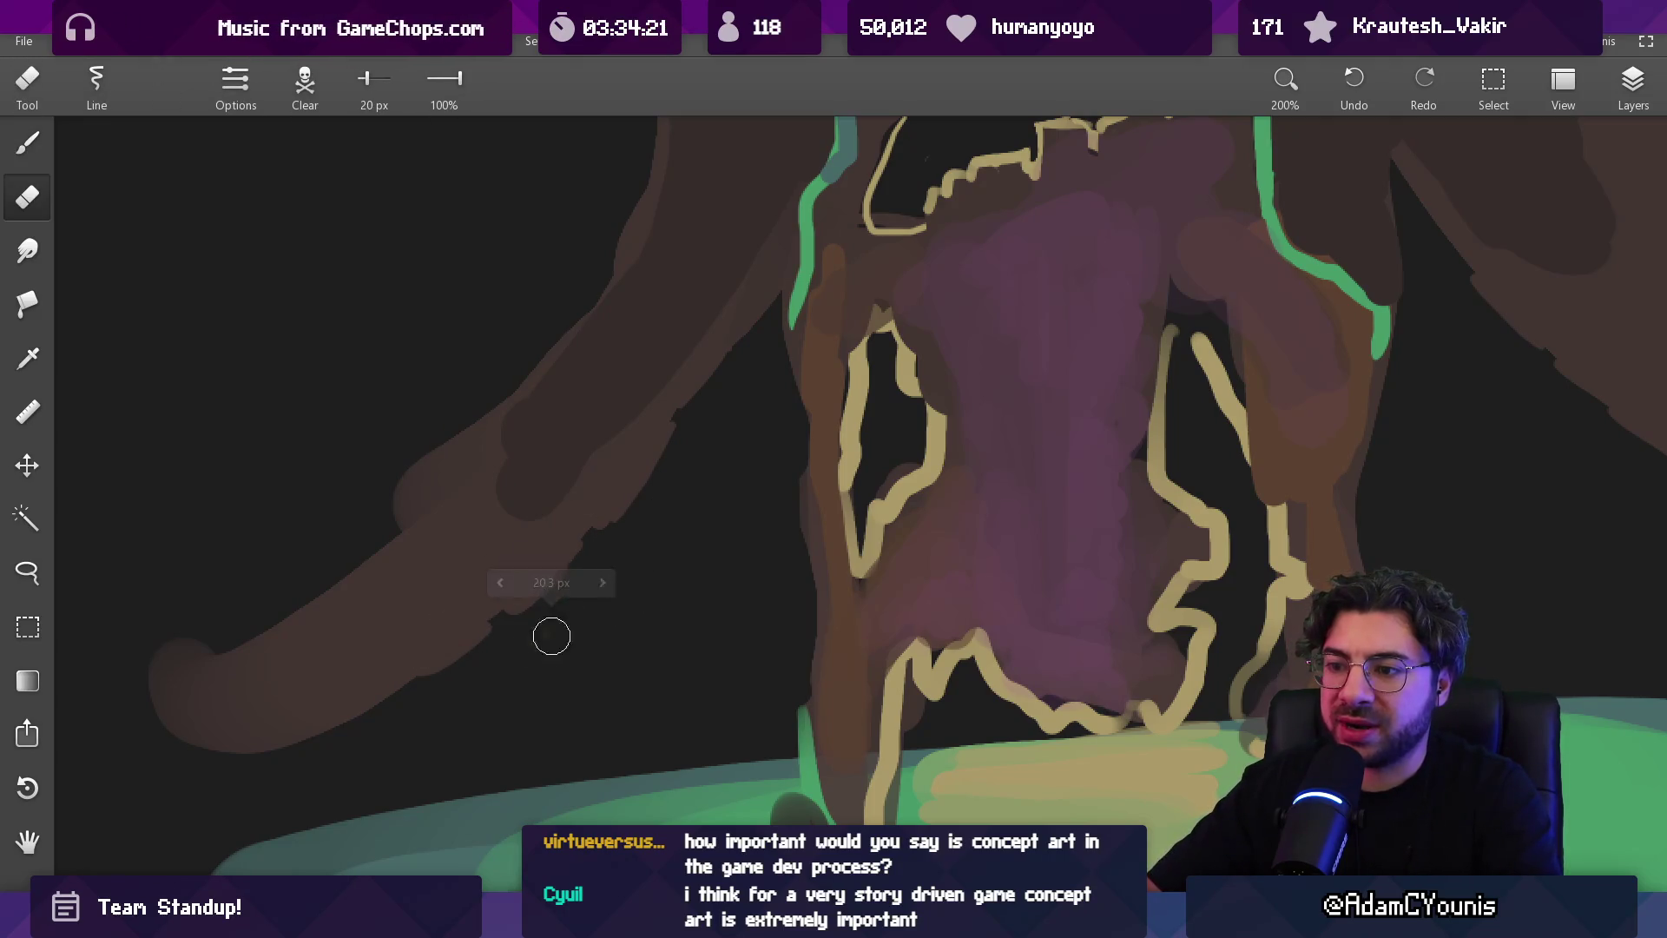
scroll(711, 515, "down", 3)
scroll(644, 547, "right", 5)
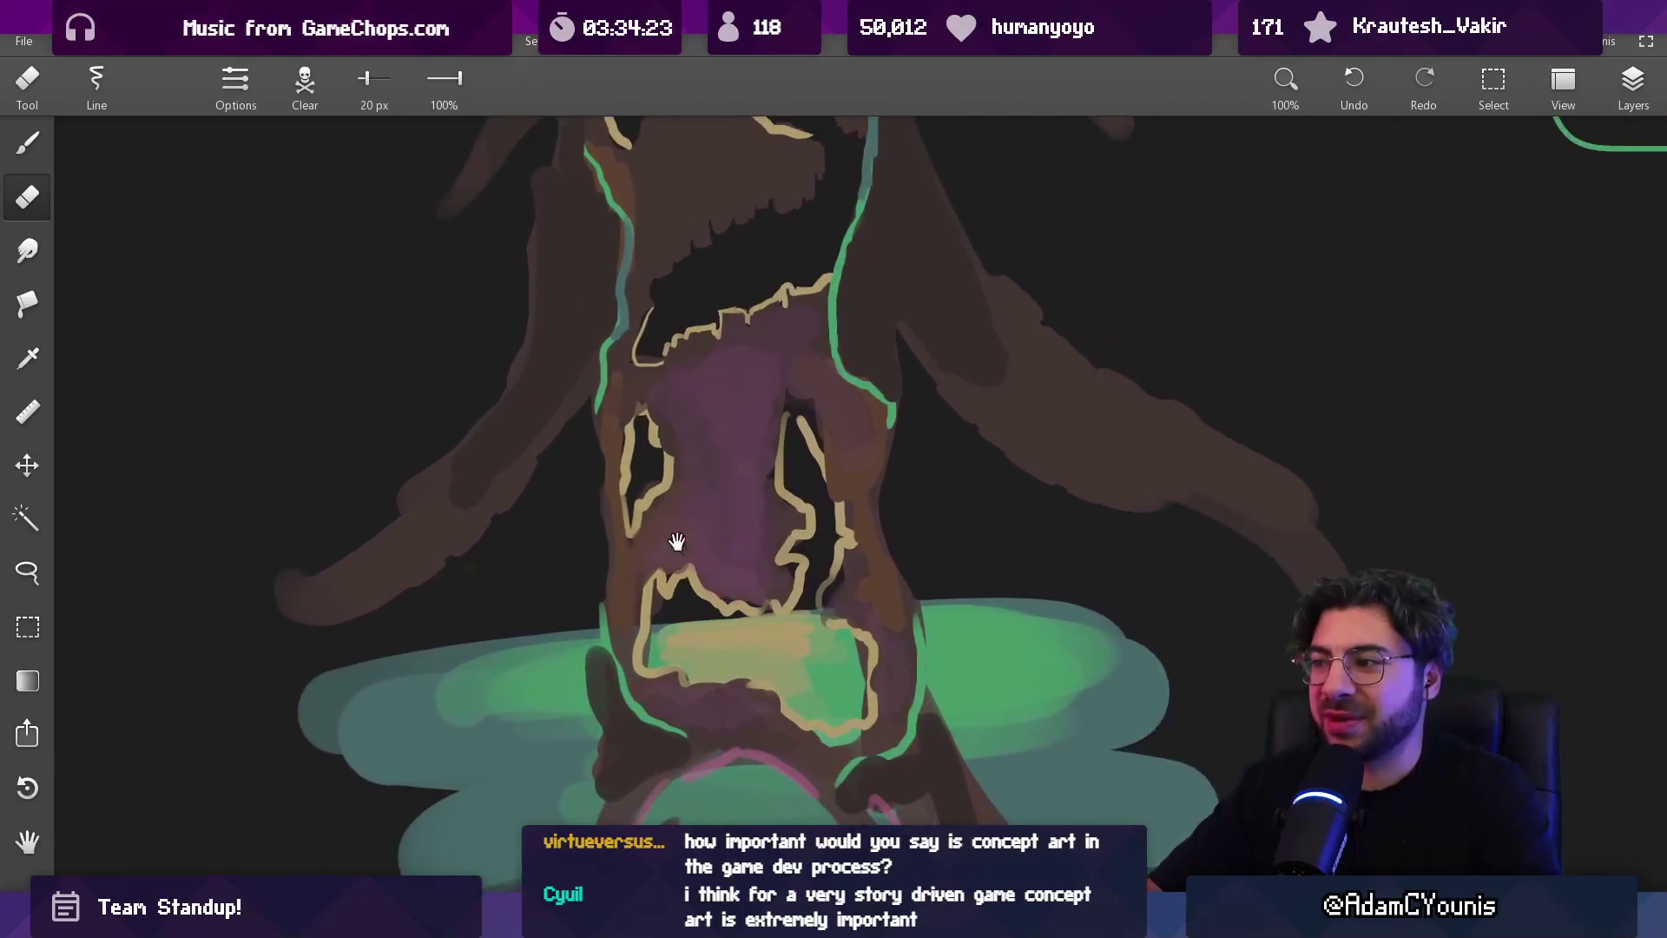
left_click_drag(845, 533, 778, 538)
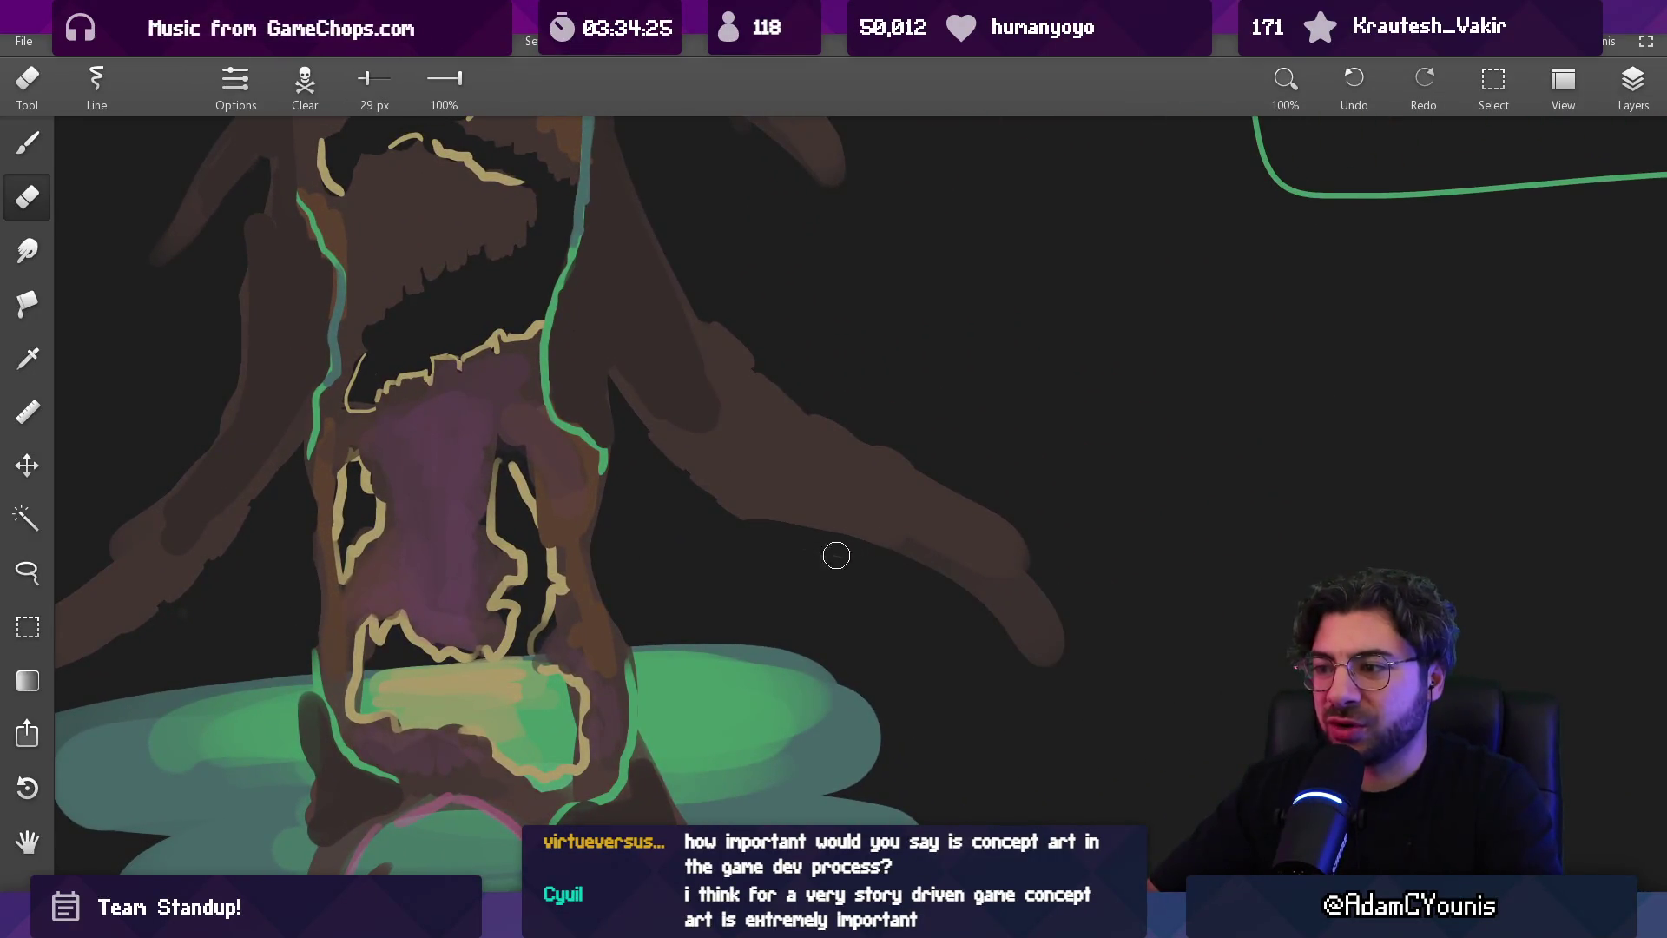
key("b")
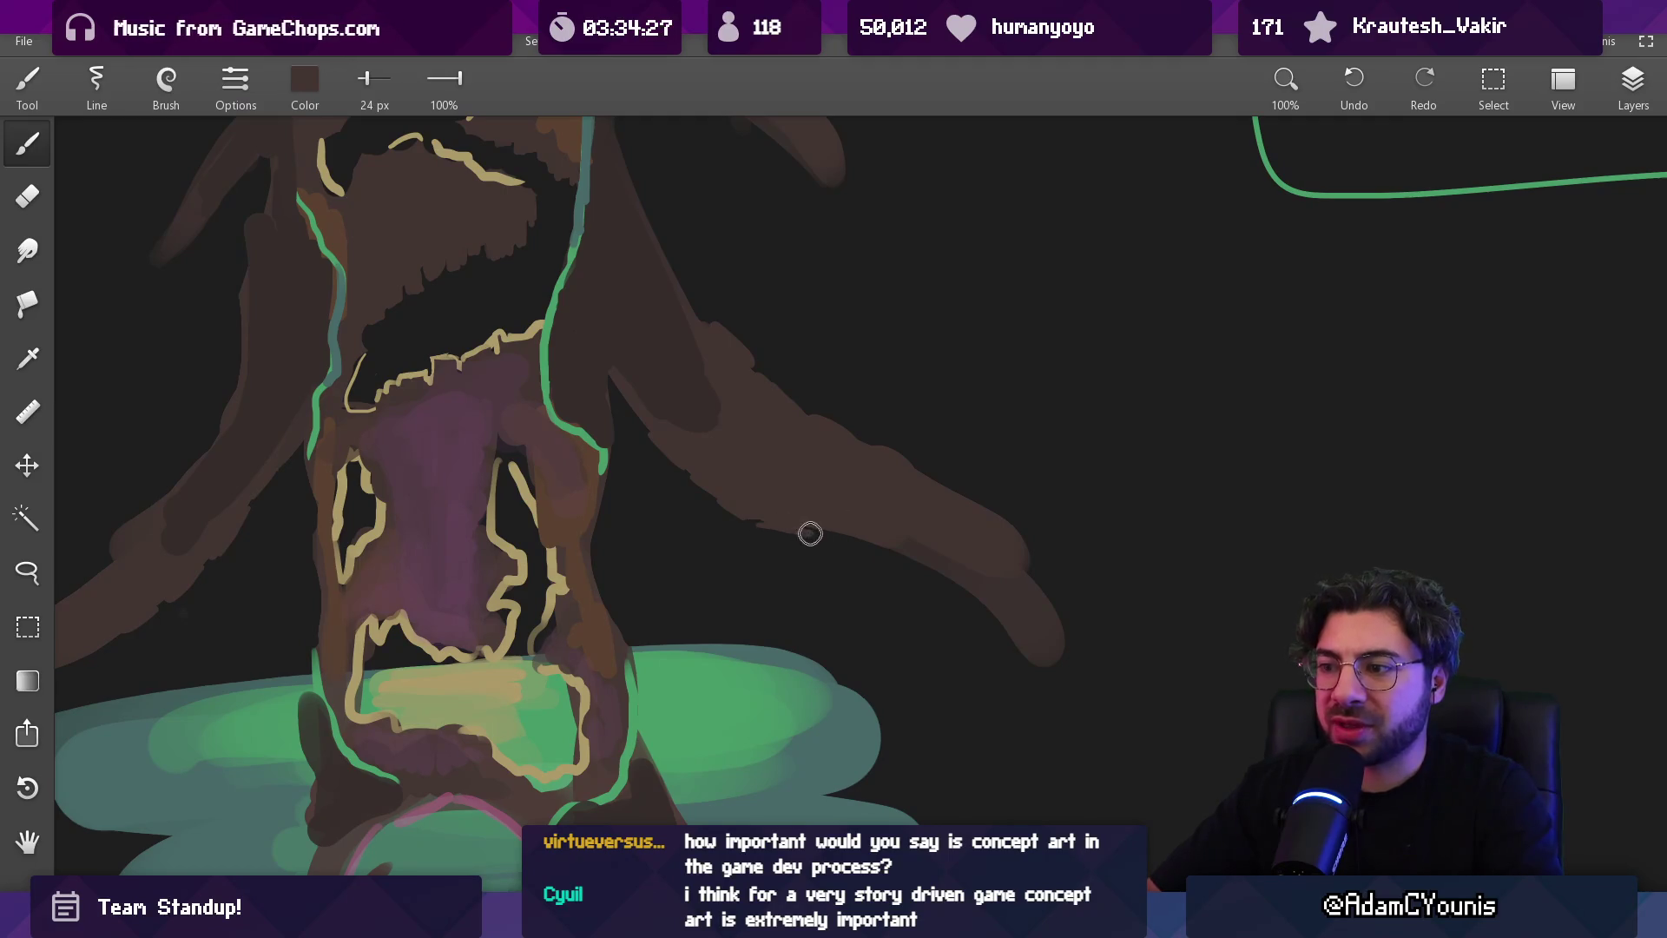
scroll(841, 565, "down", 3)
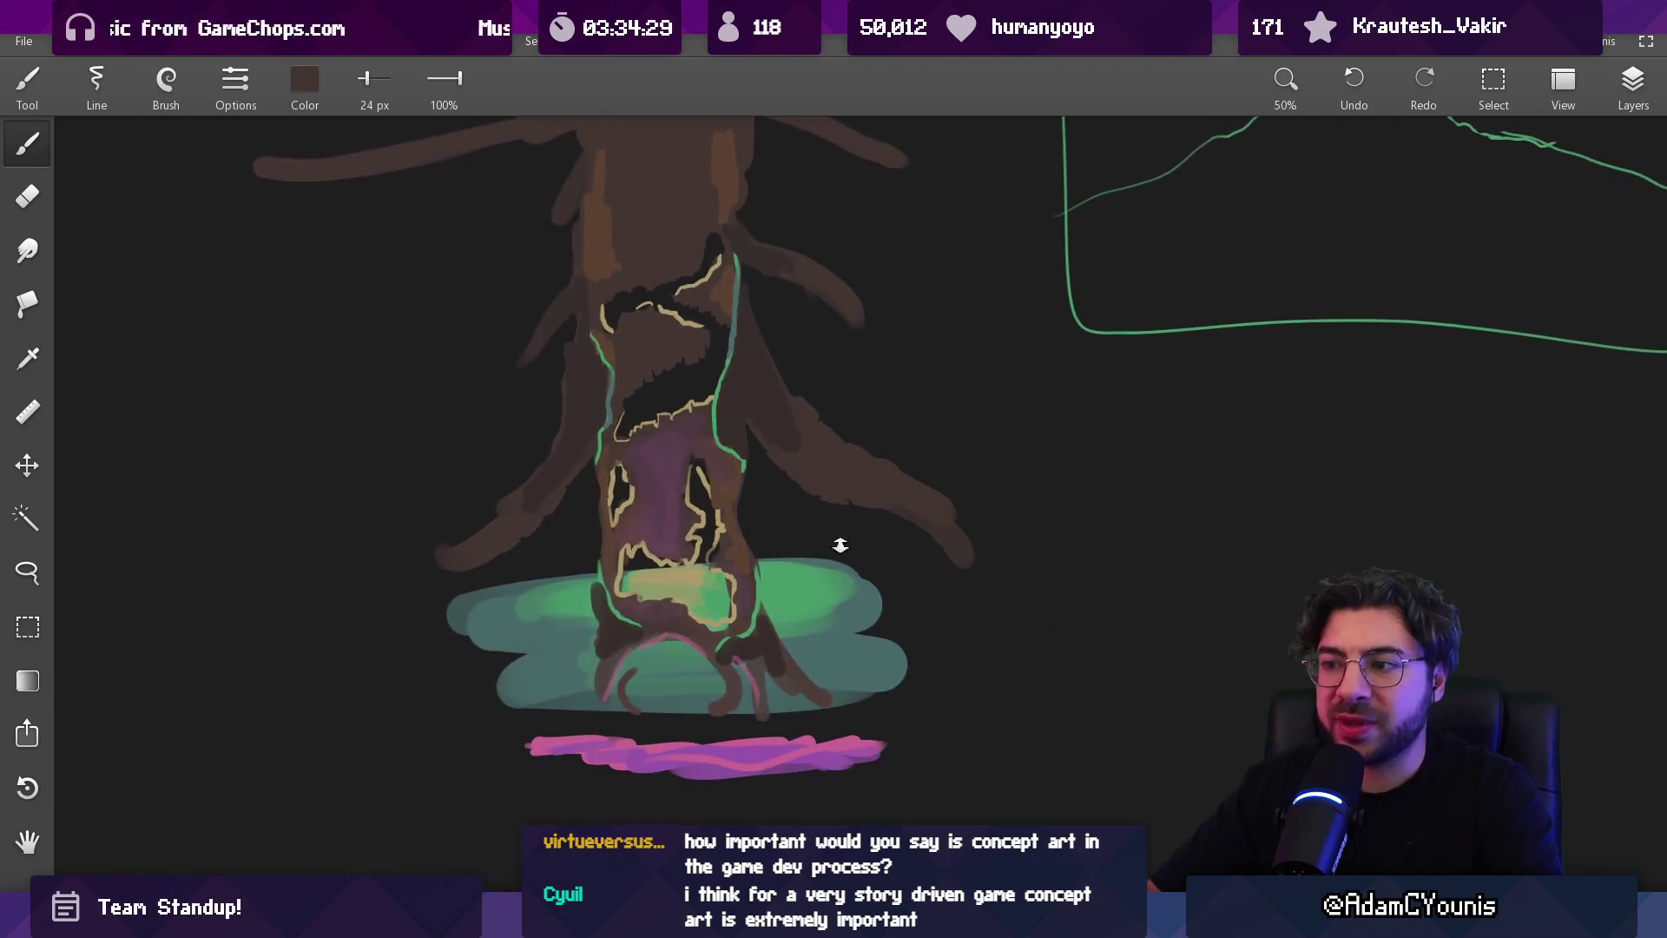
scroll(781, 269, "up", 3)
left_click(792, 364, "alt")
key("bracketright")
key("bracketright")
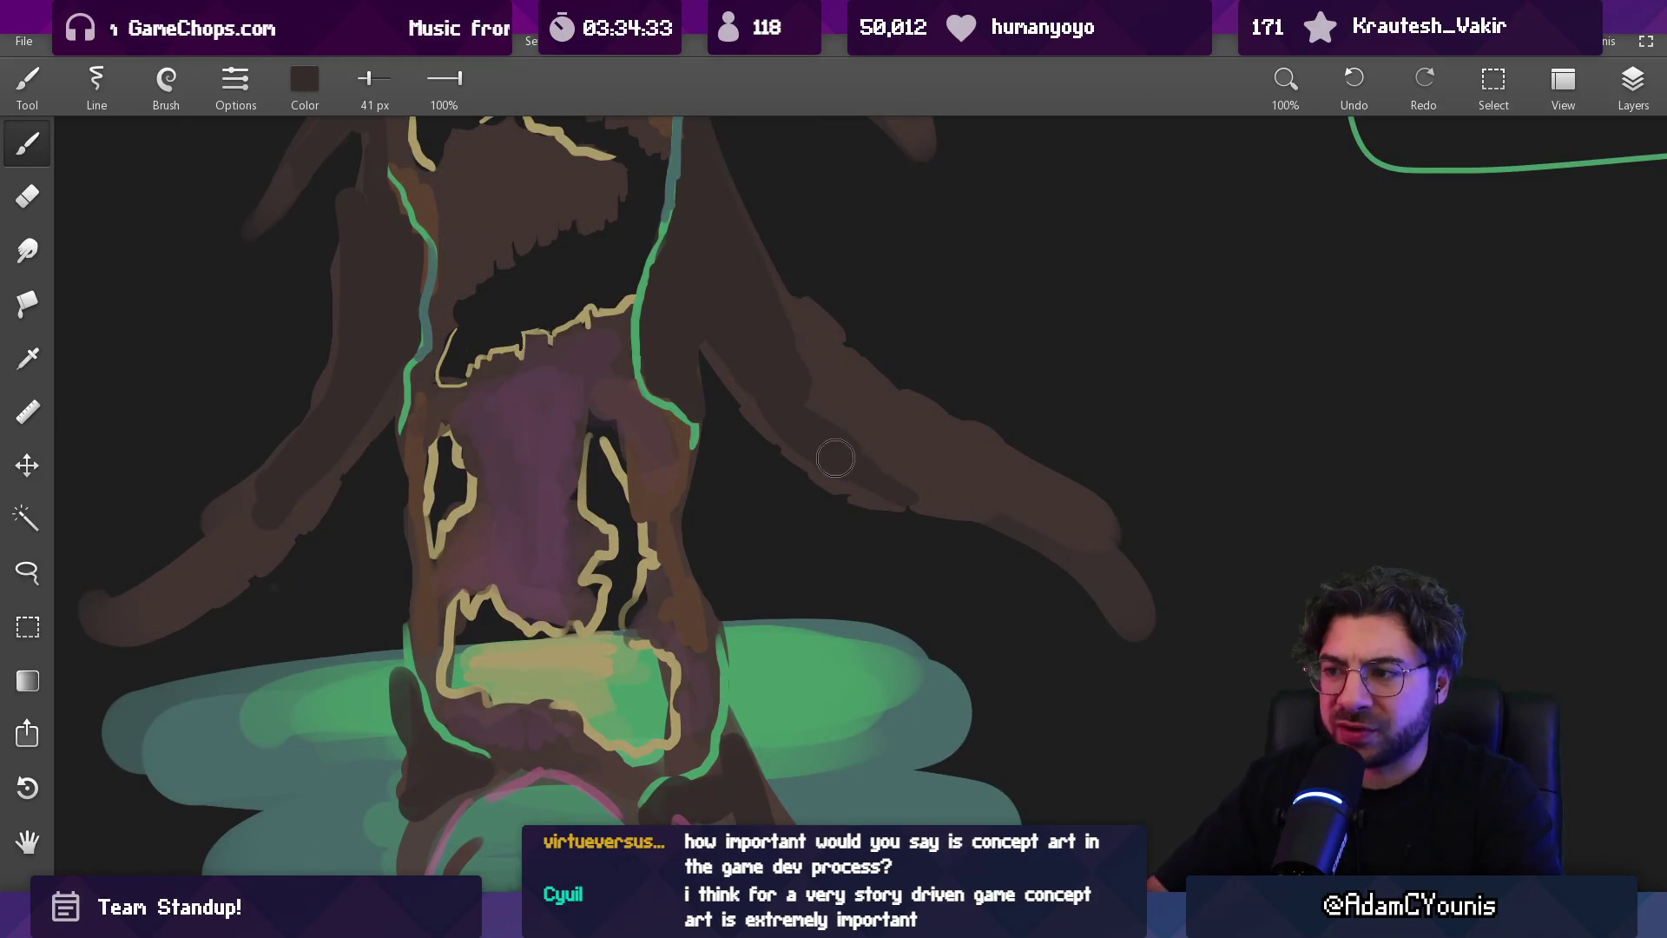
mouse_move(842, 472)
left_mouse_down()
mouse_move(946, 477)
mouse_move(1035, 512)
left_mouse_up()
key("bracketleft")
key("bracketleft")
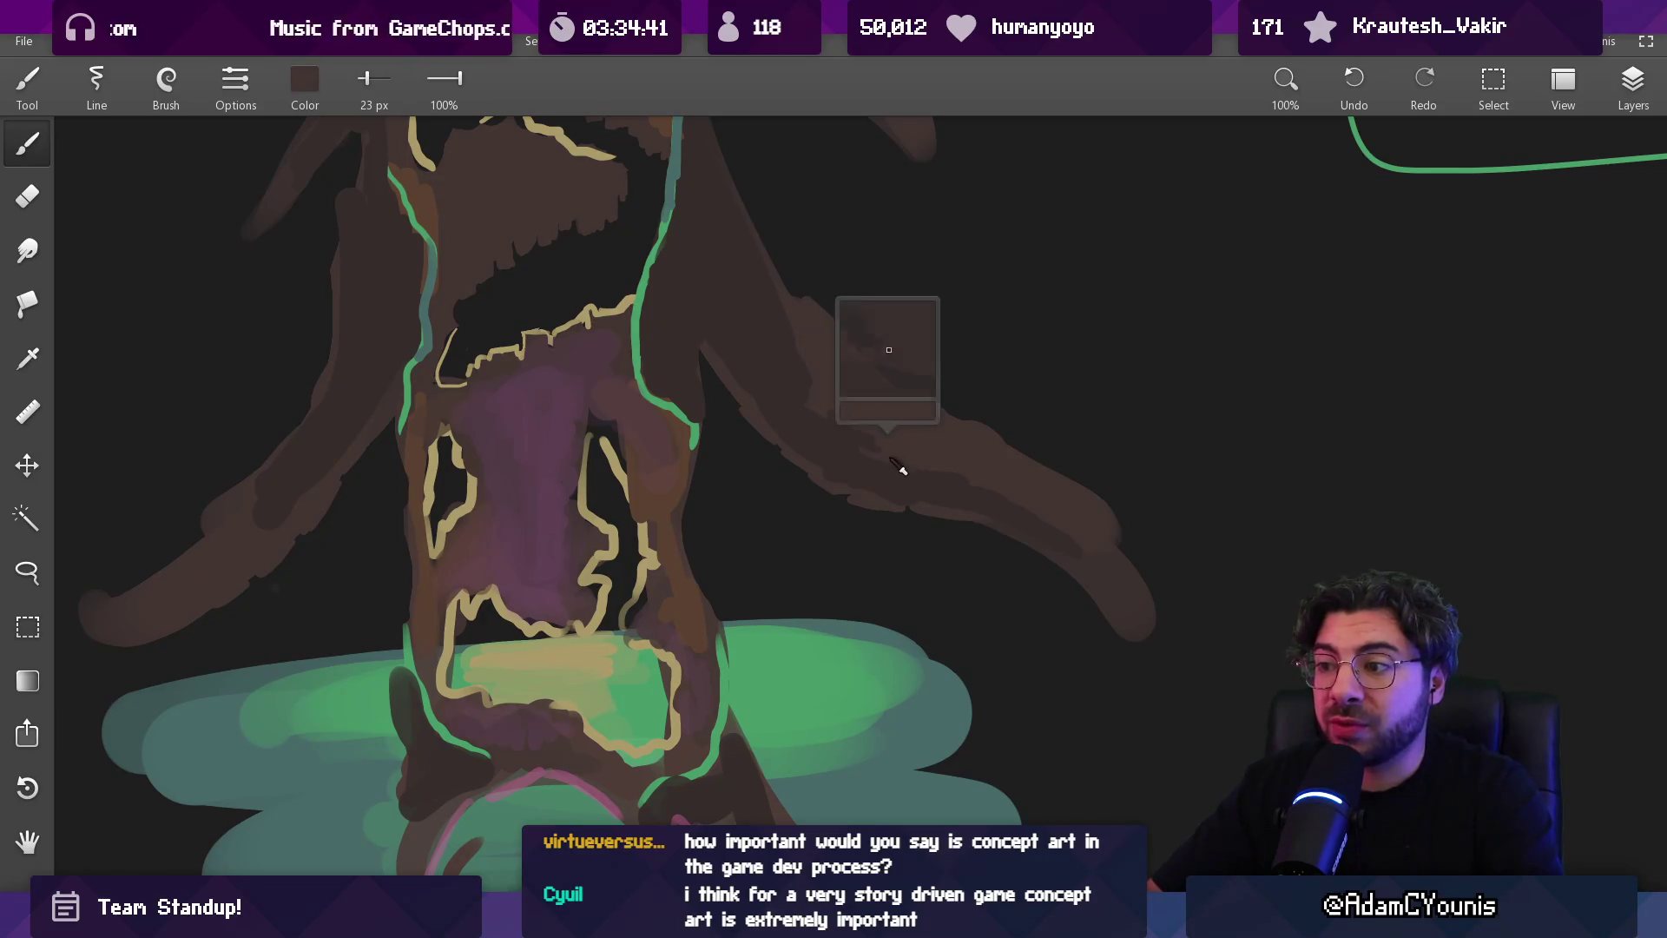
left_click_drag(597, 512, 681, 439)
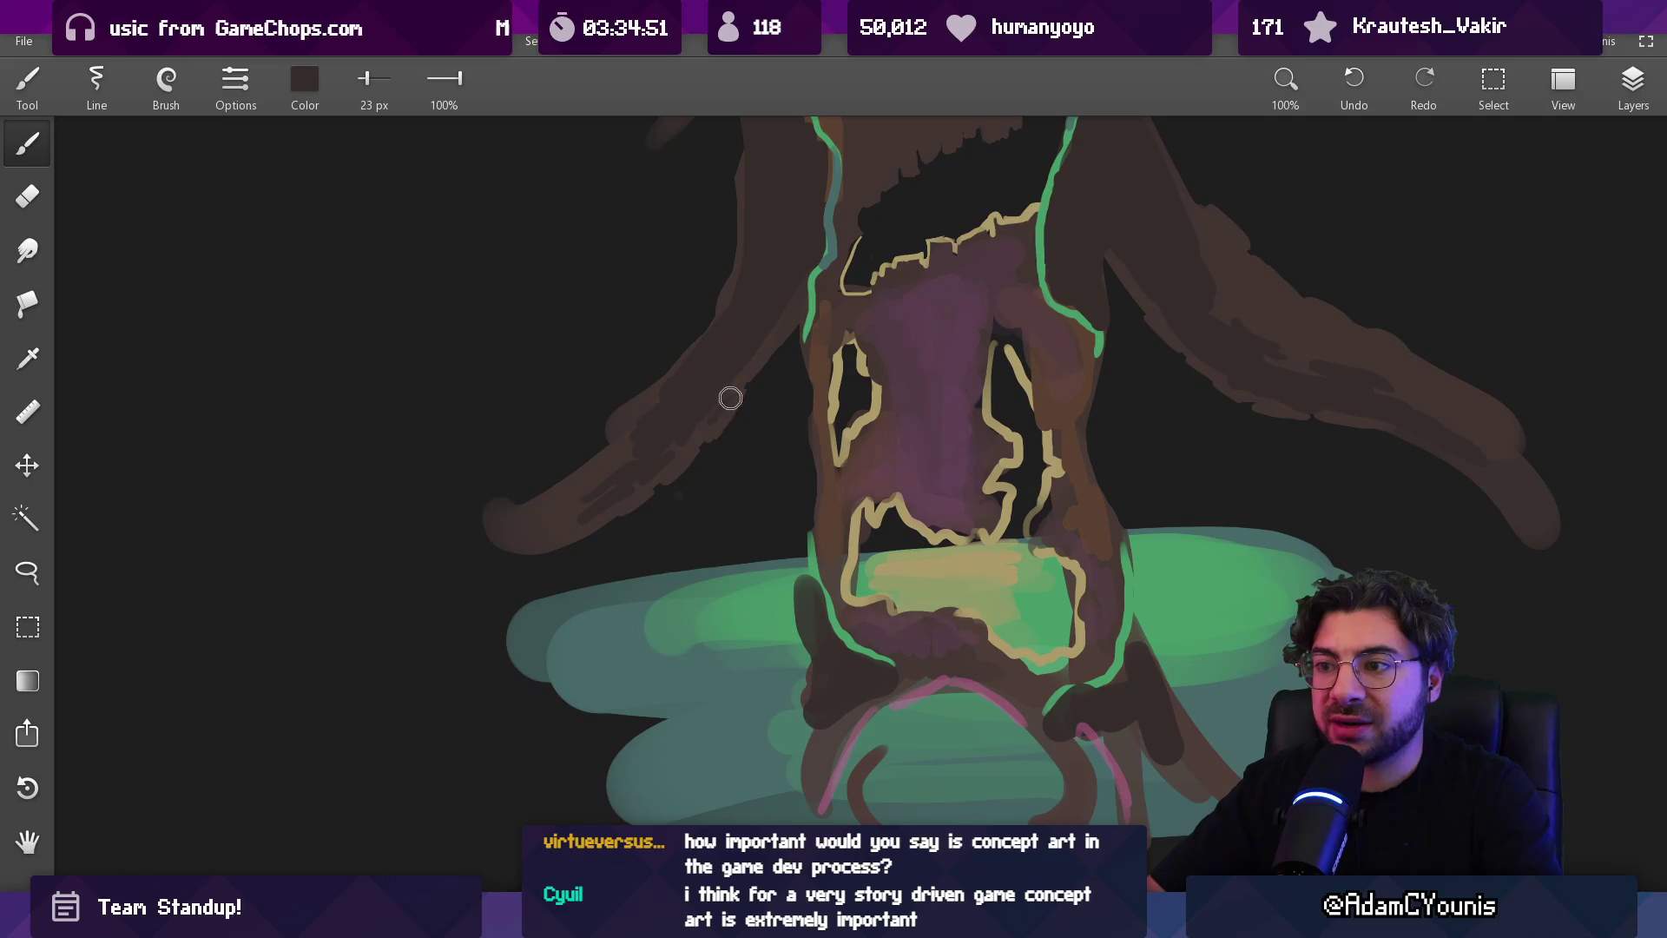
left_click_drag(816, 337, 755, 548)
key("ctrl+0")
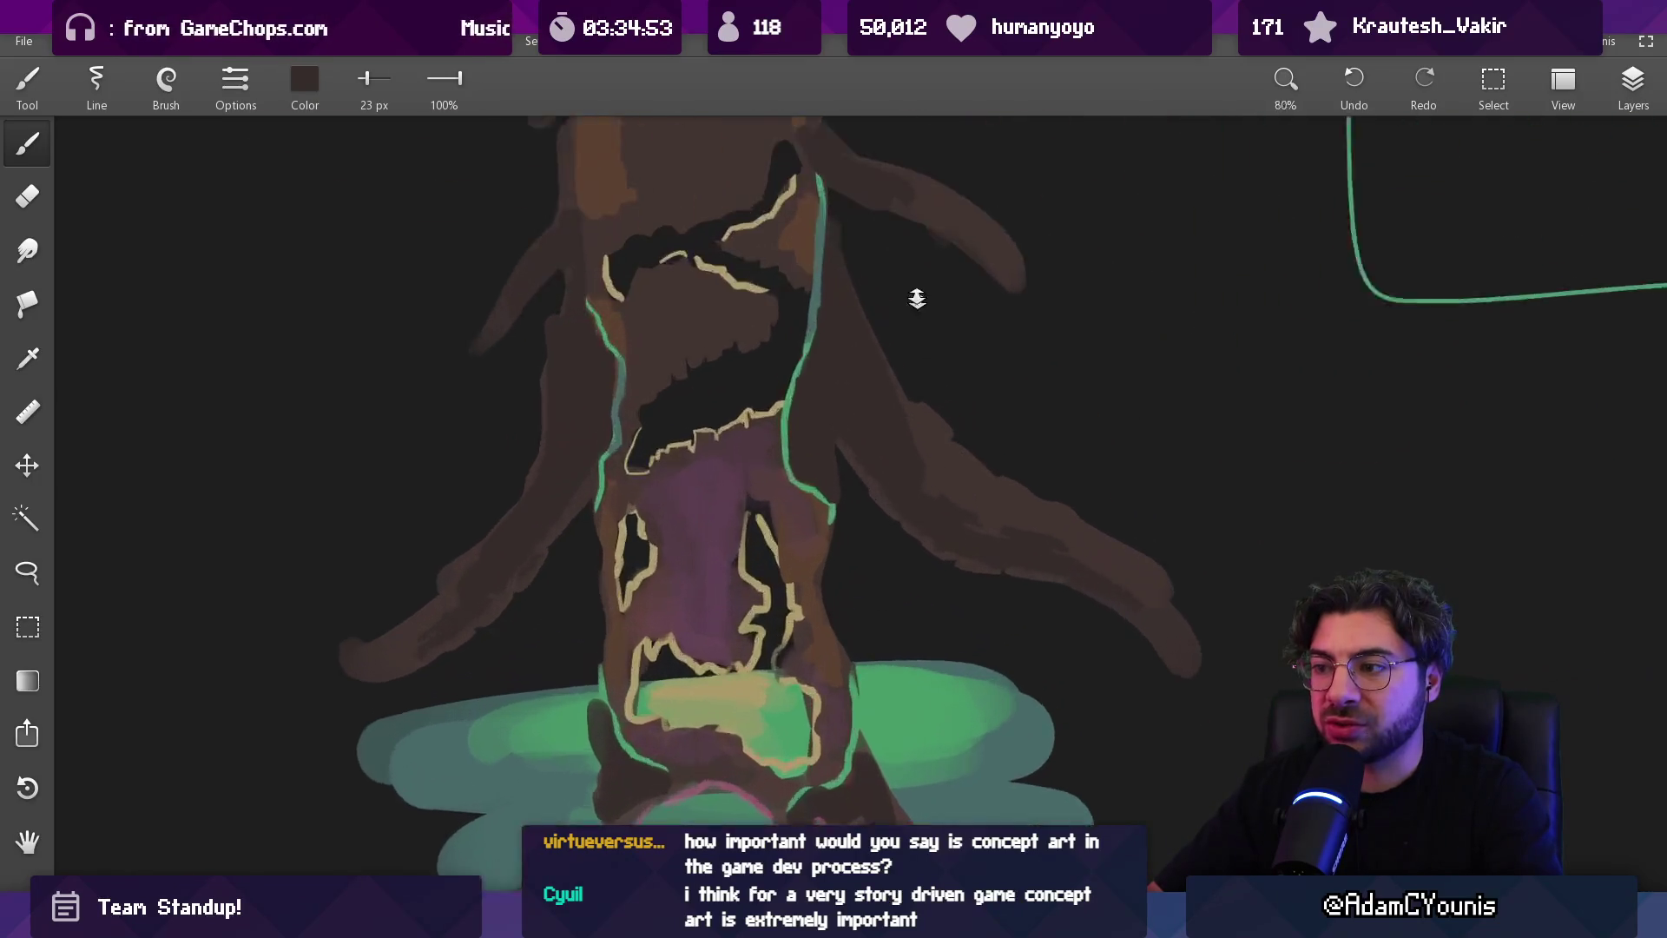
mouse_move(509, 495)
left_mouse_down()
mouse_move(465, 466)
mouse_move(429, 483)
left_mouse_up()
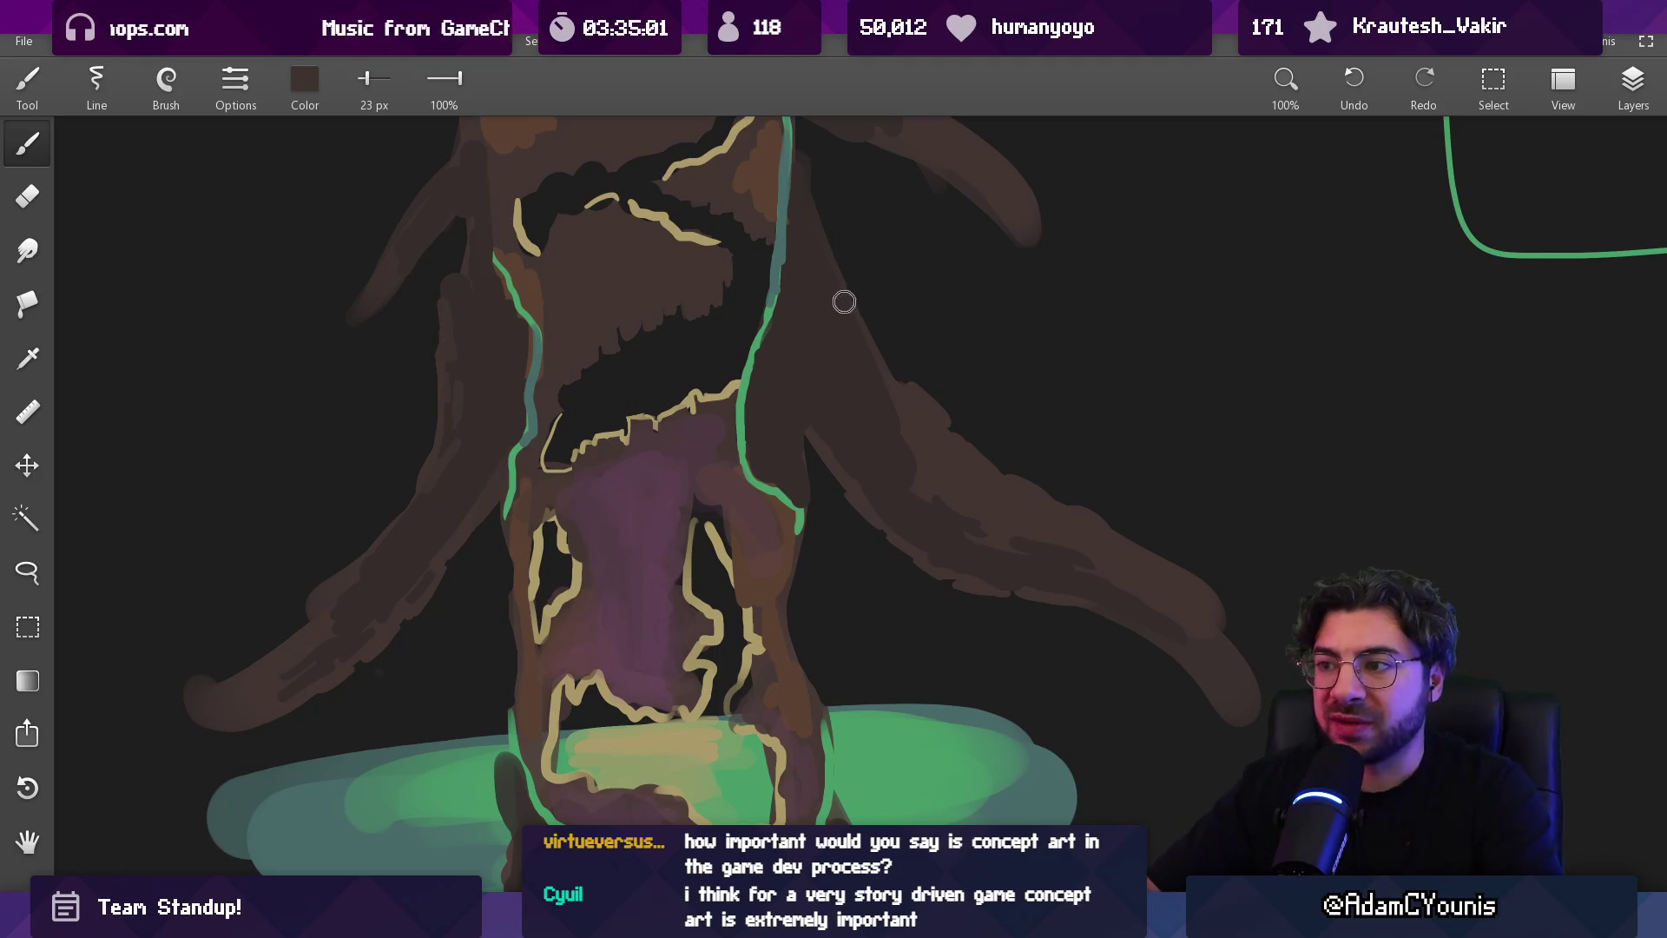
scroll(897, 412, "up", 3)
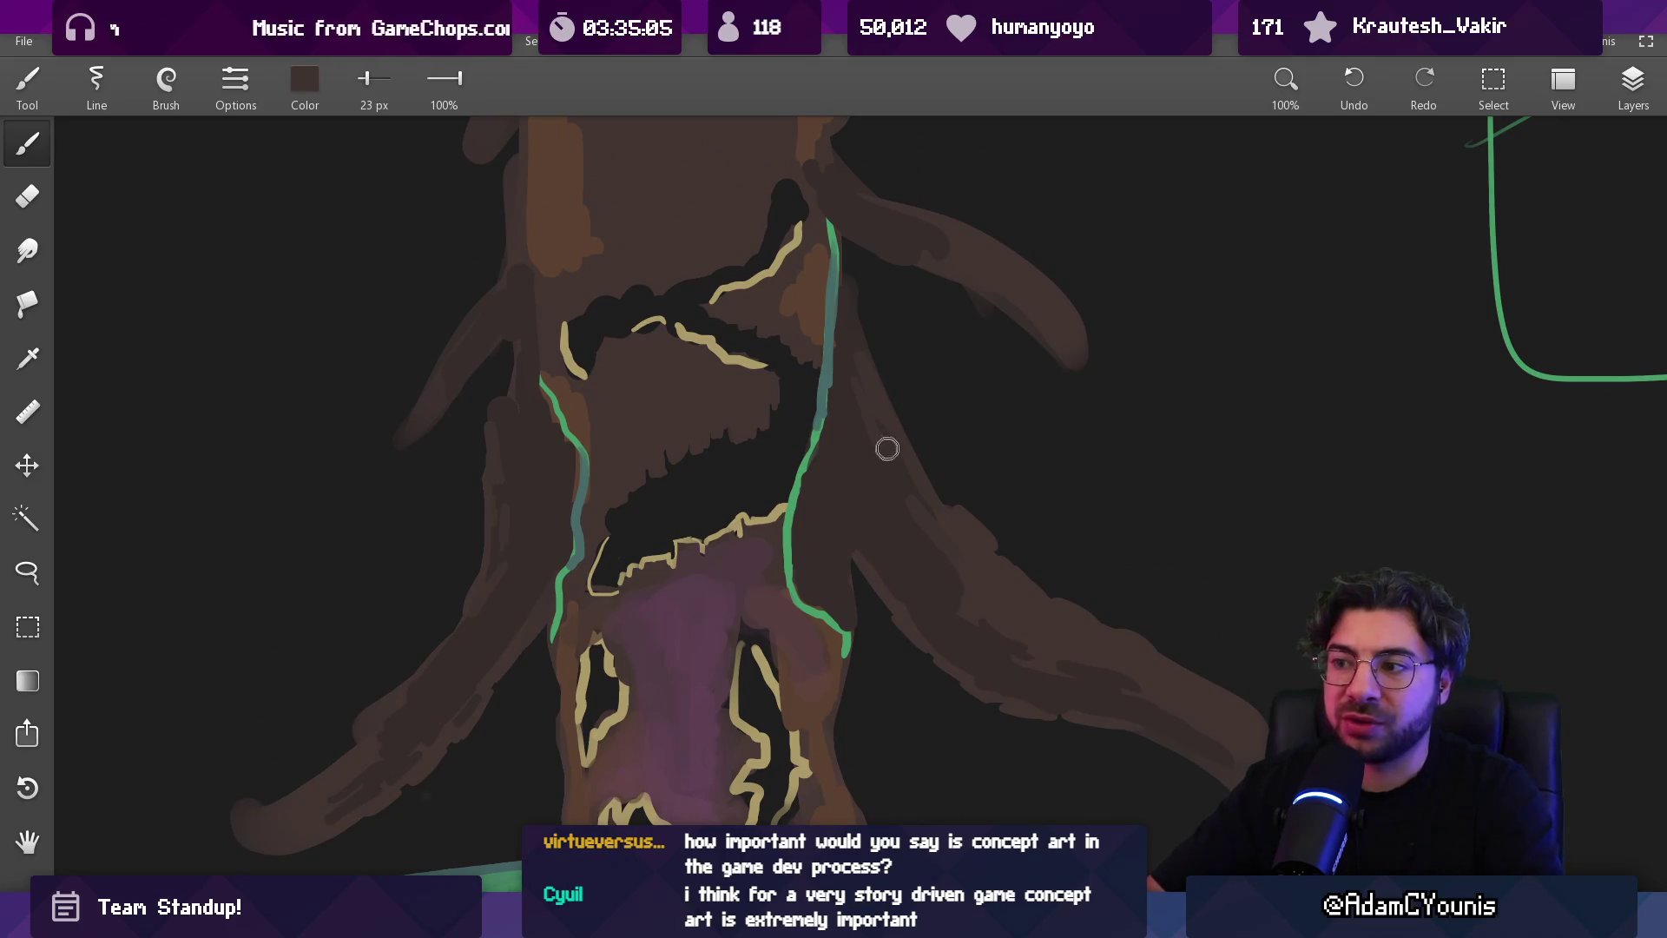
scroll(899, 473, "down", 5)
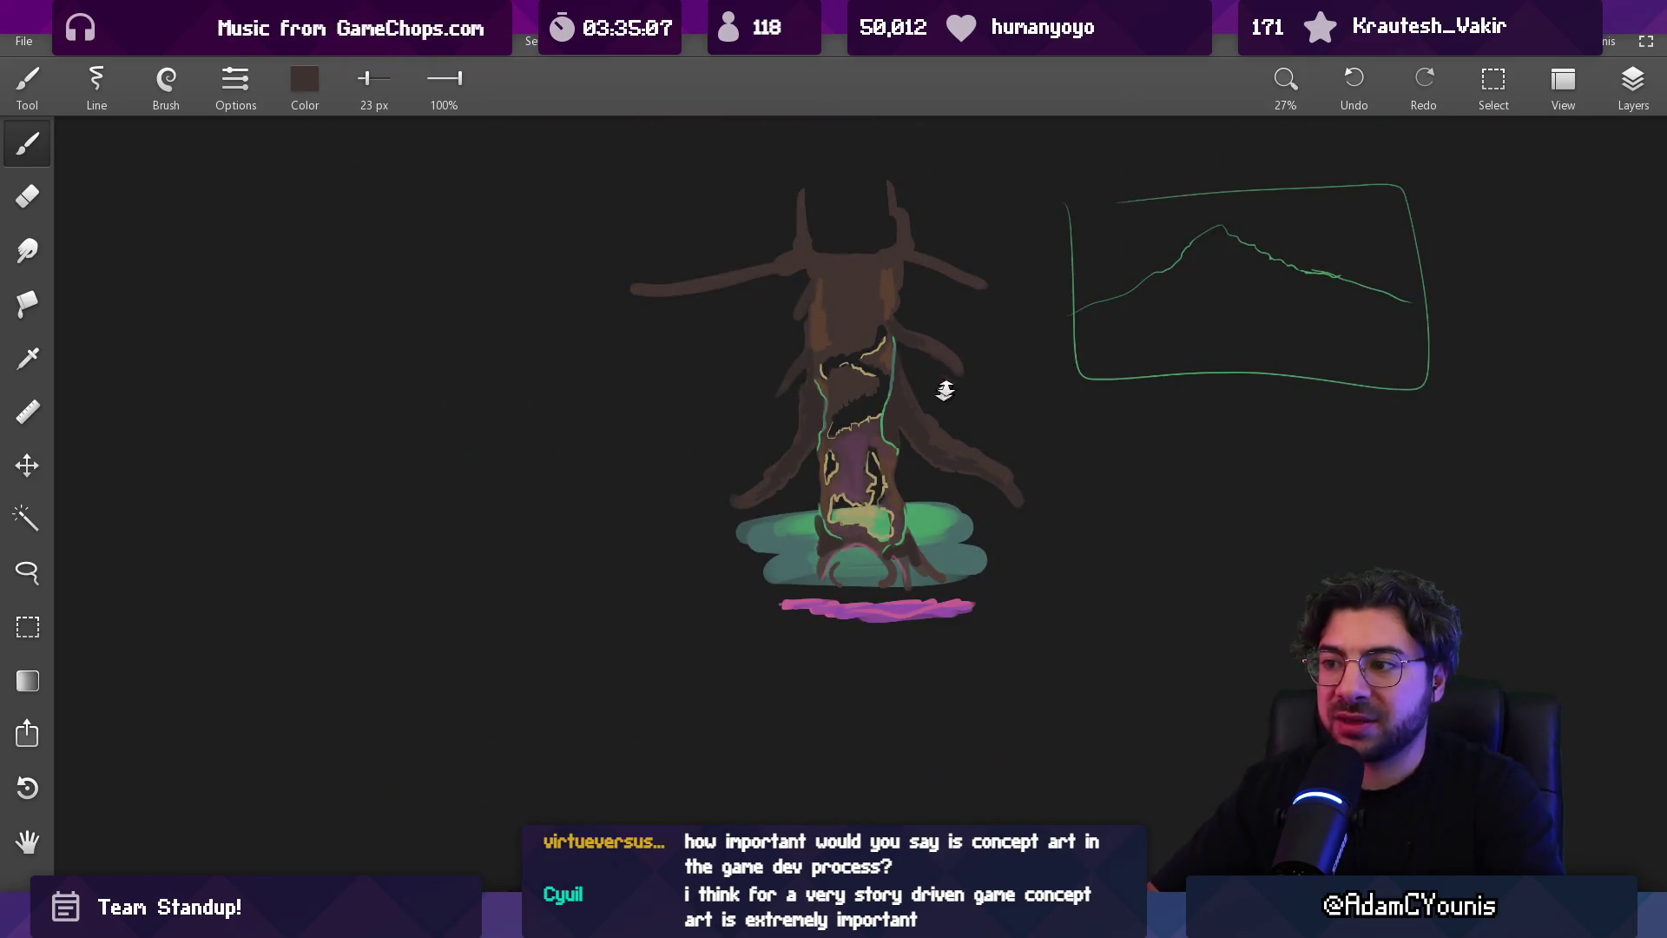
scroll(978, 488, "up", 5)
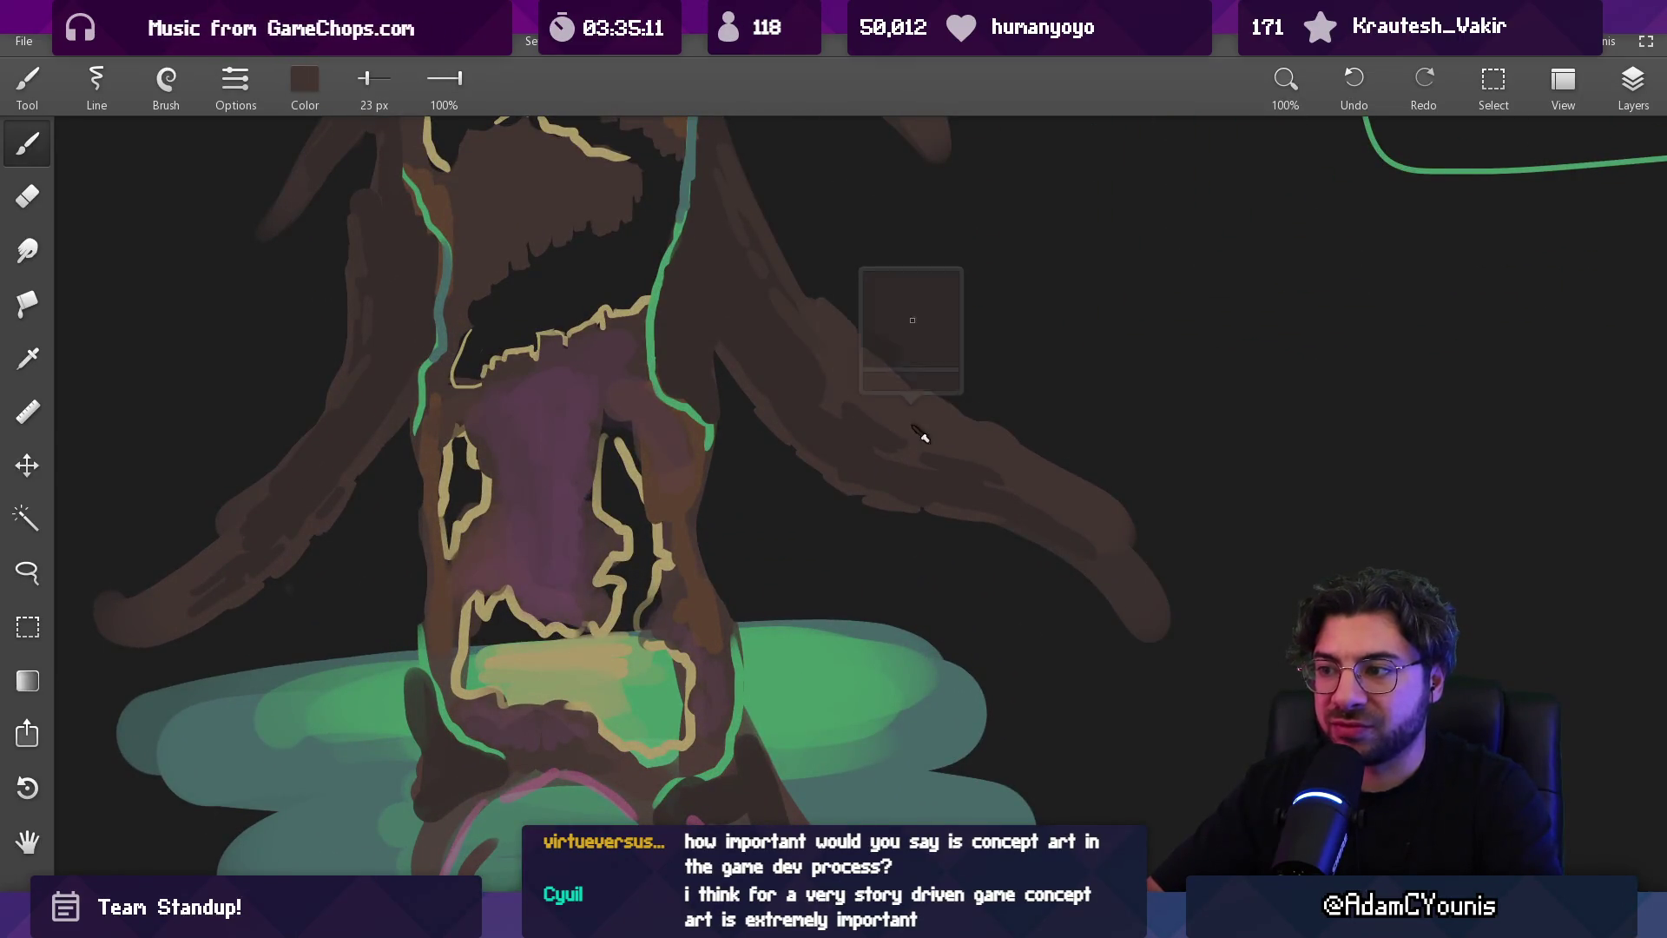
scroll(890, 374, "down", 5)
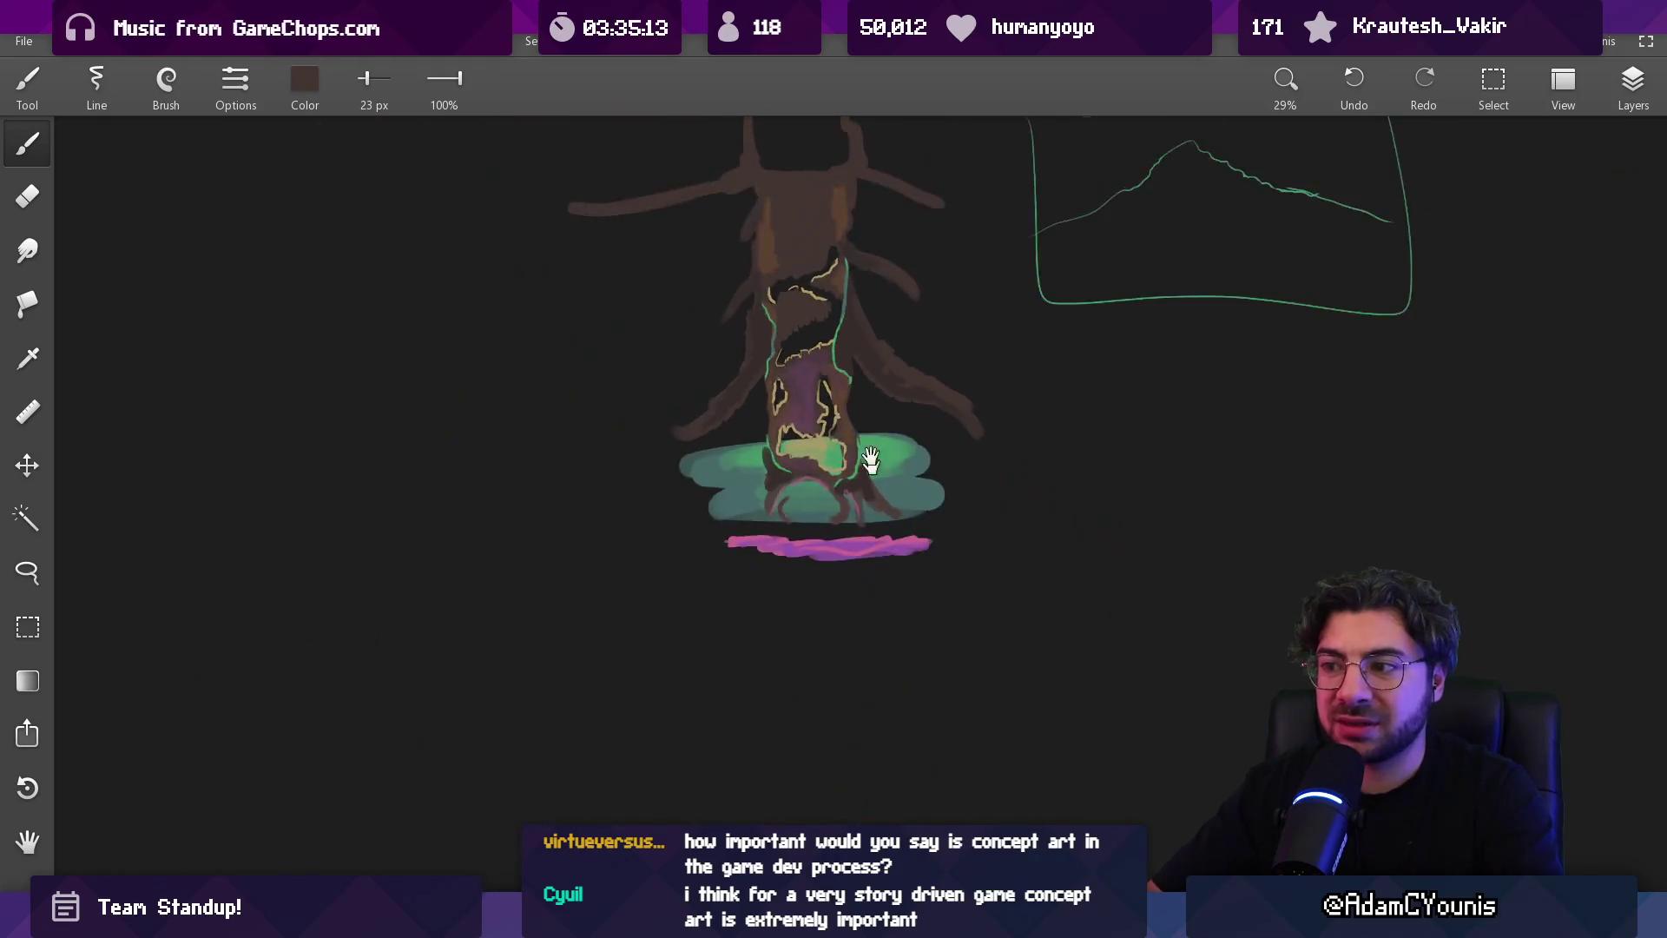
scroll(829, 405, "up", 2)
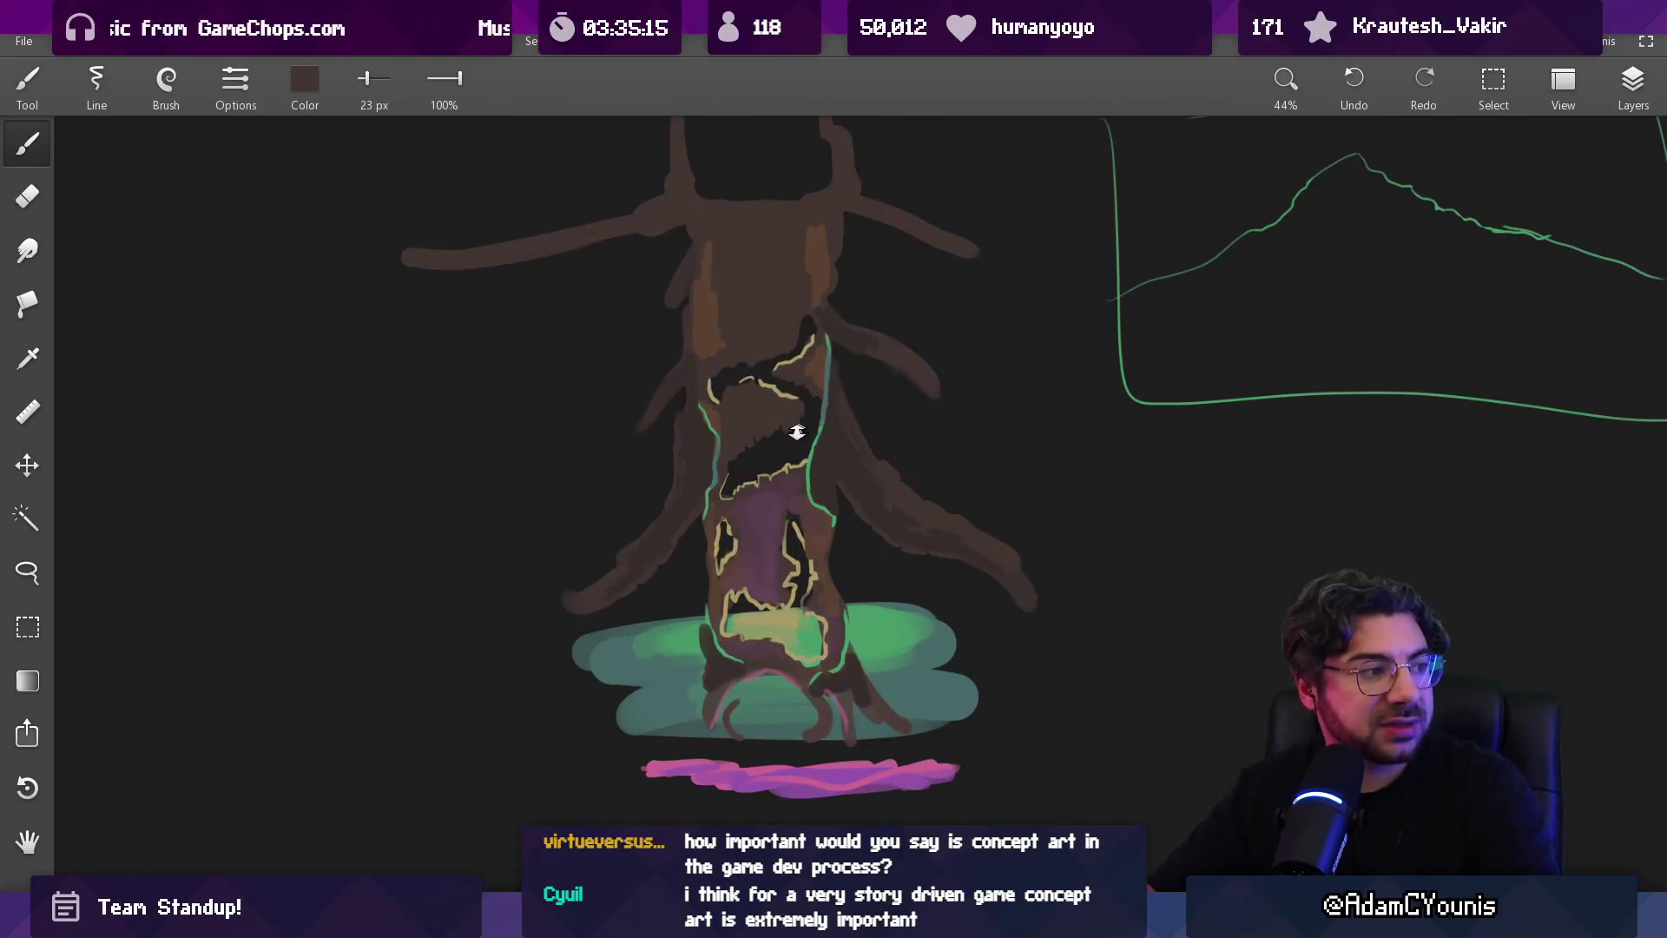
scroll(800, 429, "up", 4)
left_click_drag(775, 462, 763, 550)
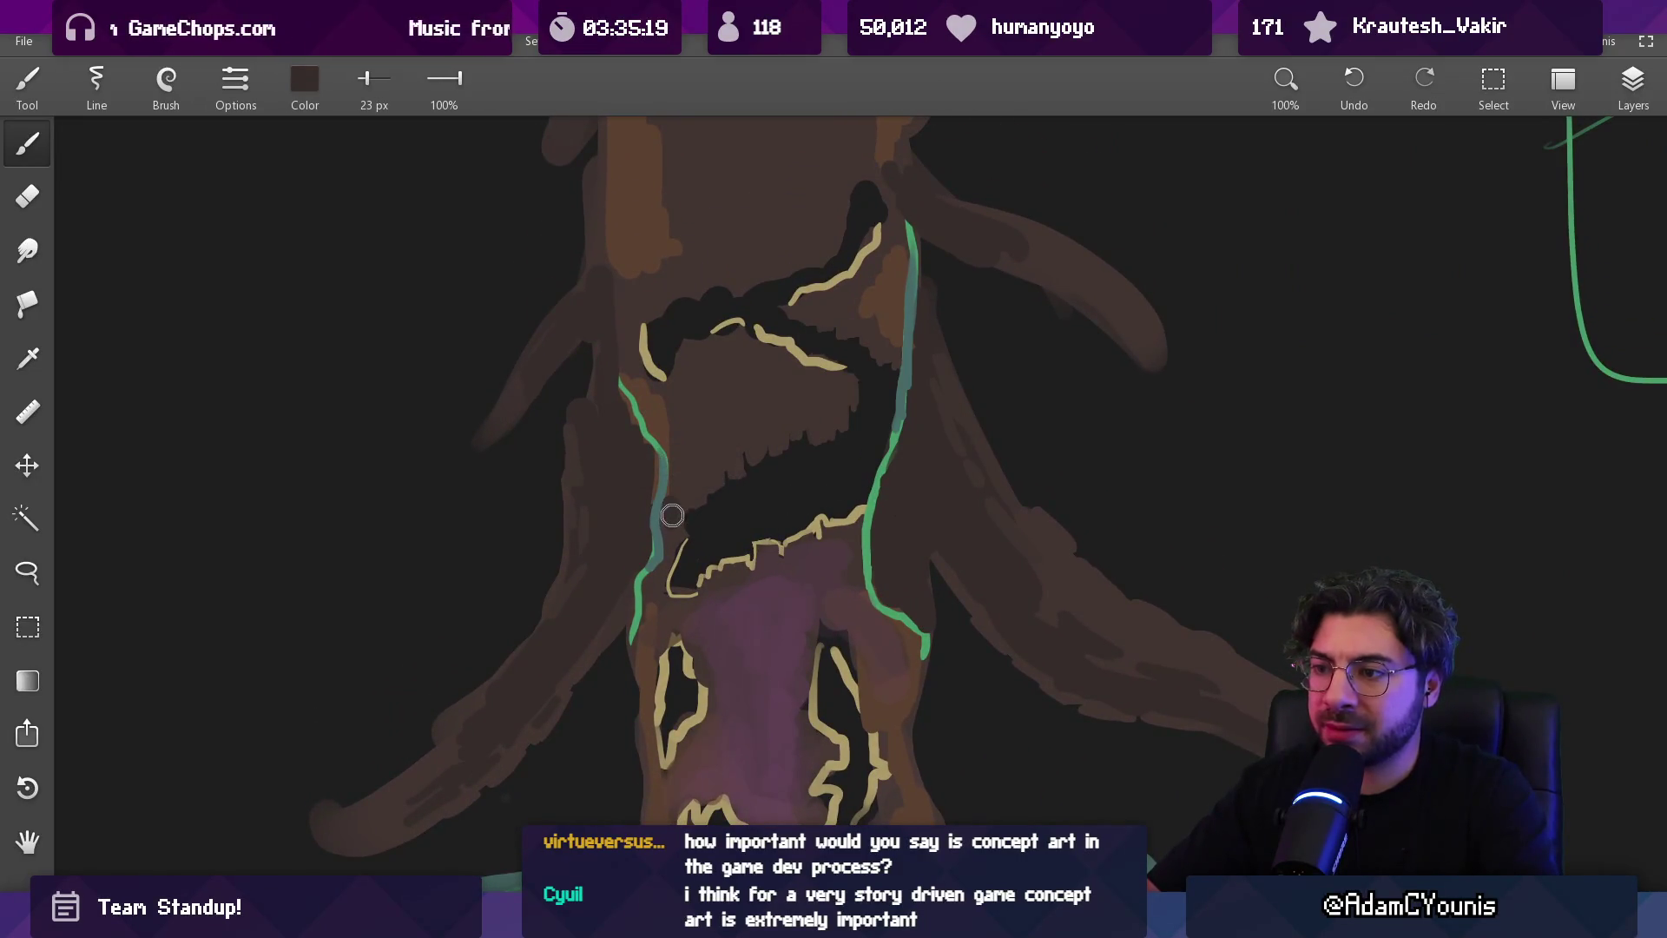
Shrink the brush and eyedrop the teal colour from the rim line
key("bracketleft")
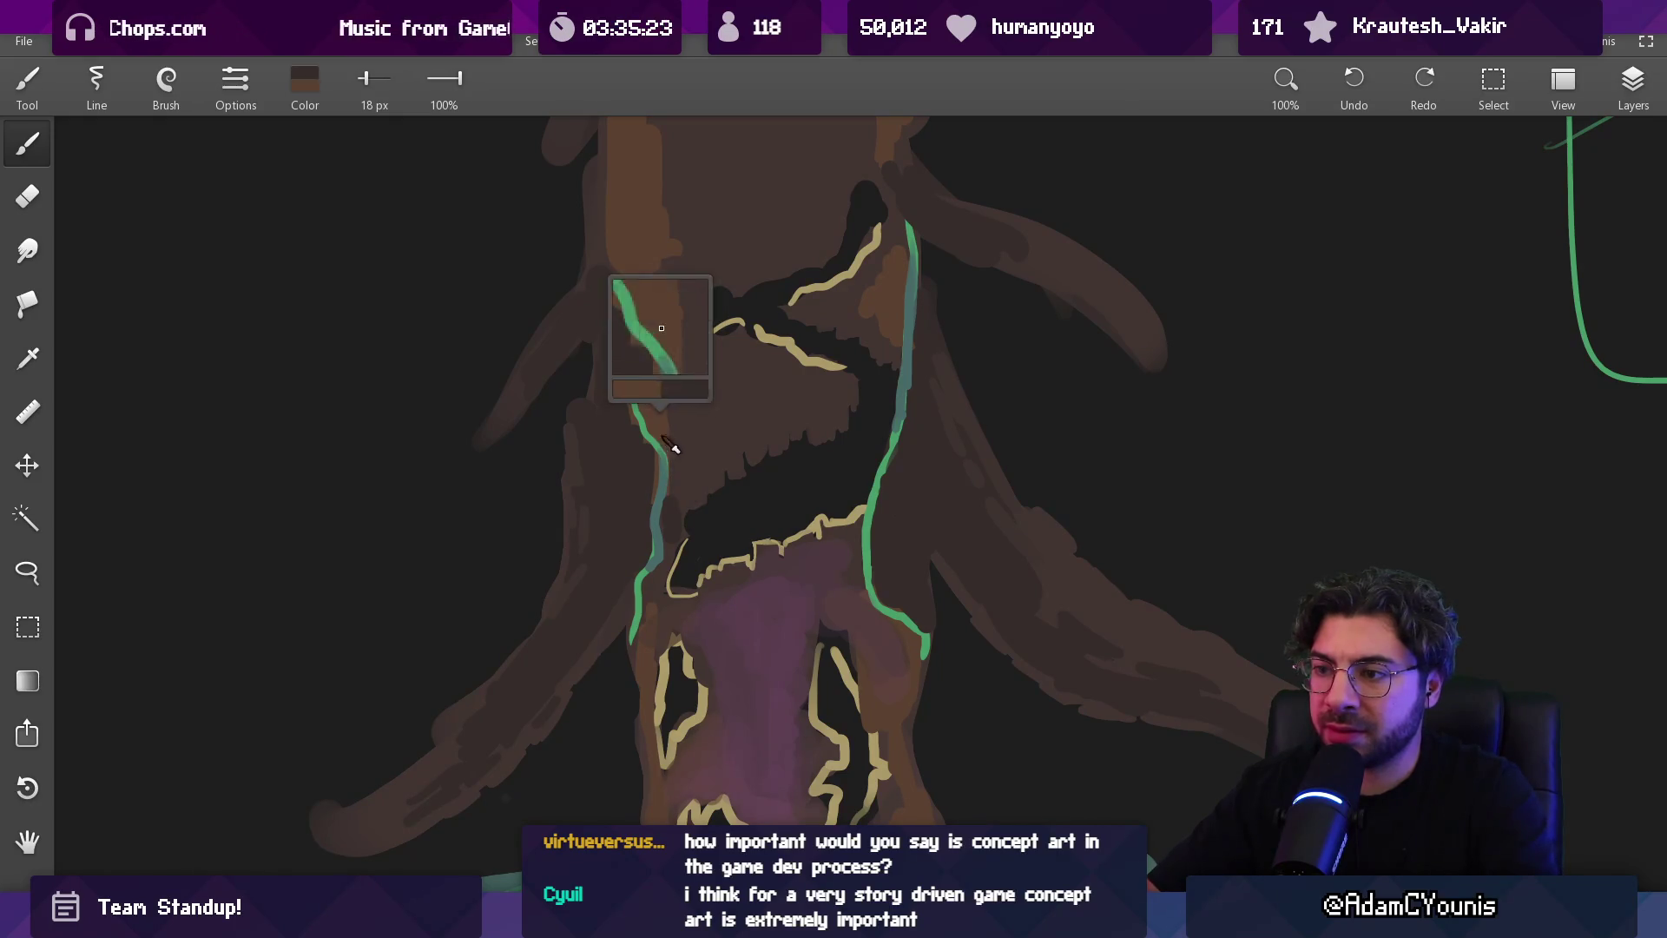
key("v")
key("b")
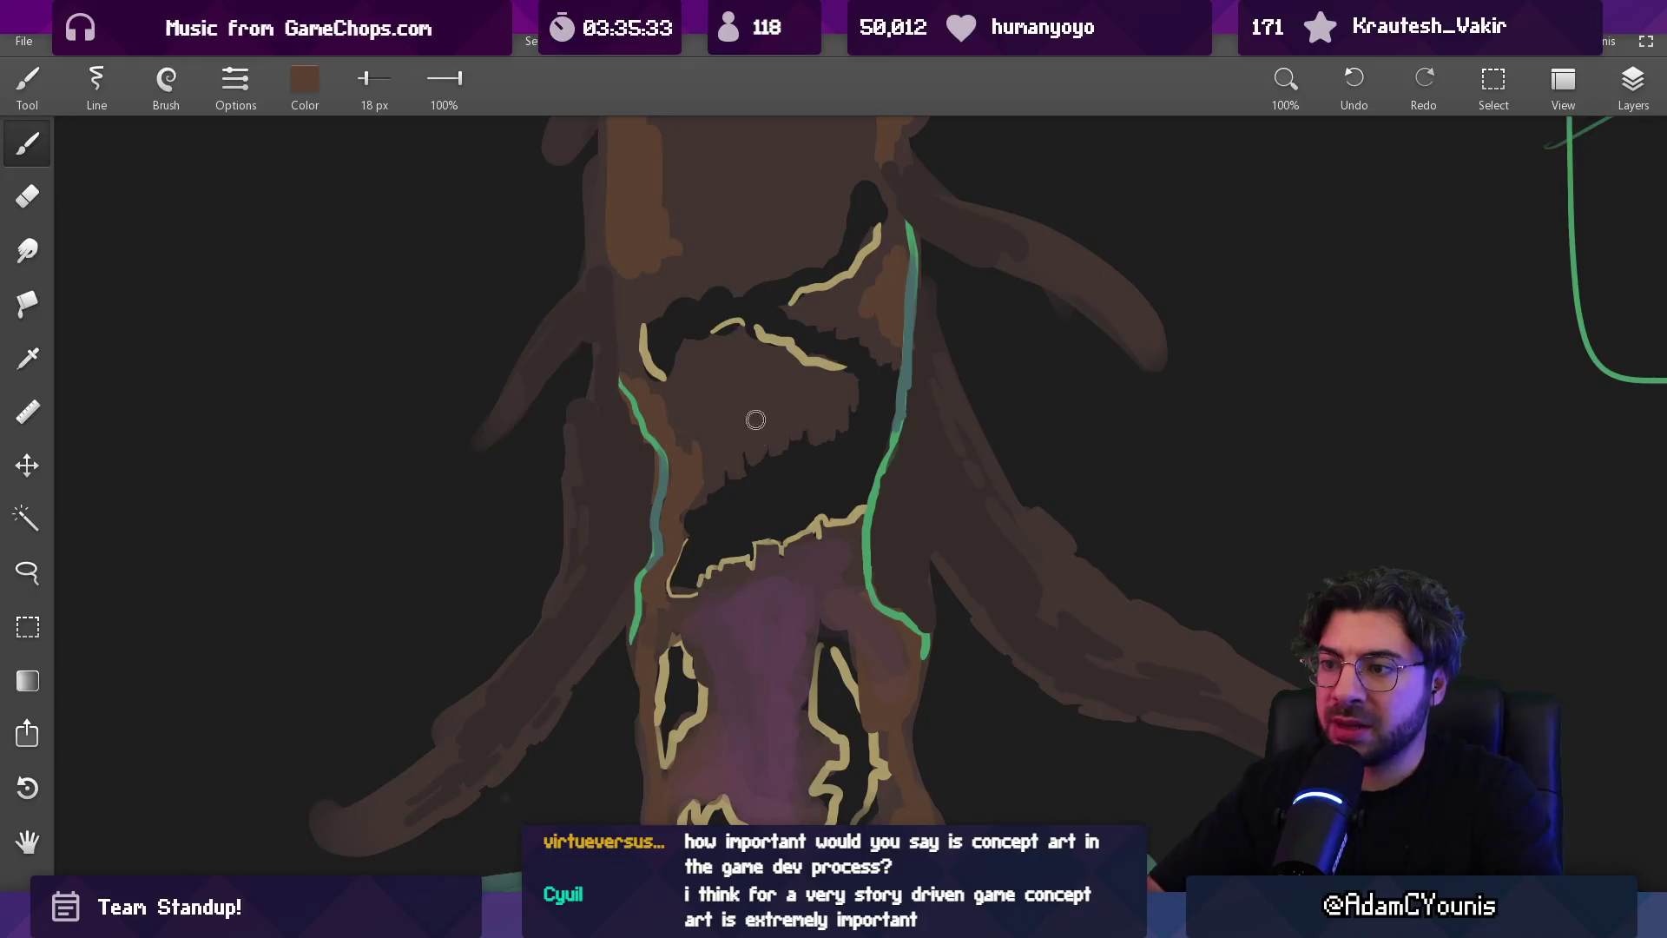
scroll(755, 409, "down", 5)
scroll(775, 484, "up", 4)
left_click_drag(677, 426, 682, 387)
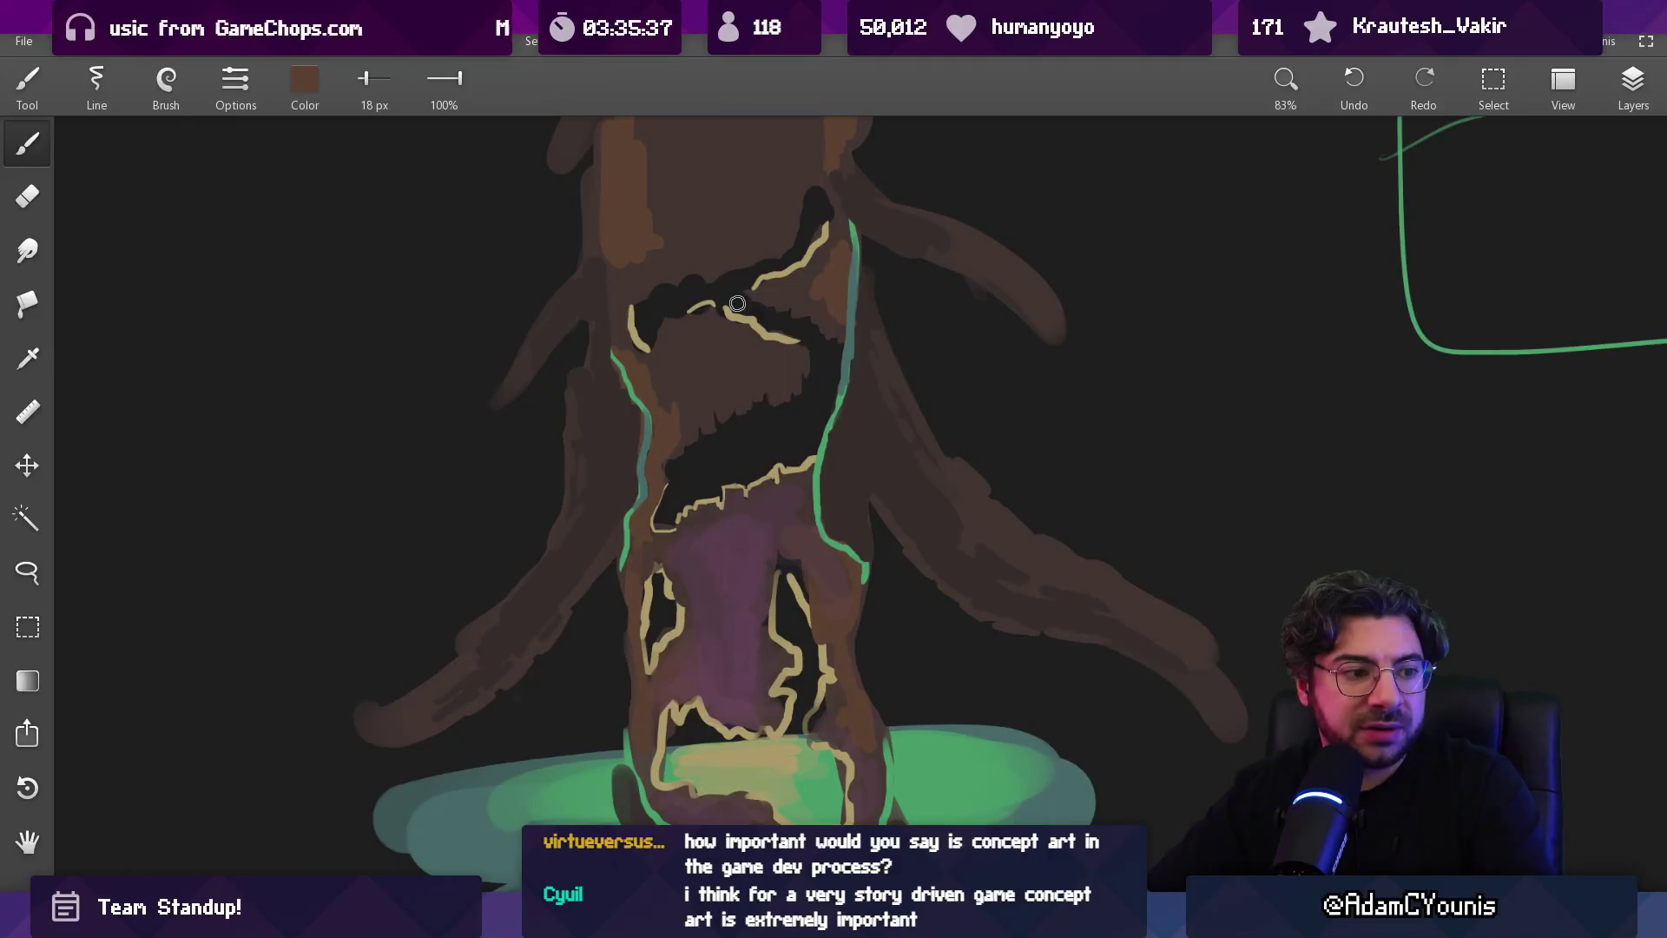
left_click_drag(565, 696, 482, 820)
Try a short teal brush stroke on the trunk, then undo it
key("g")
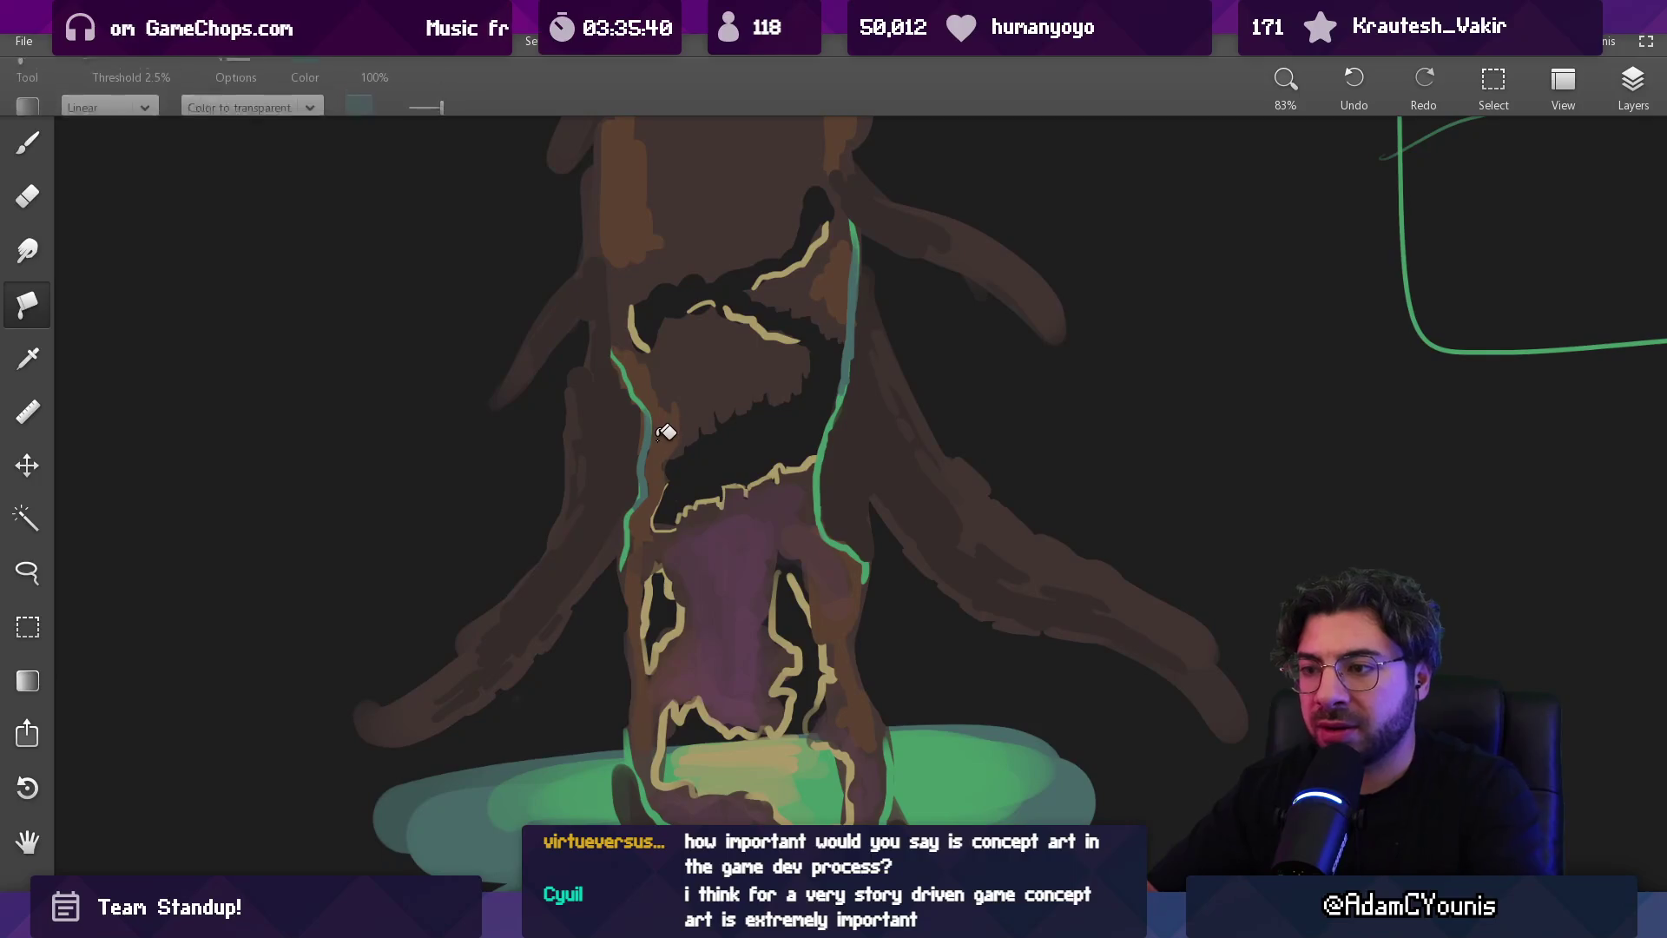
scroll(754, 447, "down", 5)
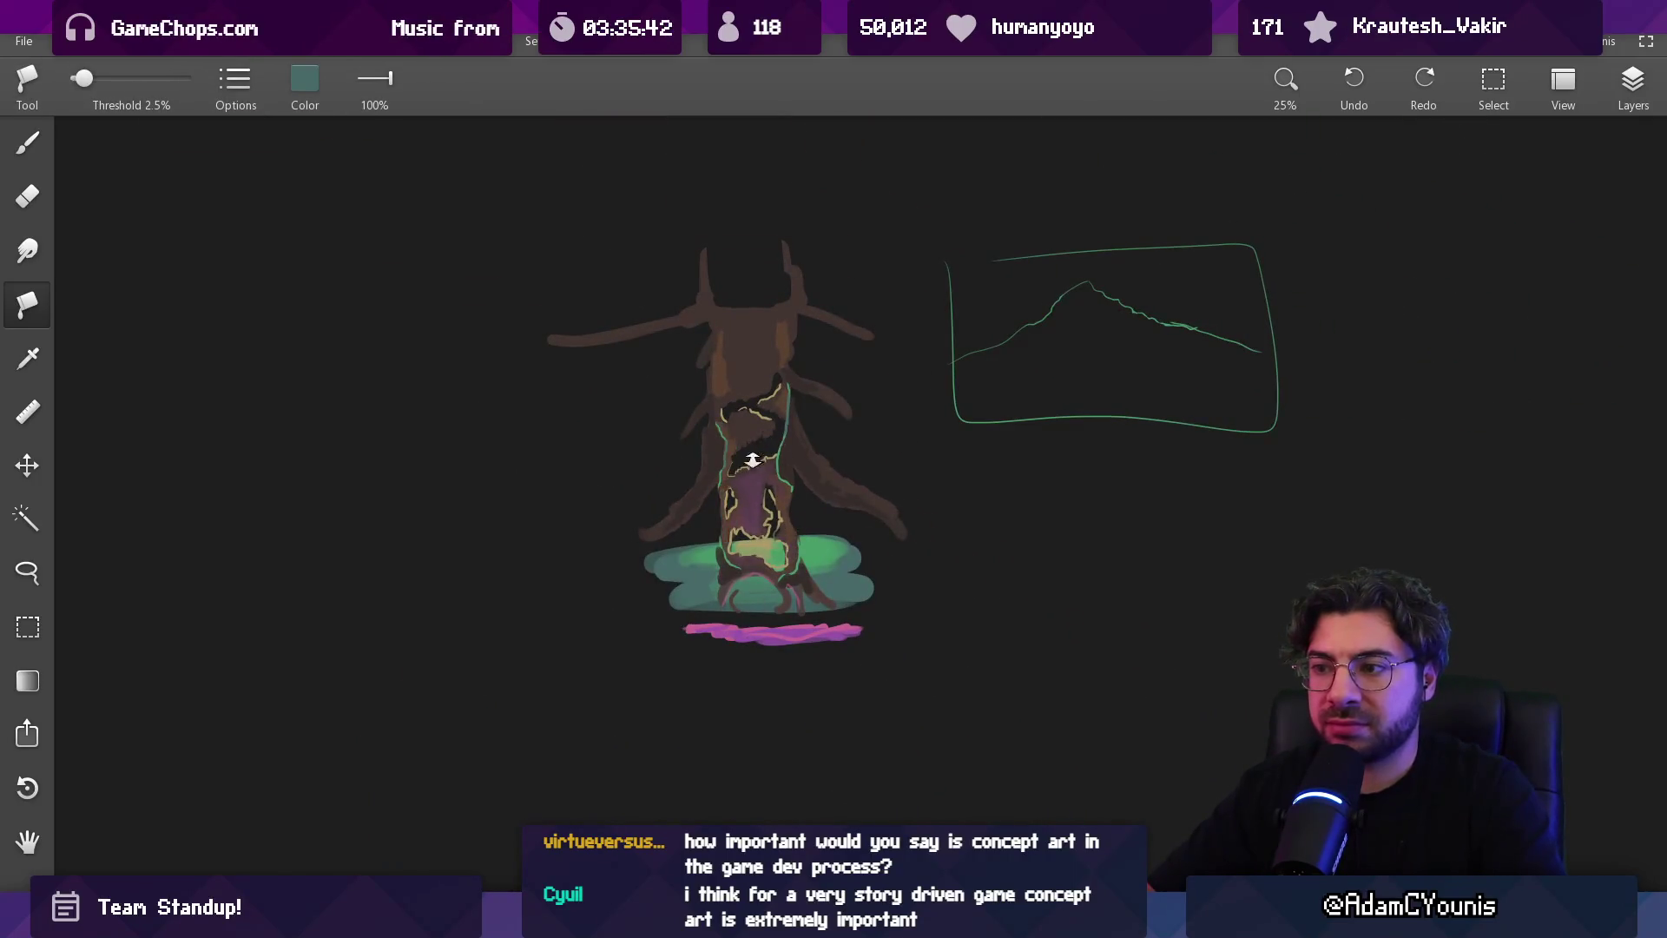
scroll(758, 449, "up", 5)
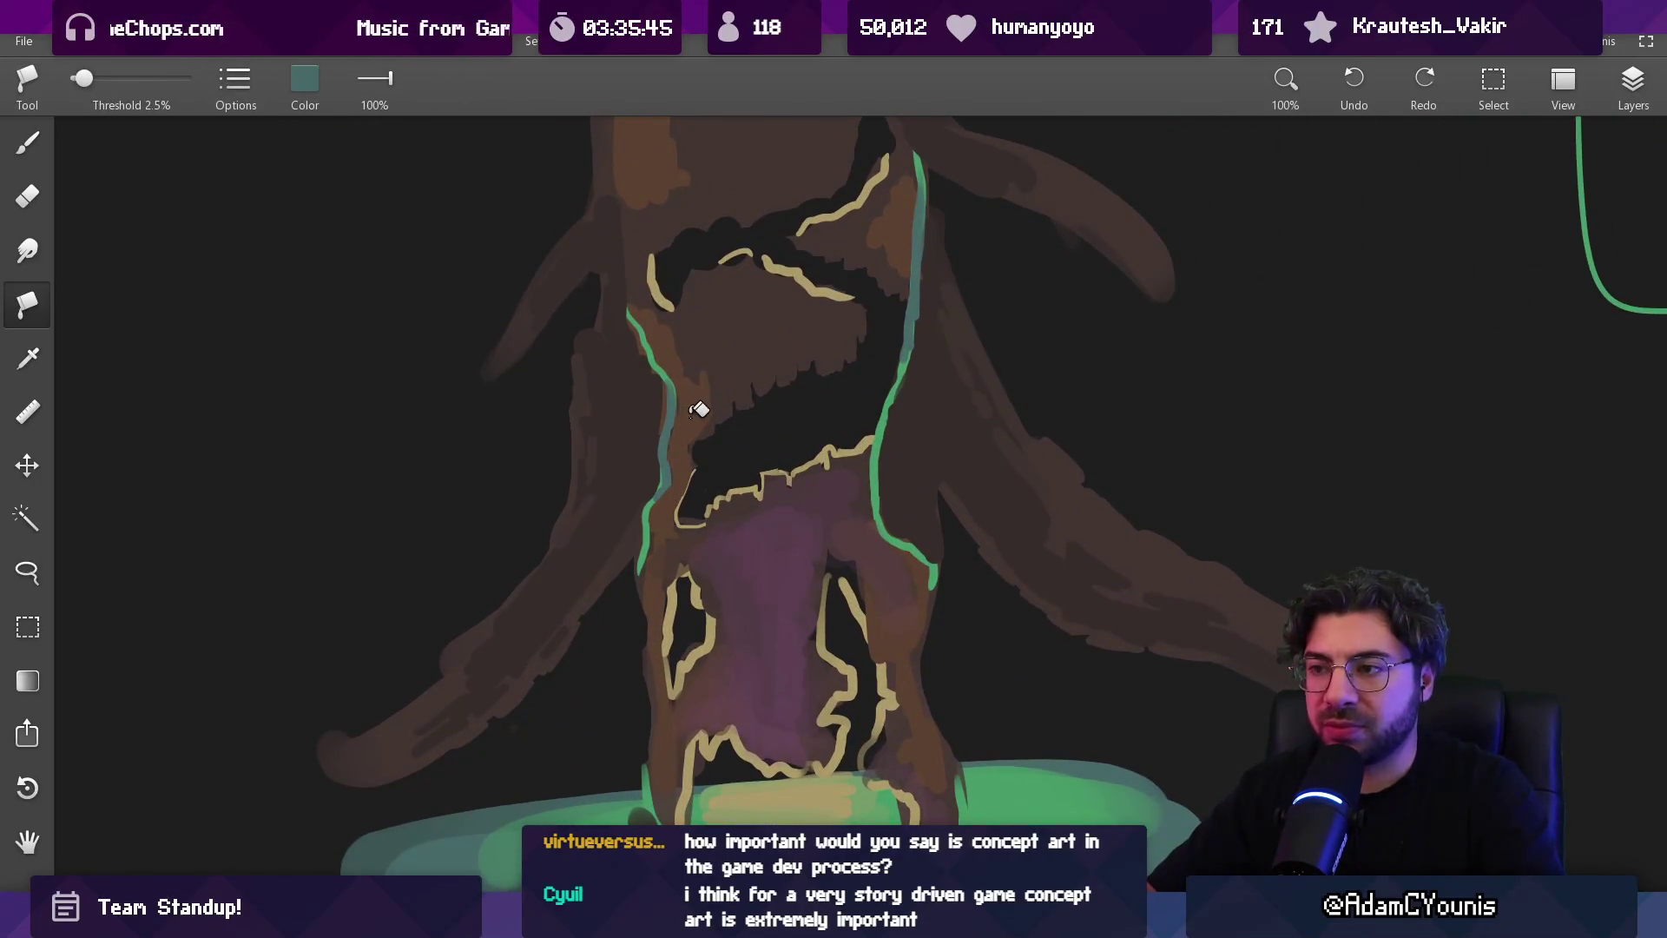
key("b")
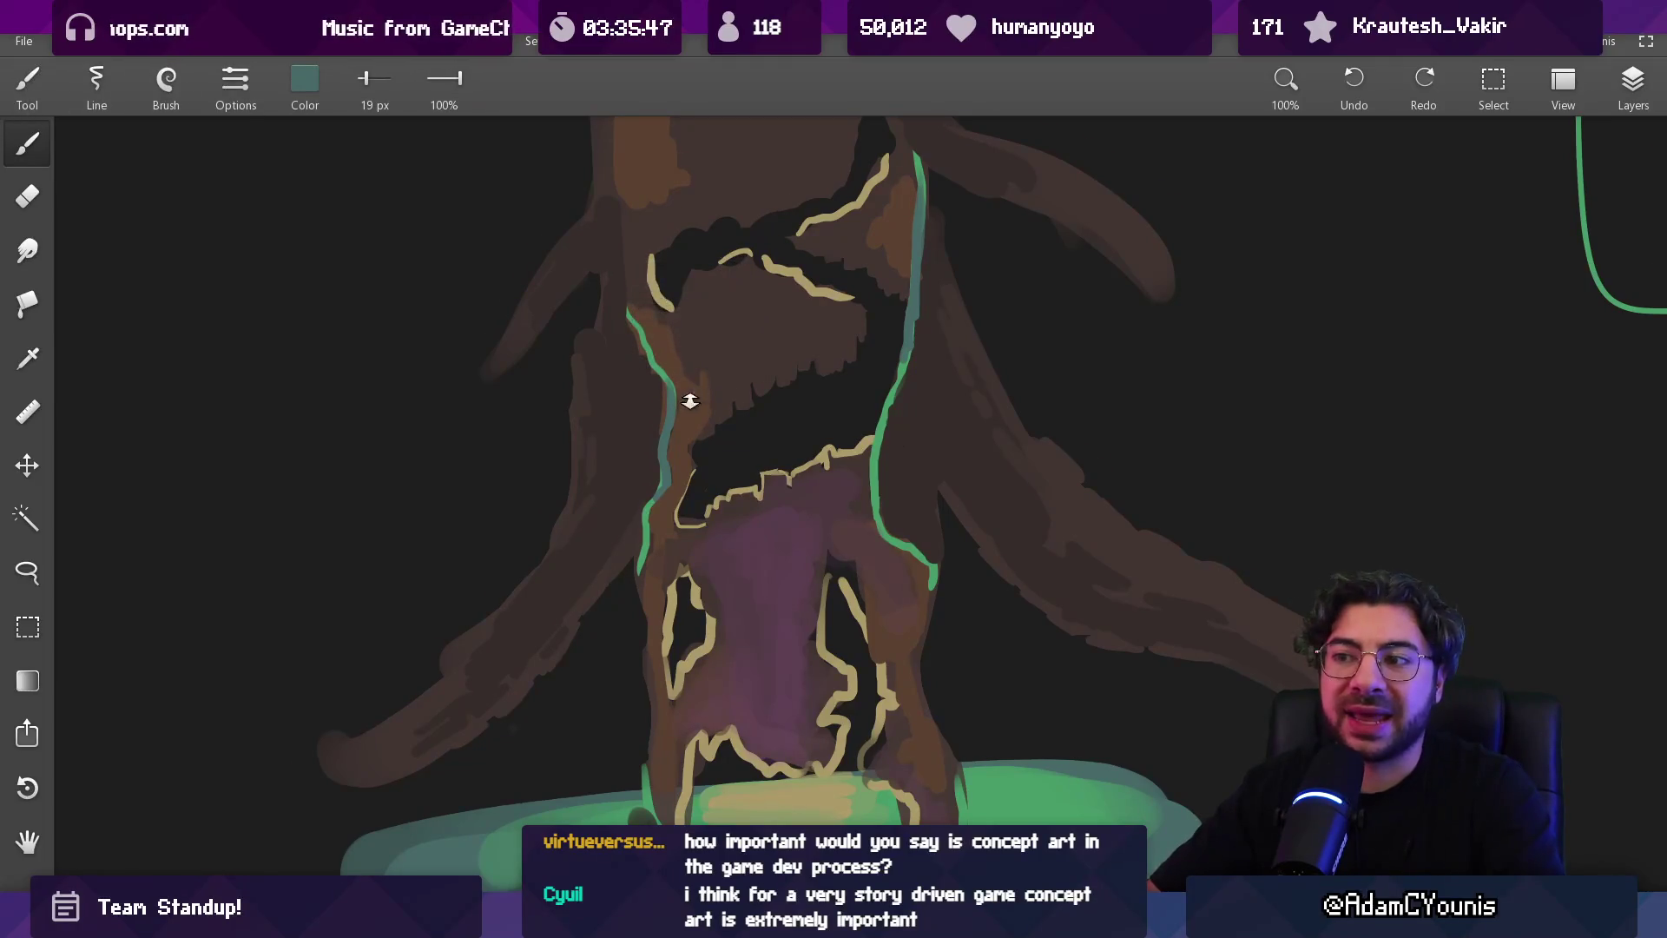
scroll(689, 400, "up", 2)
left_click_drag(688, 339, 695, 388)
key("ctrl+z")
Choose the Round brush preset and bucket-fill the trunk's left strip with teal
key("b")
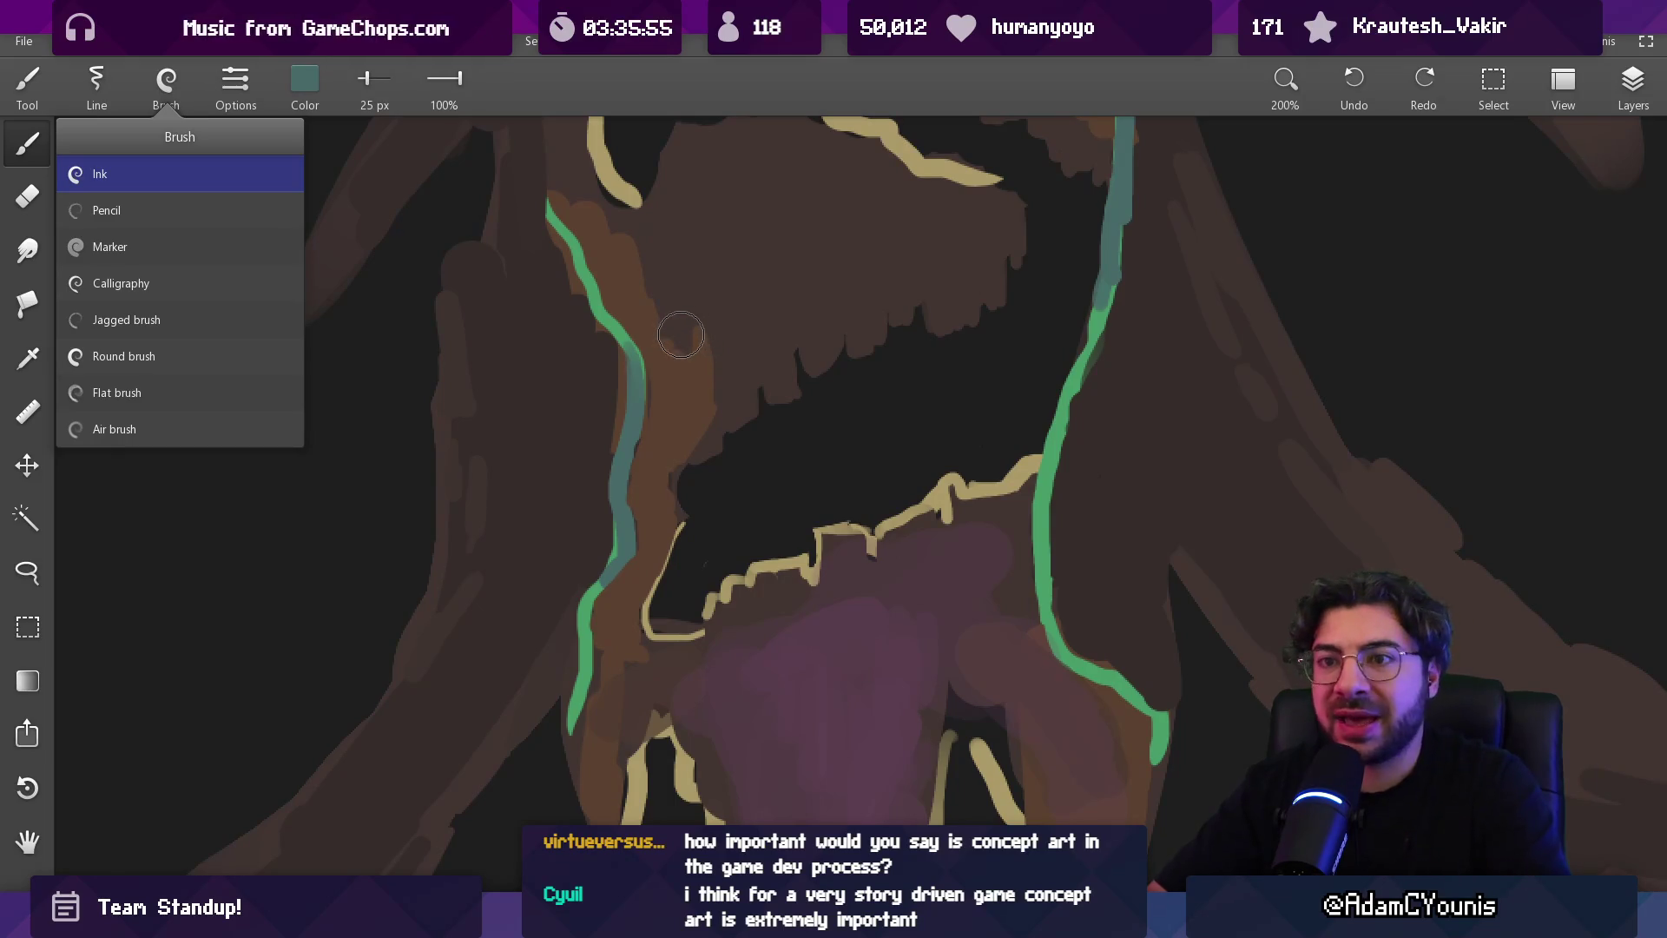
left_click(206, 358)
key("g")
left_click_drag(674, 327, 707, 373)
scroll(660, 465, "down", 4)
scroll(660, 465, "down", 3)
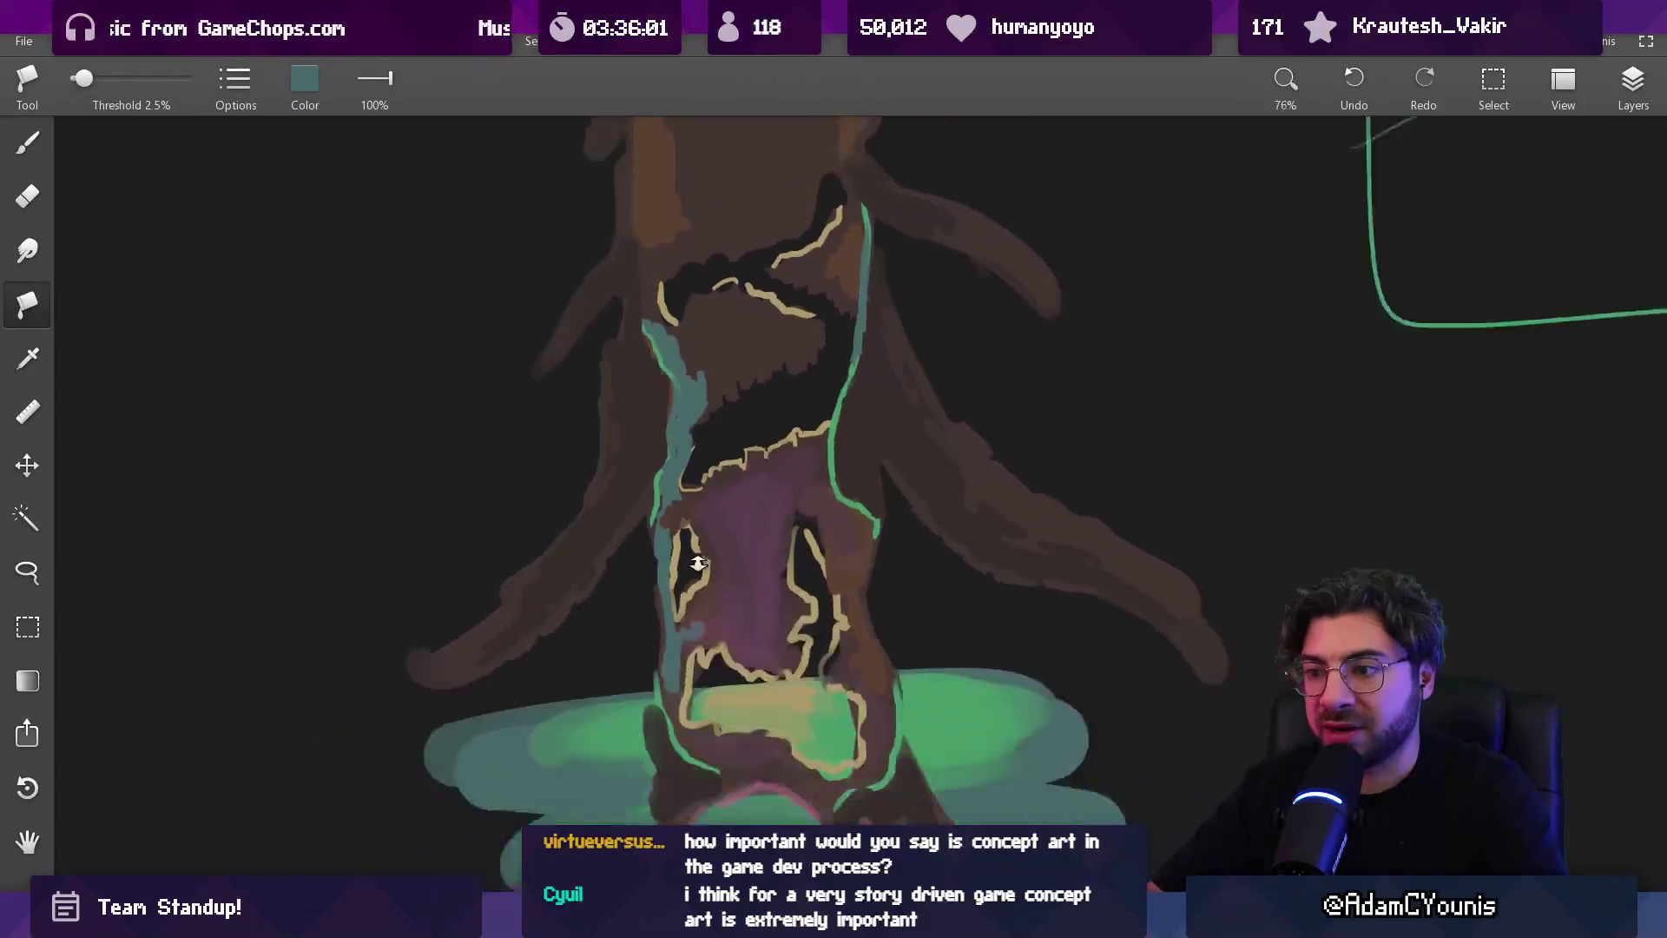
Paint translucent teal strokes along the trunk's left edge and the upper teal band
scroll(741, 417, "up", 6)
key("b")
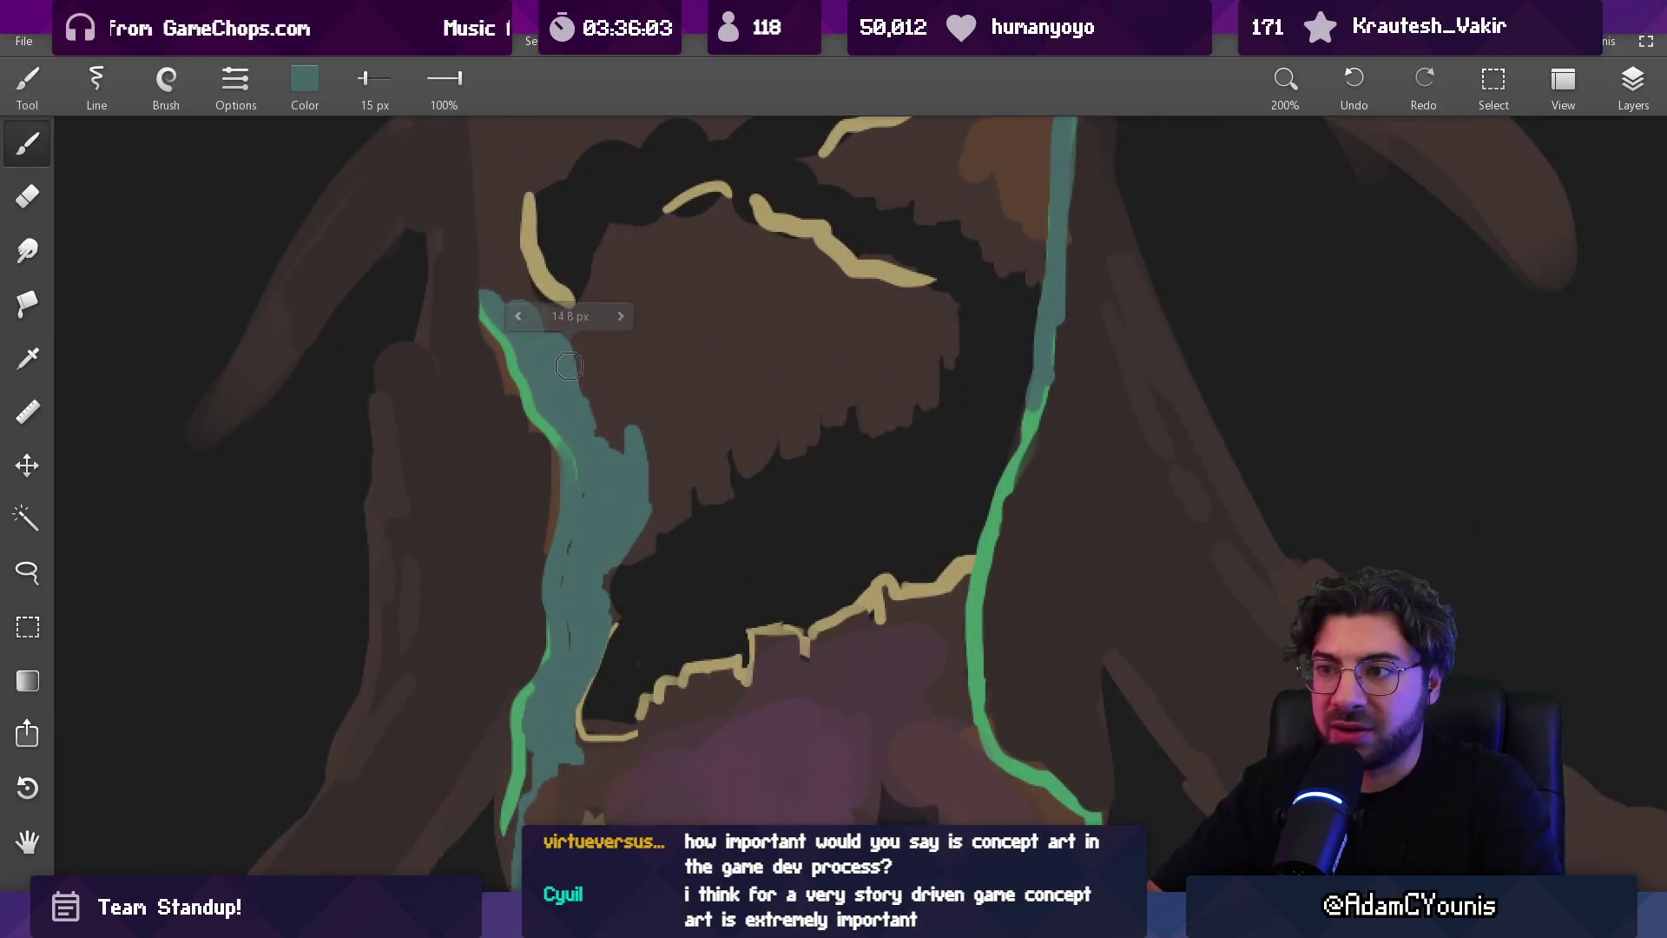
left_click_drag(566, 350, 502, 303)
key("bracketright")
mouse_move(614, 347)
left_mouse_down()
mouse_move(599, 330)
mouse_move(576, 378)
left_mouse_up()
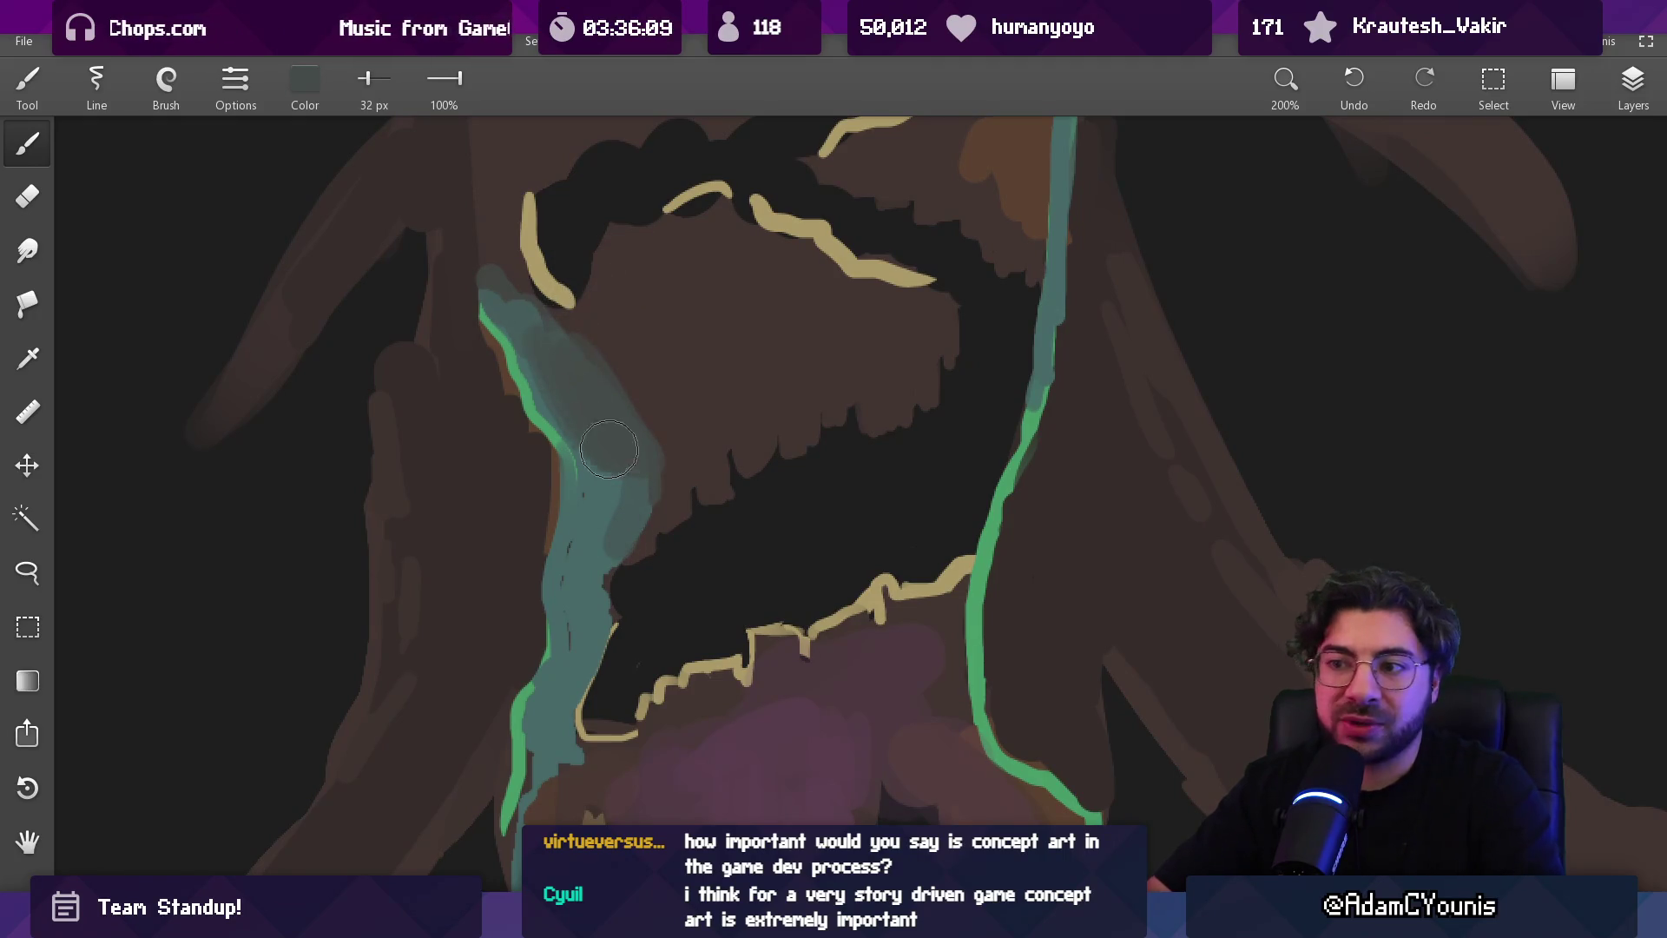
key("bracketleft")
key("bracketleft")
key("bracketright")
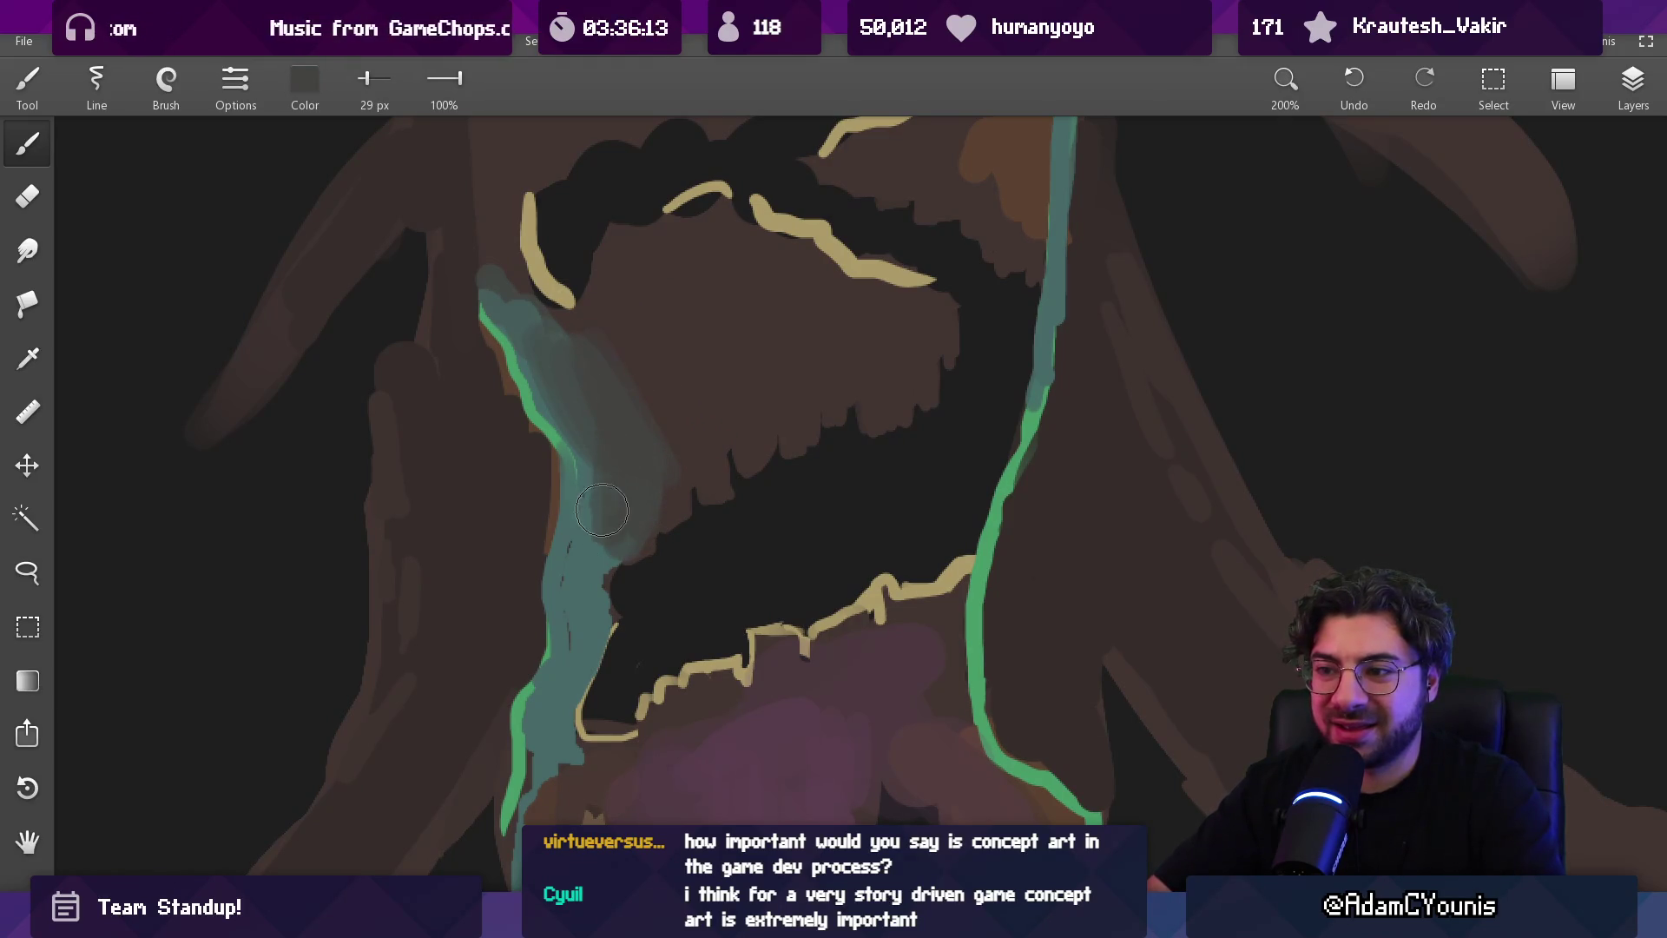
Paint a darker stroke down the teal band and shrink the brush for finer work
scroll(608, 516, "down", 3)
key("bracketleft")
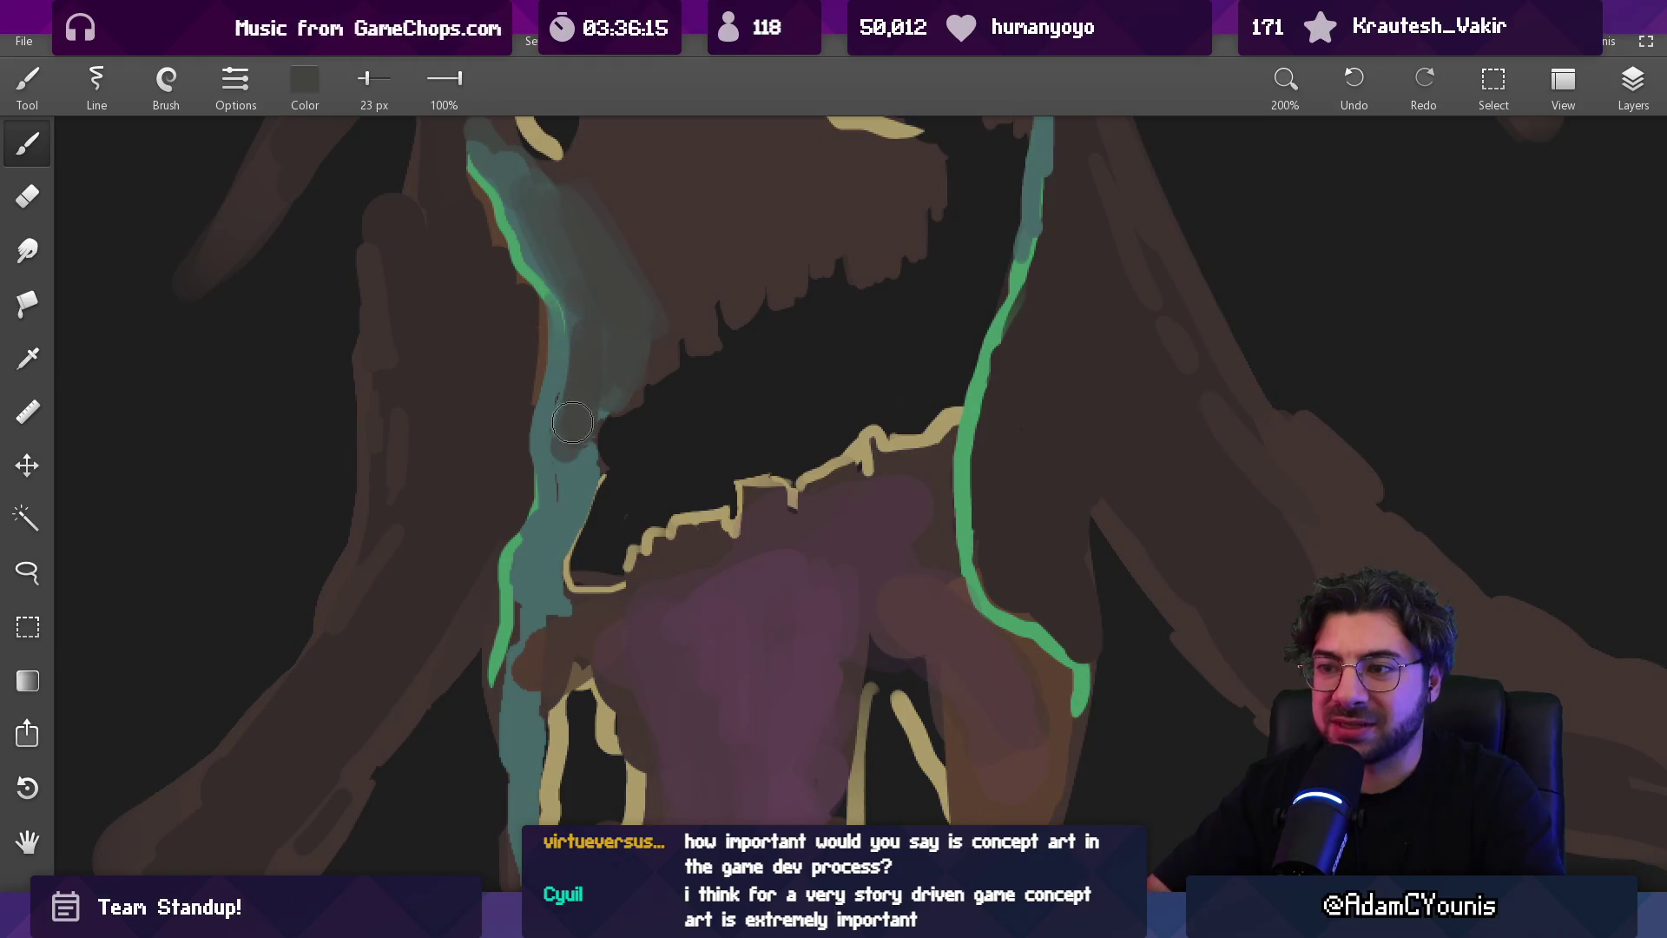
mouse_move(577, 442)
left_mouse_down()
mouse_move(582, 495)
mouse_move(543, 591)
left_mouse_up()
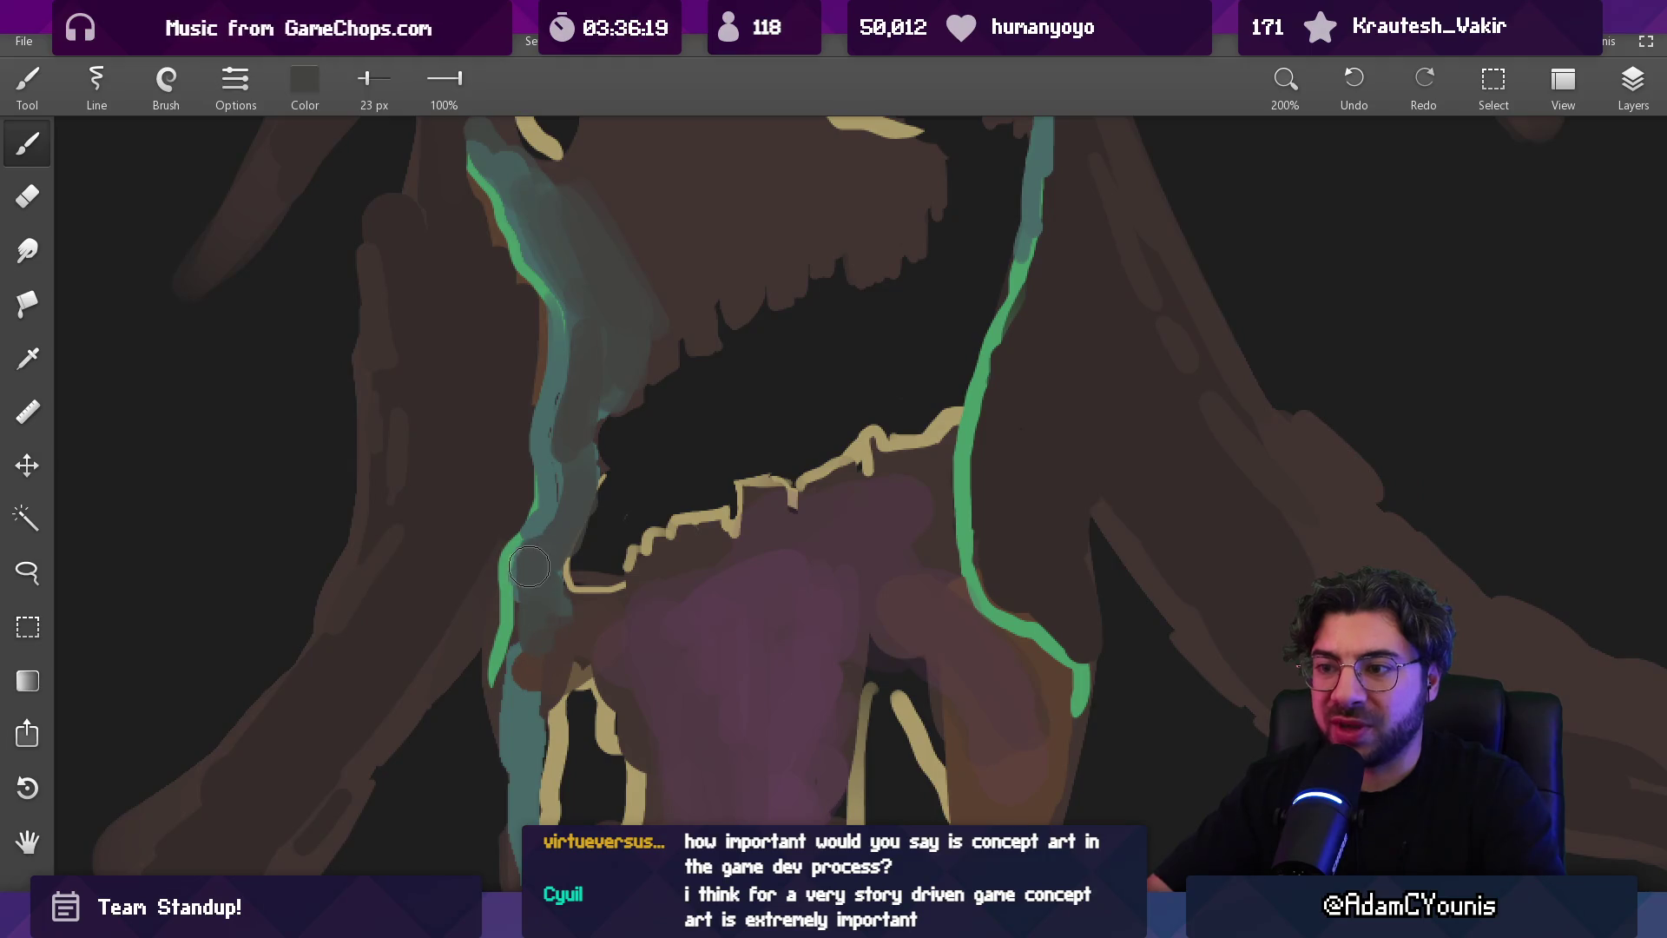
scroll(600, 395, "down", 5)
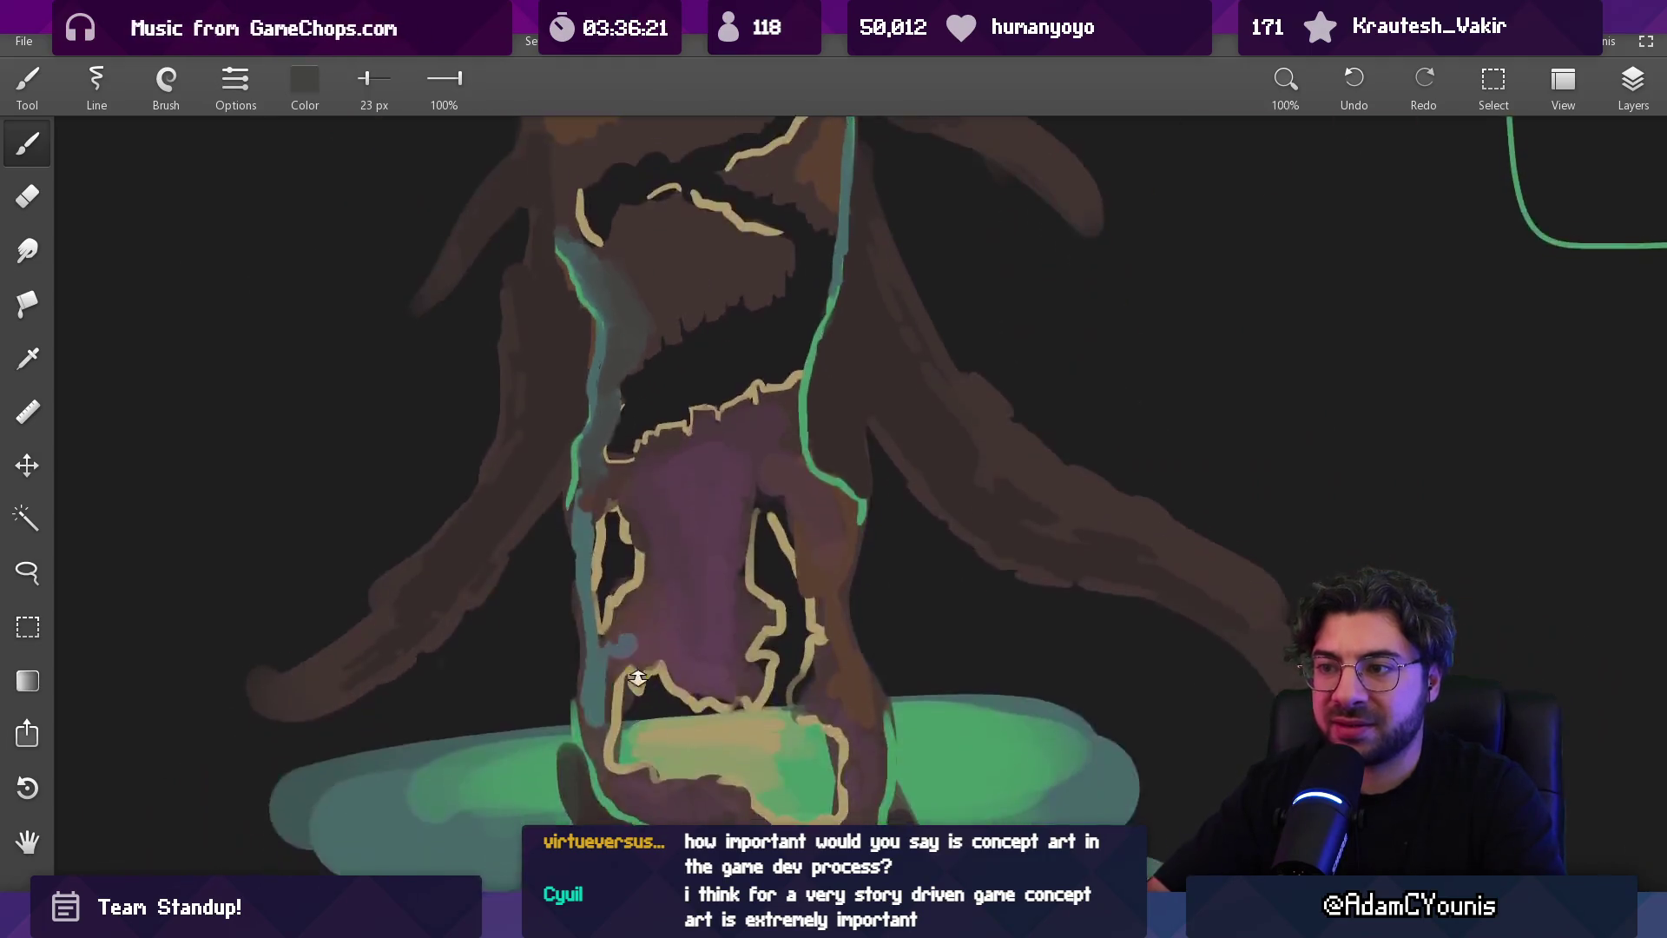
scroll(608, 364, "up", 3)
key("bracketright")
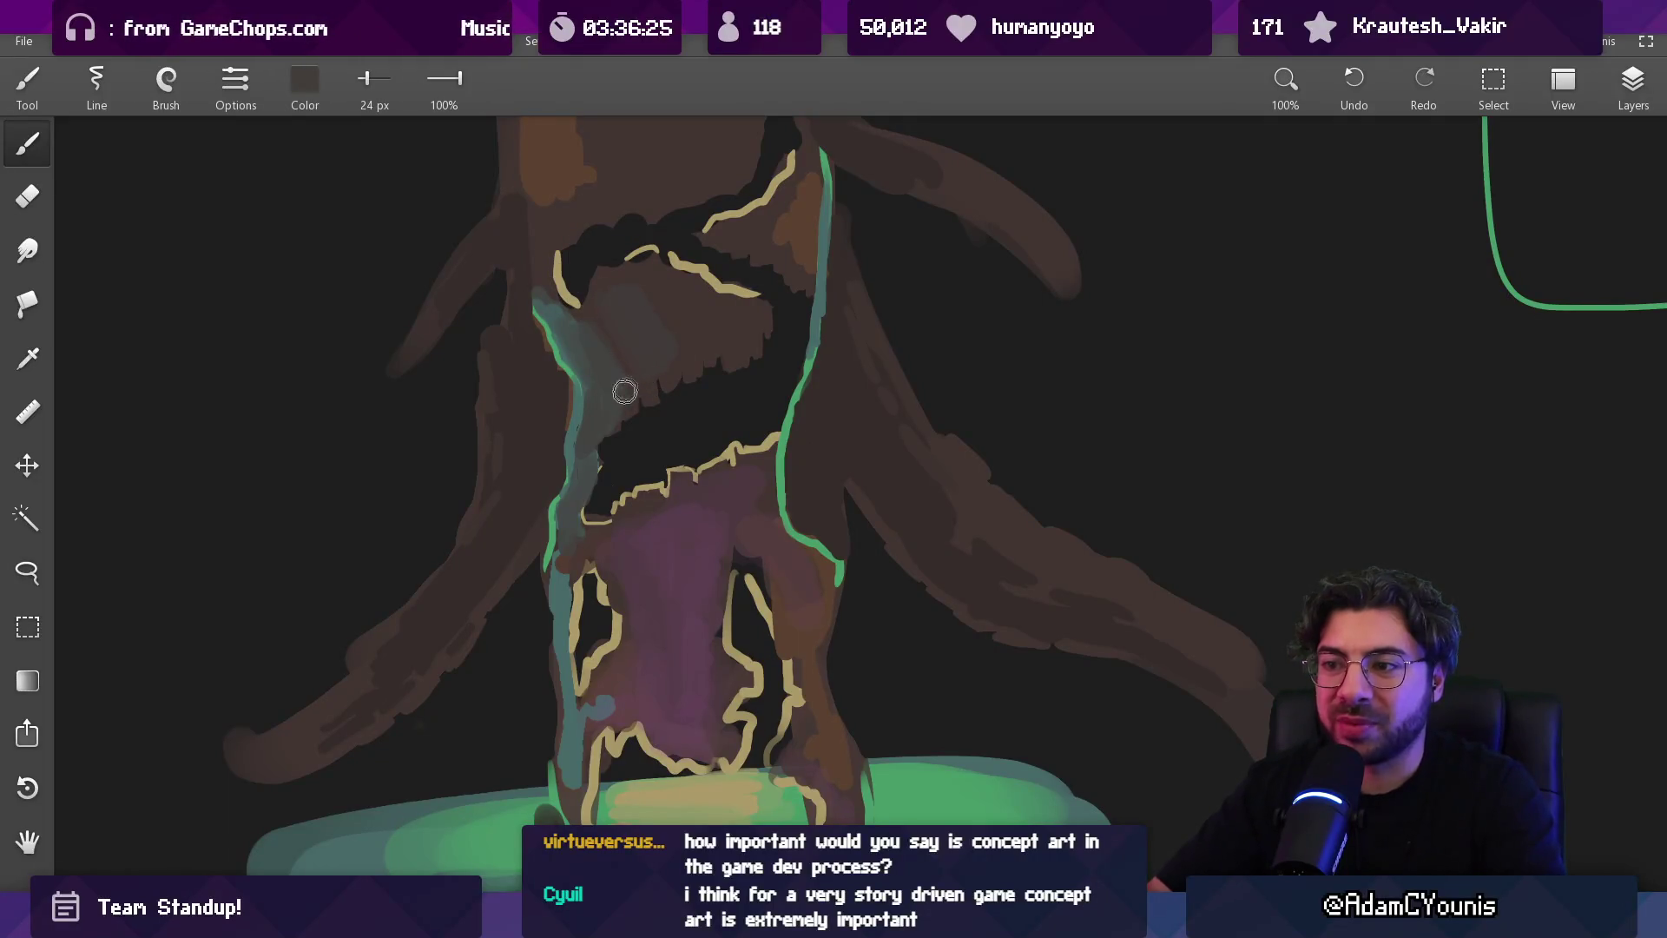
left_click_drag(614, 506, 599, 370)
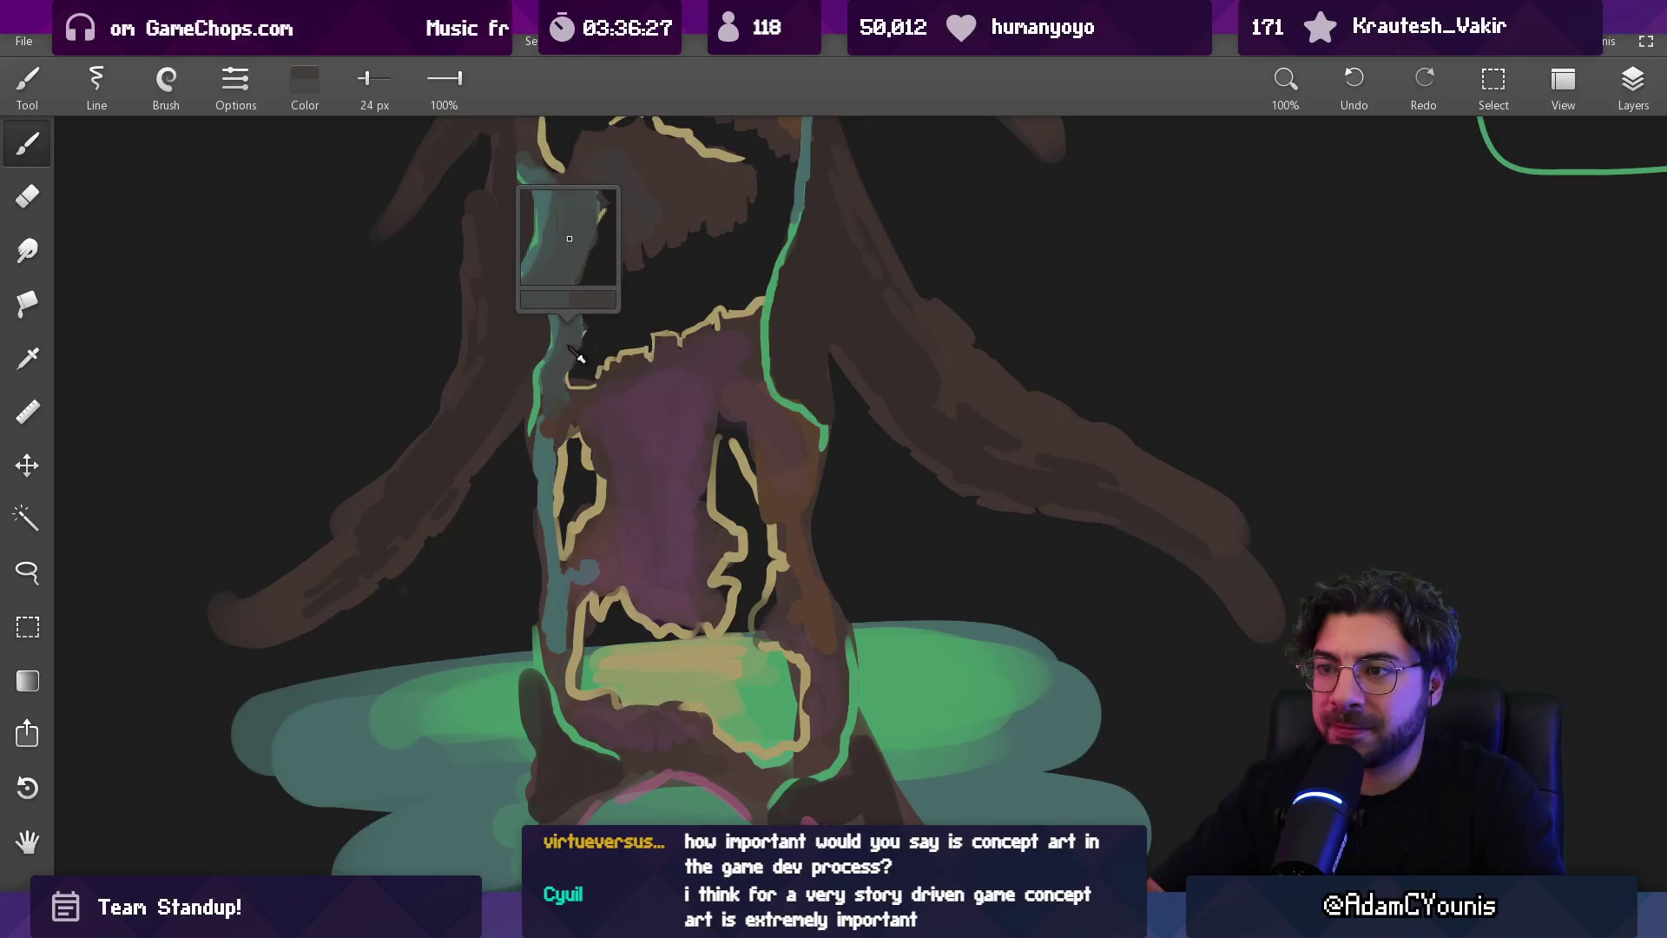
key("bracketleft")
key("bracketleft")
key("bracketleft")
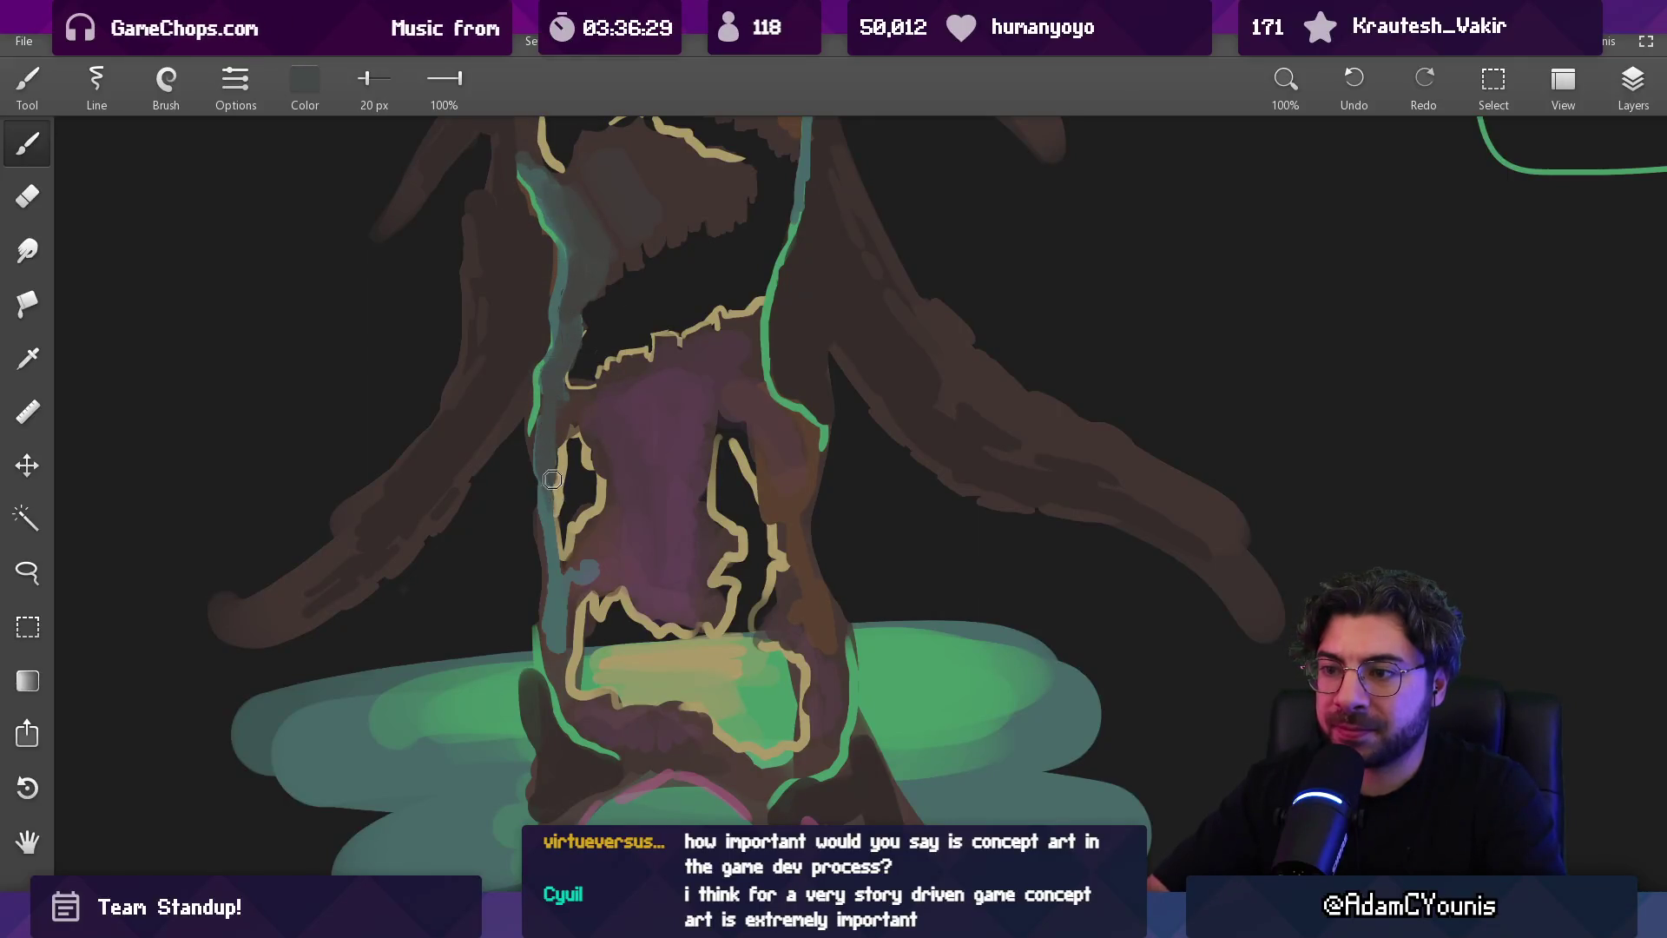
key("bracketleft")
key("bracketleft")
key("bracketleft")
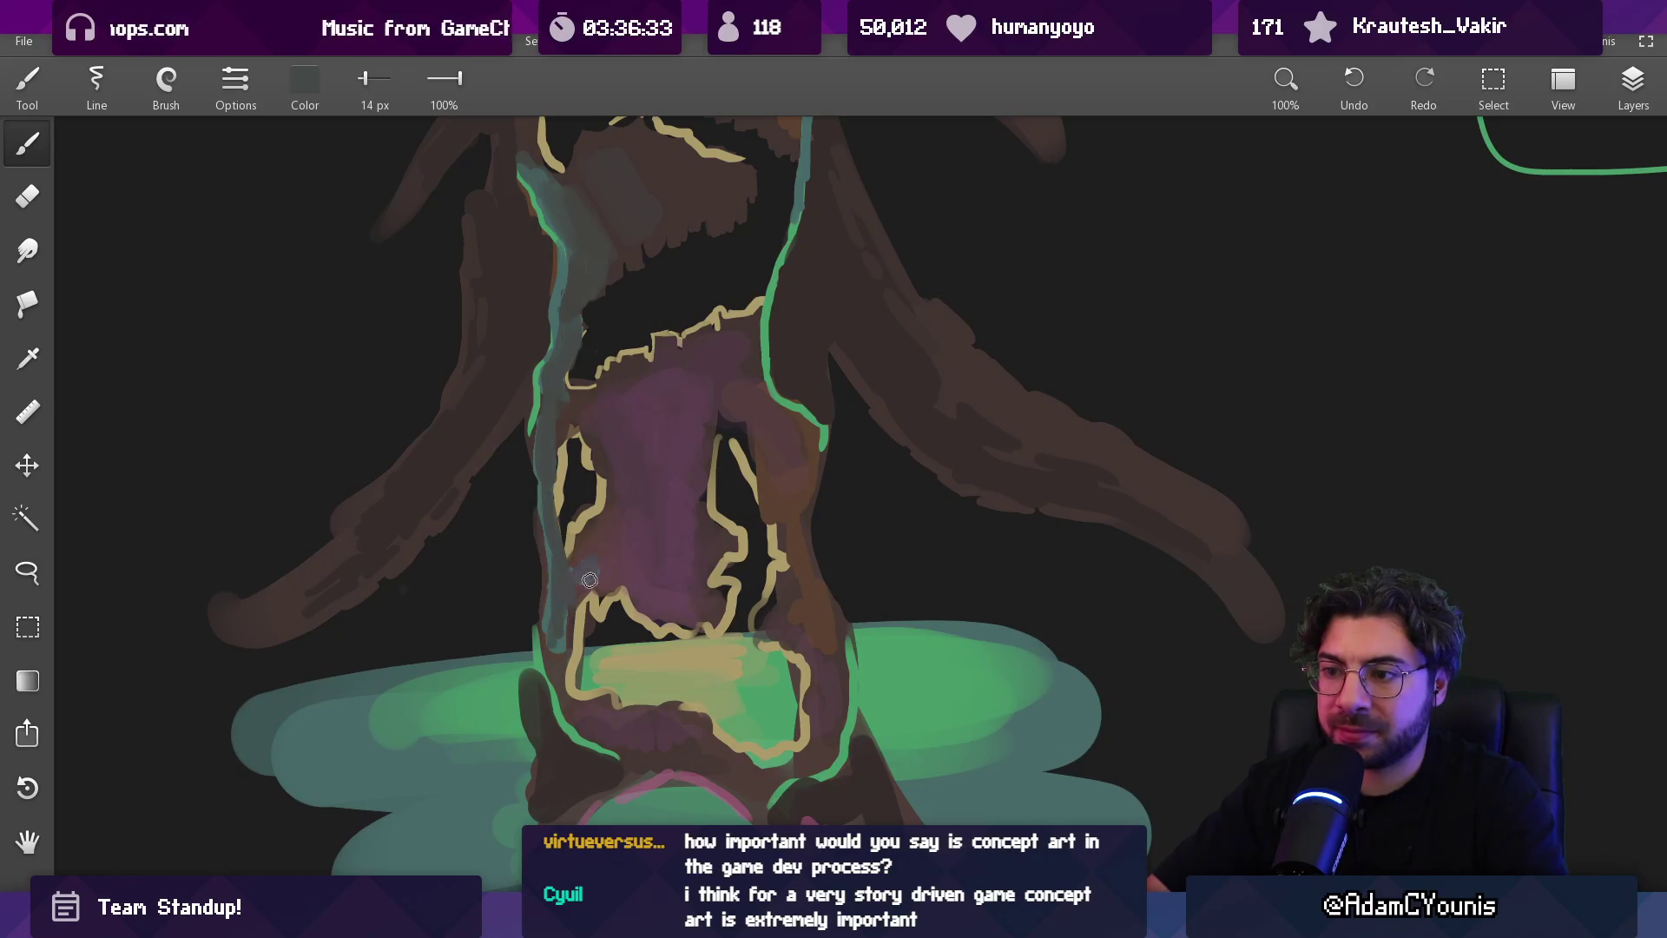
Sample the trunk-edge teal and paint a thin teal line down the lower left edge
scroll(558, 745, "down", 5)
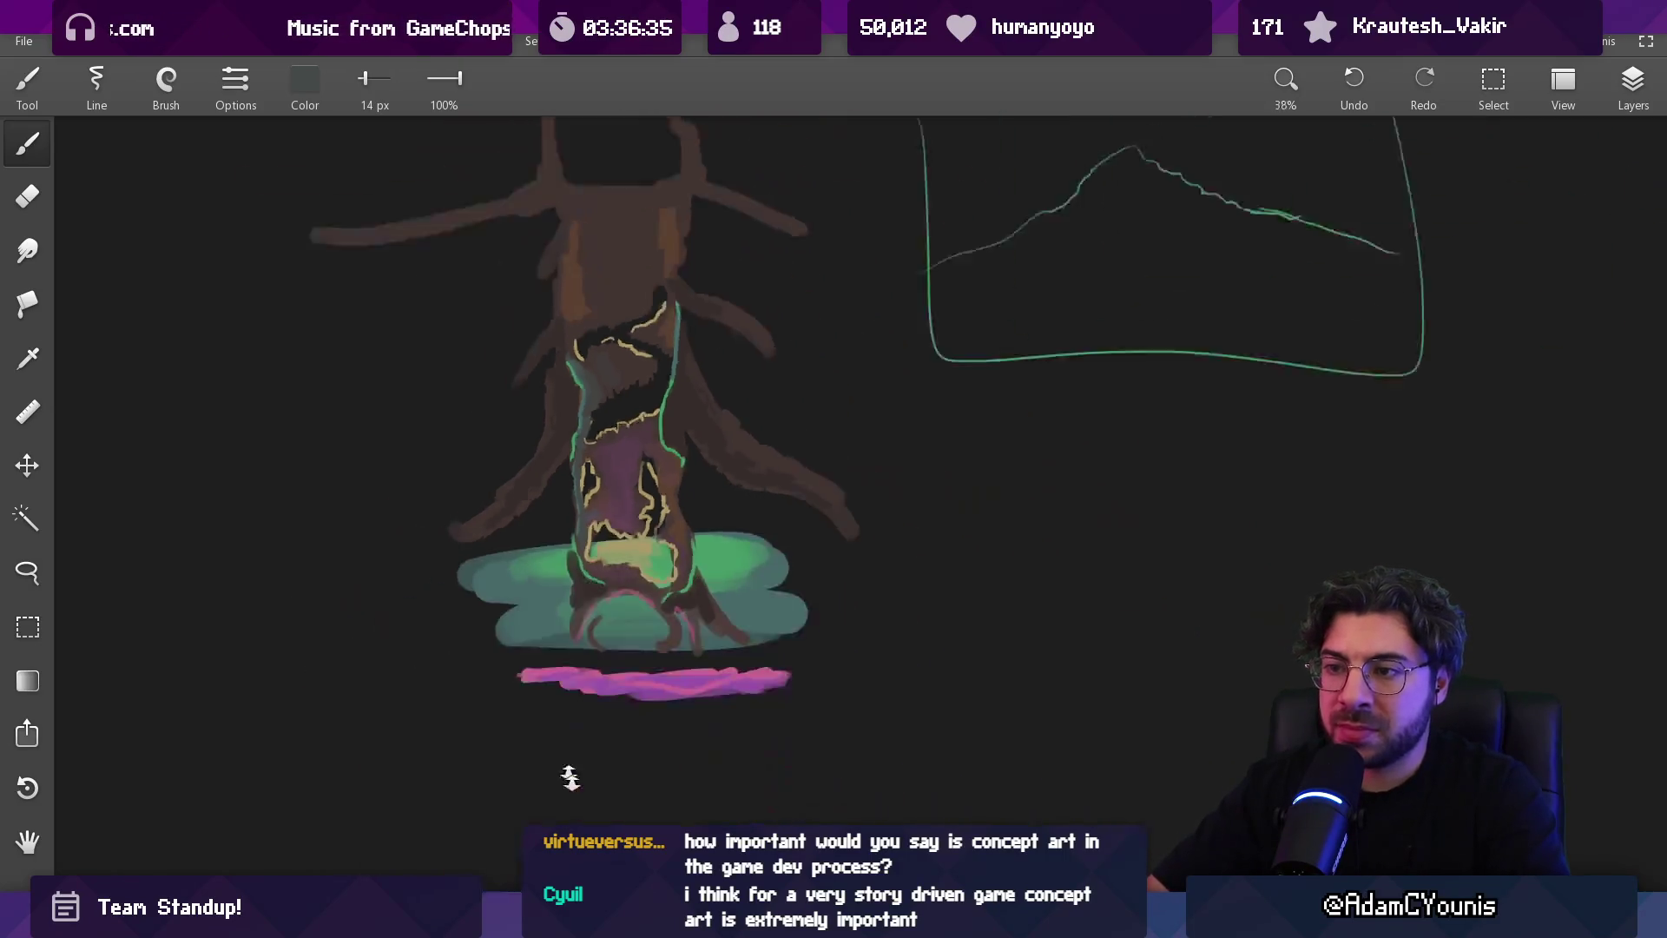
scroll(585, 342, "up", 5)
left_click(613, 330)
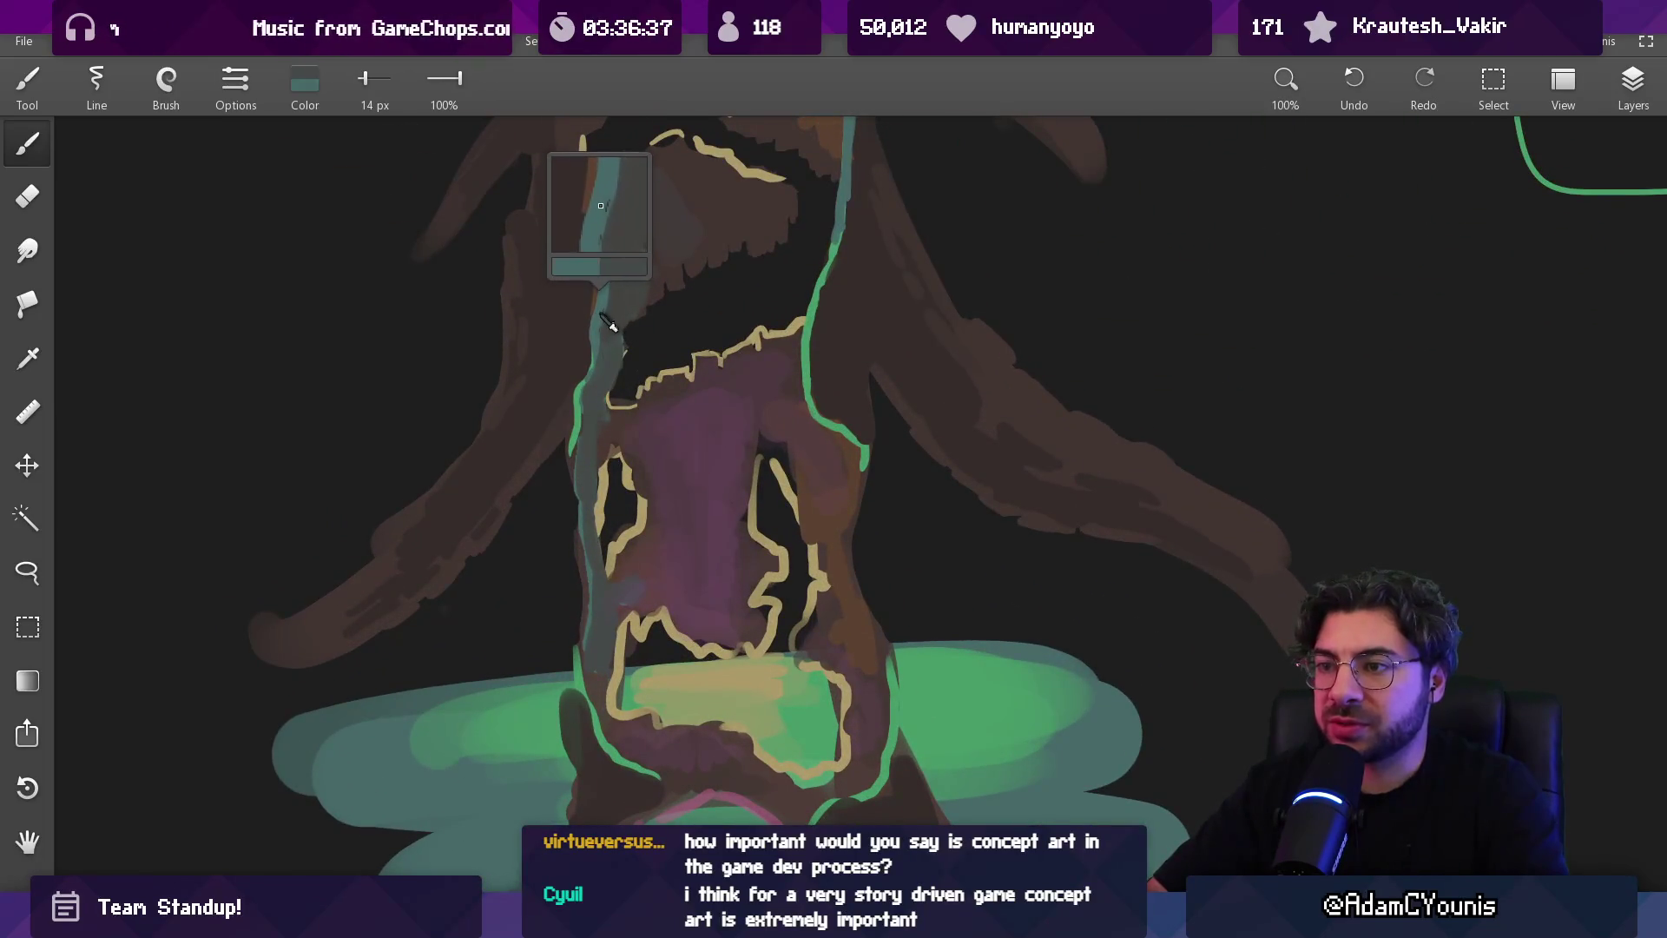
key("bracketleft")
key("bracketleft")
key("bracketleft")
left_click_drag(598, 633, 602, 663)
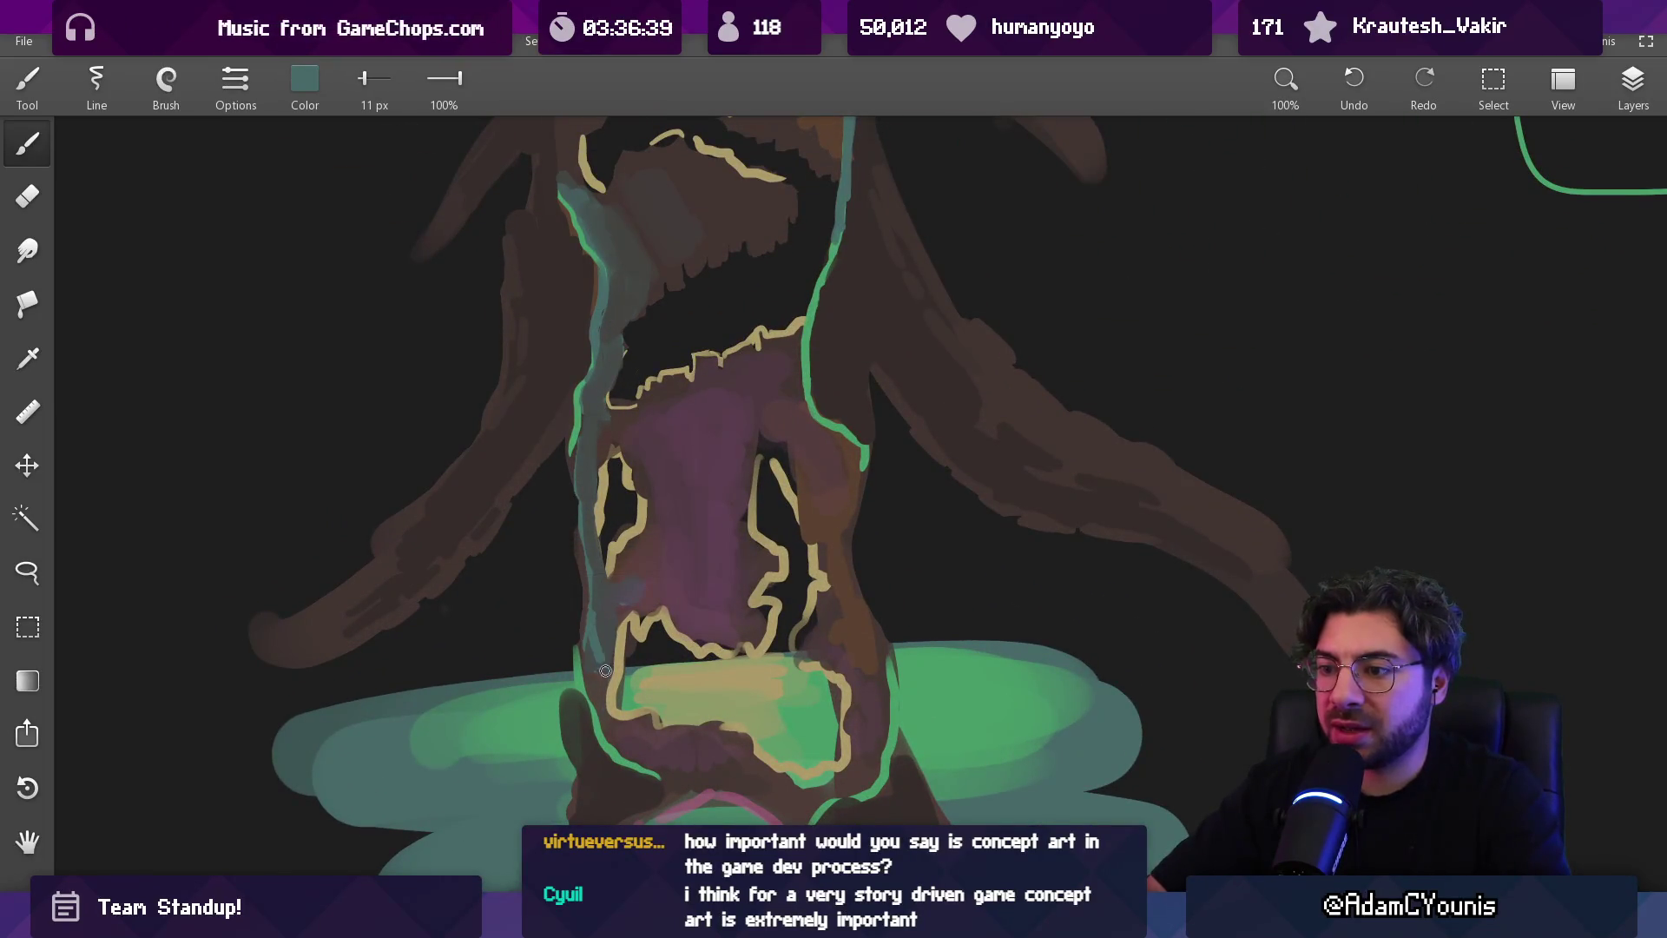
Sample dark grey and green from the lower trunk, then switch to a 29 px eraser
left_click(587, 660)
left_click(579, 685)
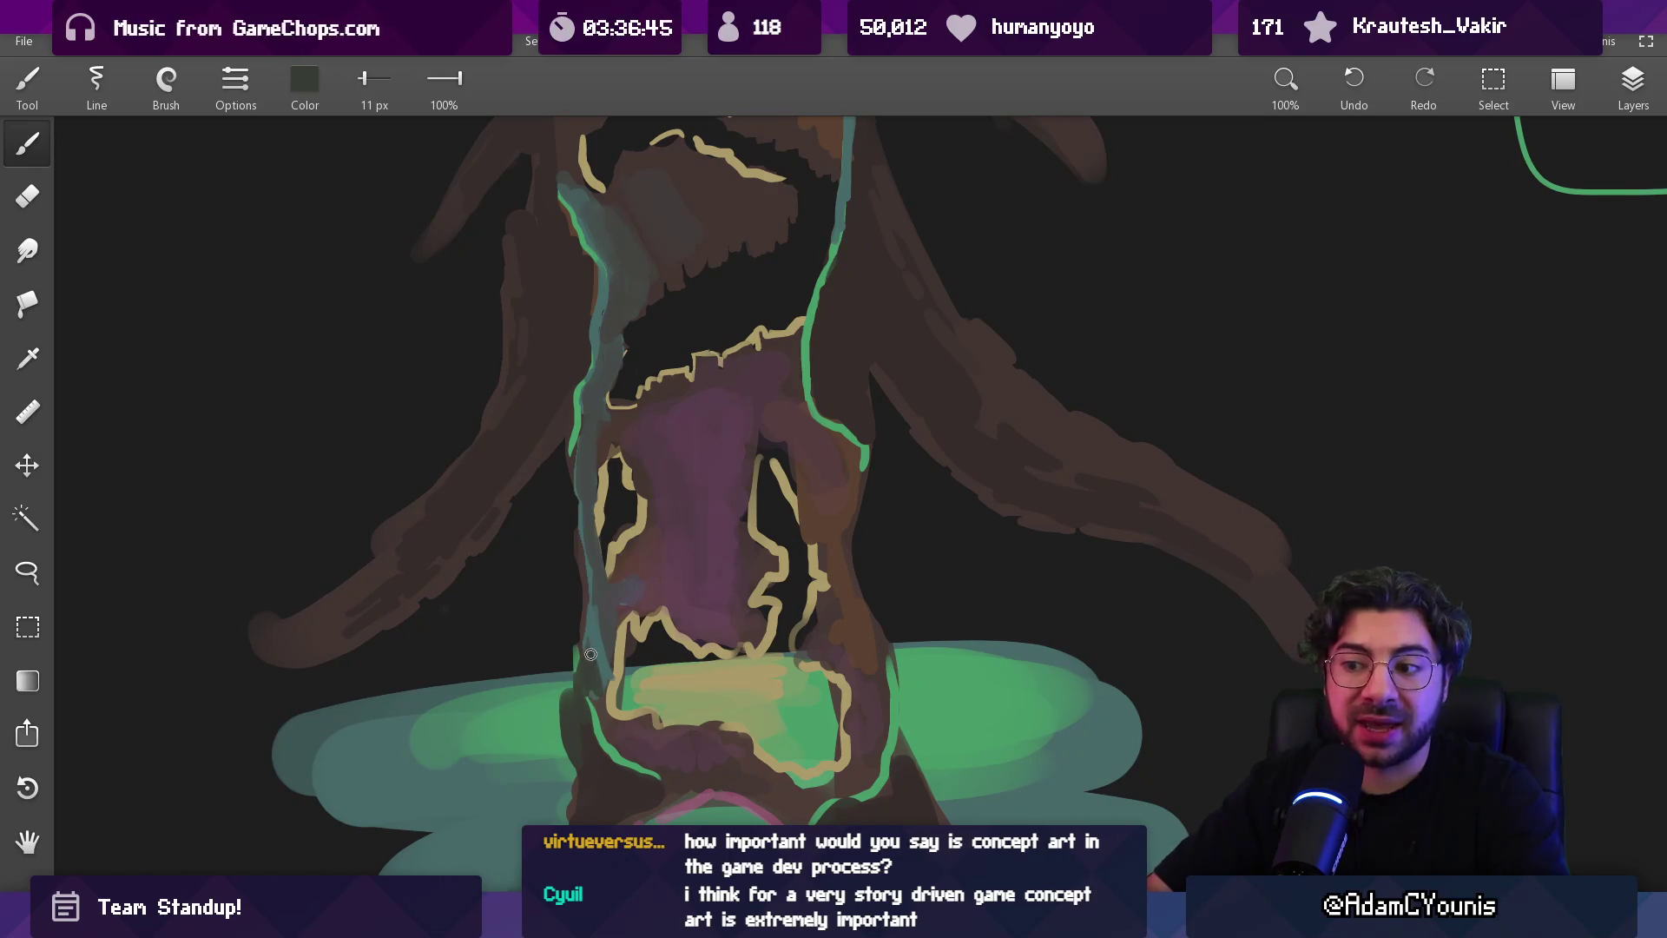
key("e")
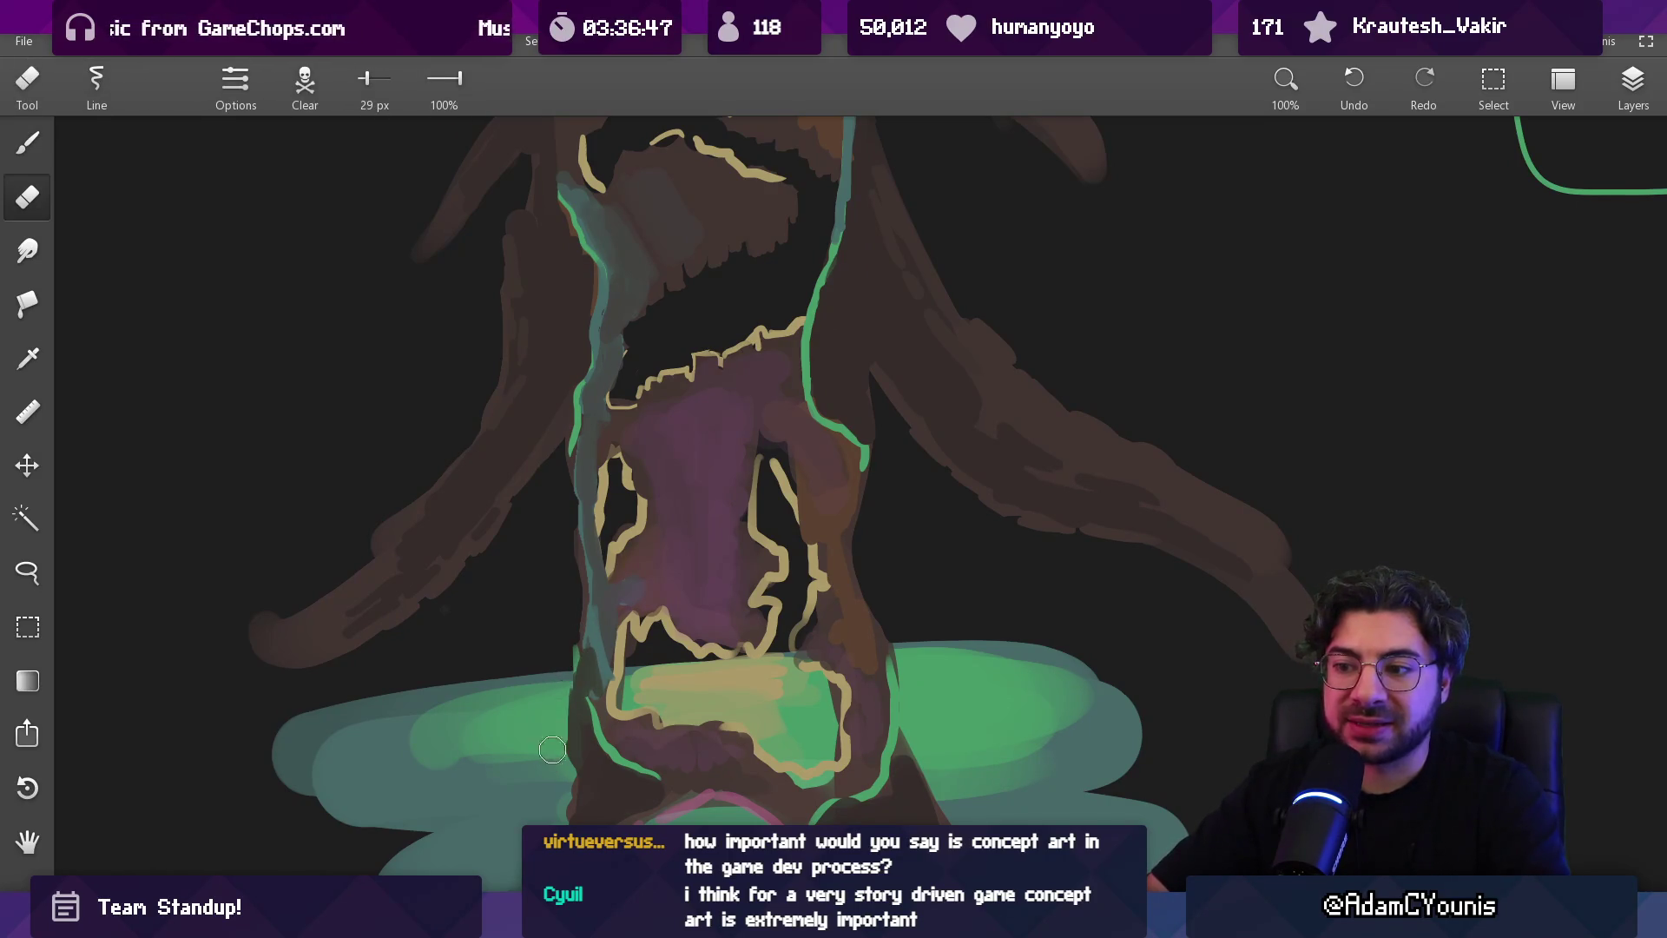
scroll(552, 761, "down", 5)
scroll(614, 563, "up", 3)
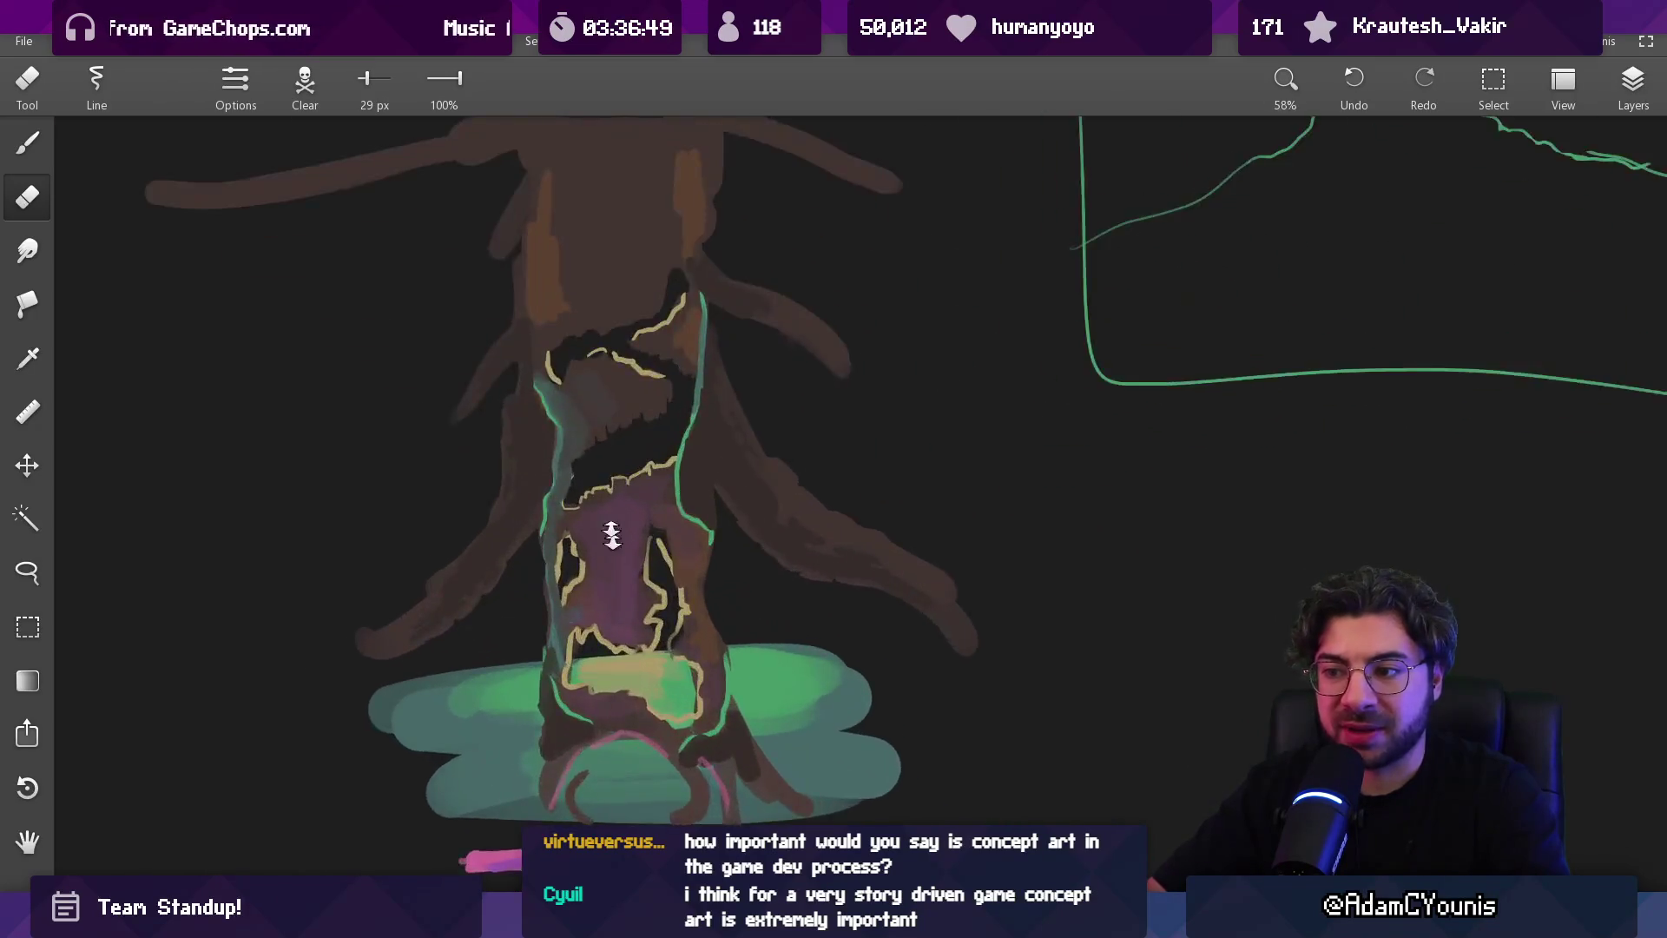
scroll(615, 563, "up", 5)
left_click_drag(539, 186, 532, 305)
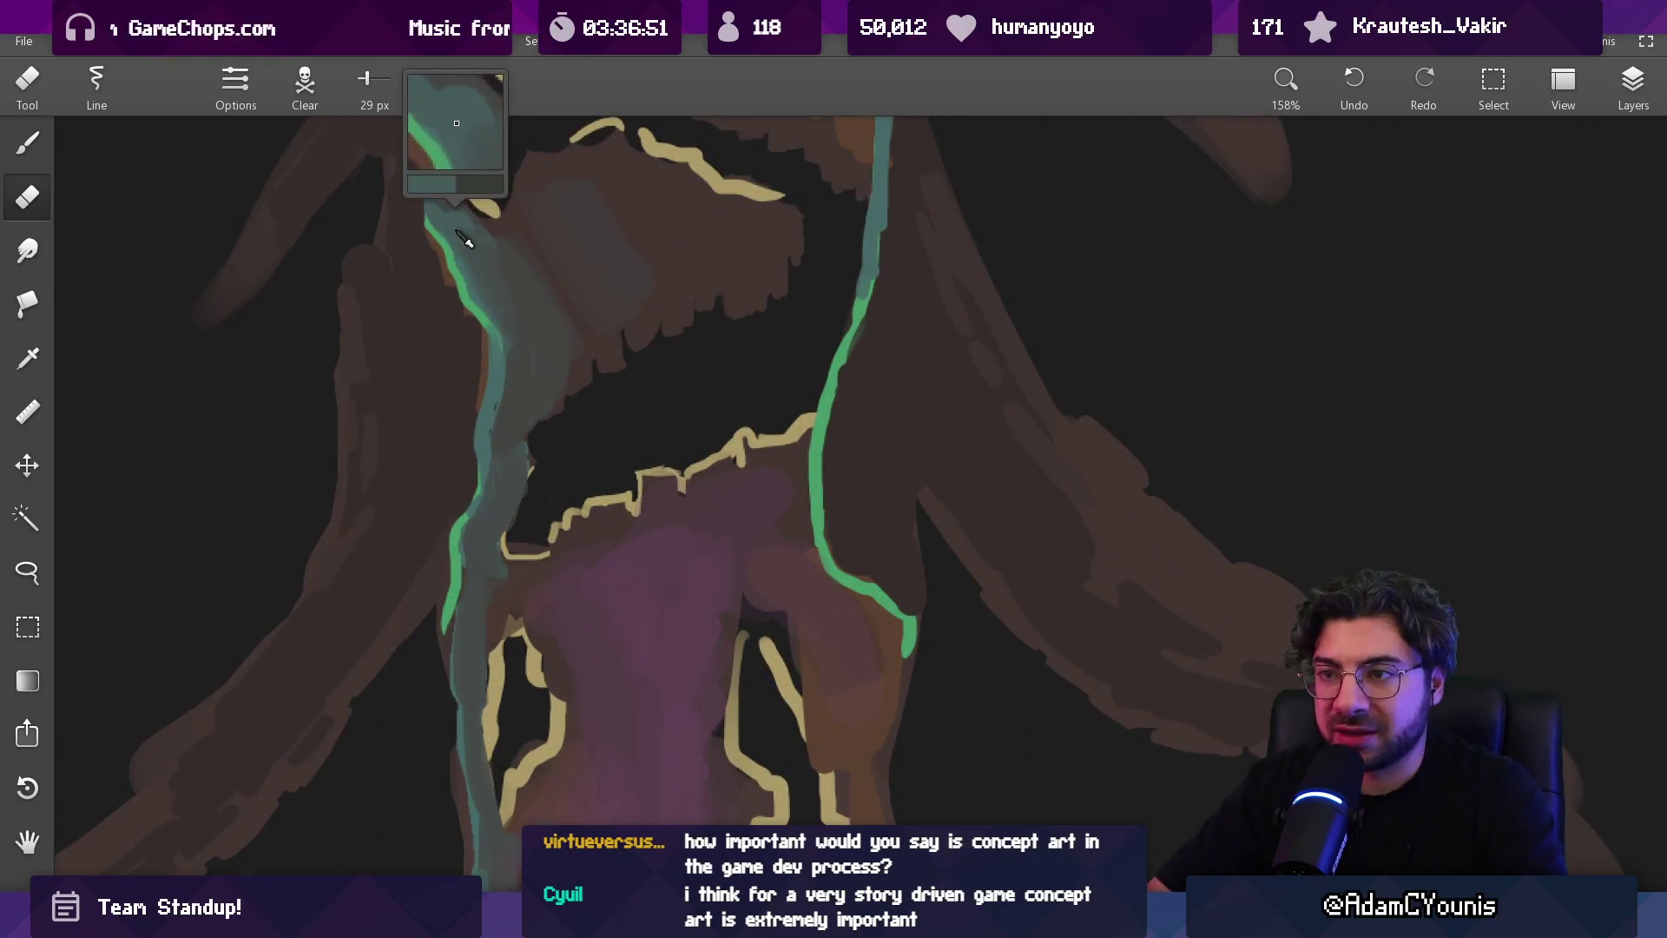
Brush grey-blue shading beside the trunk's green rim, resampling a darker tone at 20 px
key("b")
scroll(868, 555, "down", 3)
left_click_drag(826, 515, 851, 580)
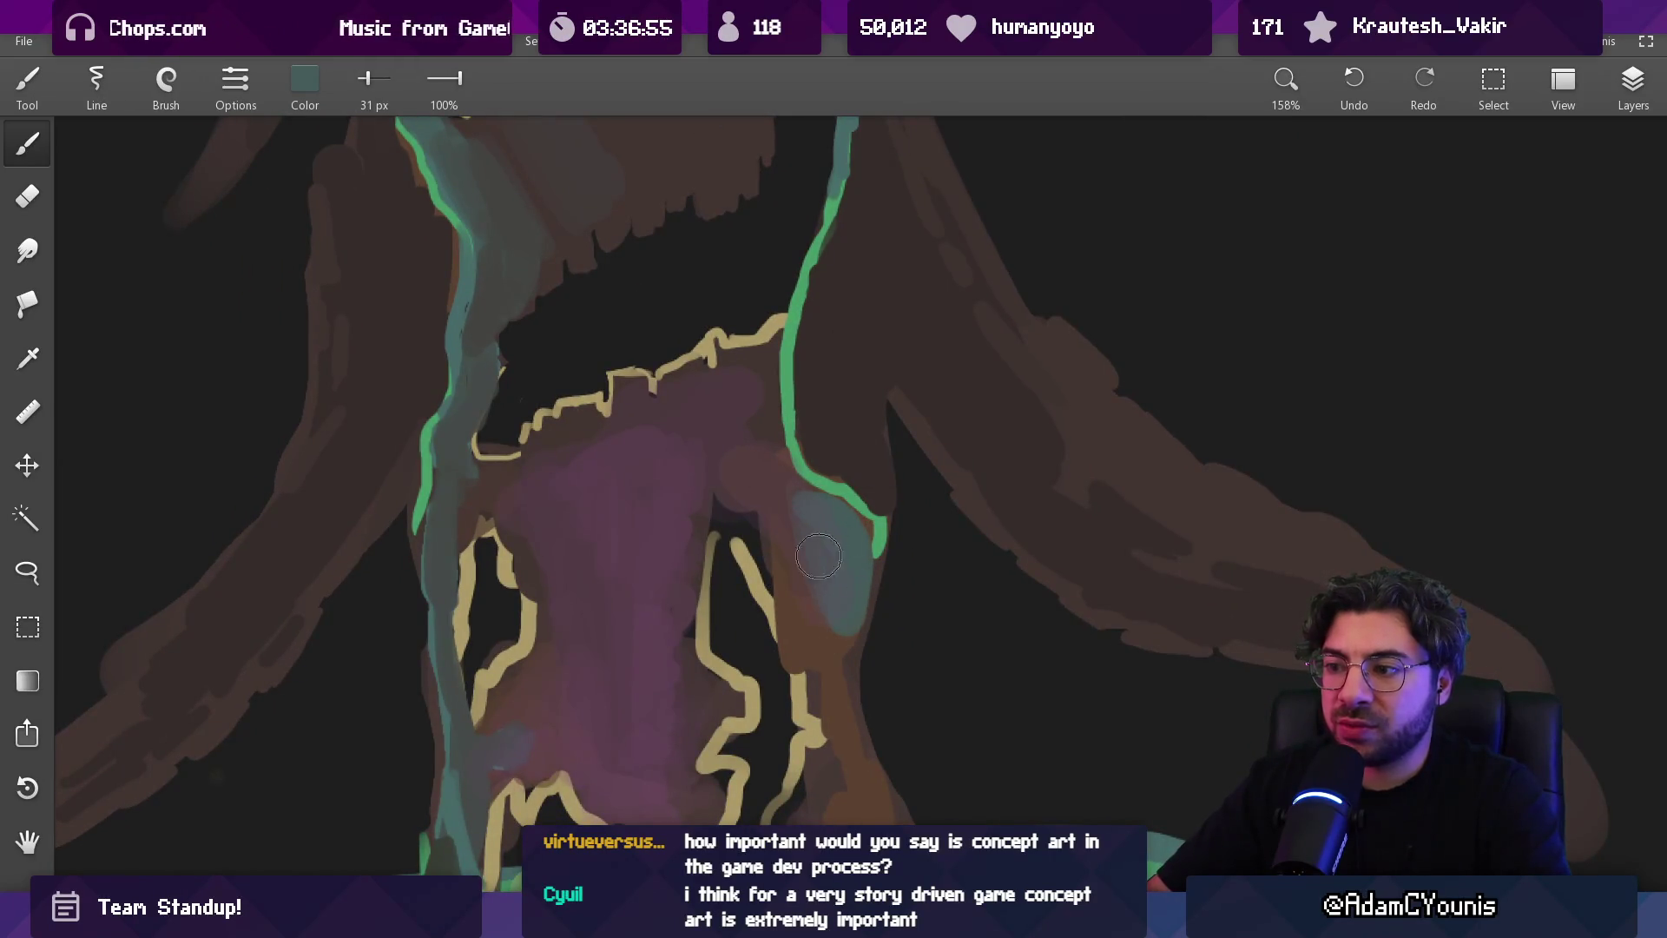
mouse_move(771, 448)
left_mouse_down()
mouse_move(757, 391)
mouse_move(767, 436)
left_mouse_up()
left_click(760, 434)
key("bracketleft")
key("bracketleft")
key("bracketleft")
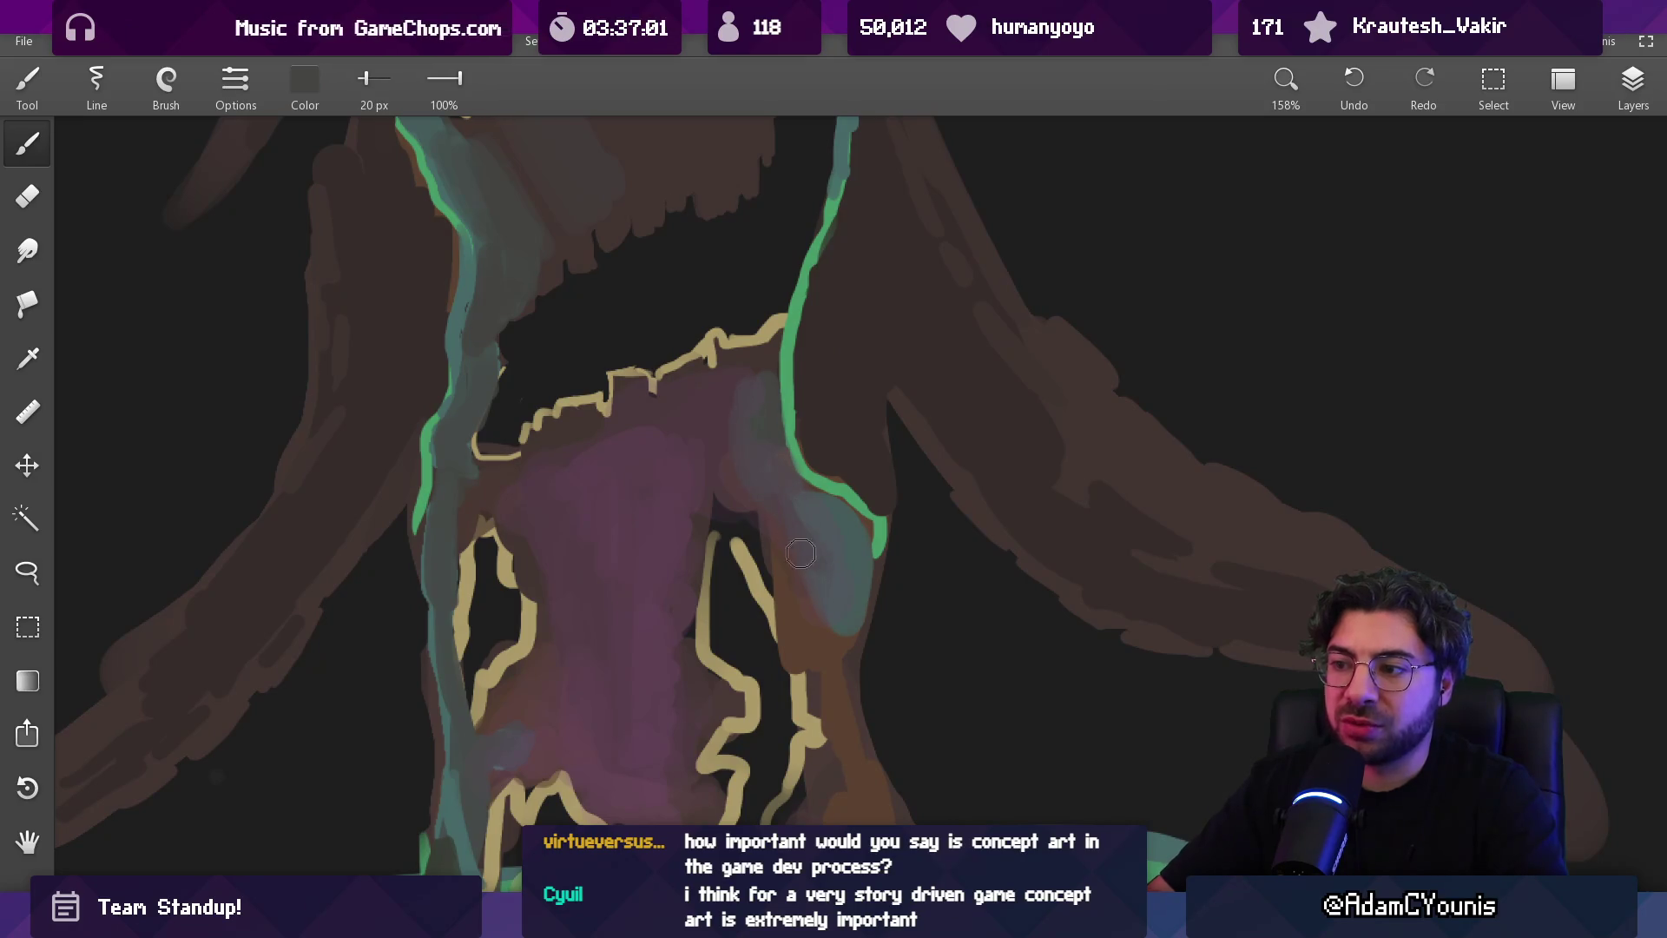
left_click_drag(786, 417, 855, 538)
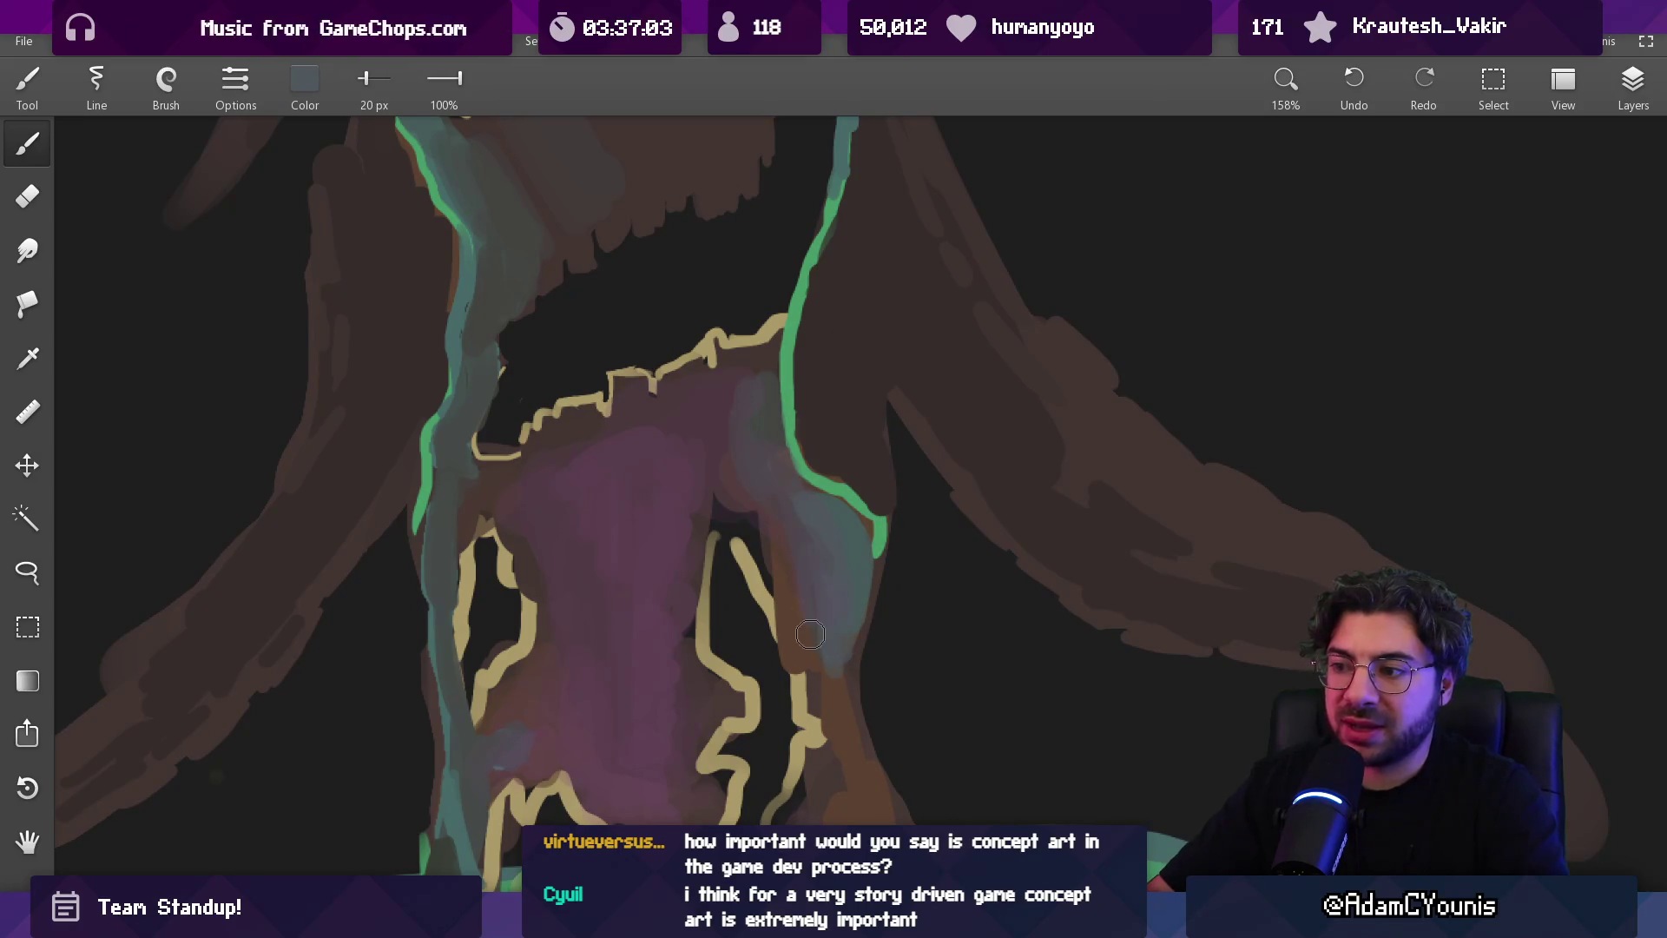
mouse_move(836, 655)
left_mouse_down()
mouse_move(816, 497)
mouse_move(807, 543)
mouse_move(868, 671)
mouse_move(830, 577)
left_mouse_up()
scroll(826, 495, "down", 10)
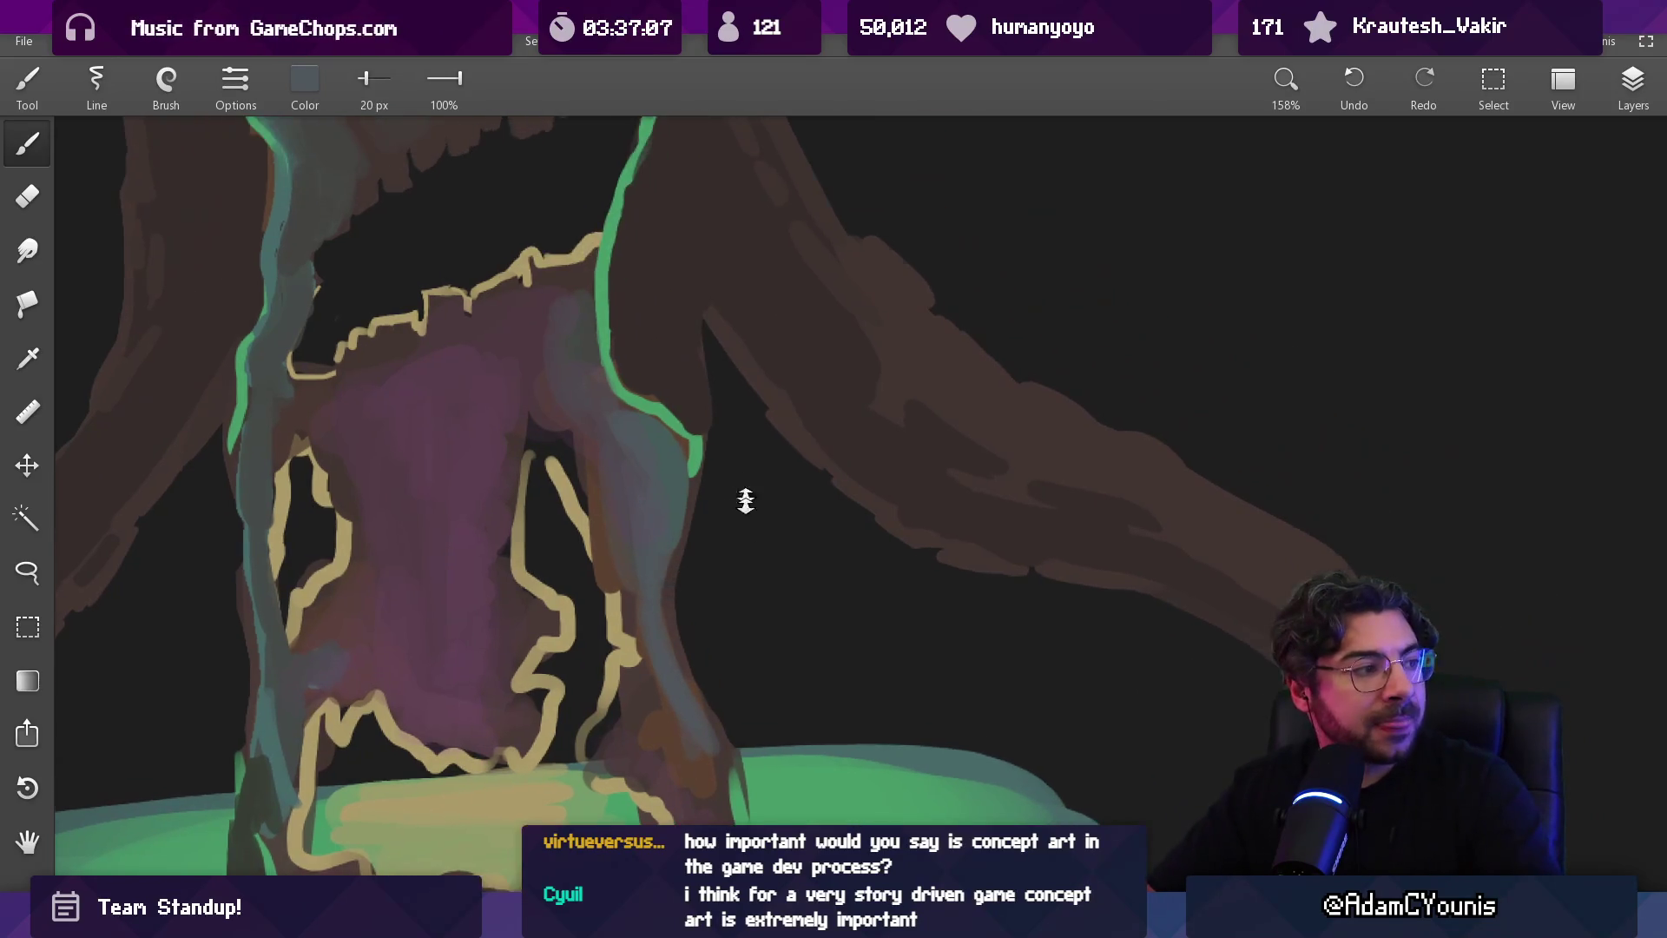
Set the brush colour to white by maxing the R, G and B values
scroll(834, 500, "right", 5)
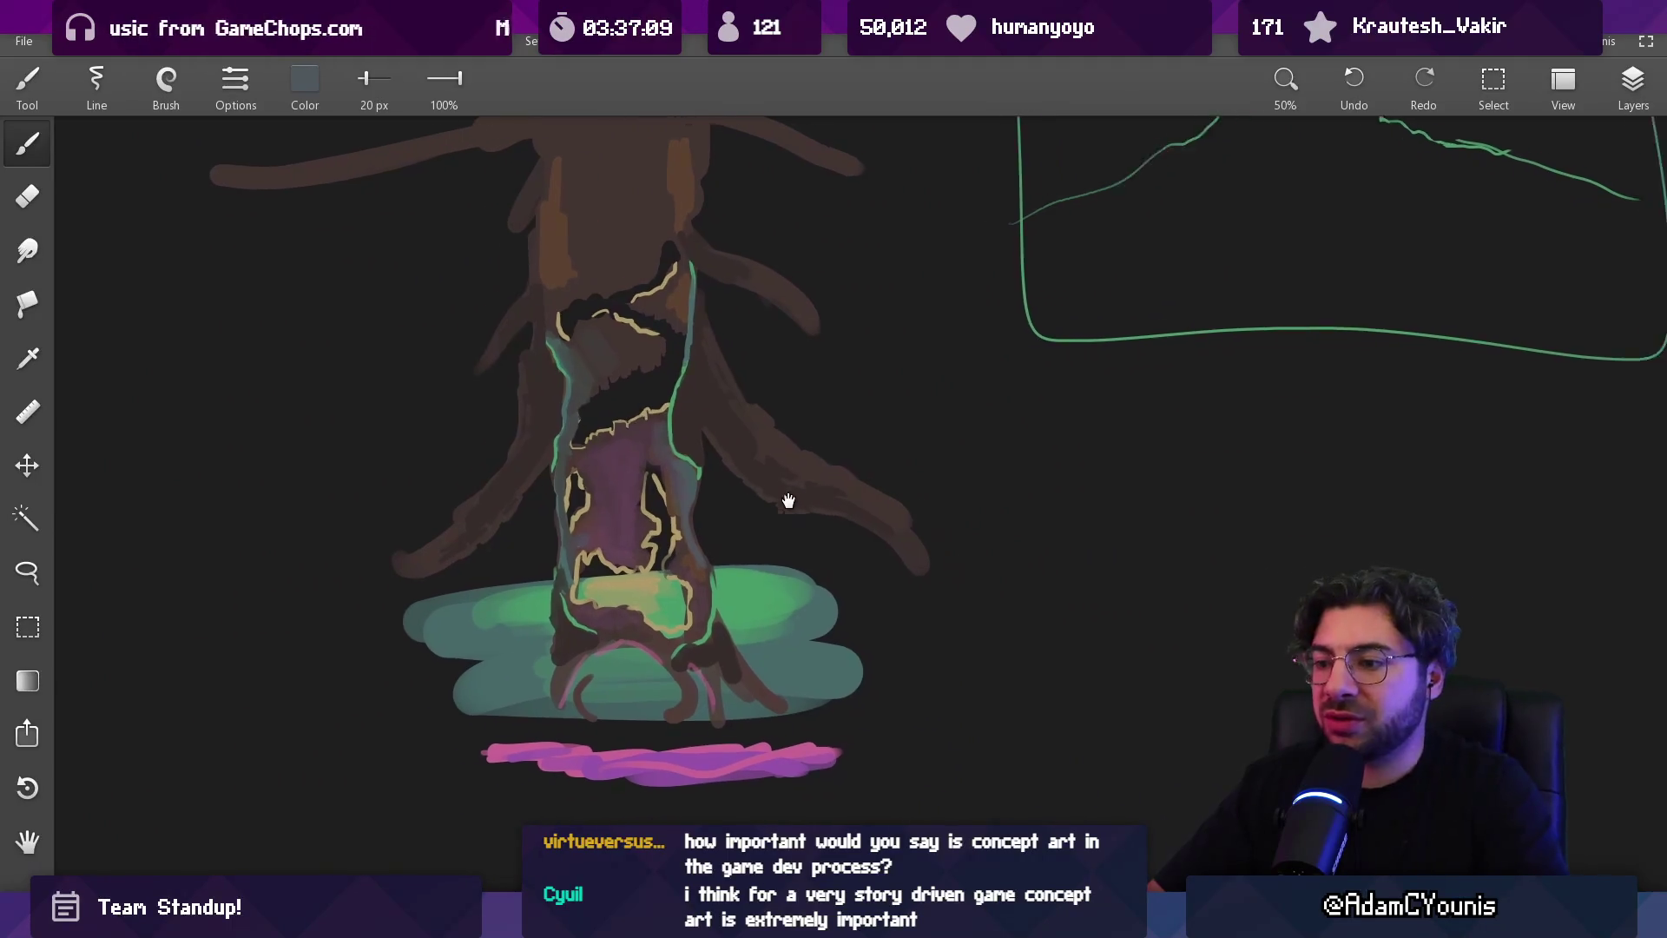
scroll(718, 386, "left", 2)
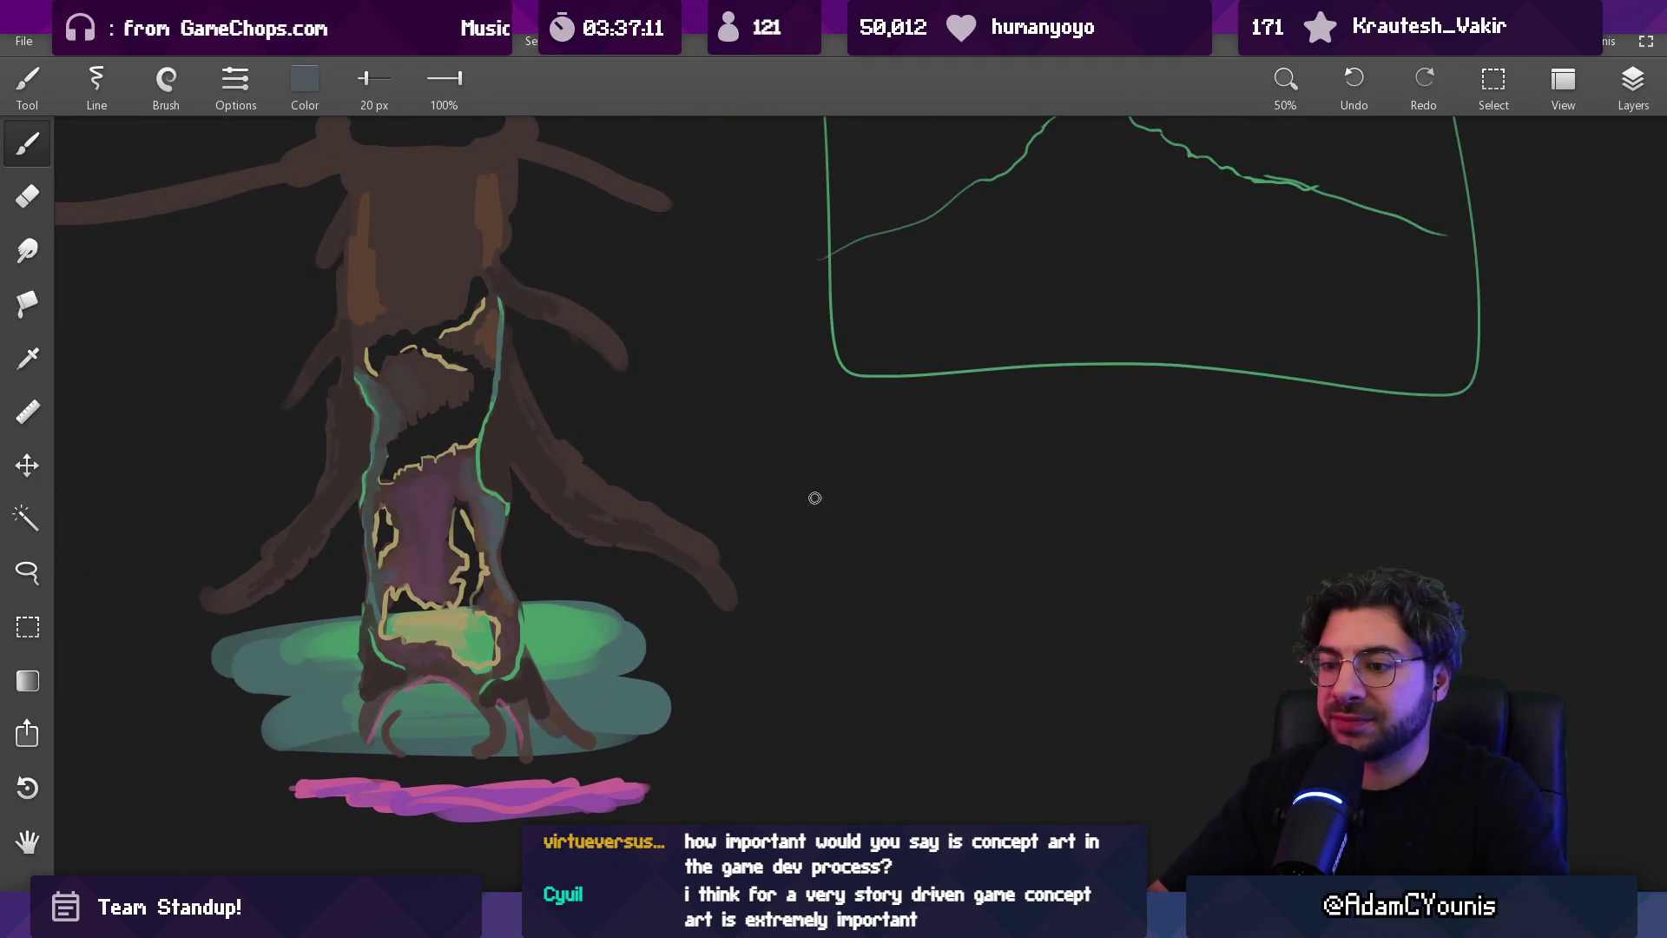
left_click(330, 102)
left_click(415, 195)
left_click(415, 248)
left_click(415, 300)
left_click(399, 385)
Sketch long white strokes across the empty canvas and begin a curved head stroke
scroll(715, 446, "down", 3)
scroll(745, 312, "up", 3)
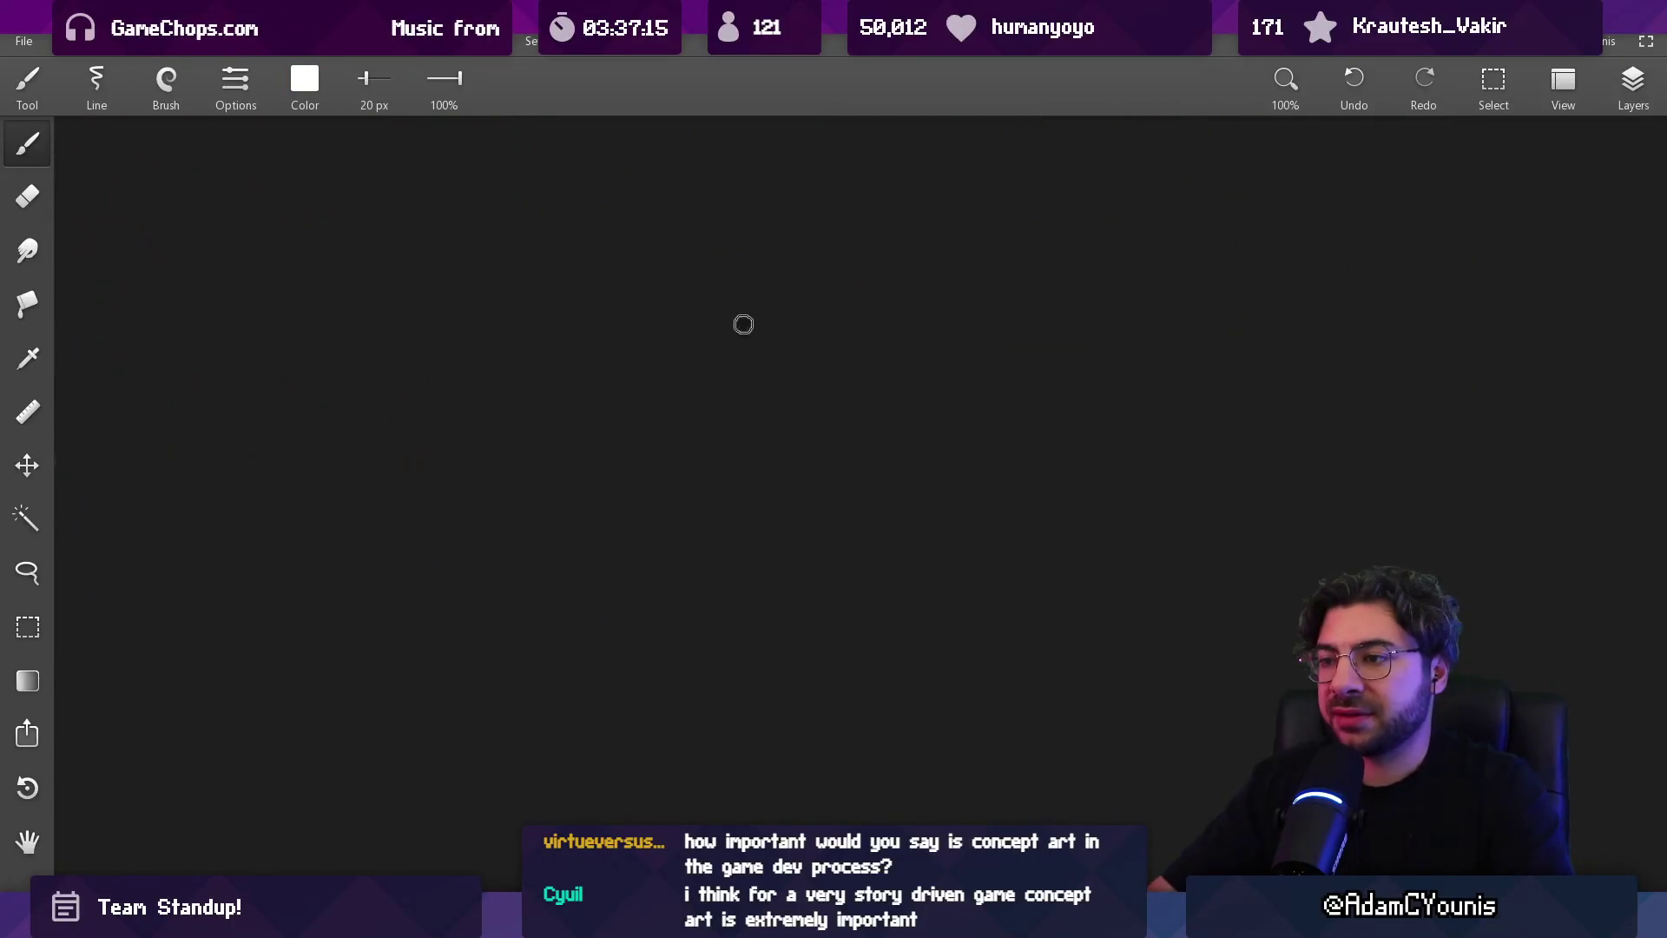
left_click_drag(320, 565, 402, 533)
key("ctrl+z")
mouse_move(273, 620)
left_mouse_down()
mouse_move(376, 547)
mouse_move(1008, 315)
mouse_move(1528, 573)
left_mouse_up()
left_click_drag(1116, 495, 904, 498)
scroll(903, 499, "down", 1)
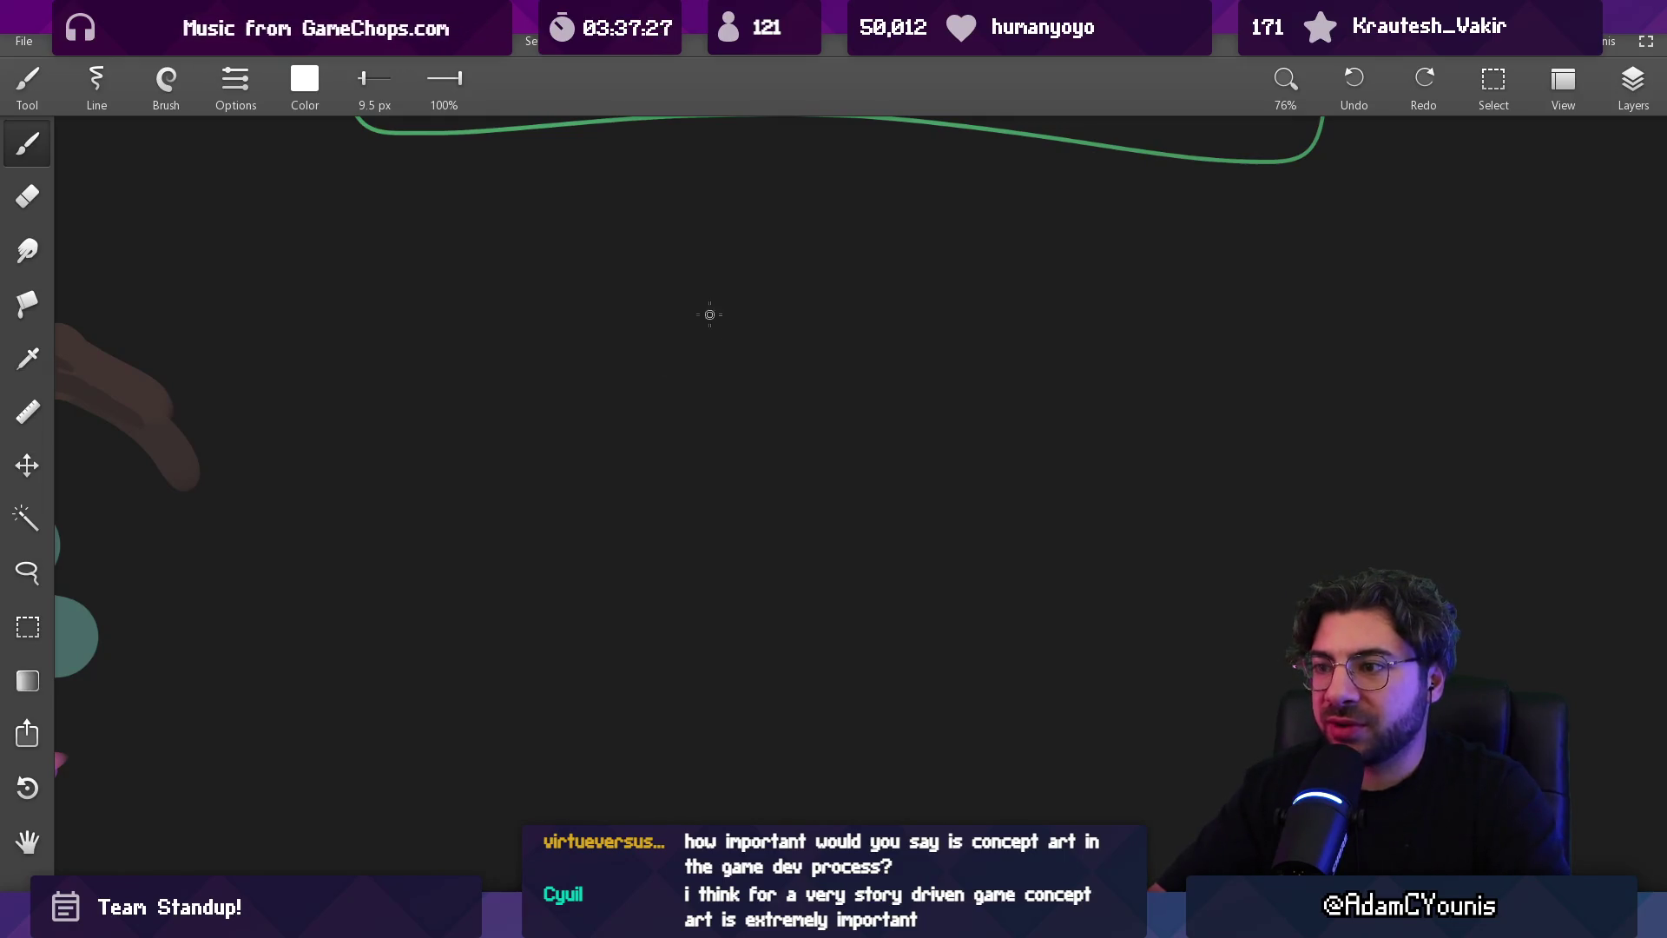
left_click_drag(673, 406, 907, 491)
Sketch the head oval, erase its stray tail, and settle on a straight centre line
mouse_move(781, 234)
left_mouse_down()
mouse_move(920, 354)
mouse_move(834, 179)
mouse_move(841, 417)
left_mouse_up()
key("e")
left_click_drag(877, 520, 898, 502)
key("b")
left_click_drag(743, 251, 764, 499)
key("ctrl+z")
left_click_drag(786, 176, 759, 455)
key("ctrl+z")
mouse_move(775, 186)
left_mouse_down()
mouse_move(746, 217)
mouse_move(777, 519)
left_mouse_up()
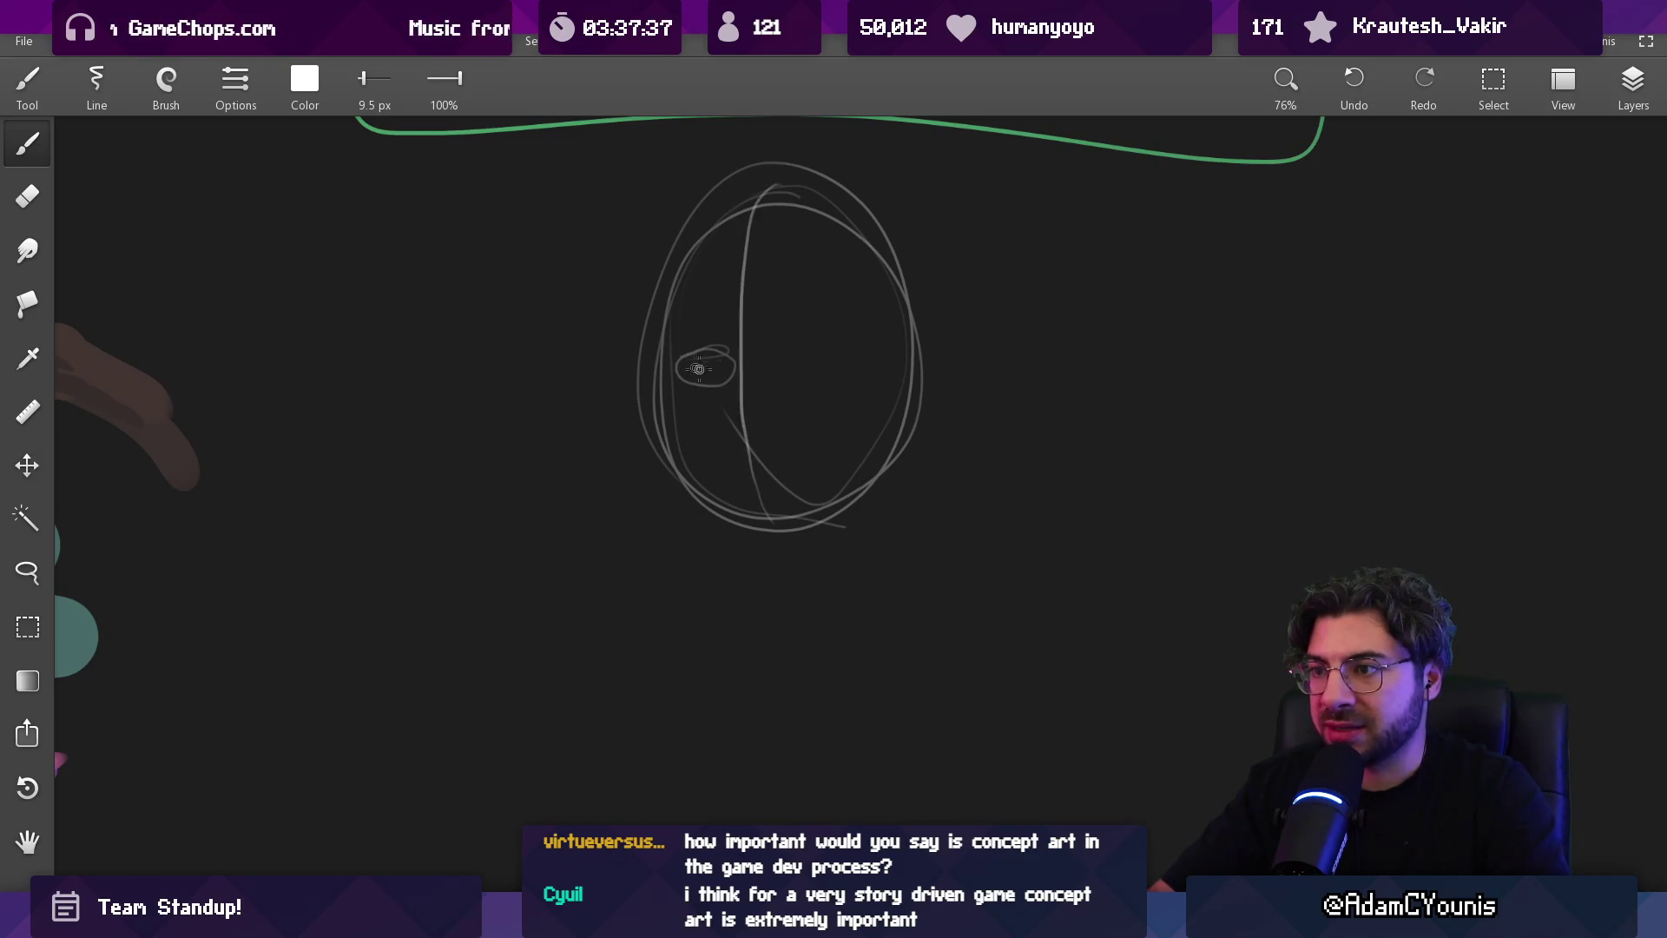
key("ctrl+z")
key("ctrl+z")
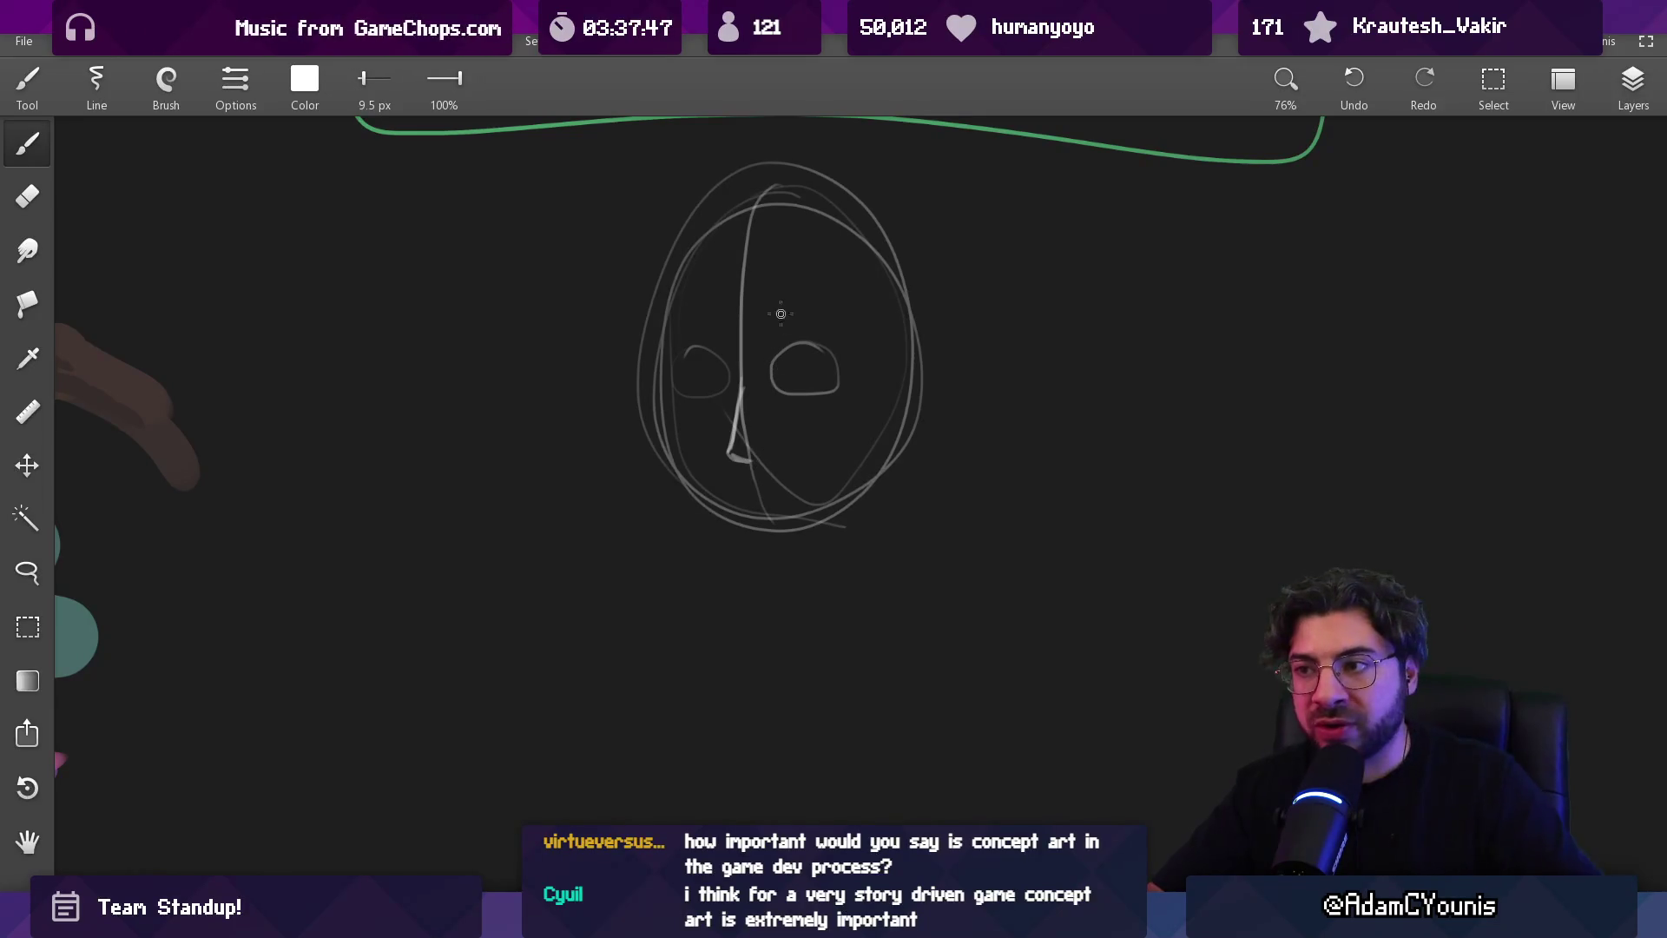
Erase the head's top strokes, then draw the jaw and chin and trim the chin tip
key("e")
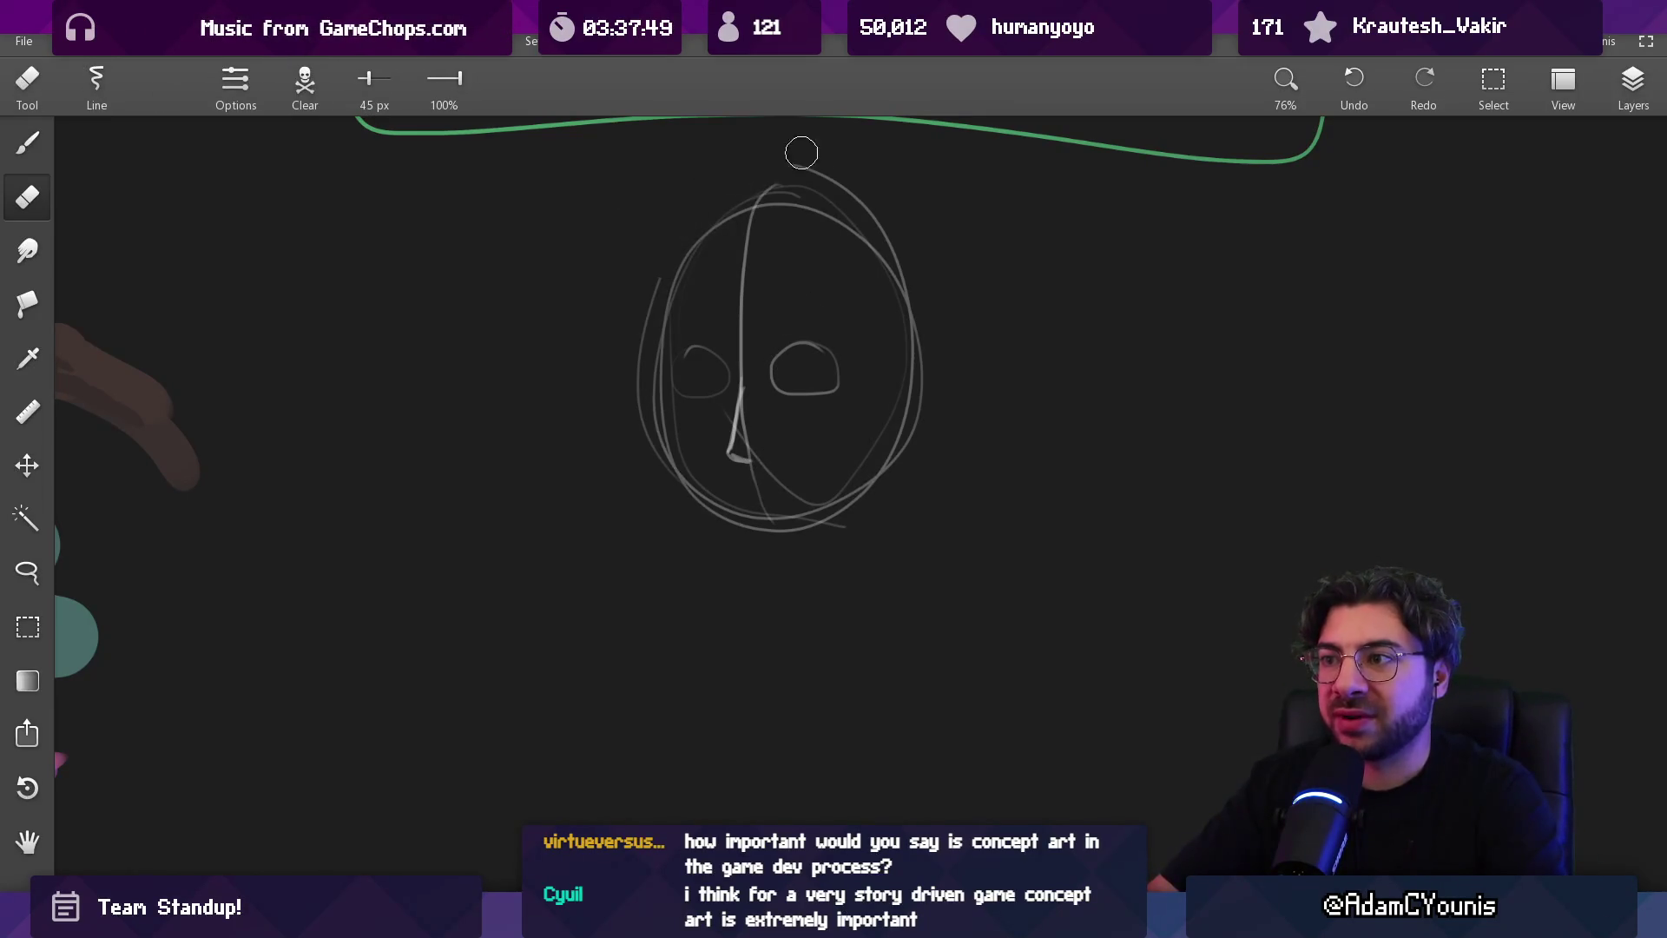
left_click_drag(852, 191, 733, 194)
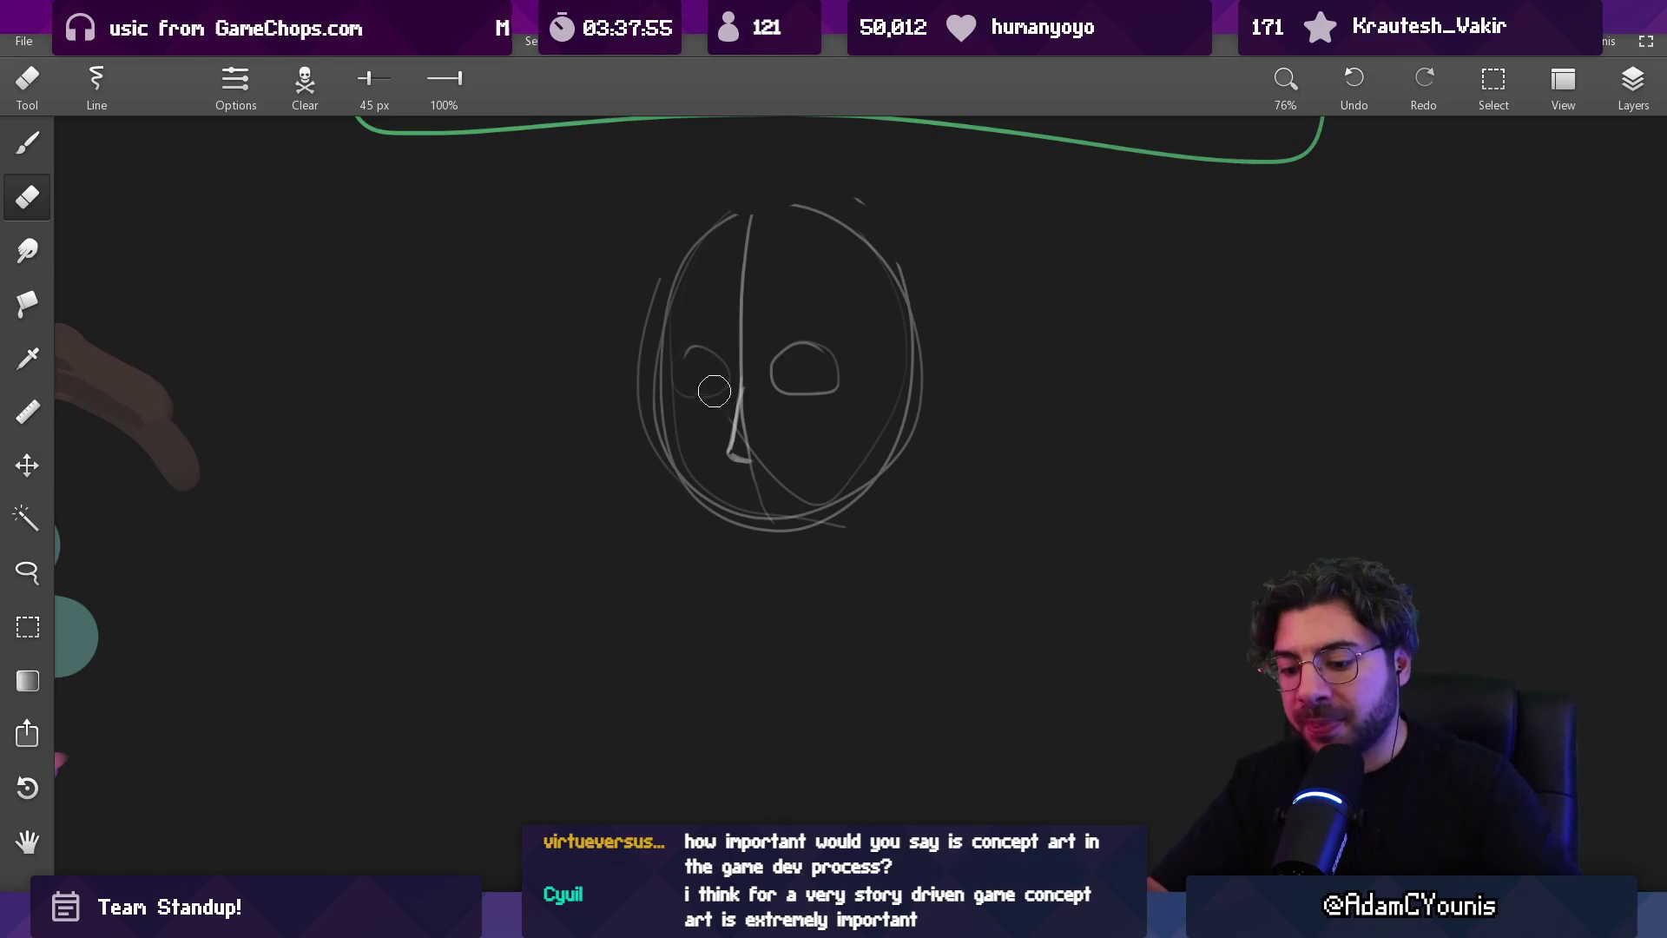
key("b")
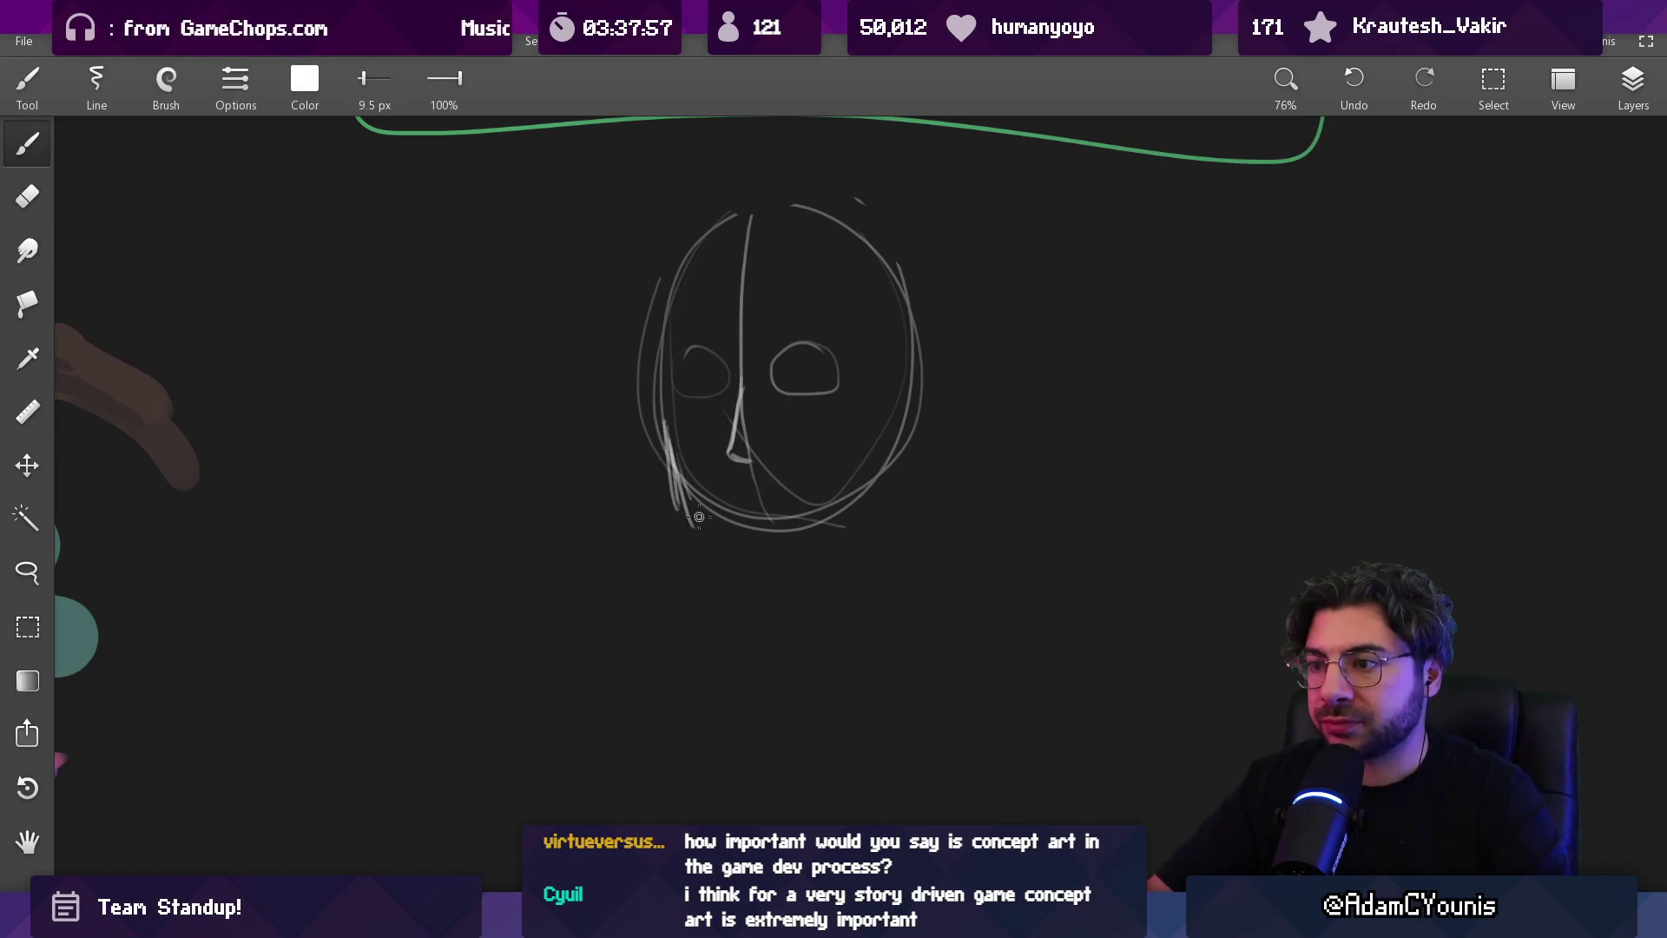
mouse_move(680, 481)
left_mouse_down()
mouse_move(755, 562)
mouse_move(866, 493)
left_mouse_up()
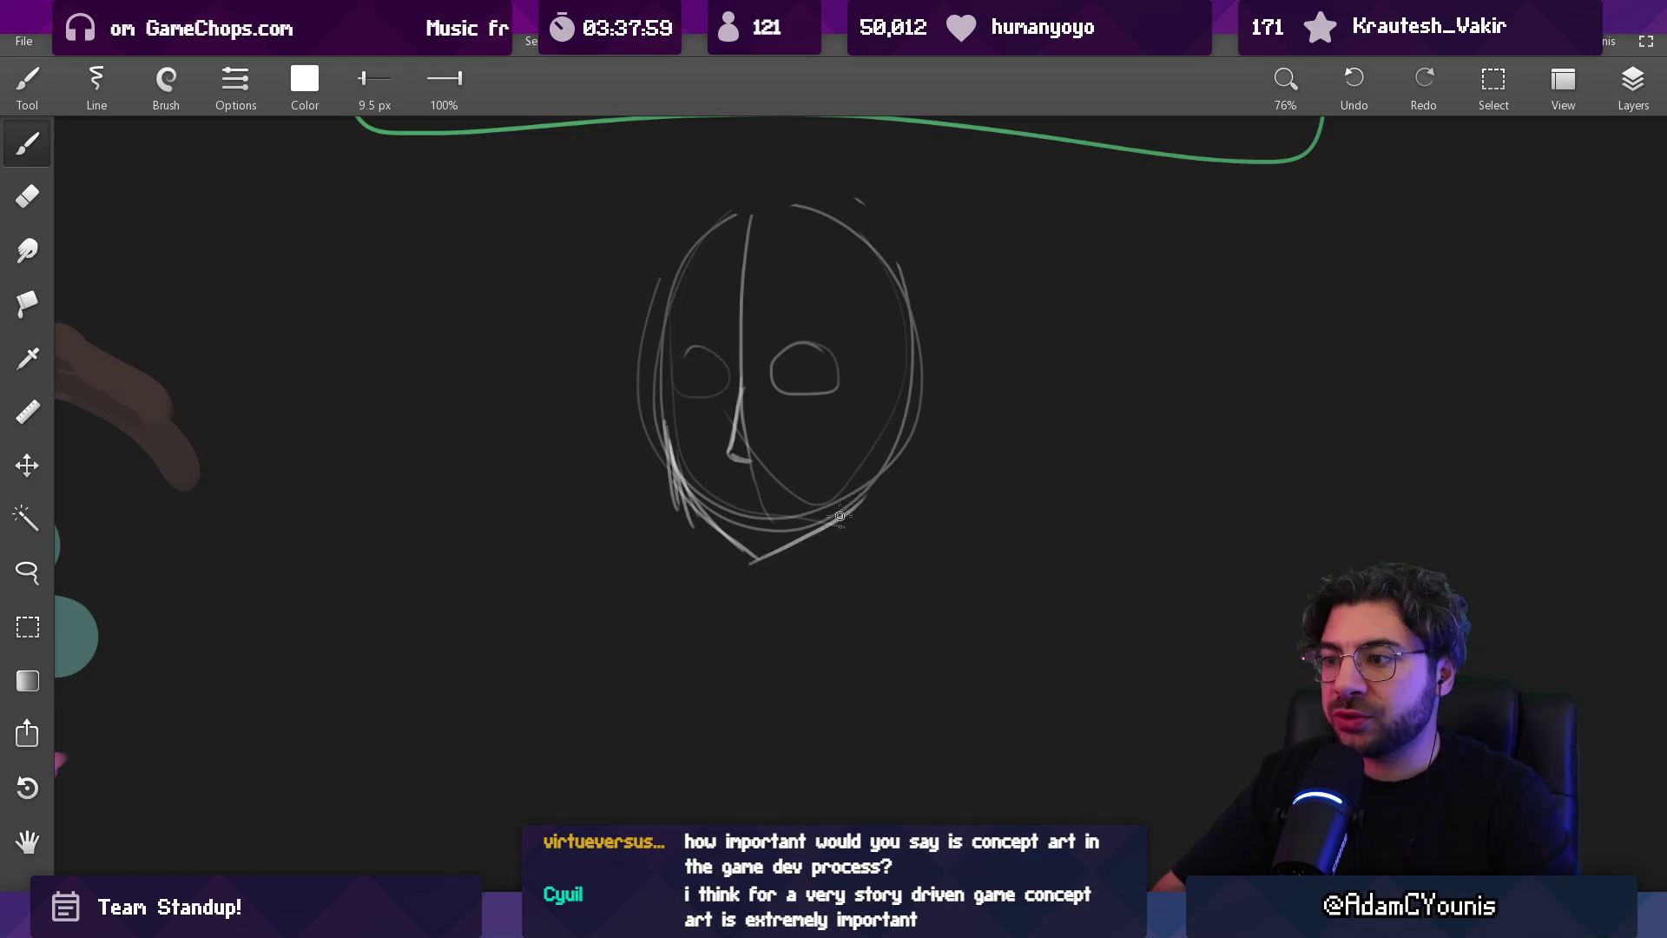
key("e")
left_click_drag(752, 561, 740, 547)
key("b")
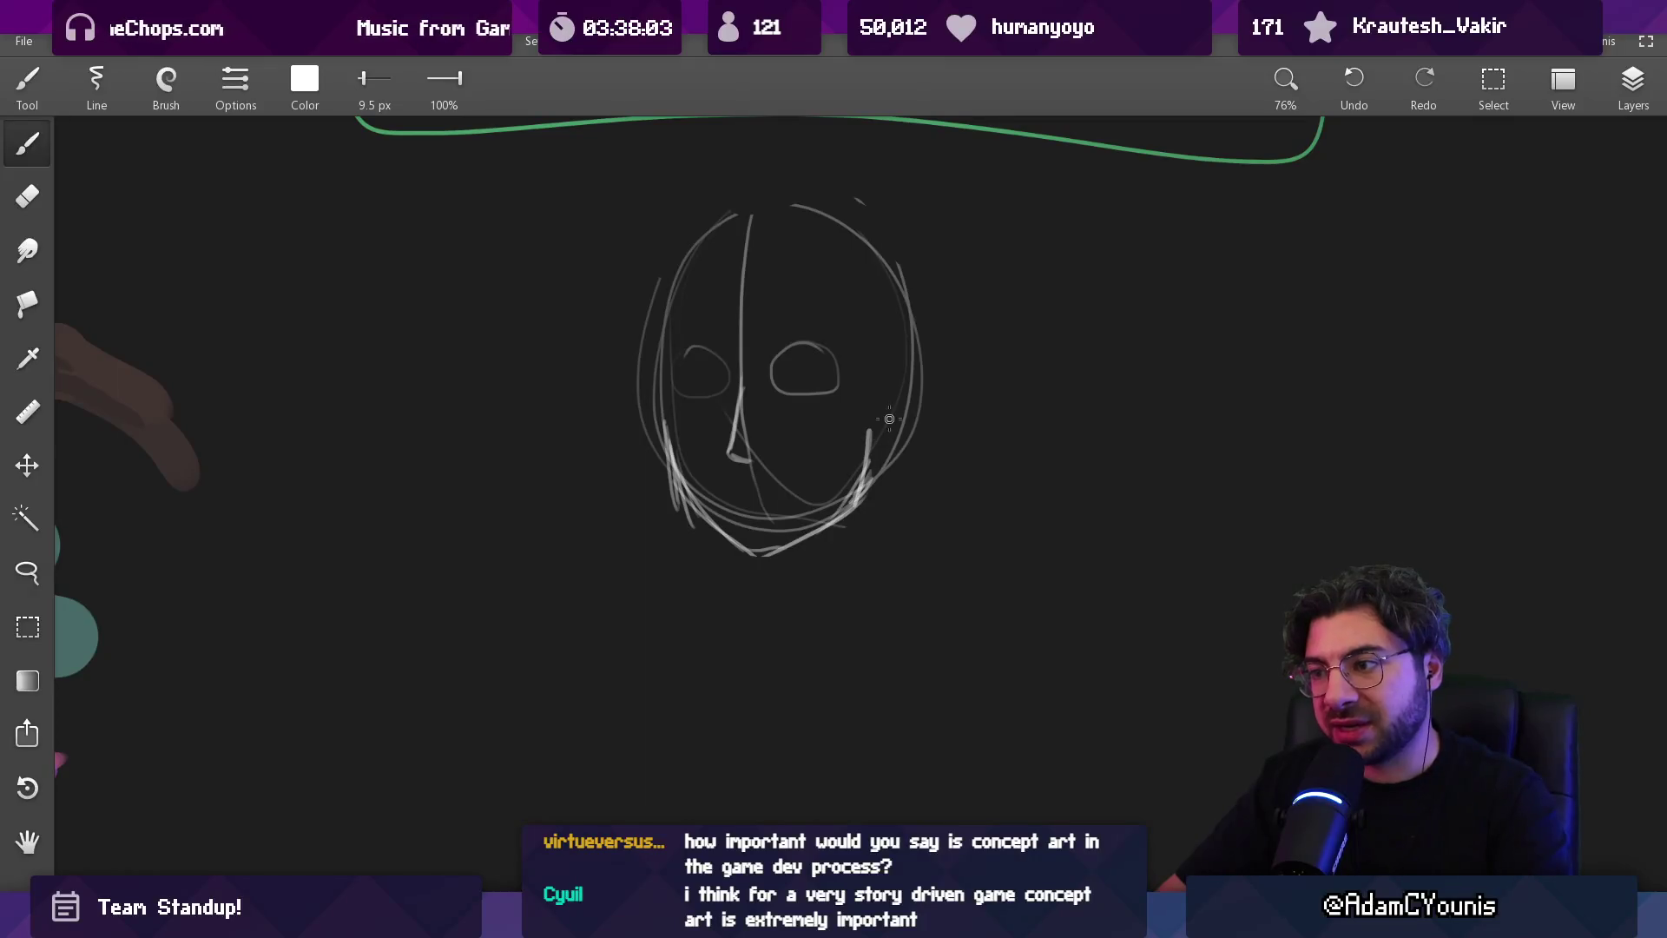
Draw the right jaw and cheek line and erase stray strokes along the face's left side
key("e")
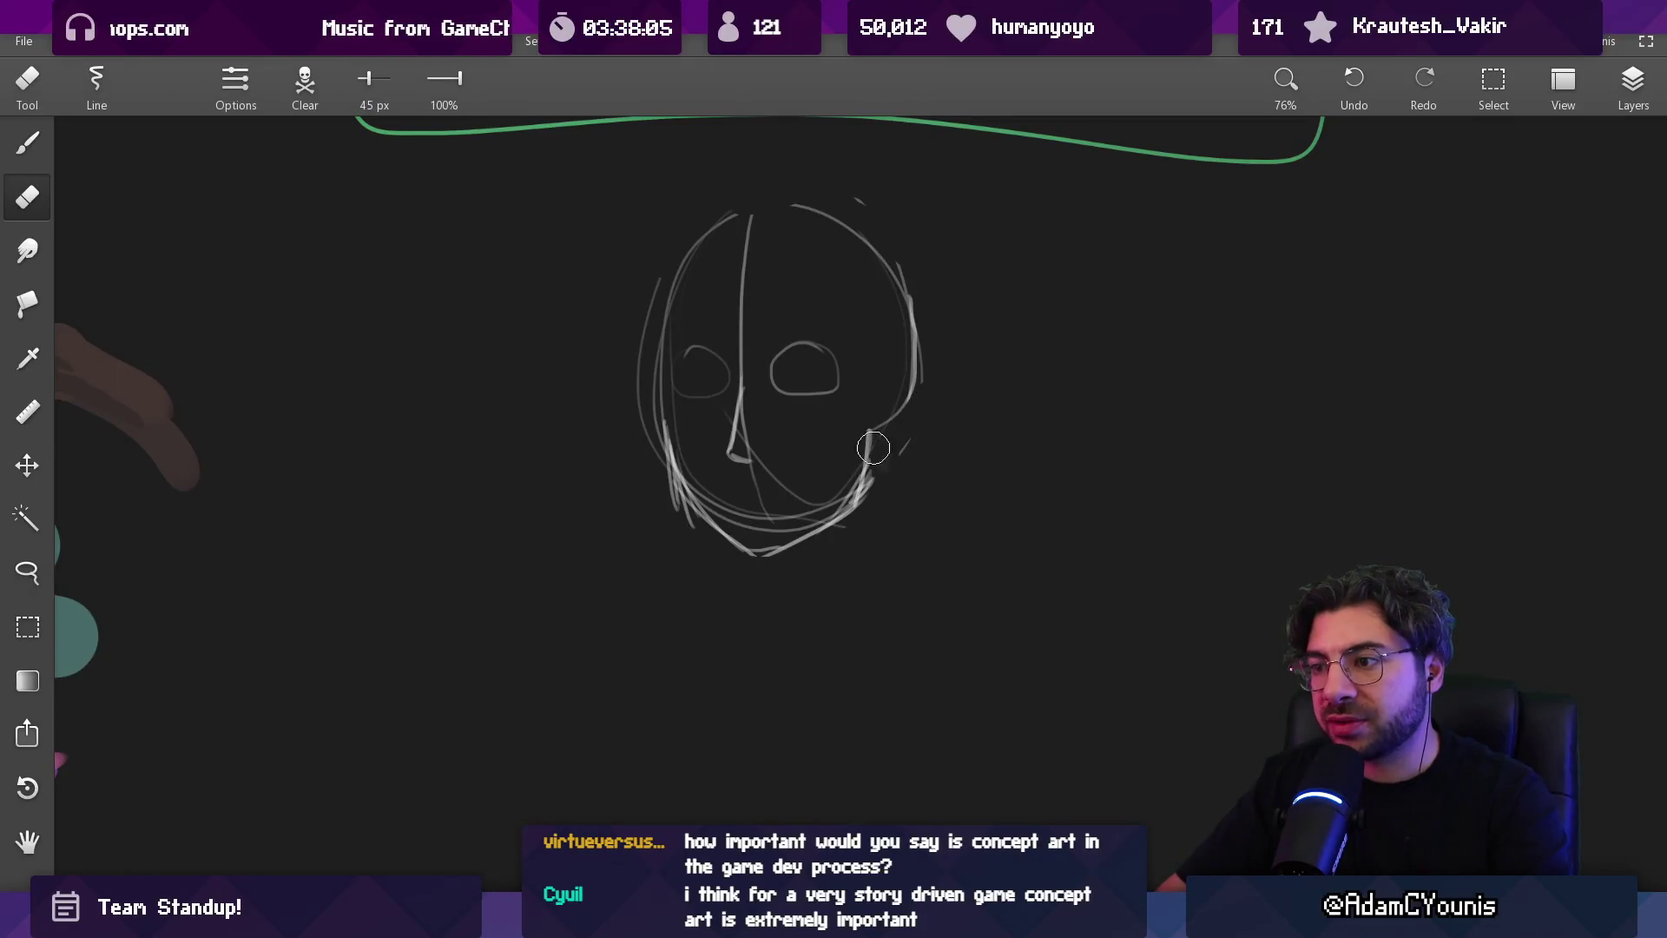
key("b")
left_click_drag(864, 485, 916, 343)
key("e")
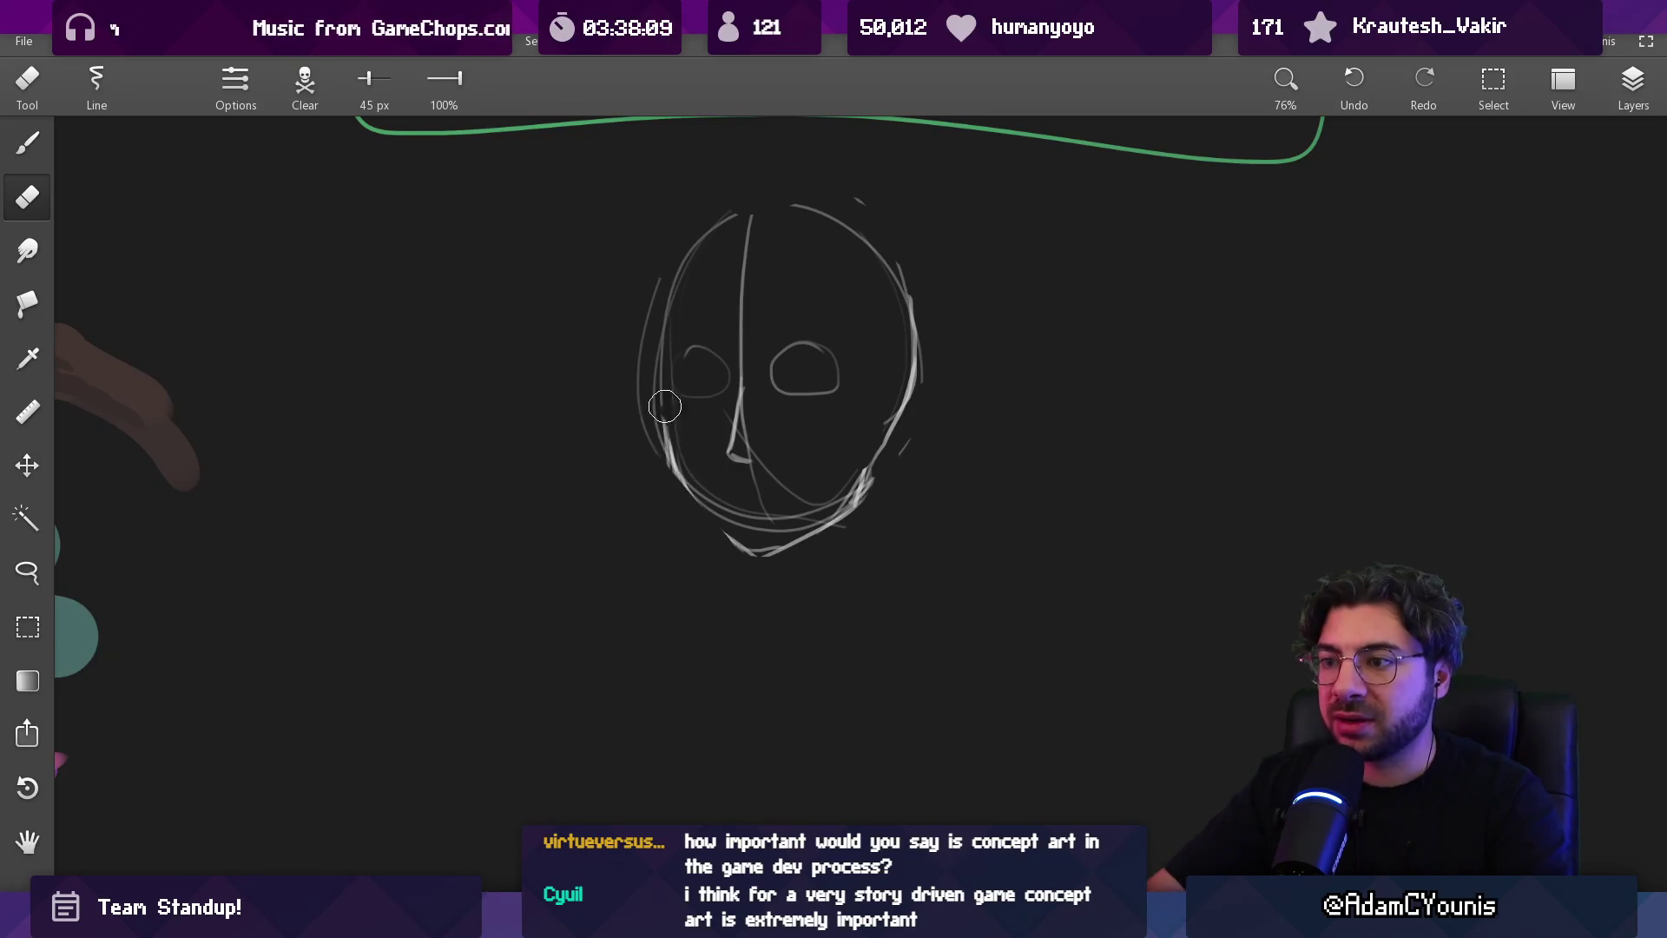
left_click_drag(670, 409, 719, 507)
key("b")
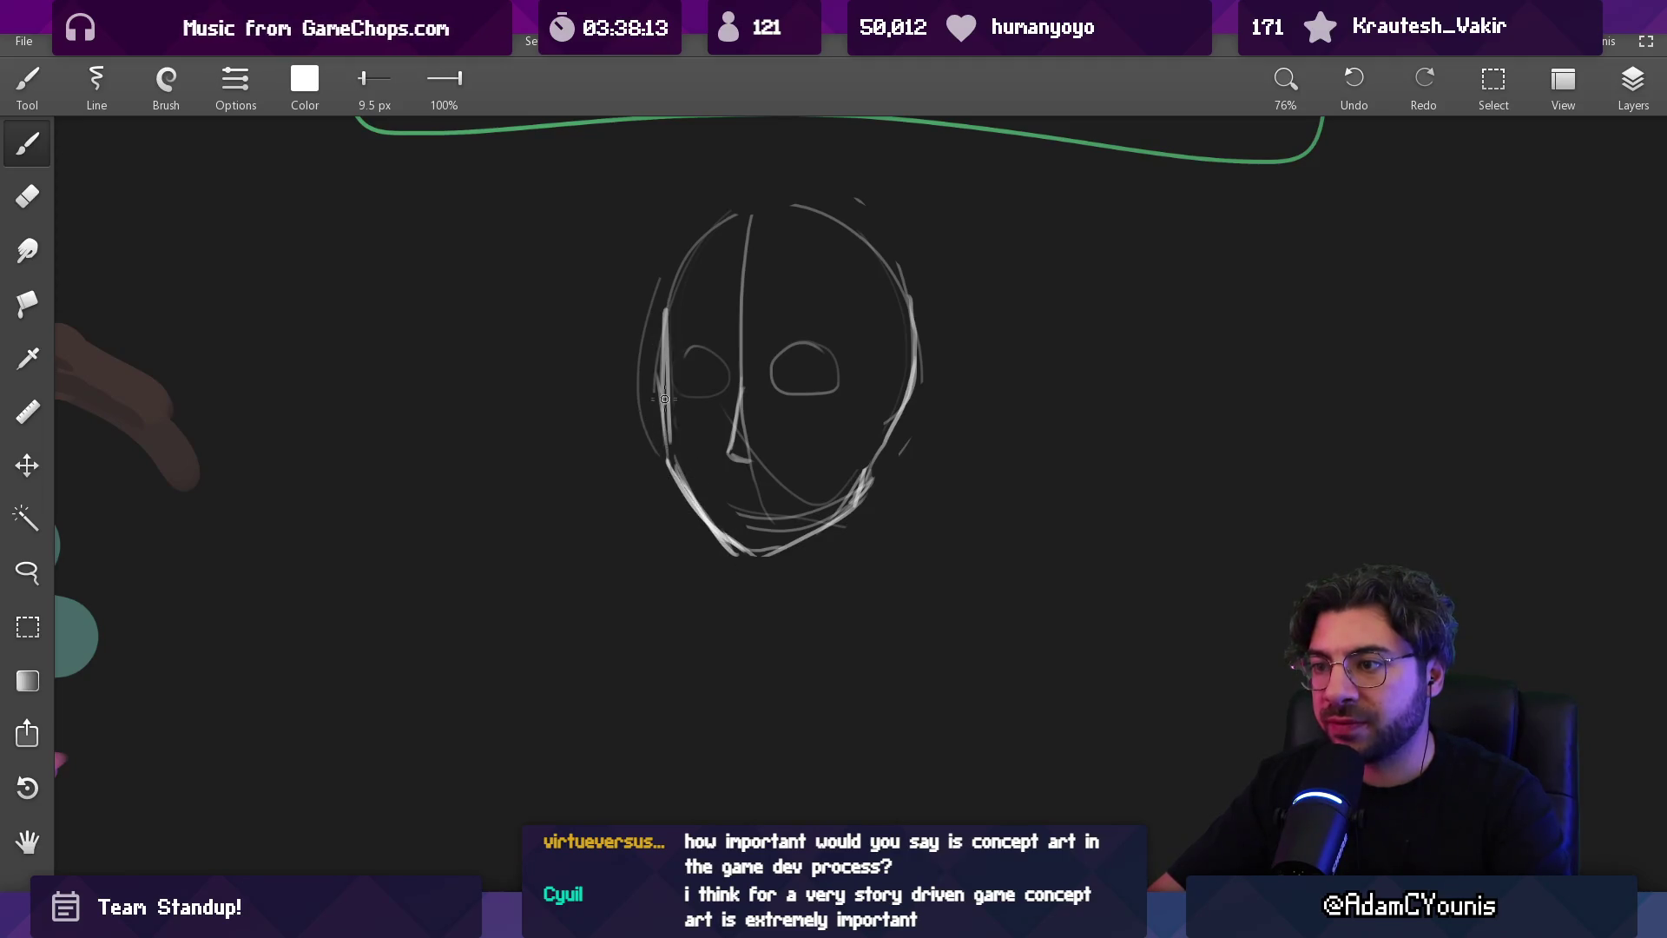
key("e")
left_click_drag(640, 328, 644, 442)
left_click_drag(646, 333, 730, 519)
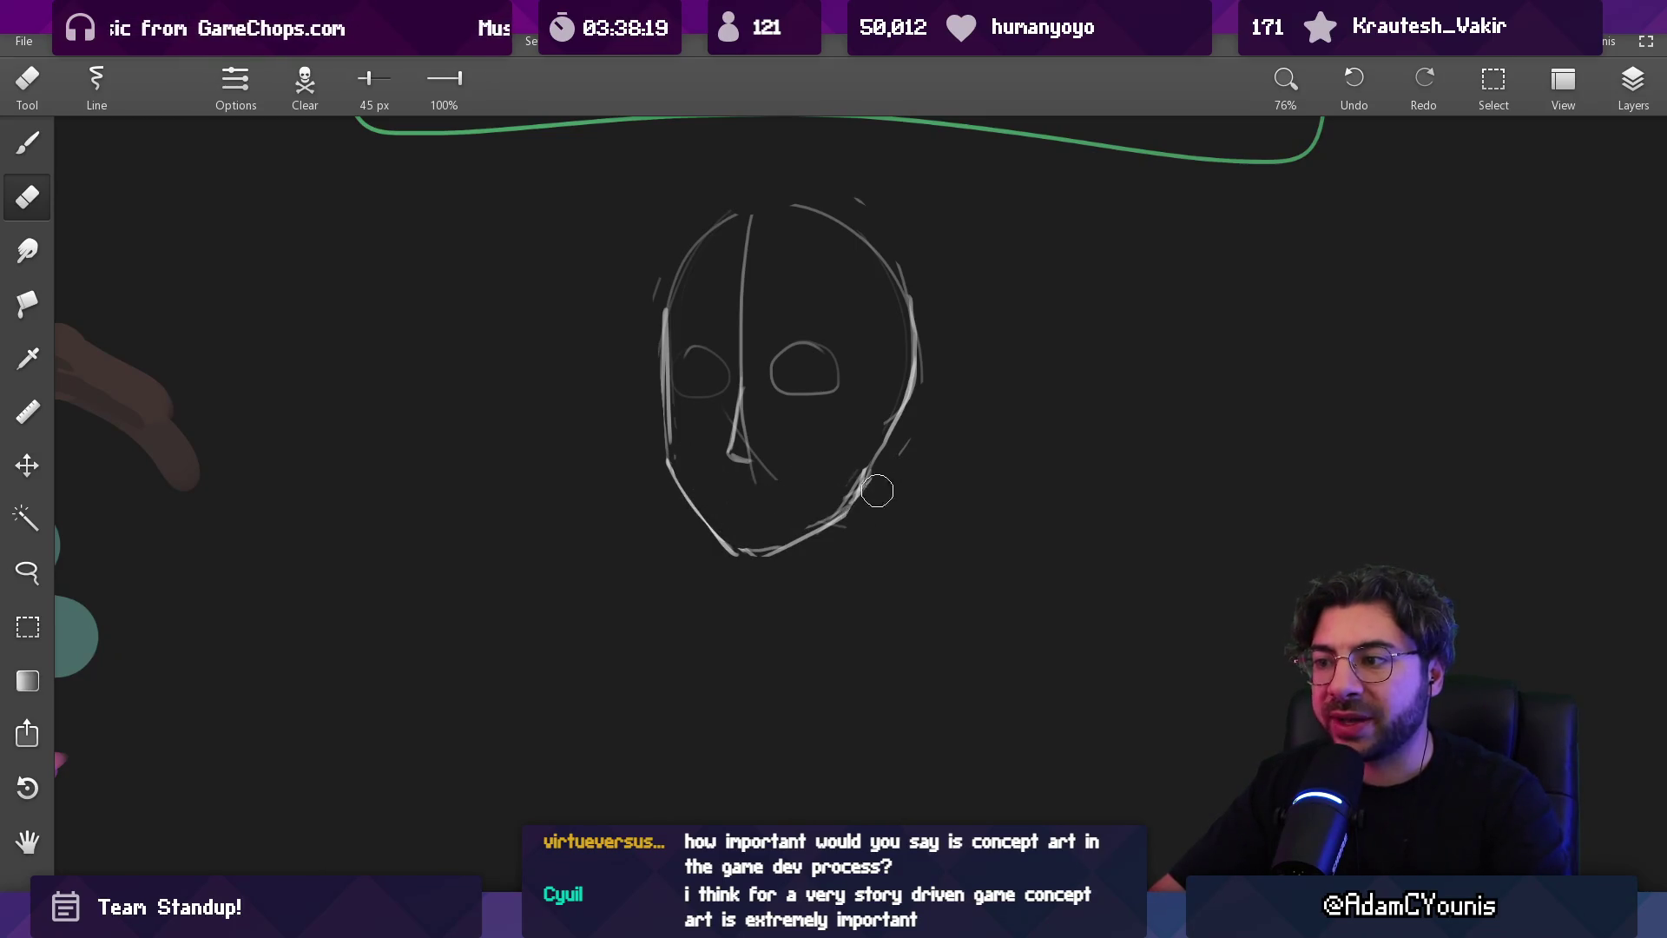
Add two dots at the right face edge and erase the nose and lower centre line
scroll(899, 278, "up", 5)
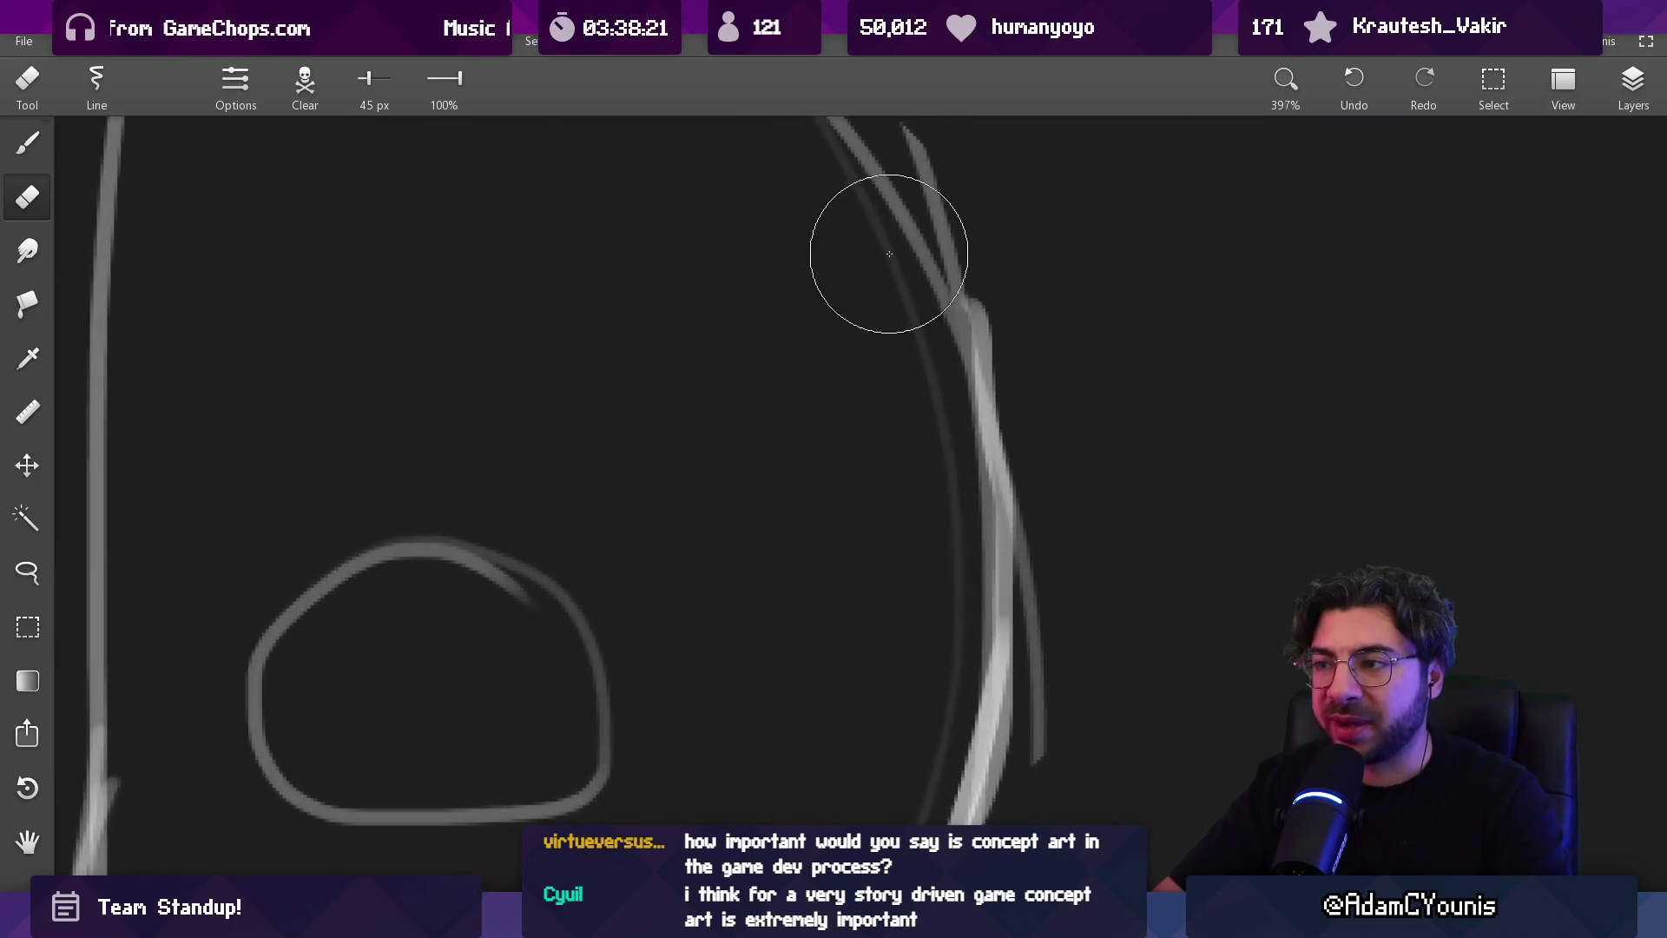
key("b")
left_click(903, 224)
left_click(928, 247)
scroll(983, 351, "down", 4)
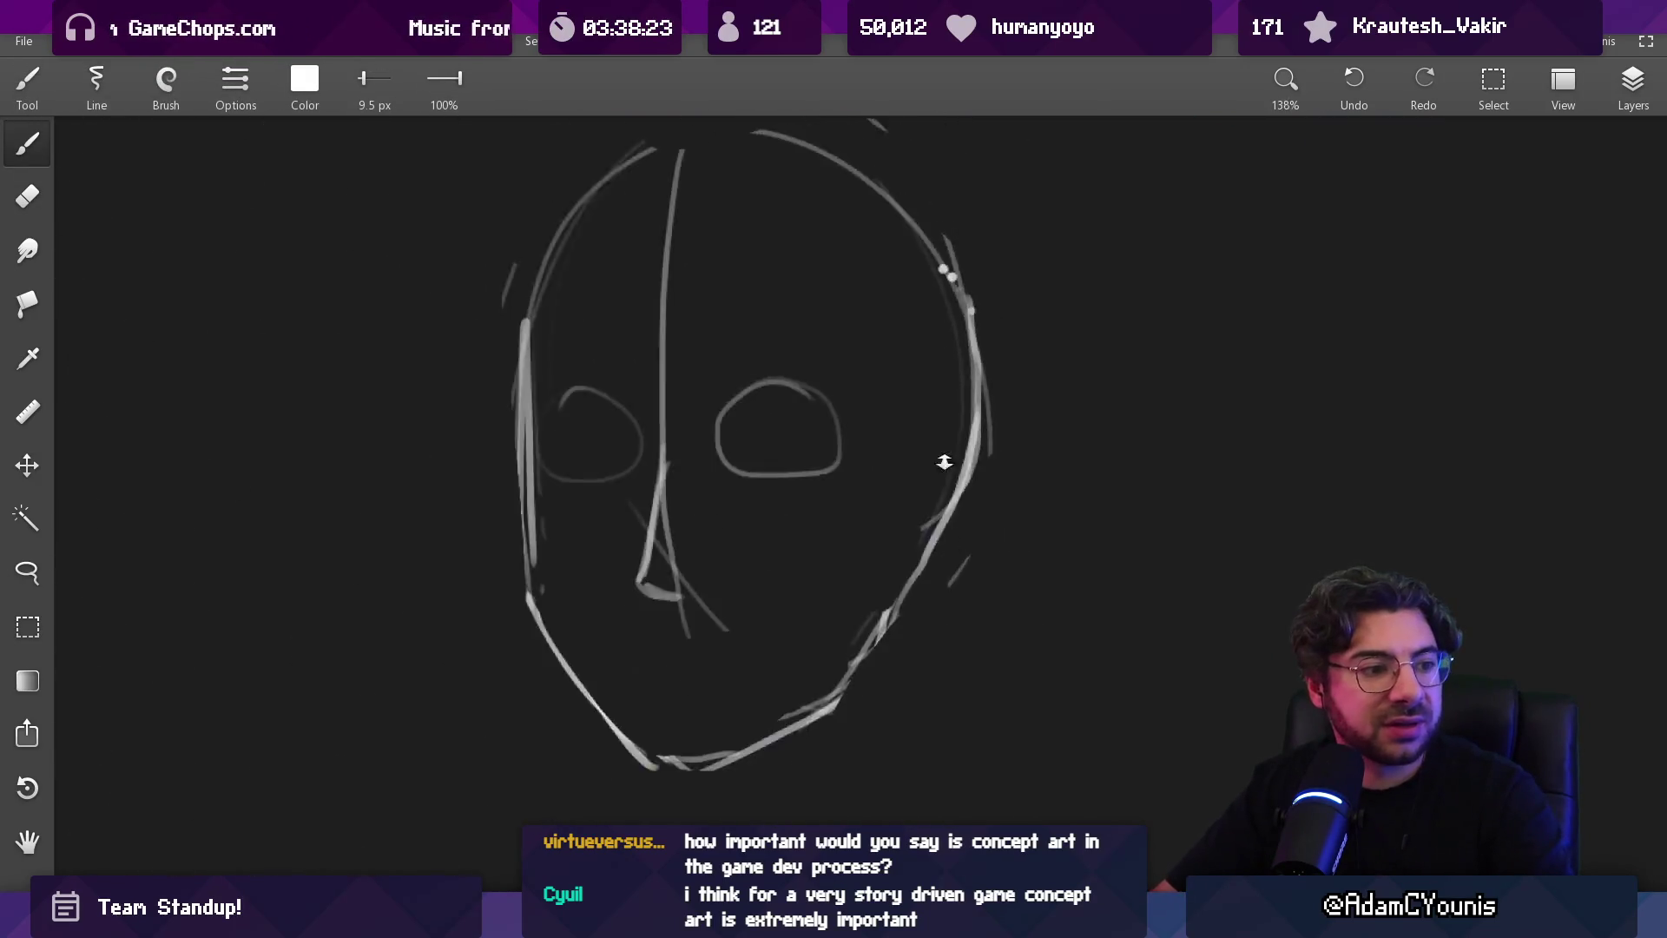
left_click_drag(944, 379, 947, 431)
key("e")
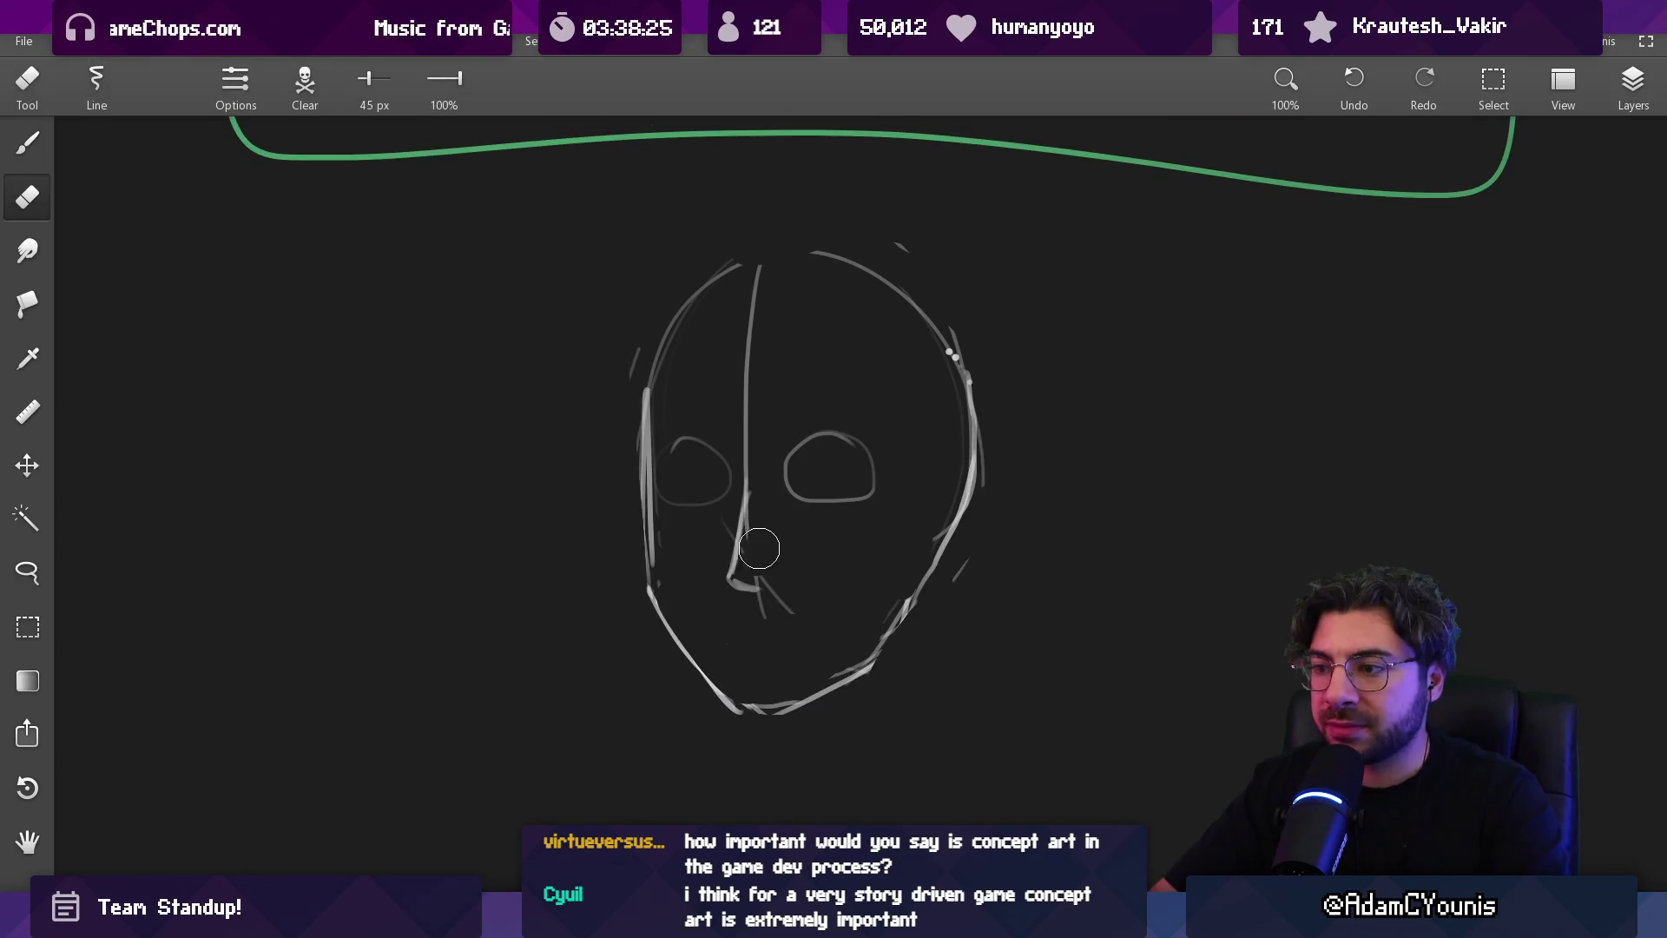
mouse_move(763, 560)
left_mouse_down()
mouse_move(747, 600)
mouse_move(743, 491)
left_mouse_up()
key("b")
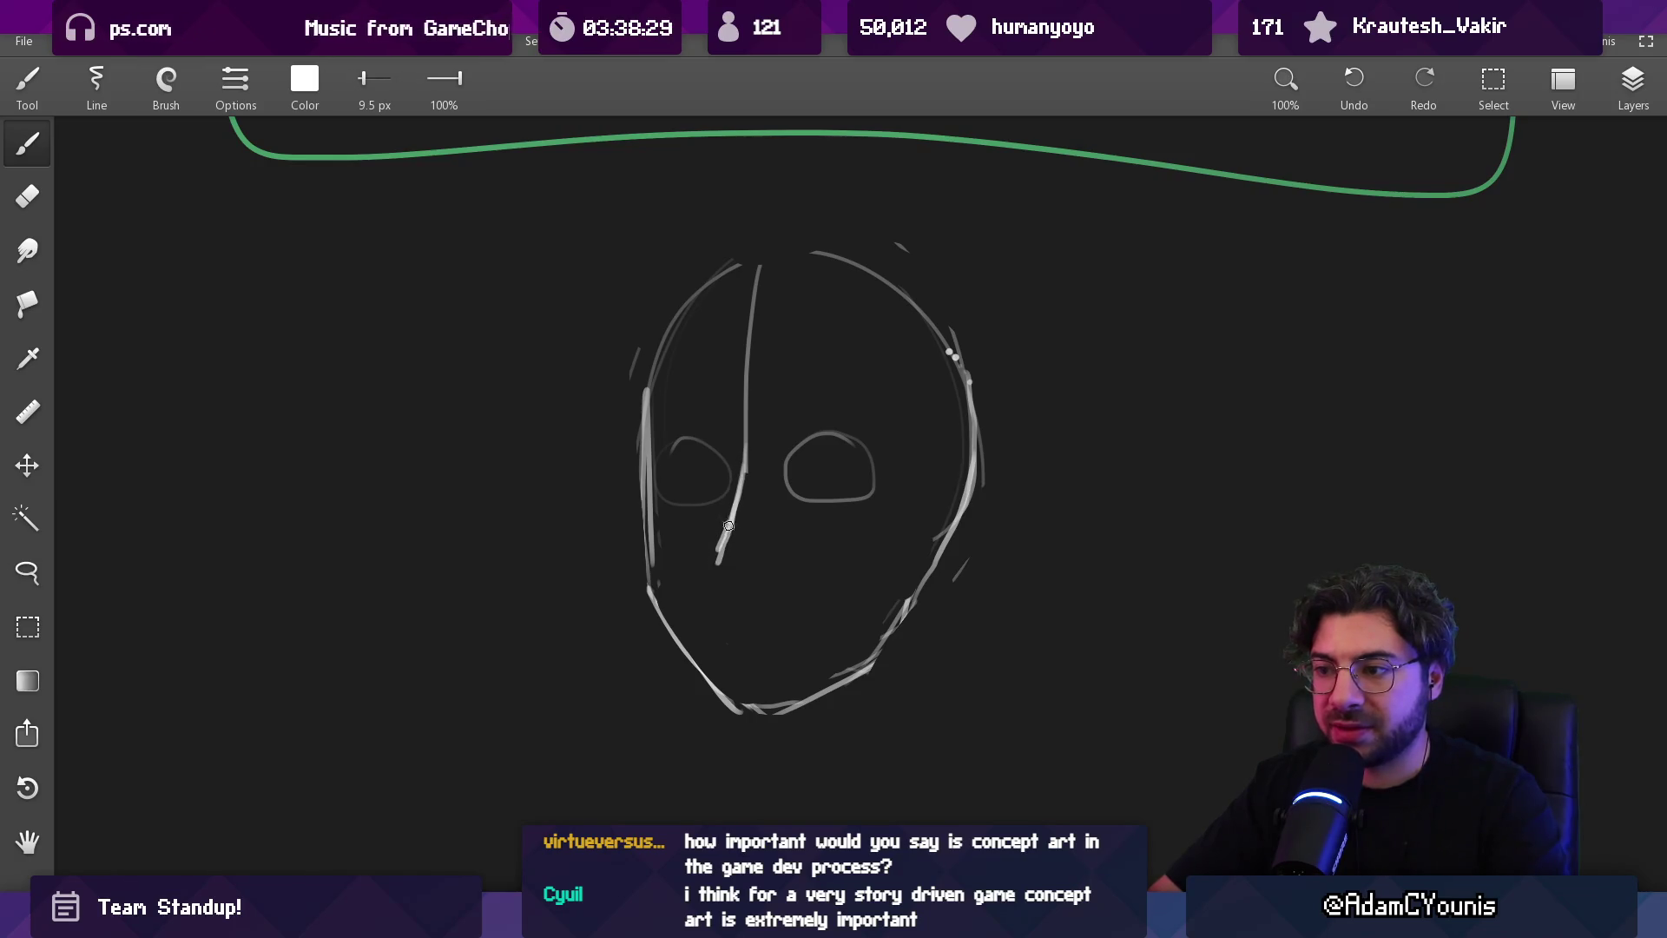
scroll(778, 548, "down", 5)
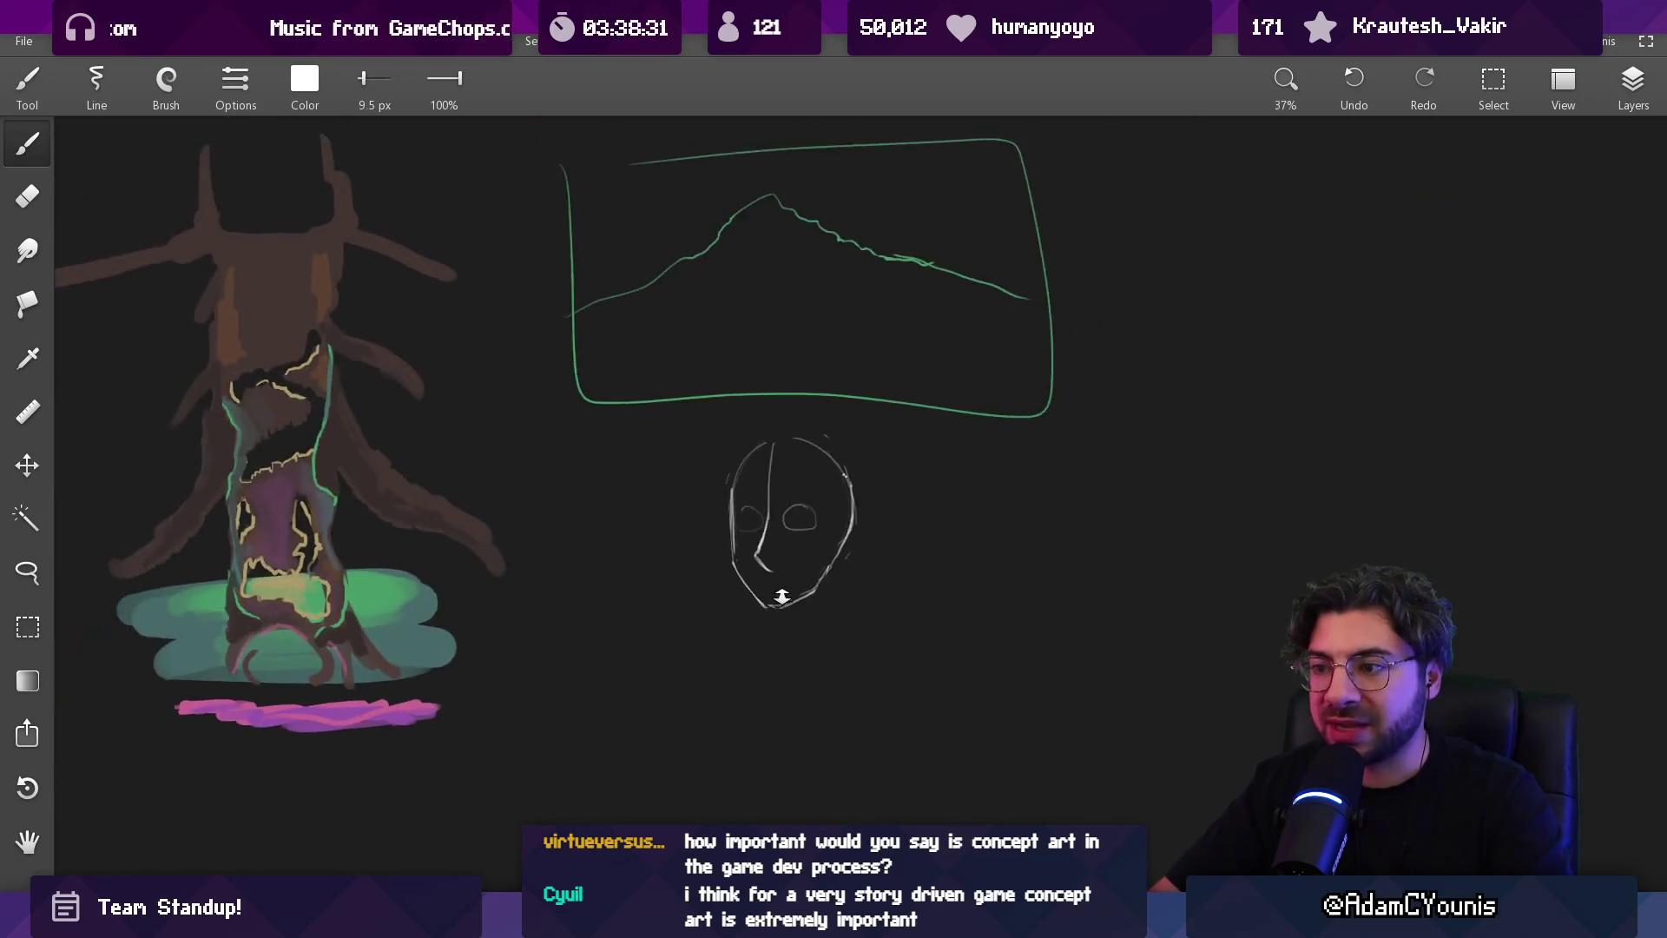
Draw a curved ear-like loop on the face's right side
scroll(773, 550, "up", 3)
scroll(766, 551, "down", 3)
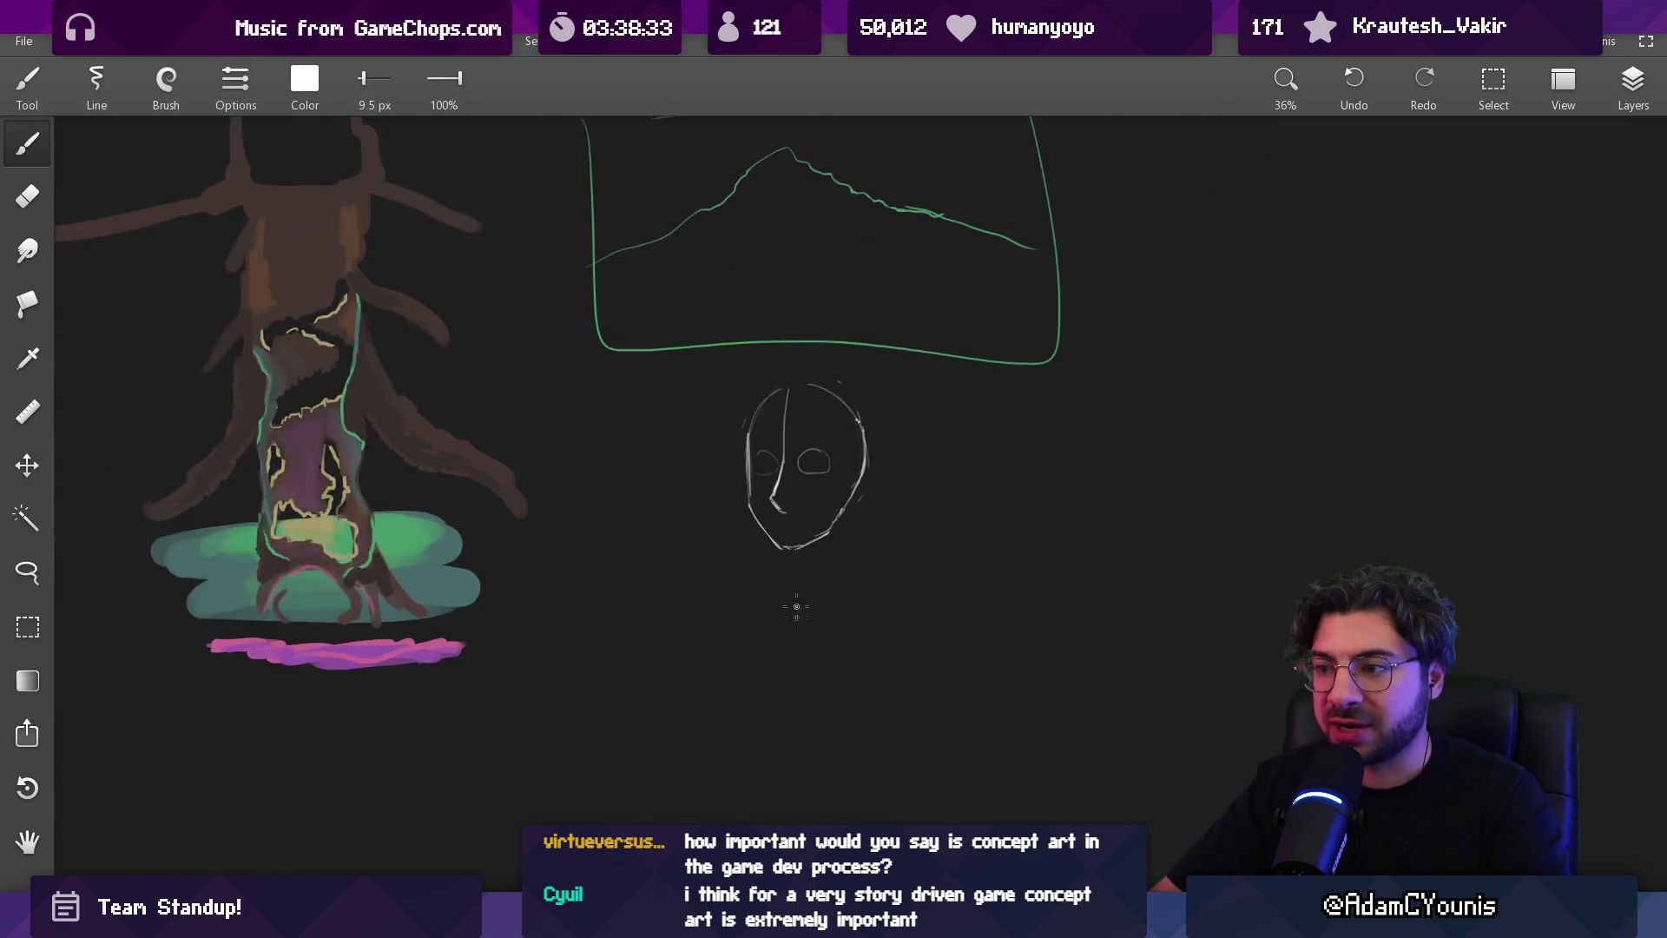
key("e")
key("b")
mouse_move(846, 418)
left_mouse_down()
mouse_move(860, 467)
mouse_move(820, 328)
left_mouse_up()
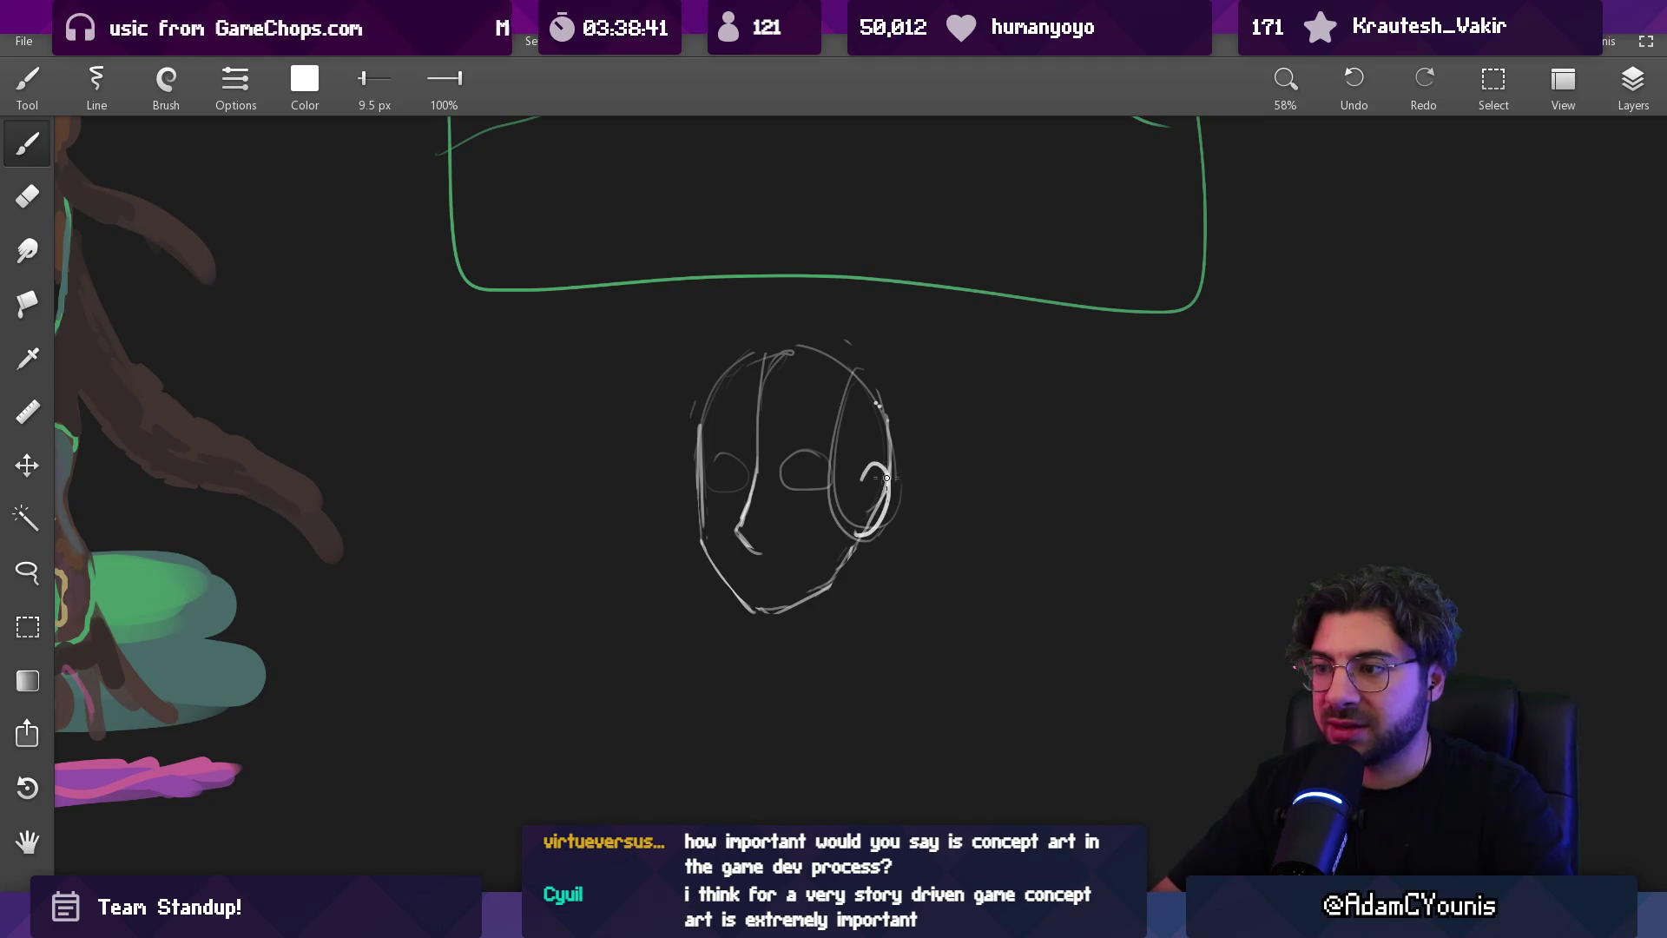
scroll(885, 474, "up", 5)
Erase stray strokes around the lower-right loop with a 7.2 px eraser
key("e")
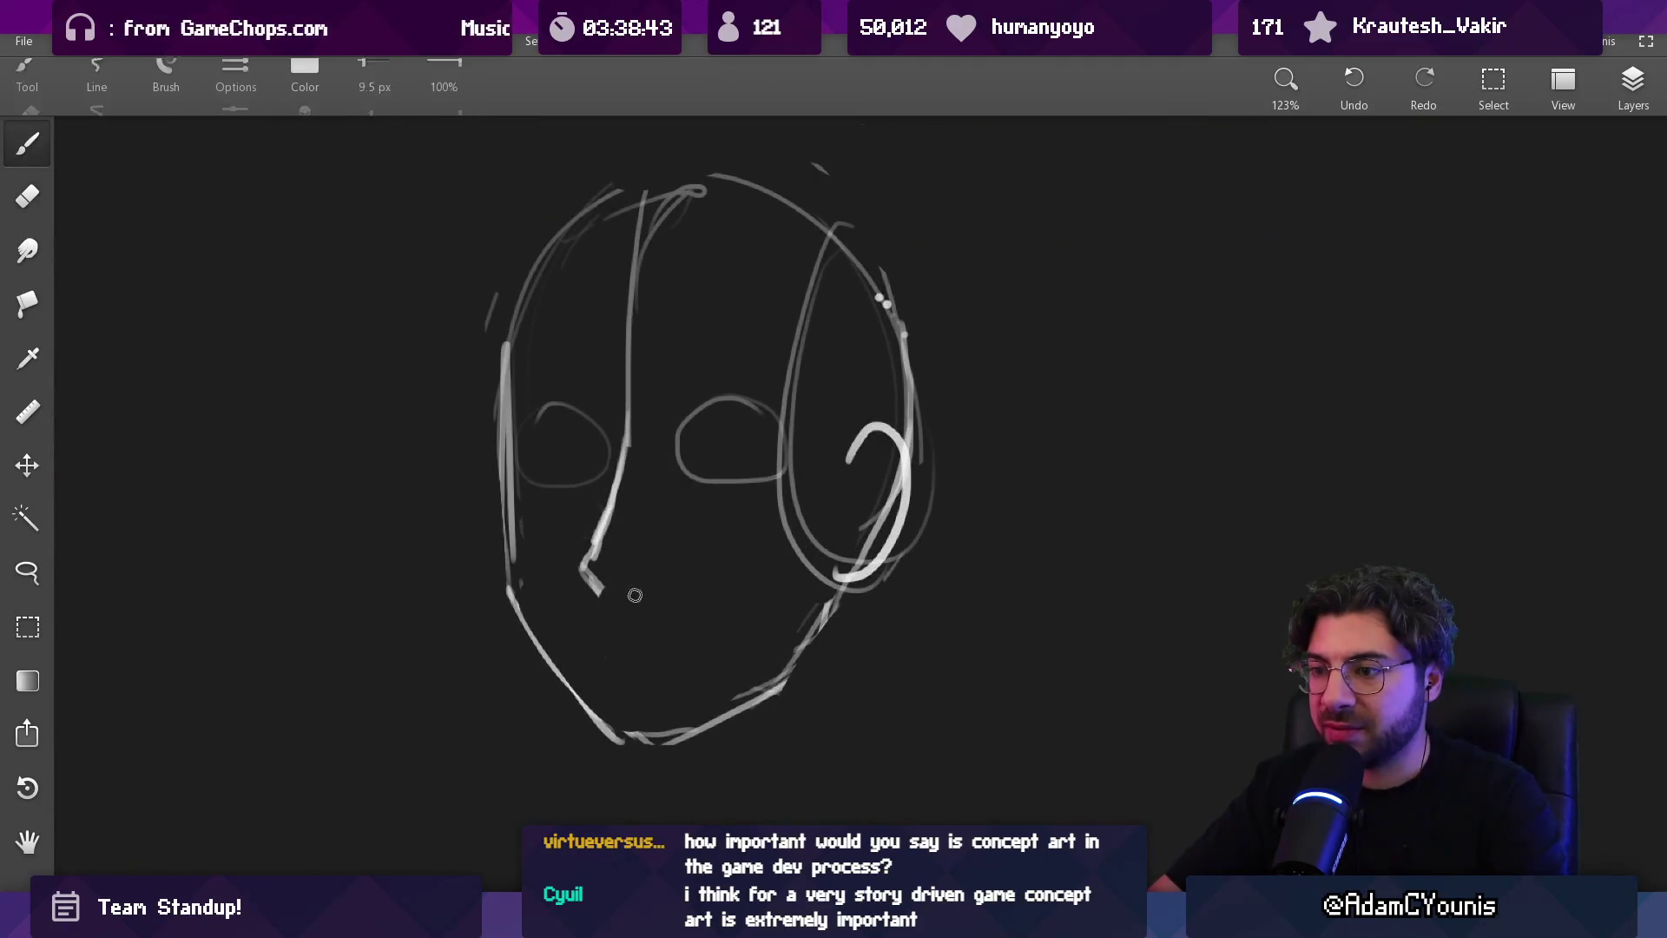
key("bracketright")
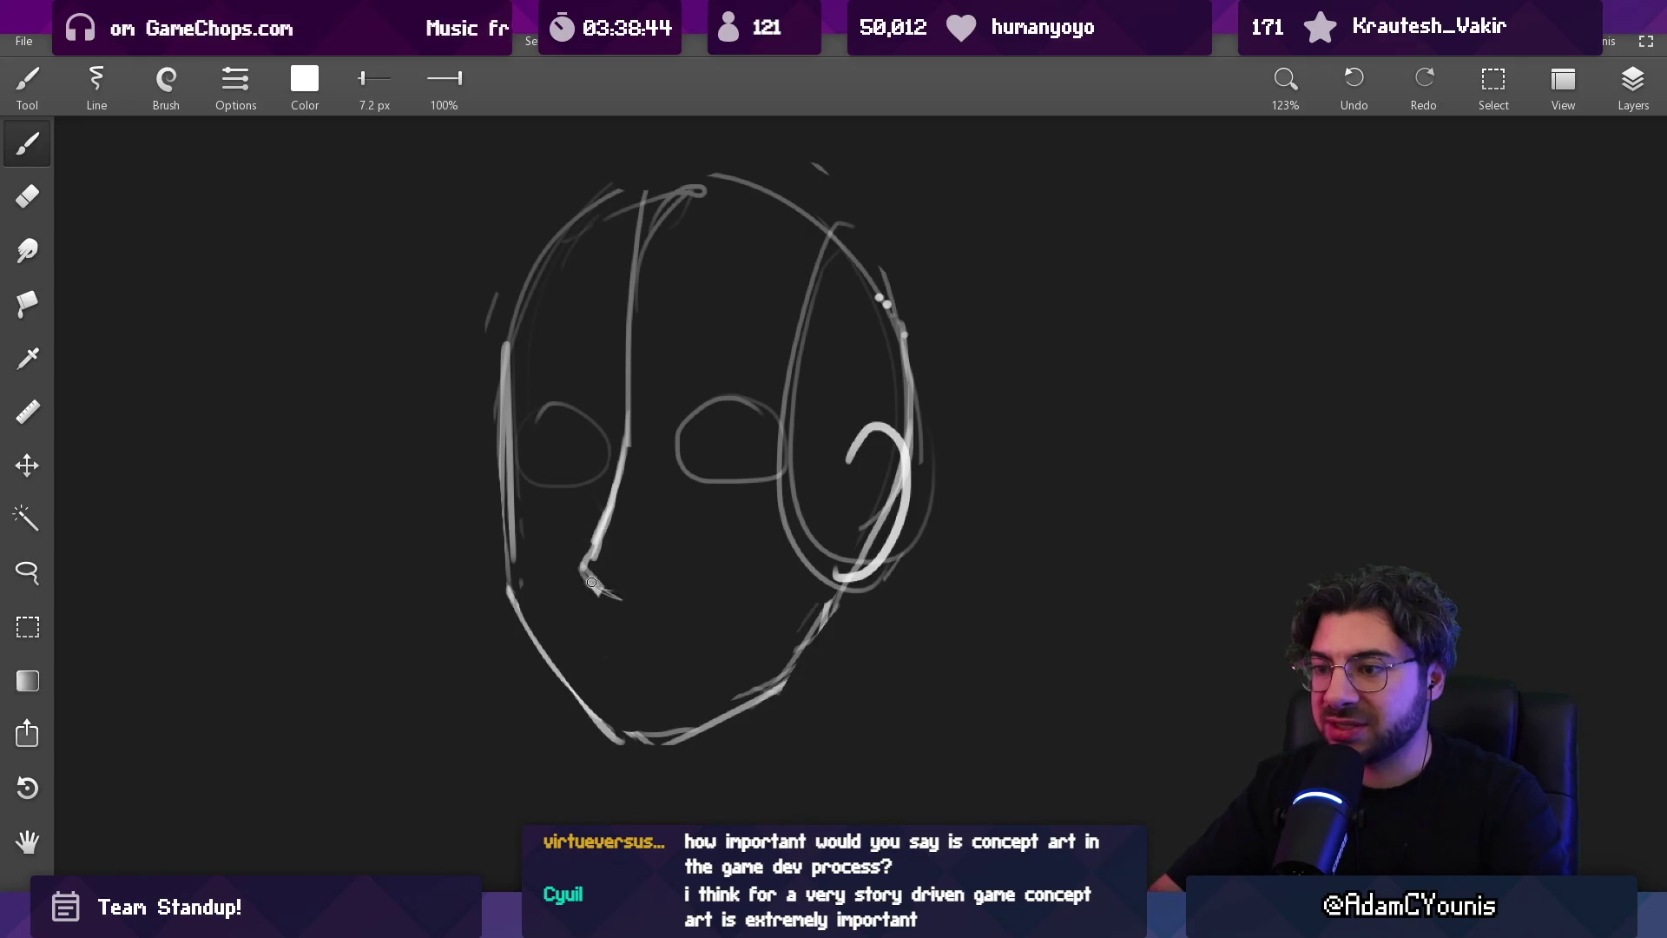
key("e")
mouse_move(931, 486)
left_mouse_down()
mouse_move(938, 502)
mouse_move(886, 580)
left_mouse_up()
key("b")
key("e")
key("b")
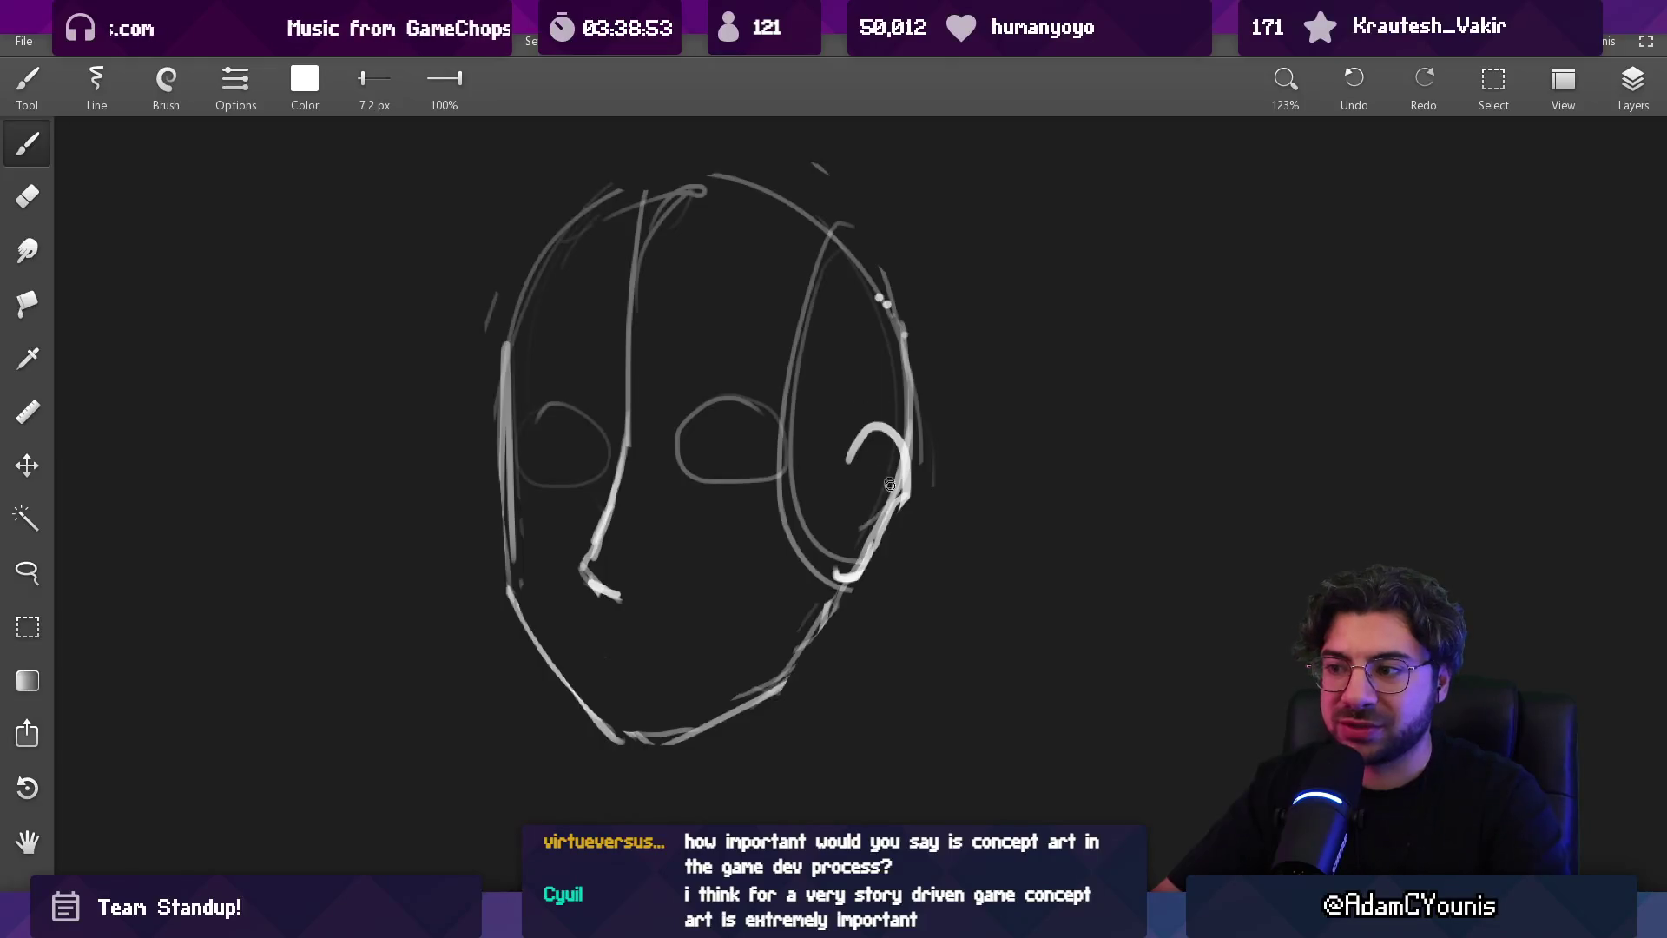
key("e")
left_click_drag(890, 512, 839, 595)
key("b")
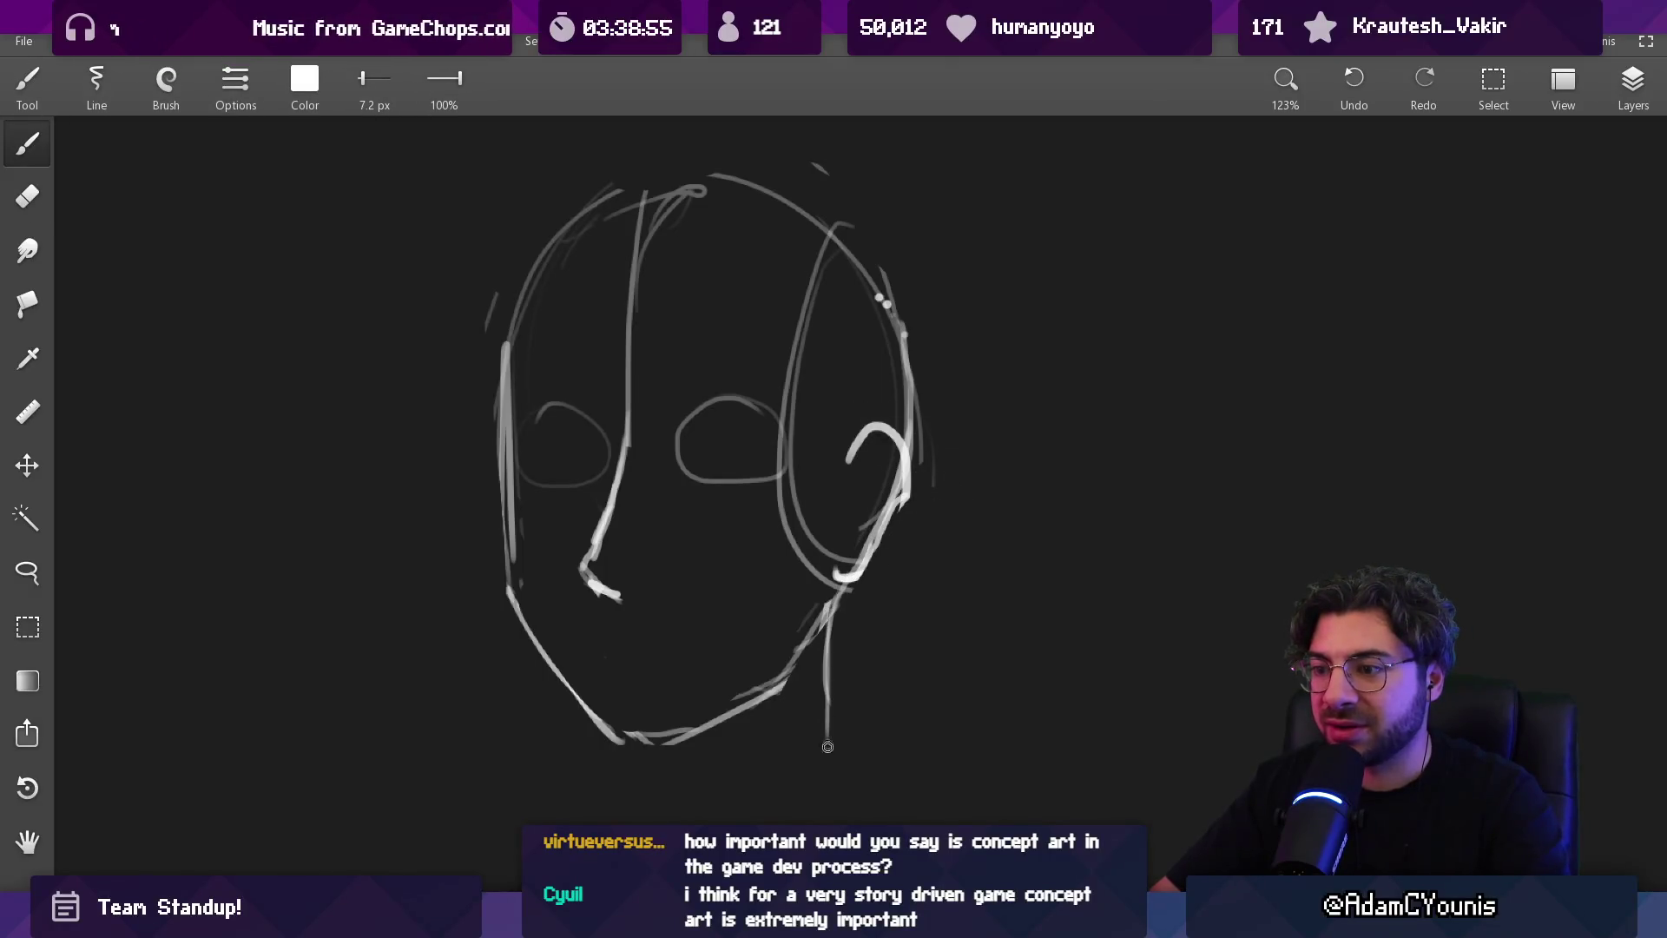
Wipe most of the face sketch away with a large 166 px eraser
key("e")
mouse_move(747, 365)
left_mouse_down()
mouse_move(588, 287)
mouse_move(813, 627)
mouse_move(886, 451)
left_mouse_up()
scroll(871, 357, "down", 5)
scroll(766, 284, "up", 4)
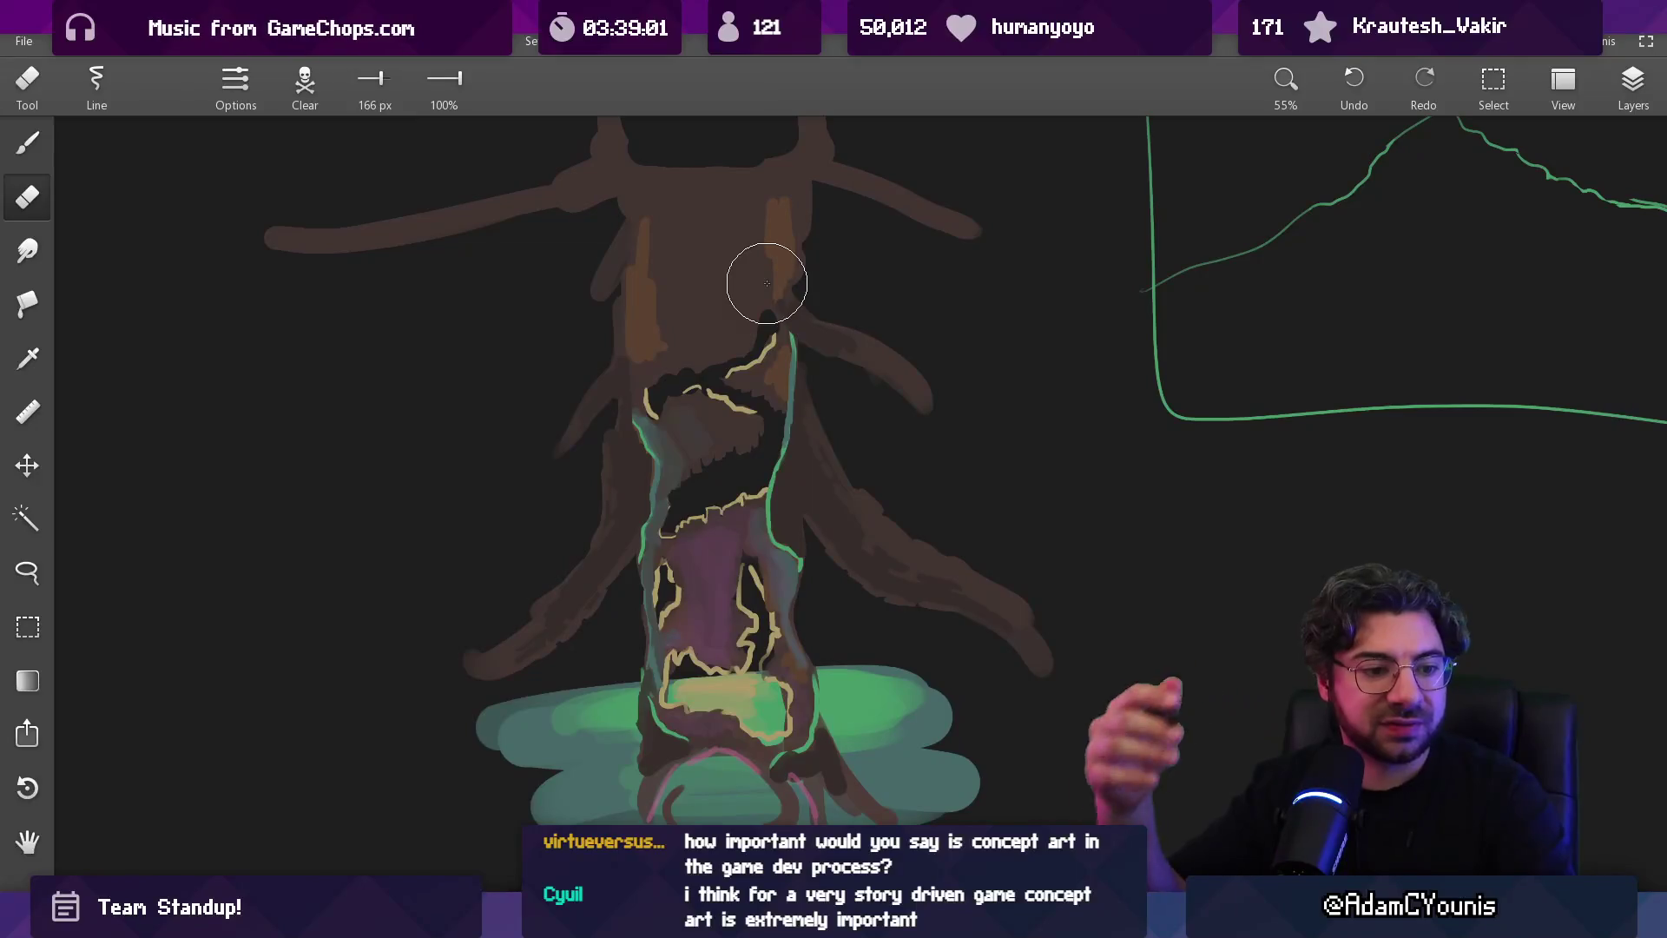
Remove Layer 5 as a separate layer in the Layers list, with a slightly larger brush
left_click_drag(734, 509, 738, 417)
scroll(715, 372, "up", 5)
key("b")
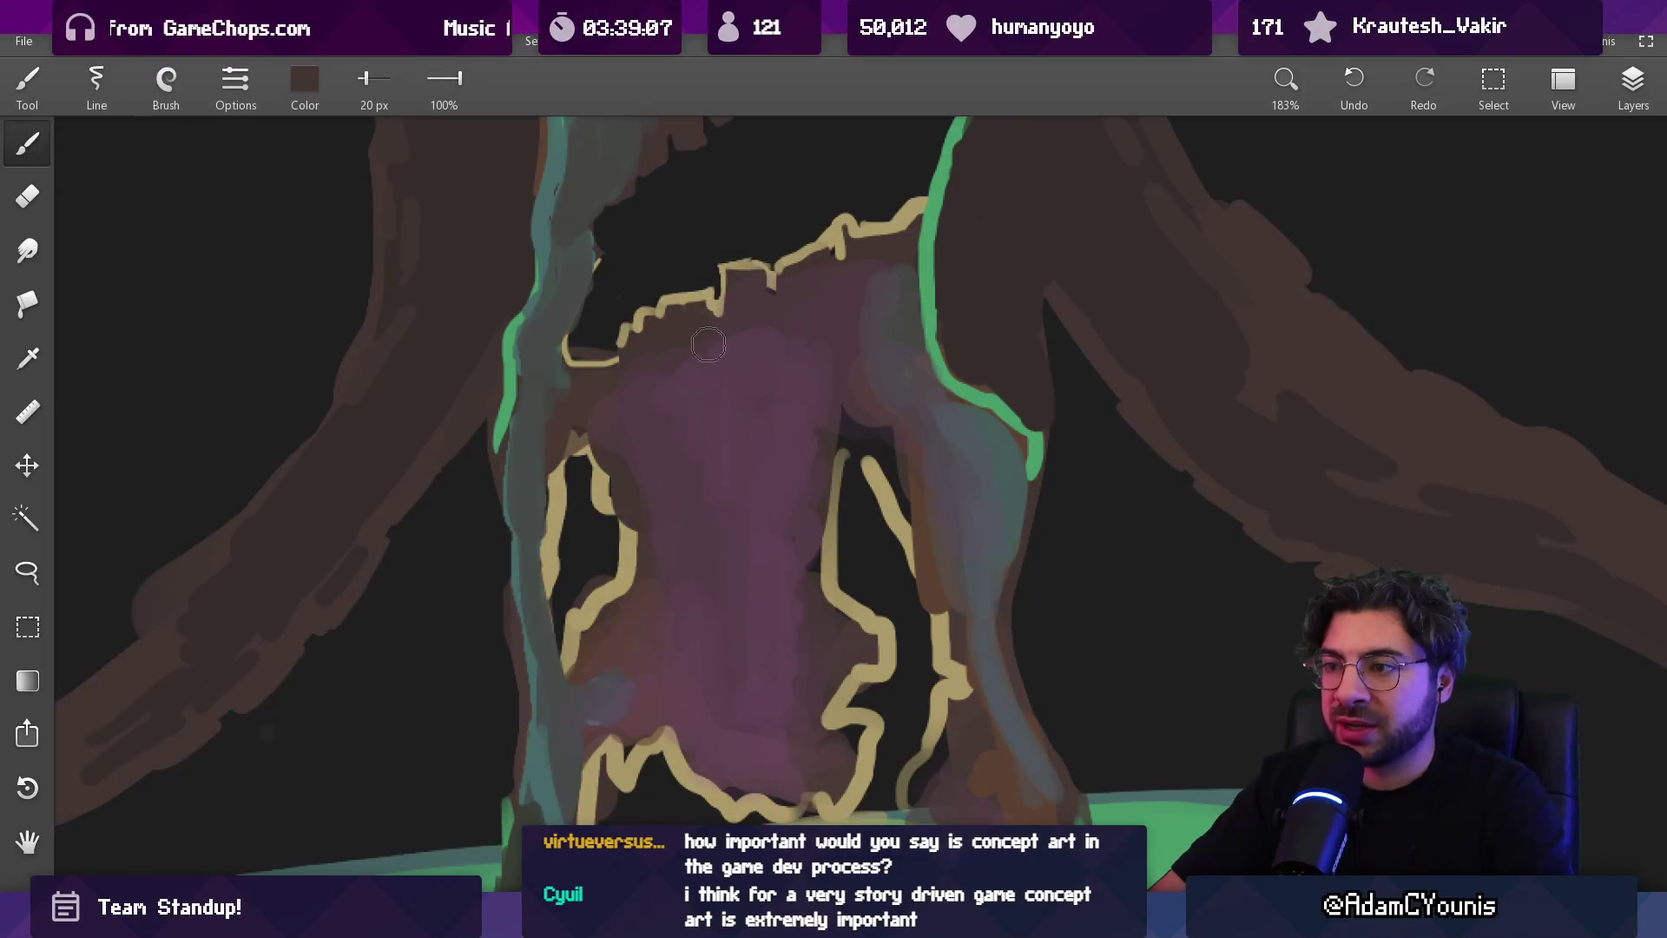
left_click(1632, 82)
left_click_drag(1436, 354, 1435, 317)
key("bracketright")
left_click(701, 343)
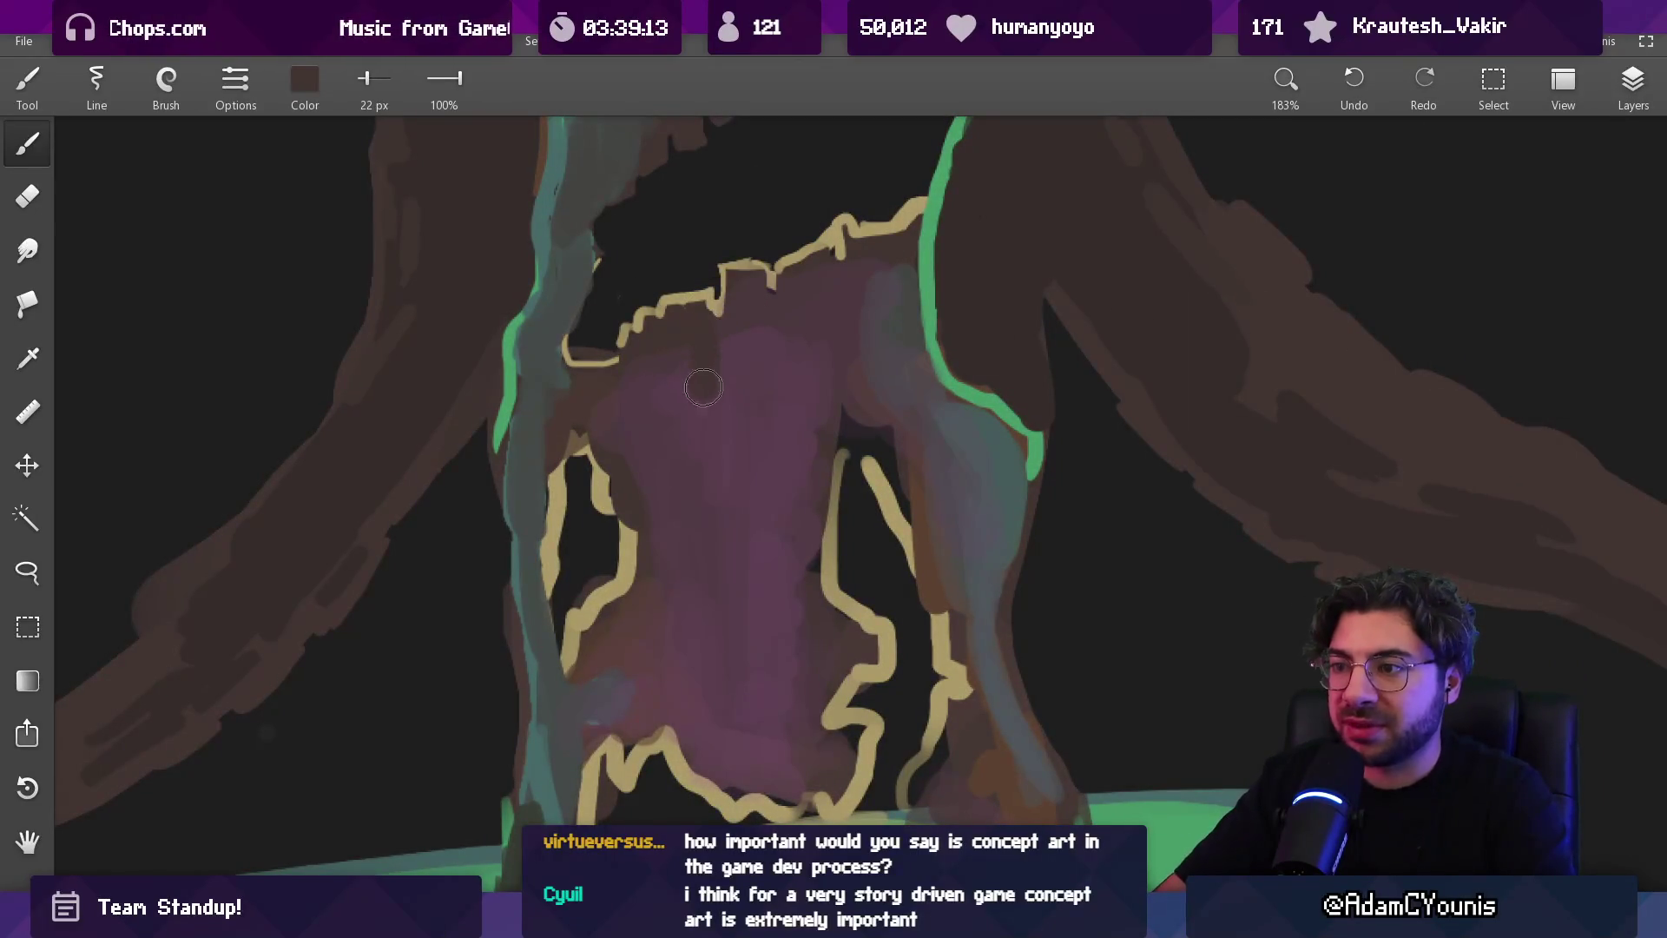
Sample the trunk interior's purple, paint over the hollow, and zoom out to view the whole tree
left_click(699, 382, "alt")
key("bracketleft")
key("bracketleft")
key("bracketleft")
left_click(718, 385, "alt")
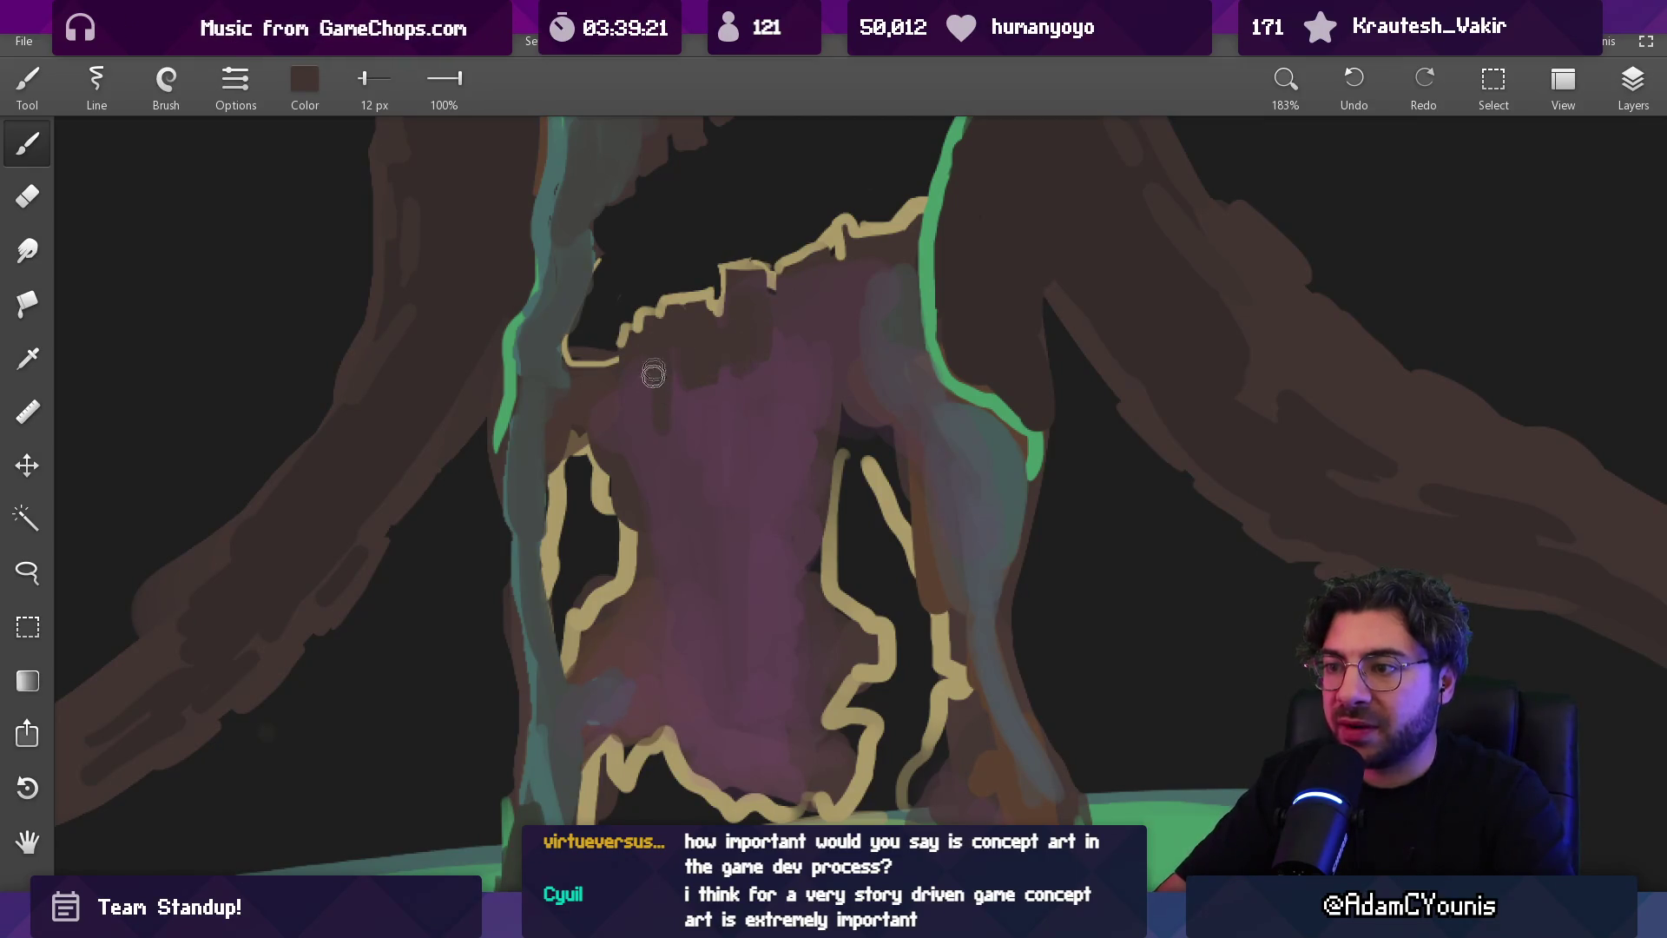
left_click(649, 424, "alt")
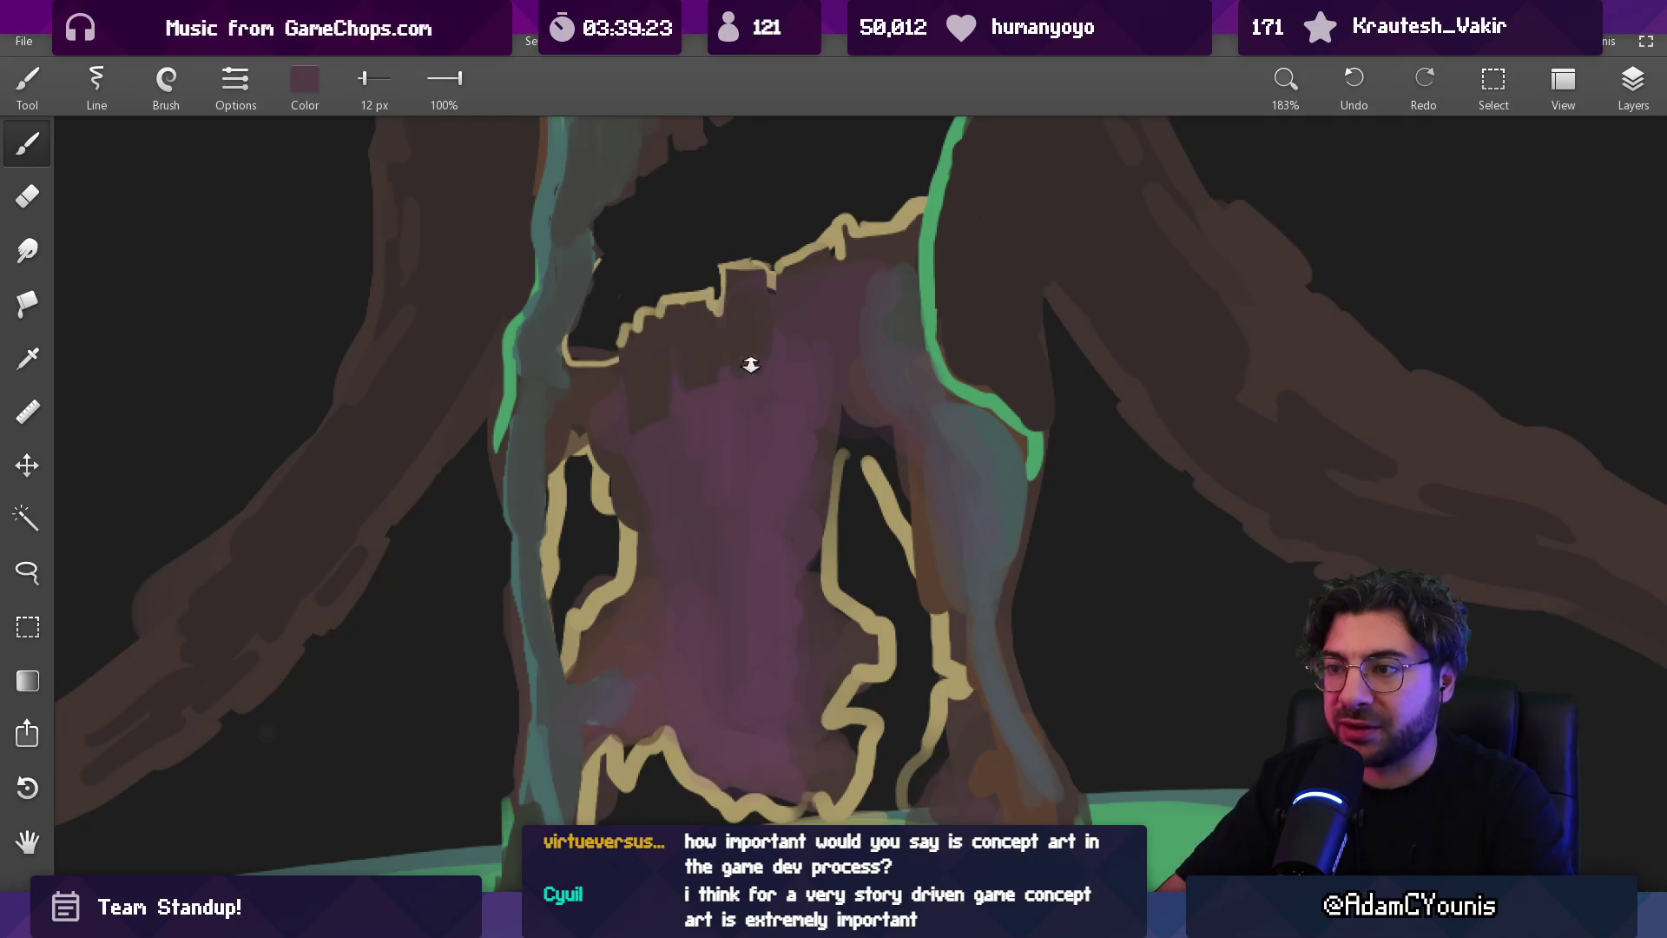
left_click_drag(748, 361, 763, 684)
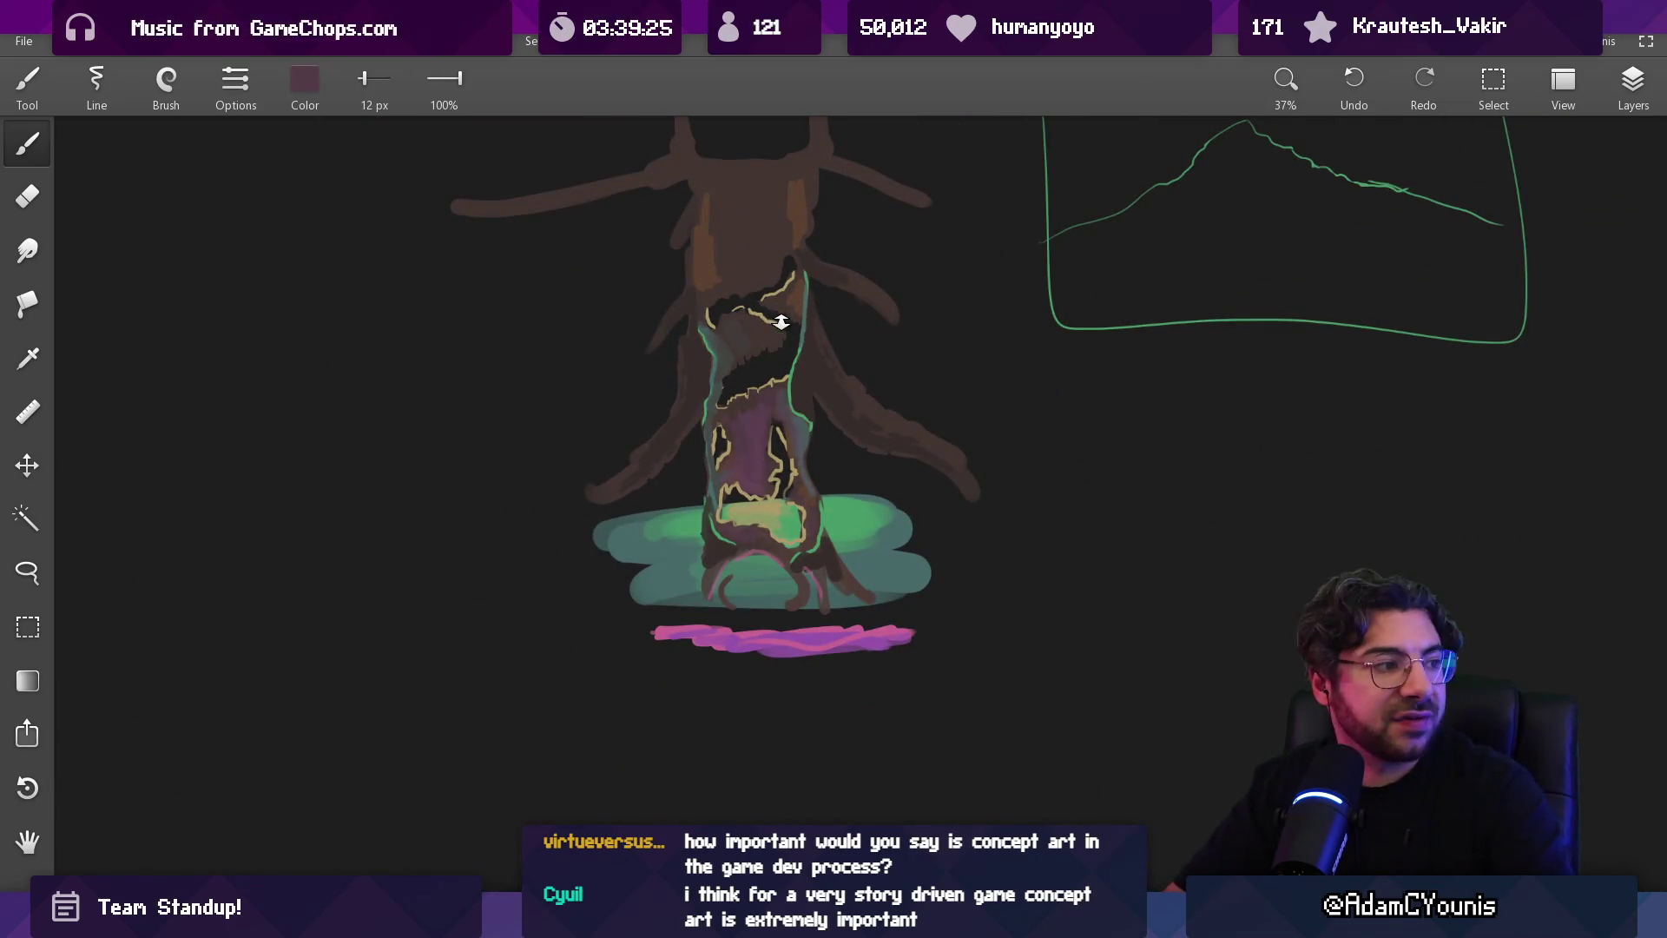
scroll(787, 497, "up", 5)
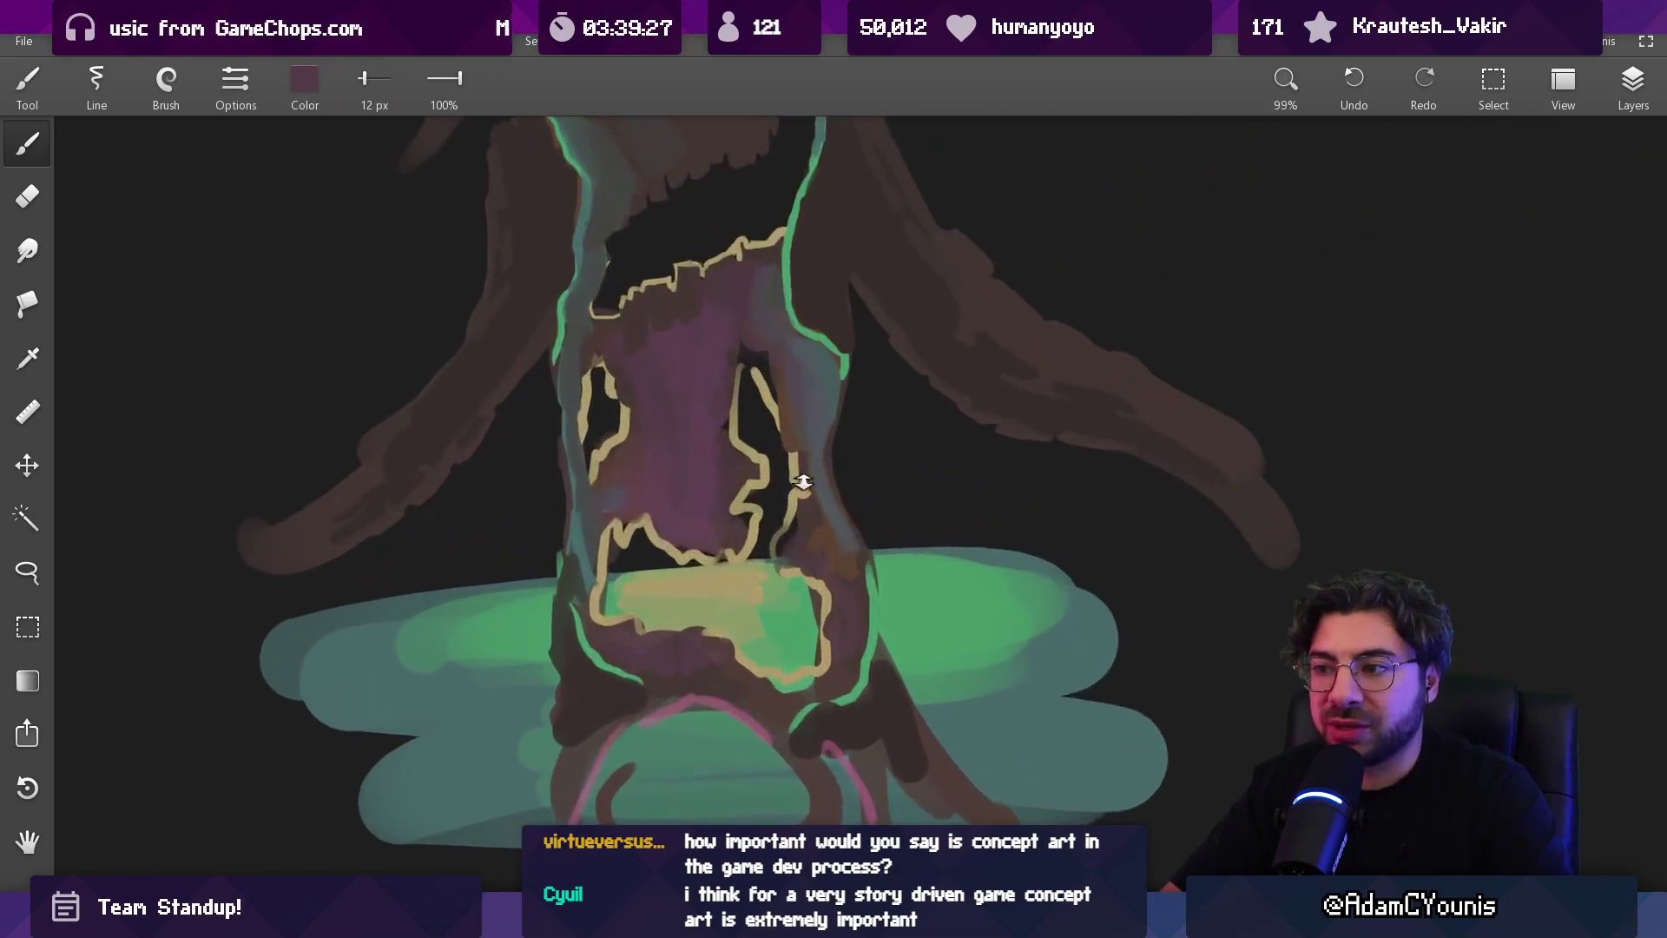
key("e")
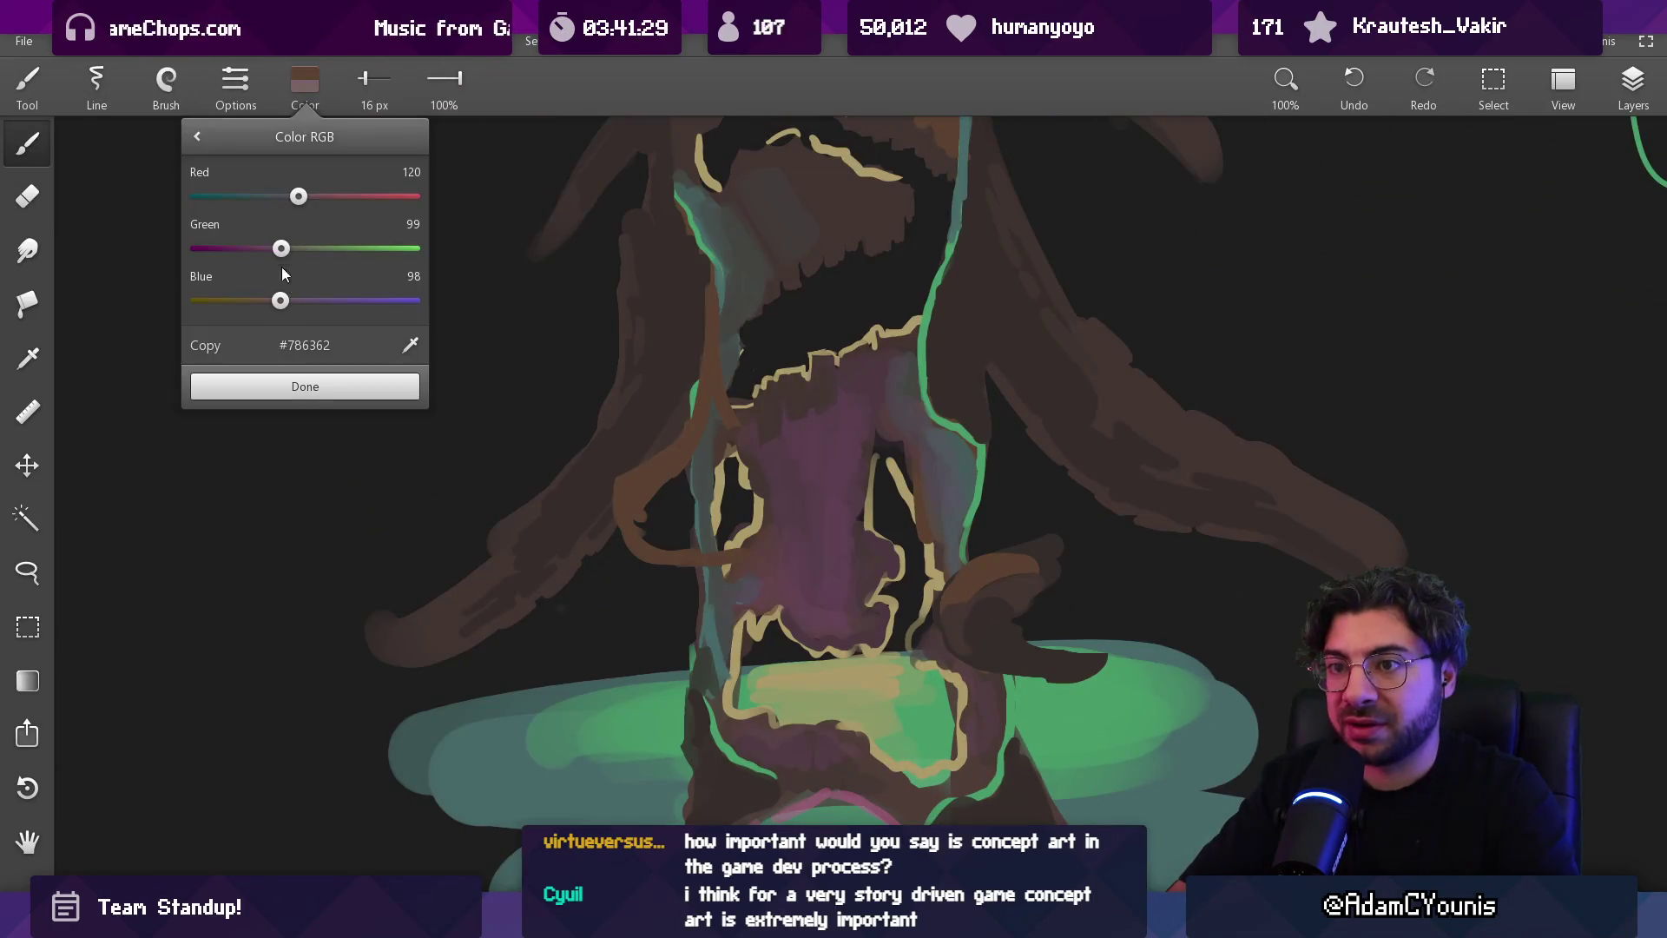
Block in a grey-brown stone ledge left of the trunk and edge it in dark brown
left_click(328, 387)
key("bracketleft")
mouse_move(647, 540)
left_mouse_down()
mouse_move(652, 507)
mouse_move(704, 473)
mouse_move(638, 530)
mouse_move(756, 542)
mouse_move(731, 487)
mouse_move(755, 525)
left_mouse_up()
key("bracketright")
key("bracketright")
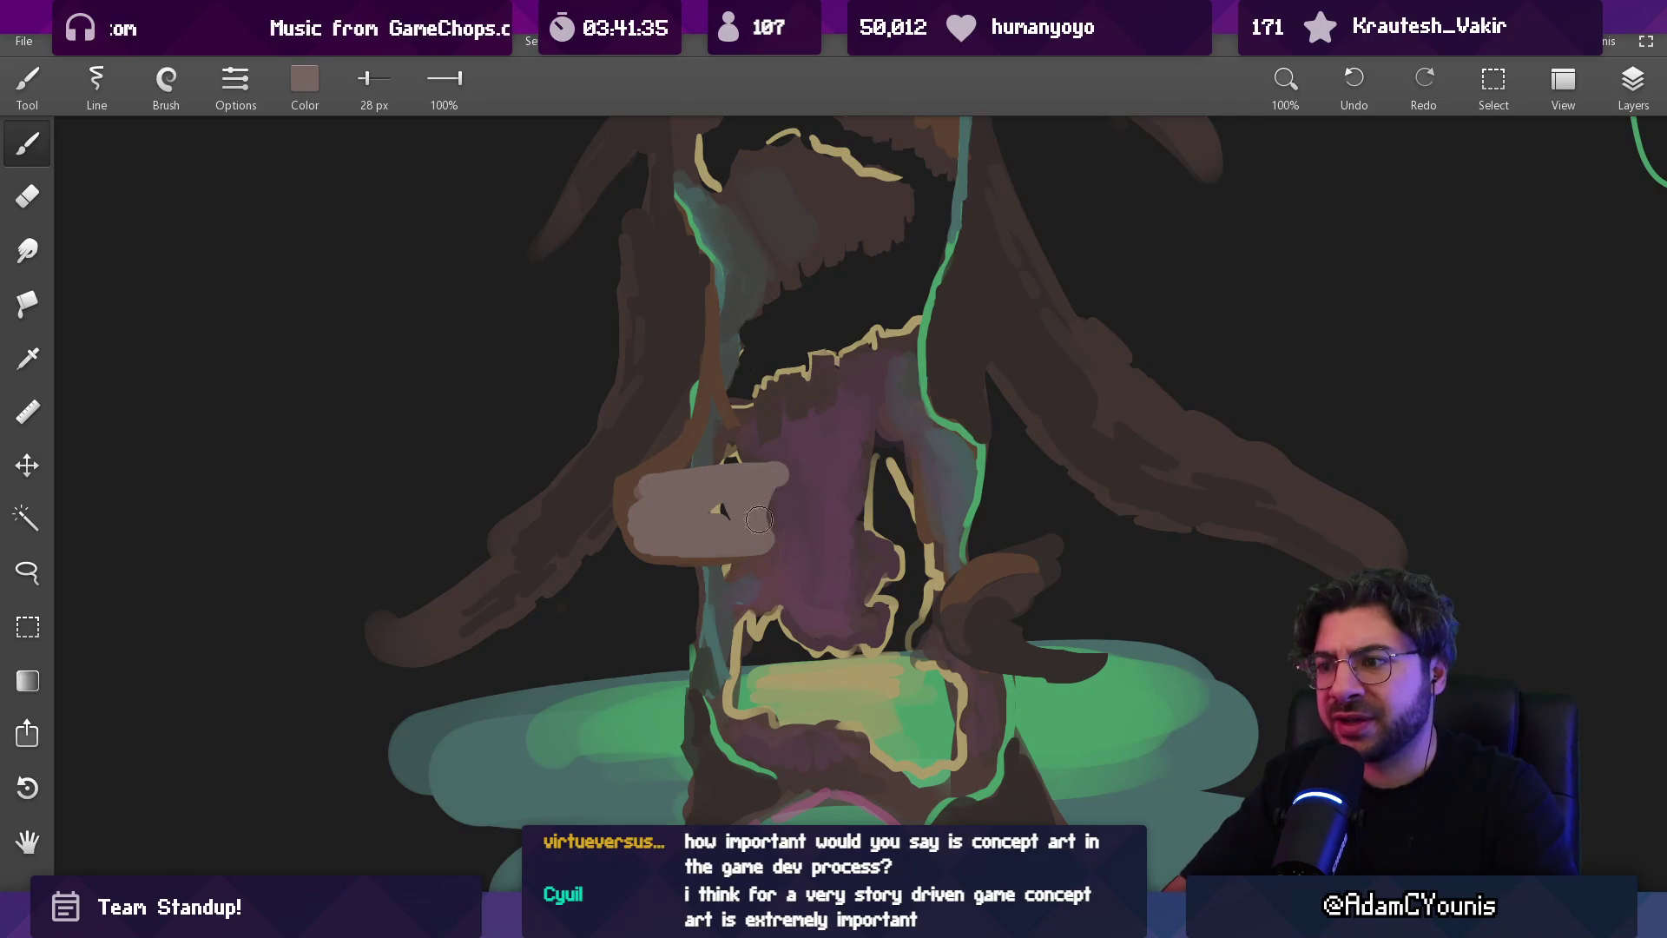
key("e")
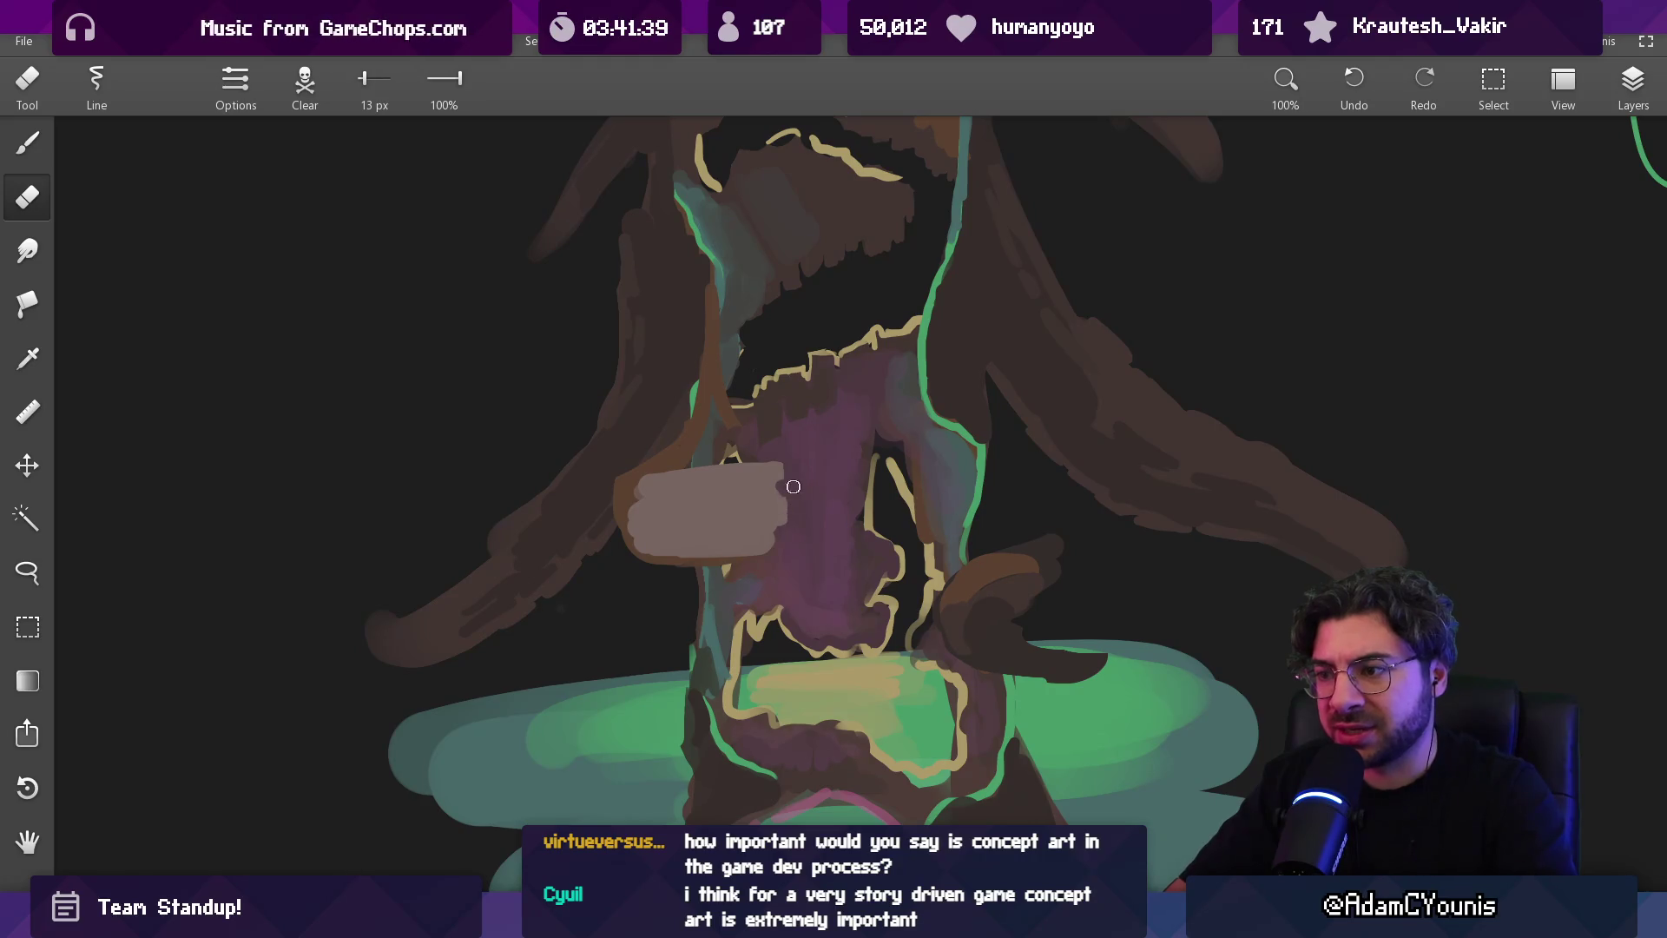
key("b")
key("bracketright")
key("bracketright")
key("bracketright")
mouse_move(664, 521)
left_mouse_down()
mouse_move(686, 461)
mouse_move(671, 560)
mouse_move(717, 569)
mouse_move(727, 547)
left_mouse_up()
Sample the ledge's light grey-pink and a dark background colour, trimming with a 7.9 px eraser
left_click(726, 513, "alt")
key("bracketleft")
key("bracketleft")
key("bracketleft")
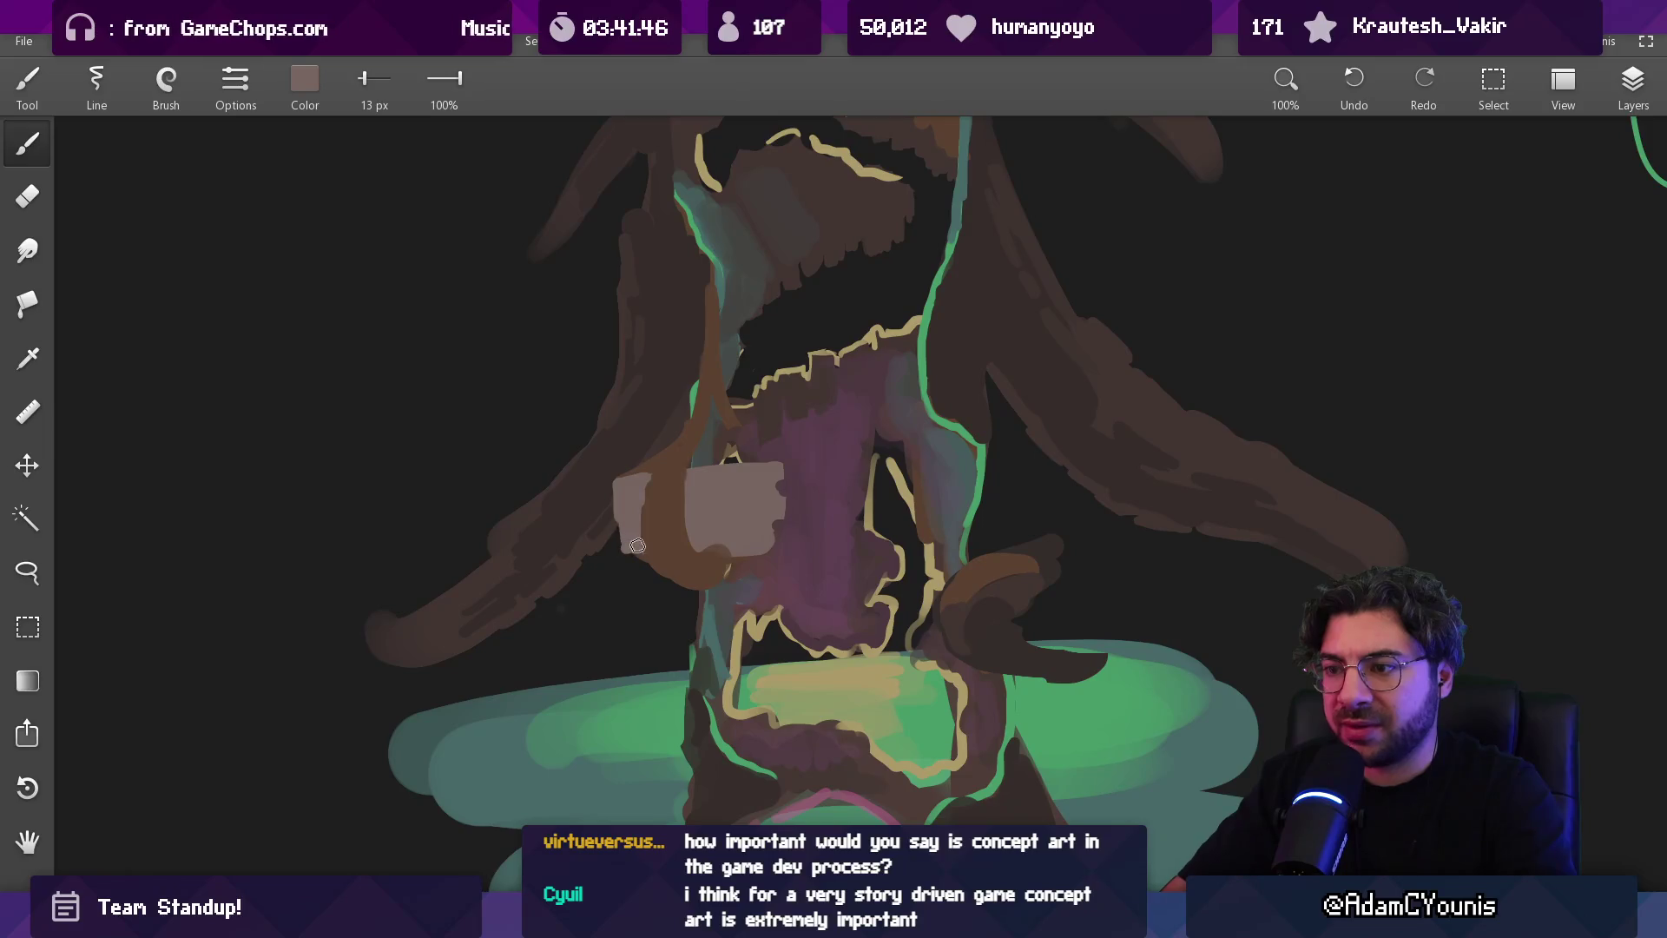
key("e")
key("bracketleft")
left_click_drag(656, 464, 633, 477)
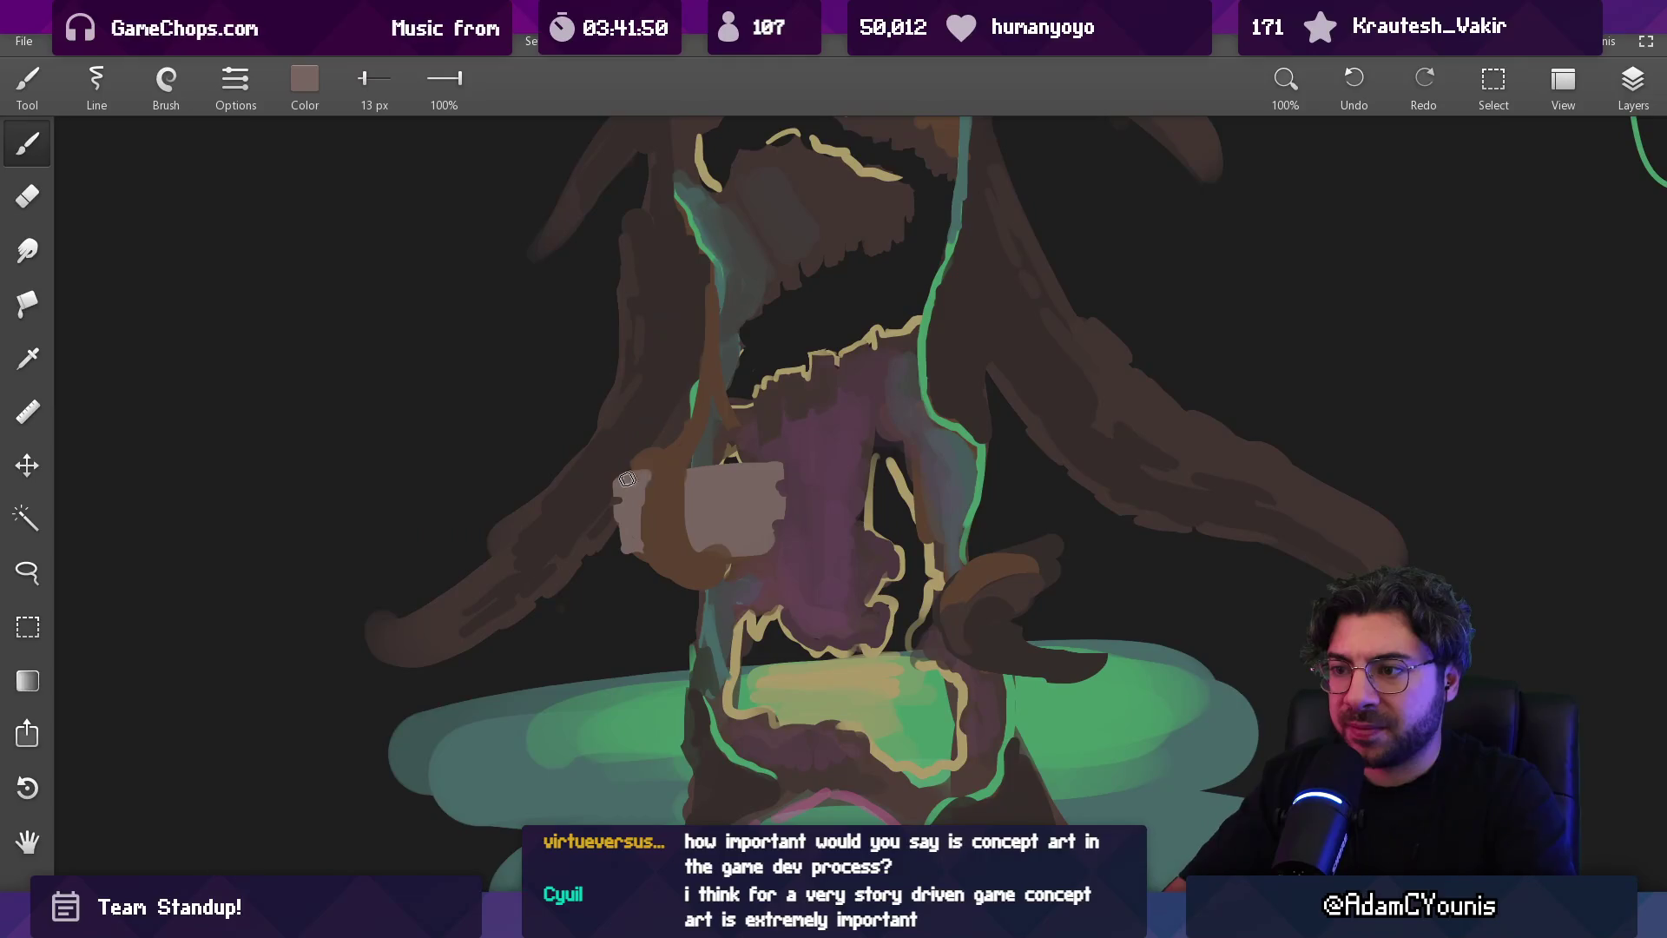
left_click_drag(767, 480, 755, 490)
left_click_drag(894, 415, 816, 487)
left_click_drag(951, 534, 1031, 504)
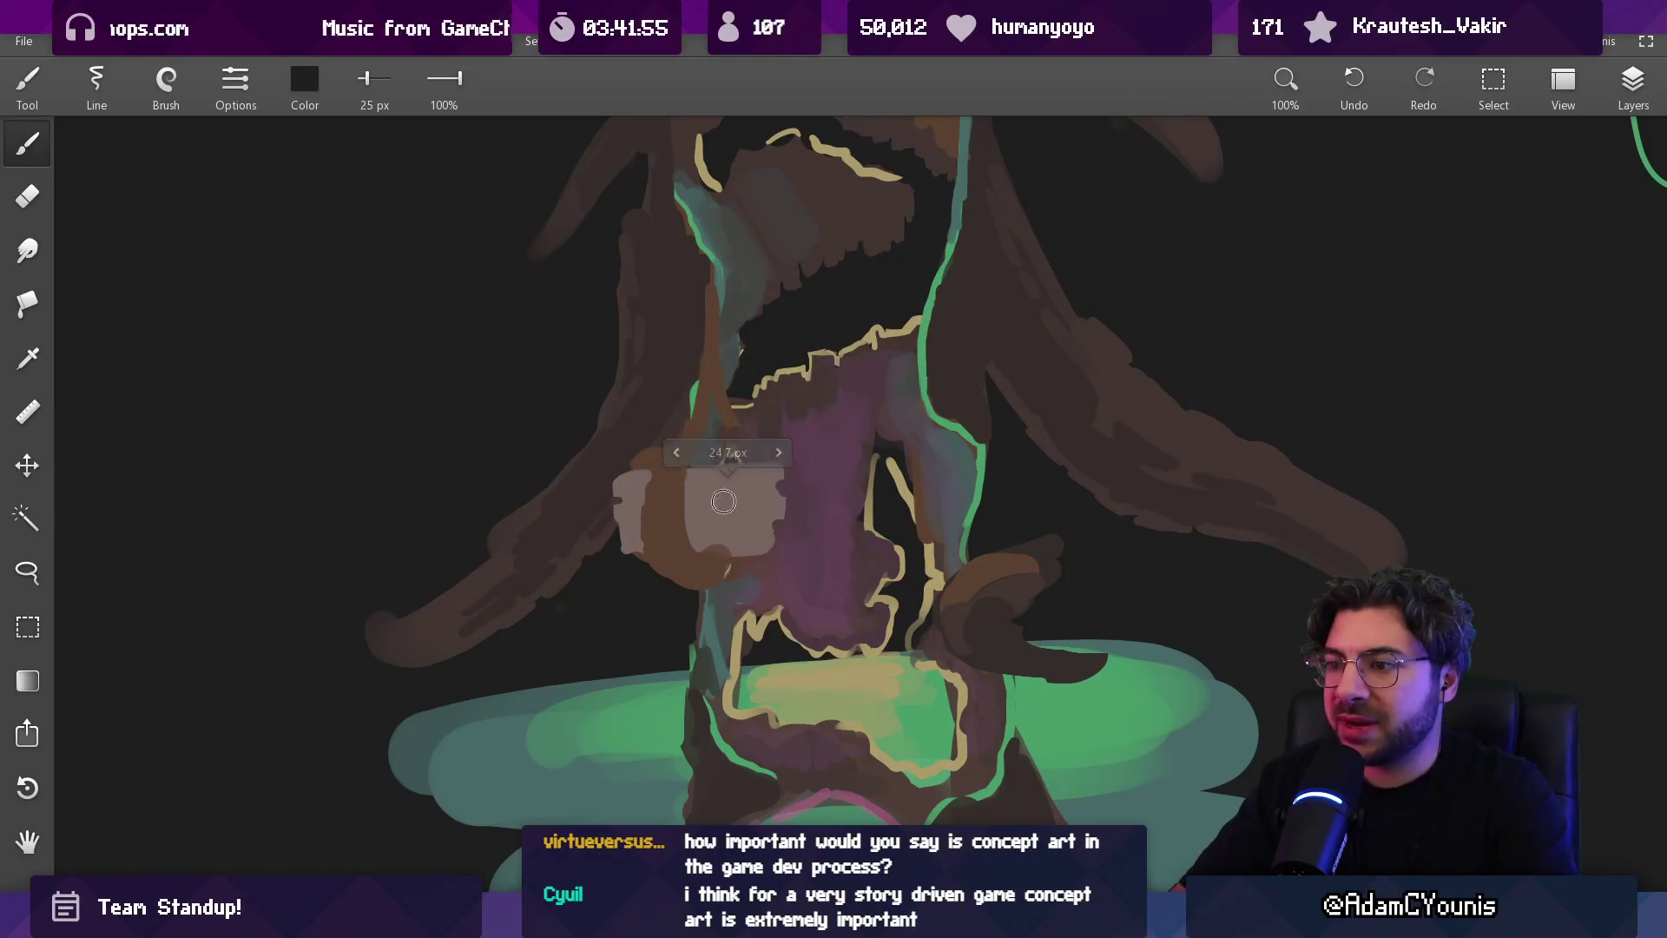
mouse_move(728, 506)
left_mouse_down()
mouse_move(764, 469)
mouse_move(708, 515)
mouse_move(751, 511)
mouse_move(803, 430)
mouse_move(942, 401)
left_mouse_up()
Detail the ledges with 3.5–20 px brushes in sampled dark brown, grey-mauve and warm brown
key("bracketleft")
key("bracketleft")
key("bracketleft")
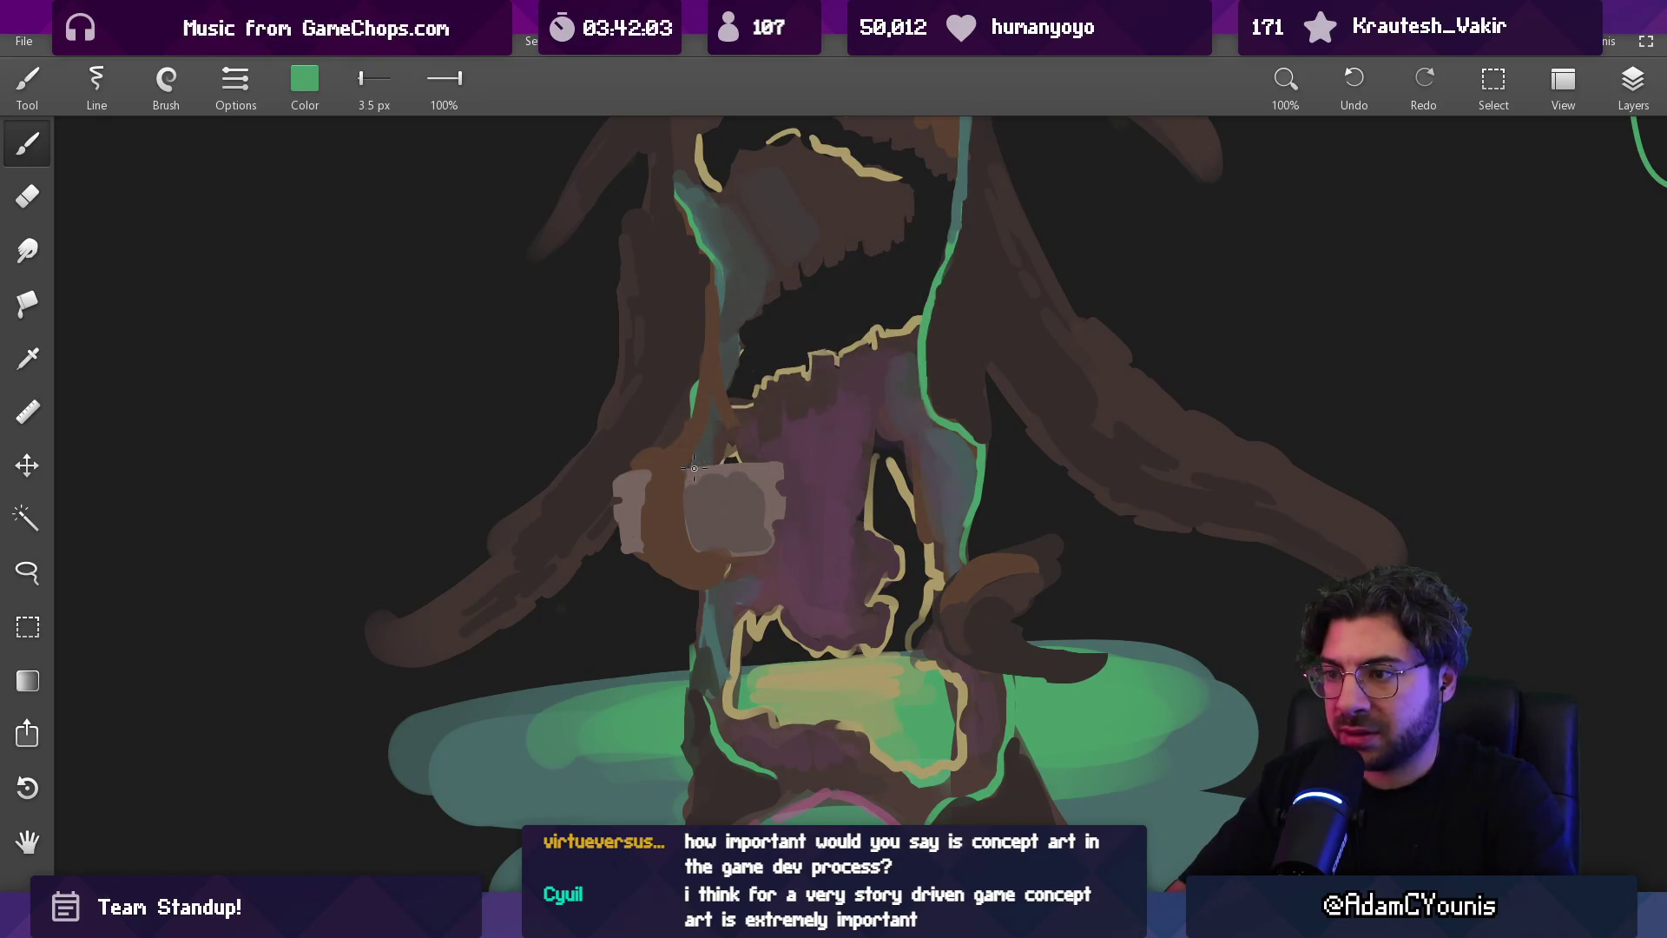
key("bracketright")
key("bracketright")
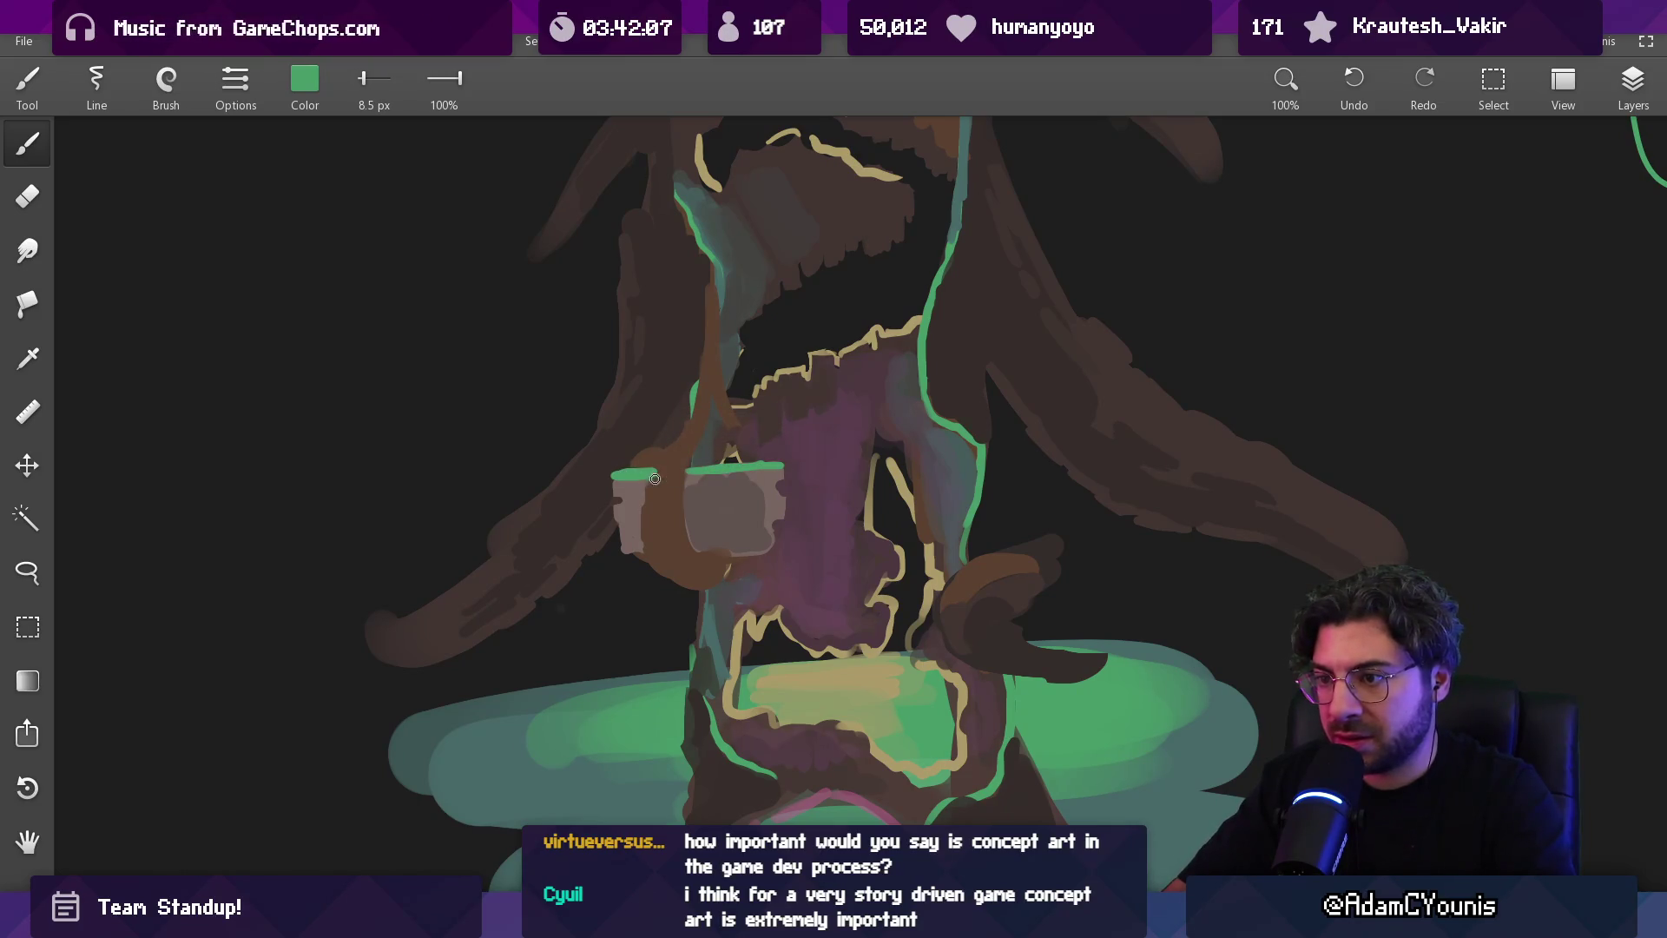
scroll(654, 476, "down", 5)
scroll(781, 316, "up", 5)
mouse_move(719, 438)
left_mouse_down()
mouse_move(1005, 428)
mouse_move(1033, 561)
left_mouse_up()
key("bracketright")
key("bracketright")
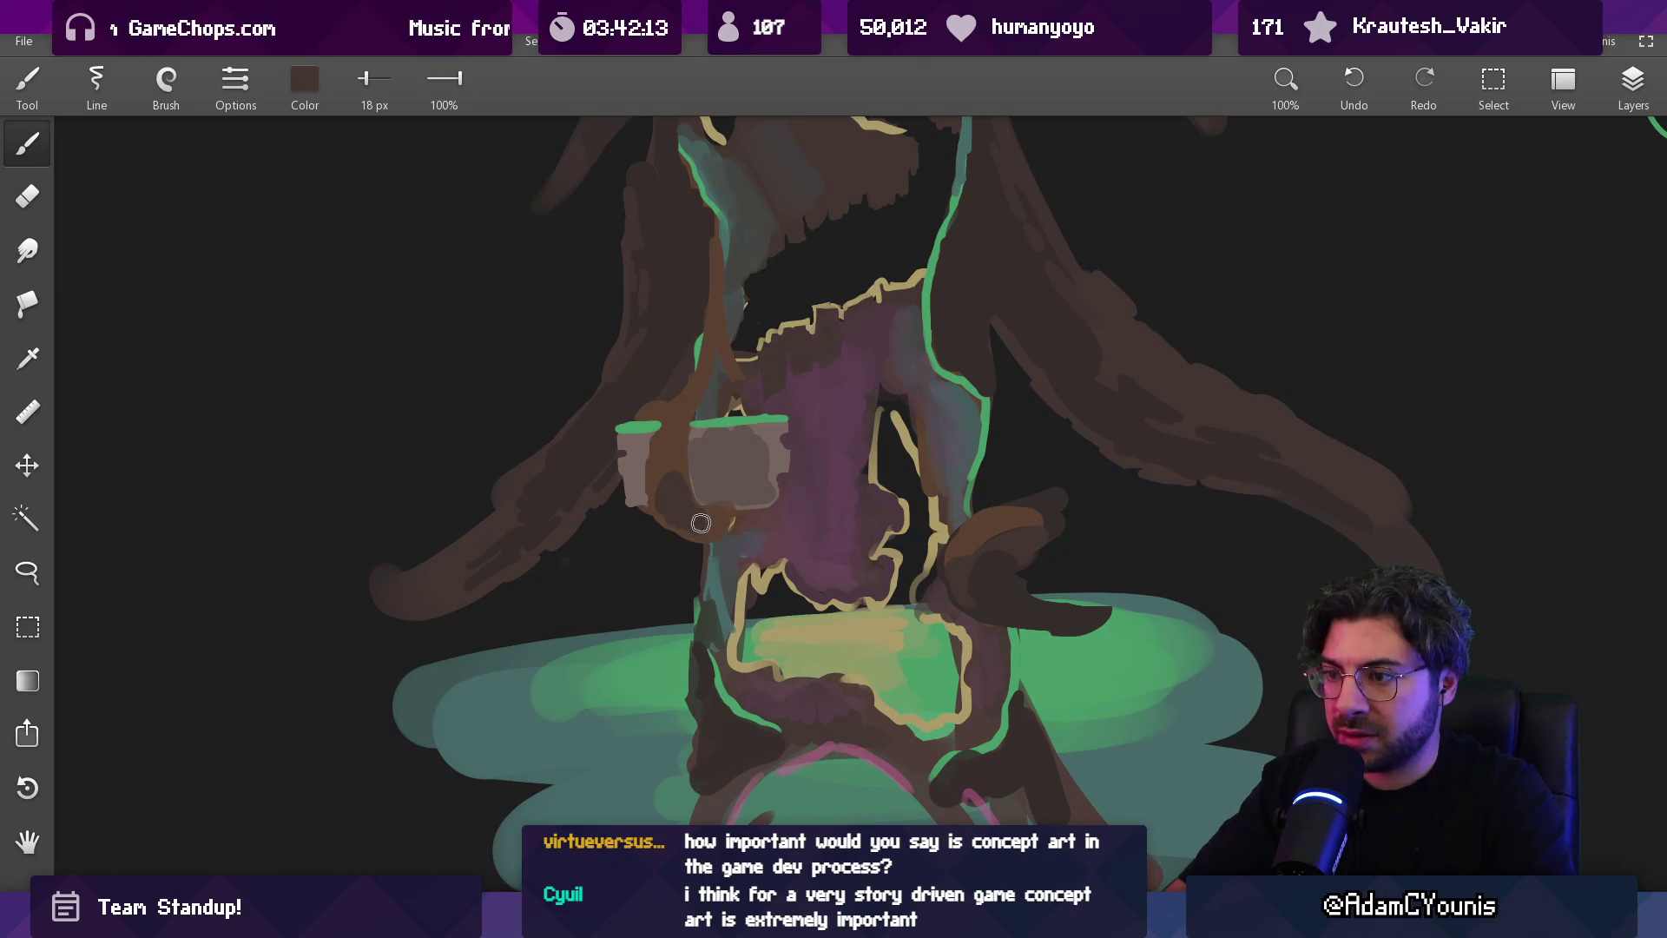
mouse_move(717, 497)
left_mouse_down()
mouse_move(736, 493)
mouse_move(702, 492)
mouse_move(746, 482)
mouse_move(732, 512)
left_mouse_up()
key("bracketleft")
key("bracketleft")
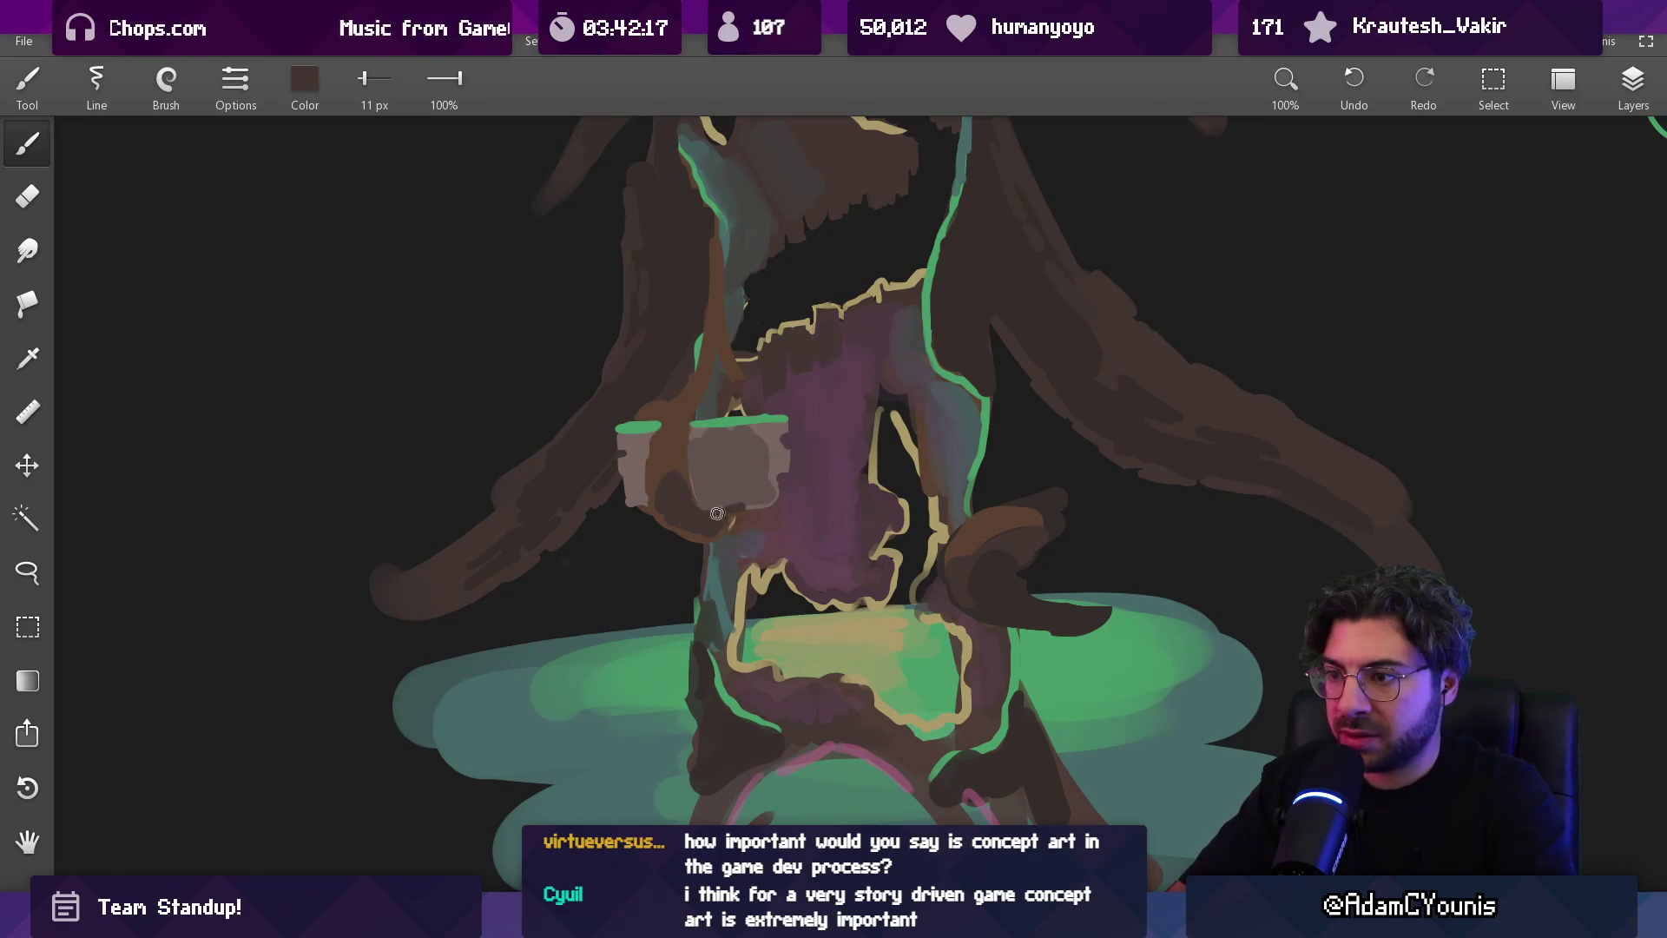
scroll(762, 451, "down", 5)
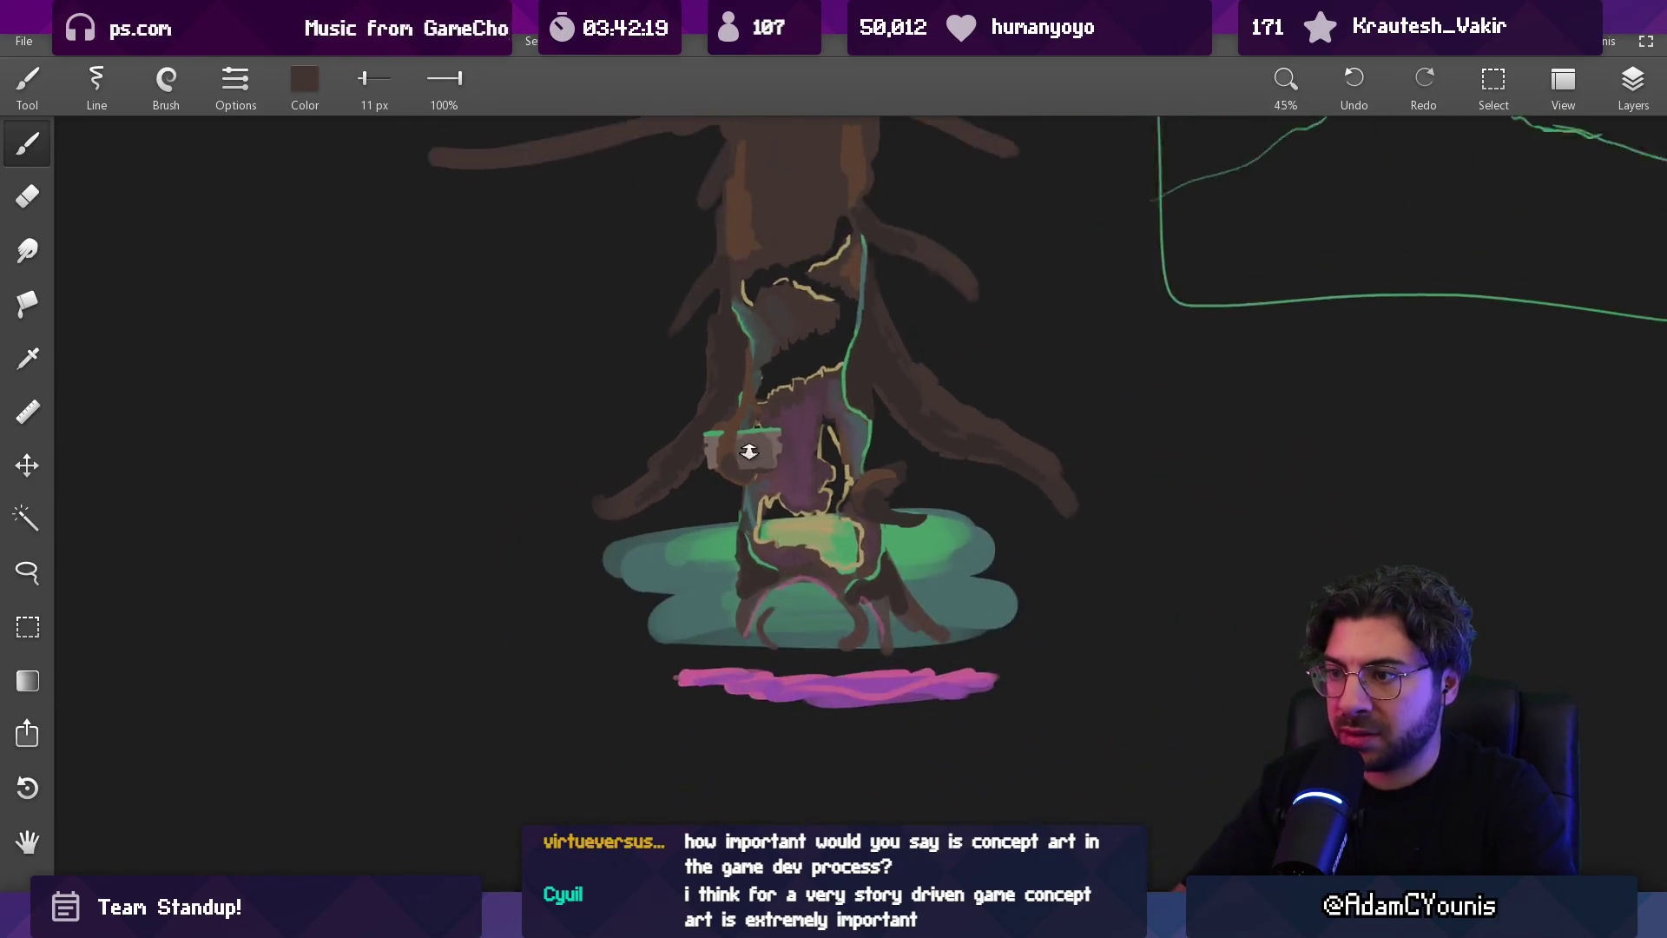
scroll(744, 469, "up", 5)
mouse_move(675, 417)
left_mouse_down()
mouse_move(699, 417)
mouse_move(694, 449)
left_mouse_up()
key("bracketright")
key("bracketright")
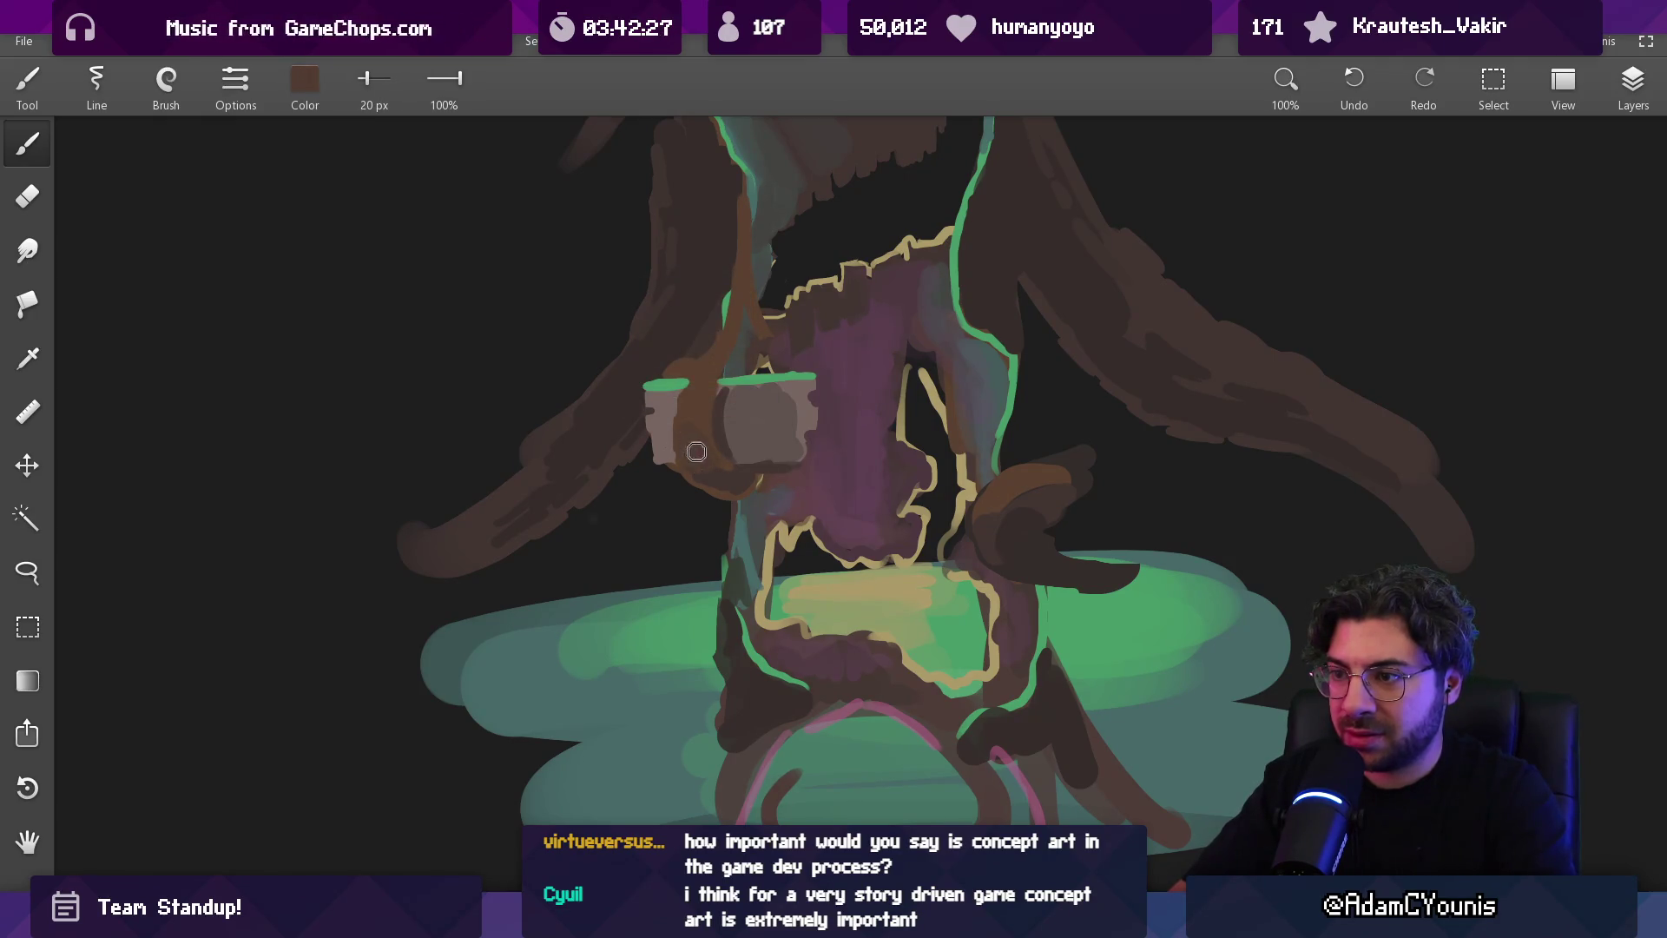
scroll(712, 556, "down", 5)
scroll(781, 365, "up", 5)
Lasso the stone ledges and their strokes and raise them about 80 px
key("v")
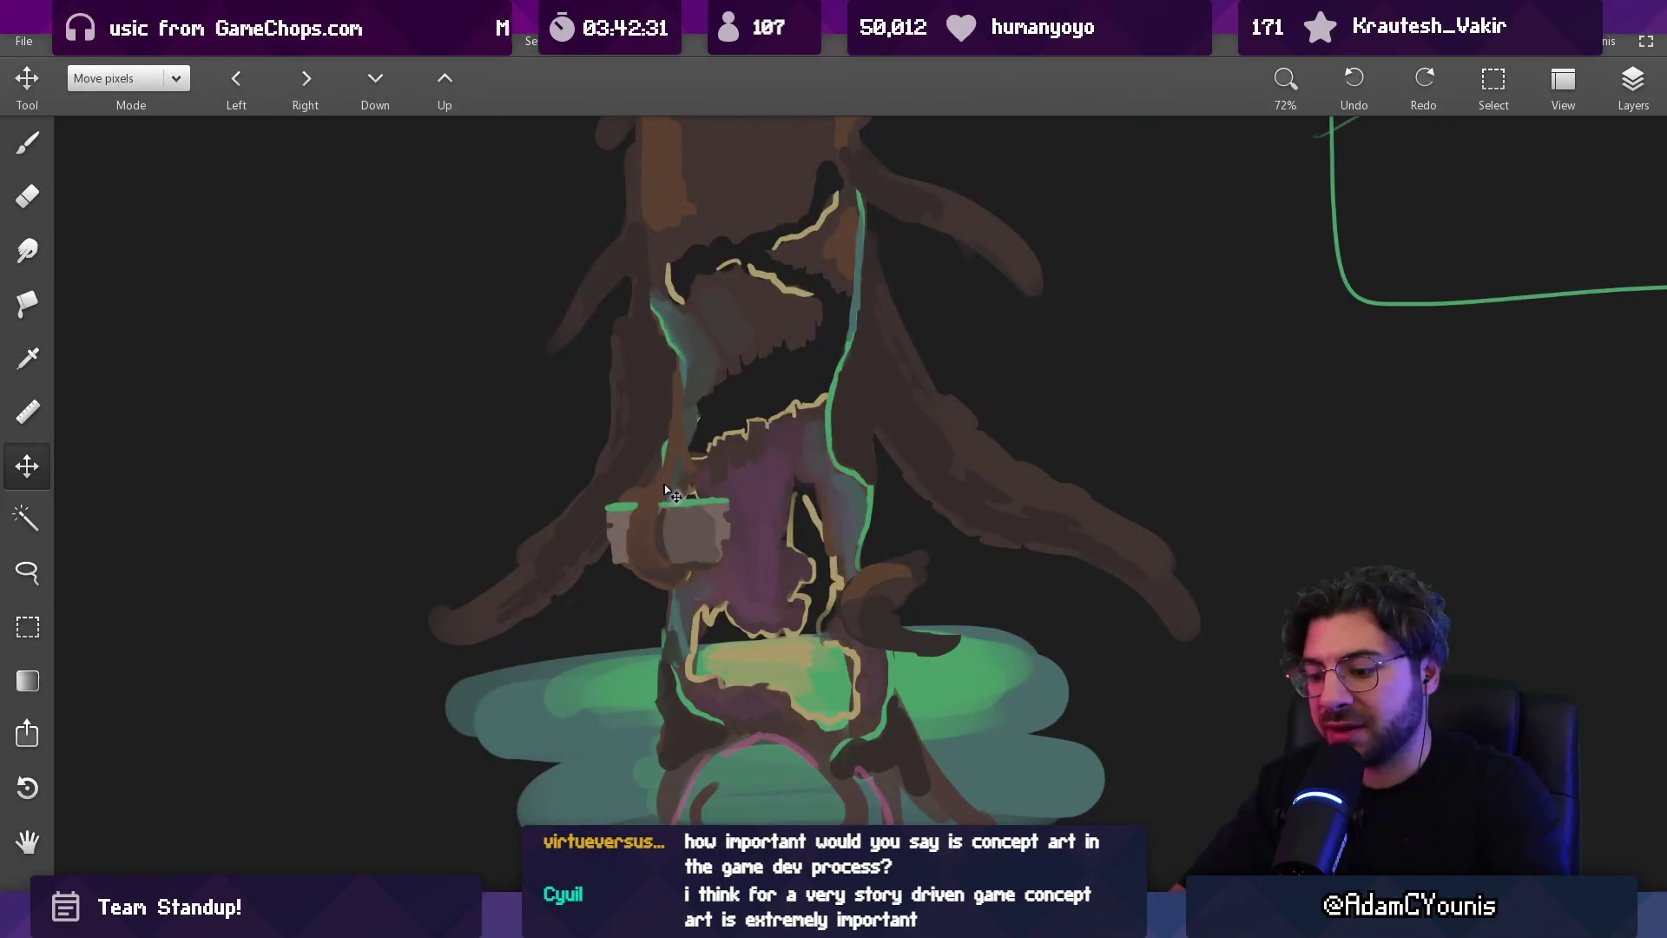
key("l")
left_click_drag(669, 491, 718, 354)
key("v")
mouse_move(673, 508)
left_mouse_down()
mouse_move(675, 440)
mouse_move(674, 596)
mouse_move(663, 469)
left_mouse_up()
Draw brick lines across the stone ledge with an 8.7 px brush
key("b")
scroll(688, 524, "up", 2)
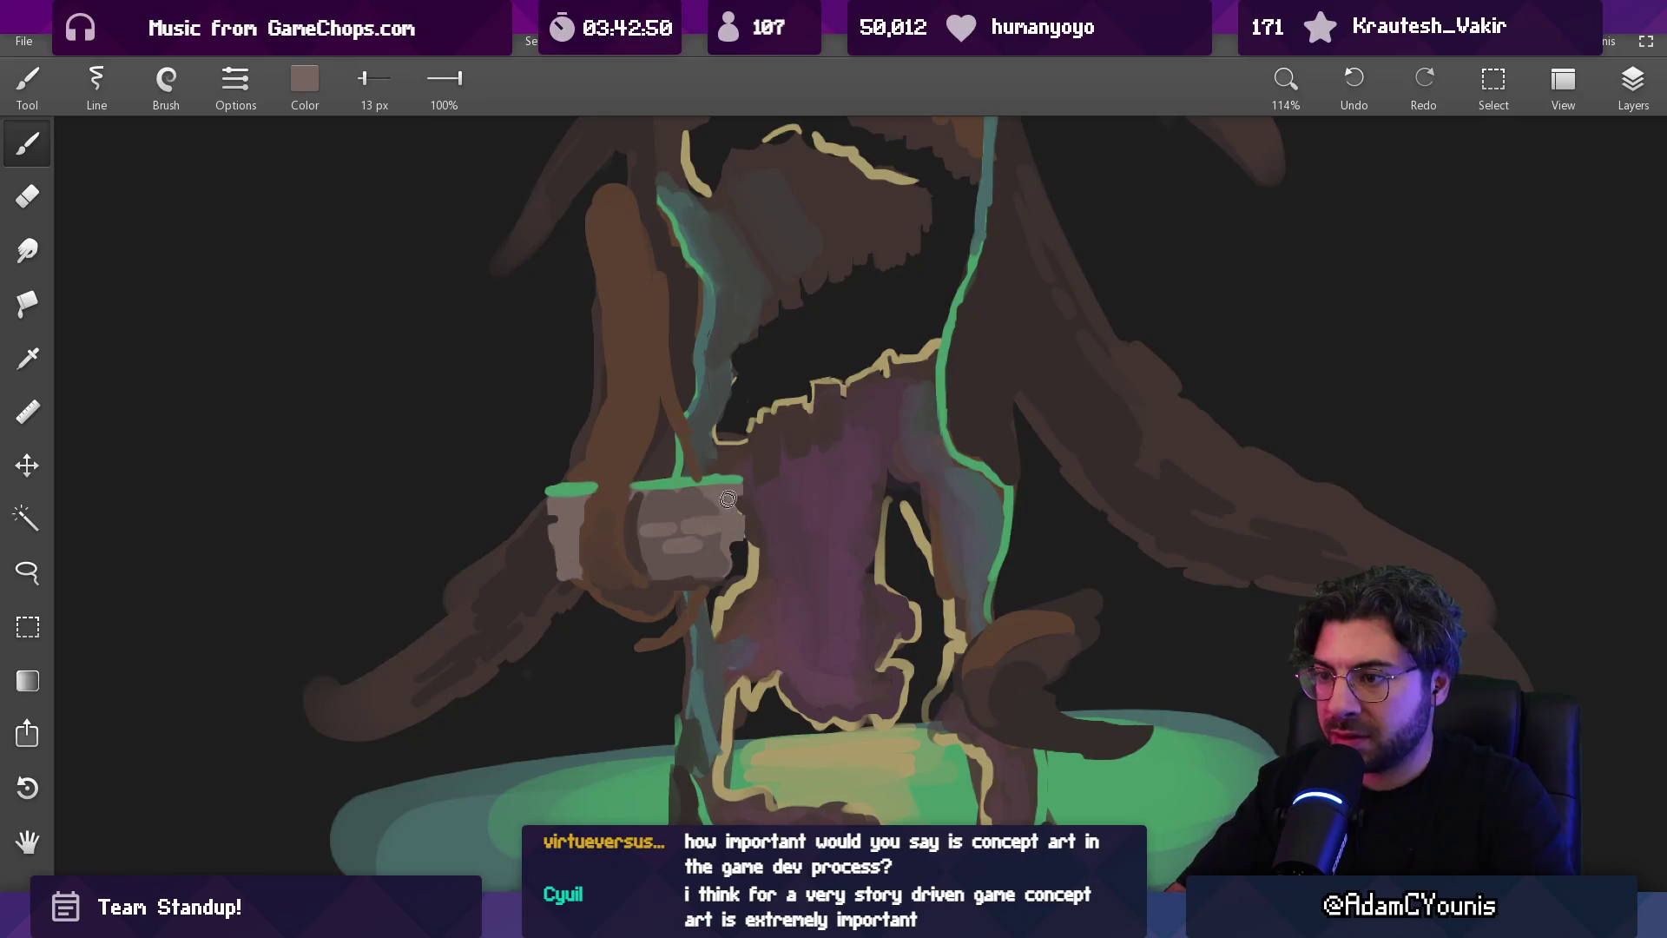
scroll(726, 503, "up", 2)
key("bracketleft")
key("bracketleft")
key("bracketleft")
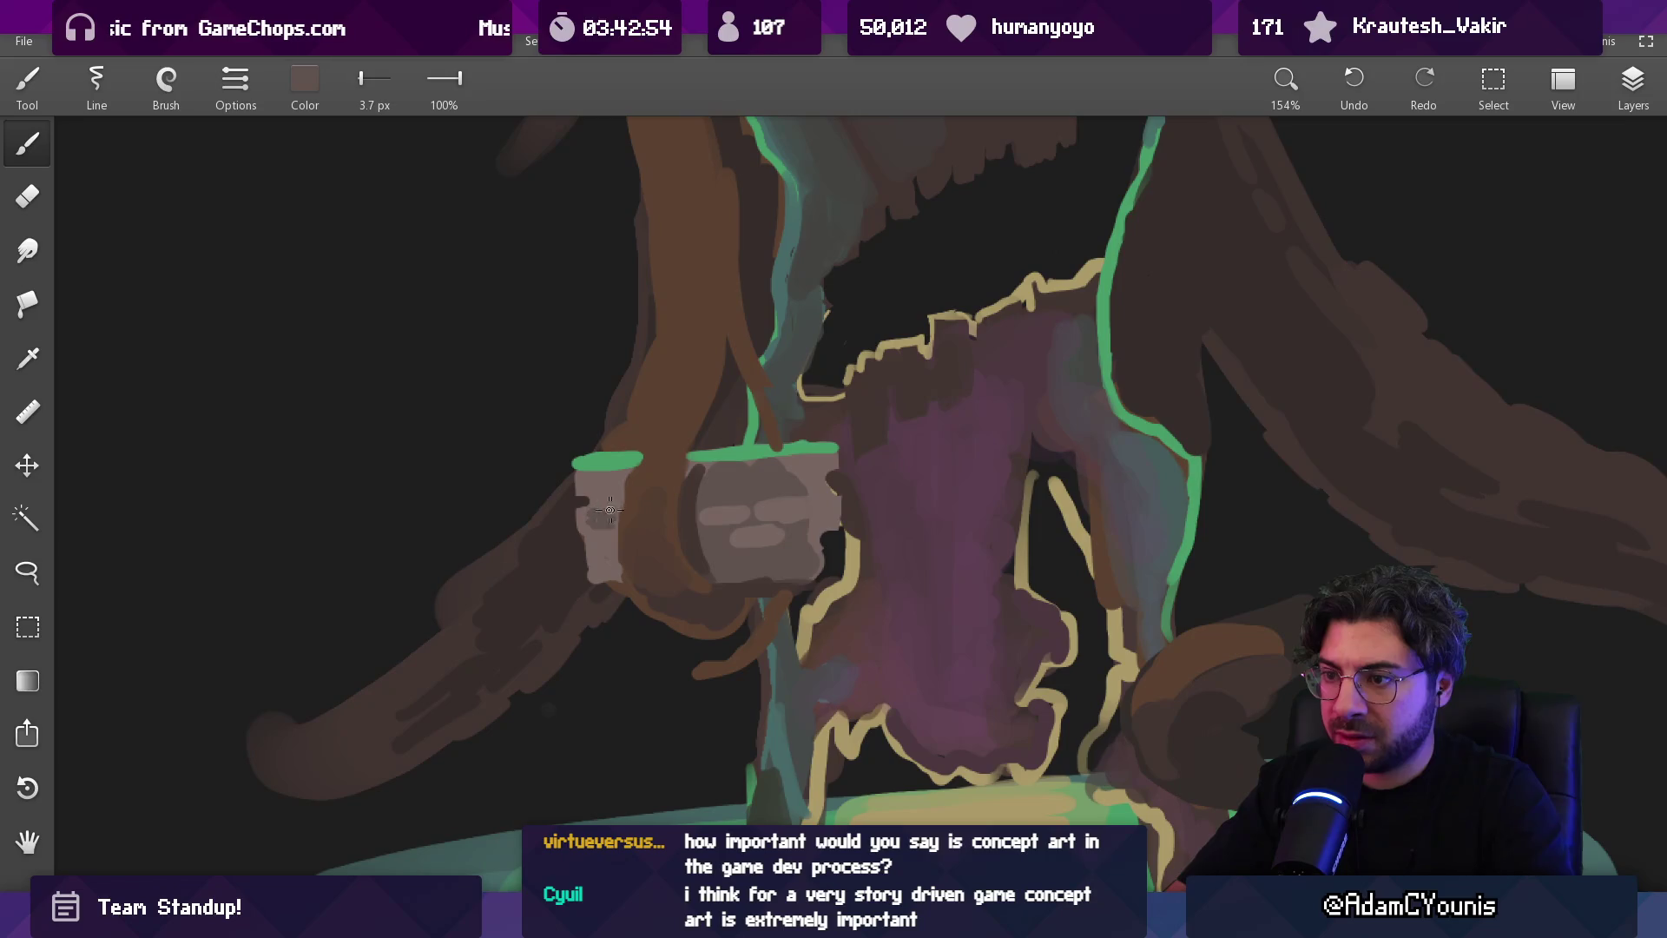
key("bracketright")
key("bracketright")
key("bracketright")
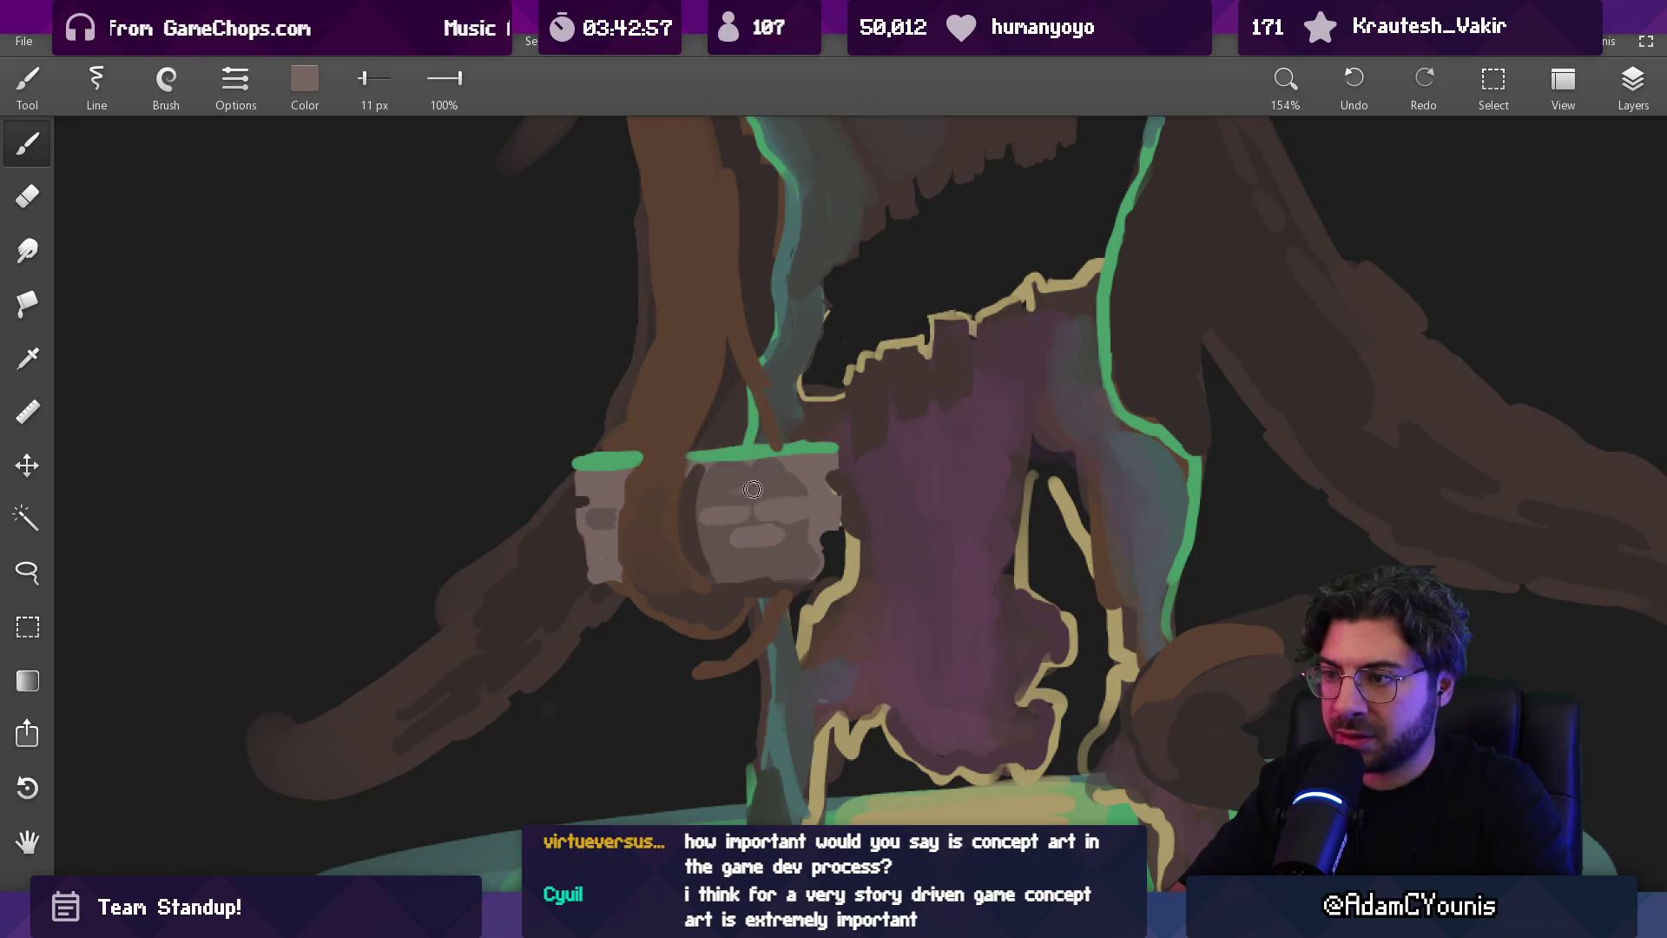
key("bracketleft")
key("bracketleft")
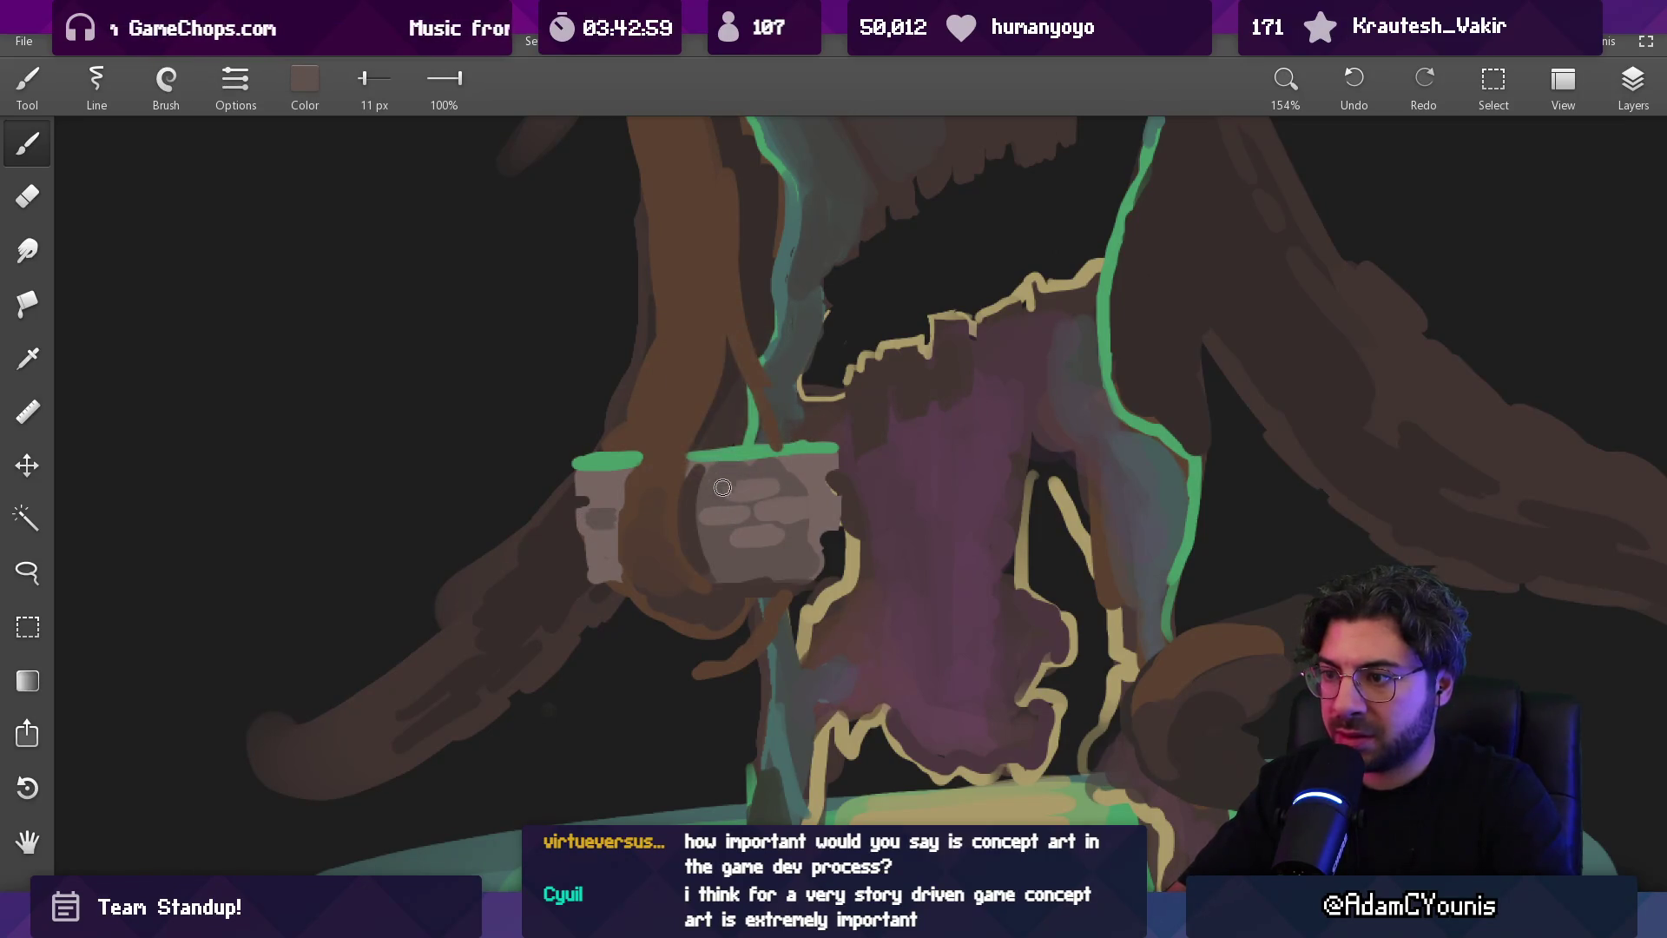
left_click_drag(752, 401, 836, 448)
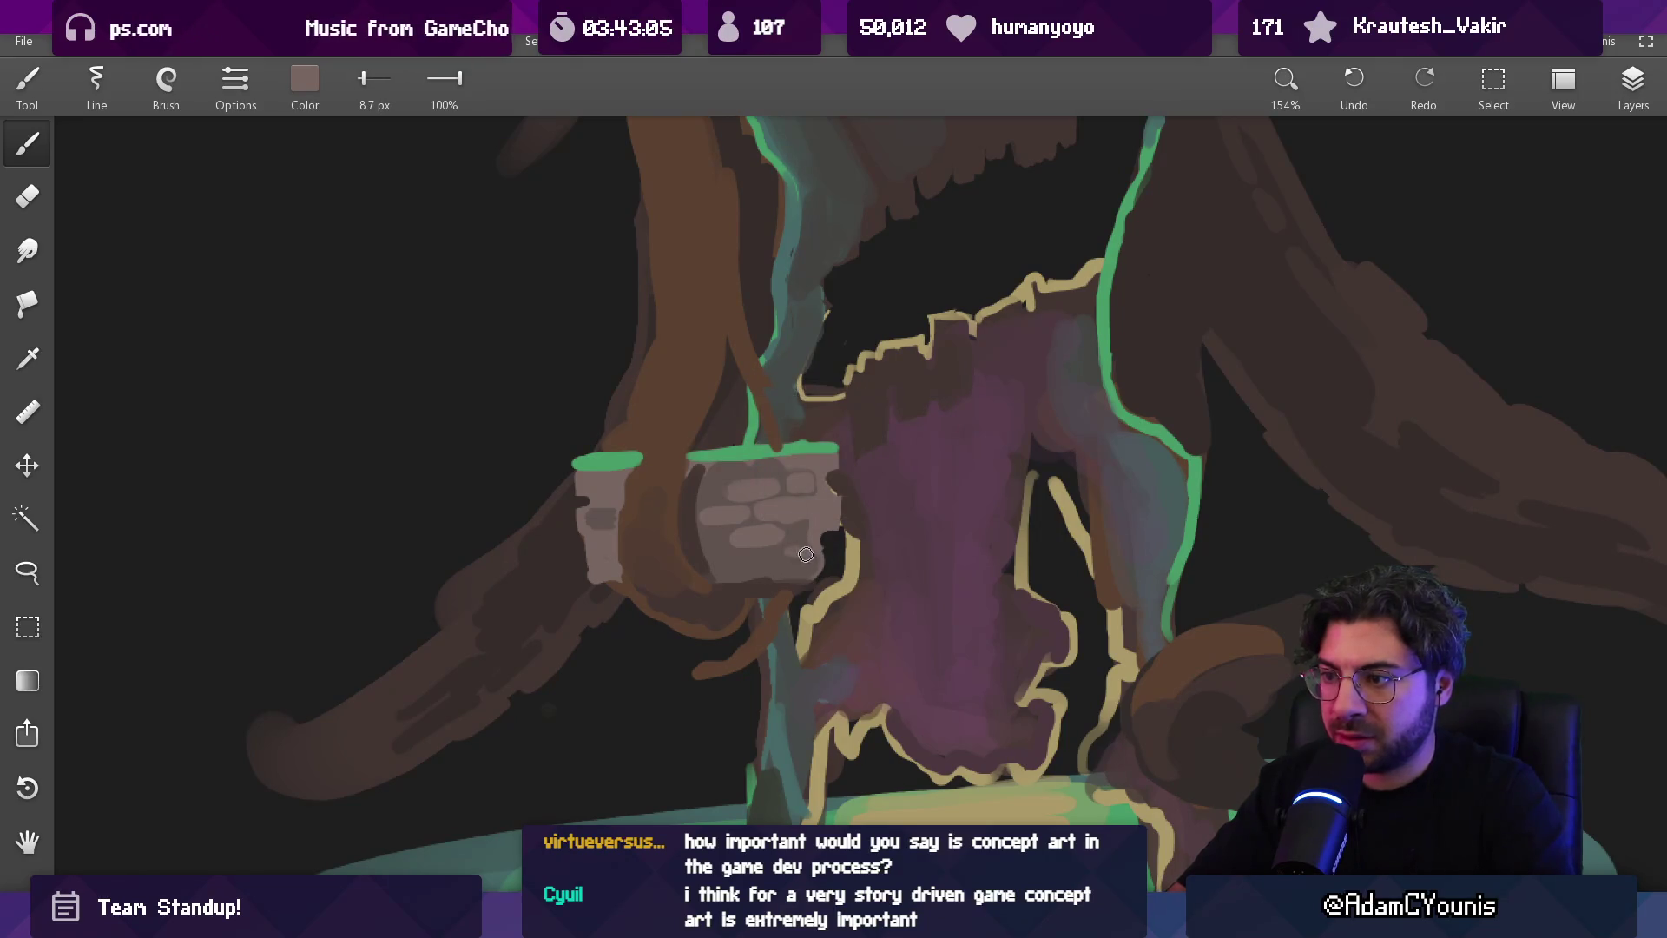
scroll(807, 551, "down", 6)
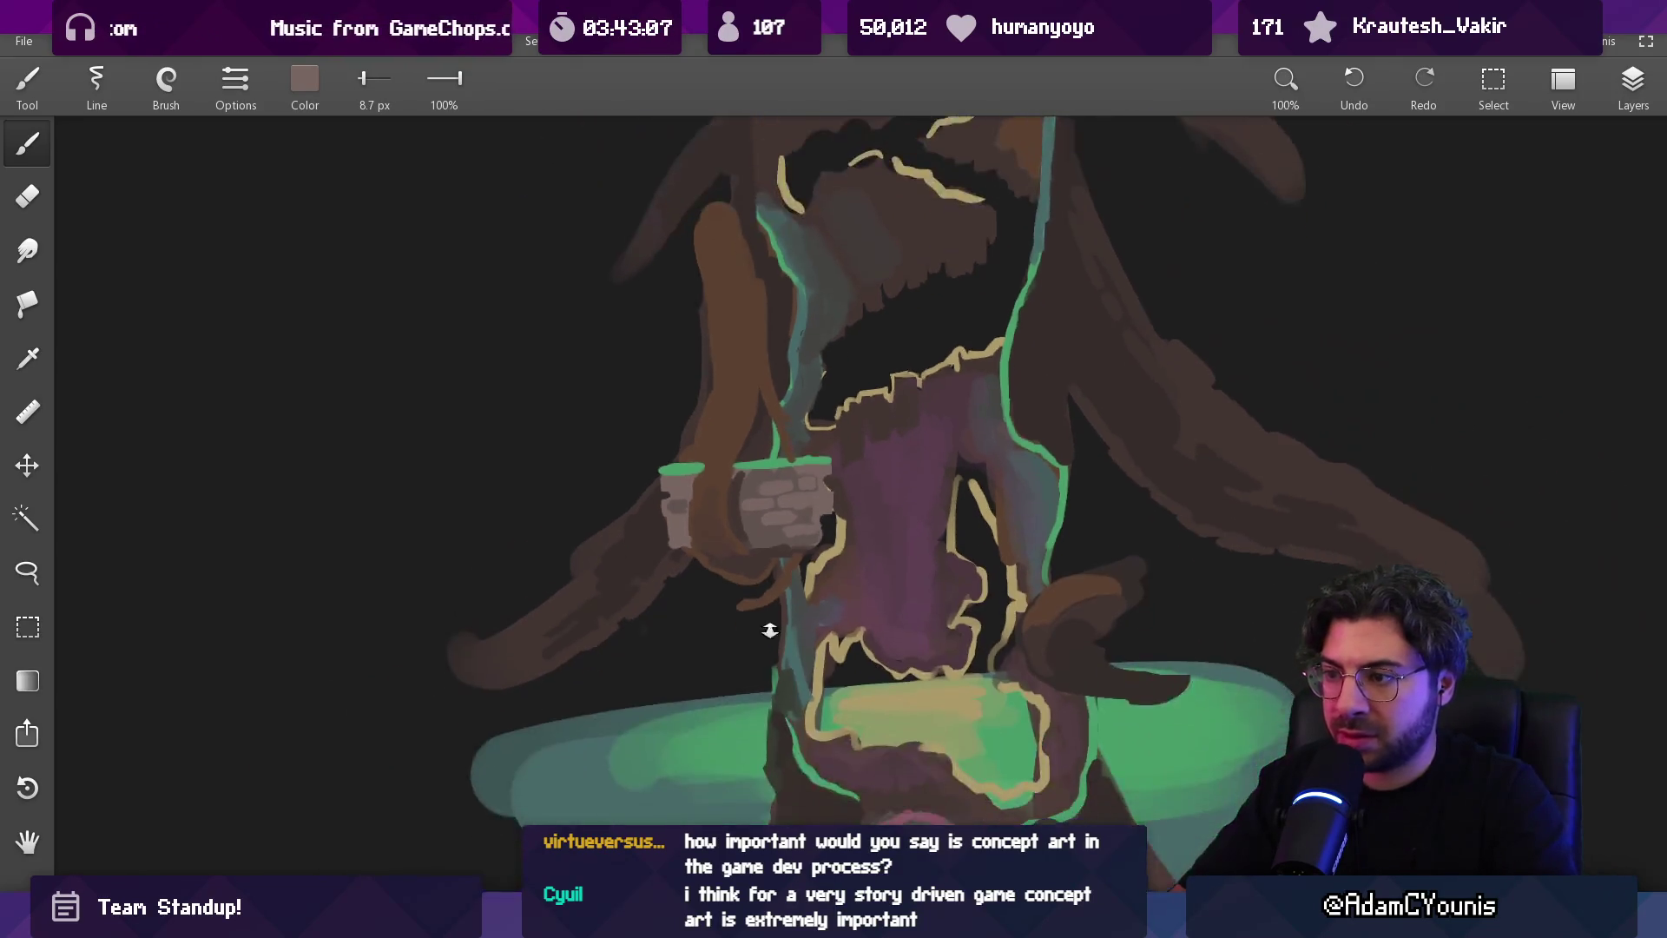
key("v")
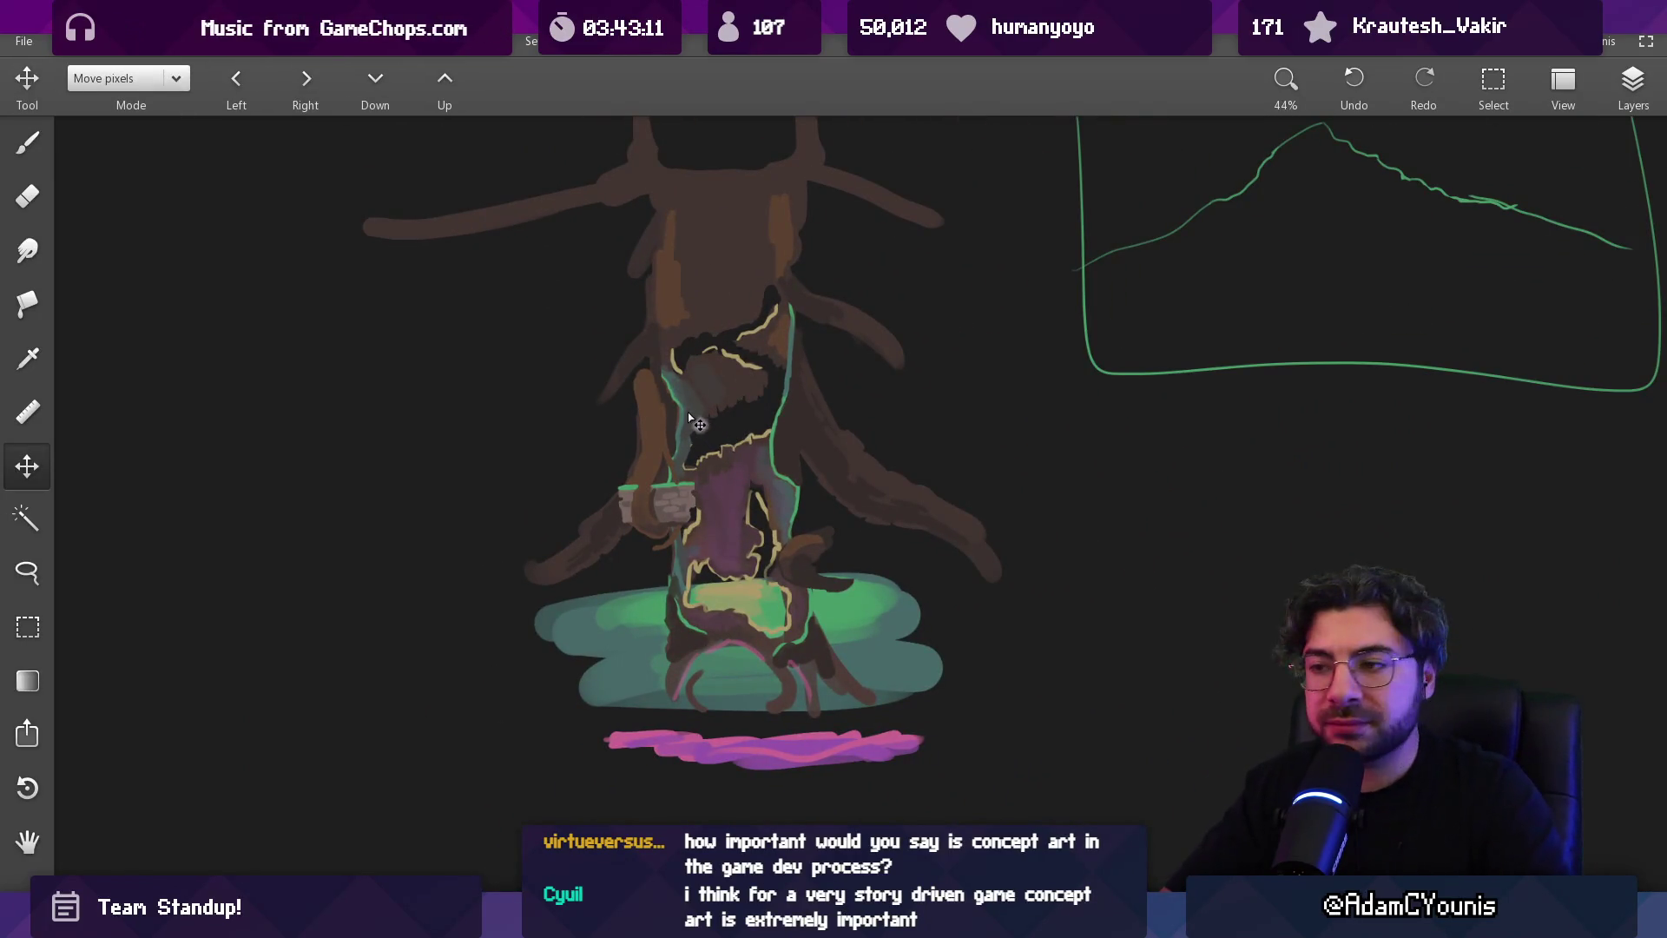
Add a thin tan rim along the brown branch with a 12 px brush, sampled from the yellow outline
scroll(693, 420, "up", 3)
key("b")
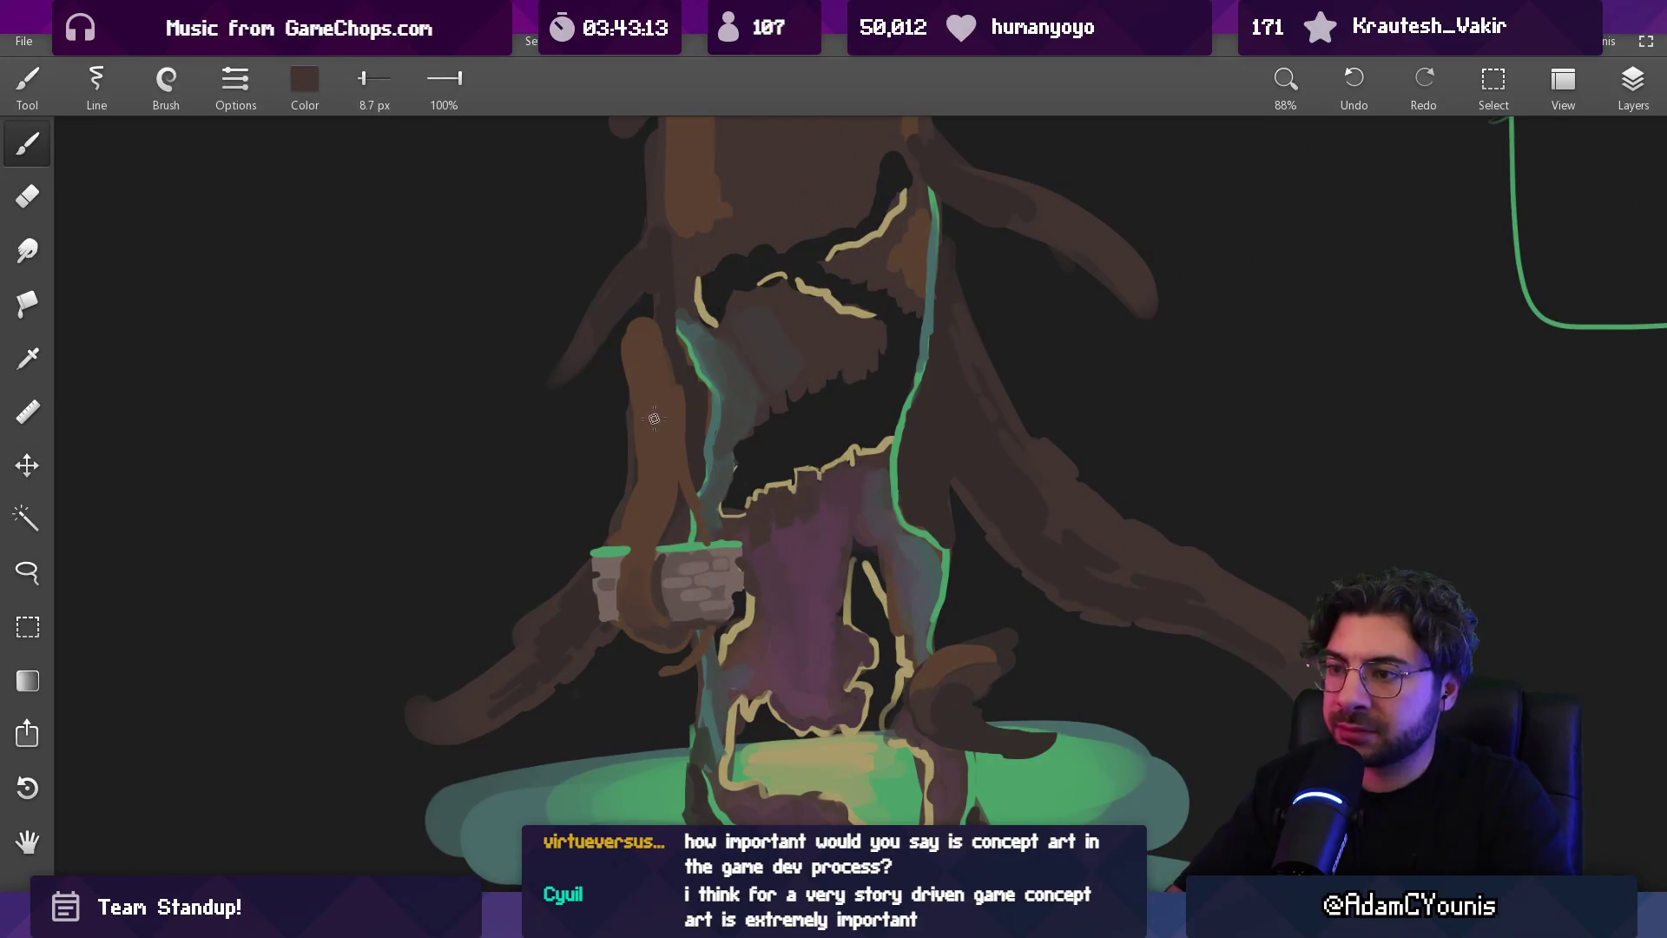
key("bracketright")
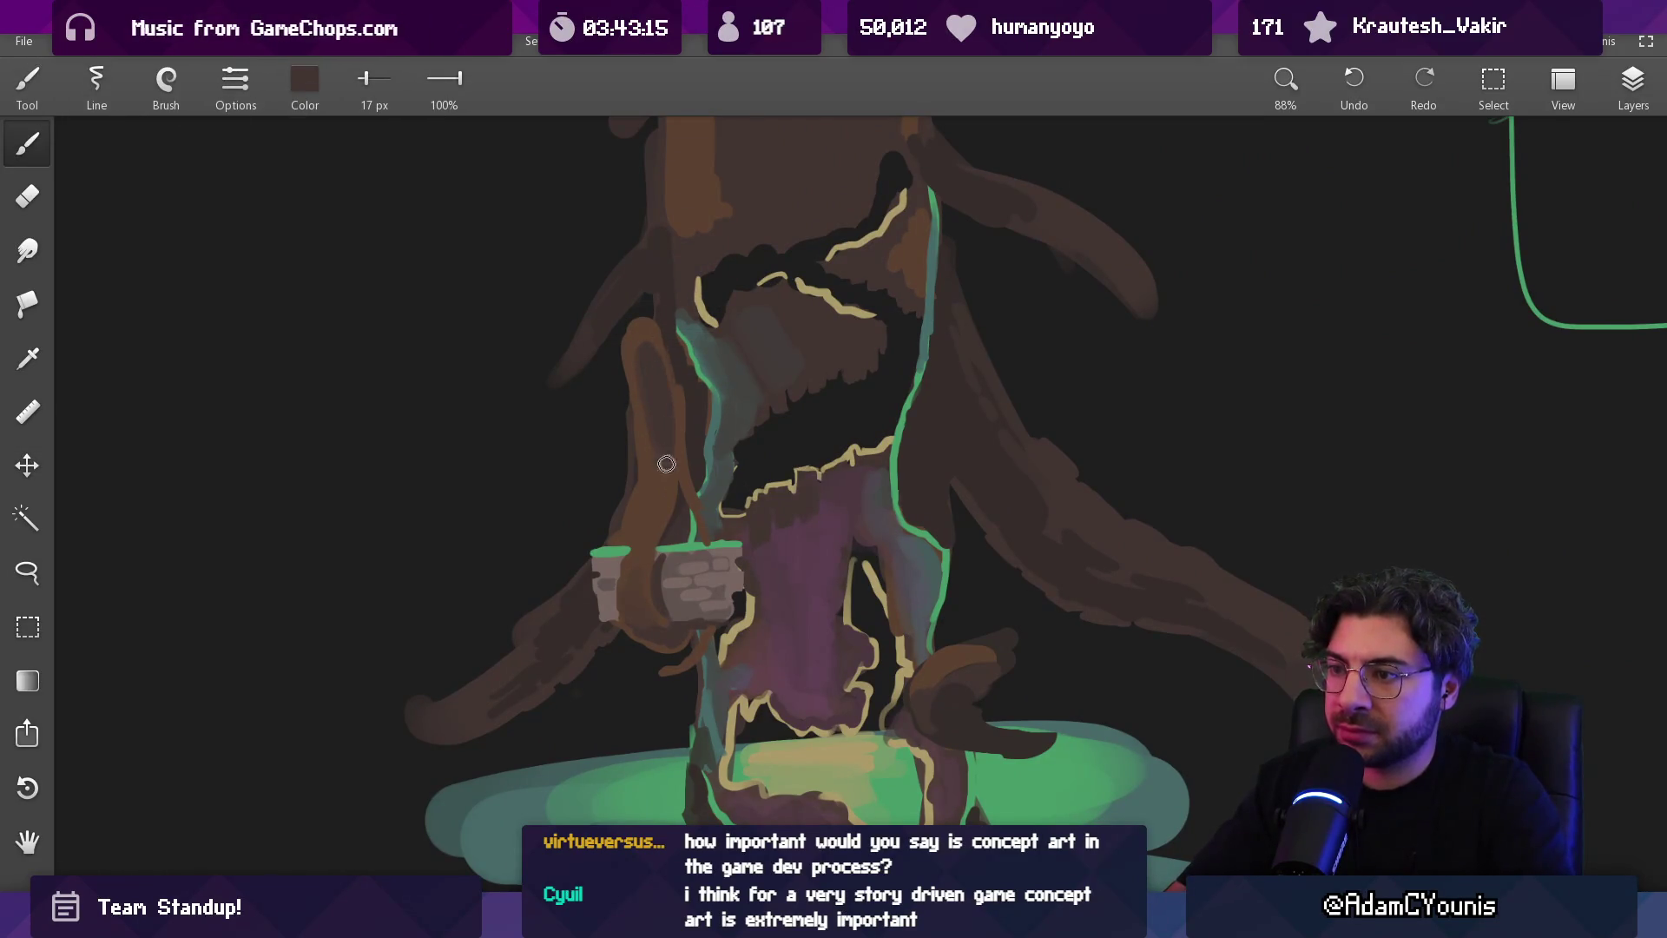
mouse_move(659, 463)
left_mouse_down()
mouse_move(717, 521)
mouse_move(739, 599)
left_mouse_up()
key("bracketleft")
key("bracketleft")
left_click_drag(621, 528, 638, 474)
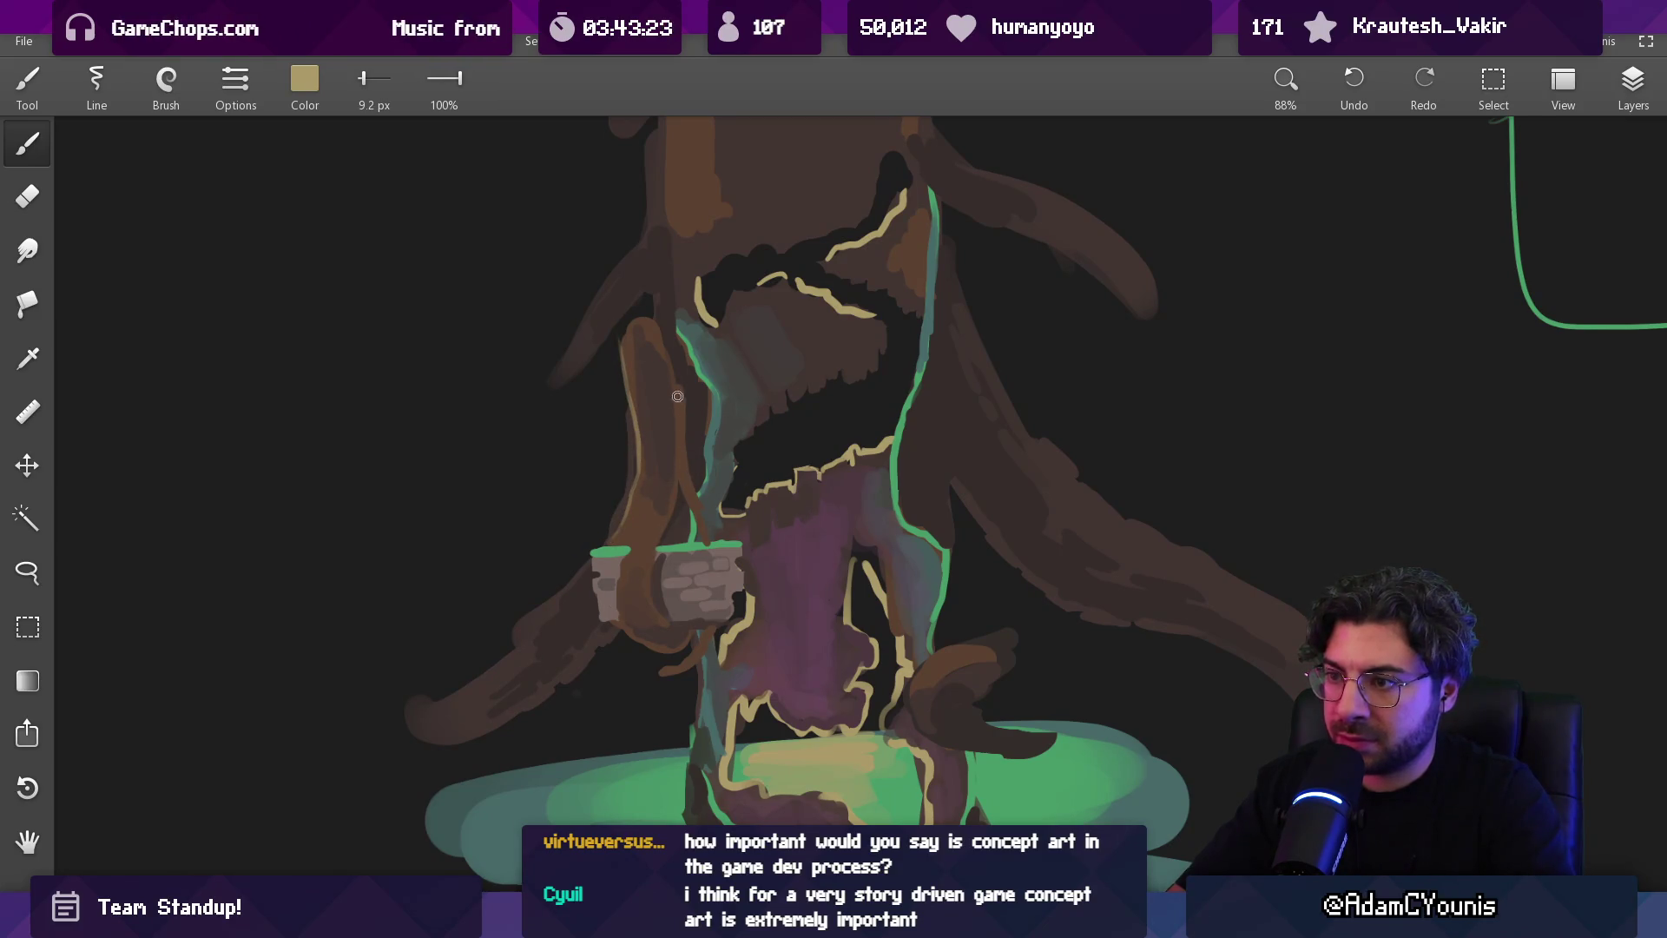
Shift the brown branch, brick band and stone ledge up and to the right
key("v")
mouse_move(713, 515)
left_mouse_down()
mouse_move(674, 443)
mouse_move(695, 634)
mouse_move(680, 474)
left_mouse_up()
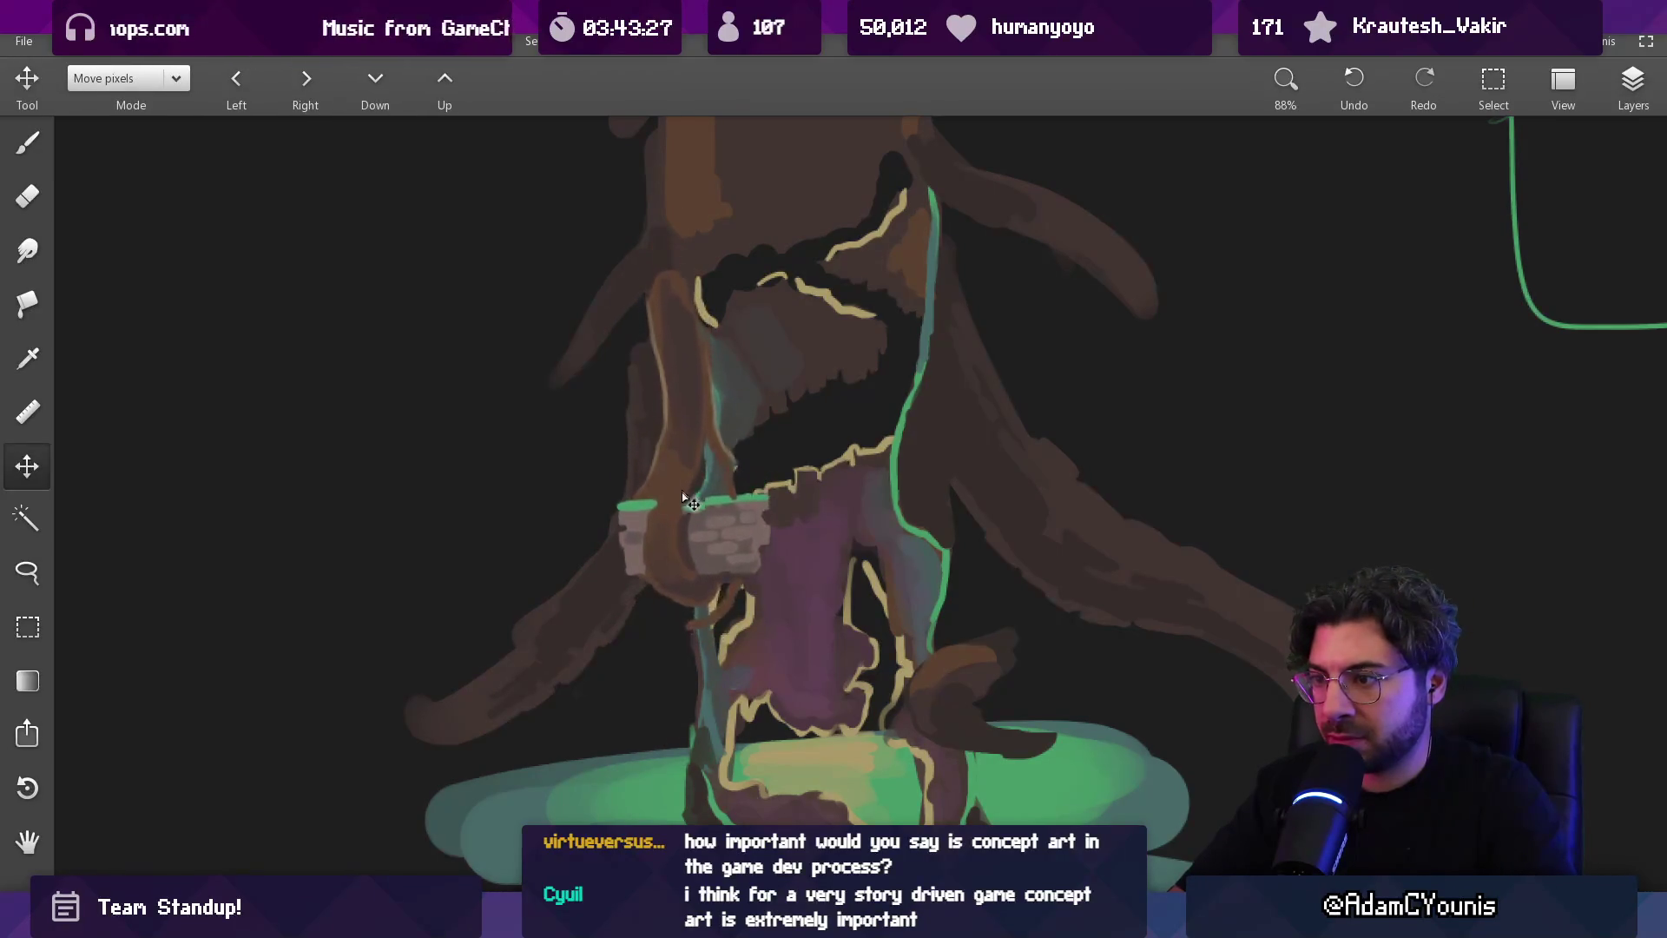
scroll(669, 475, "down", 3)
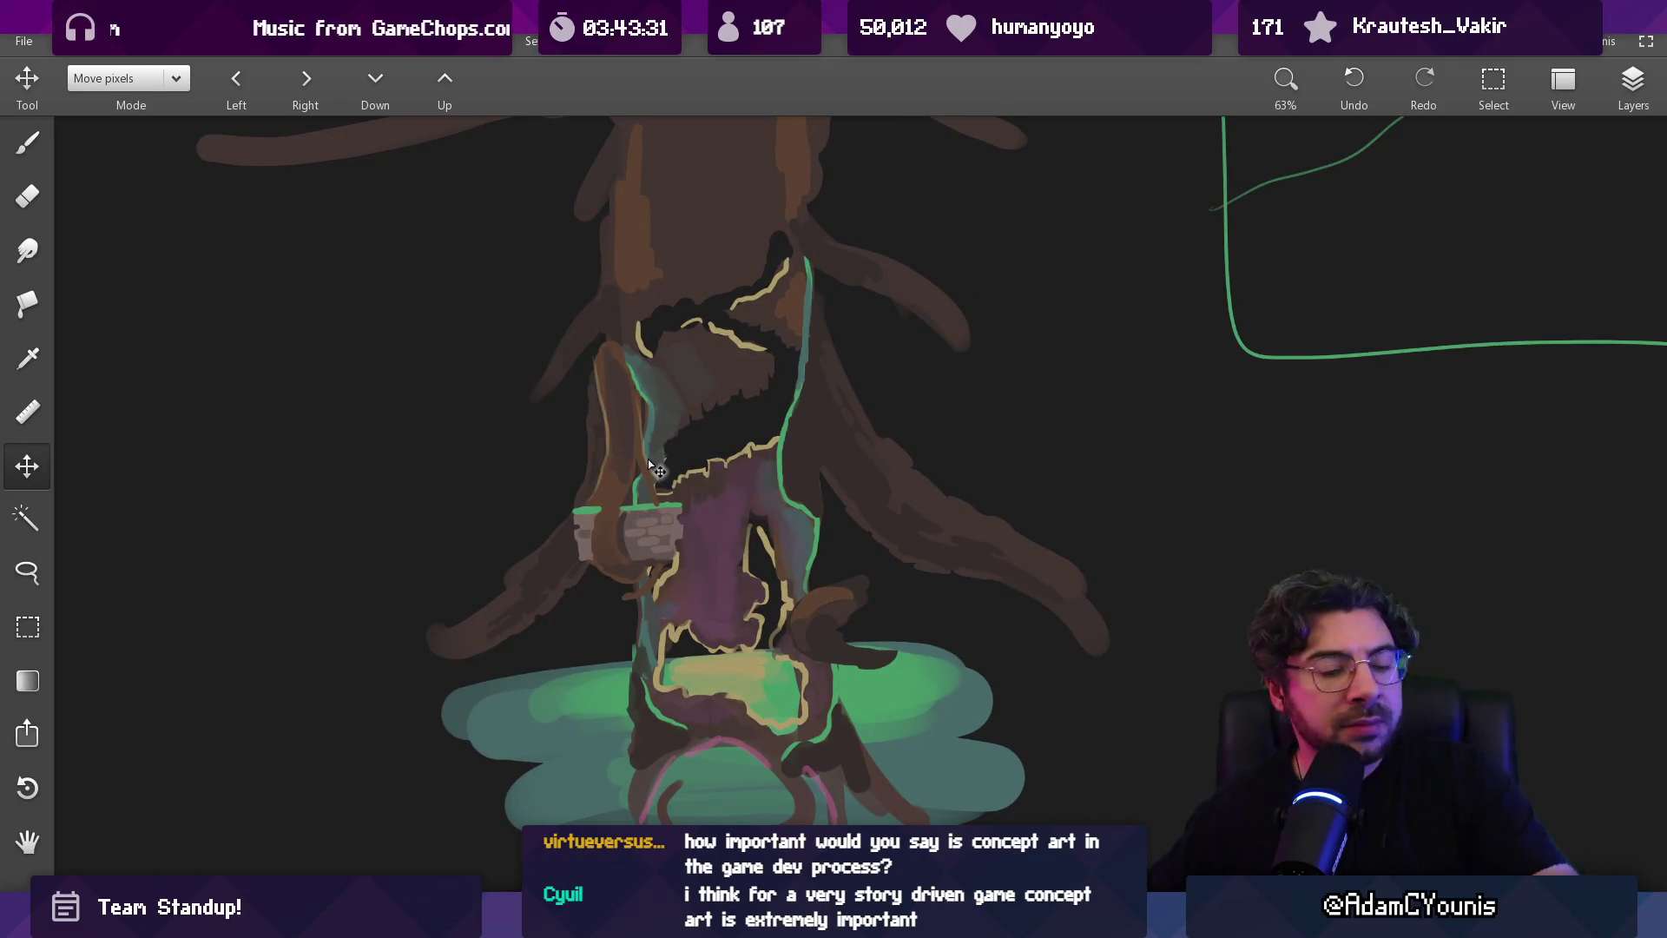
mouse_move(605, 512)
left_mouse_down()
mouse_move(660, 469)
mouse_move(630, 415)
mouse_move(651, 436)
left_mouse_up()
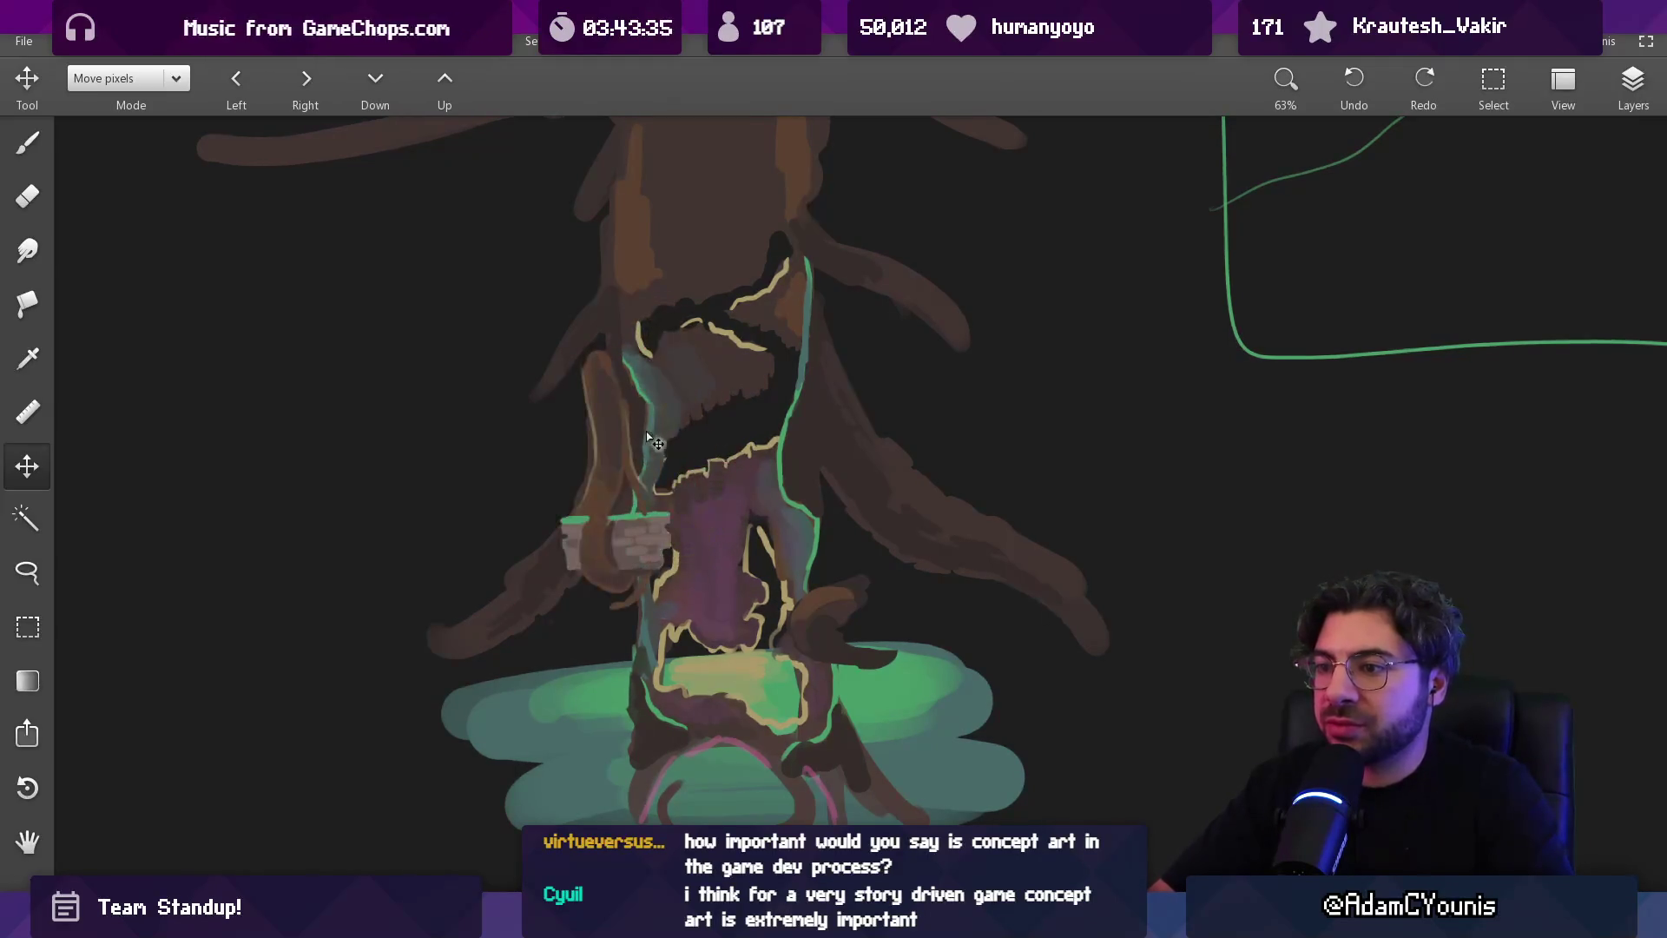
mouse_move(728, 365)
left_mouse_down()
mouse_move(751, 328)
mouse_move(742, 289)
mouse_move(704, 401)
mouse_move(653, 373)
left_mouse_up()
scroll(653, 428, "down", 3)
scroll(656, 497, "up", 2)
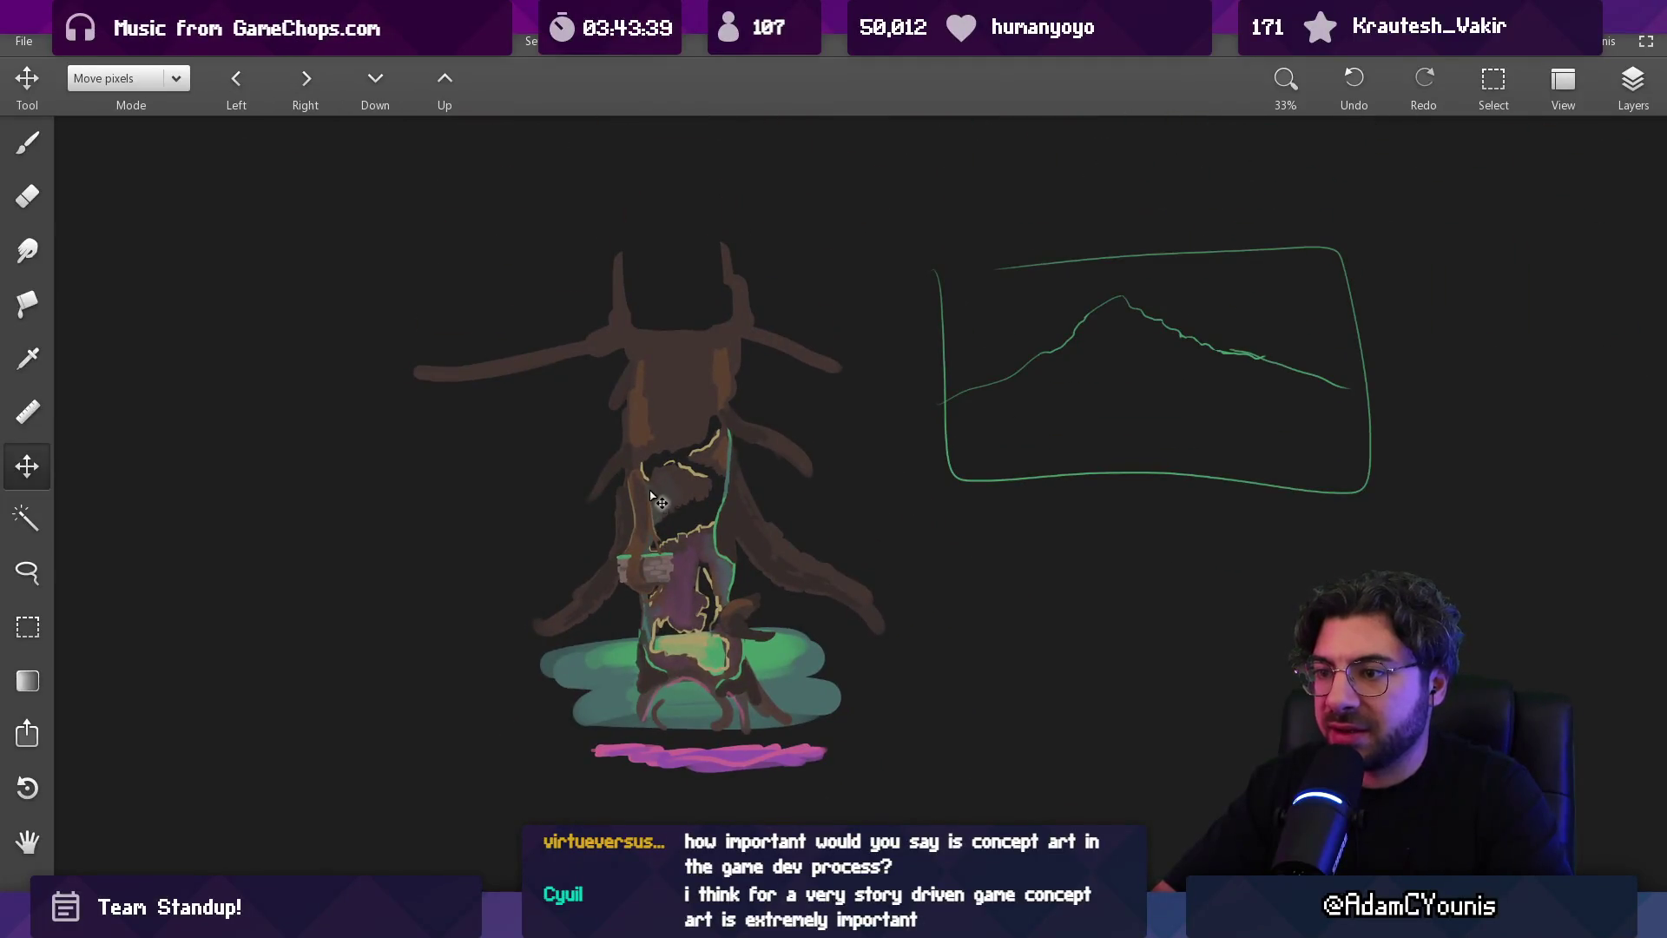
Lasso the upper trunk, drop the selection, and sample the trunk's brown with a 25 px tool
key("l")
mouse_move(647, 488)
left_mouse_down()
mouse_move(665, 520)
mouse_move(738, 300)
mouse_move(710, 438)
left_mouse_up()
scroll(703, 347, "up", 3)
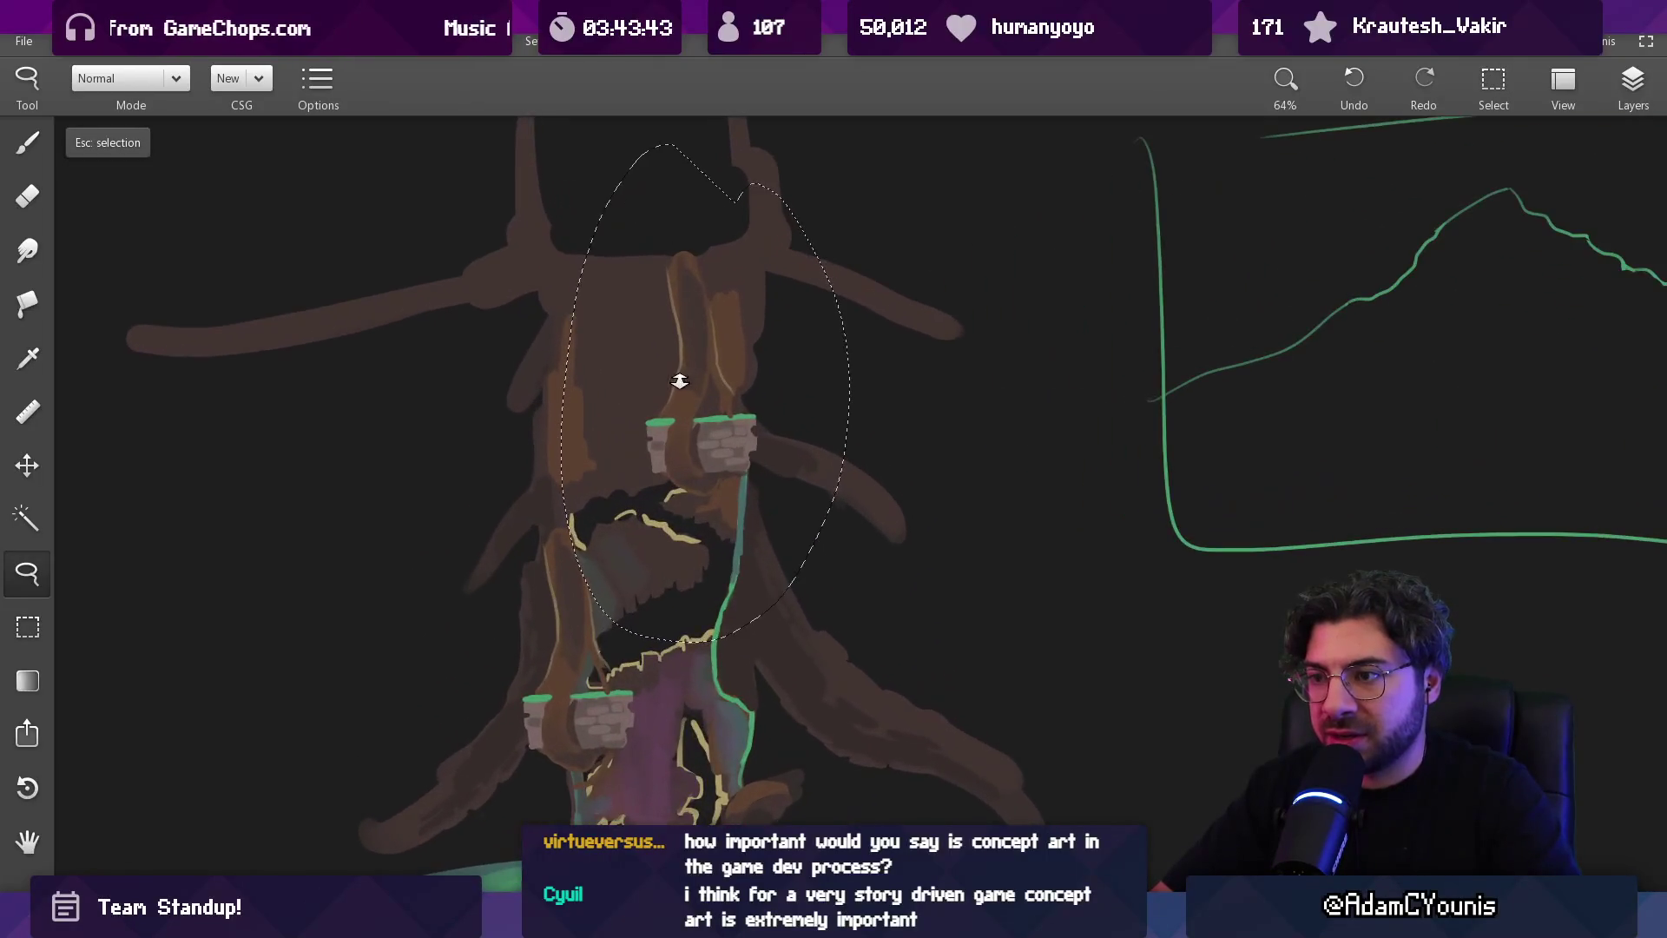
key("Escape")
key("e")
key("bracketright")
key("bracketright")
key("bracketright")
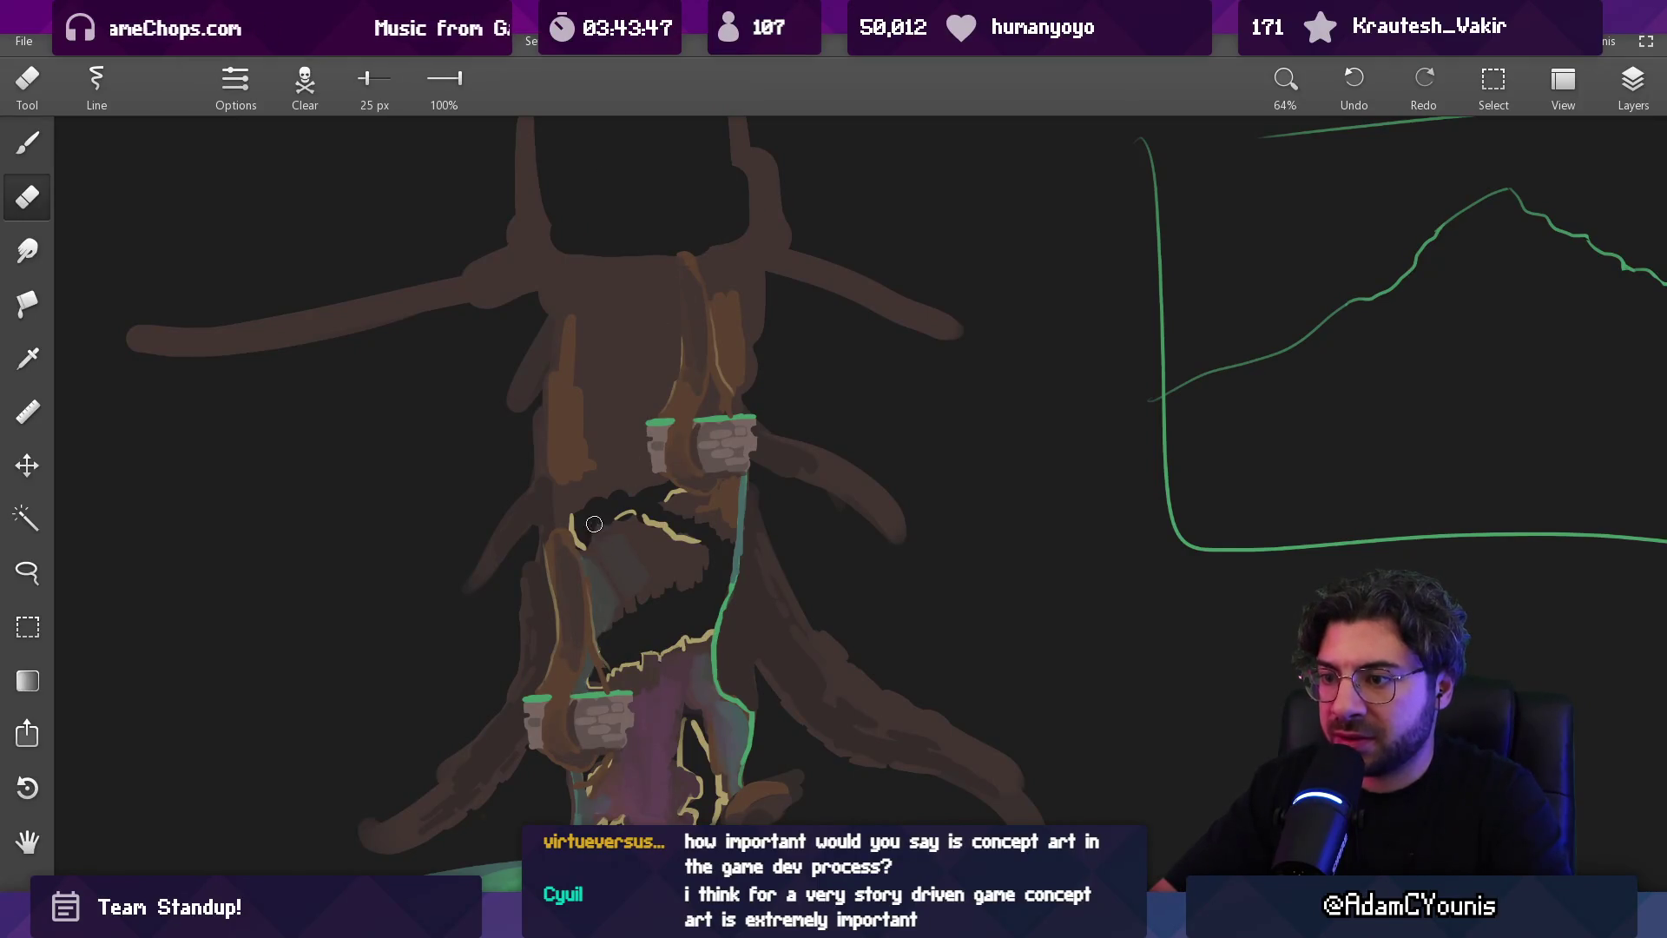
key("alt")
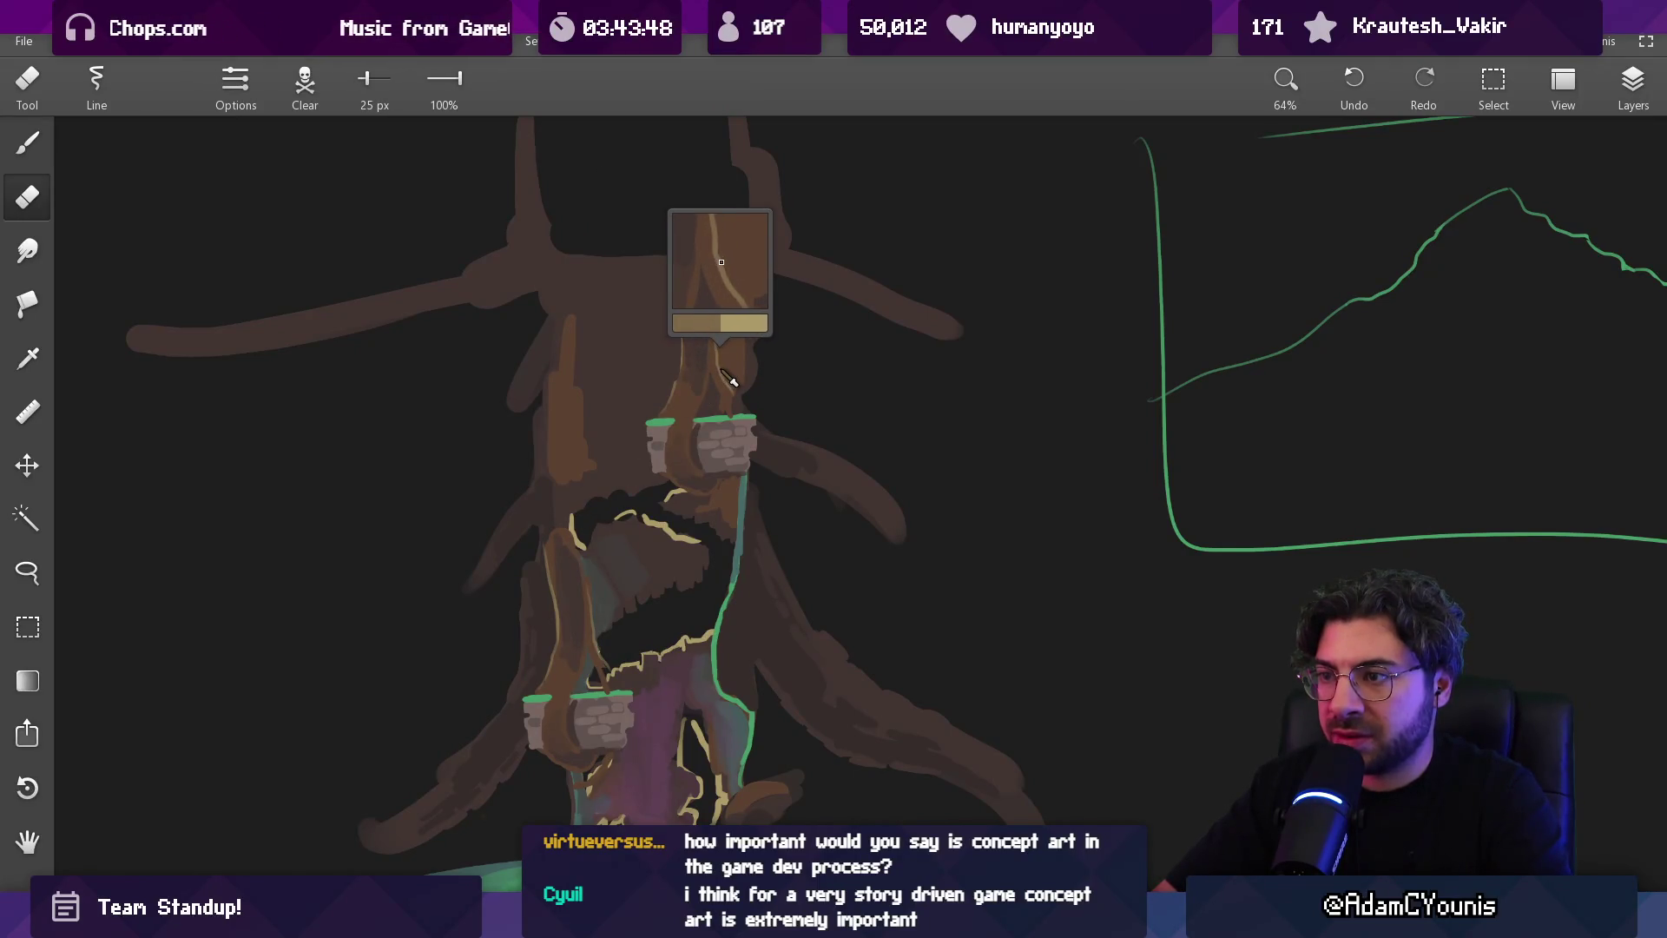
key("b")
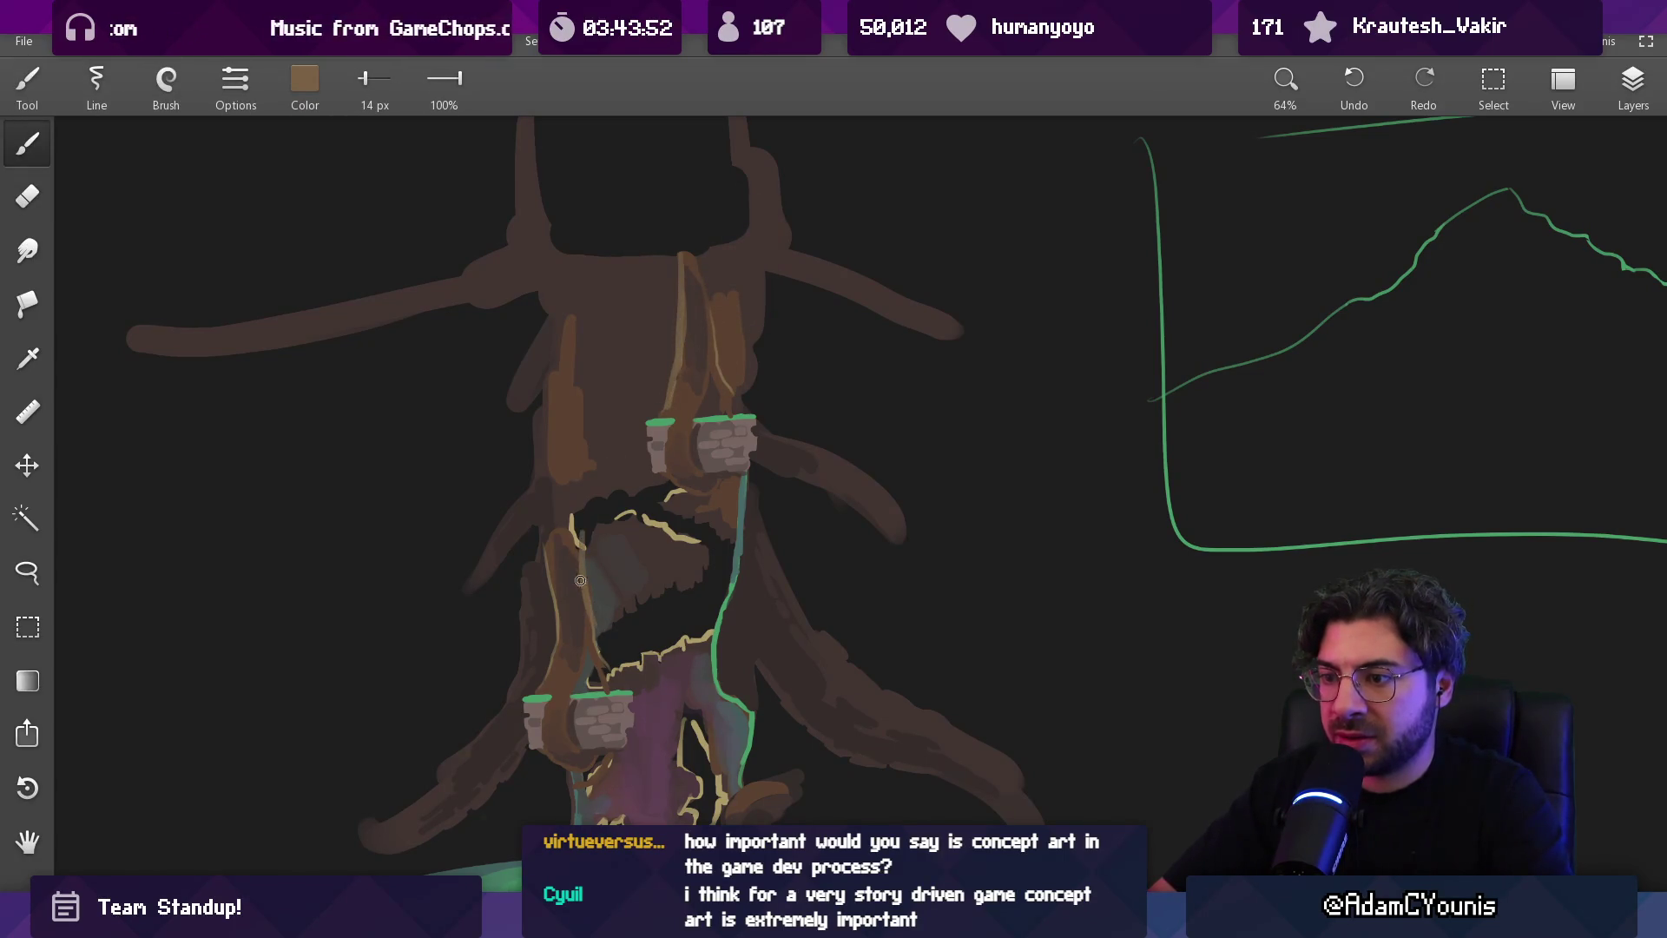
Rework the left edge of the cave outline in bark brown, then shift the view upward
key("e")
mouse_move(545, 525)
left_mouse_down()
mouse_move(545, 599)
mouse_move(553, 531)
left_mouse_up()
key("b")
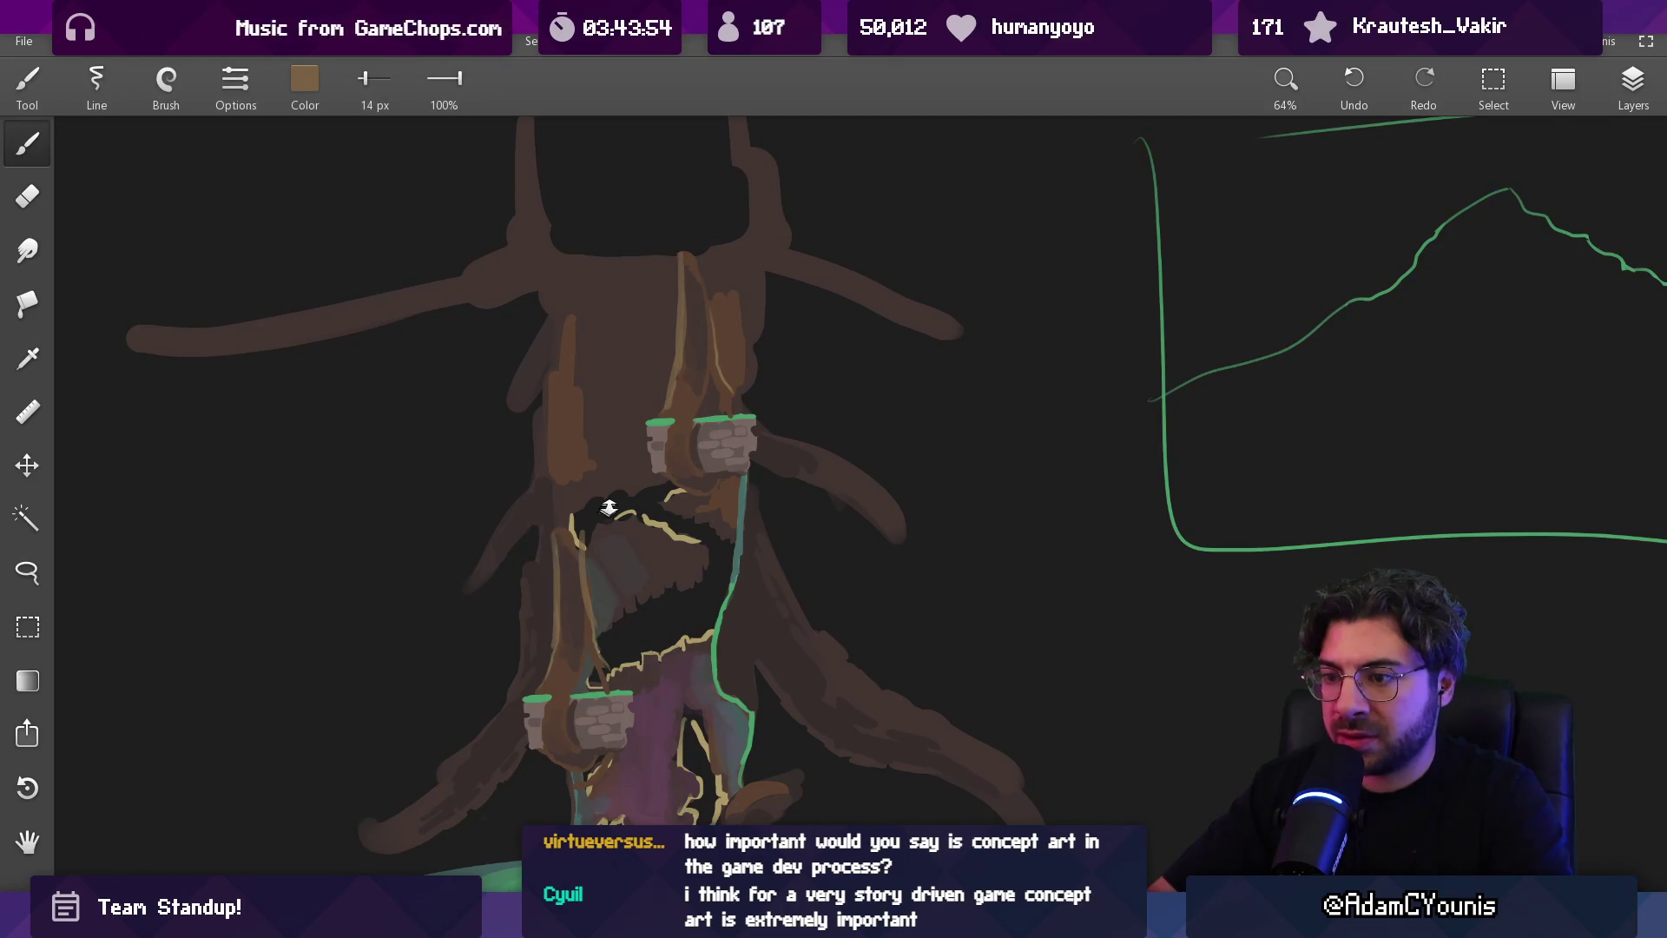
scroll(606, 512, "down", 5)
scroll(622, 532, "up", 5)
left_click_drag(639, 625, 596, 477)
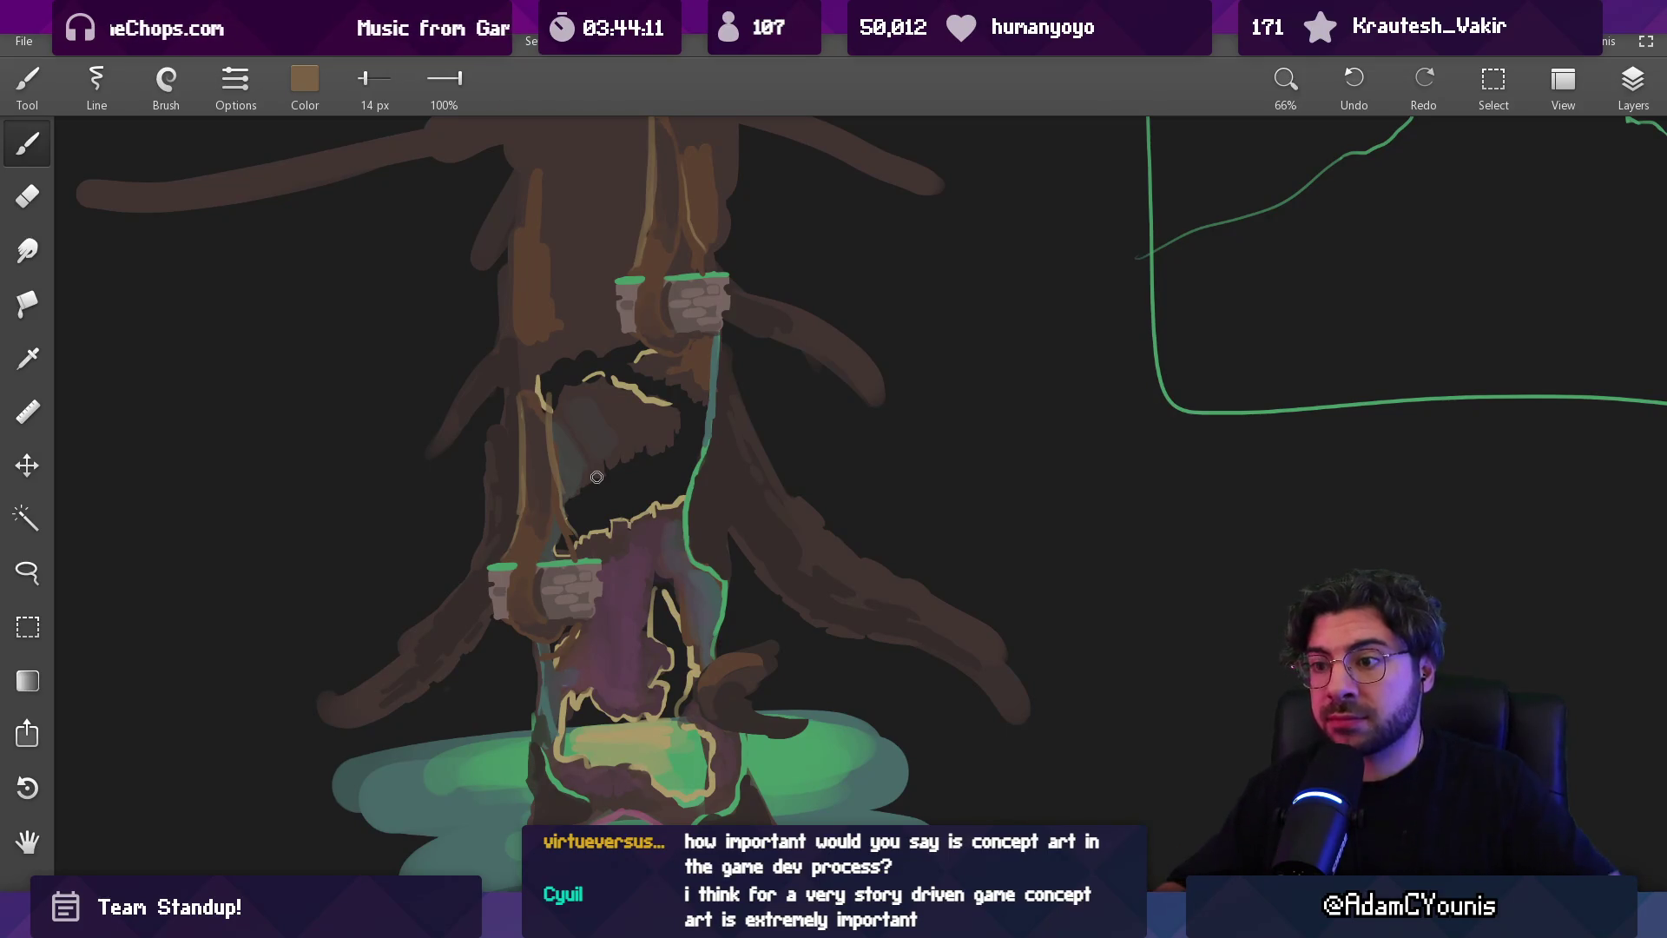
Sample near-black and draw the lamp post's pole, crossbar and side frame on the upper ledge
left_click_drag(673, 414, 695, 487)
scroll(677, 346, "up", 5)
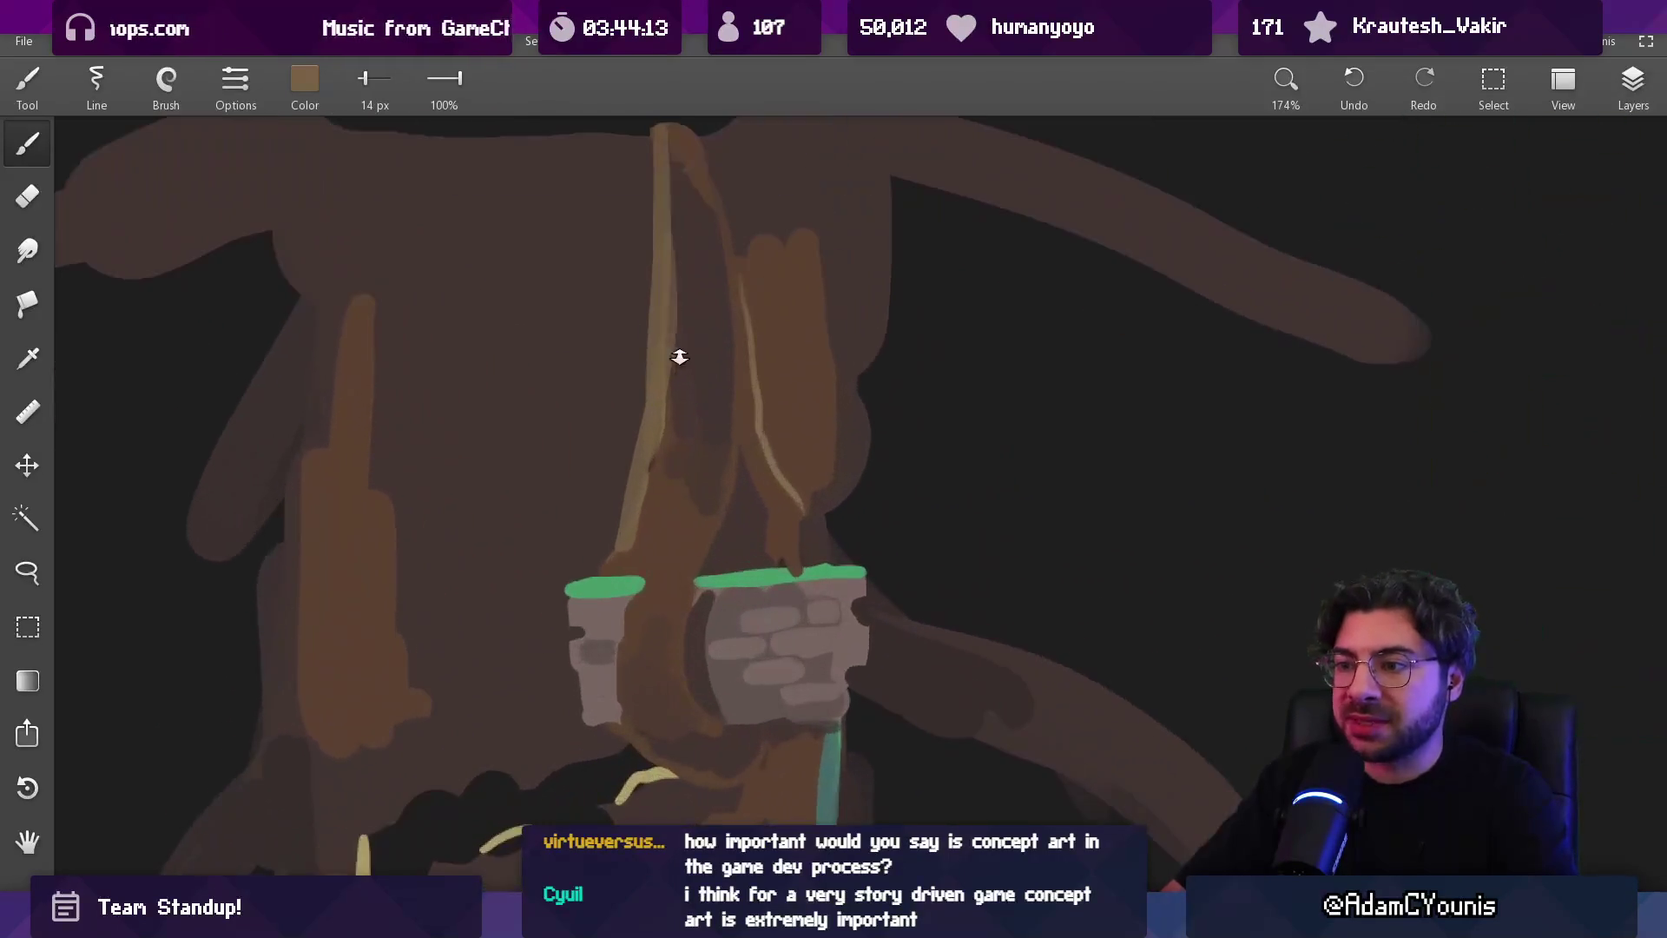
left_click(862, 655, "alt")
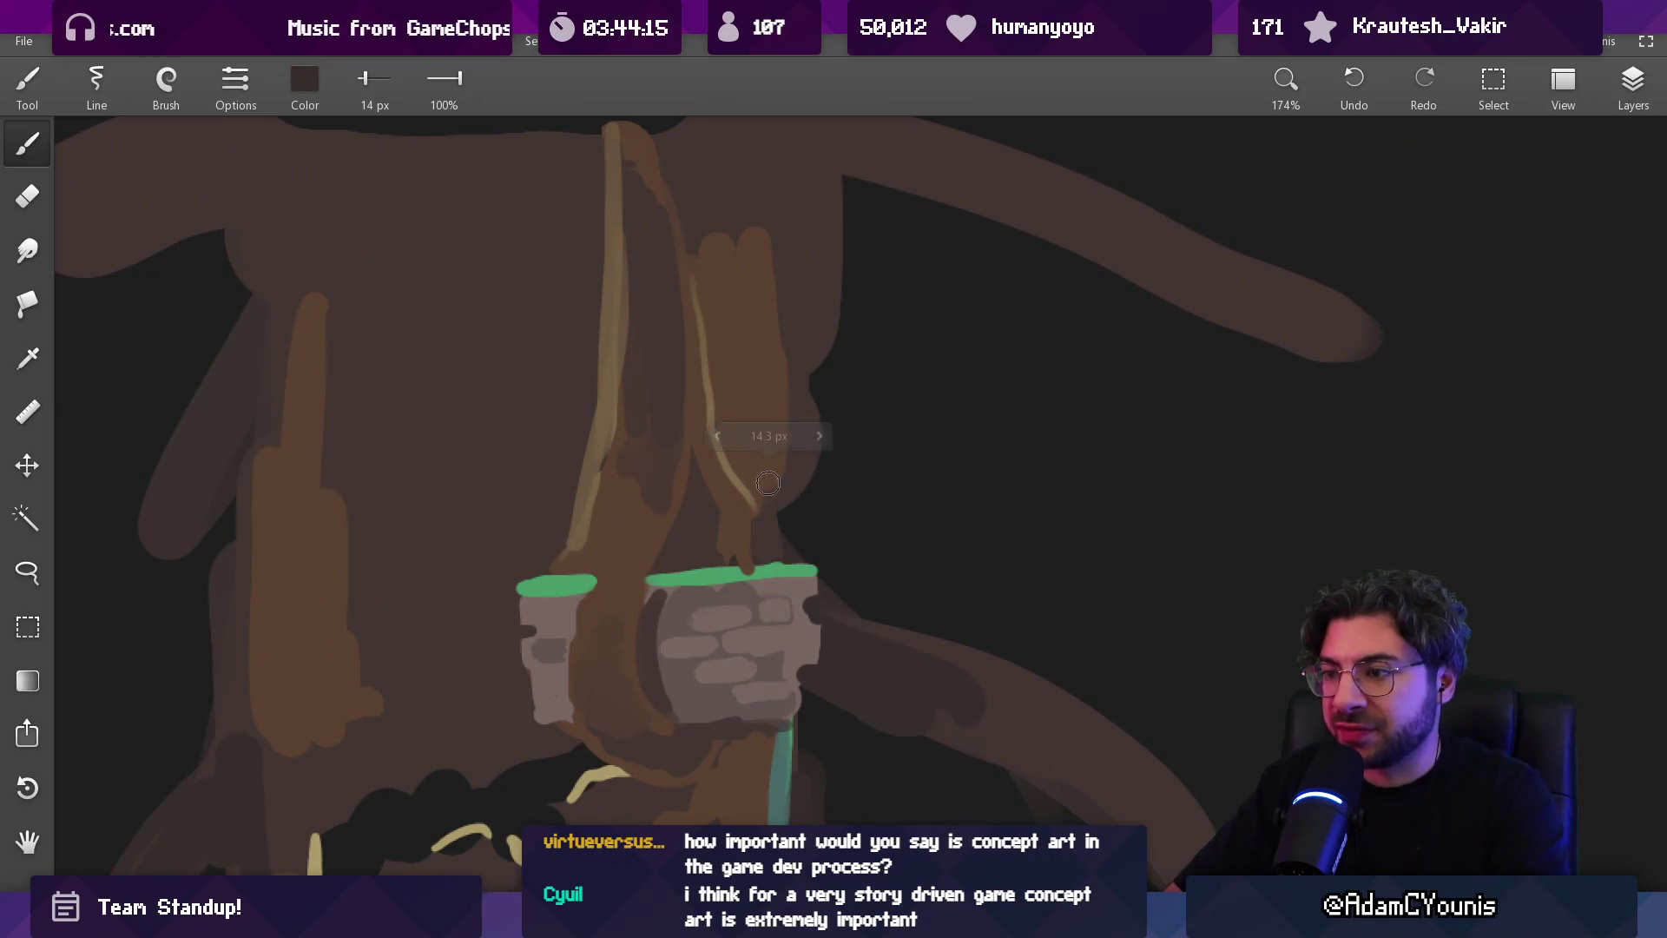
left_click(854, 459, "alt")
left_click_drag(745, 326, 759, 510)
left_click_drag(689, 328, 791, 321)
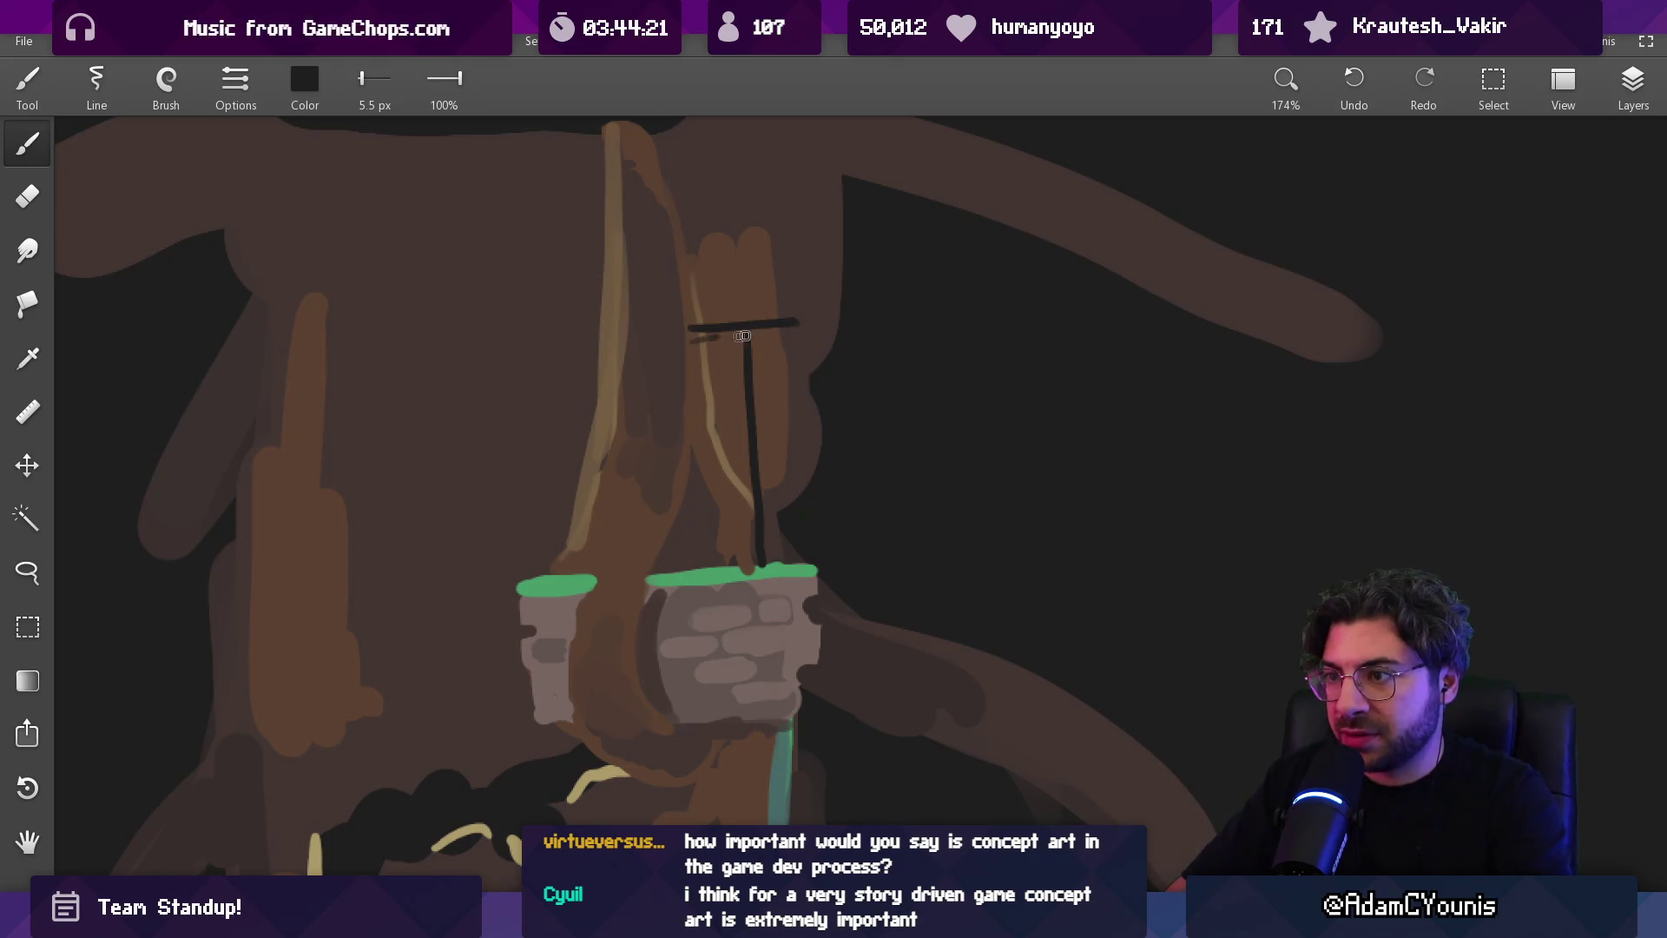
left_click_drag(693, 341, 734, 479)
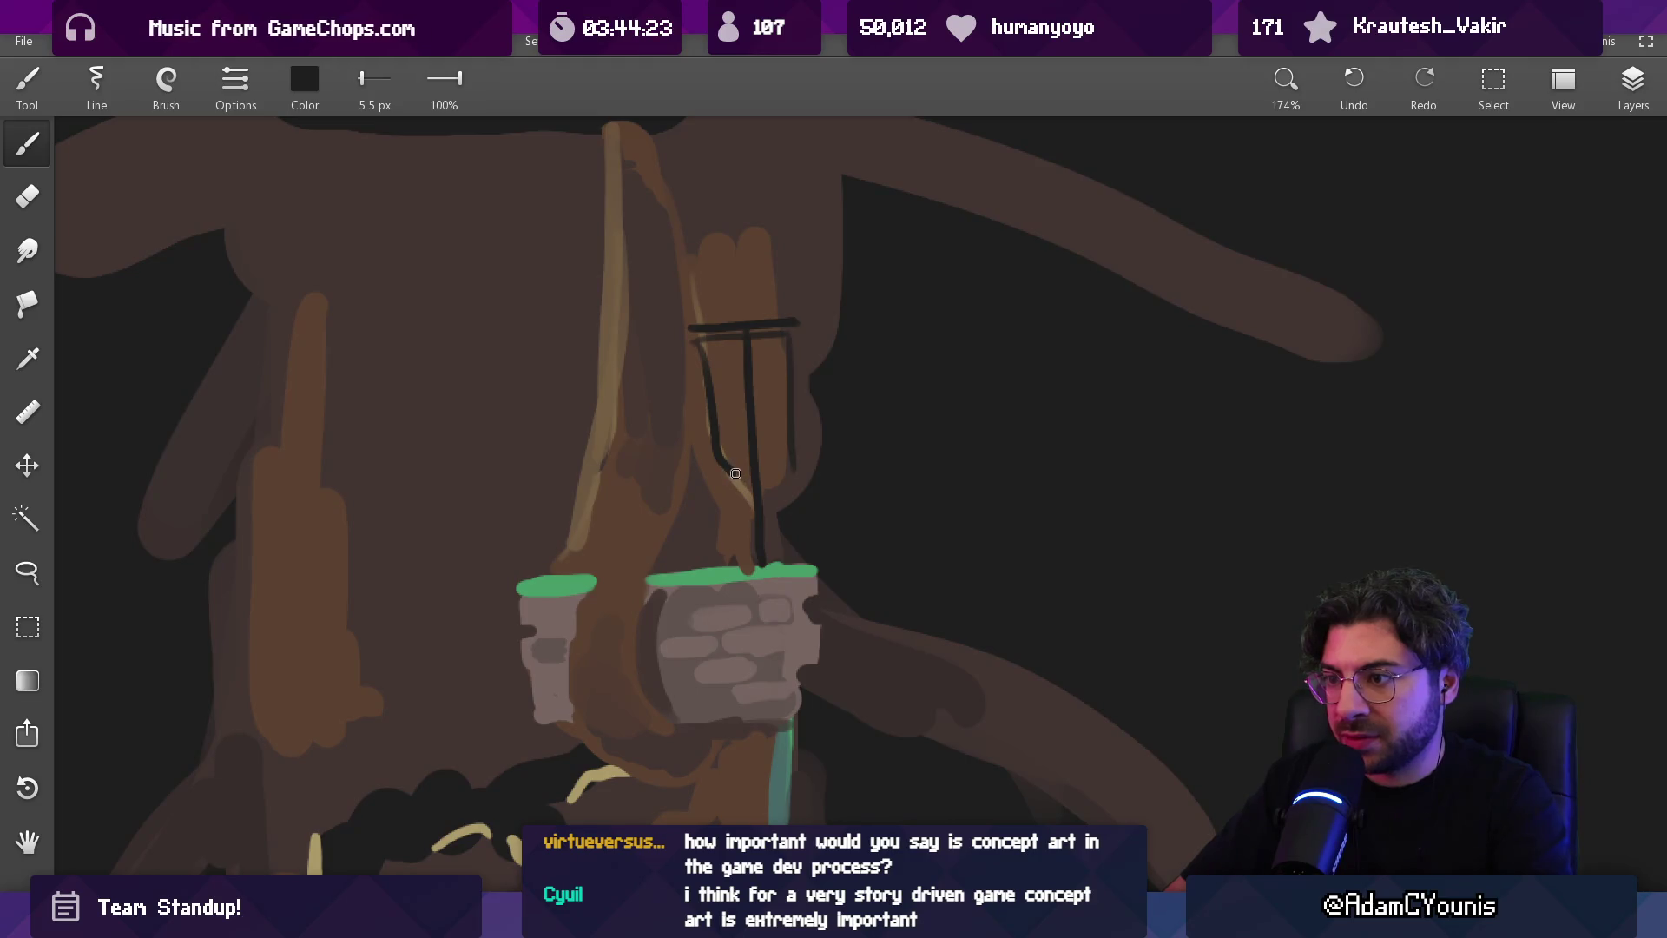
Erase part of the lamp's vertical pole and return to a thin 3.6 px black brush
scroll(781, 521, "down", 5)
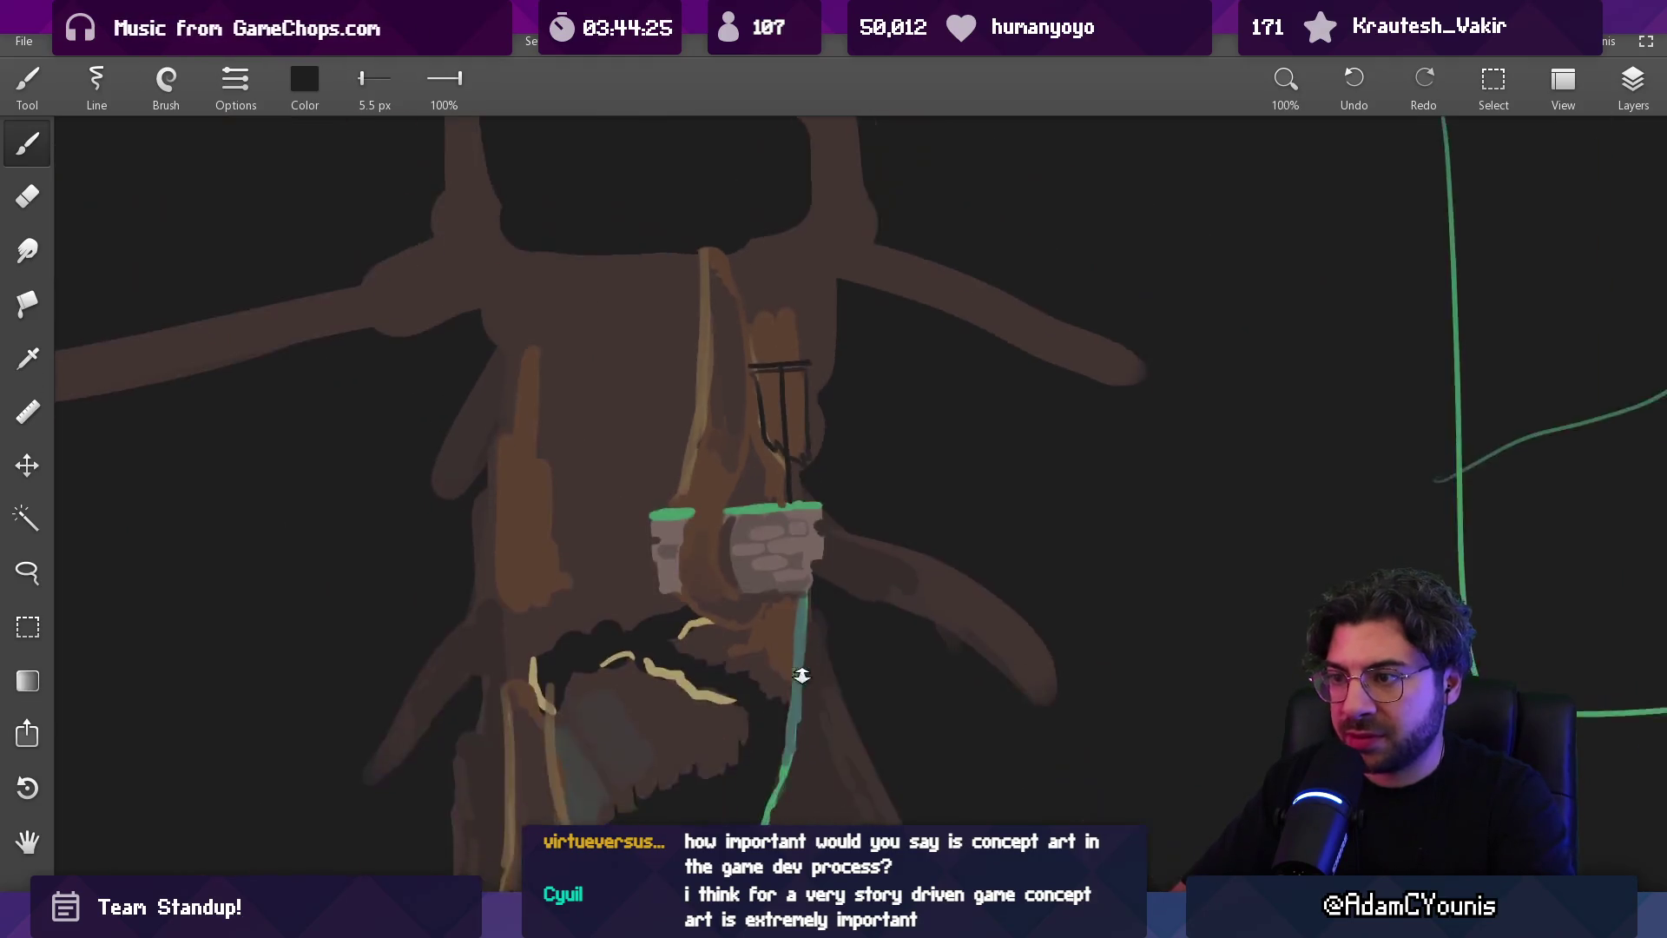
scroll(811, 339, "up", 5)
key("e")
left_click_drag(747, 349, 759, 447)
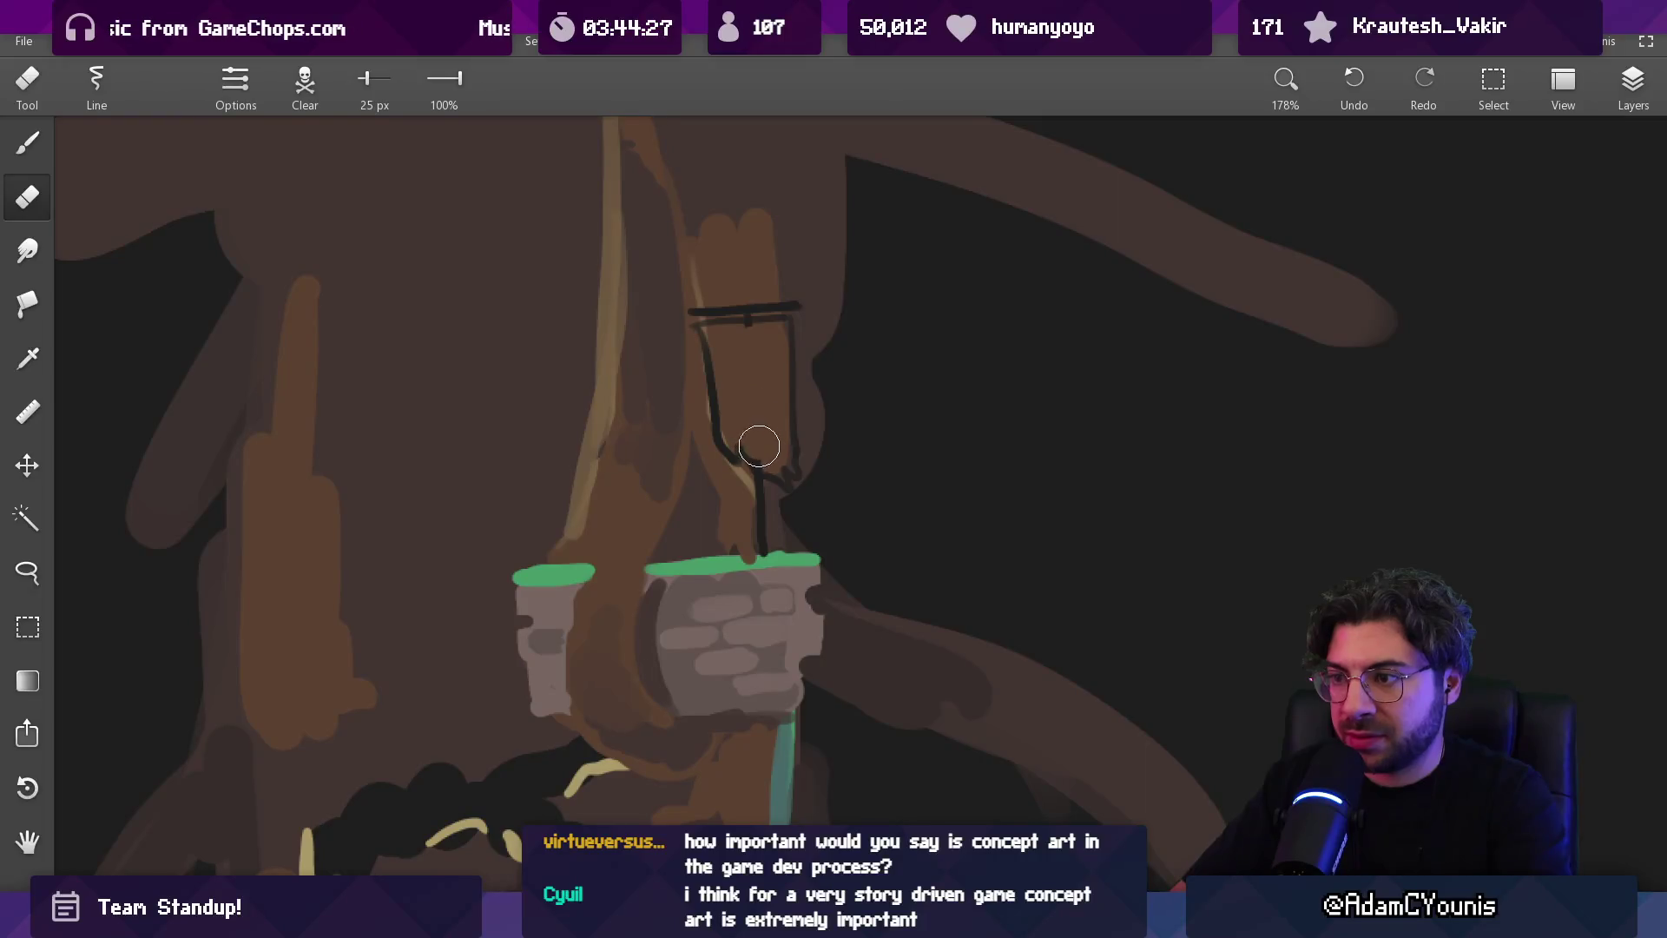
key("b")
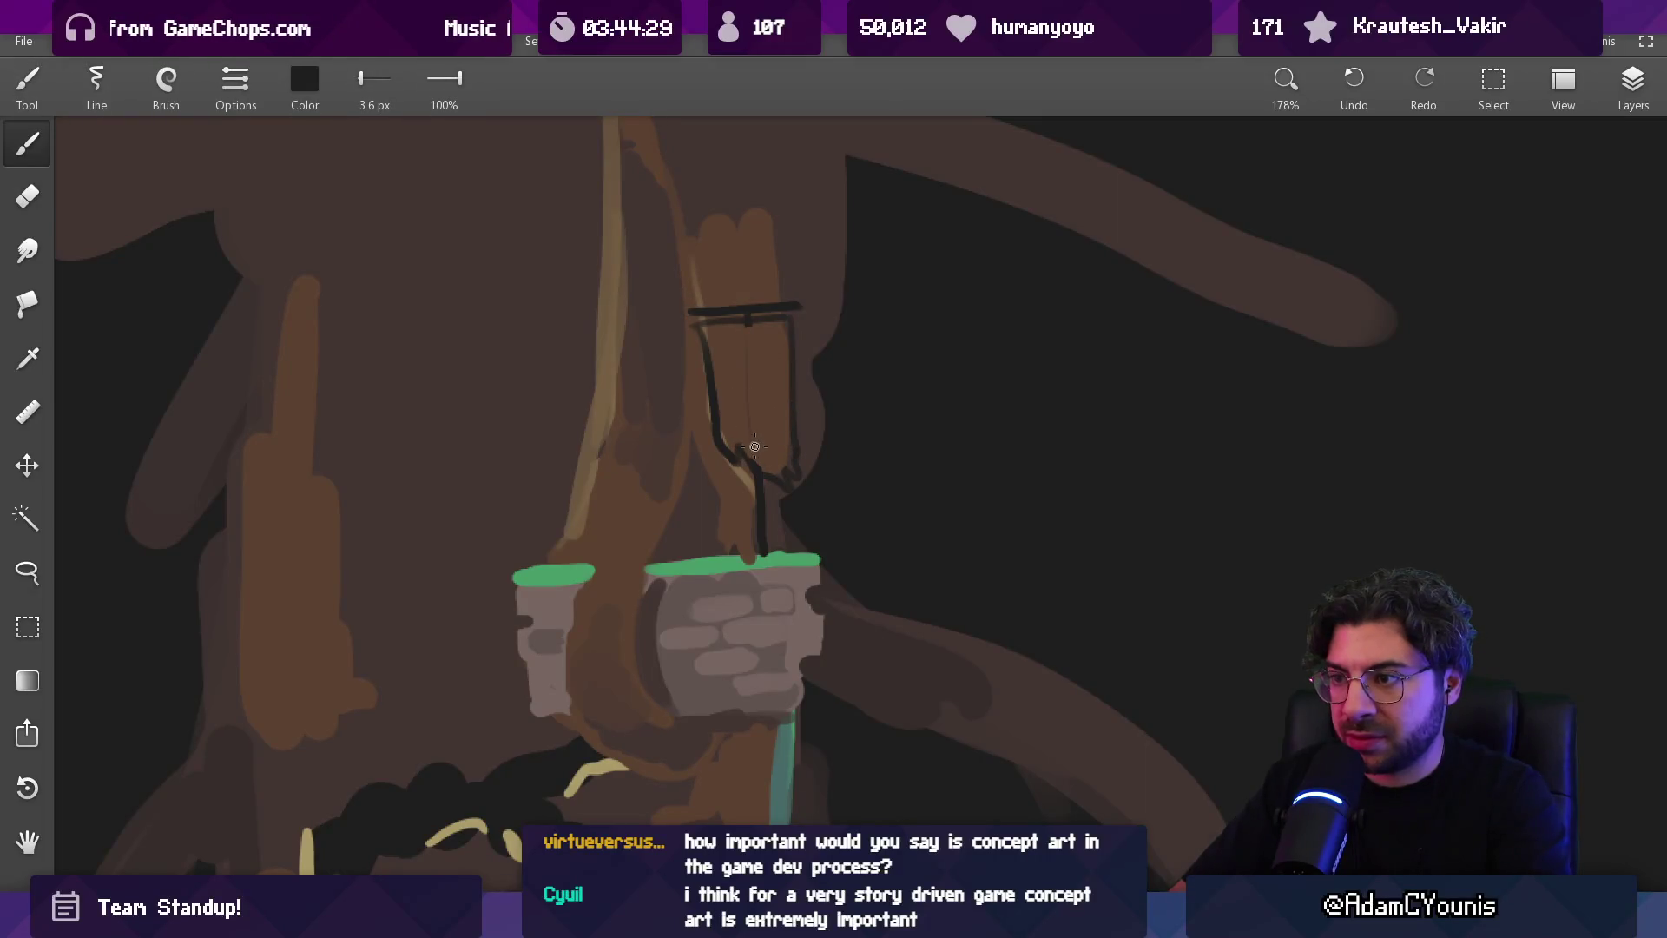
scroll(796, 382, "down", 5)
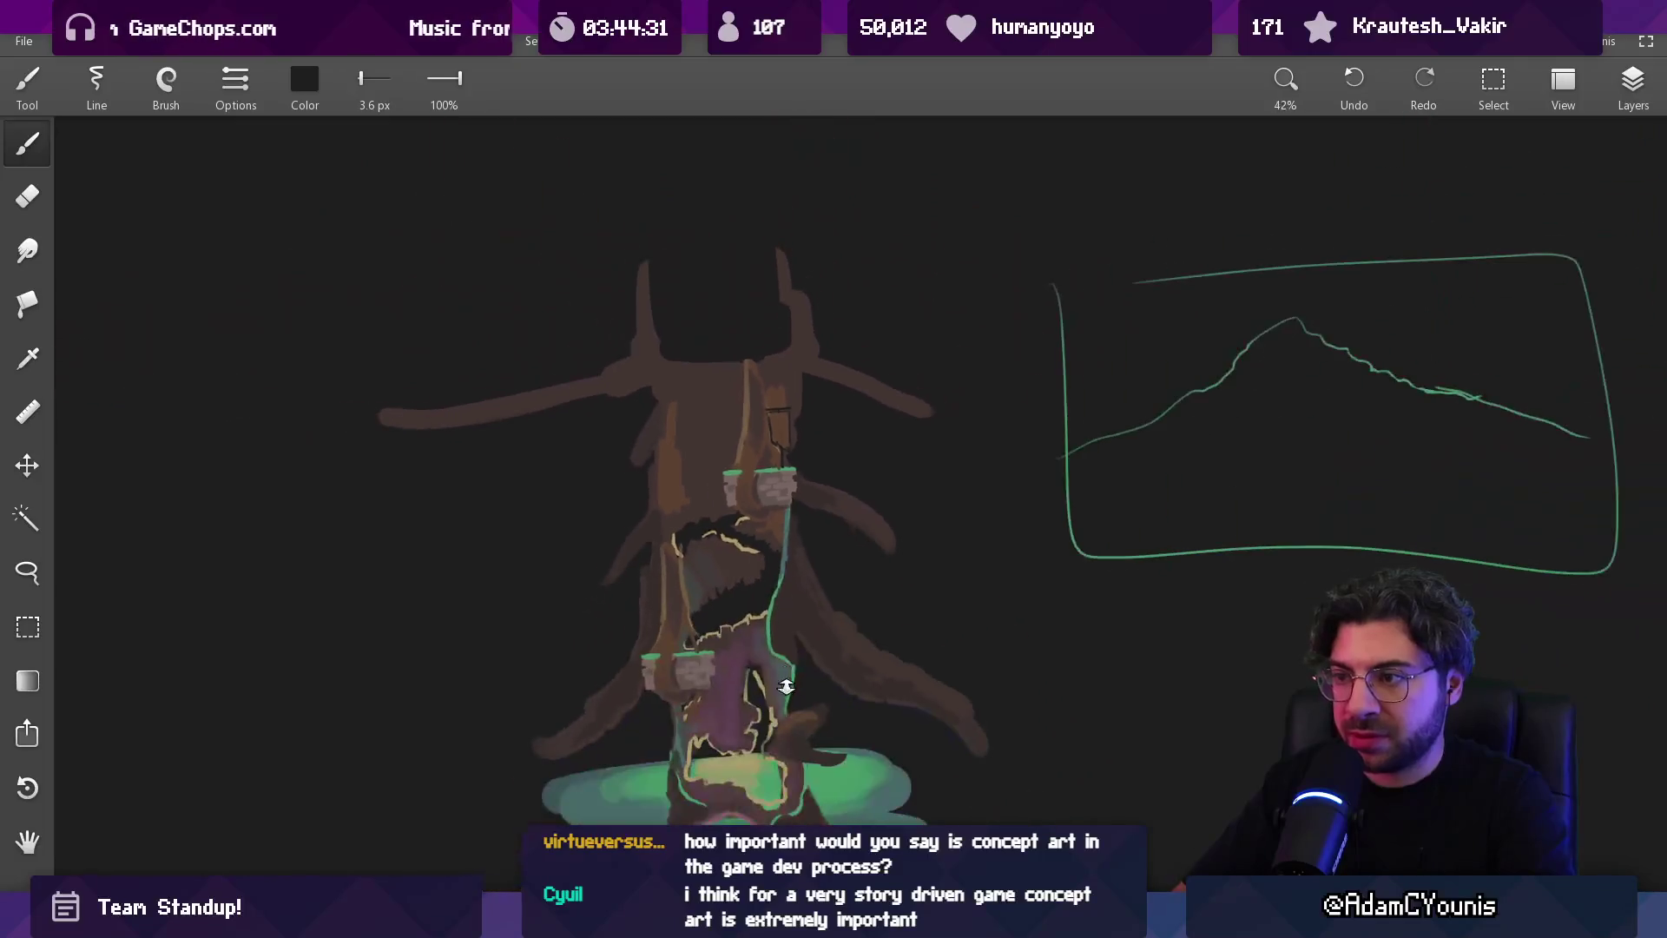
scroll(811, 394, "up", 3)
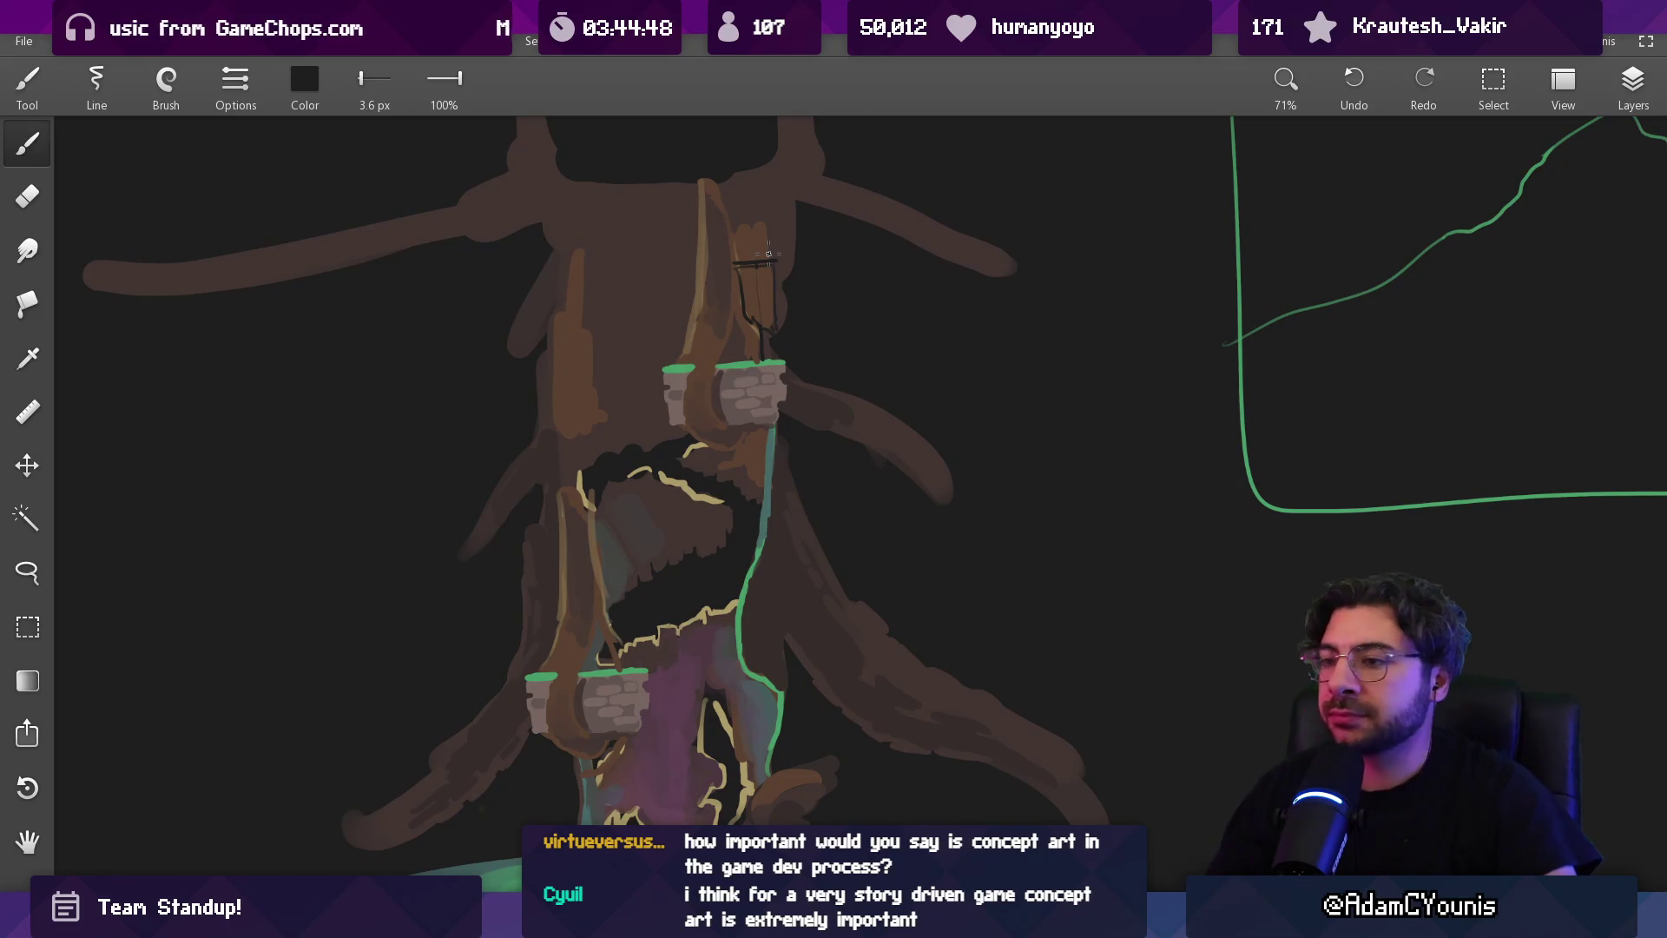
scroll(796, 509, "down", 5)
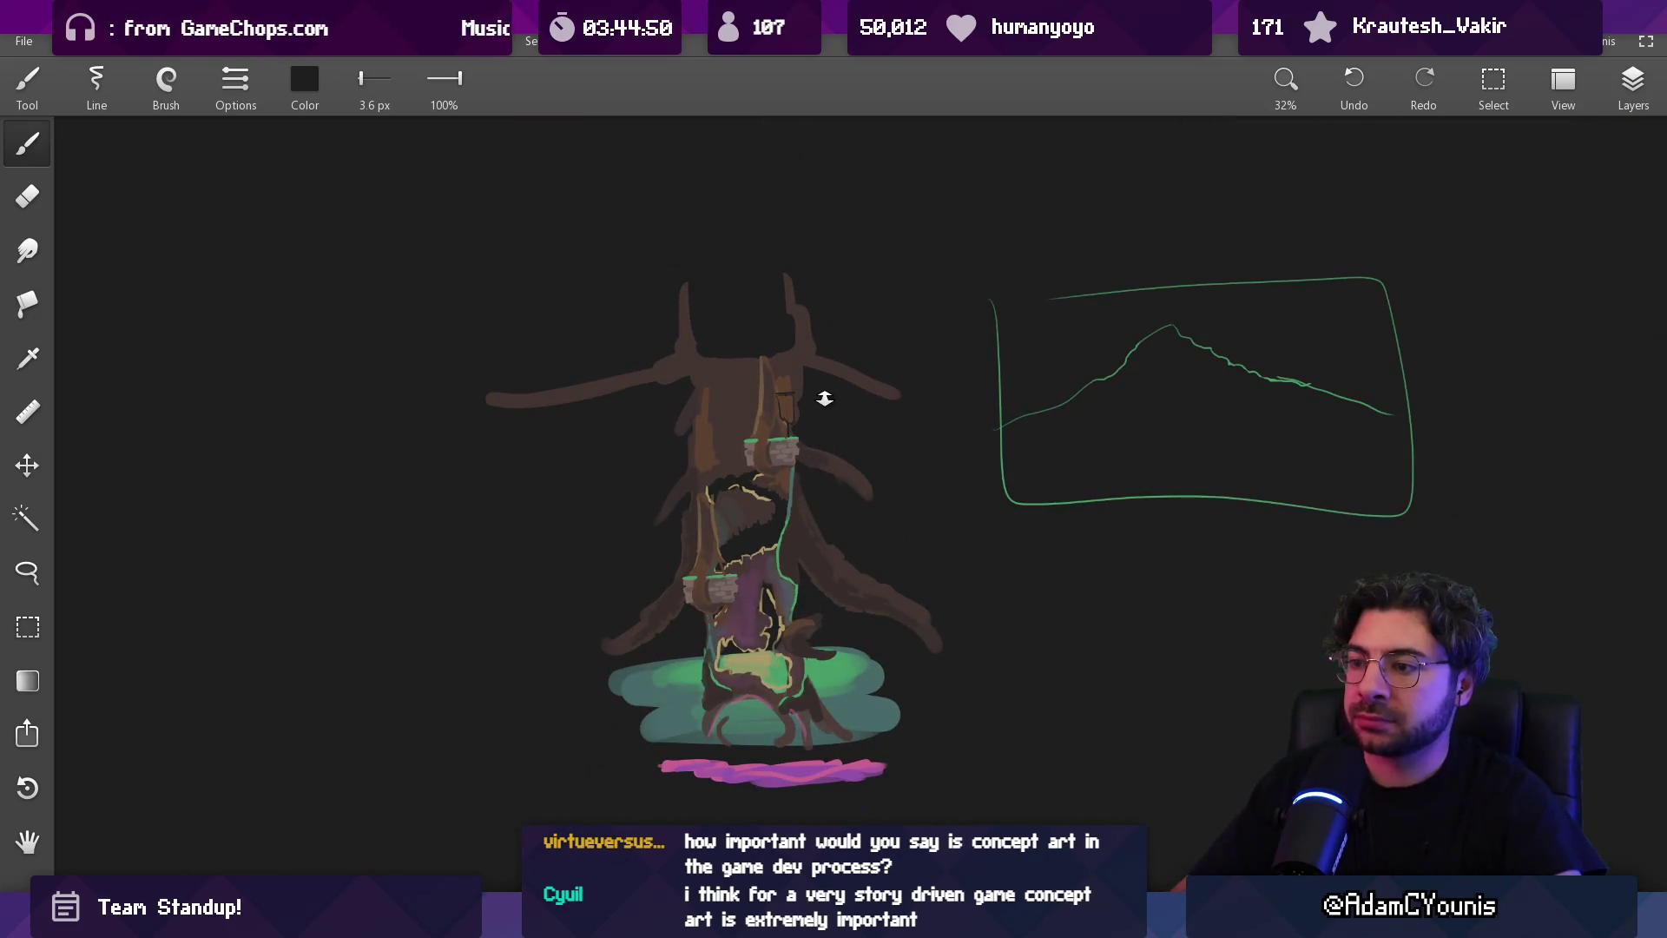
Toggle the green pool layer and Layer 3 off and on to check their contents
scroll(810, 590, "up", 3)
key("e")
left_click(1643, 87)
left_click(1429, 424)
left_click(1427, 425)
left_click(1436, 386)
left_click(1437, 386)
Erase chunks out of the upper-left branch with a 77 px eraser
key("bracketright")
key("bracketright")
key("bracketright")
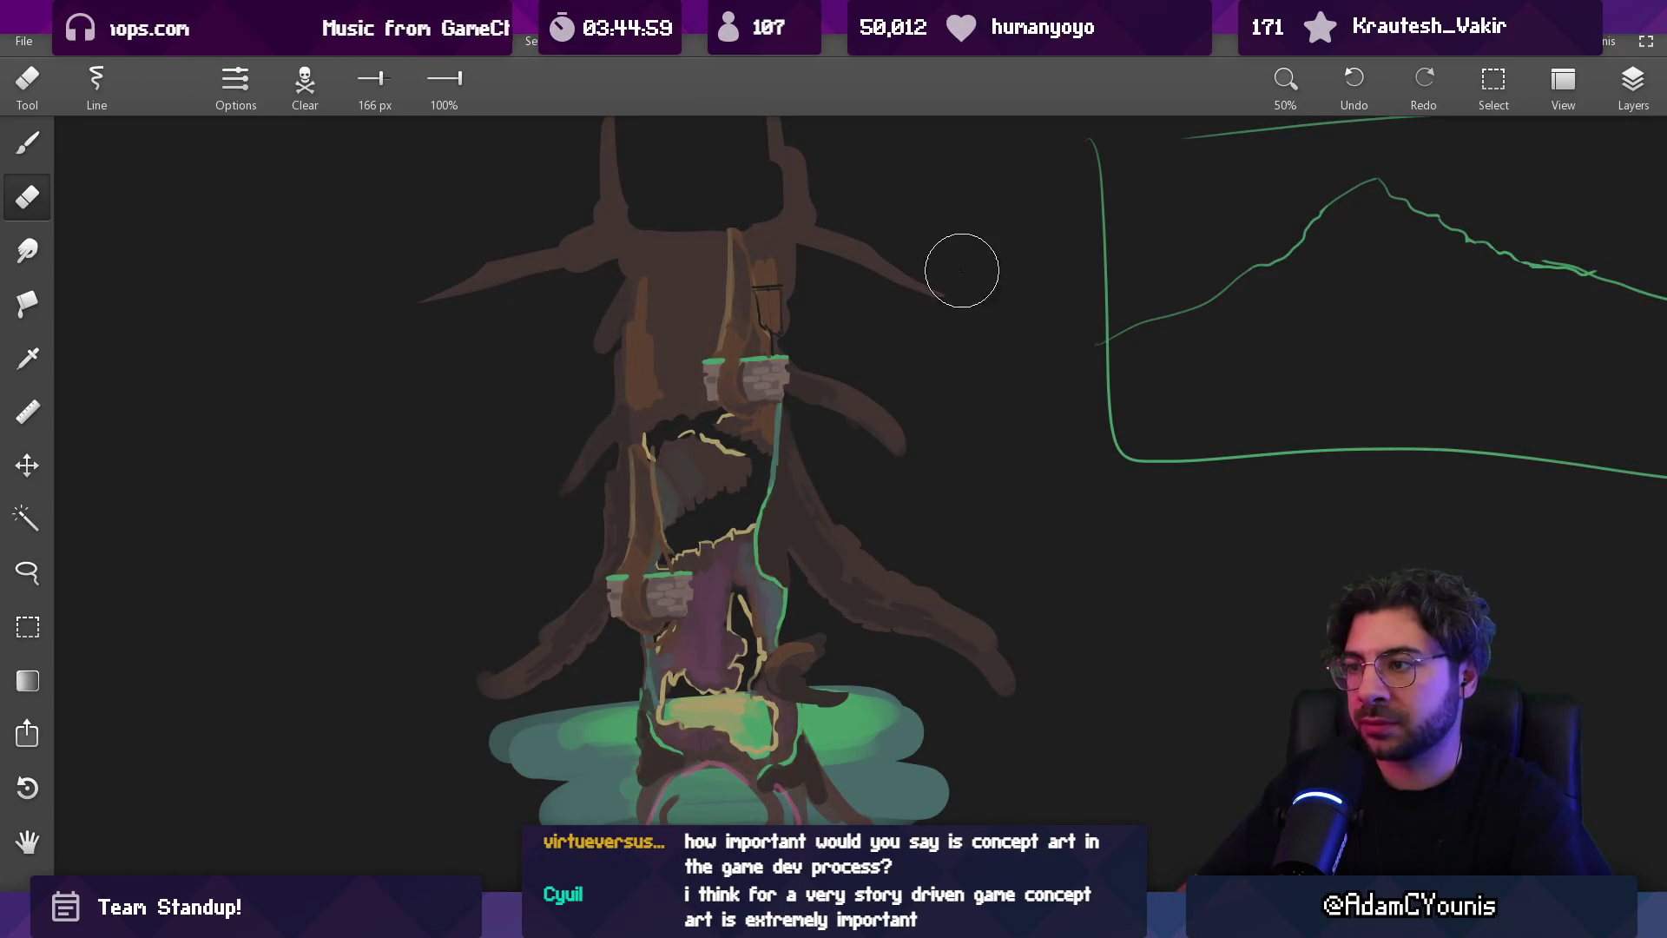
key("bracketleft")
left_click_drag(510, 260, 390, 373)
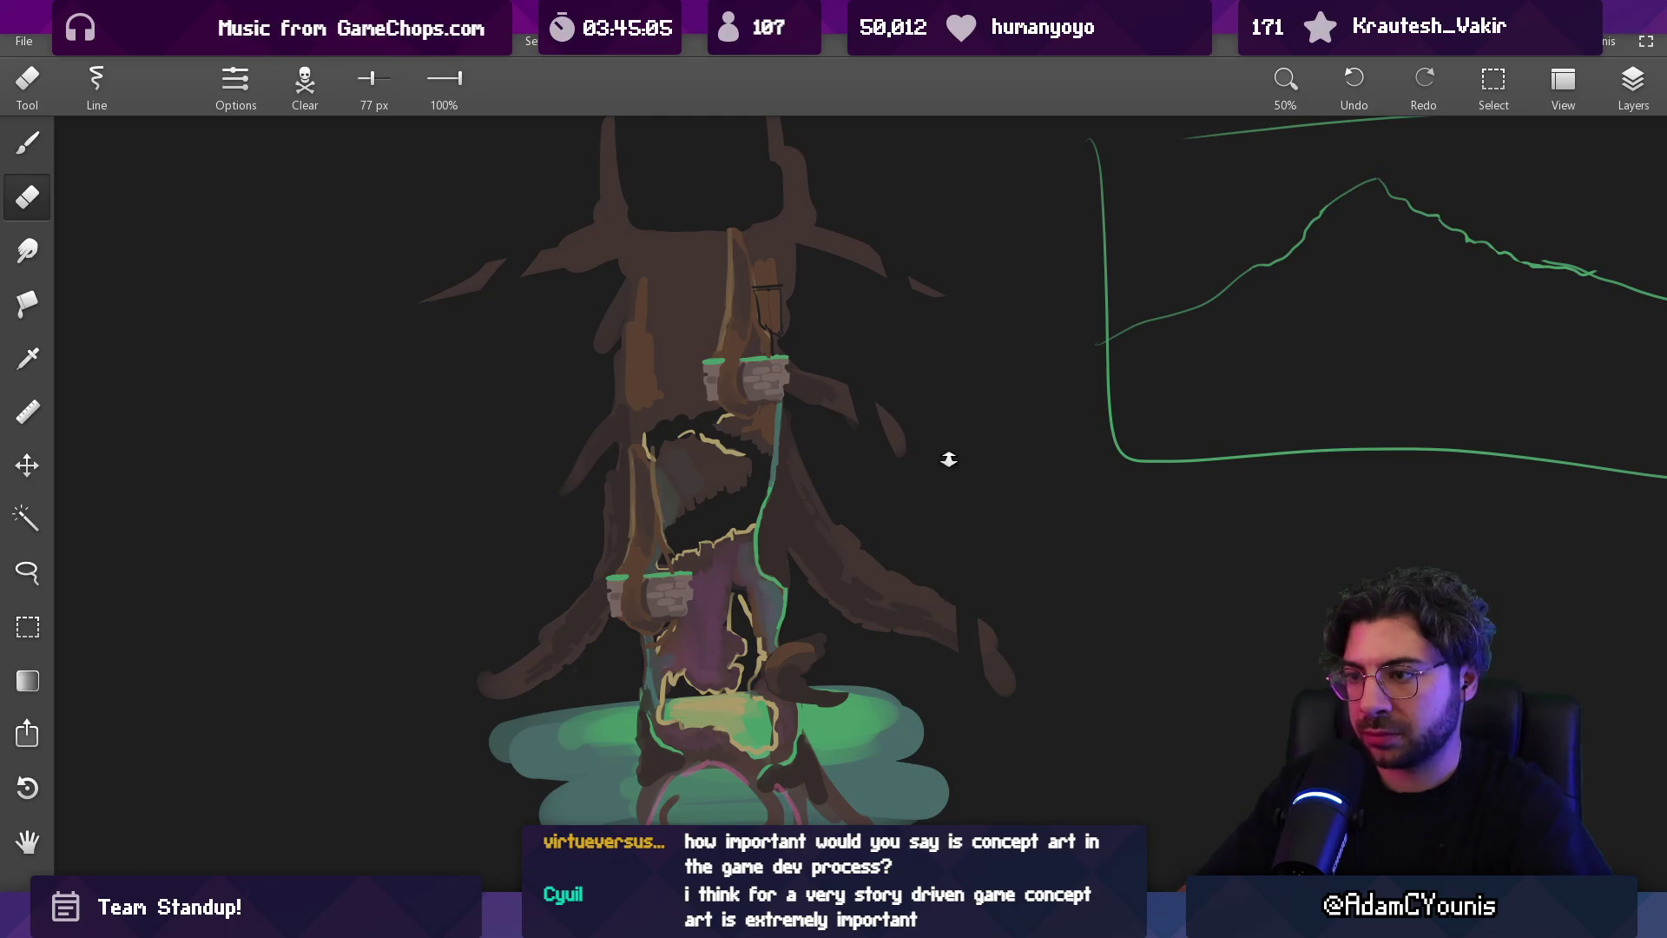
scroll(946, 461, "down", 5)
scroll(935, 413, "up", 4)
scroll(878, 489, "up", 1)
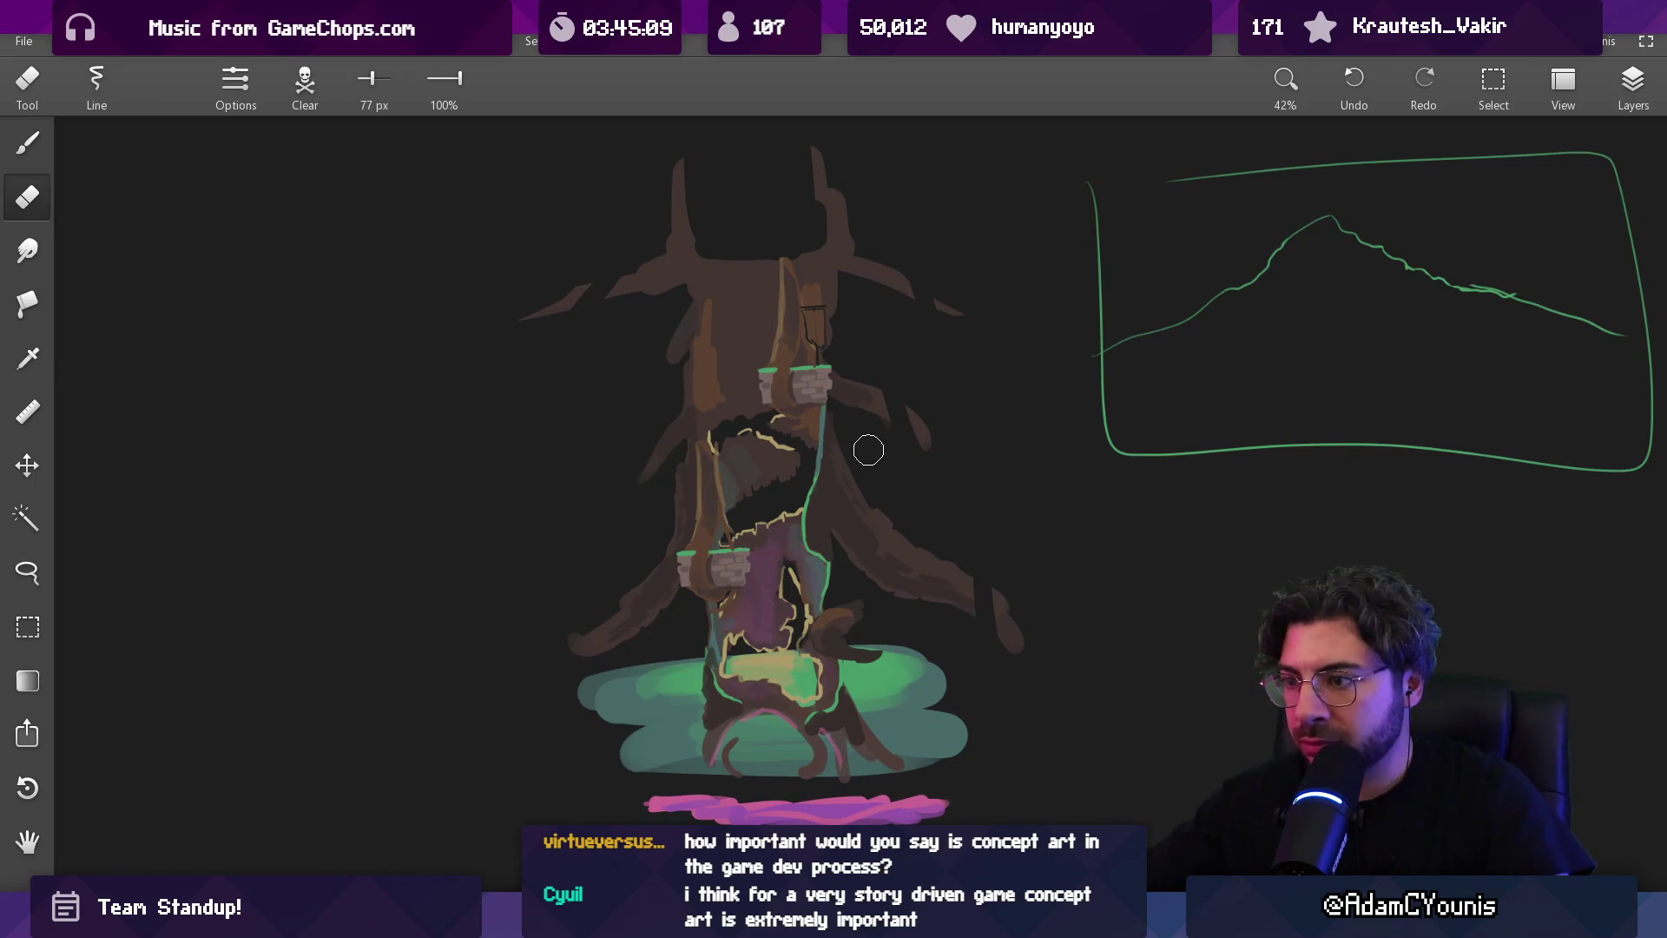
scroll(646, 520, "up", 2)
scroll(677, 522, "down", 2)
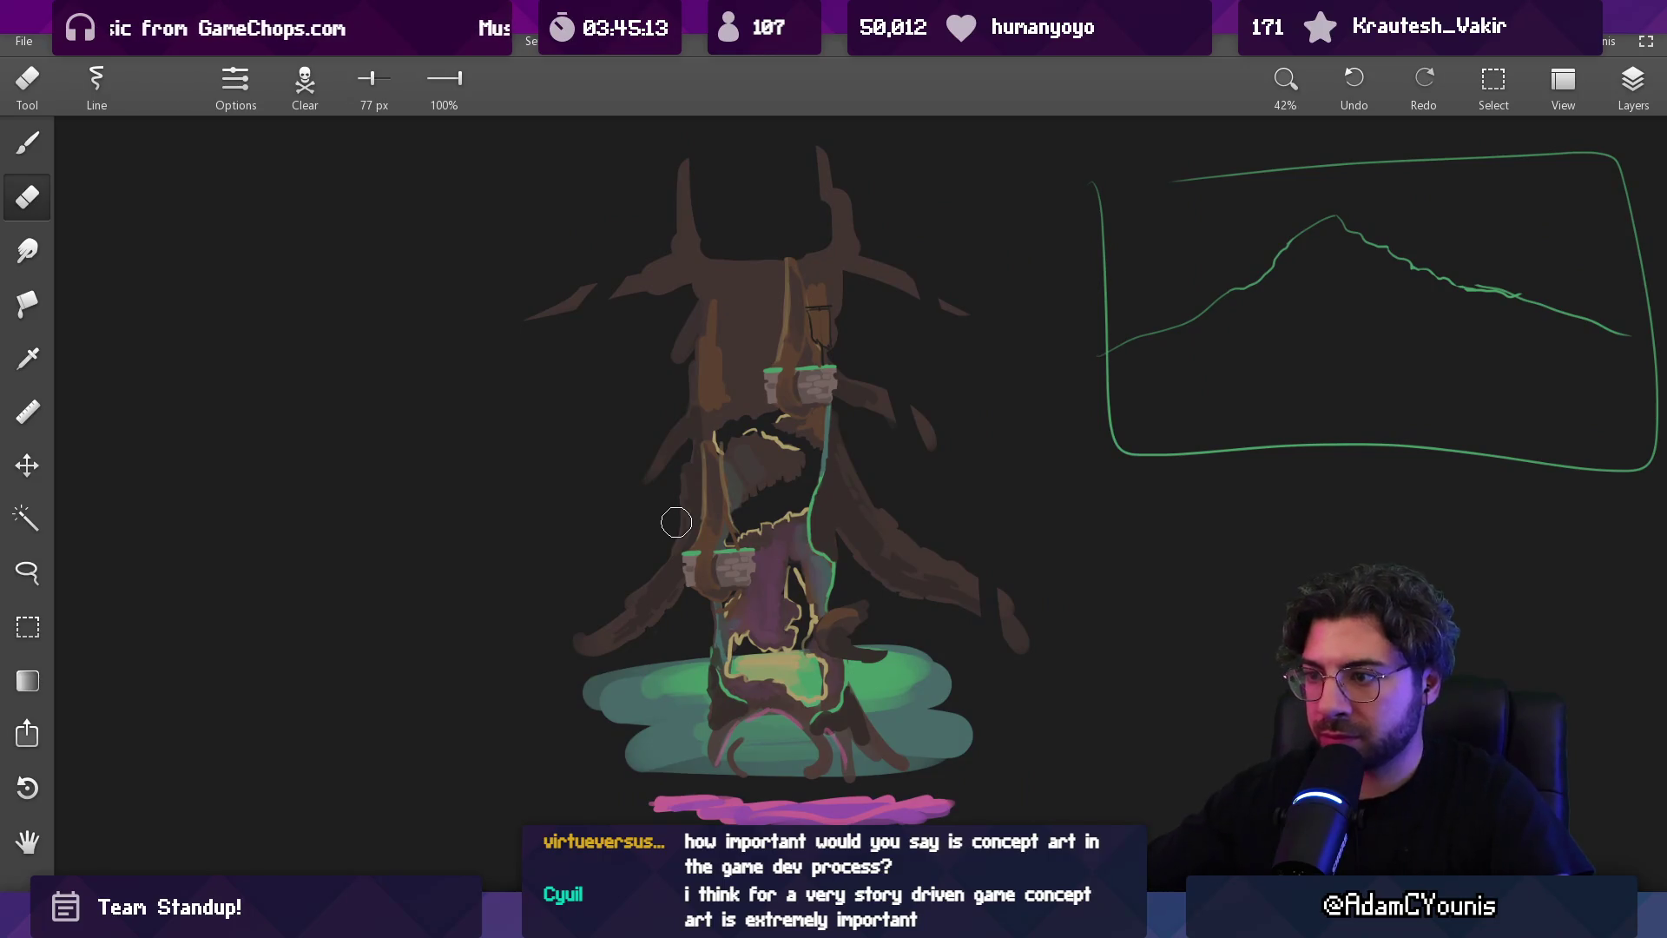
Snip the tree painting area with Win+Shift+S and switch to the Figma design doc
key("super+shift+s")
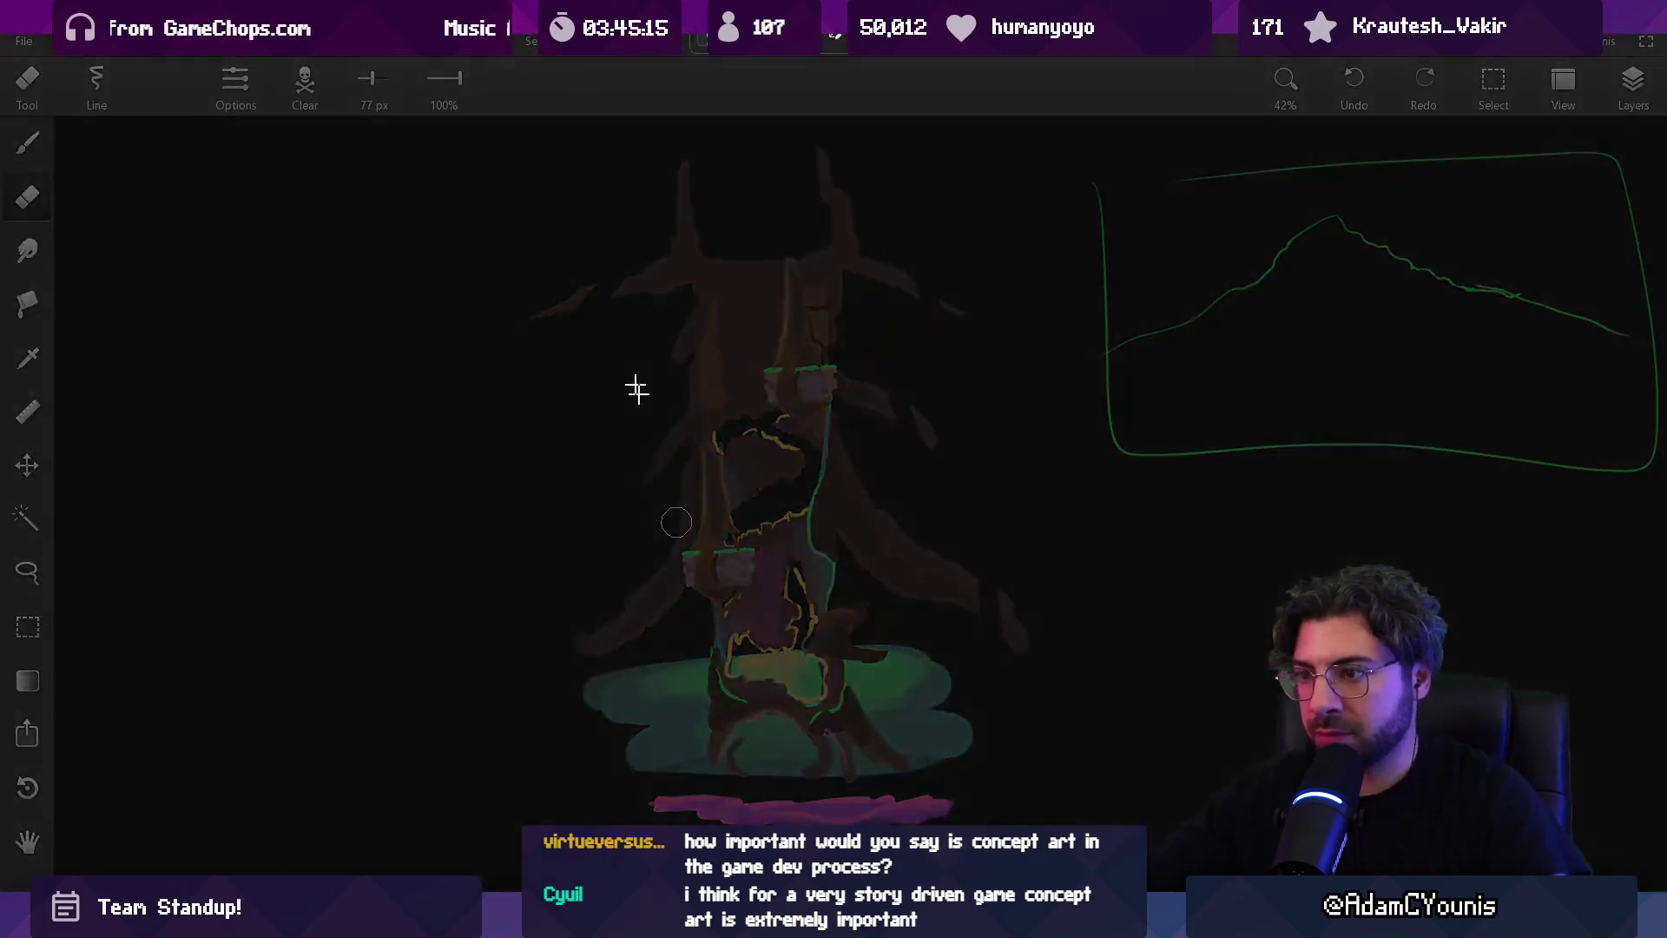
key("Escape")
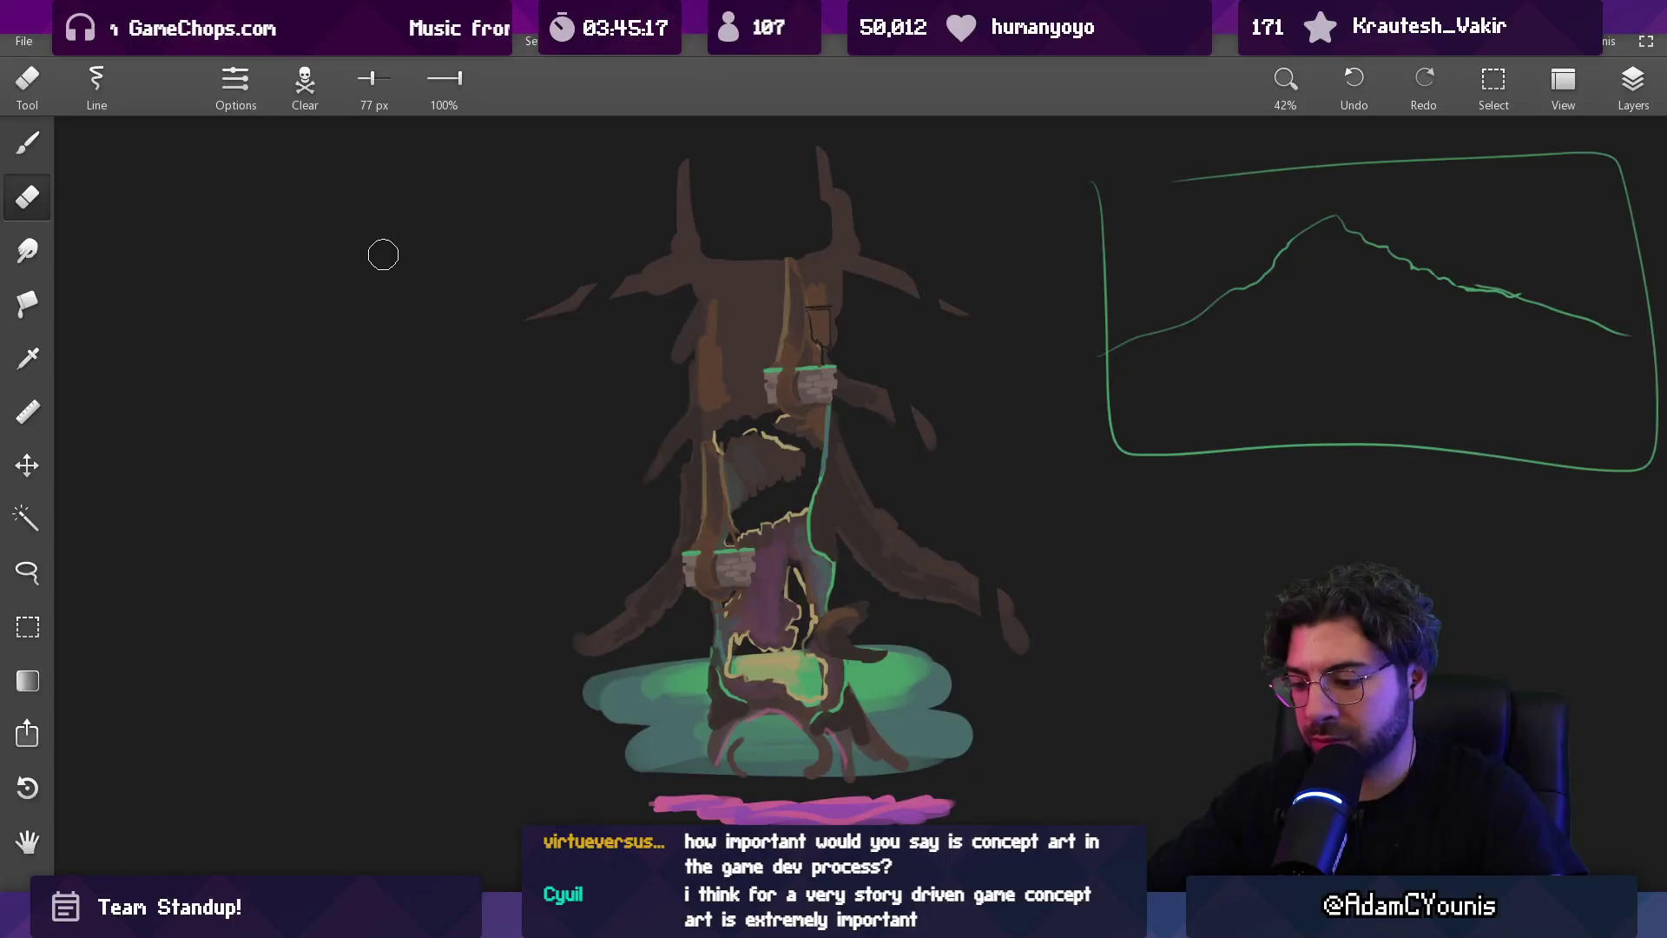
key("super+shift+s")
mouse_move(517, 139)
left_mouse_down()
mouse_move(767, 528)
mouse_move(1037, 837)
left_mouse_up()
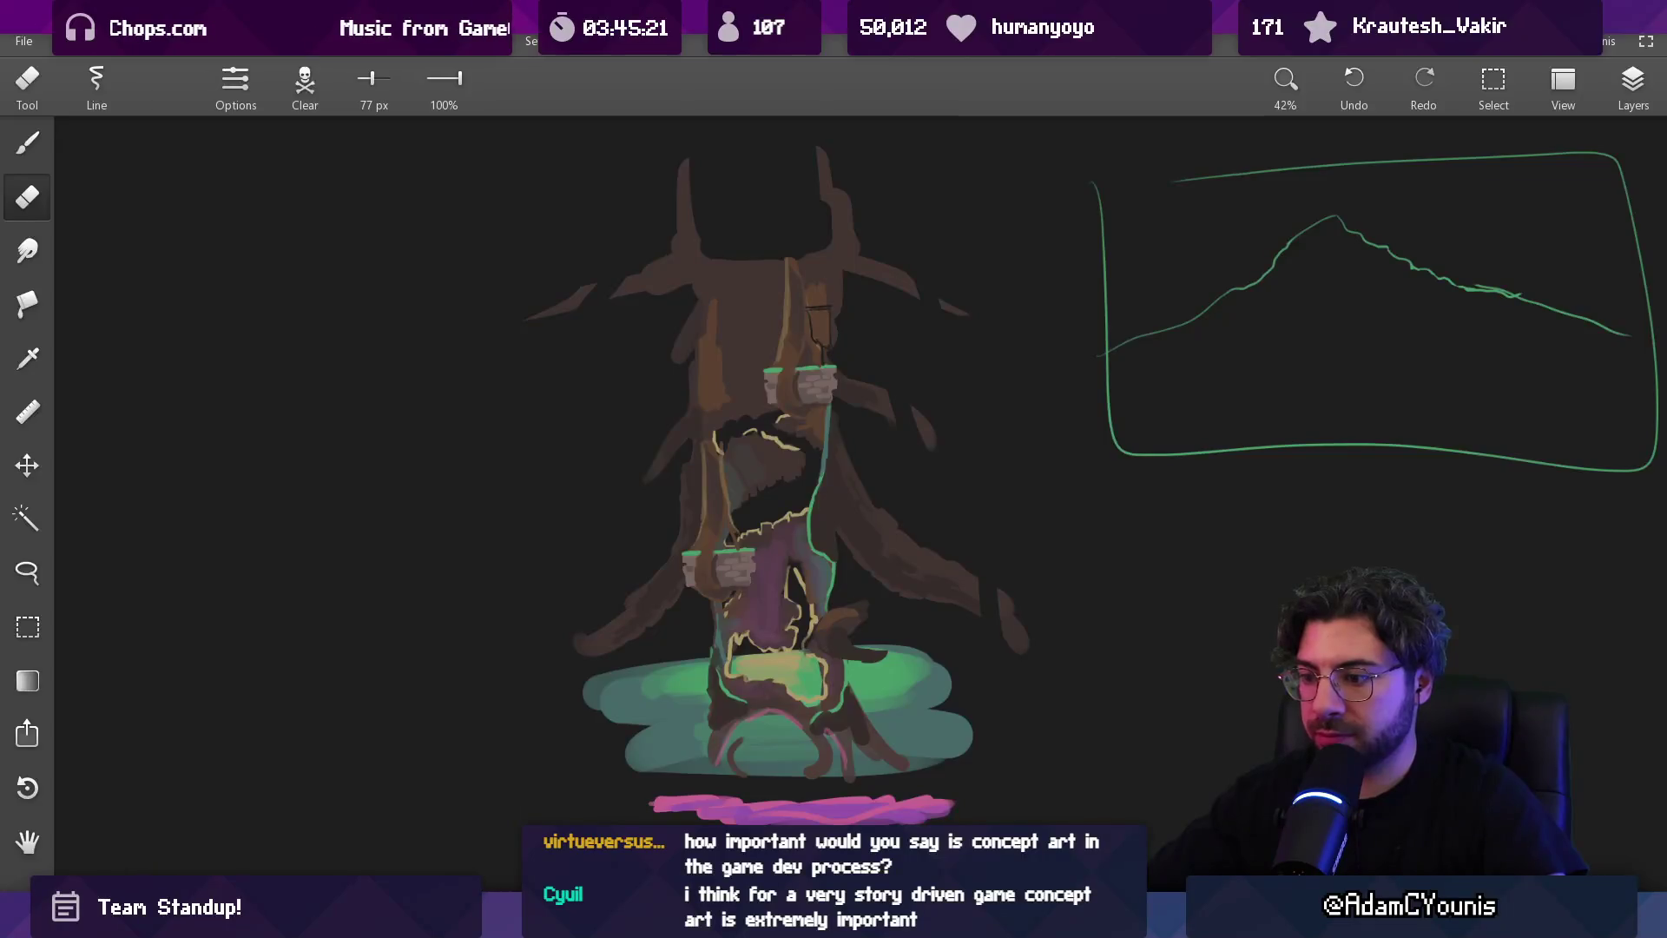
key("alt+Tab")
scroll(993, 688, "down", 5)
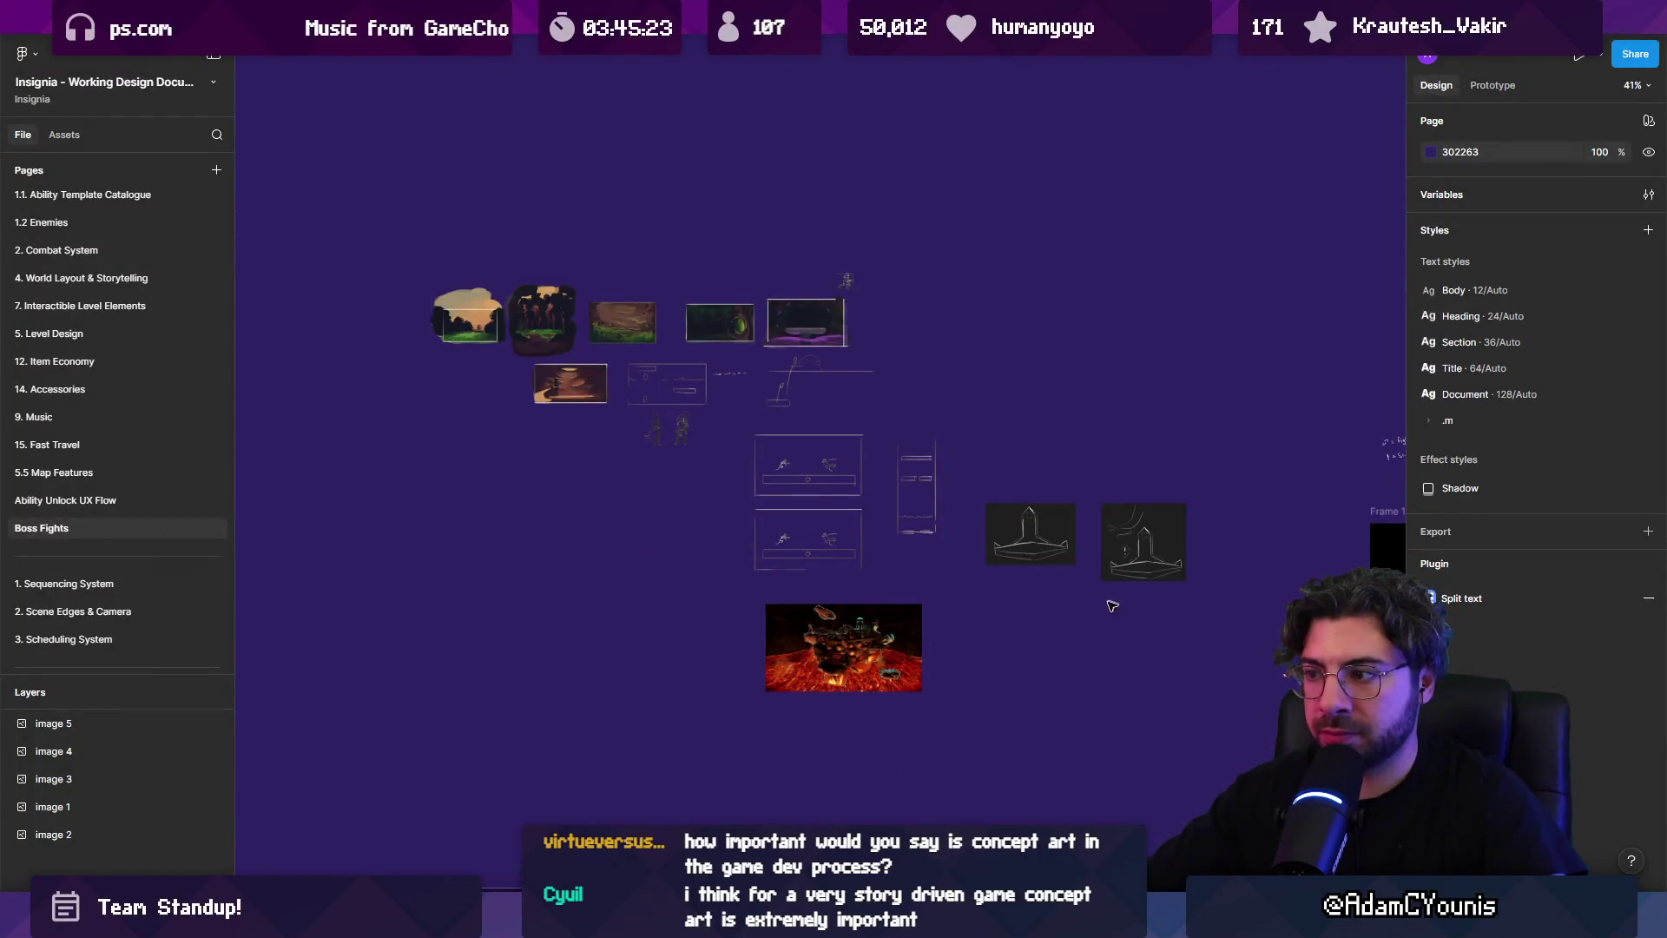
Paste the snipped tree painting (598×806) above the other Boss Fights images, then go to Unity
key("ctrl+v")
mouse_move(915, 512)
left_mouse_down()
mouse_move(1300, 542)
mouse_move(1218, 366)
mouse_move(1051, 472)
left_mouse_up()
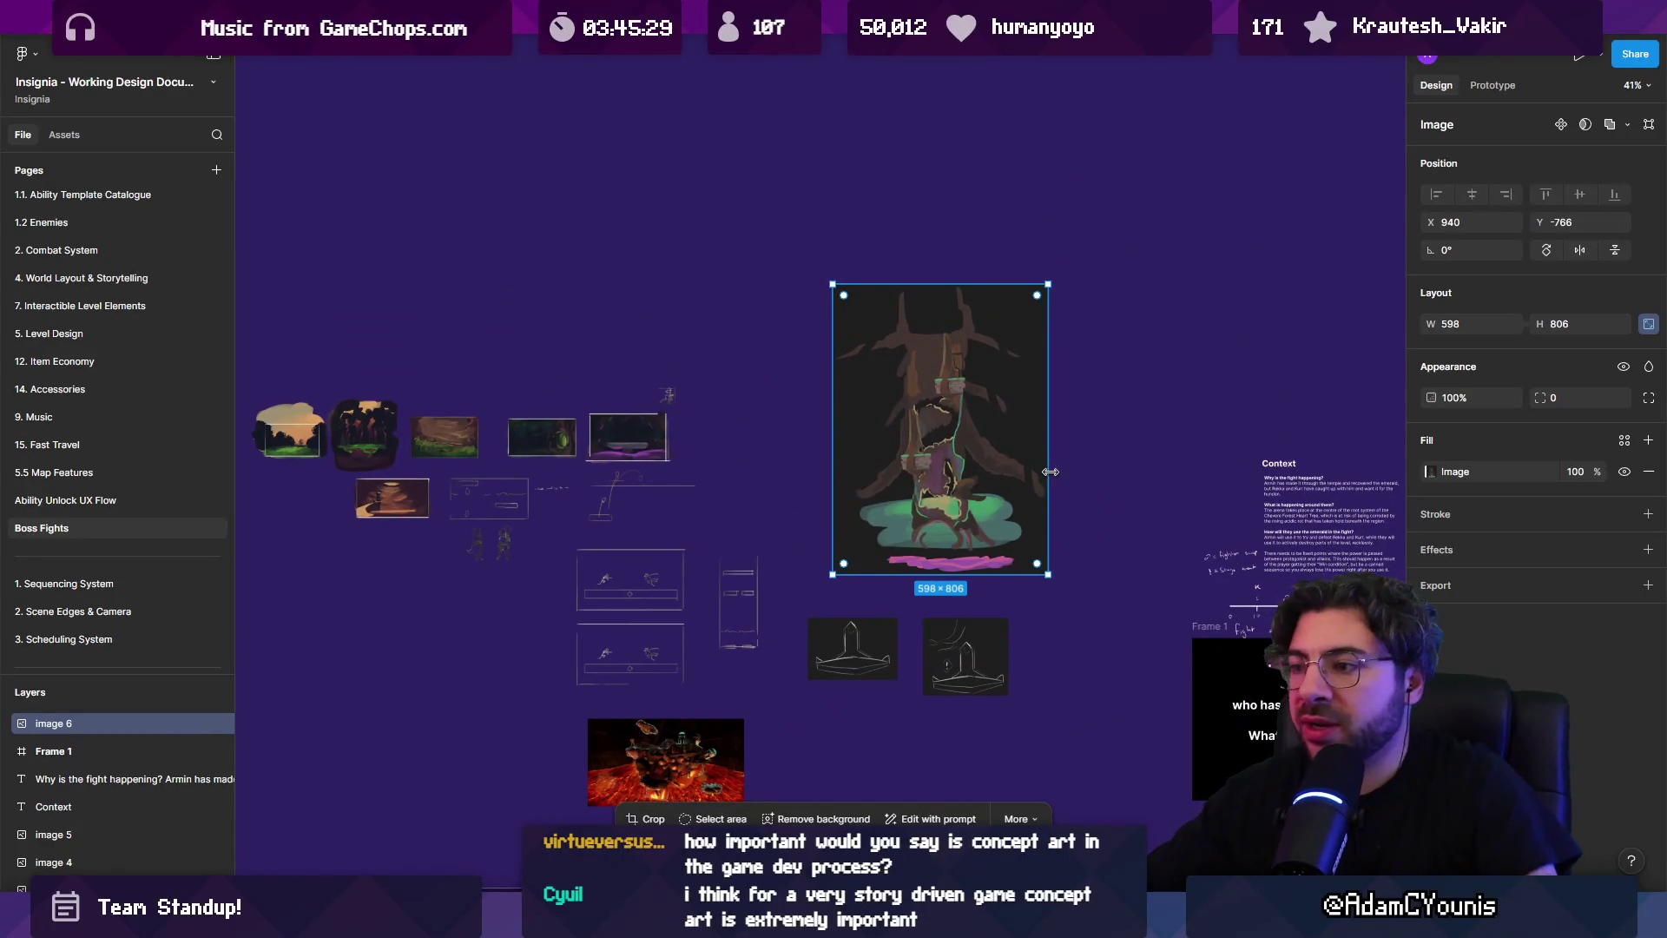
scroll(1019, 498, "up", 5)
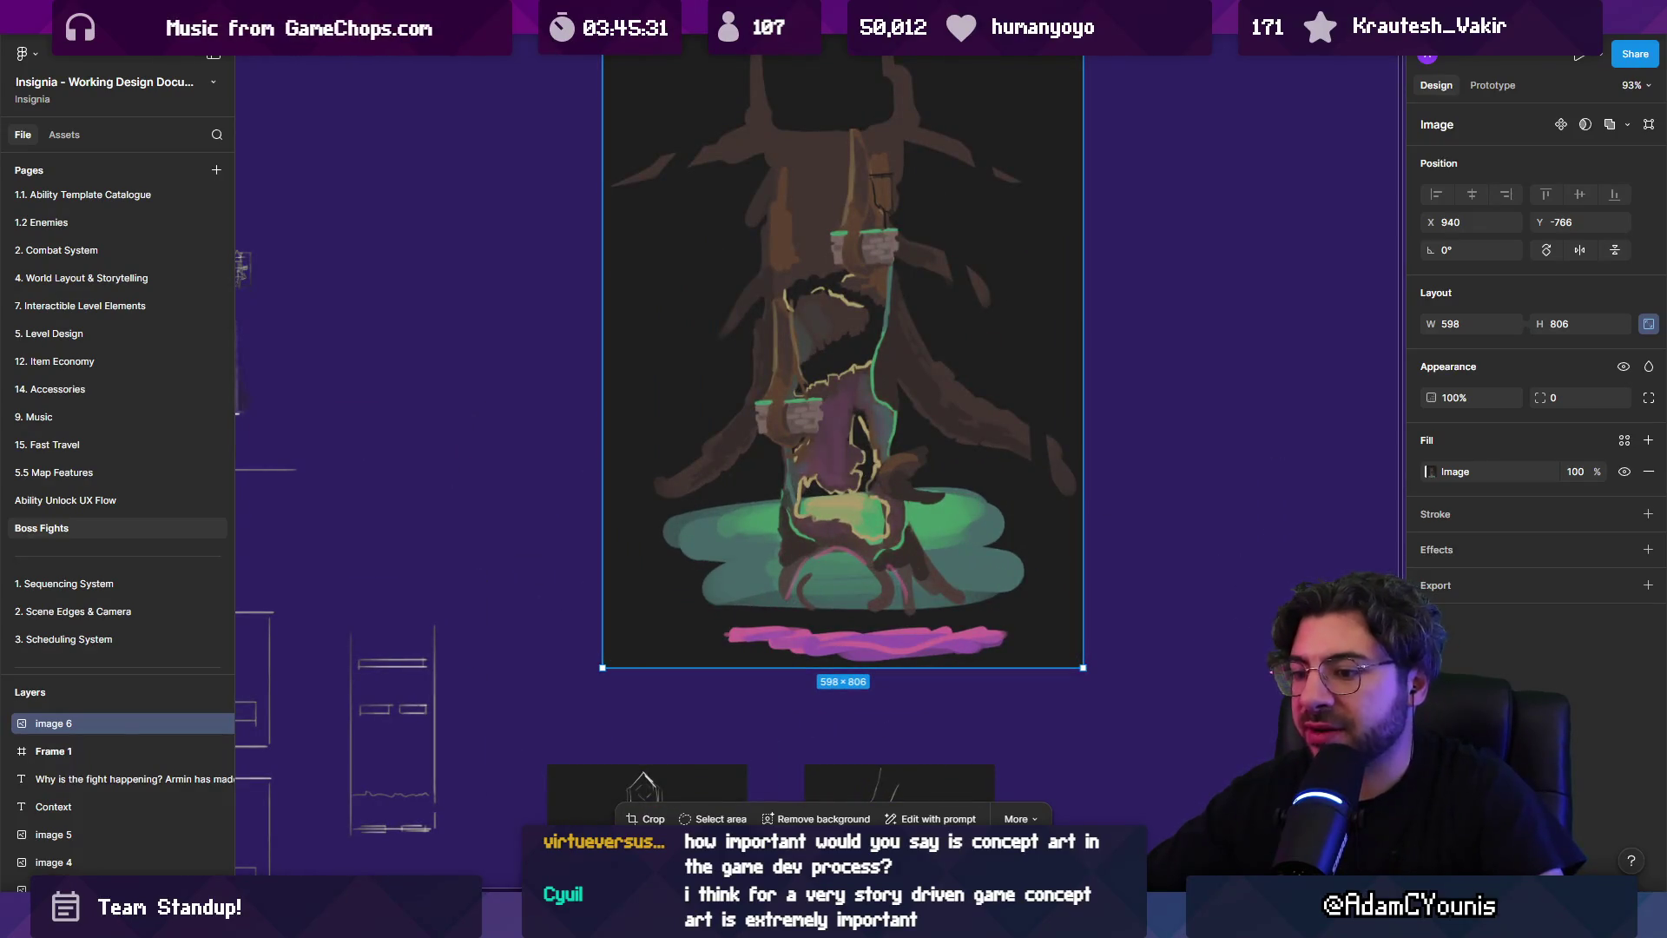
key("alt+Tab")
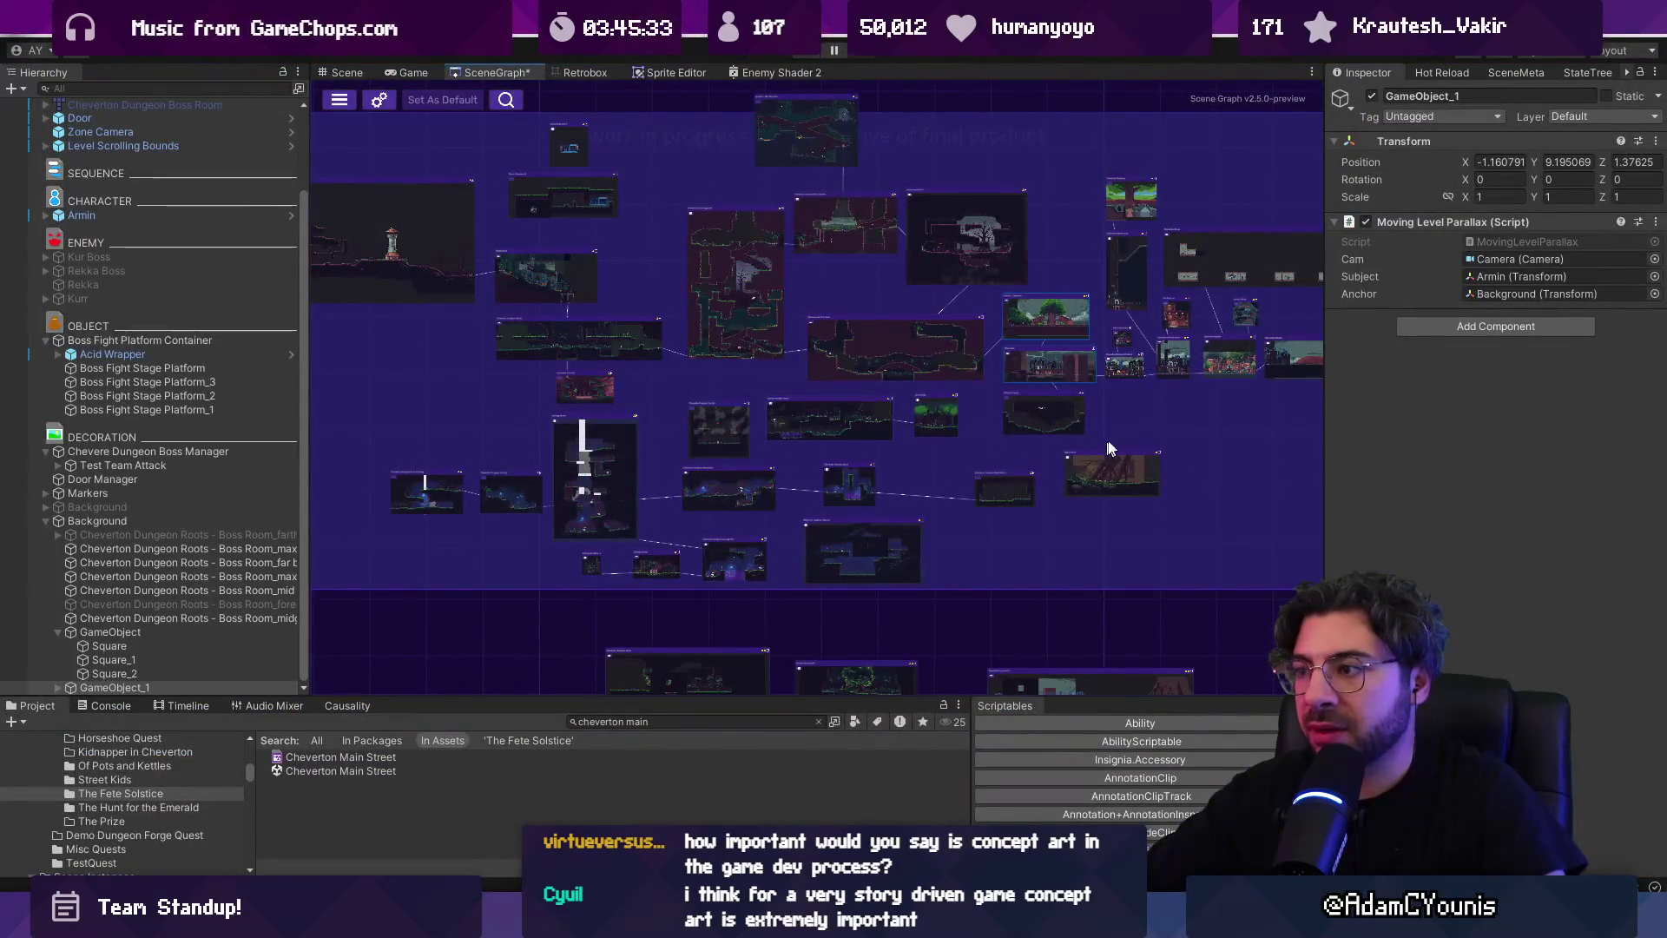
Open the Cheverton Dungeon Boss Room node from the SceneGraph and save its modified changes
double_click(1102, 453)
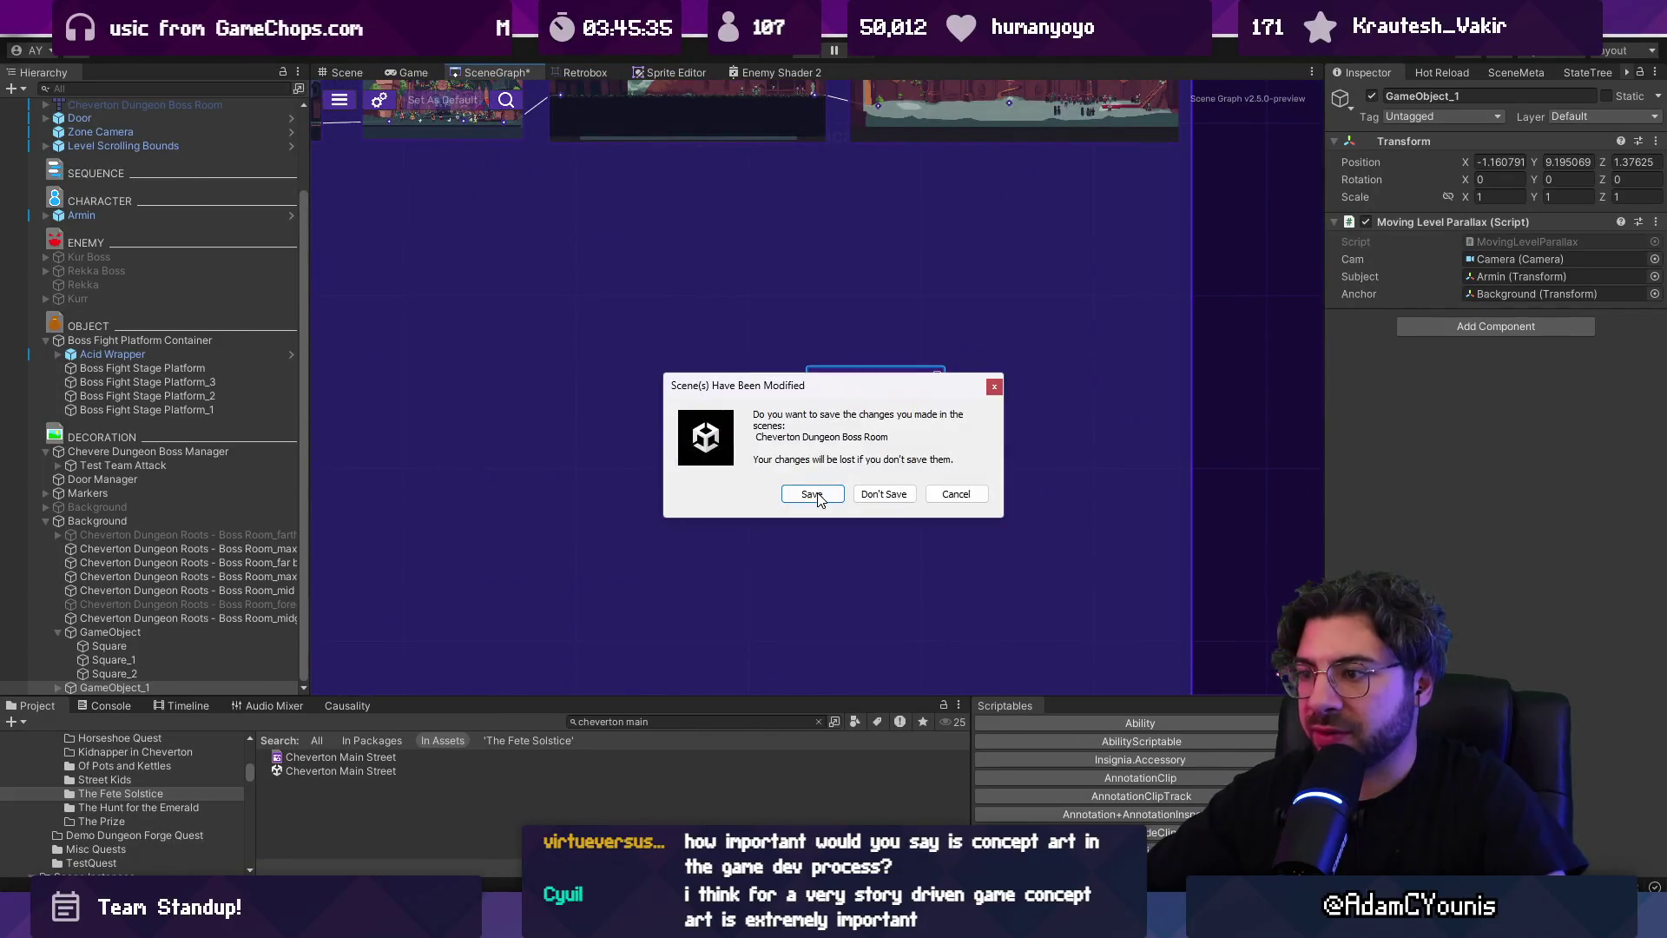
left_click(814, 495)
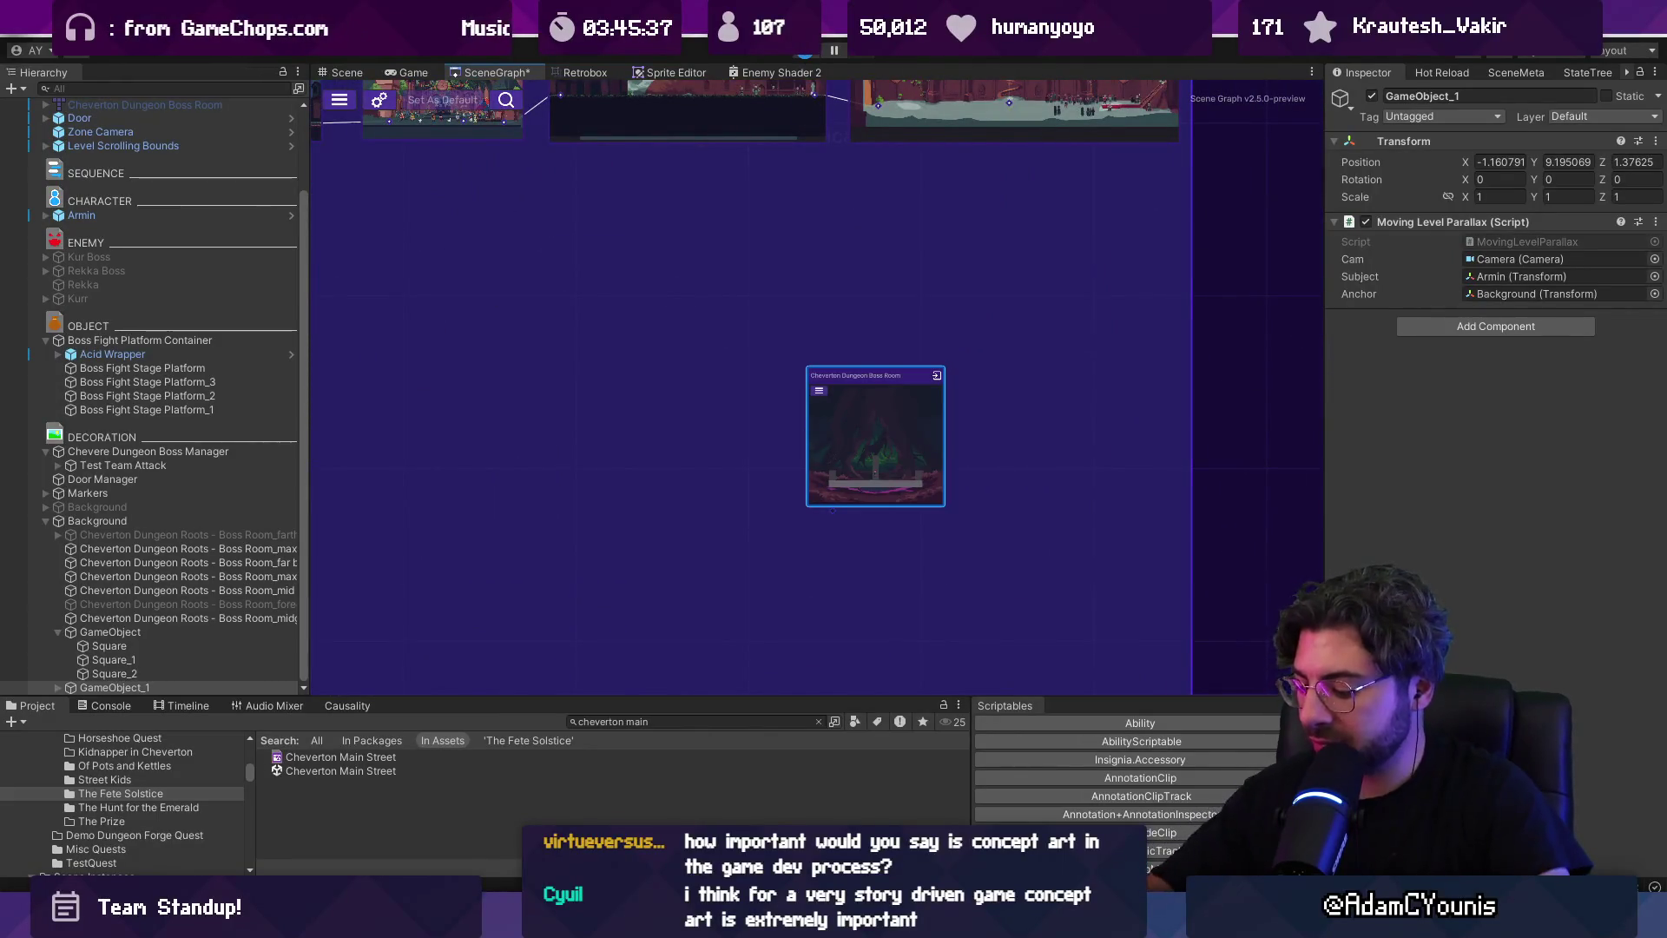
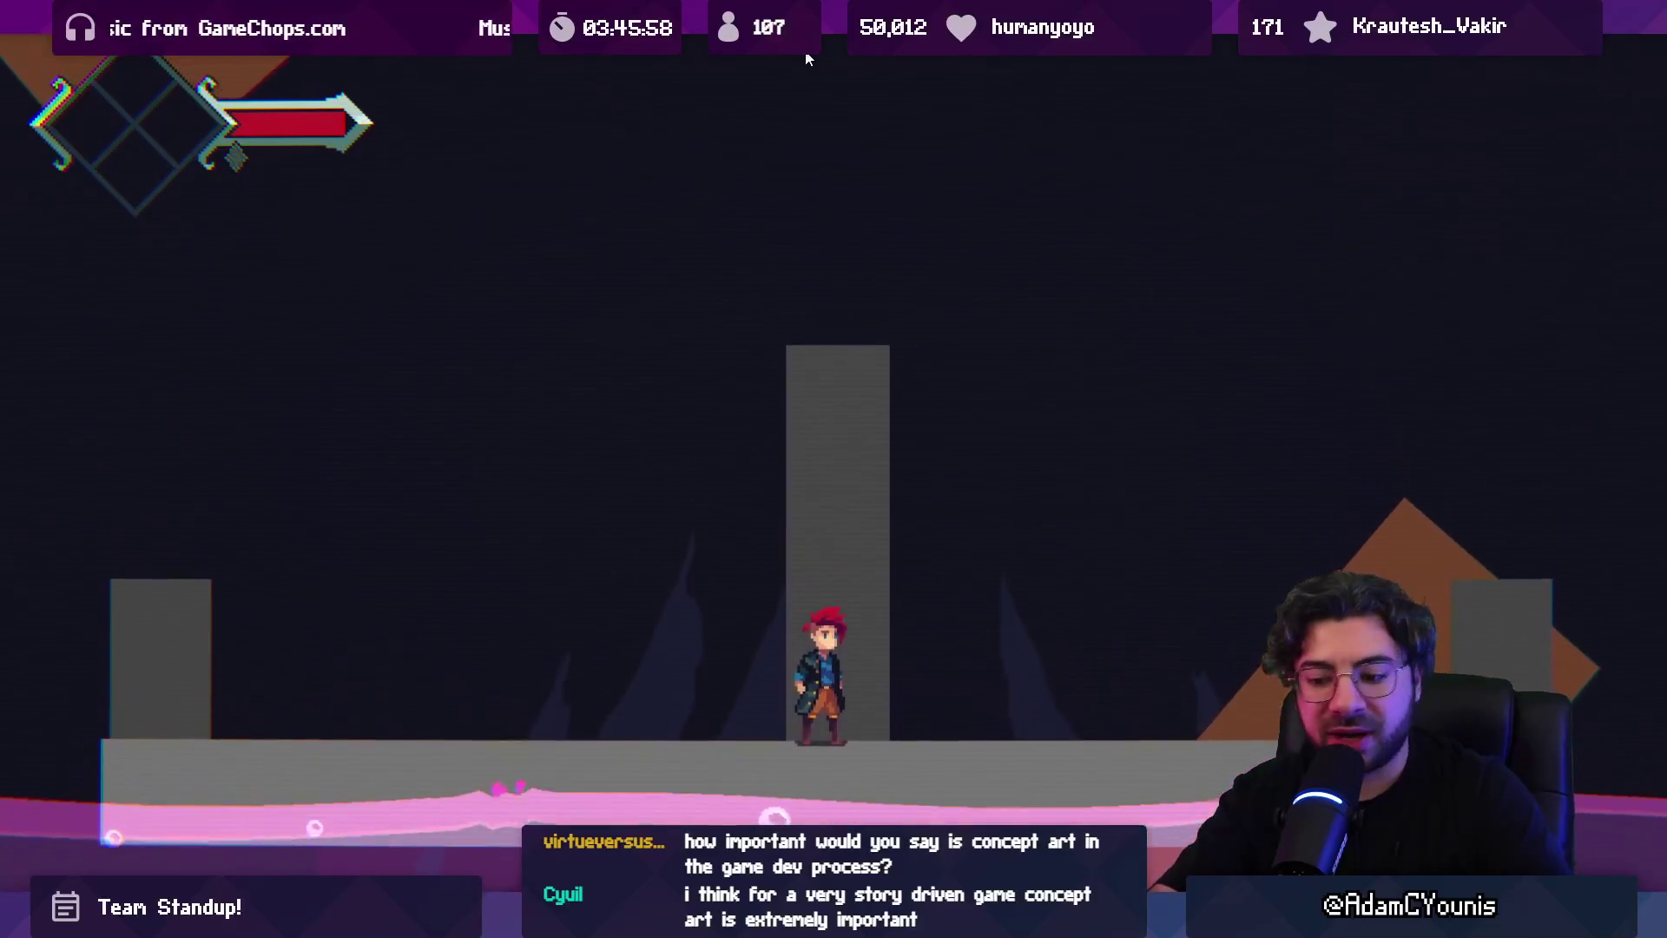
Stop the boss room playtest, restore the editor layout, and switch to the tree concept painting
key("shift+space")
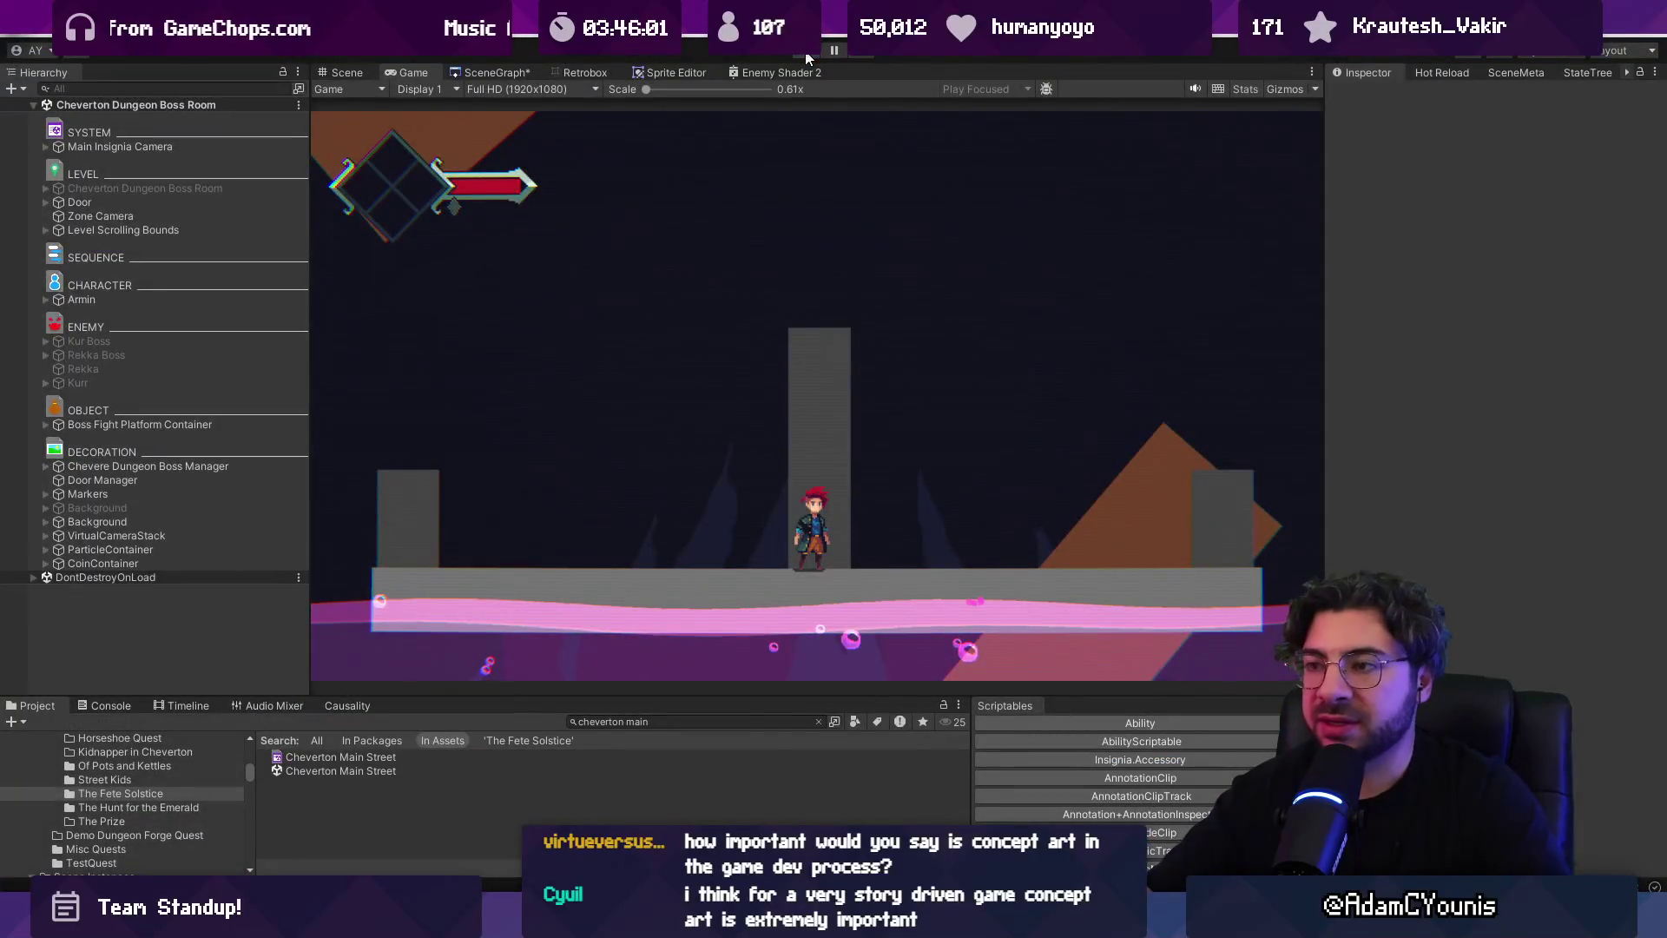
left_click(808, 54)
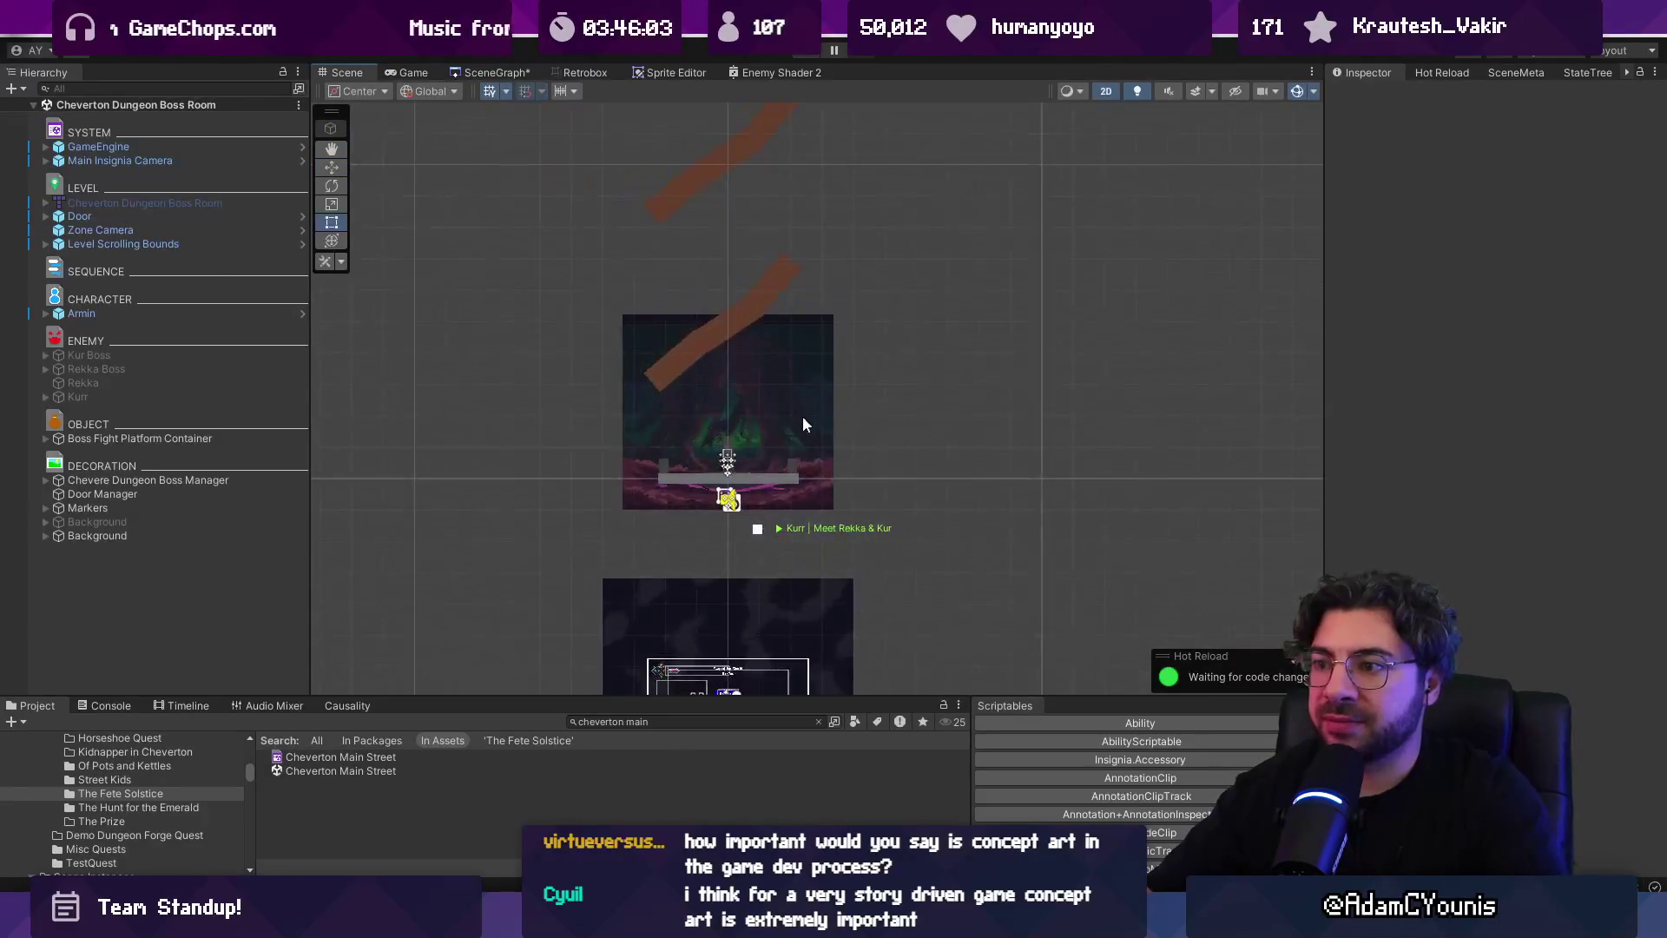
scroll(740, 417, "up", 4)
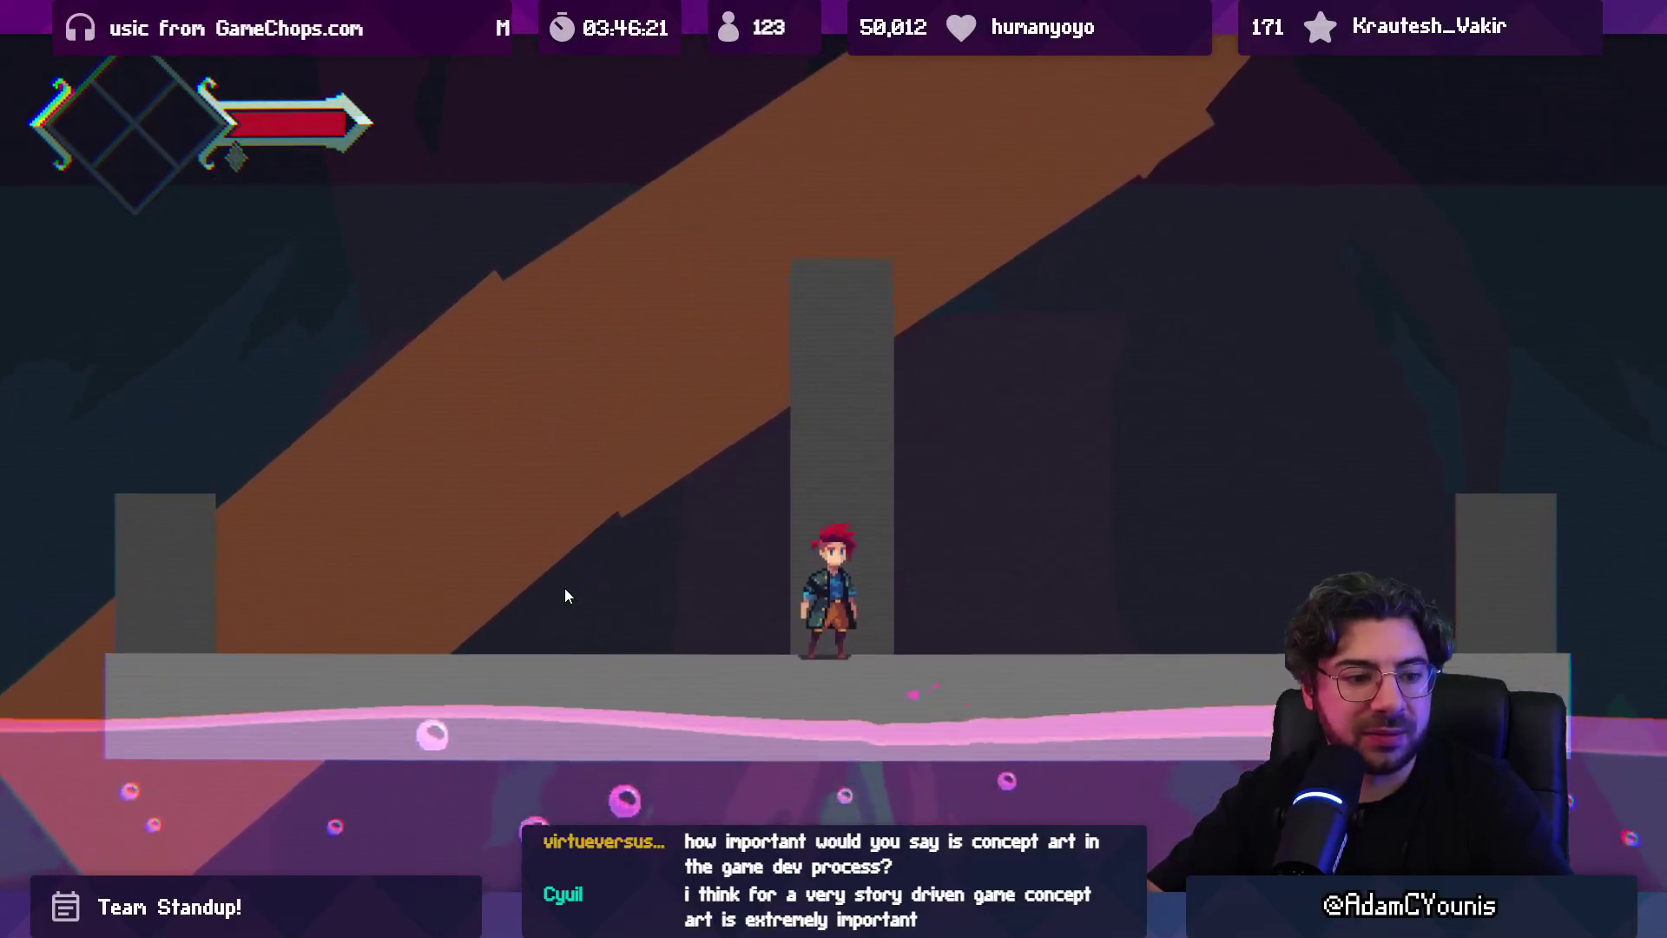
key("shift+space")
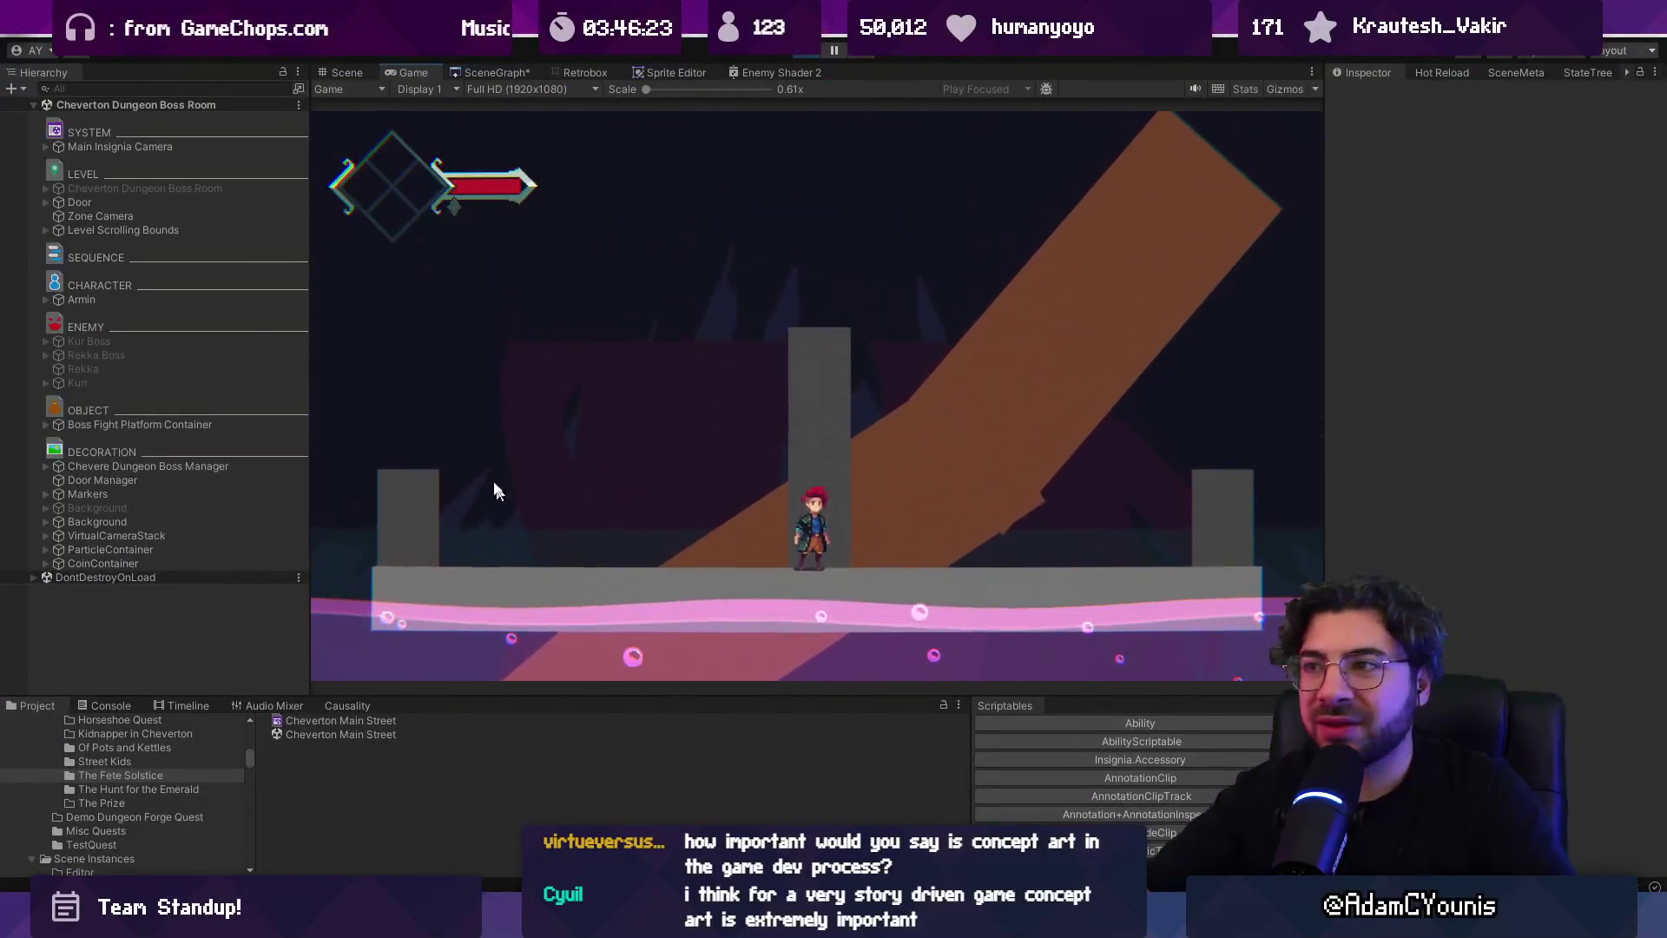
key("ctrl+p")
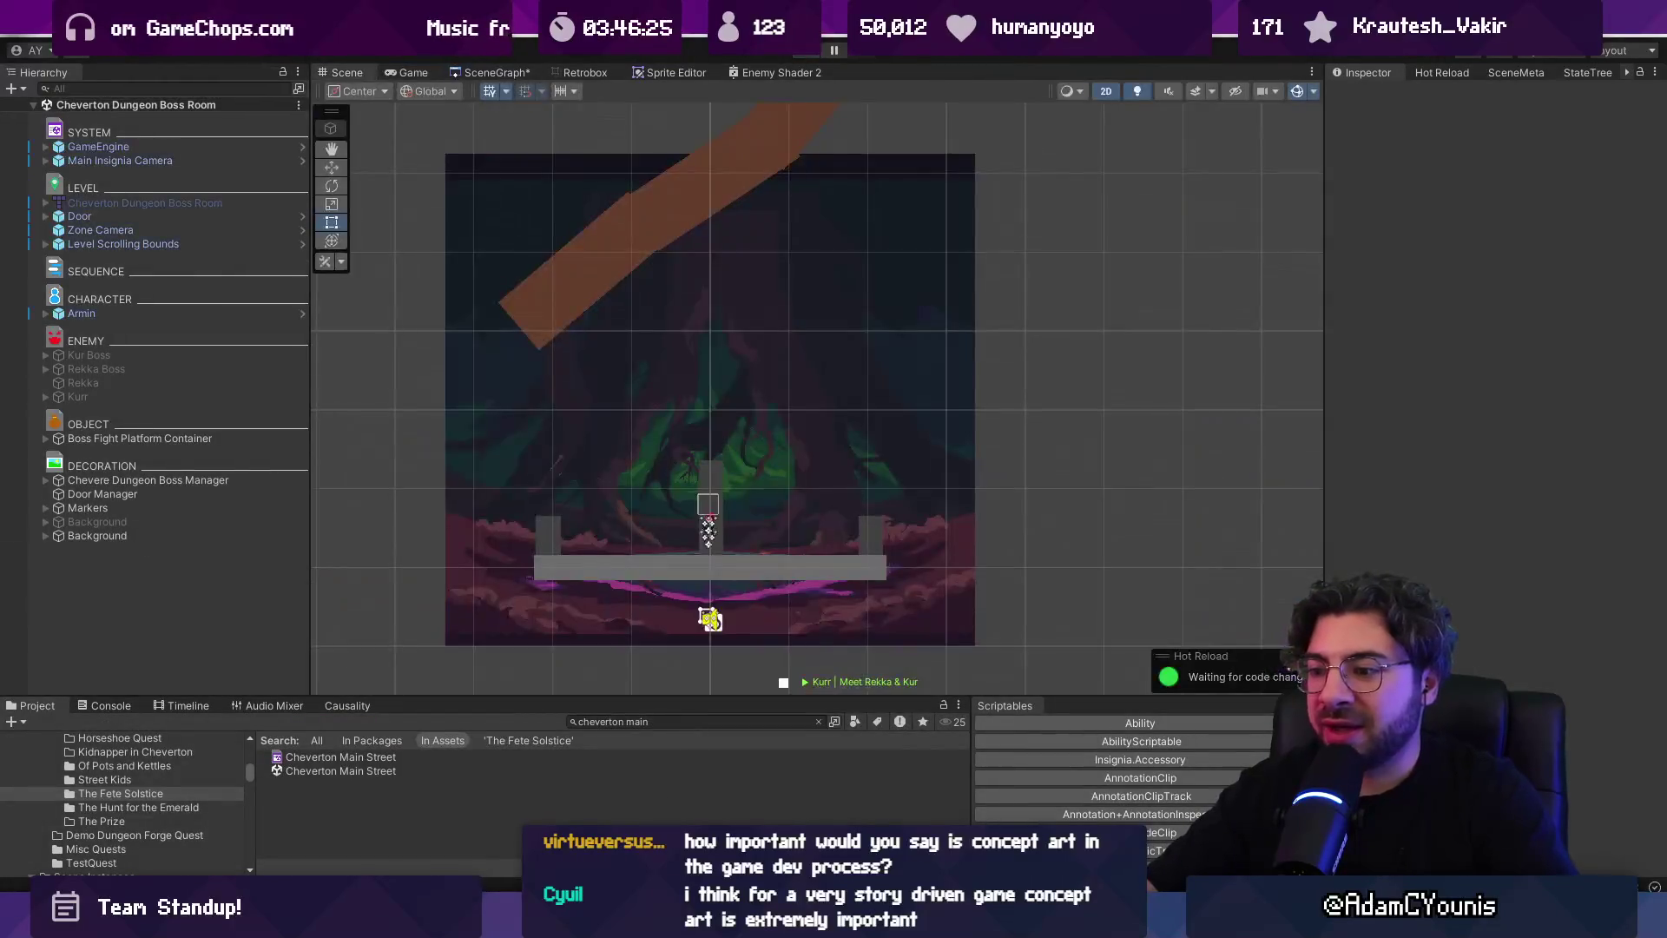
key("alt+Tab")
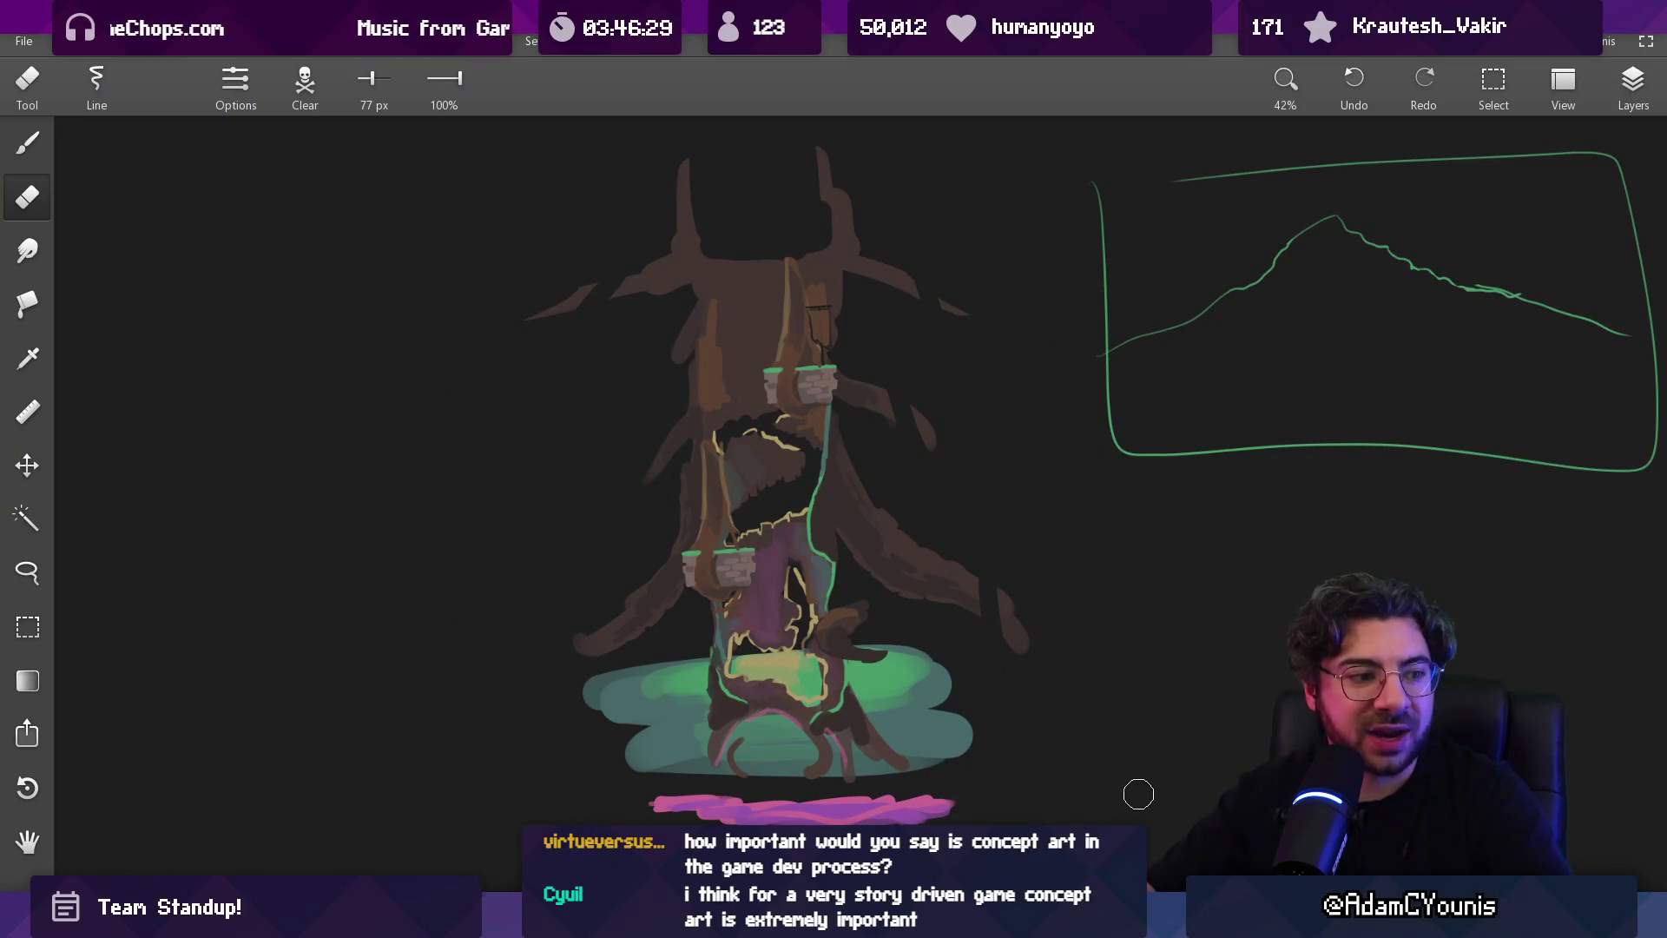
Delete the green mountain sketch beside the hollow-tree concept, then go back to Unity
scroll(999, 695, "down", 3)
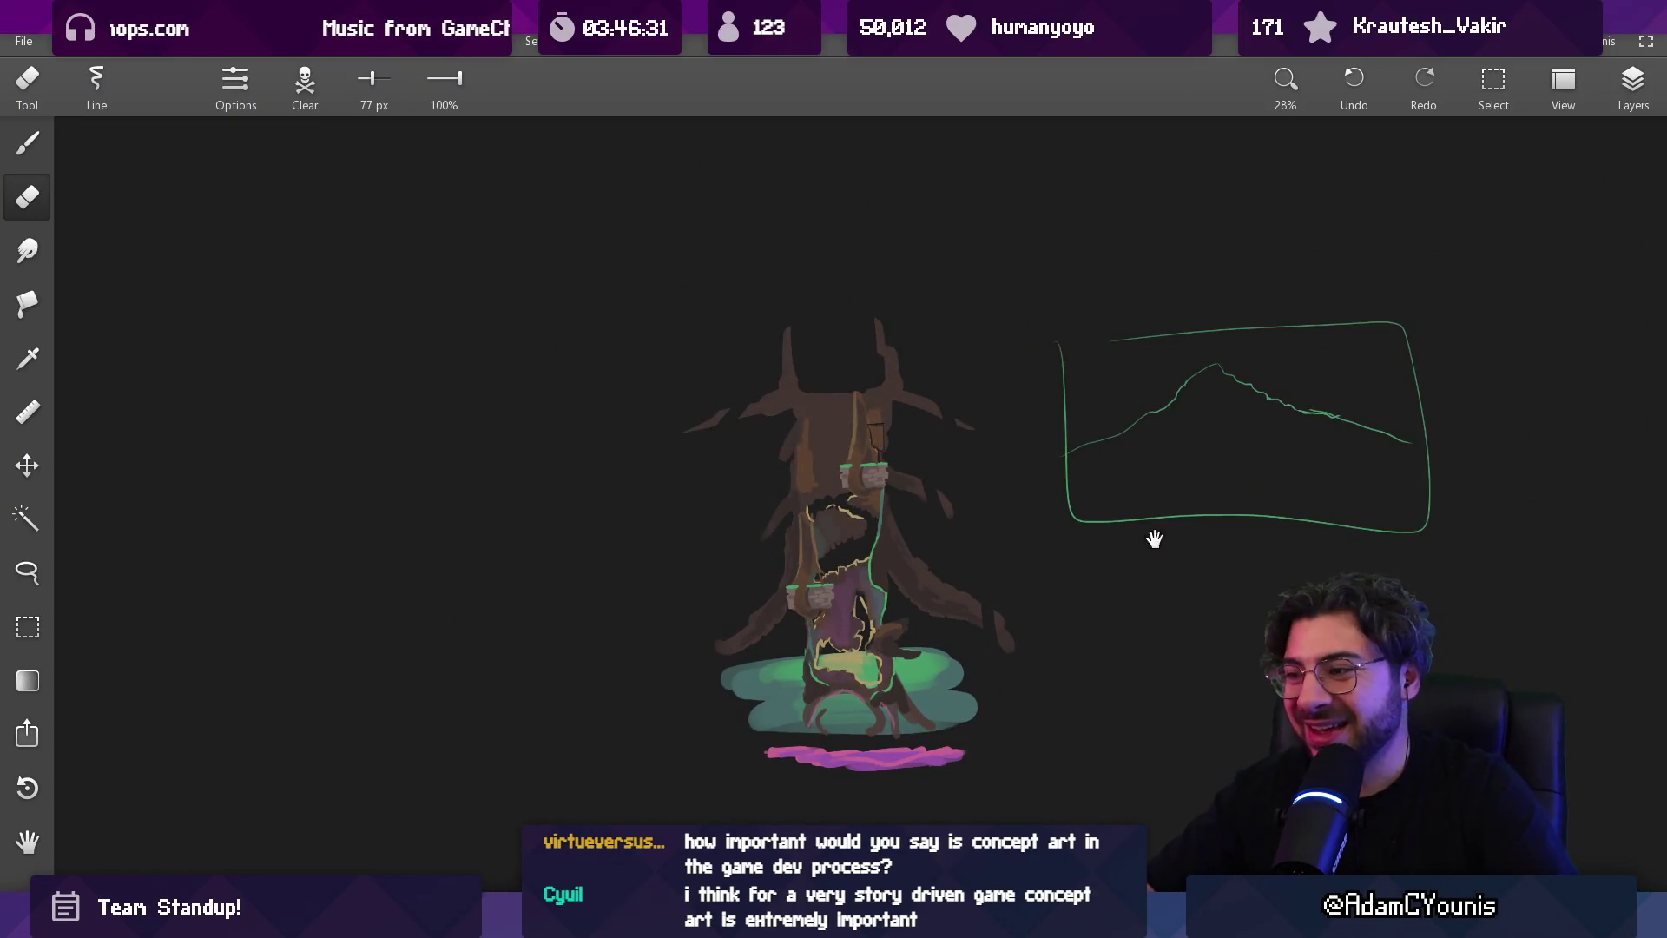
left_click_drag(1154, 536, 987, 566)
key("m")
left_click_drag(853, 321, 1272, 621)
key("Delete")
scroll(712, 584, "up", 2)
scroll(712, 583, "up", 1)
scroll(705, 573, "down", 1)
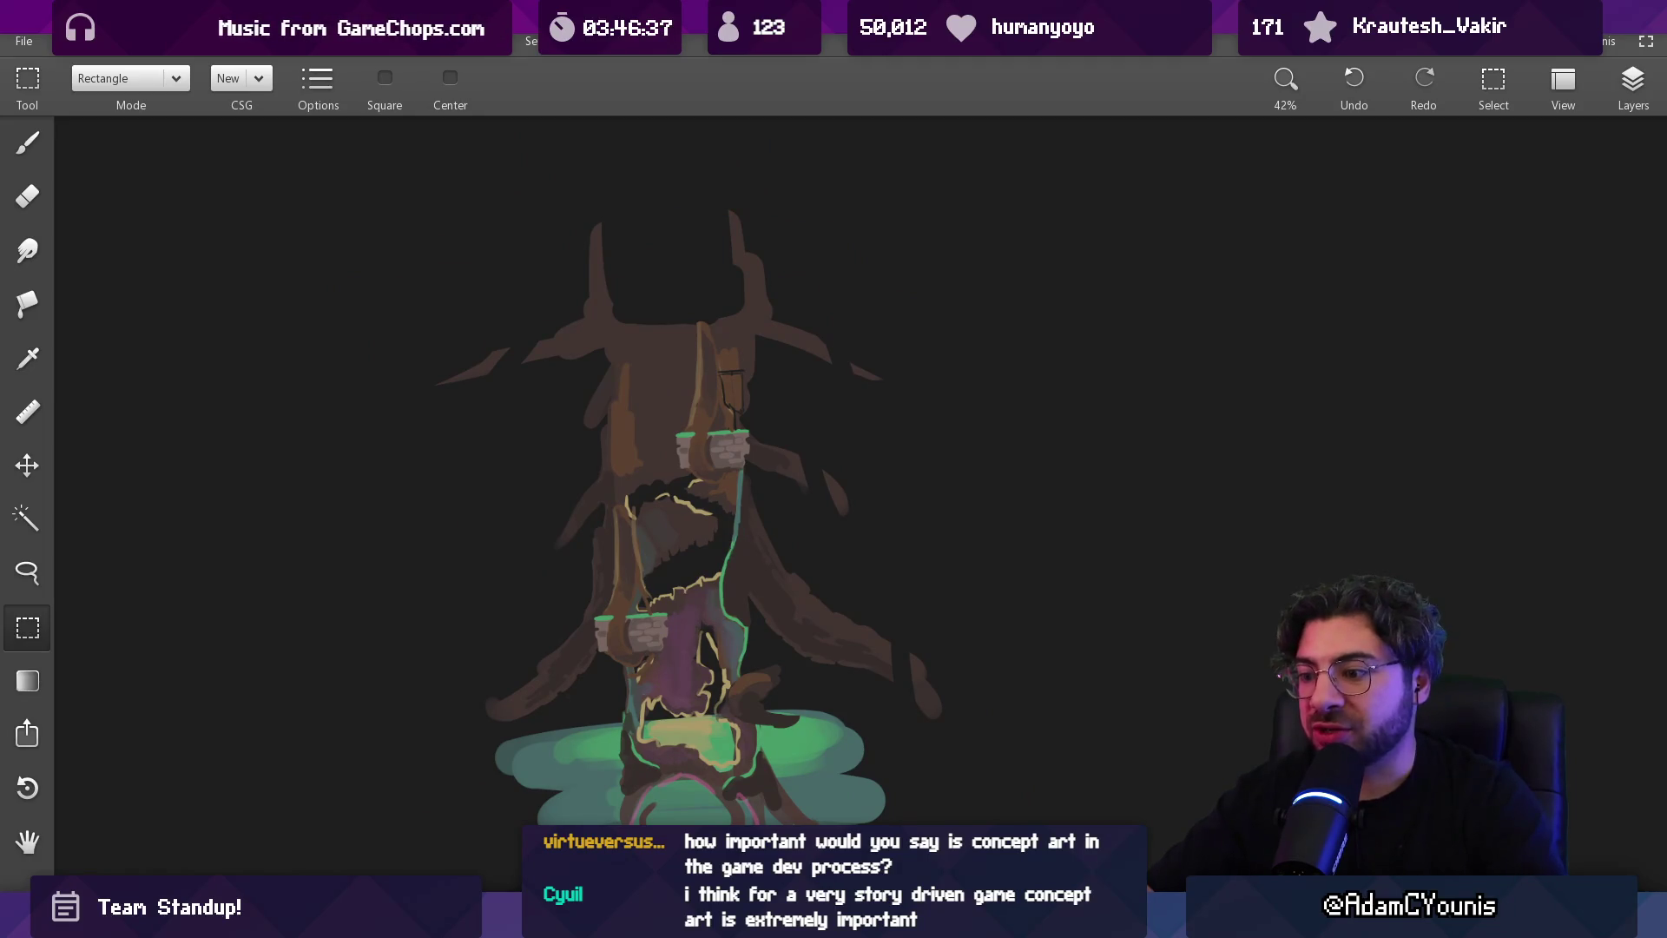
key("alt+Tab")
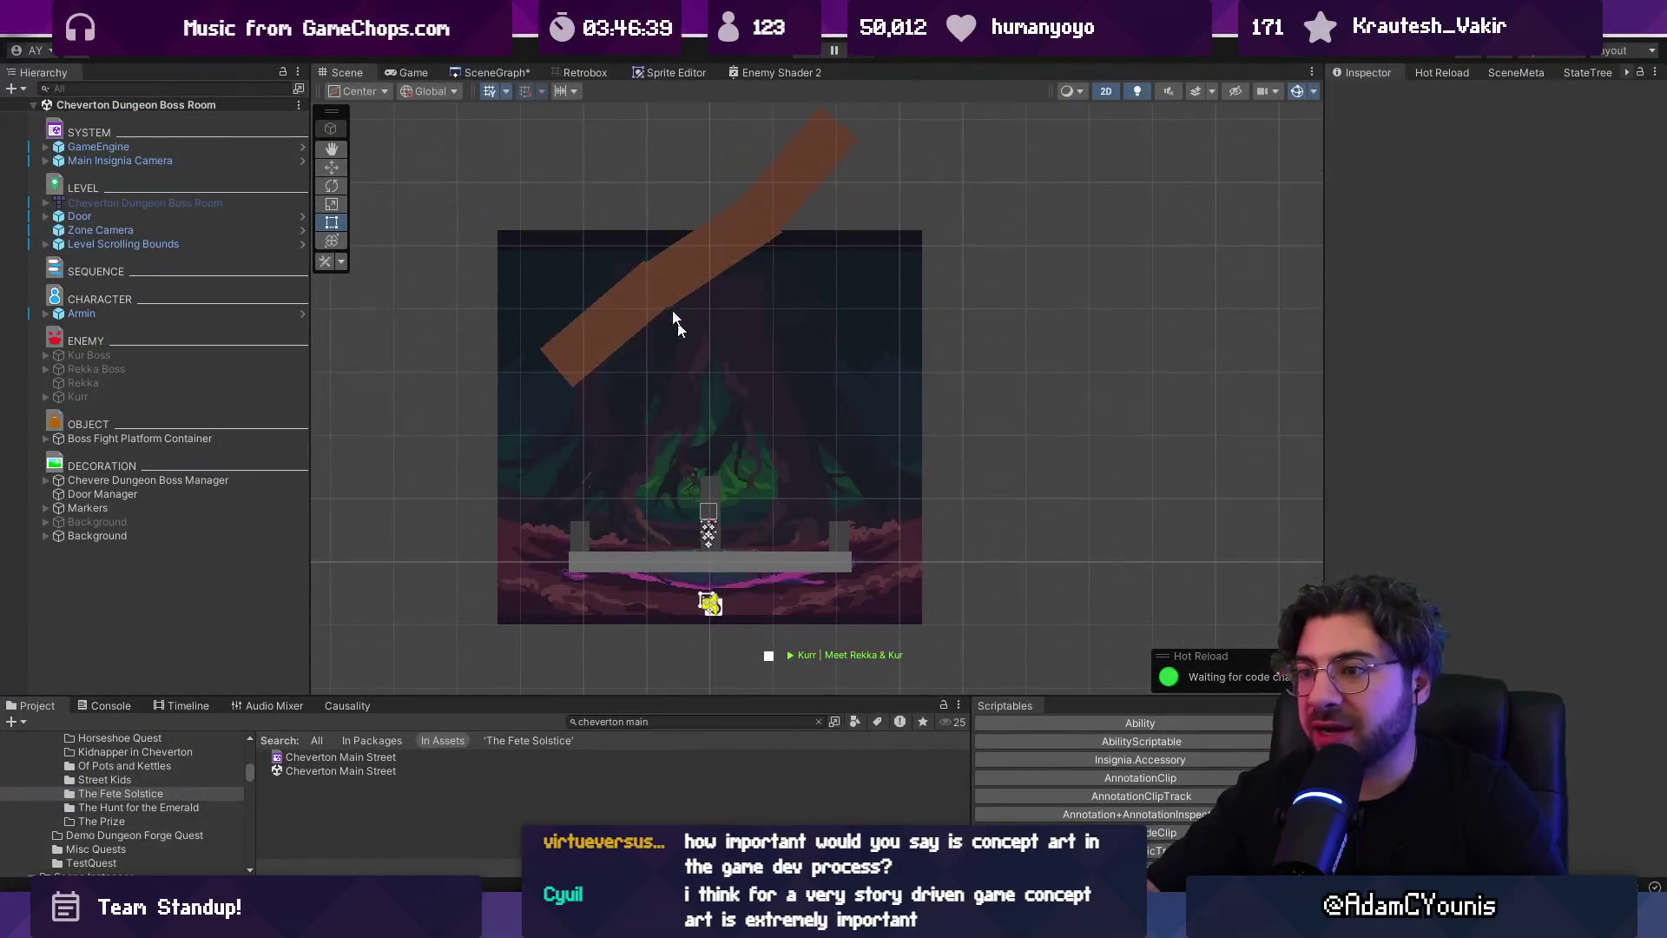
Show the SceneGraph of levels, narrow the inspector, and clear the cheverton main Project search
left_click(488, 69)
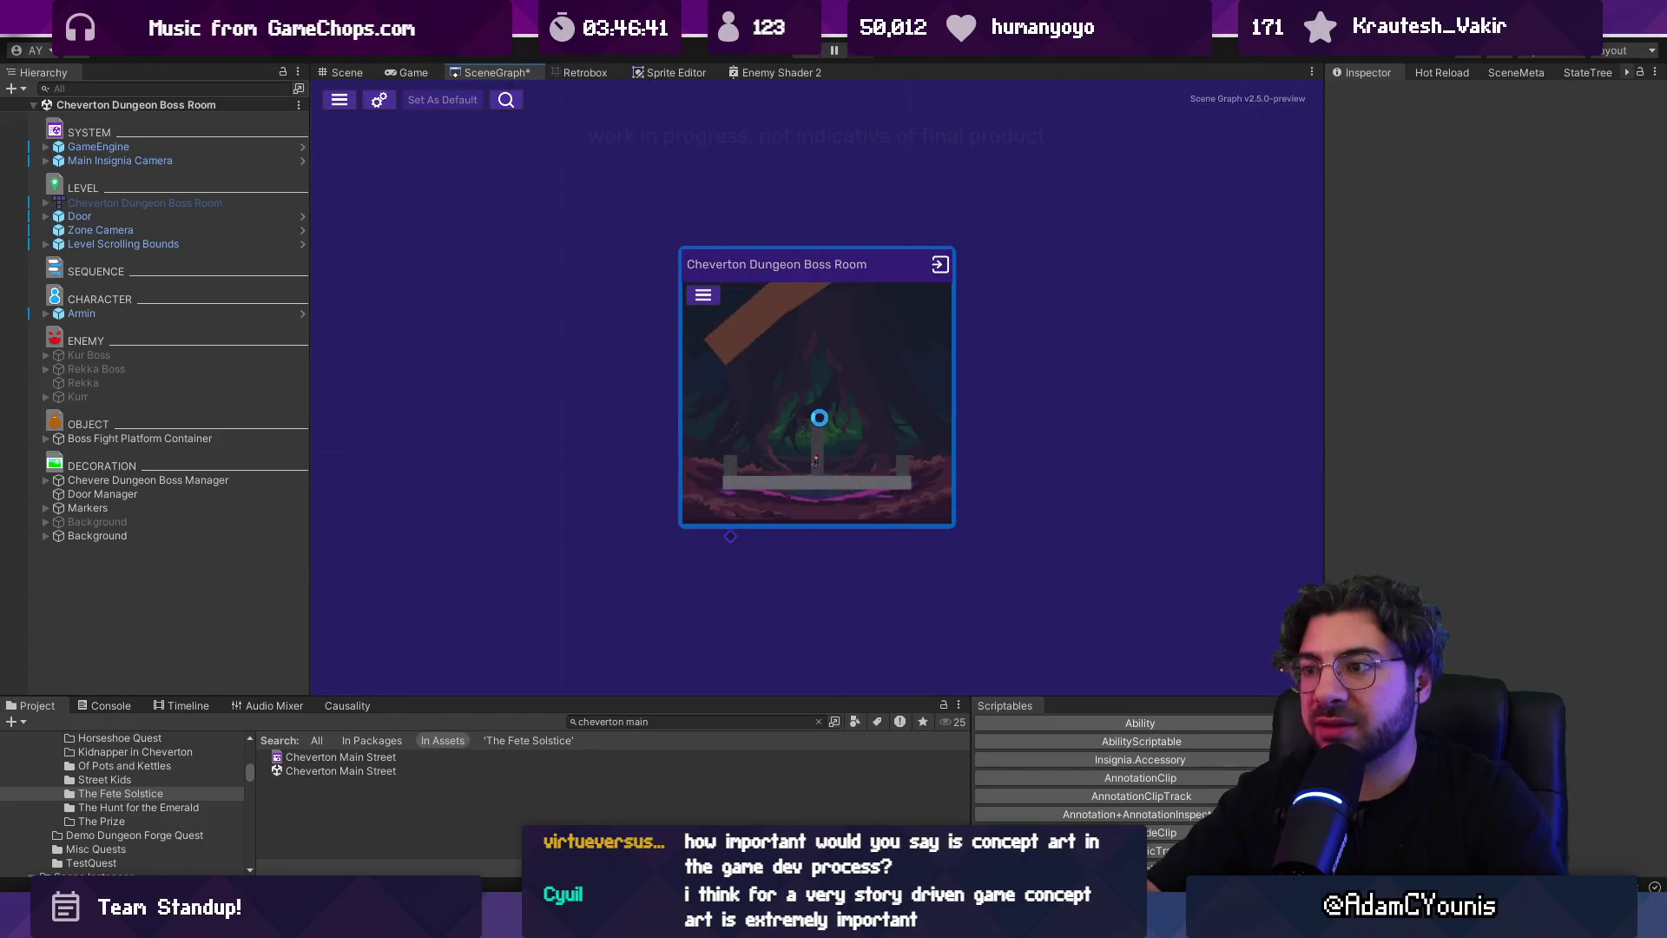
scroll(816, 419, "down", 5)
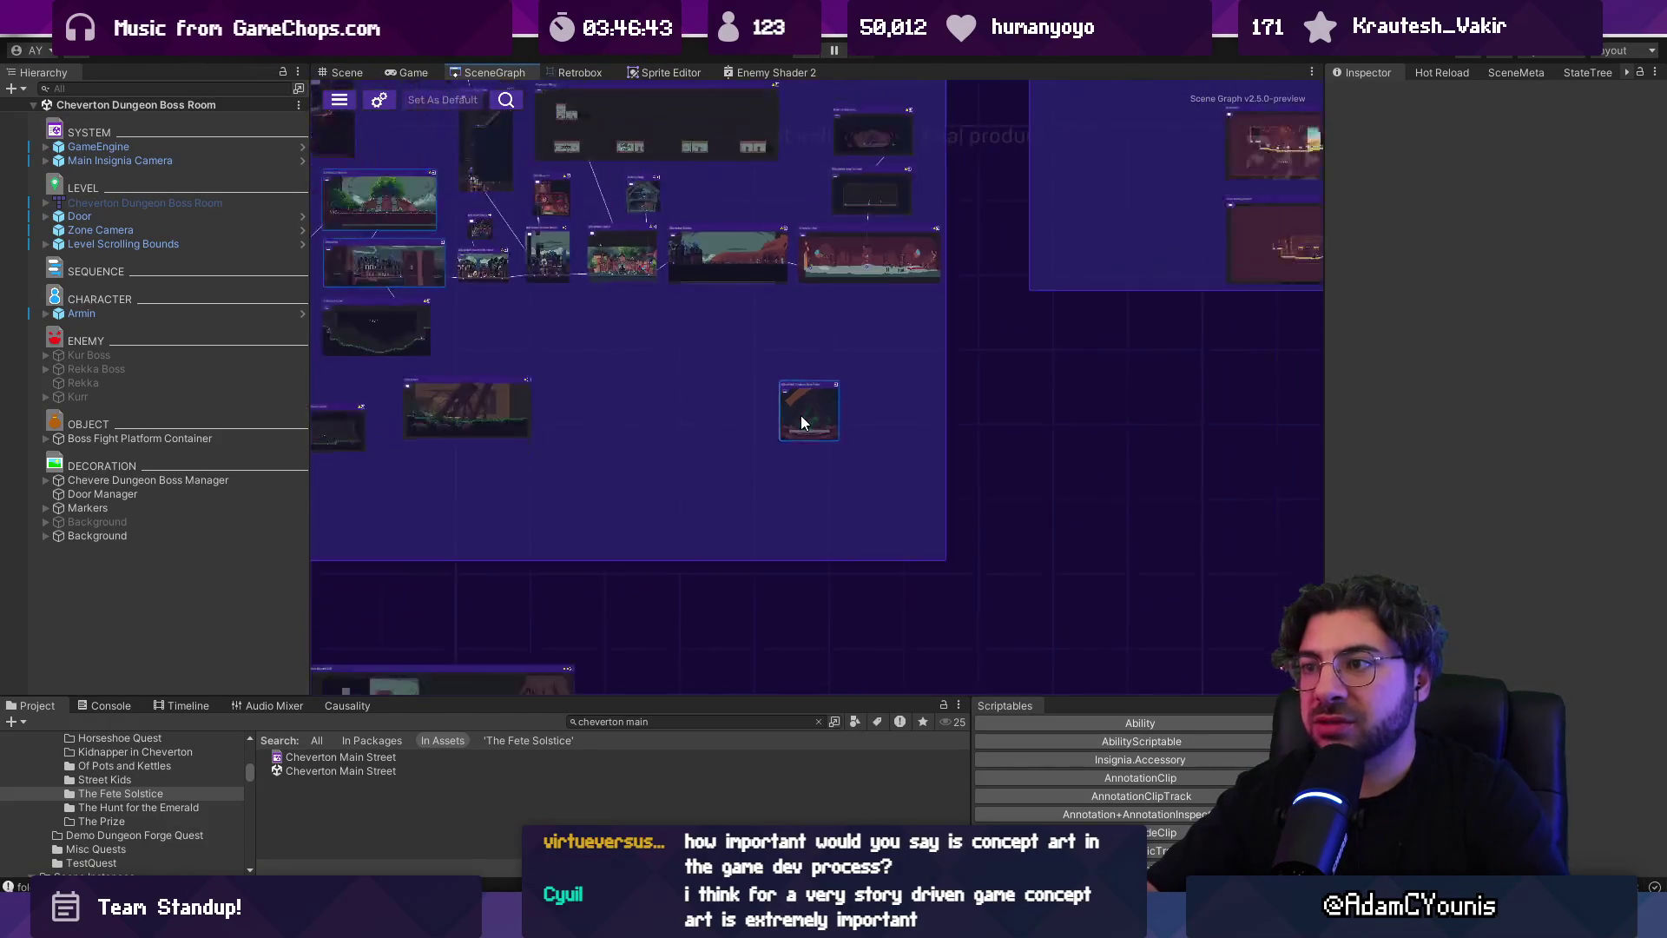
scroll(801, 415, "down", 5)
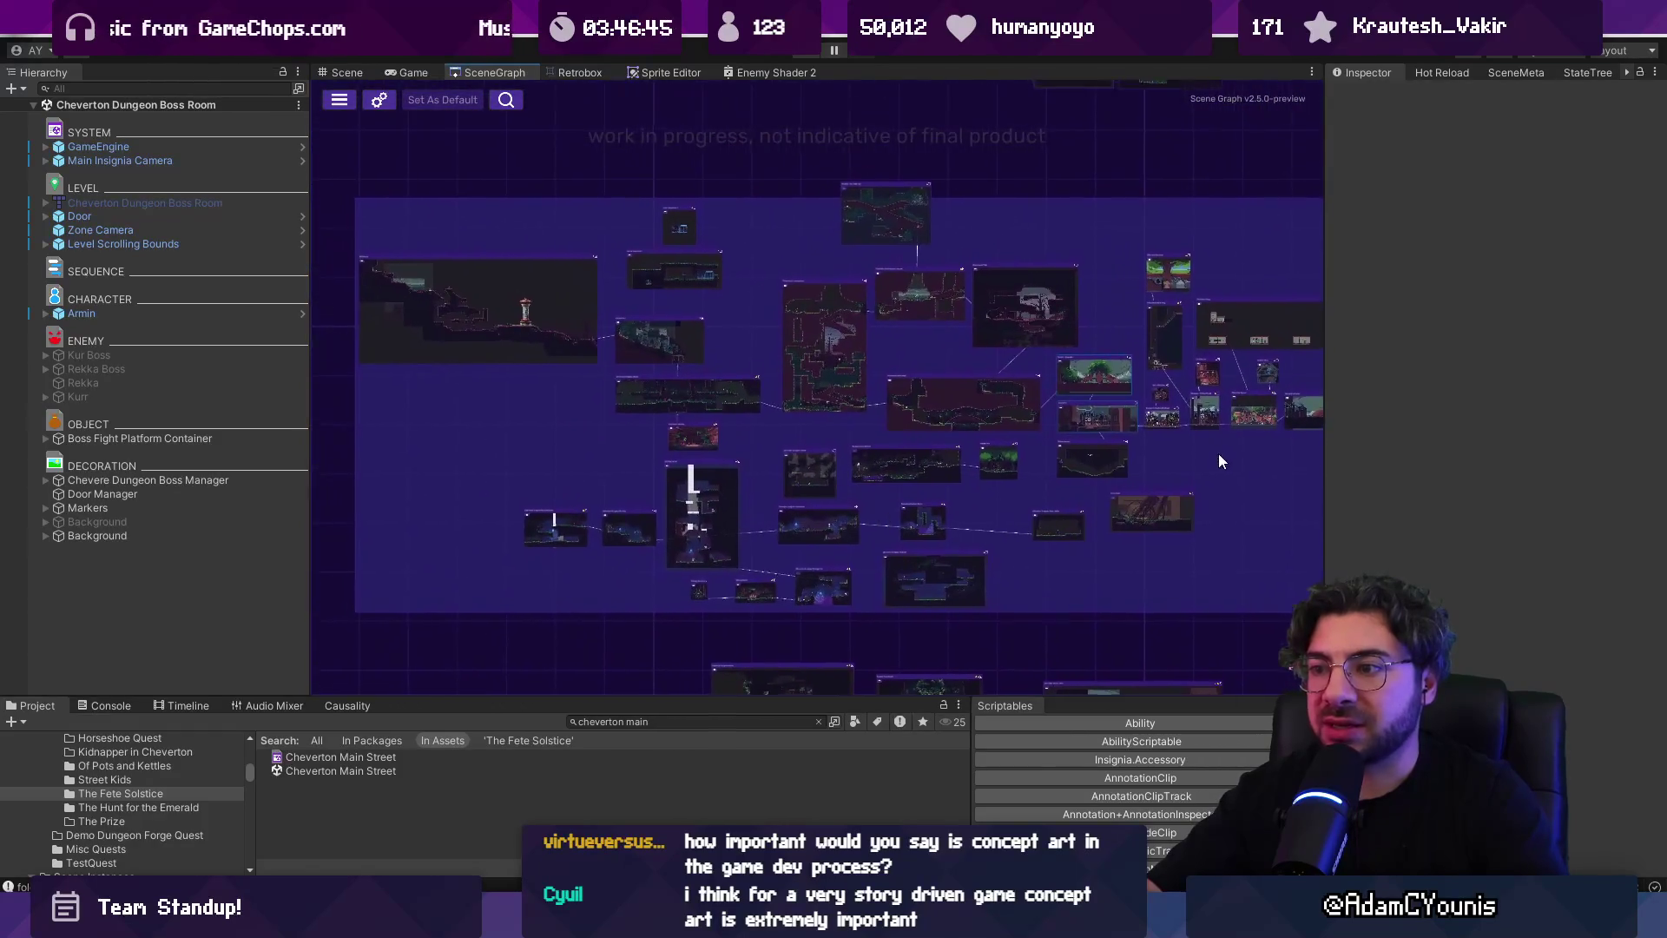
left_click_drag(1219, 460, 972, 467)
left_click_drag(1322, 465, 1340, 465)
left_click_drag(955, 487, 981, 393)
left_click(832, 722)
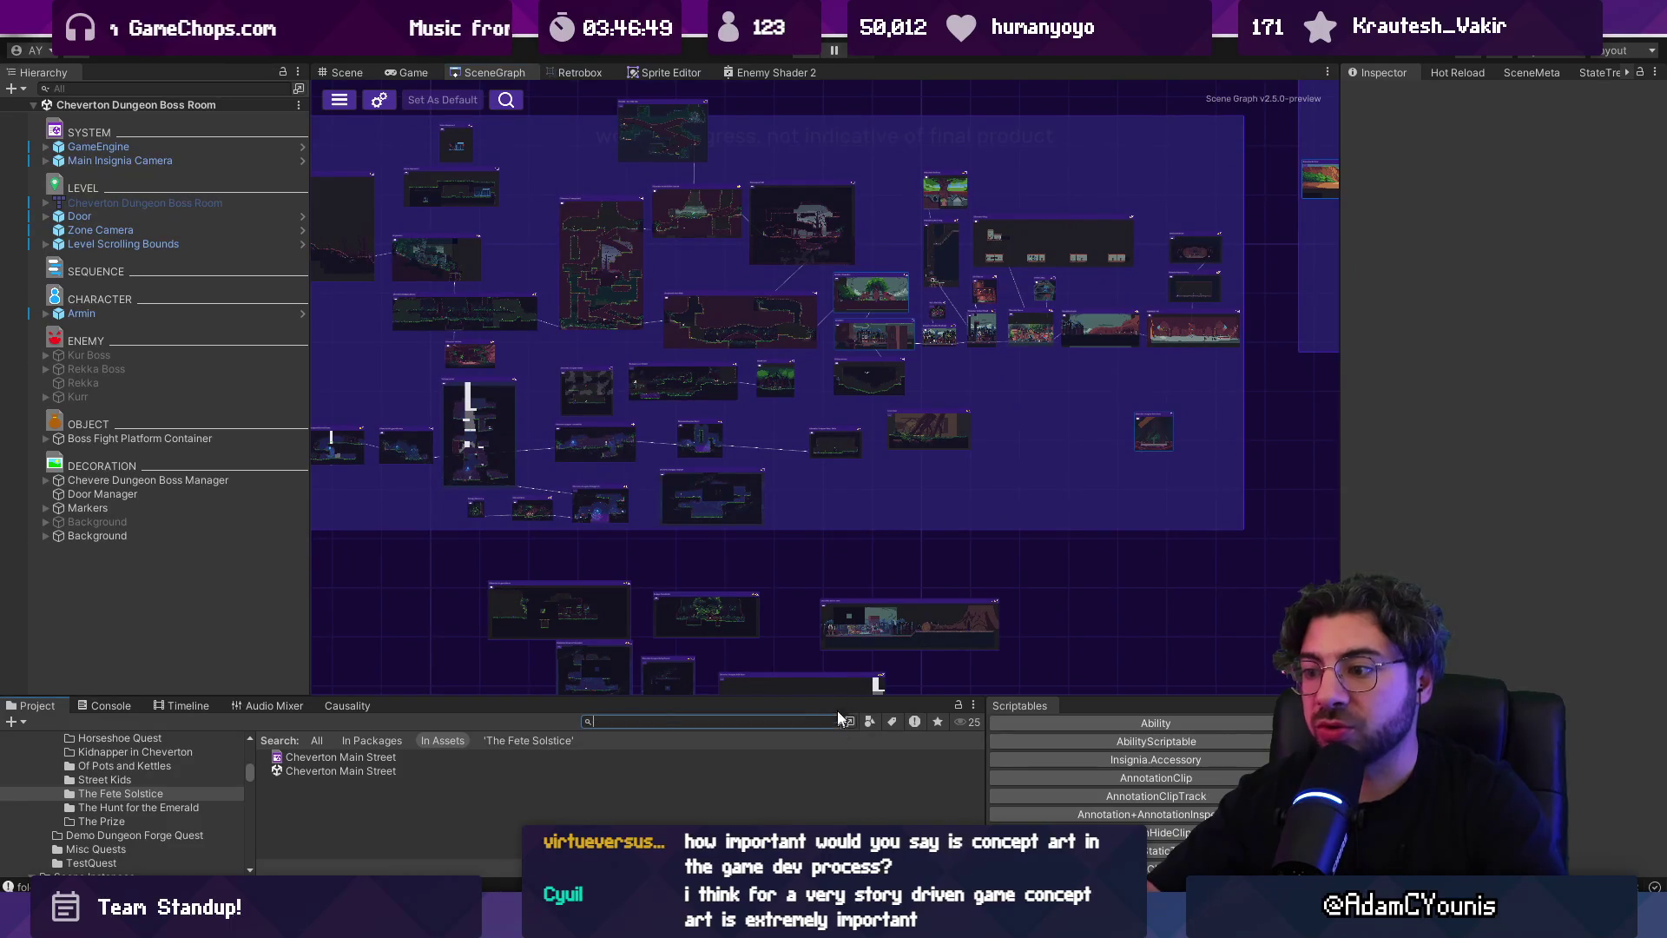
Open the Hollow Test scene from the right group of level nodes and start playtesting it
scroll(927, 492, "down", 3)
mouse_move(945, 462)
left_mouse_down()
mouse_move(953, 420)
mouse_move(923, 440)
mouse_move(912, 388)
mouse_move(919, 406)
left_mouse_up()
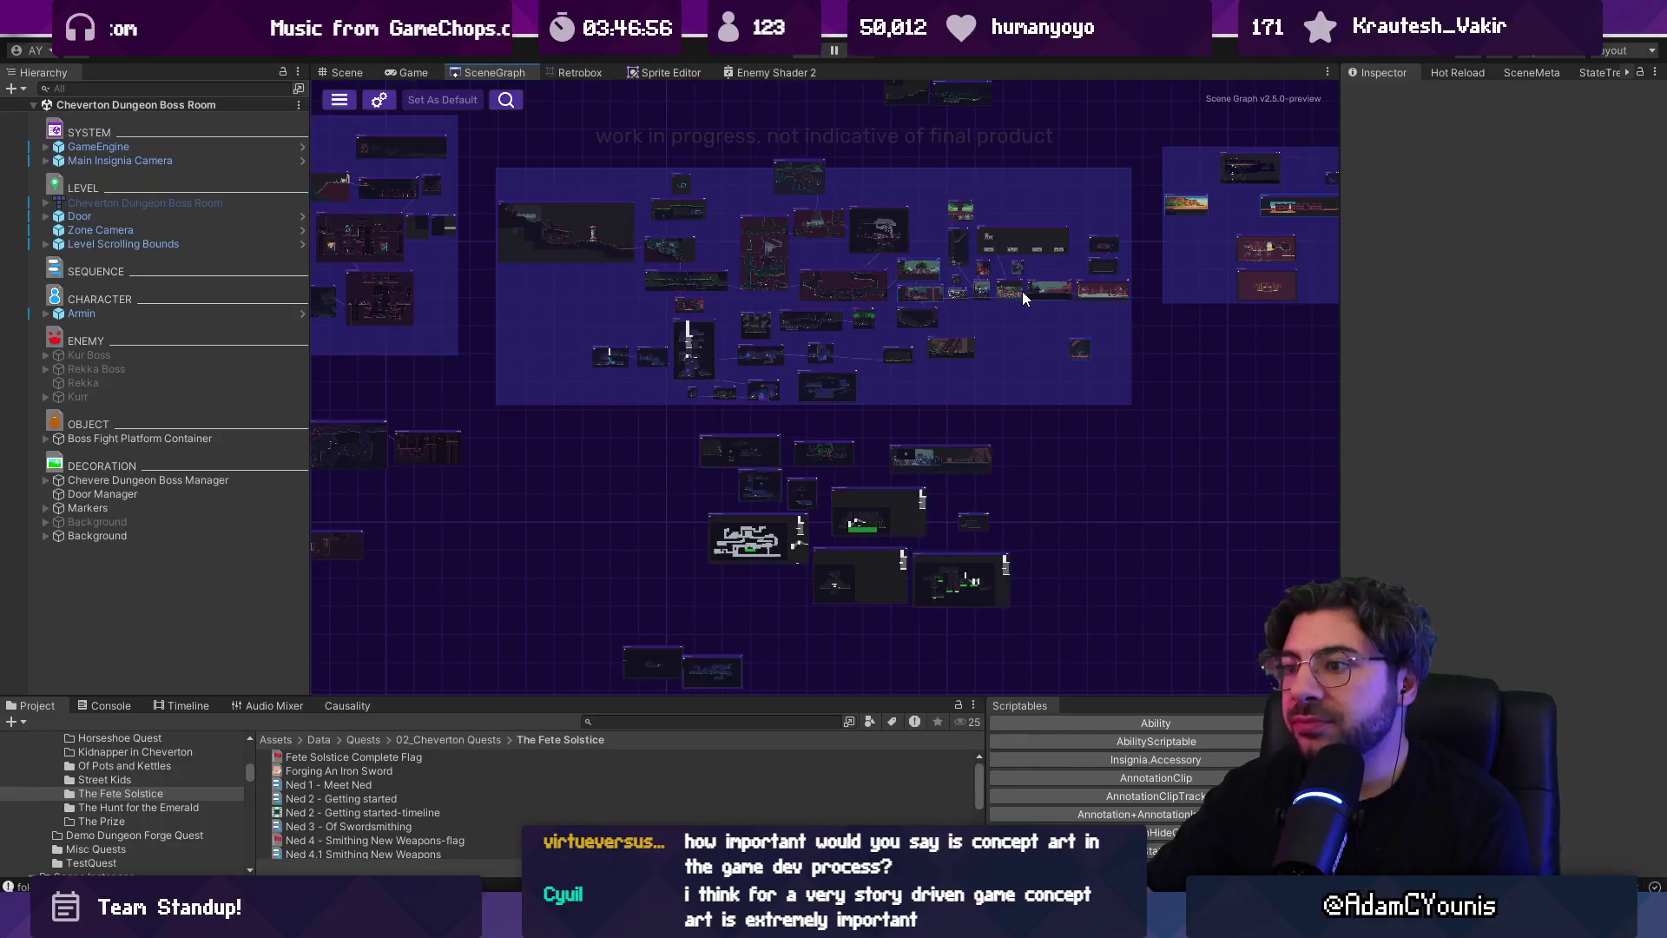
mouse_move(1089, 278)
left_mouse_down()
mouse_move(732, 407)
mouse_move(896, 409)
left_mouse_up()
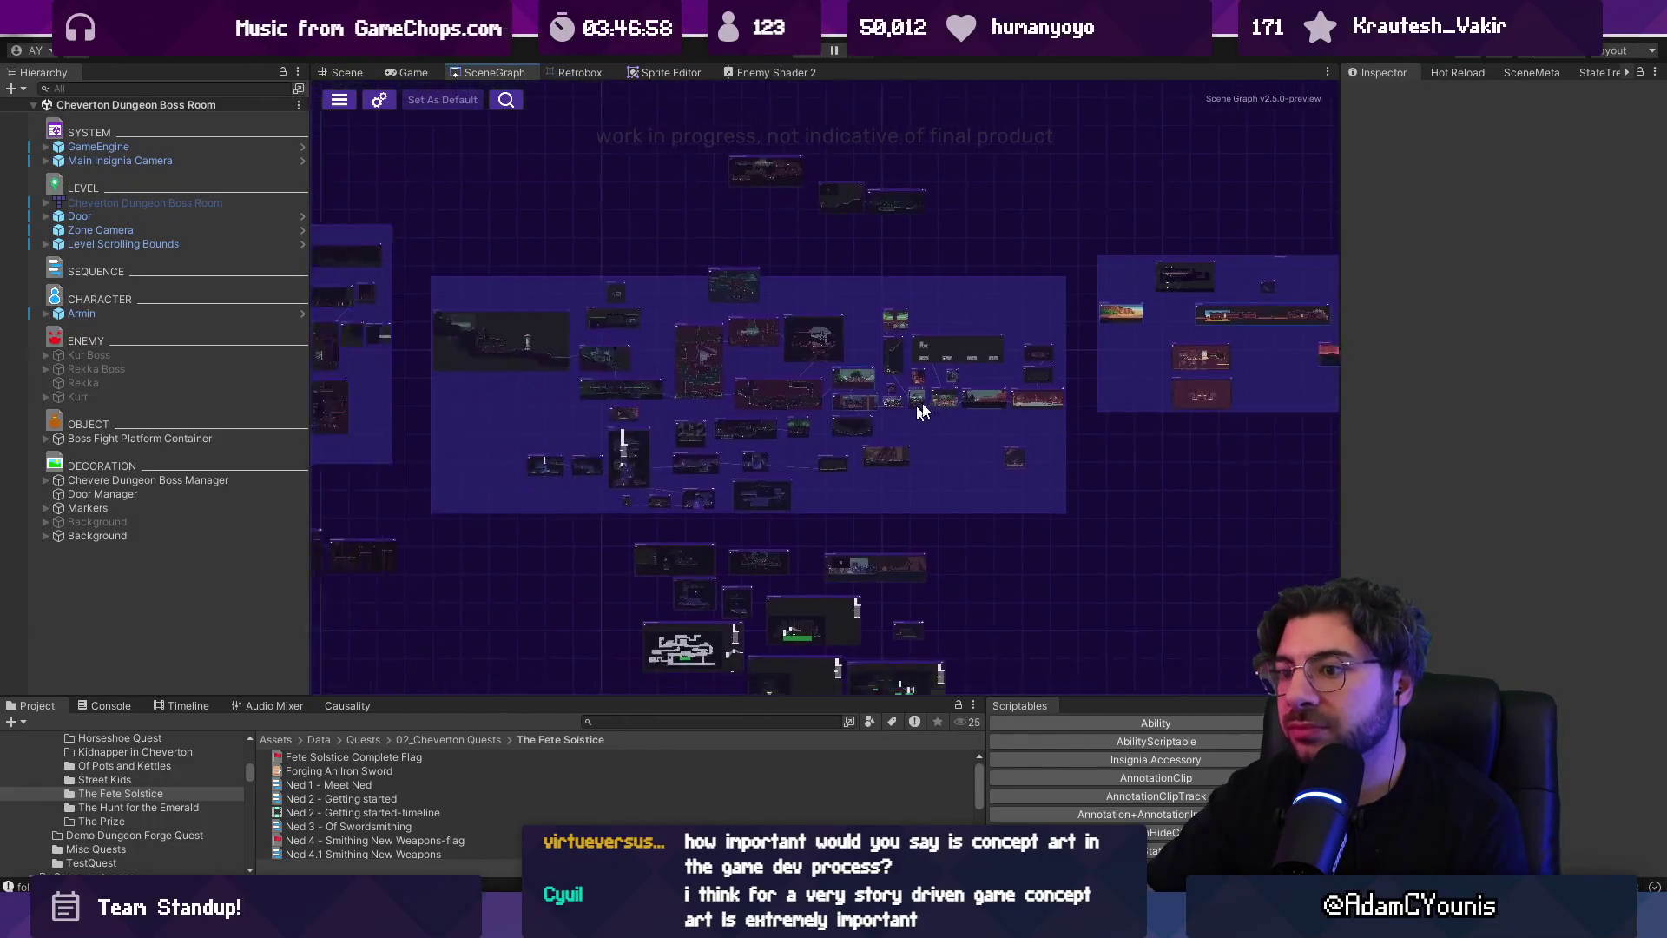
scroll(896, 409, "up", 5)
scroll(648, 324, "down", 5)
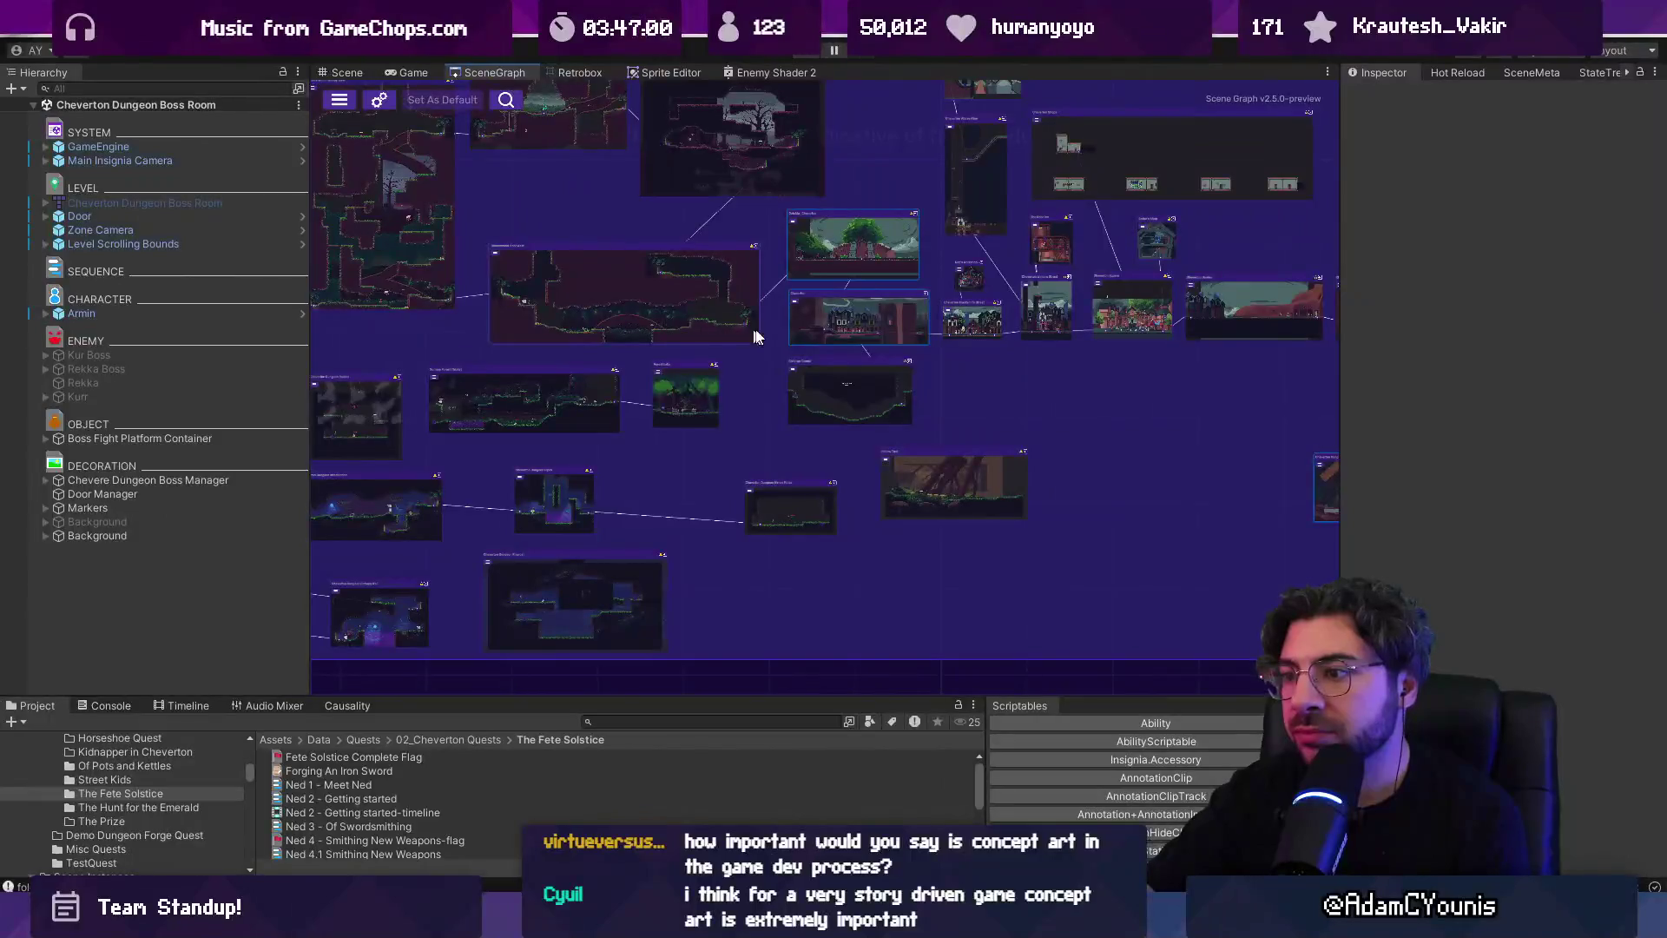
scroll(789, 342, "down", 2)
scroll(821, 382, "up", 6)
double_click(821, 383)
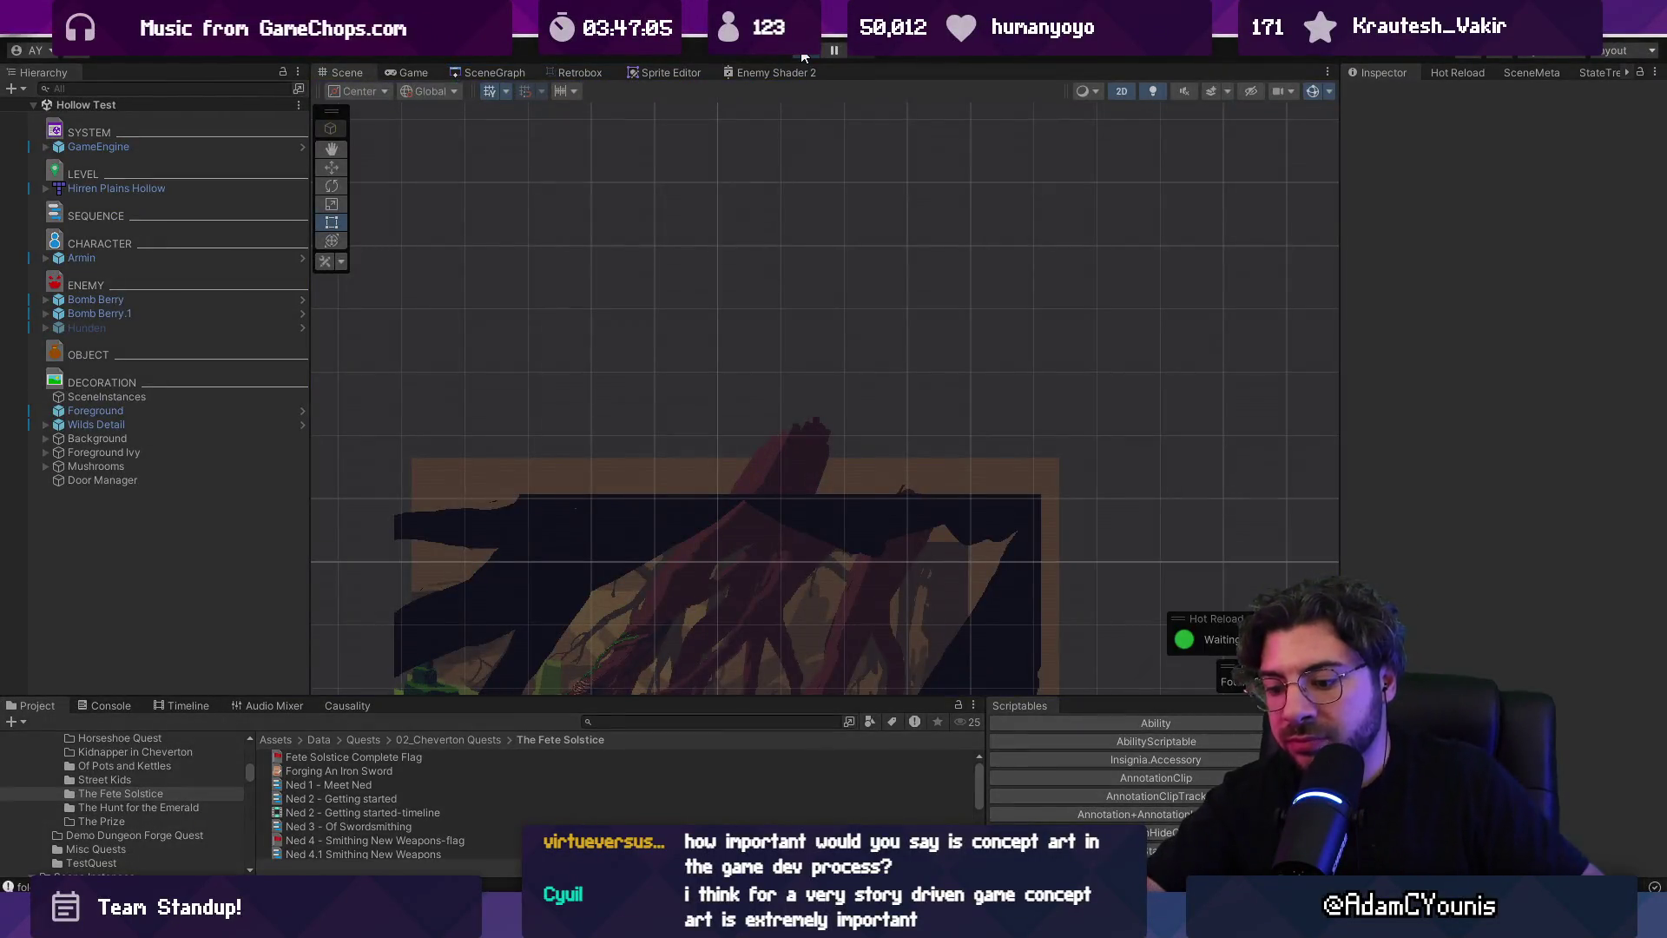
left_click(802, 57)
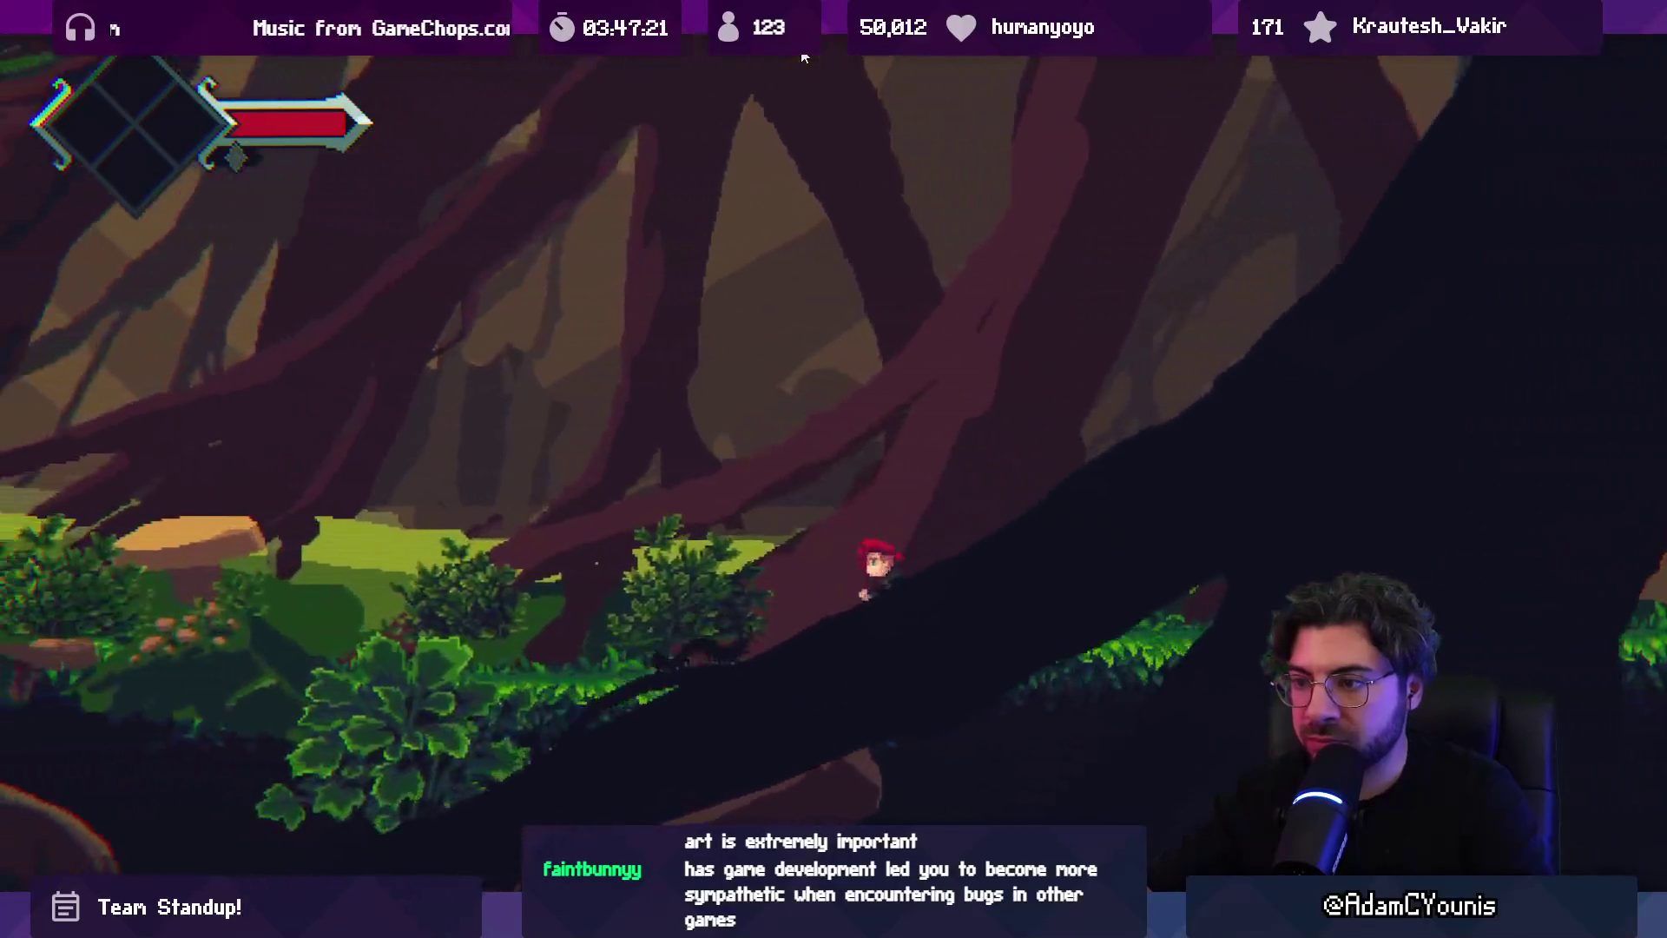
key("F11")
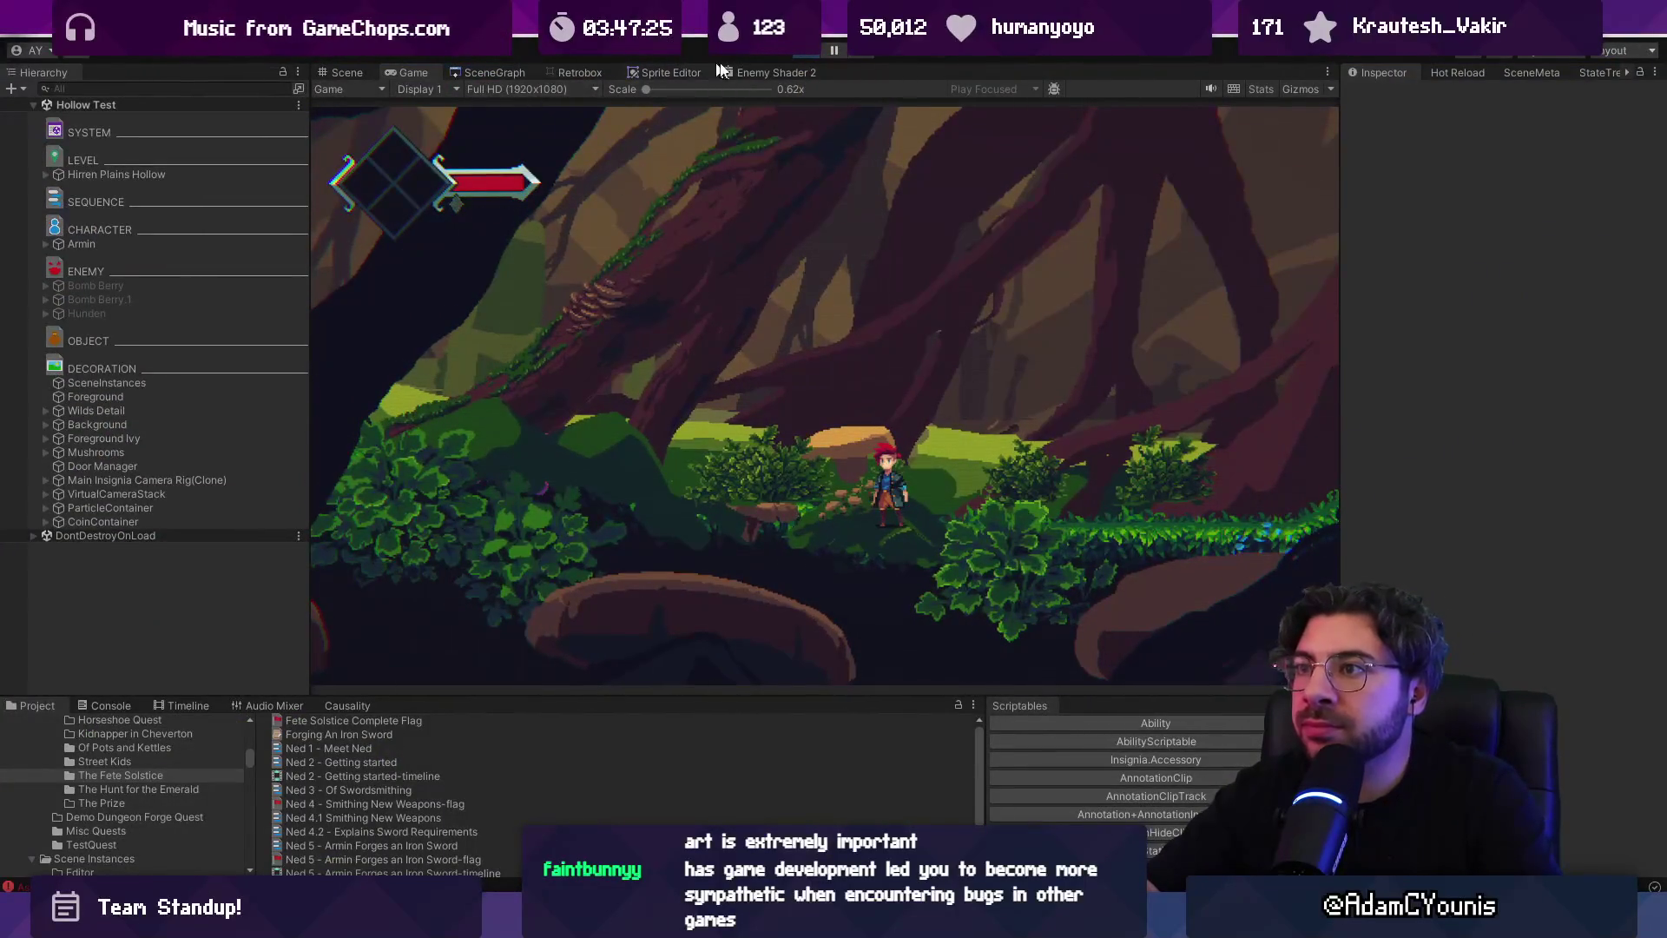
left_click(799, 50)
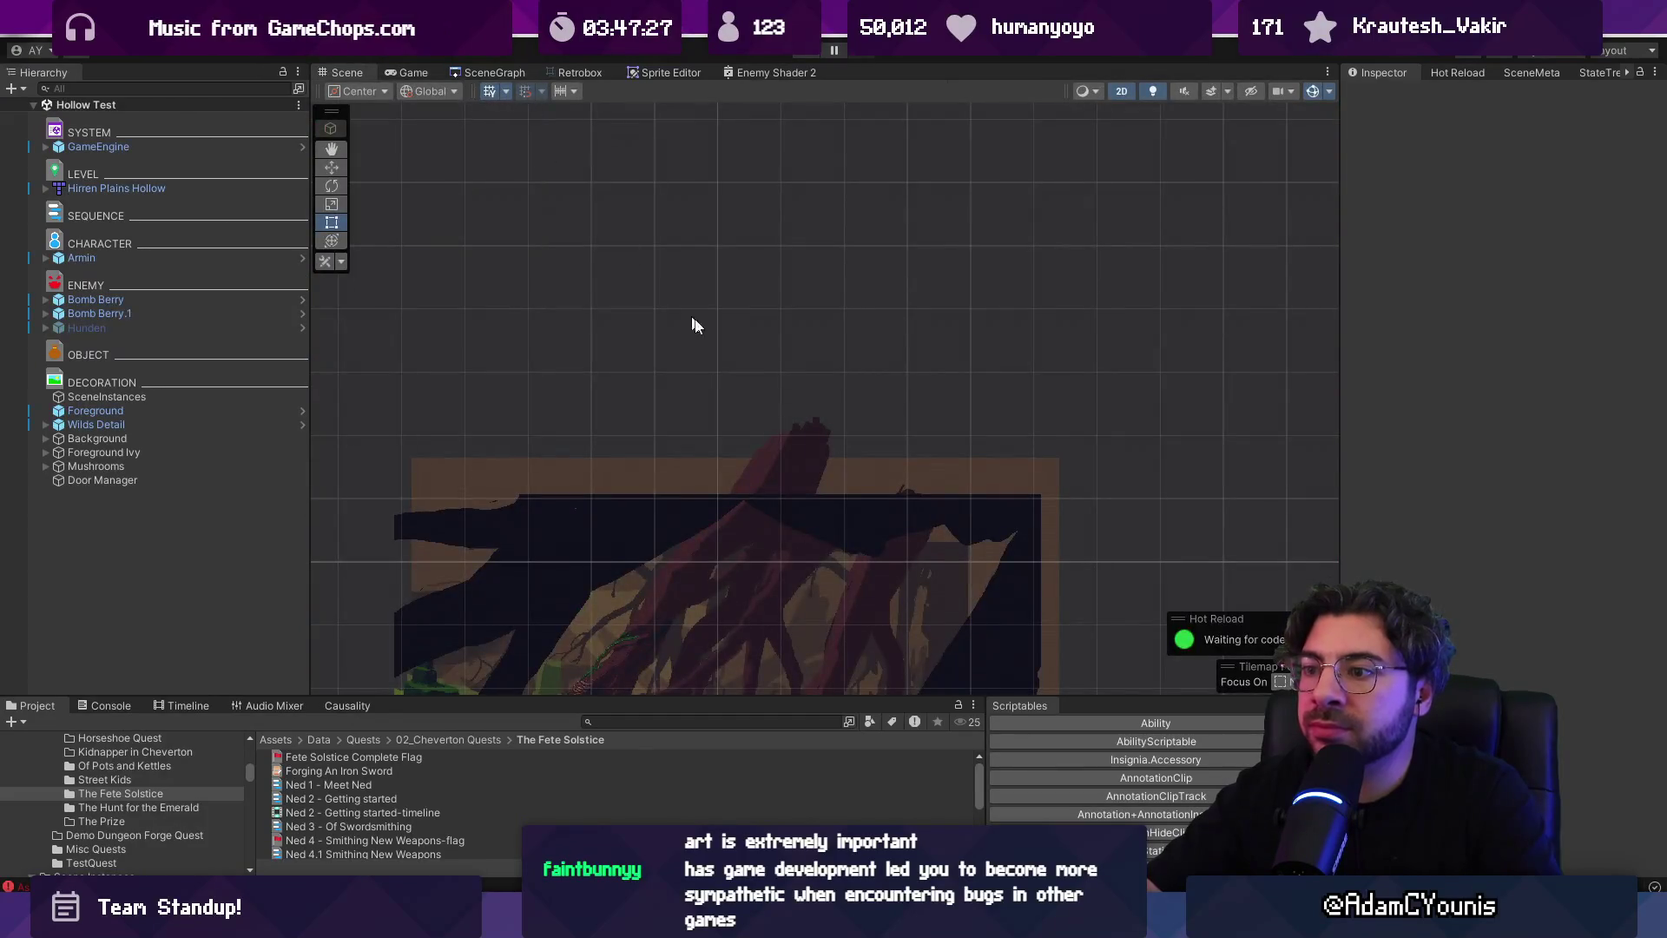
Zoom the Scene view, then switch to the SceneGraph with Ctrl+G
scroll(685, 304, "up", 5)
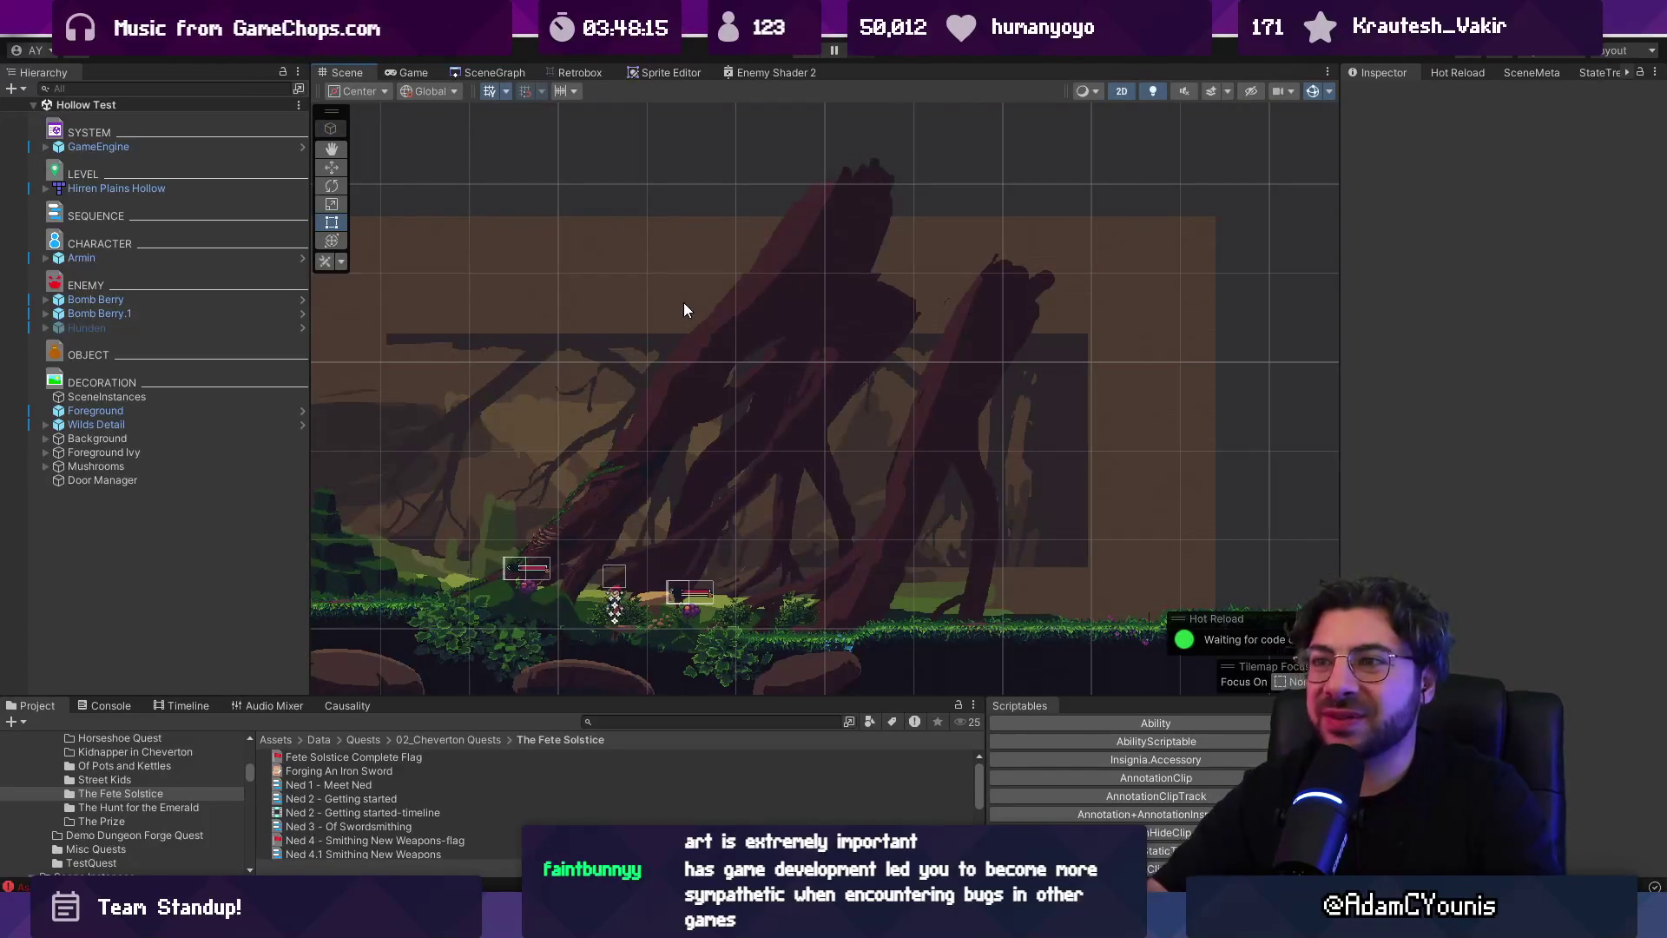
key("ctrl+g")
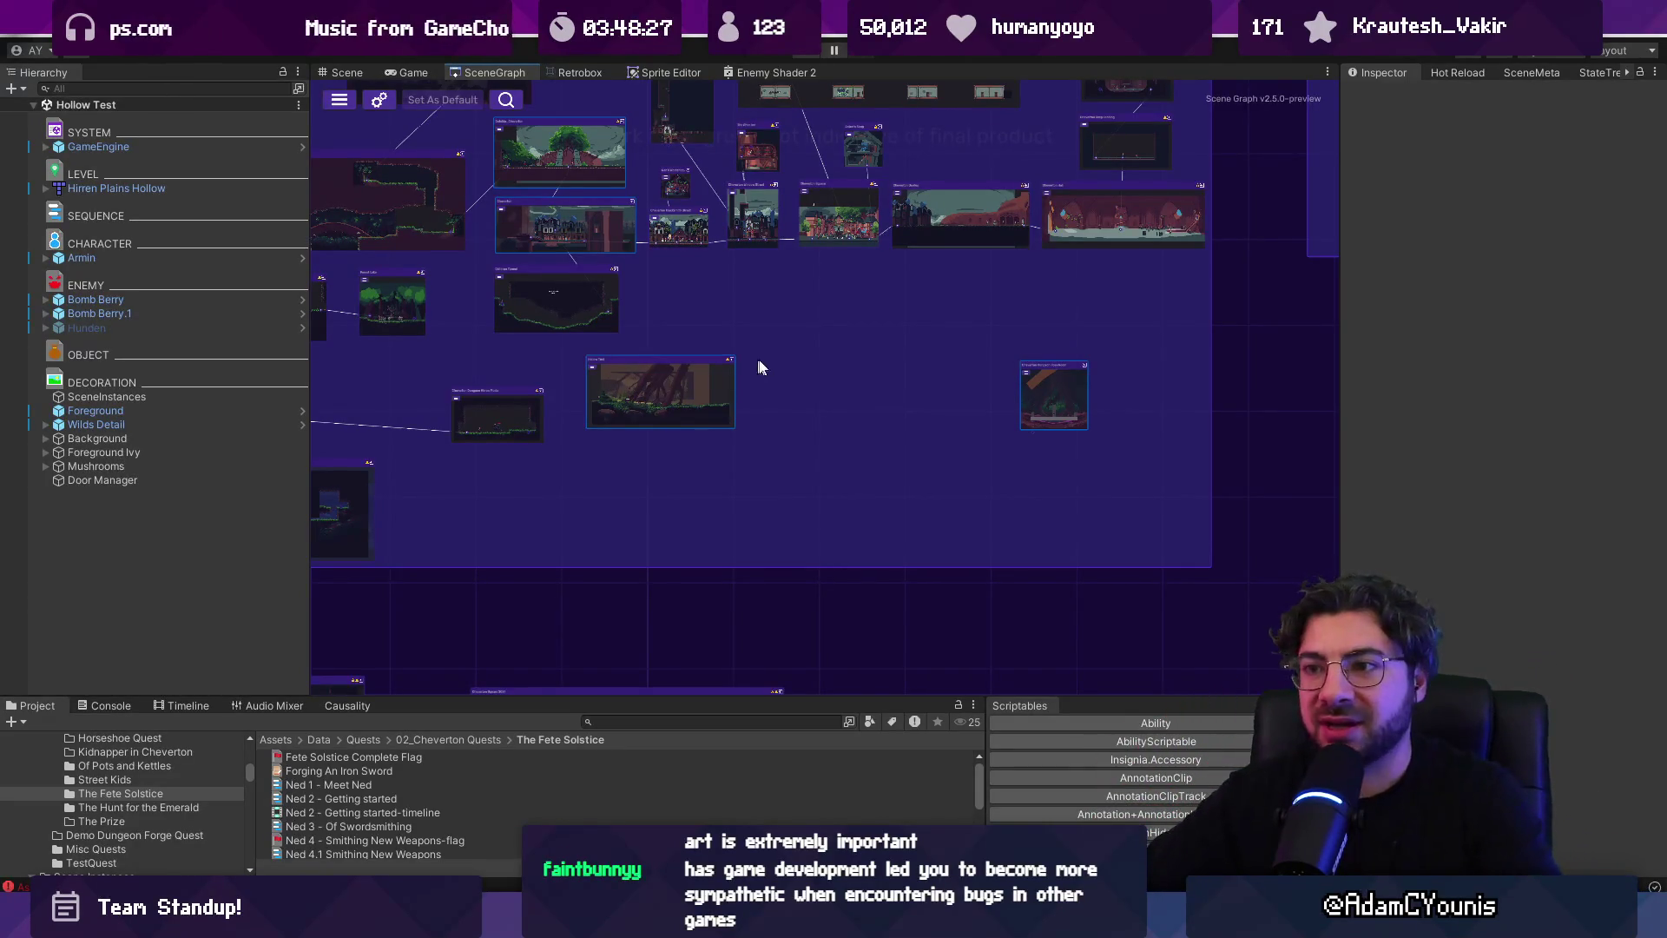
scroll(900, 615, "up", 5)
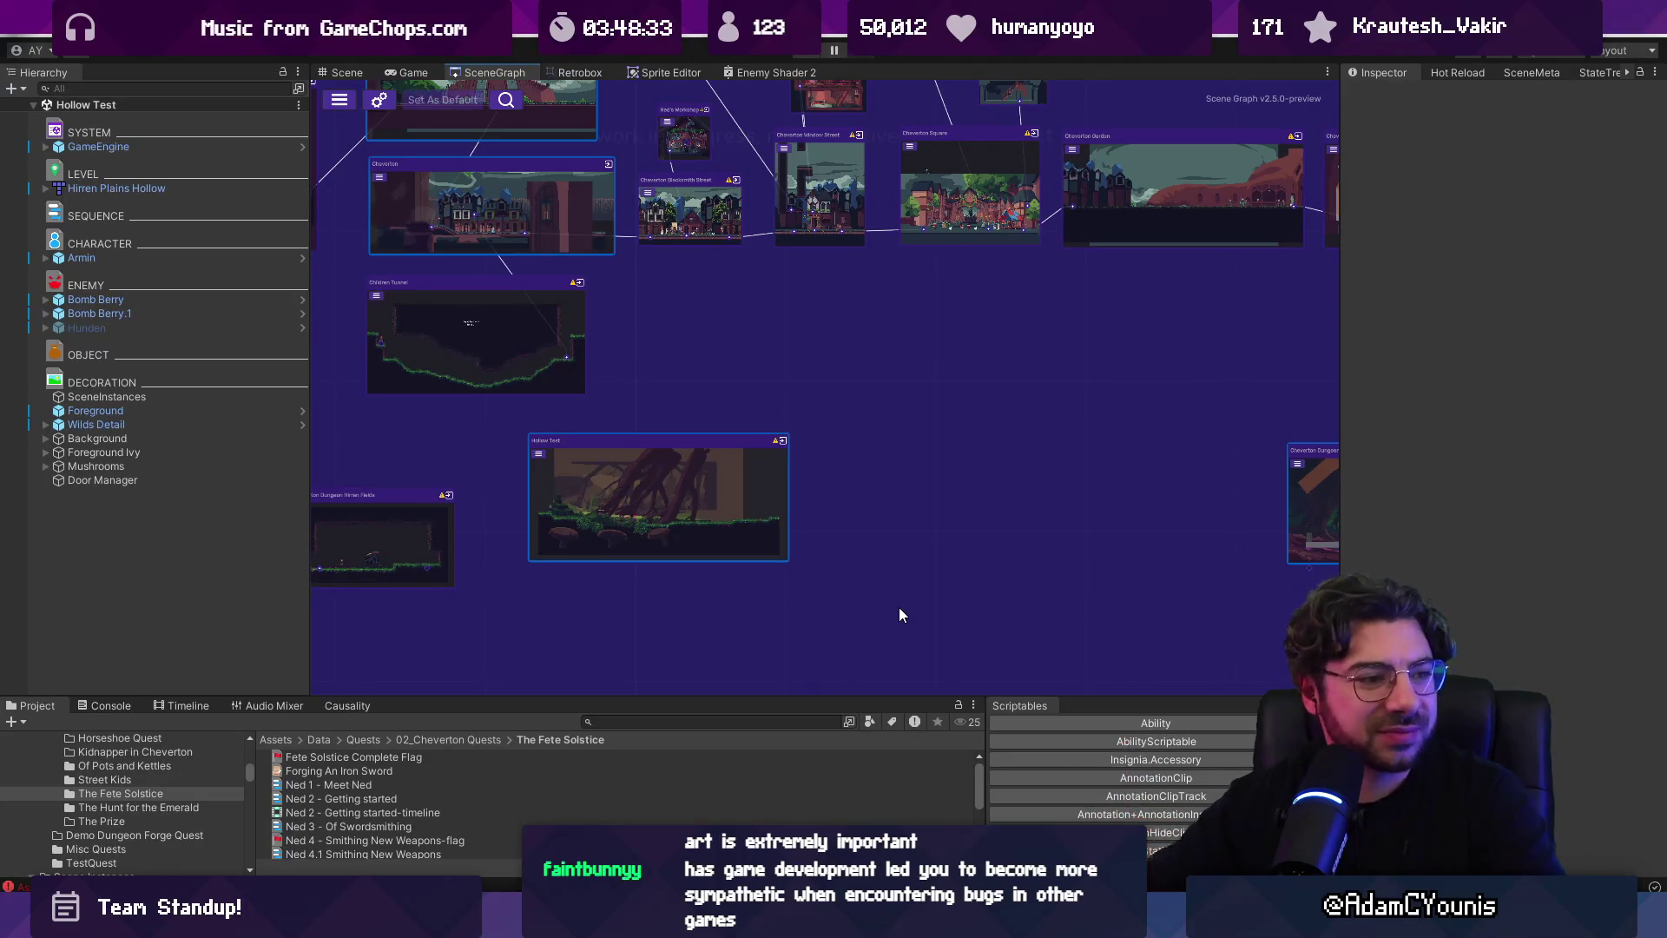
scroll(899, 607, "down", 4)
left_click_drag(784, 536, 788, 533)
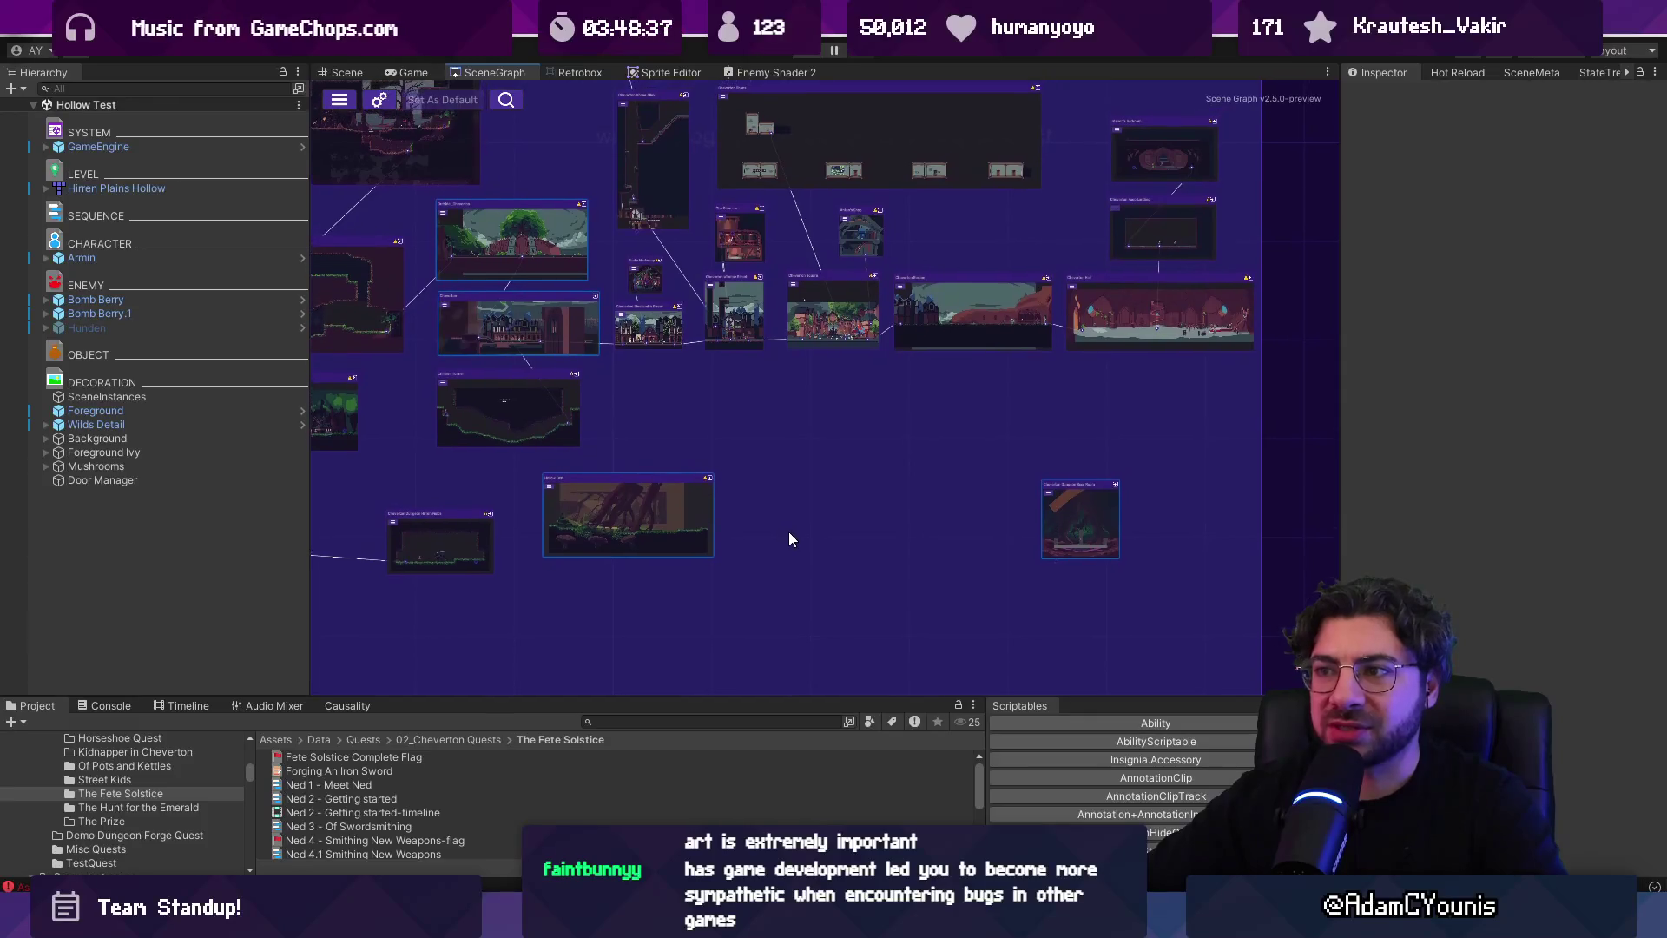
scroll(831, 585, "up", 1)
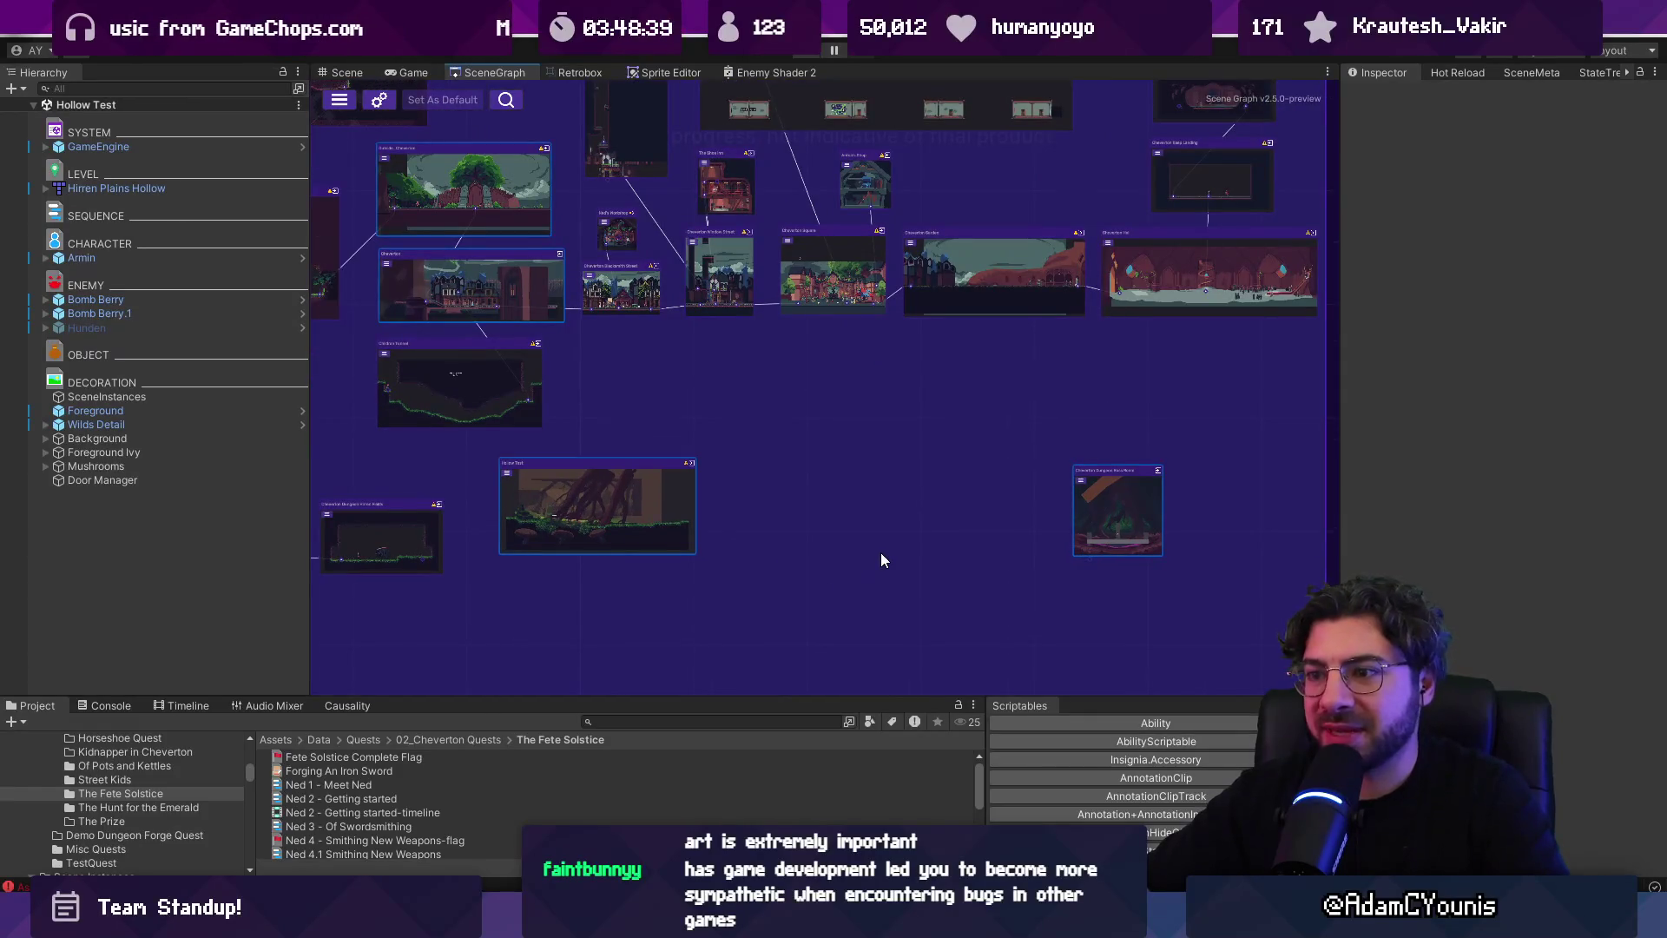
scroll(882, 553, "down", 6)
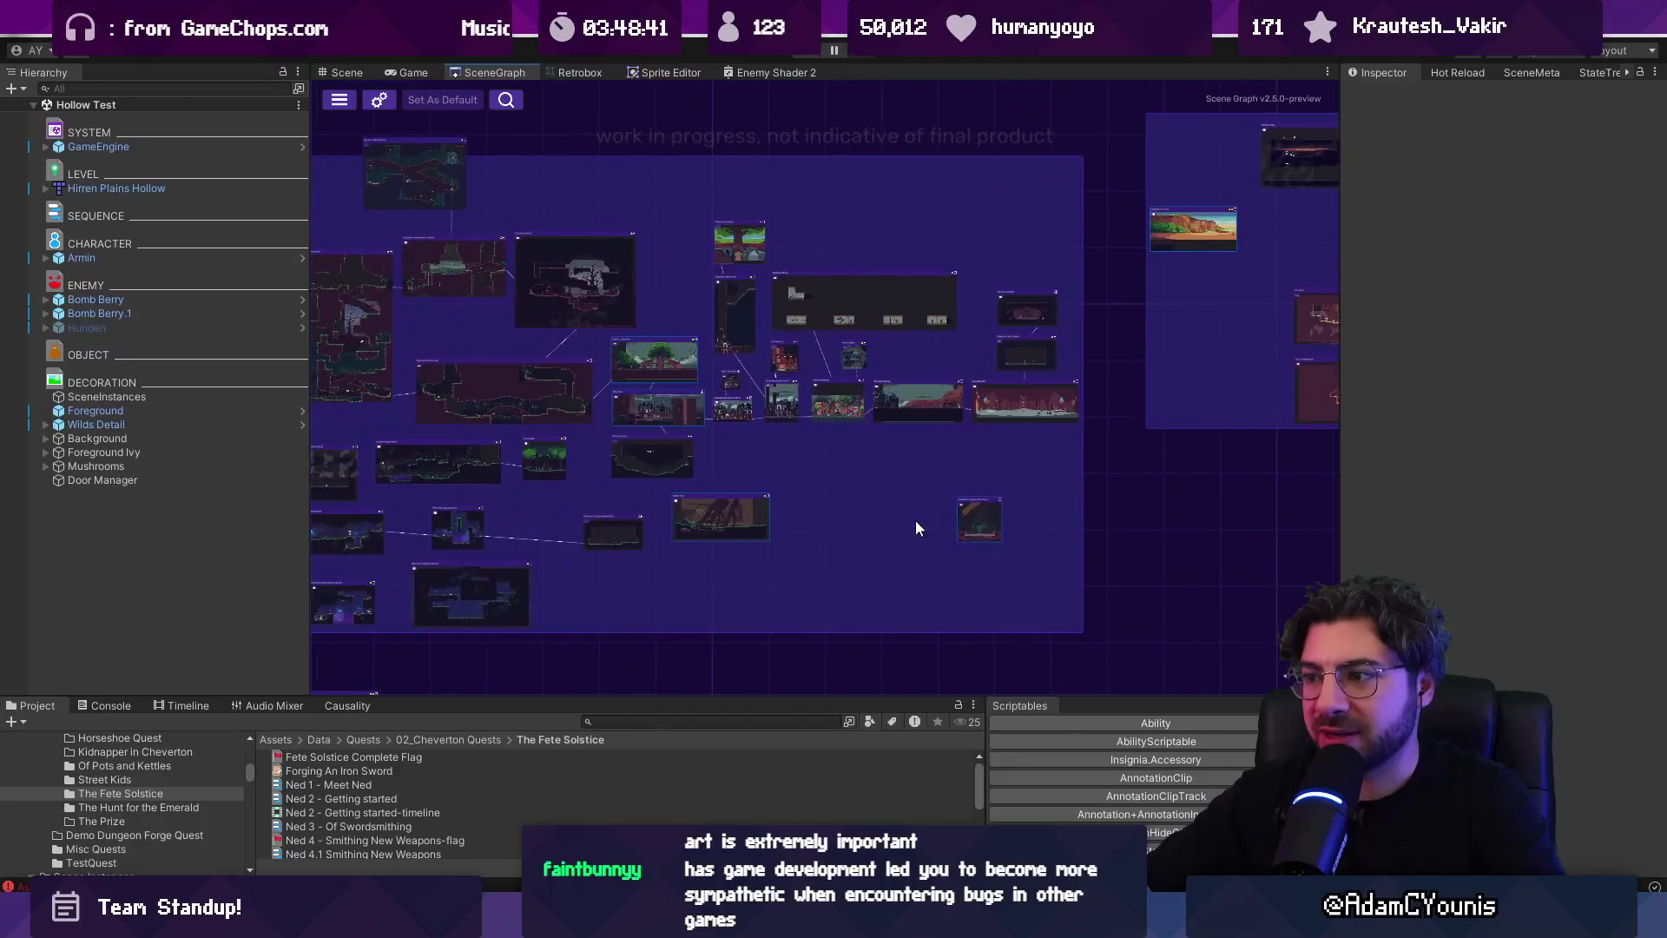
scroll(915, 528, "up", 6)
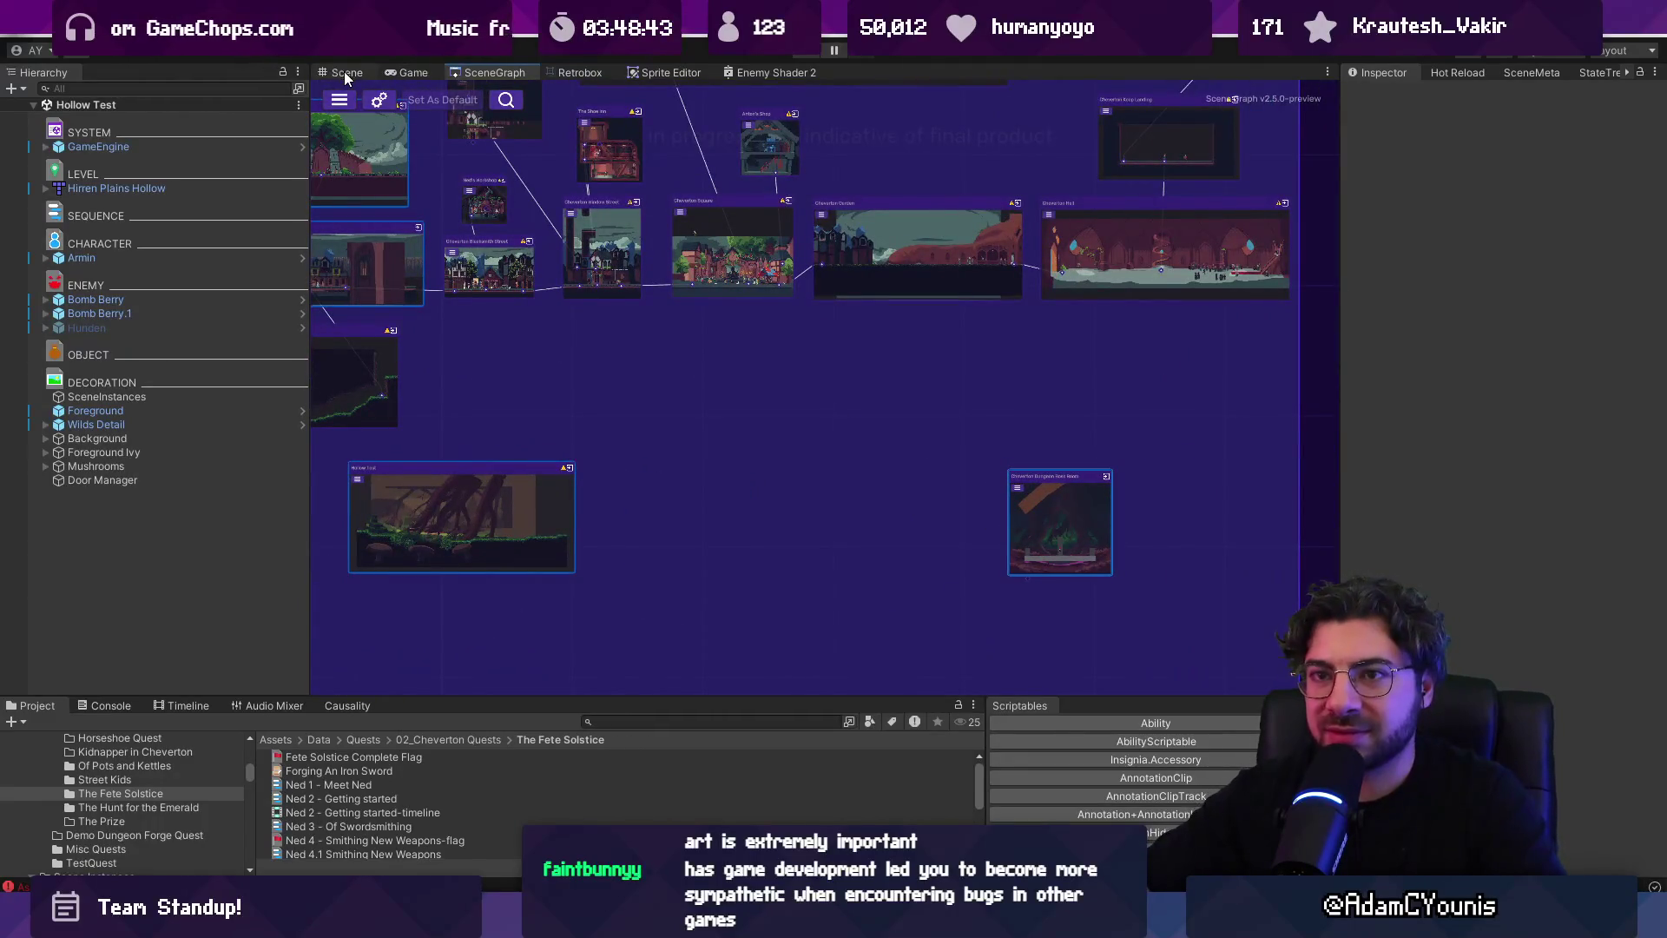
left_click(345, 74)
left_click(477, 73)
Open the Cheverton Dungeon Boss Room scene and select the Level Scrolling Bounds Right Edge
double_click(1059, 525)
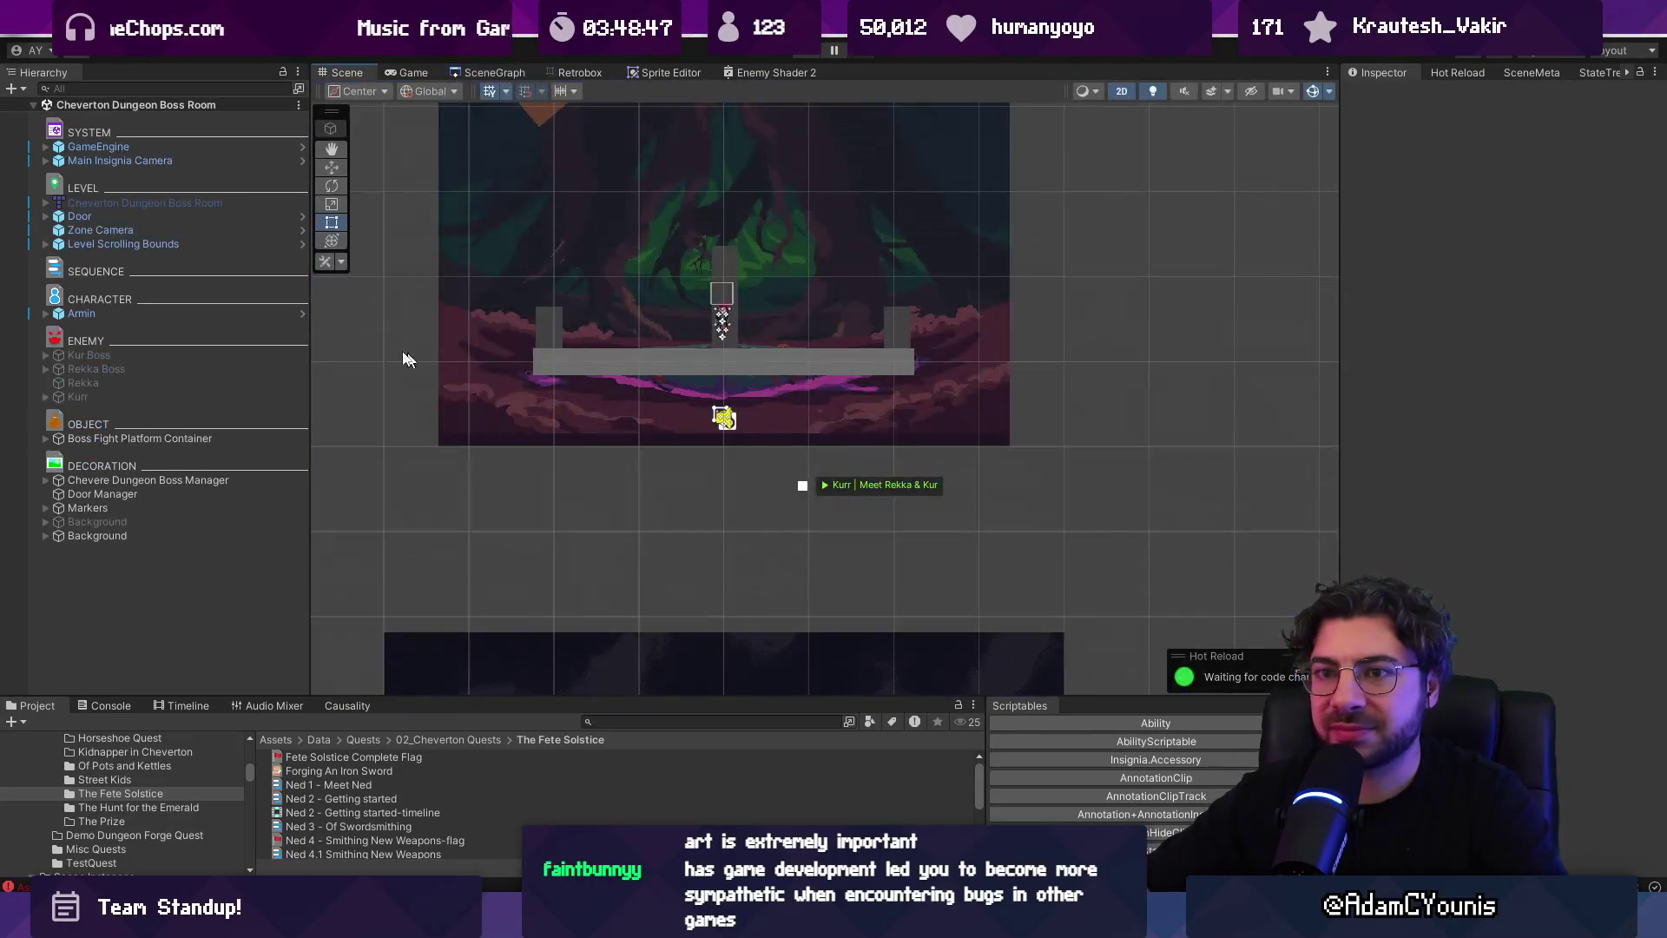
left_click(224, 245)
key("f")
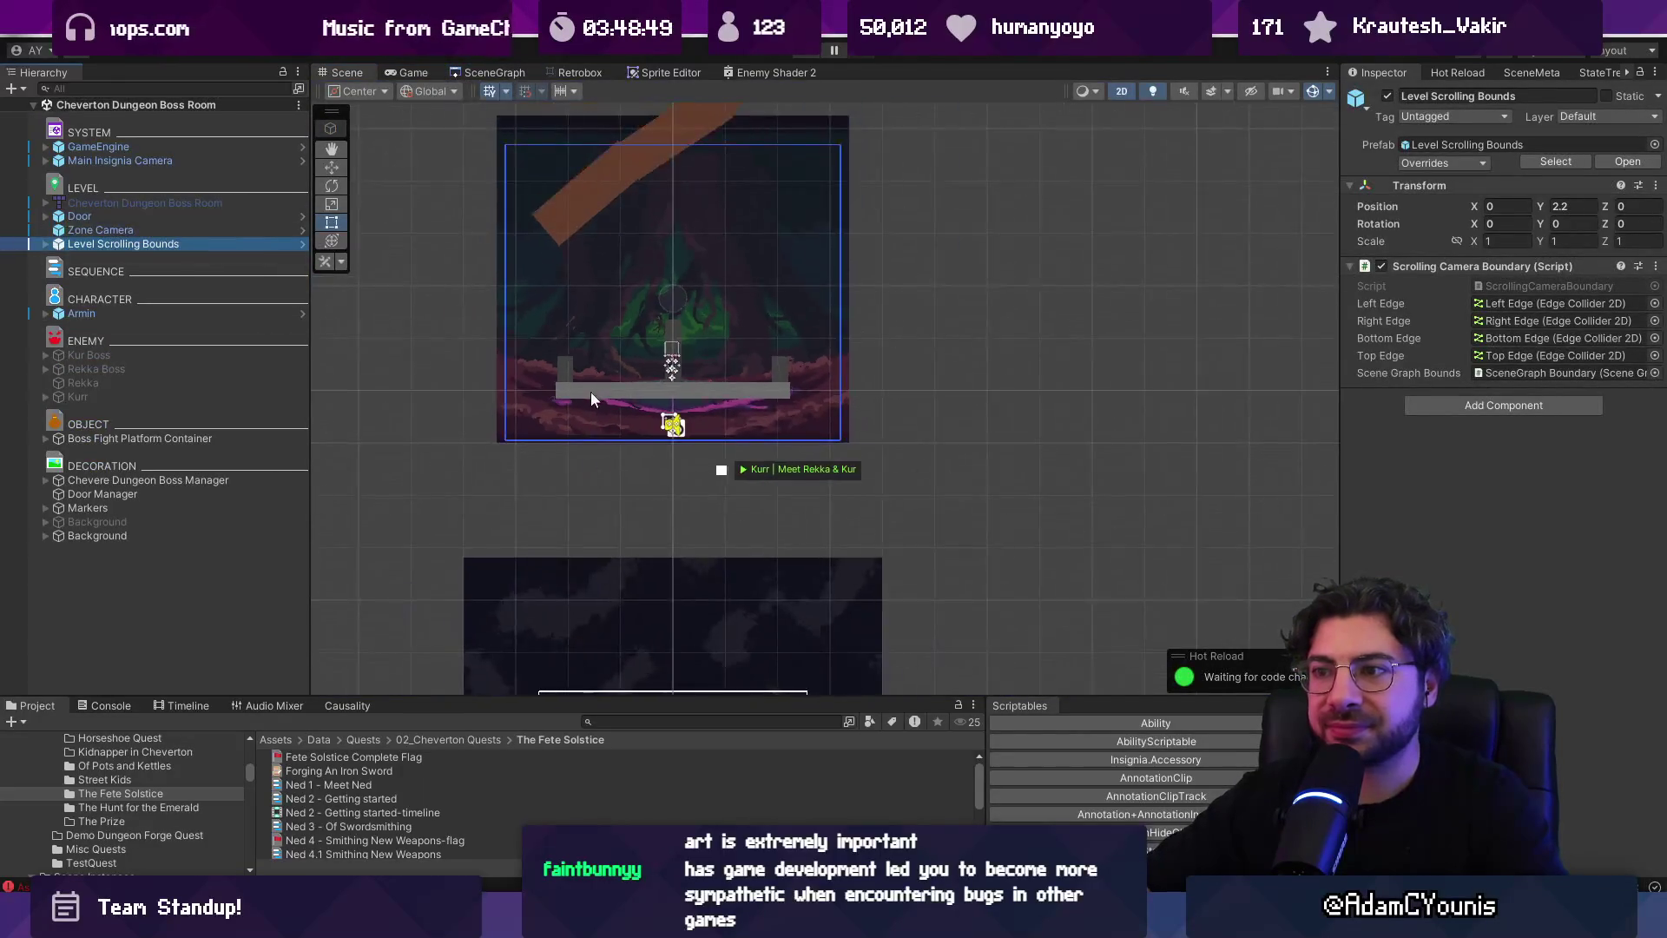
left_click(45, 244)
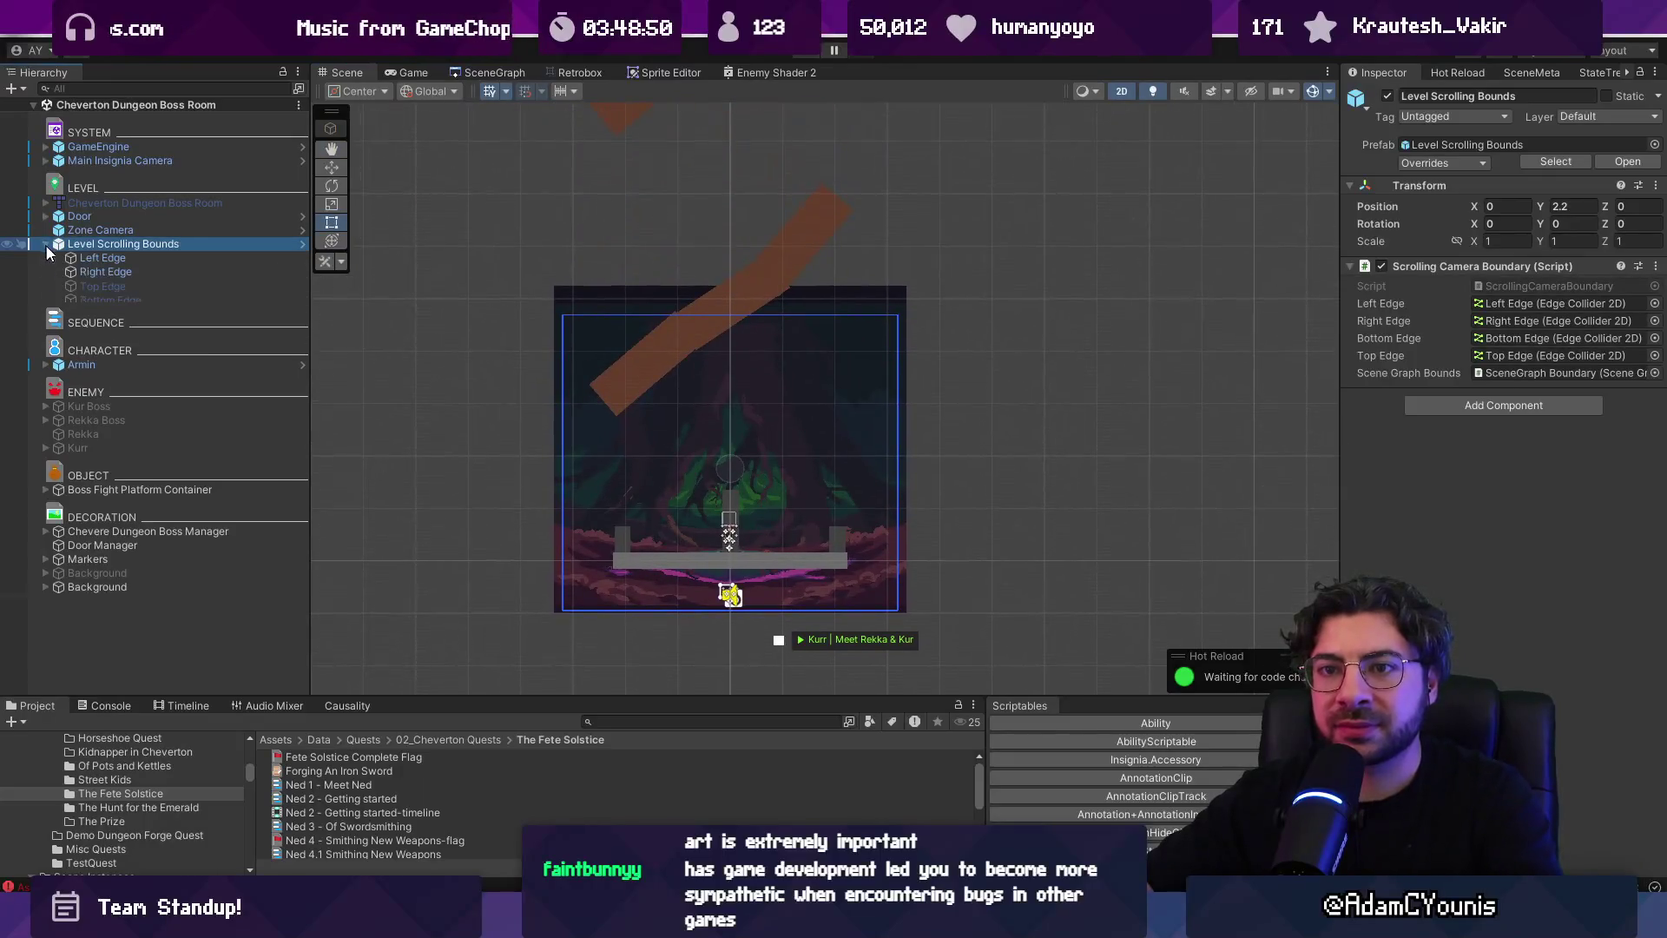
left_click(99, 262)
left_click(109, 270)
key("f")
Edit the Right Edge collider, raising its top point (Element 0) Y to 14.34
left_click(1481, 245)
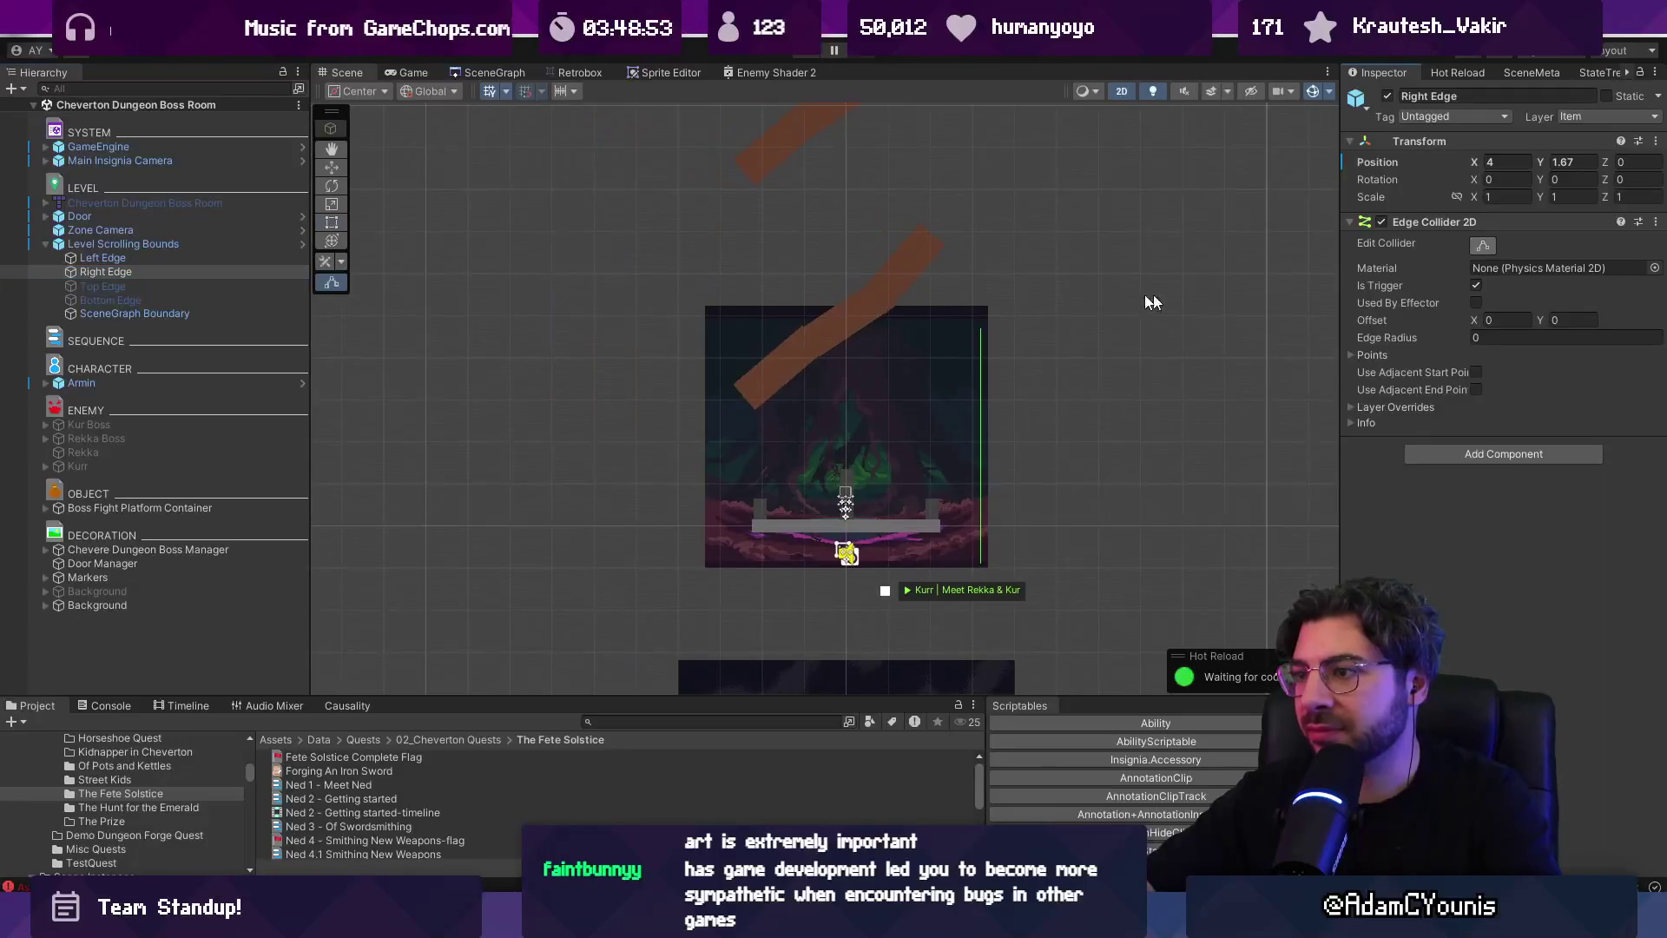
left_click(1351, 355)
left_click_drag(1540, 388, 244, 387)
scroll(759, 470, "down", 3)
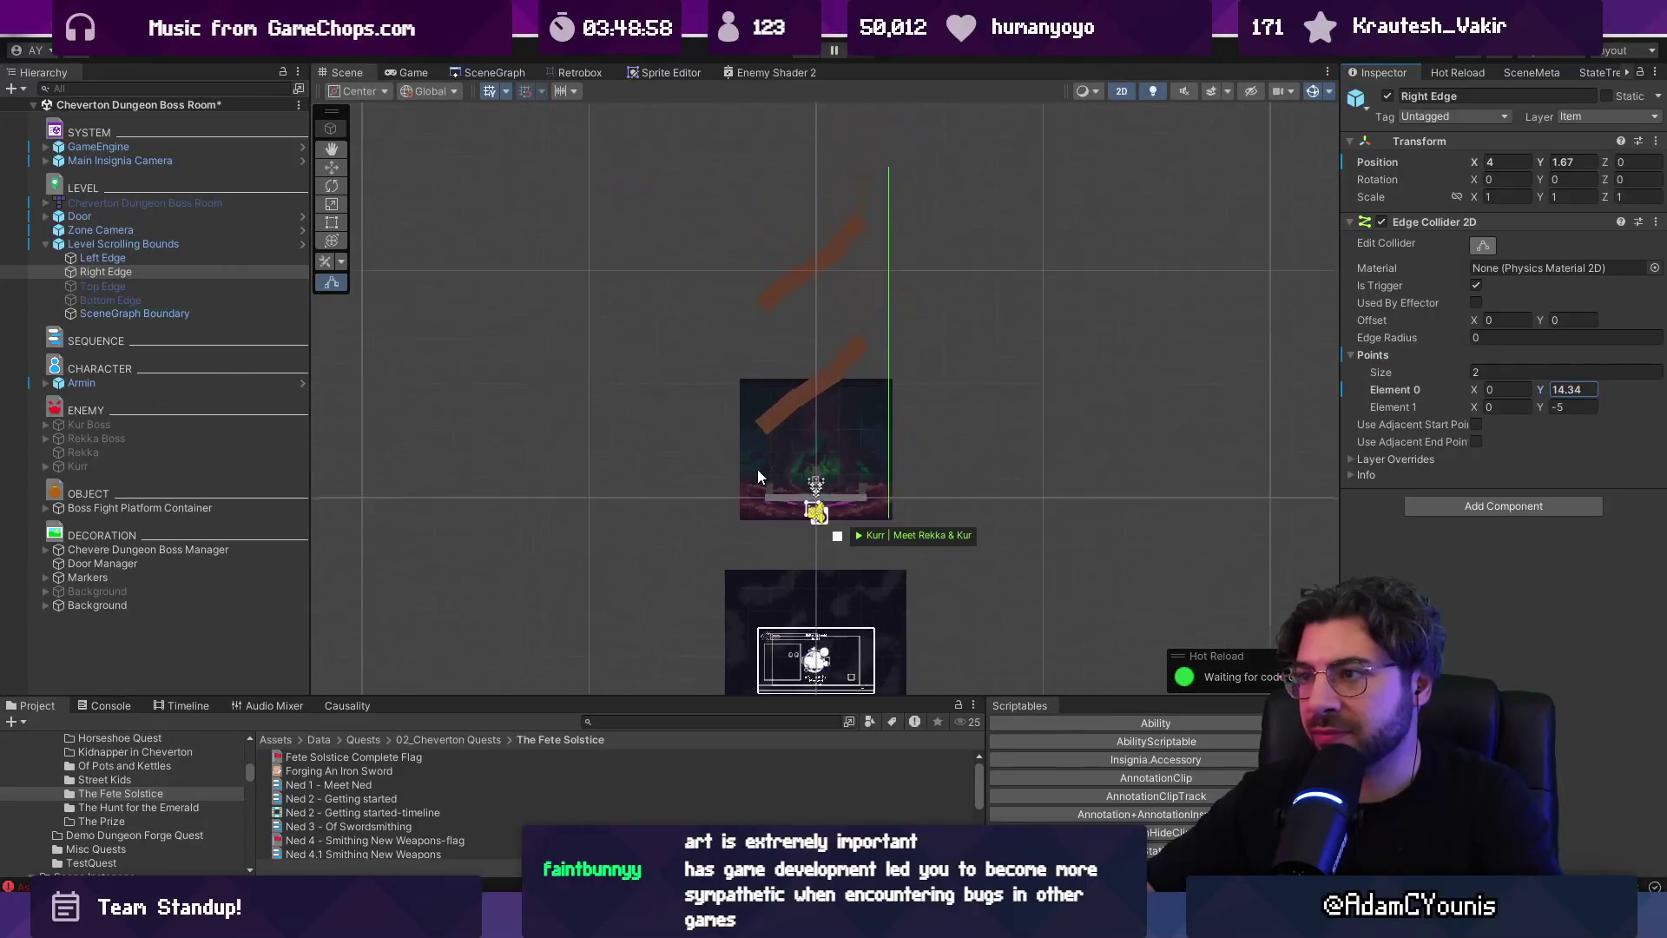
Check the taller bounds rectangle for the room and save the boss room scene
left_click(473, 73)
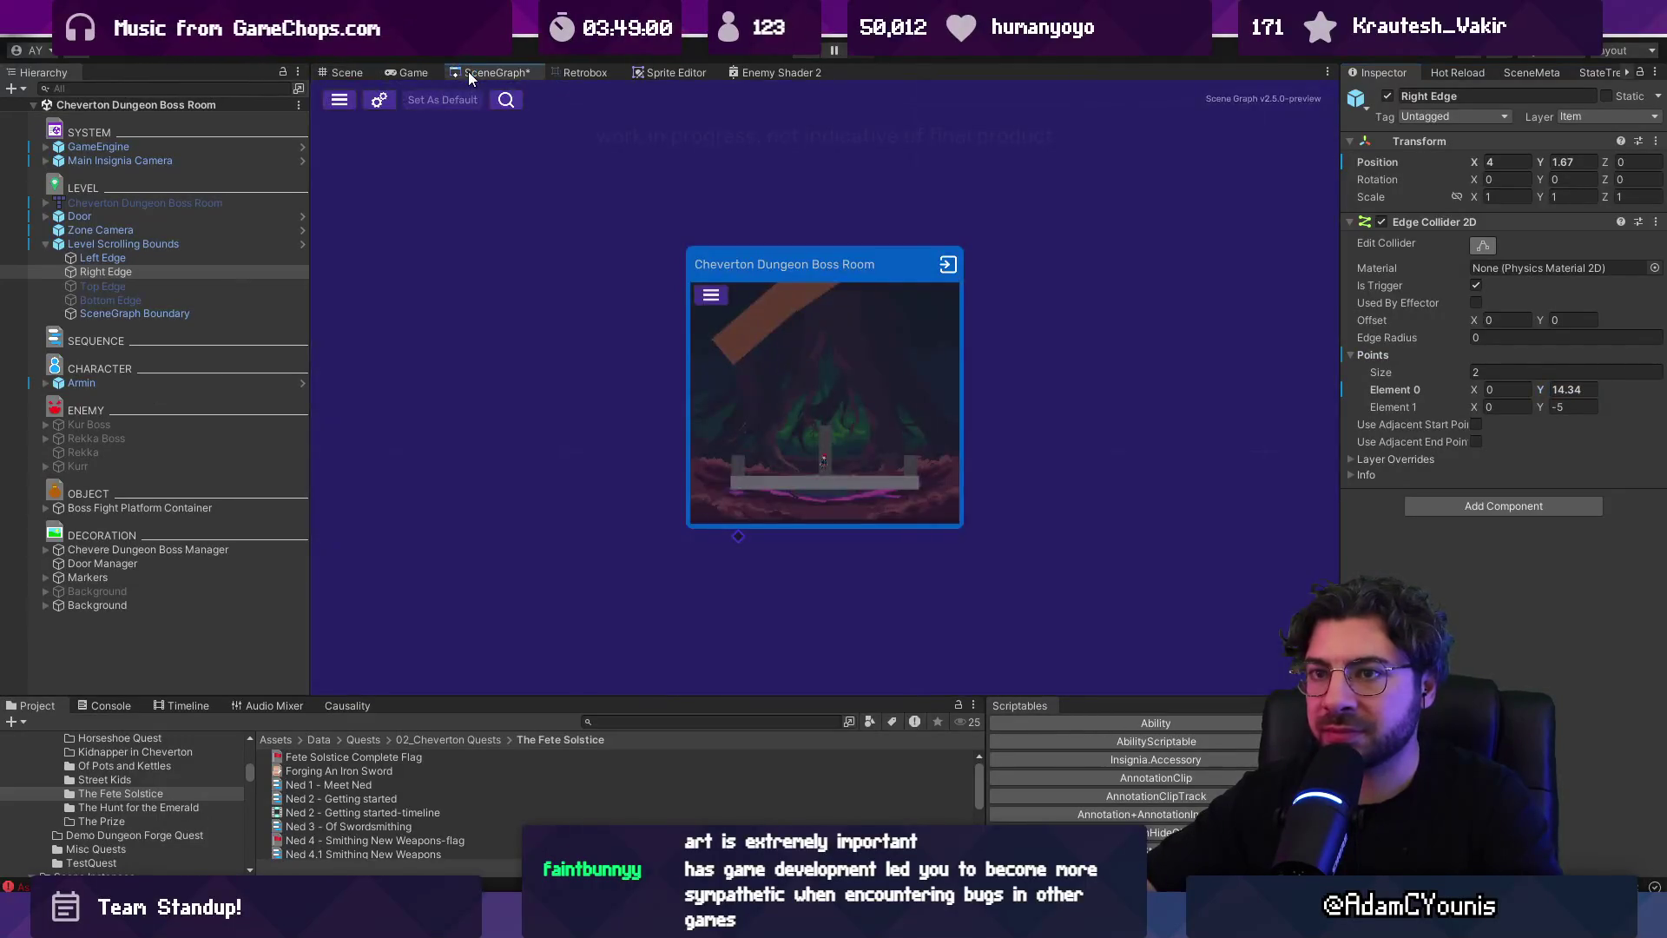
left_click(348, 73)
left_click(165, 247)
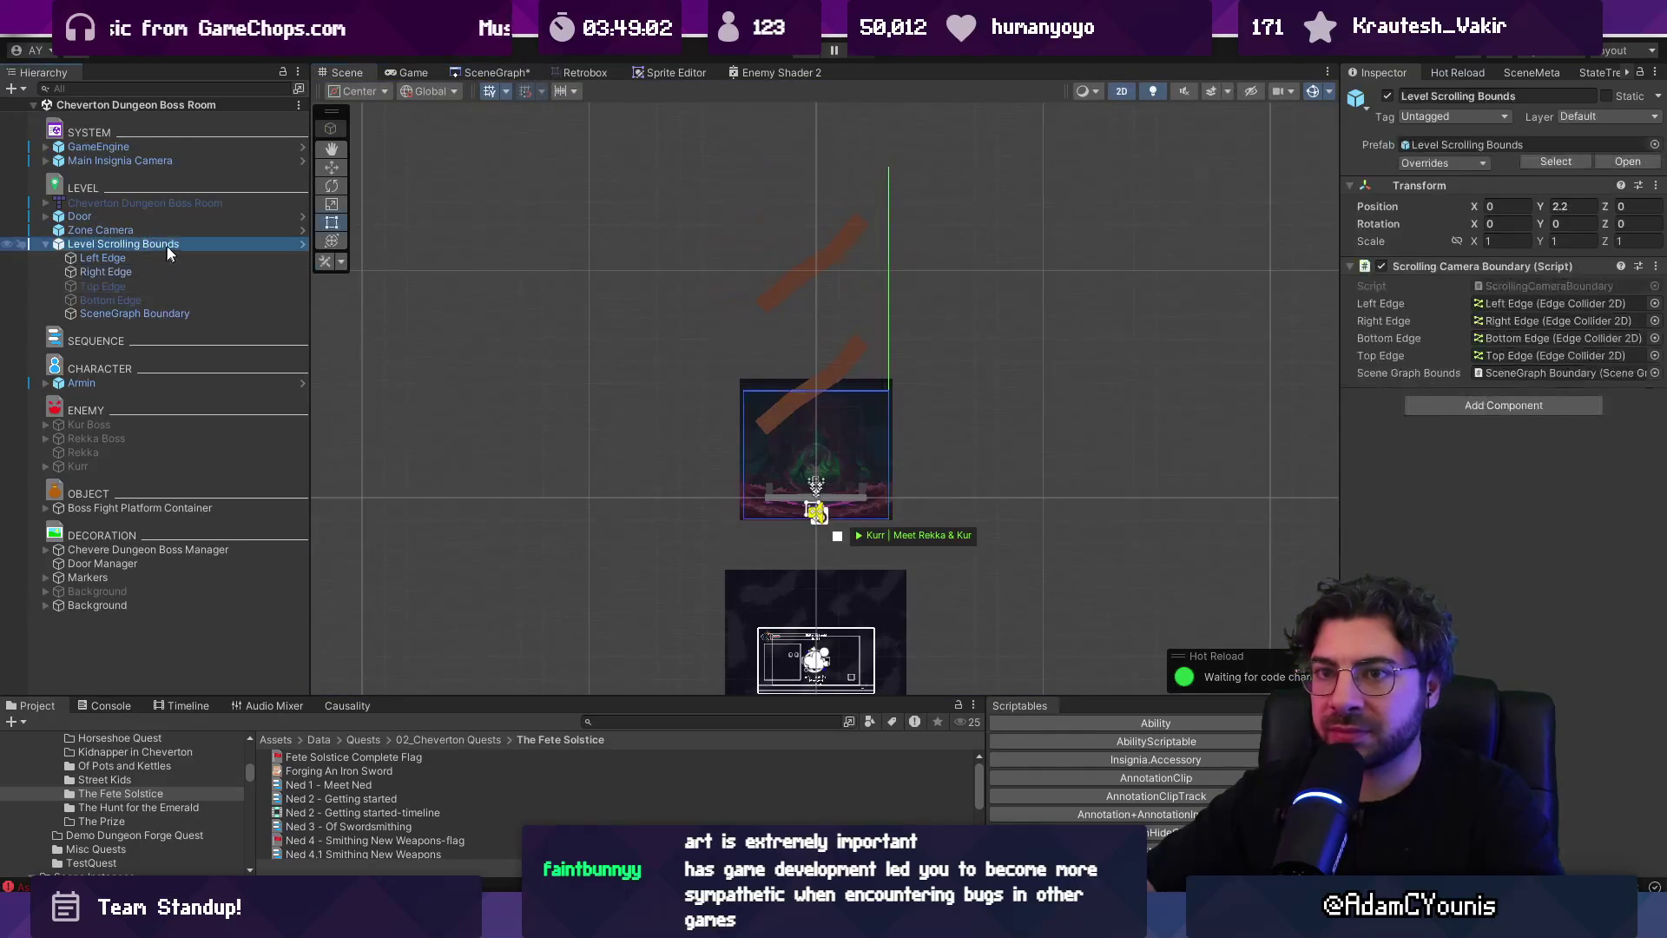
left_click(1372, 270)
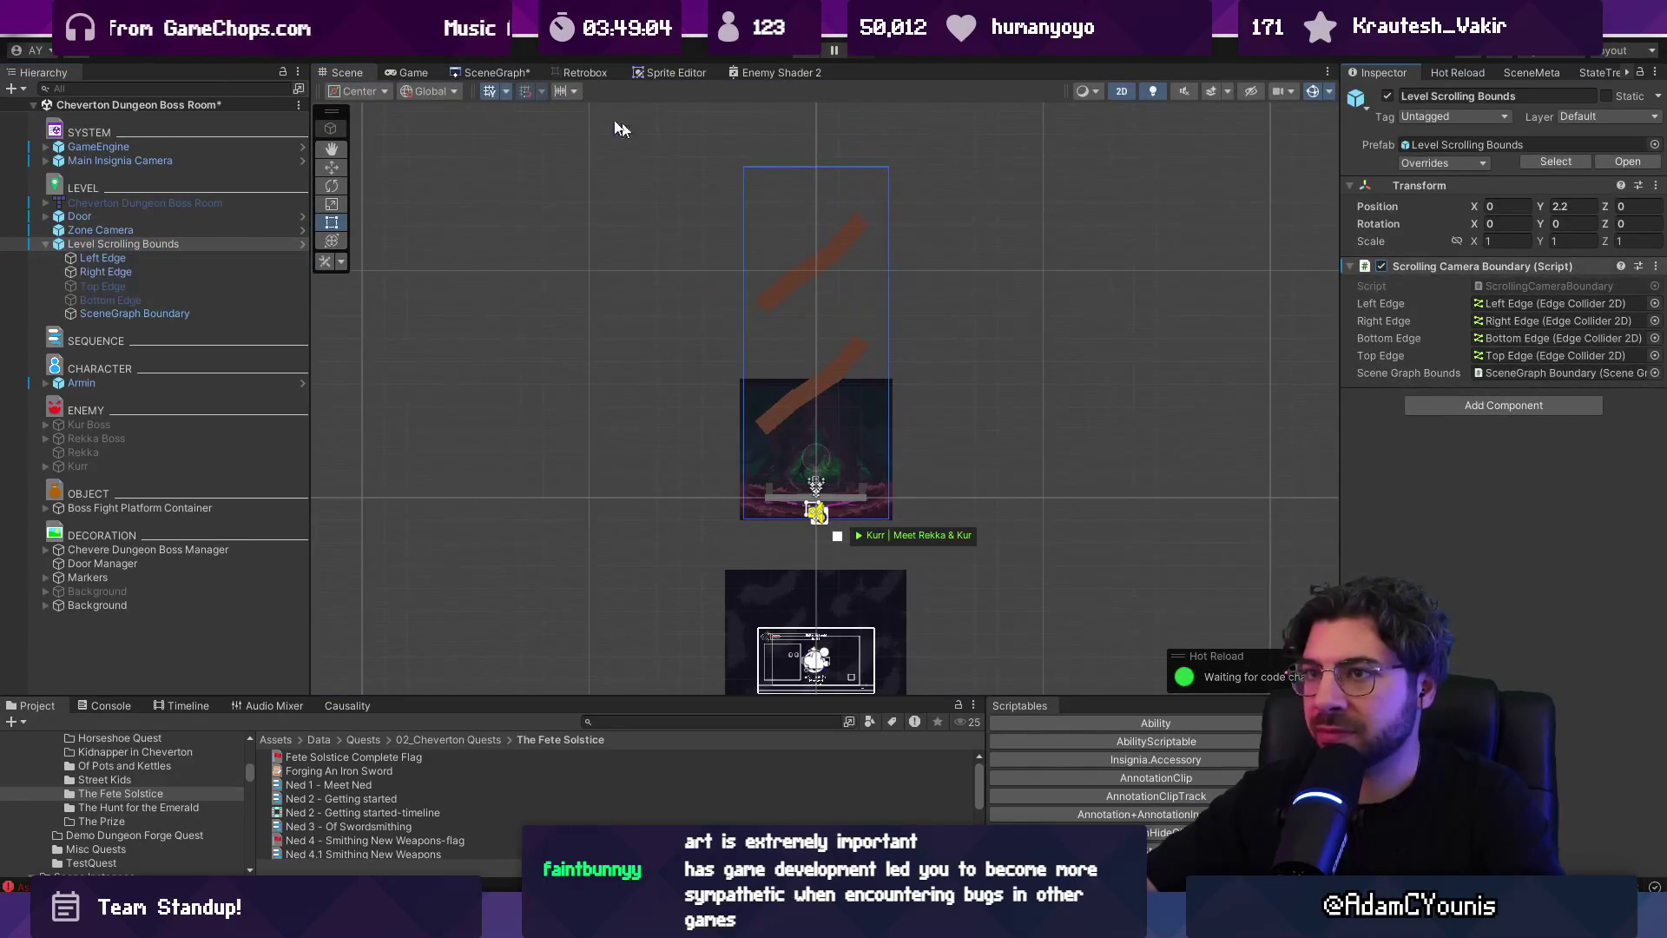
key("ctrl+s")
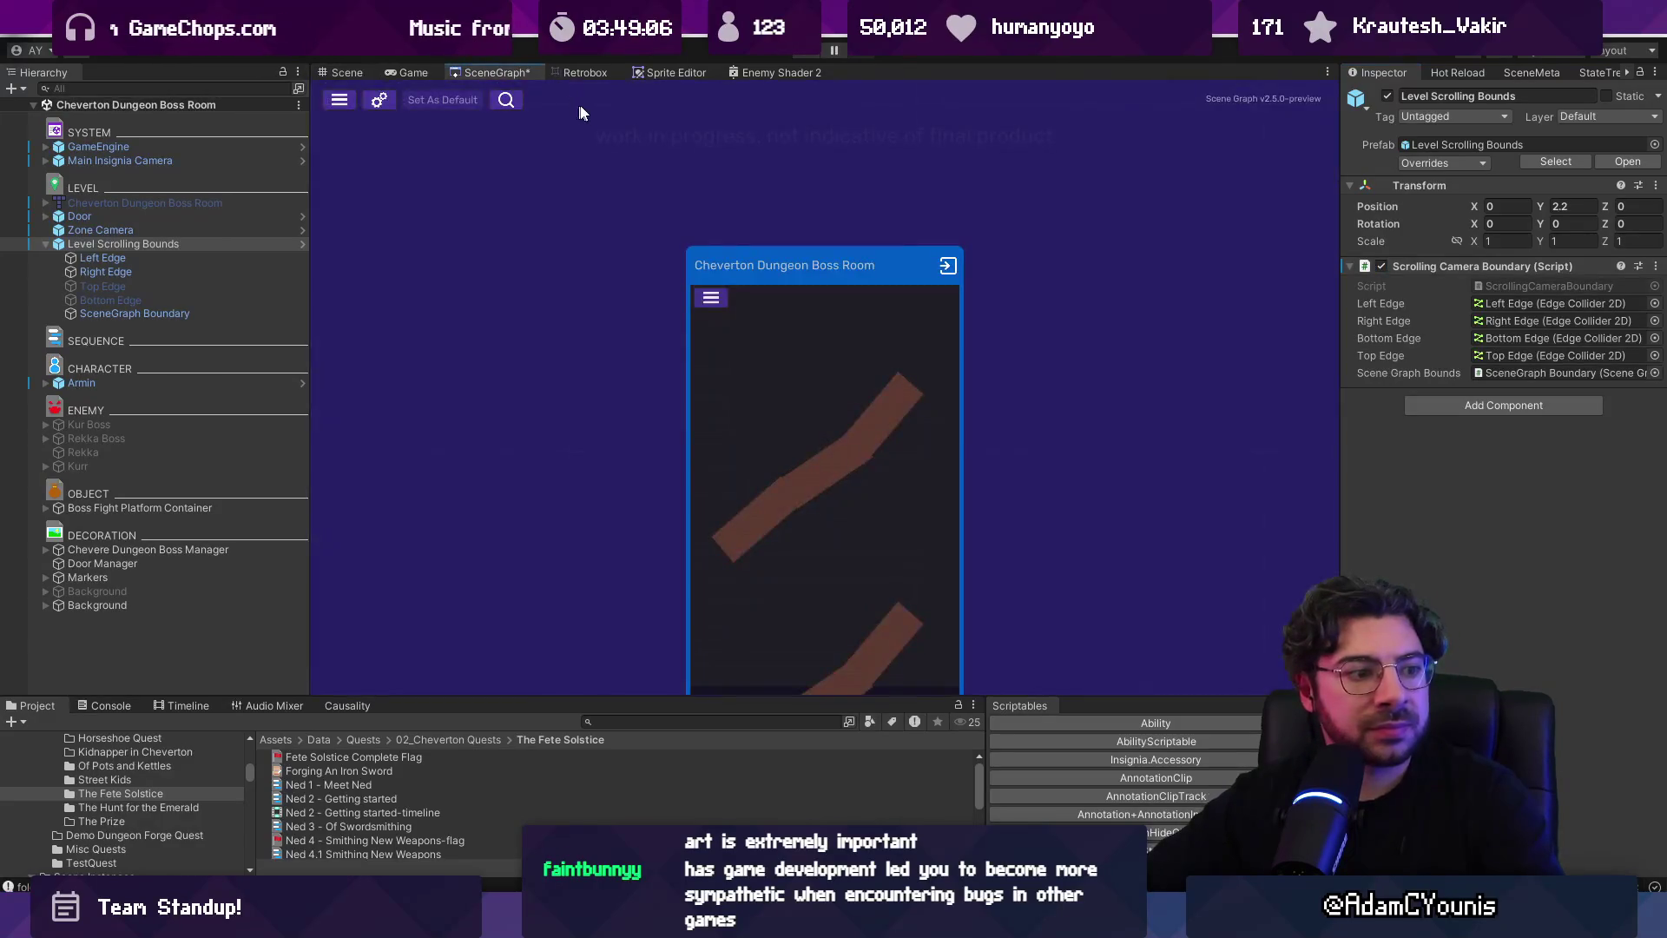
Drag the tall boss room node up and right, and nudge a neighbouring room left
scroll(808, 352, "down", 5)
scroll(823, 358, "up", 3)
left_click_drag(828, 365, 878, 321)
scroll(701, 297, "down", 3)
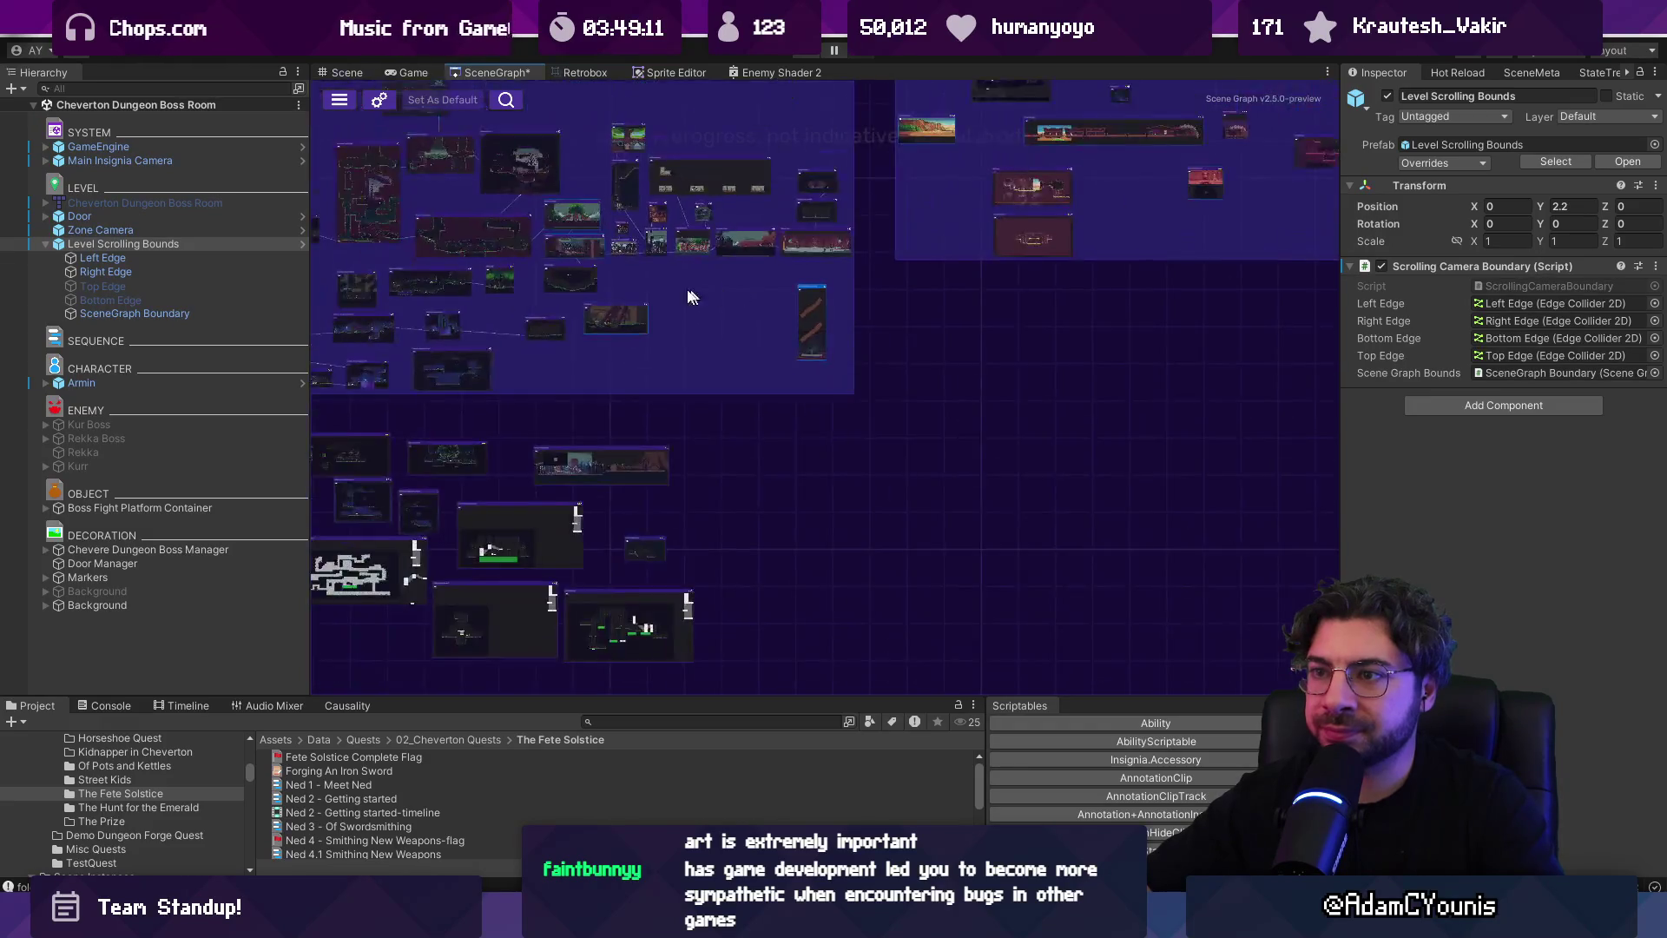
scroll(702, 297, "up", 5)
left_click_drag(898, 427, 873, 422)
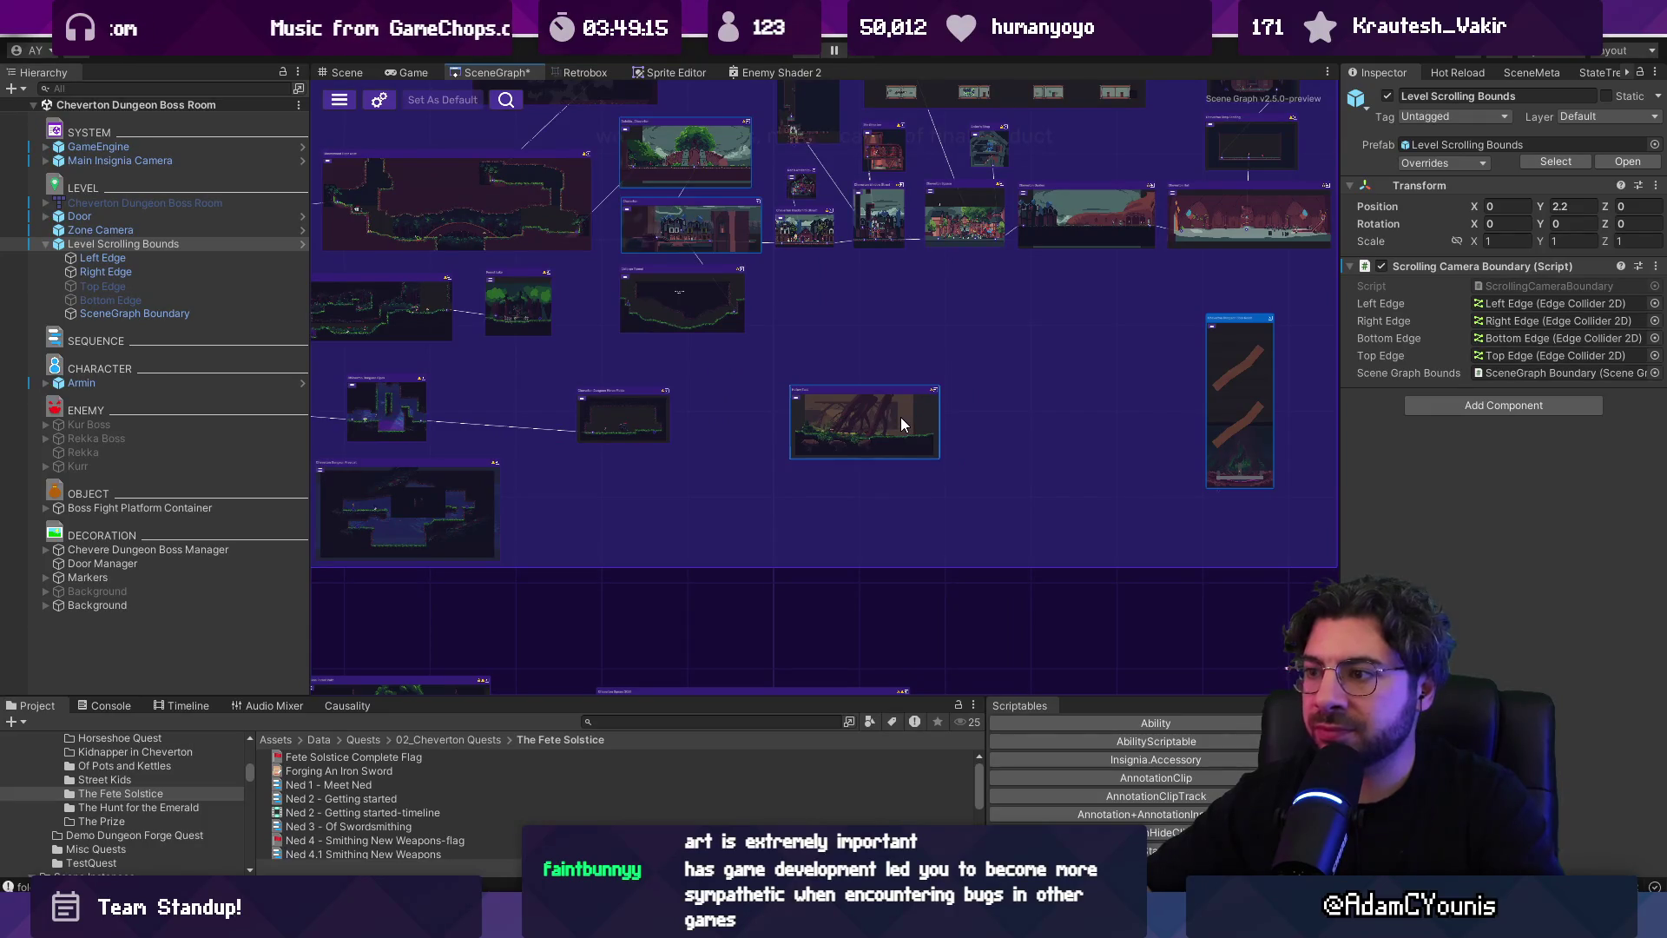
Pan and zoom the scene graph to bring the other room groups into view
scroll(903, 423, "down", 5)
scroll(901, 423, "up", 2)
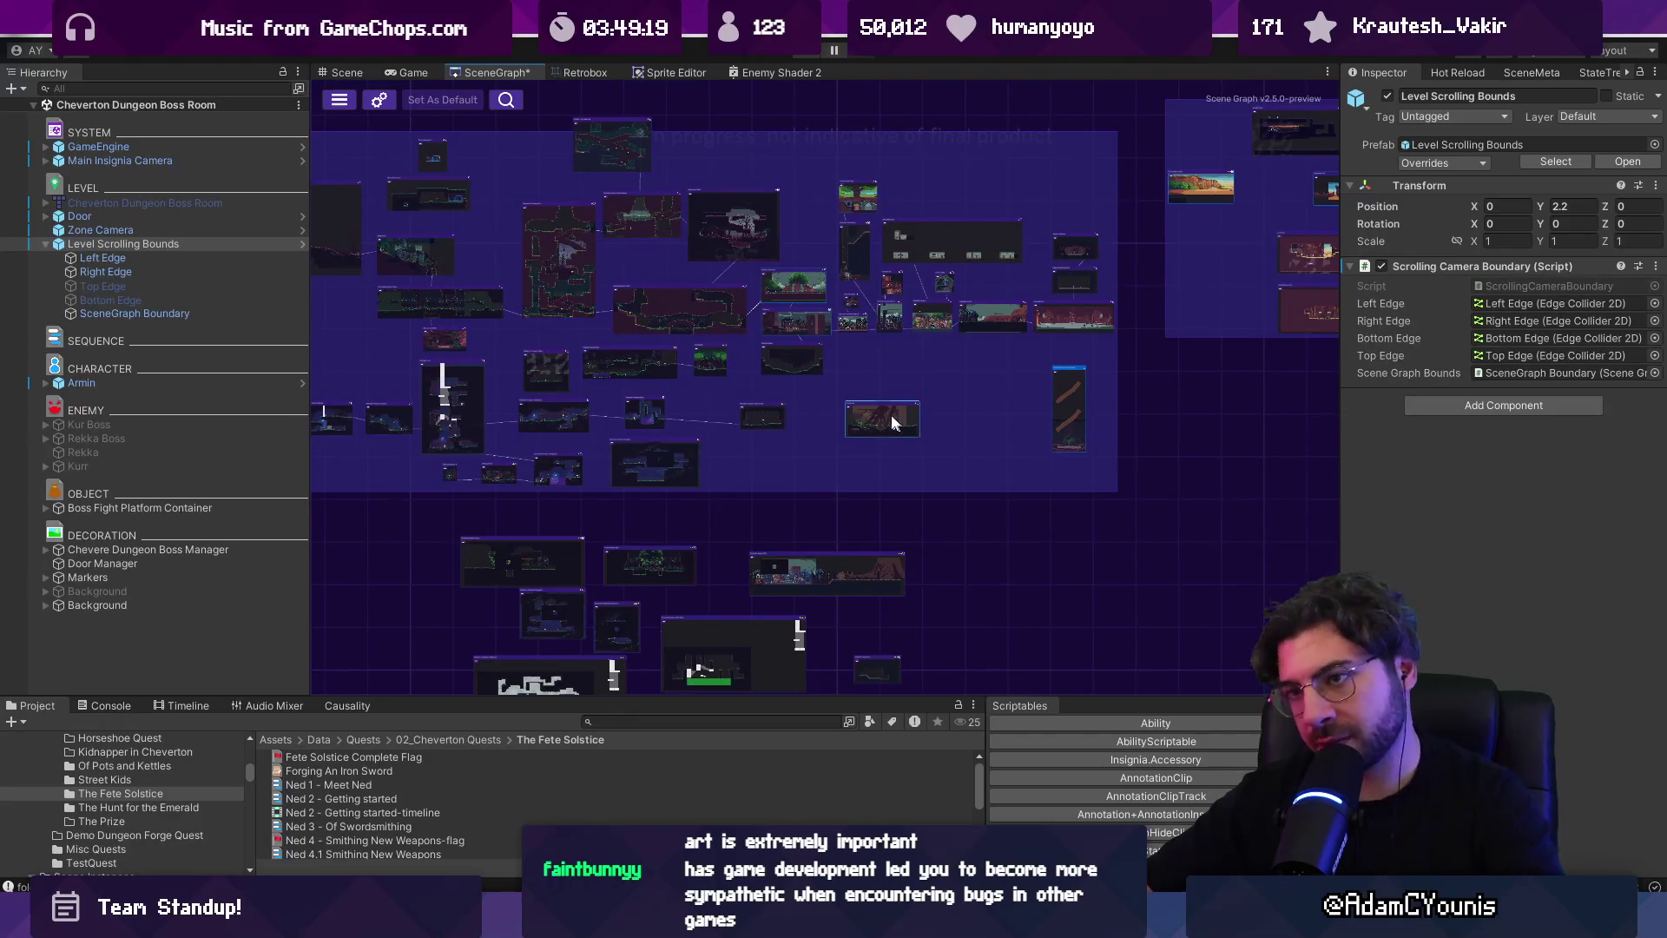
scroll(878, 373, "left", 5)
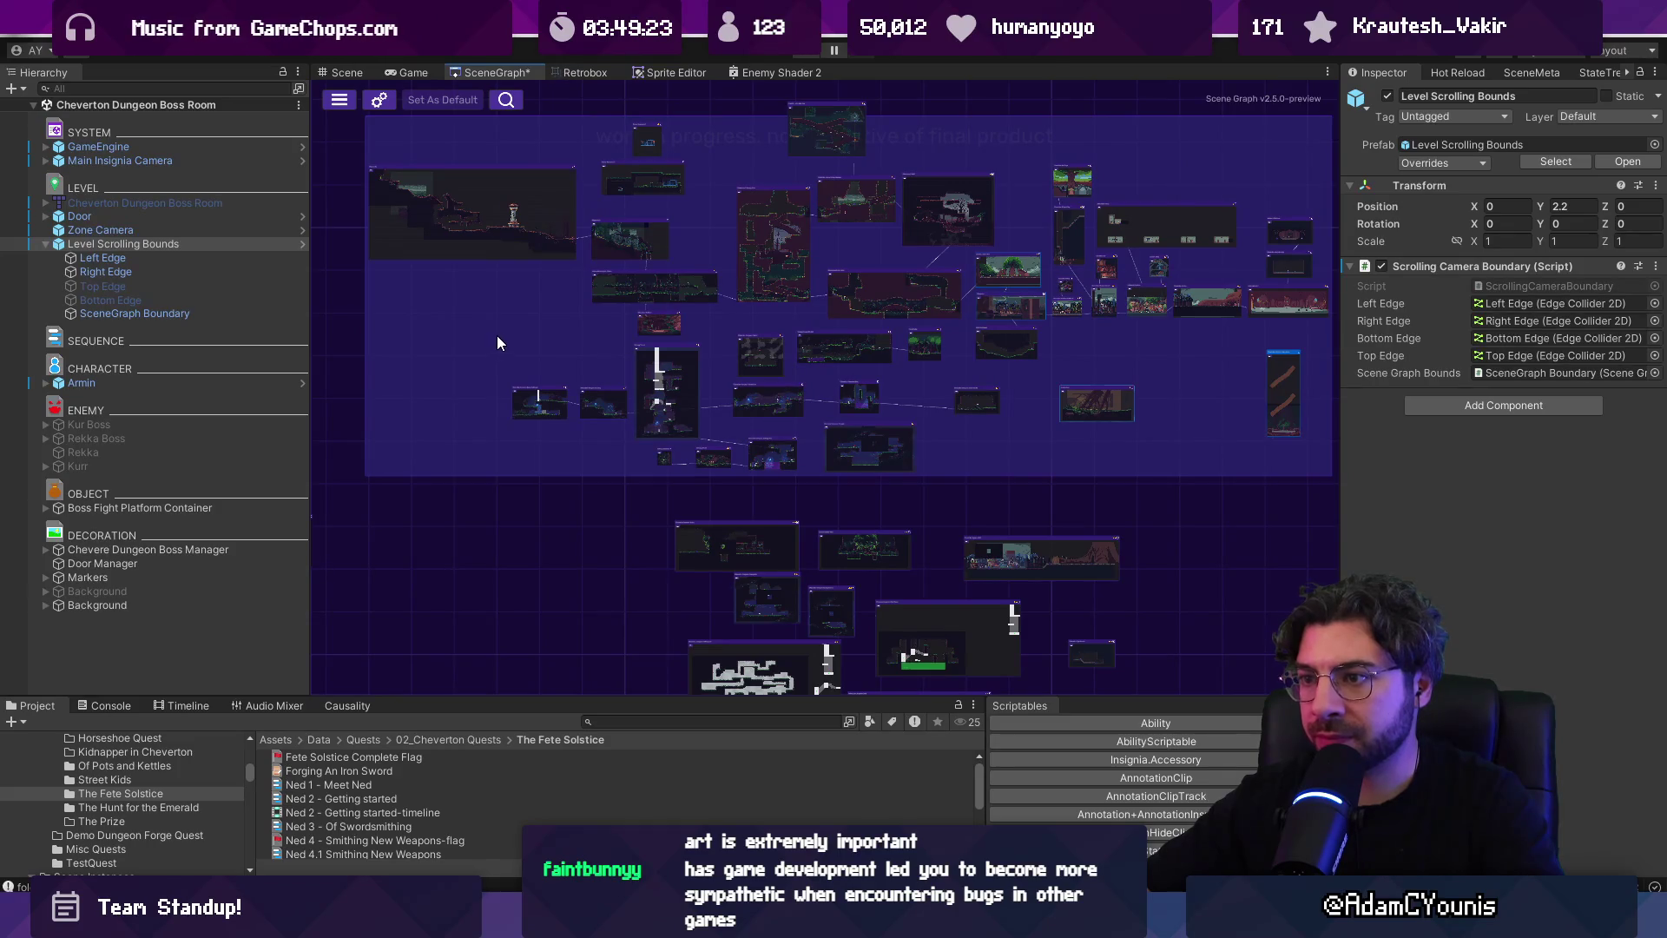
scroll(626, 351, "up", 3)
scroll(628, 345, "down", 2)
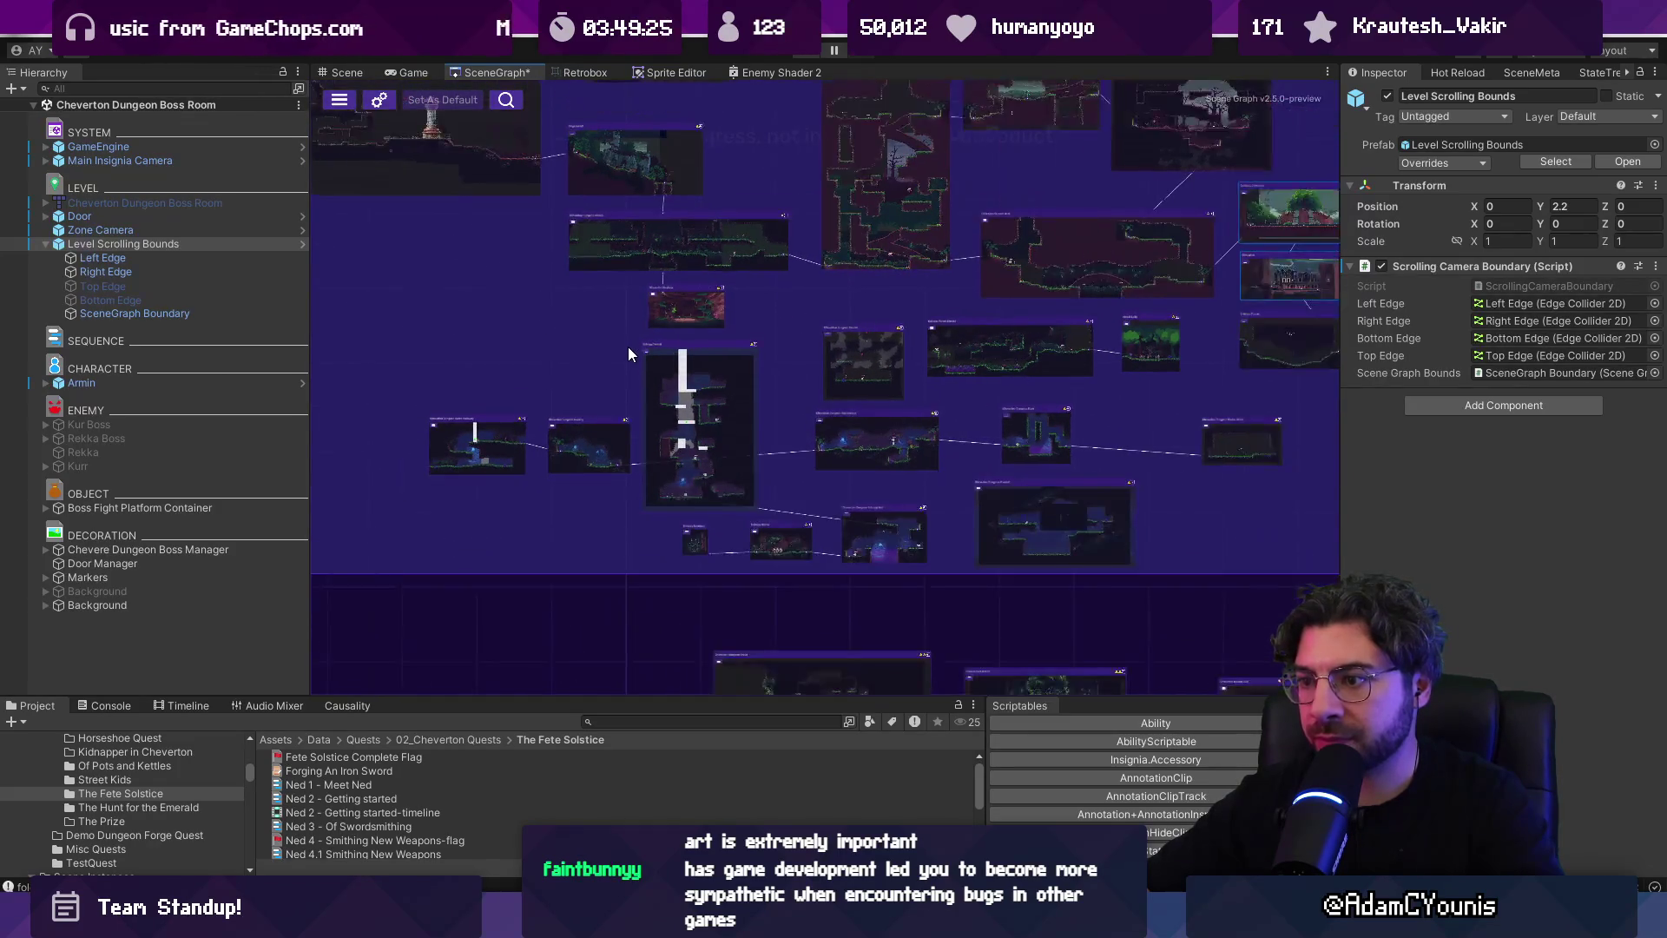
scroll(804, 394, "down", 2)
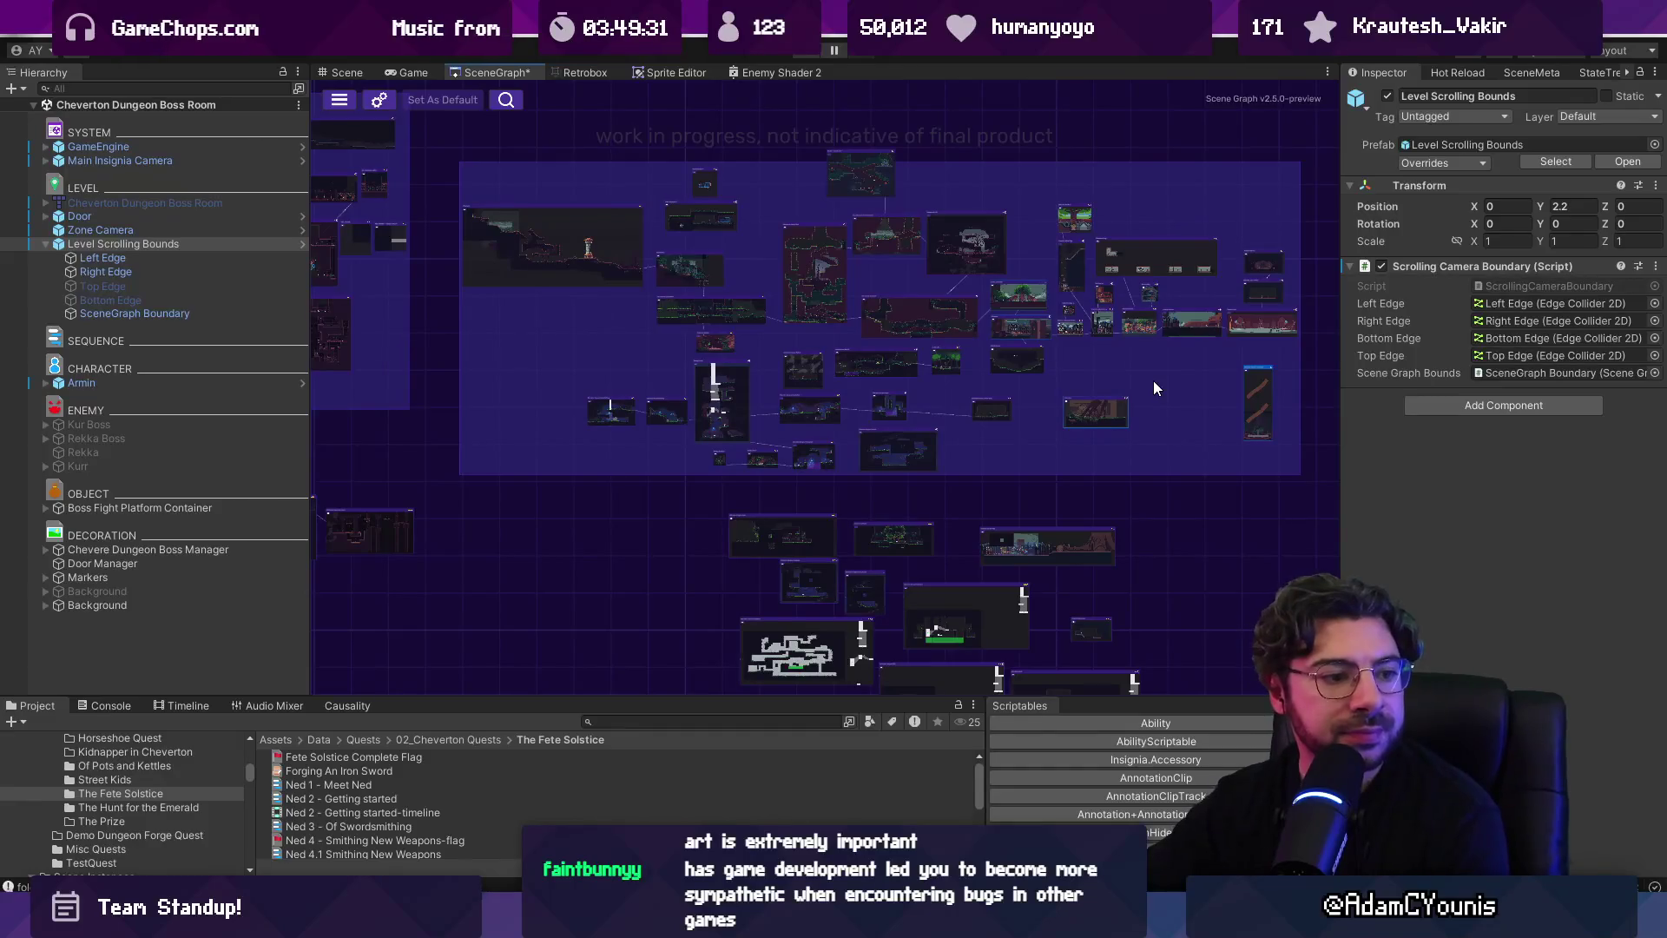
left_click_drag(1175, 380, 1014, 260)
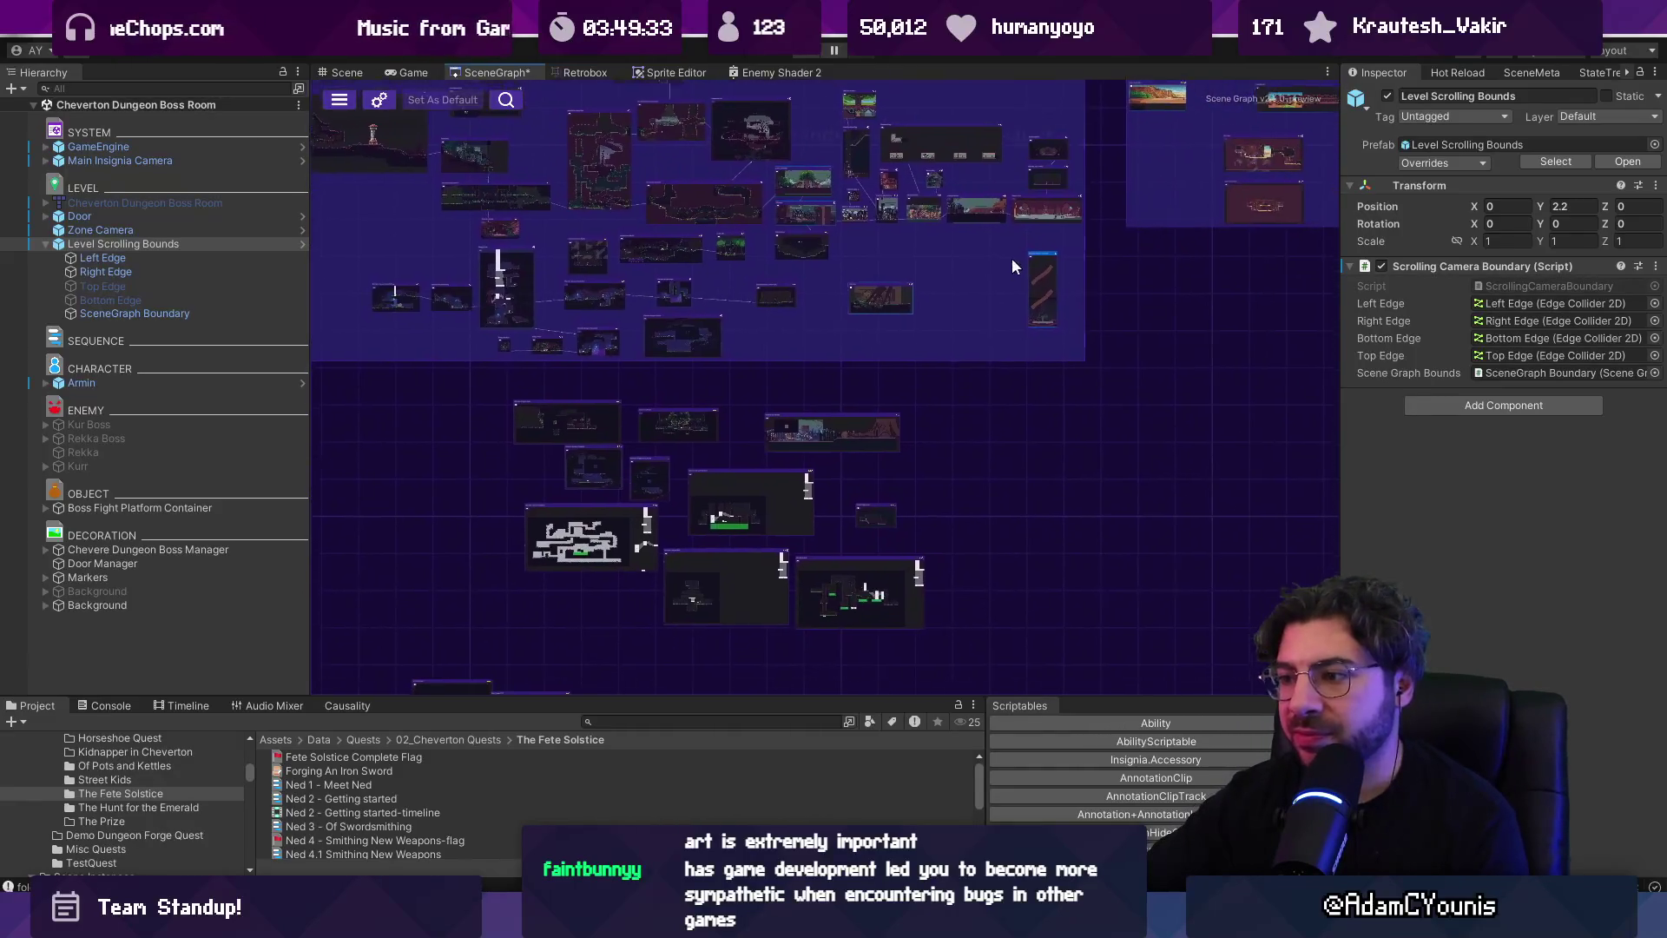
scroll(582, 480, "up", 4)
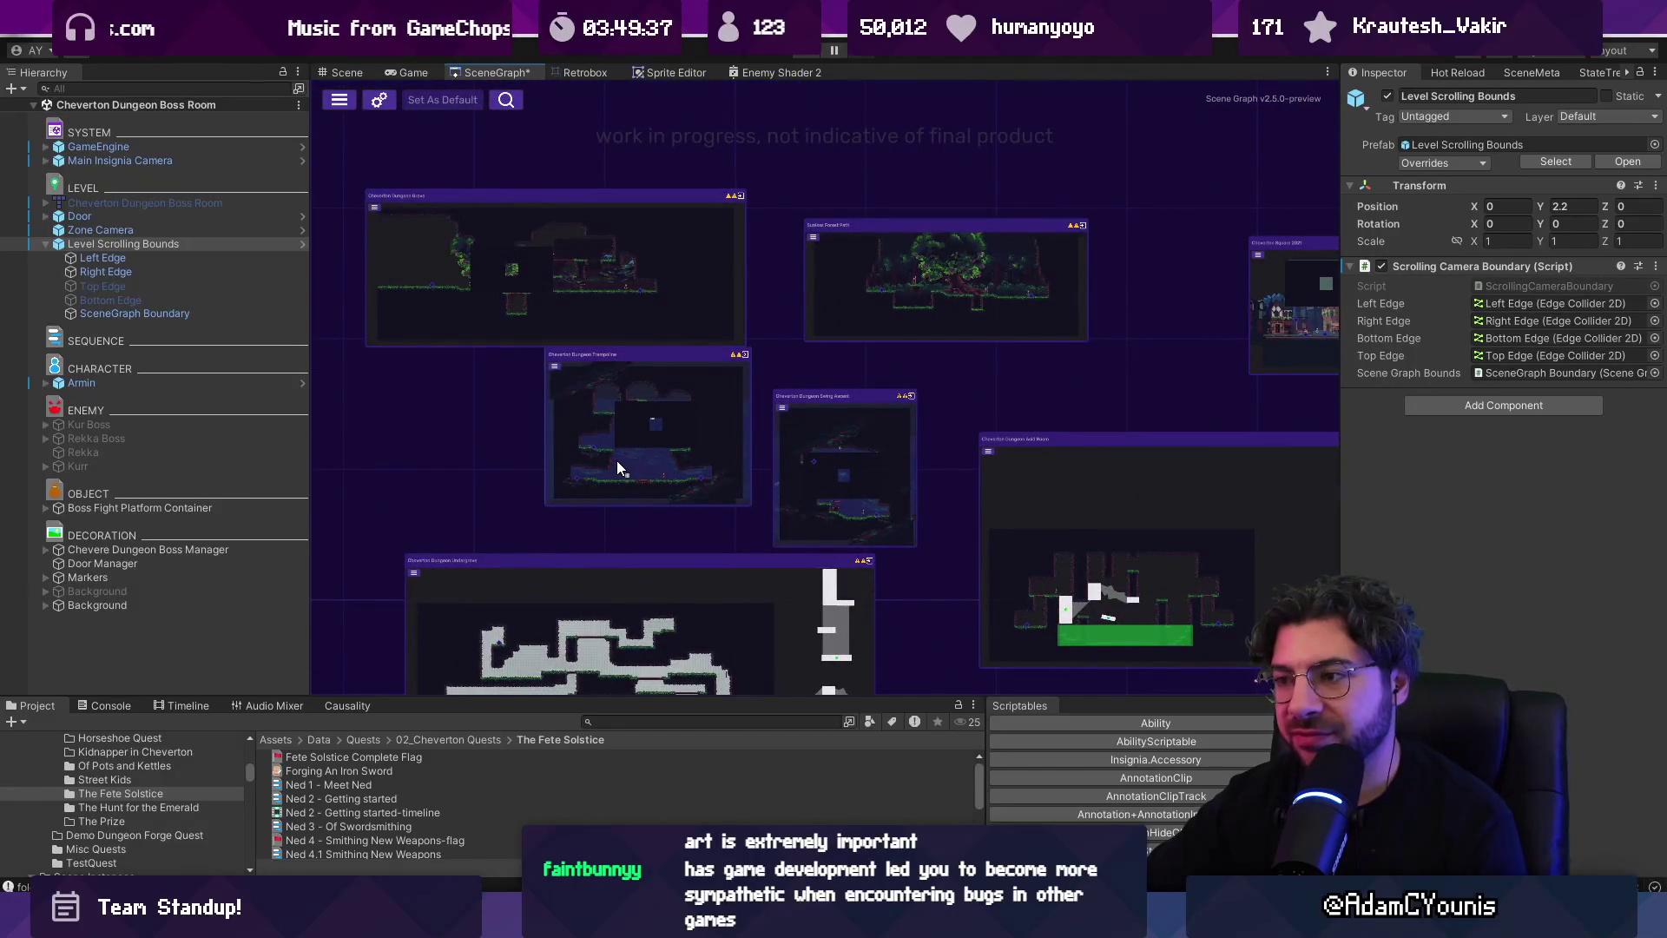
scroll(627, 466, "down", 6)
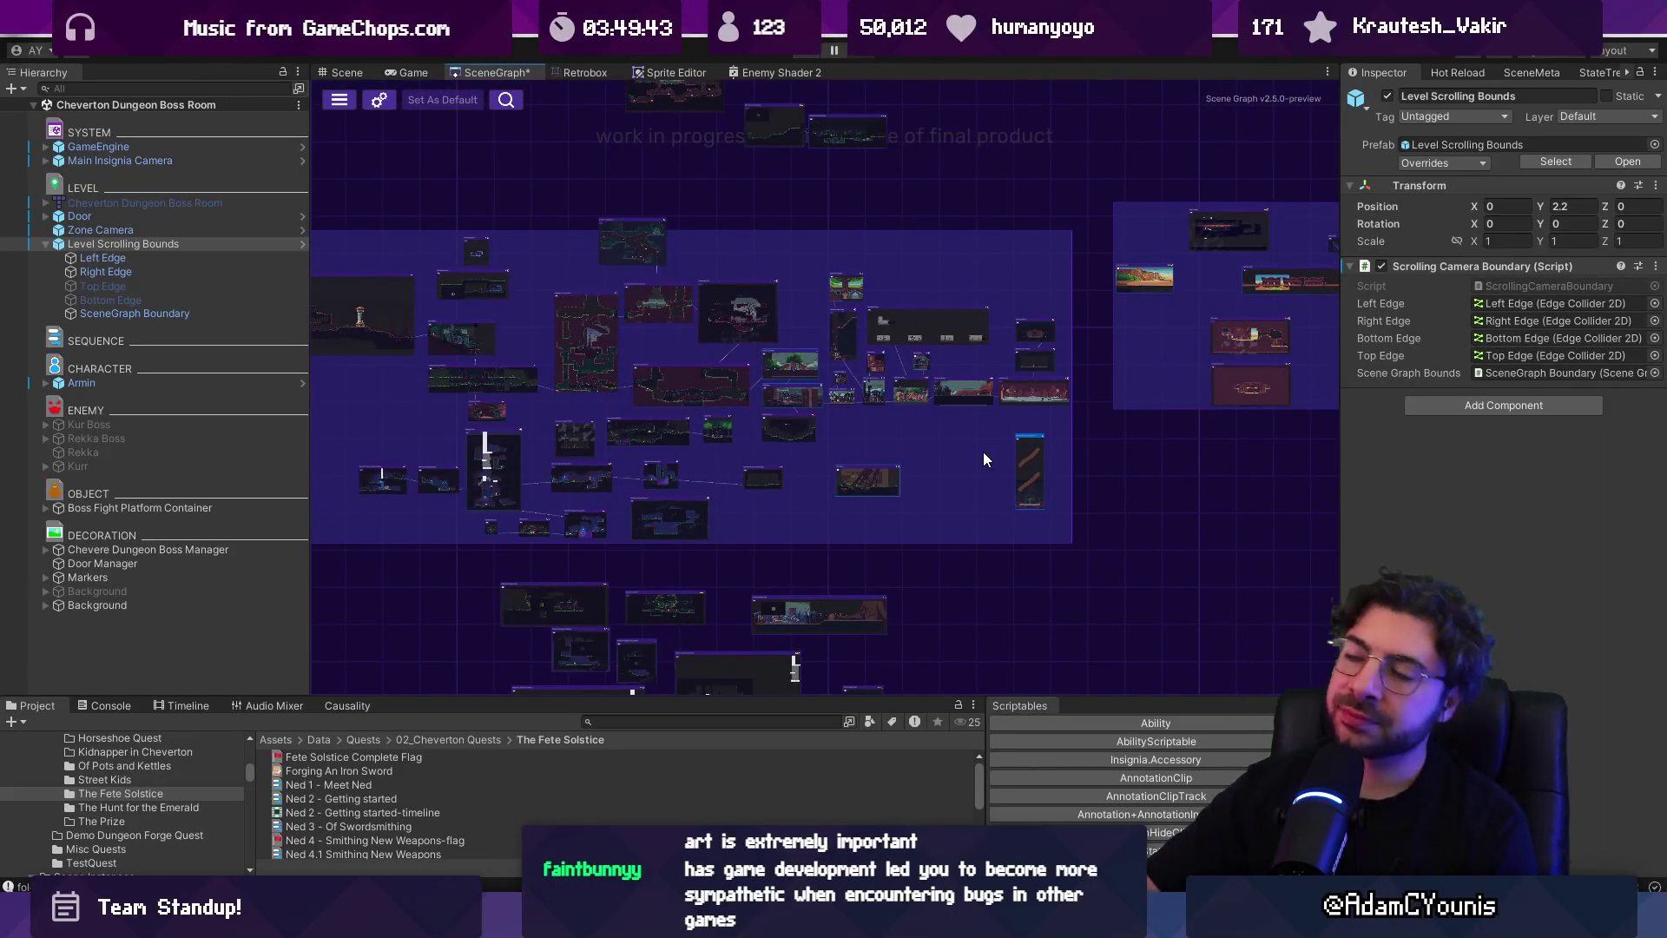
scroll(986, 460, "up", 4)
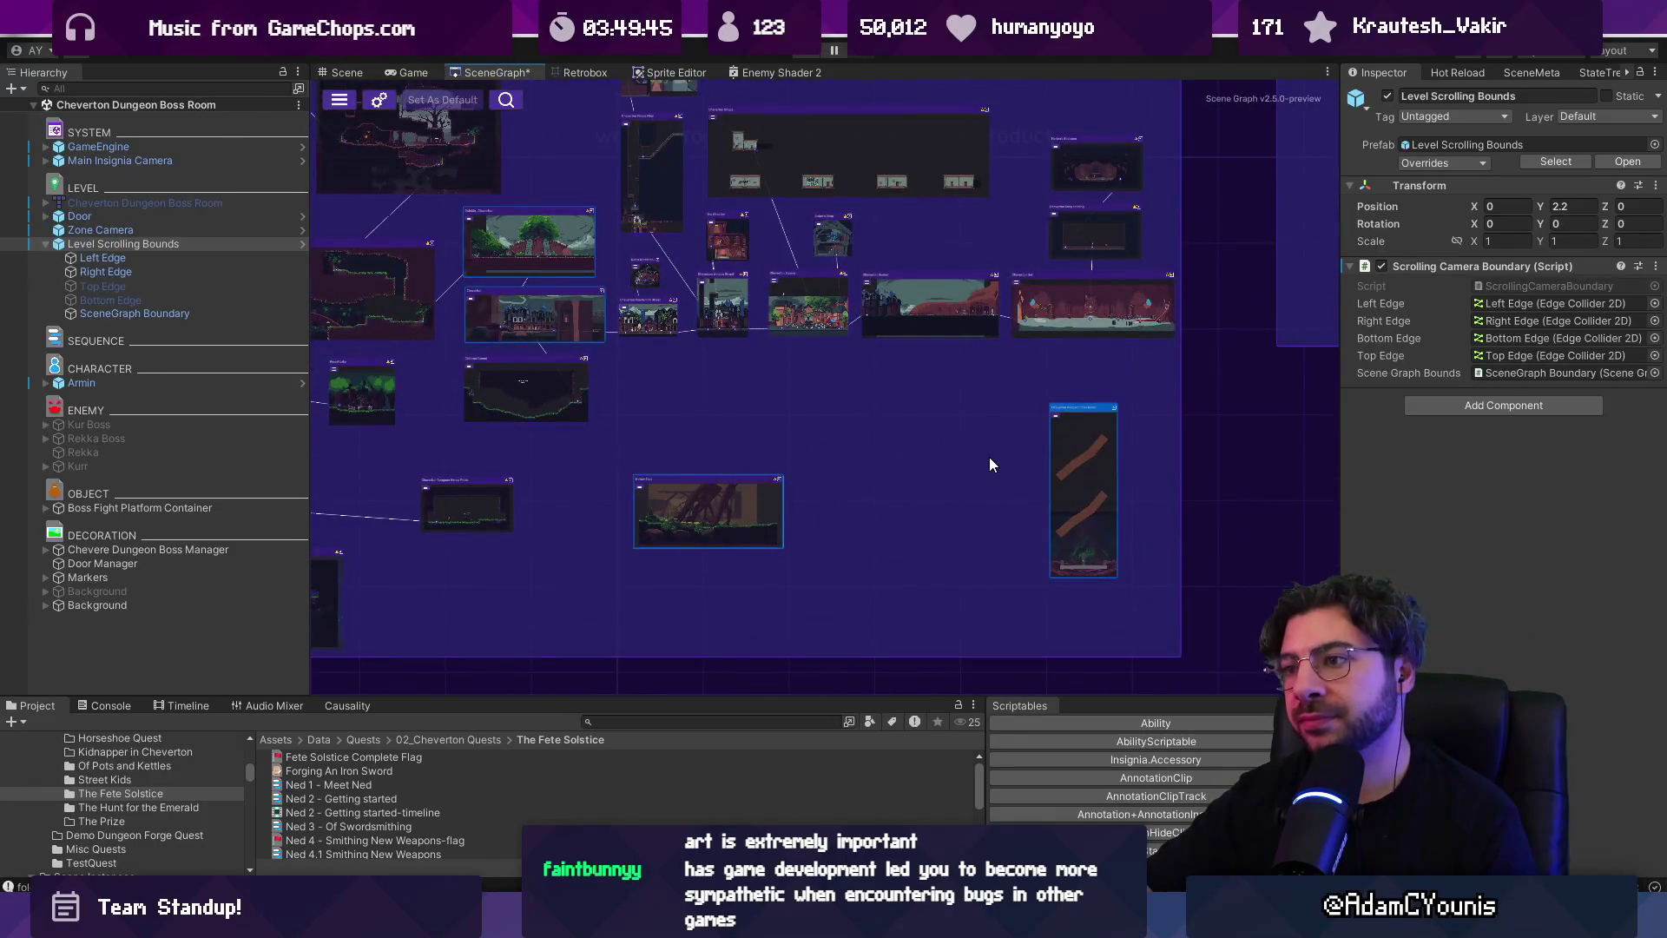
double_click(792, 306)
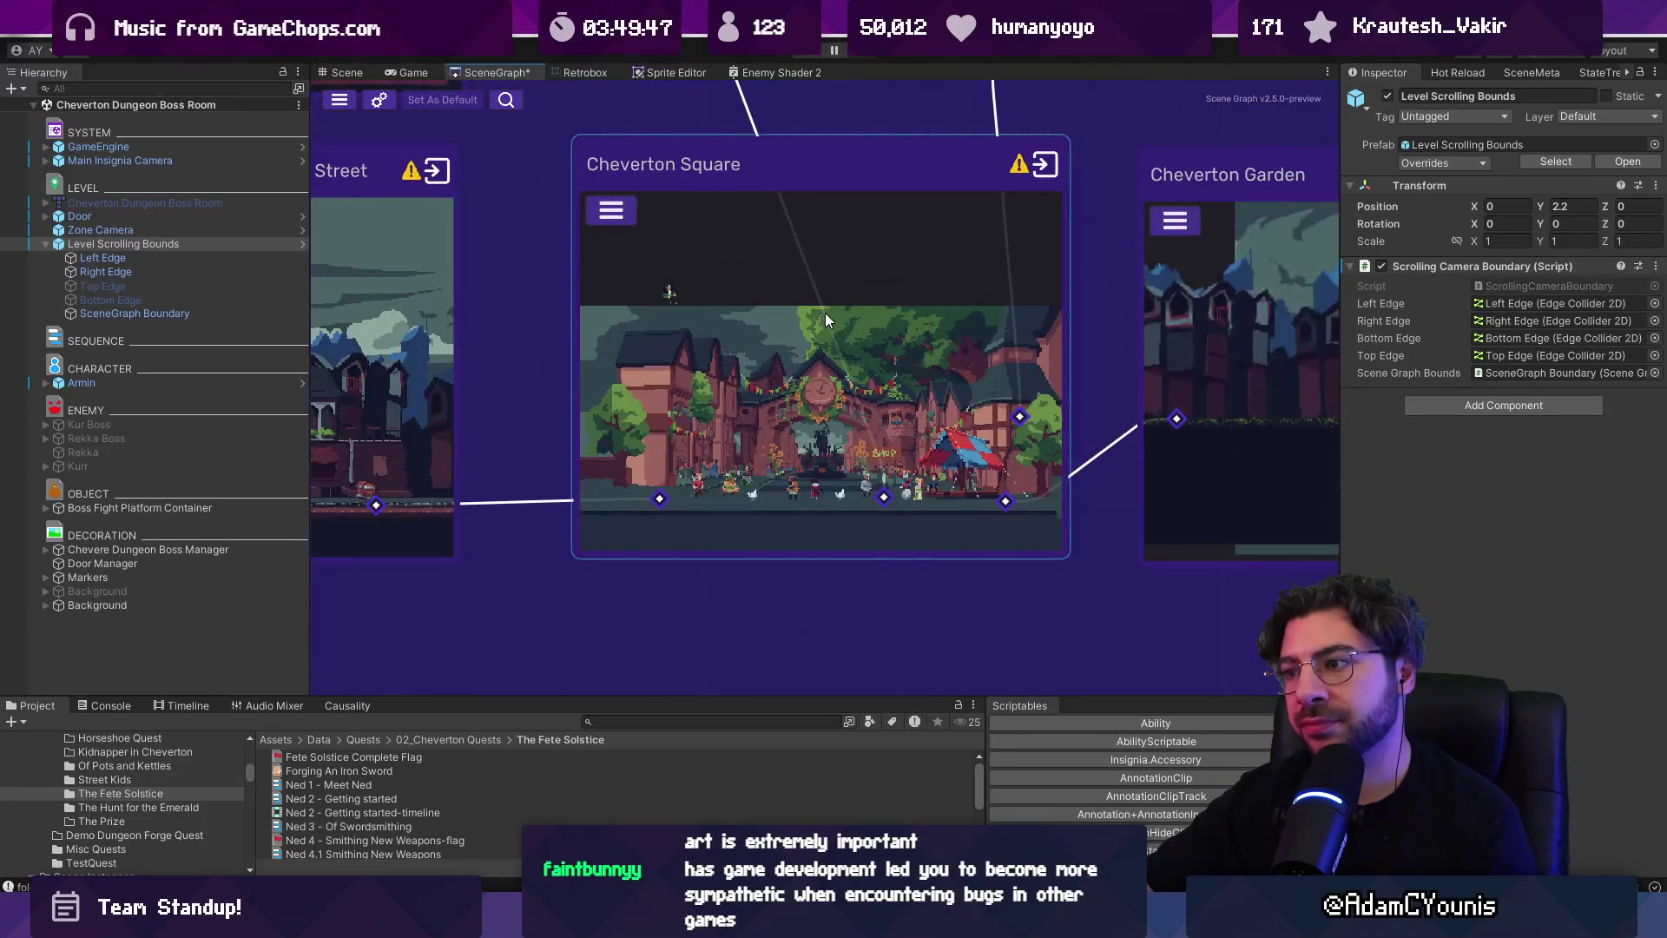
scroll(1179, 429, "down", 5)
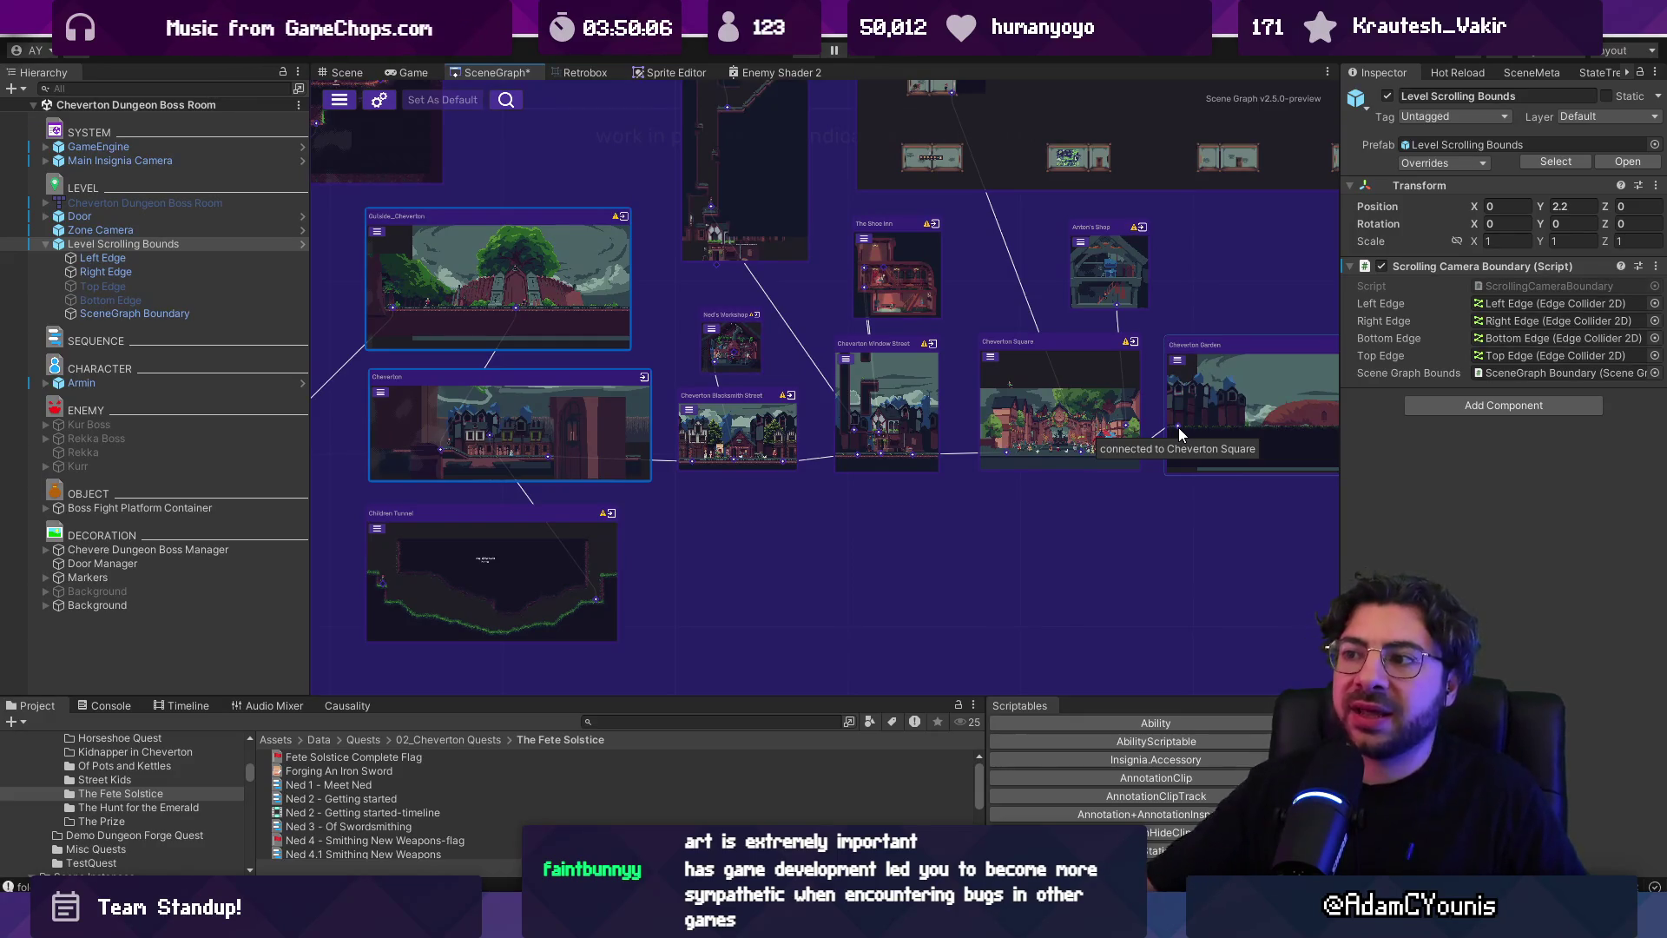
scroll(976, 426, "down", 5)
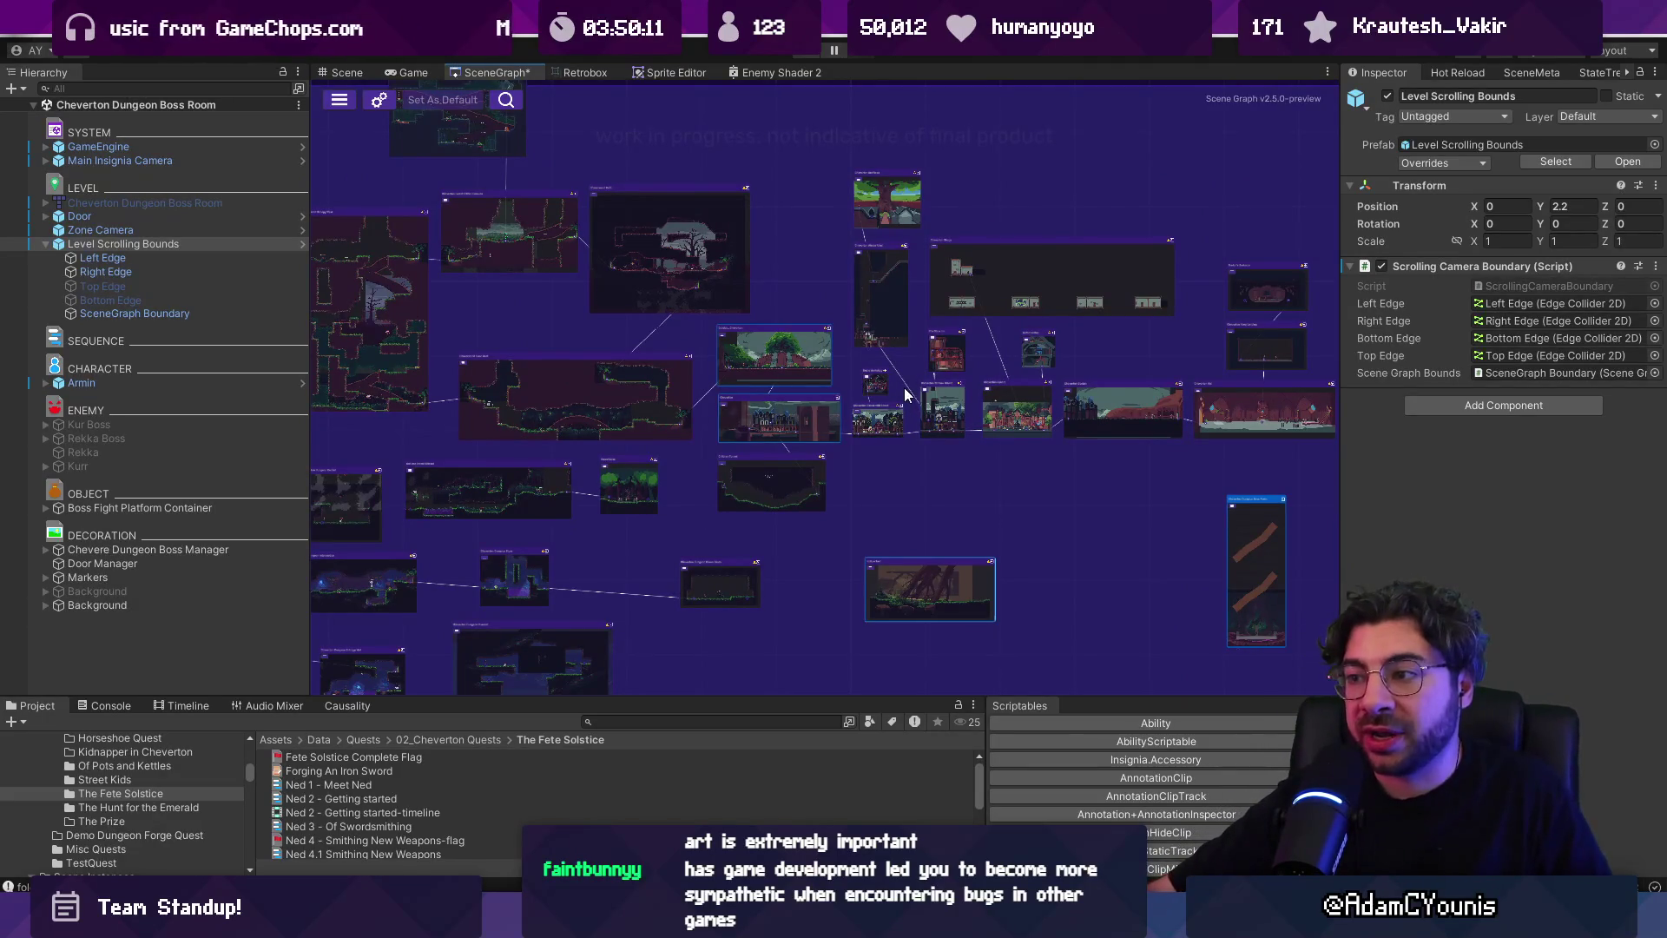
scroll(905, 391, "up", 4)
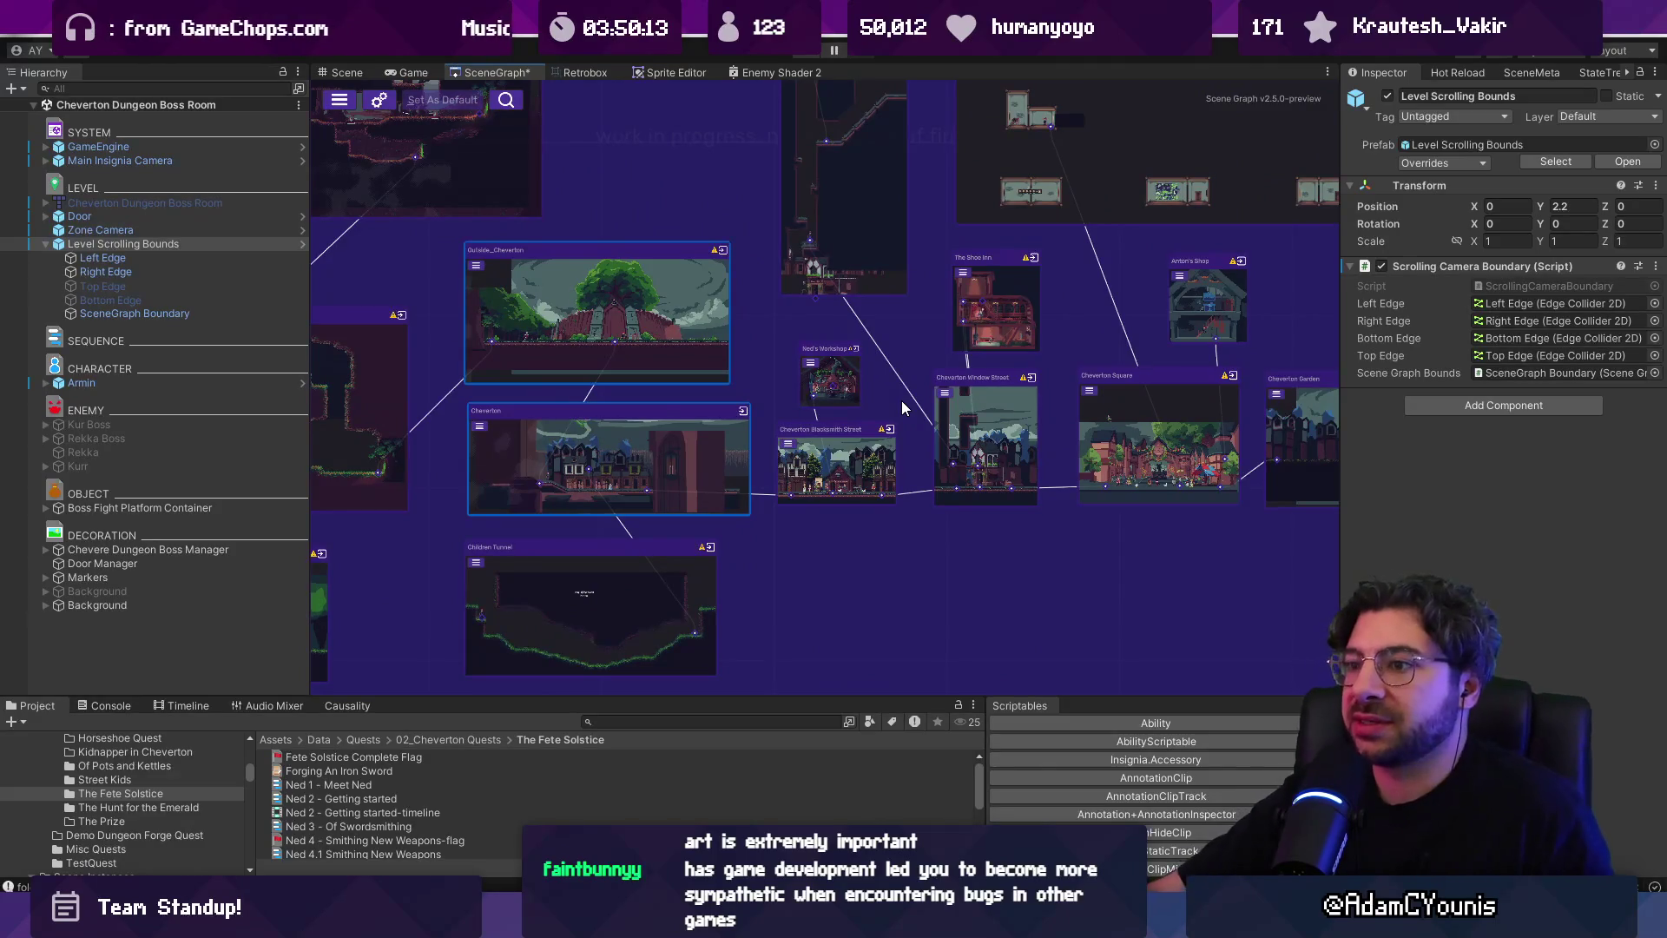
scroll(902, 399, "down", 3)
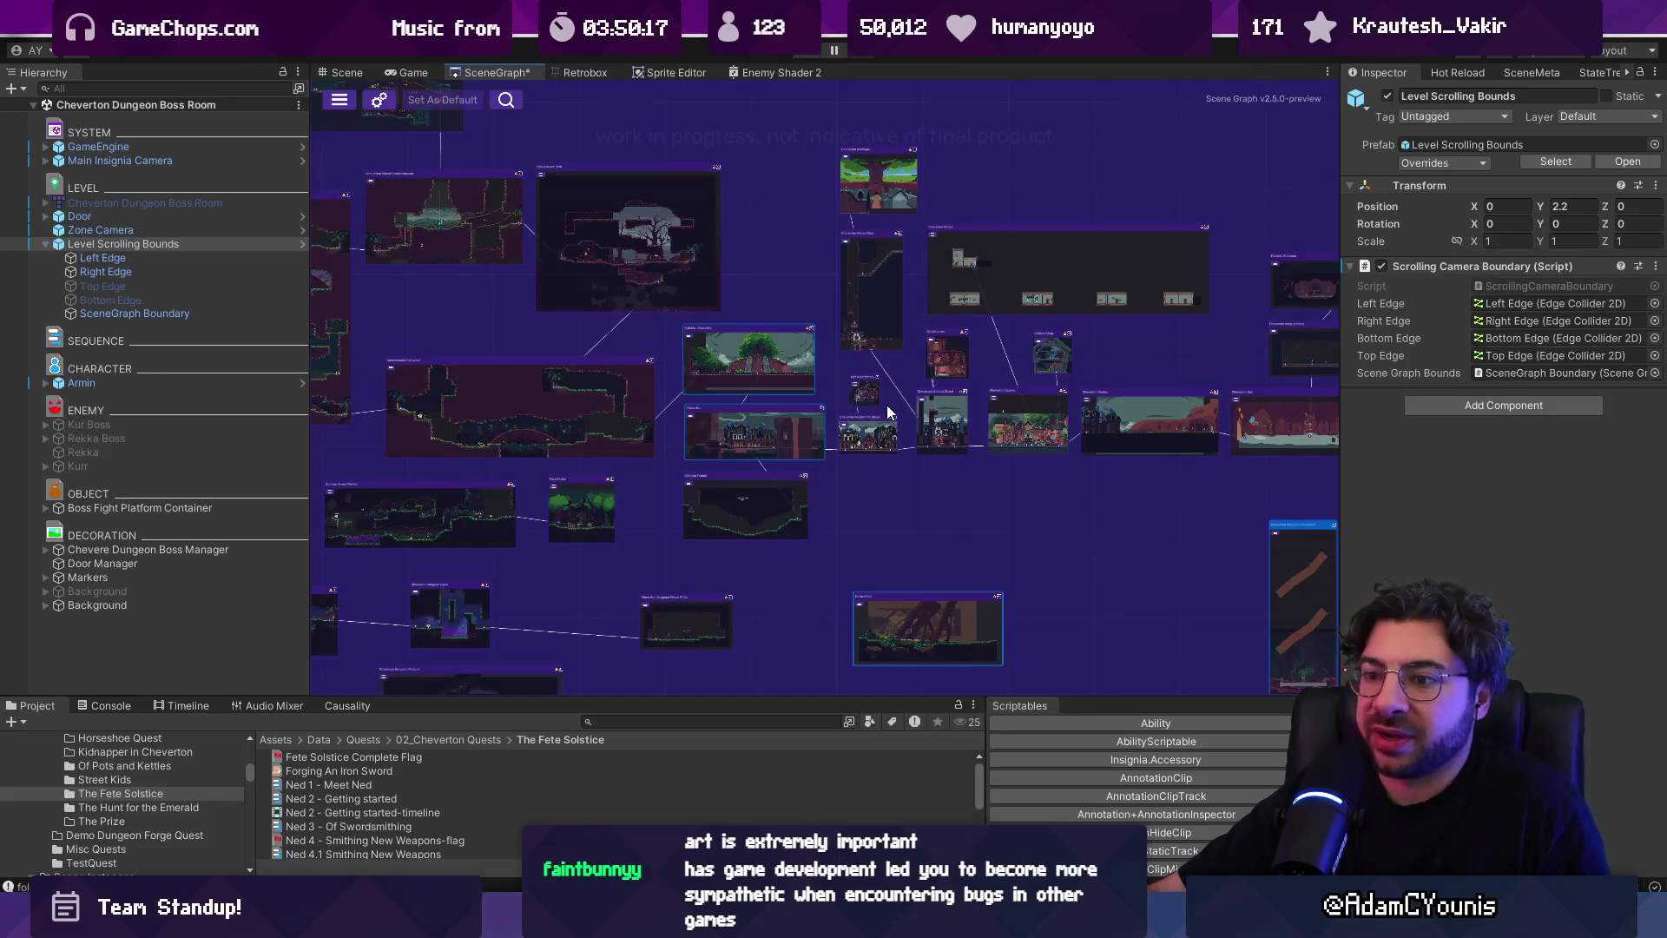
scroll(987, 434, "down", 3)
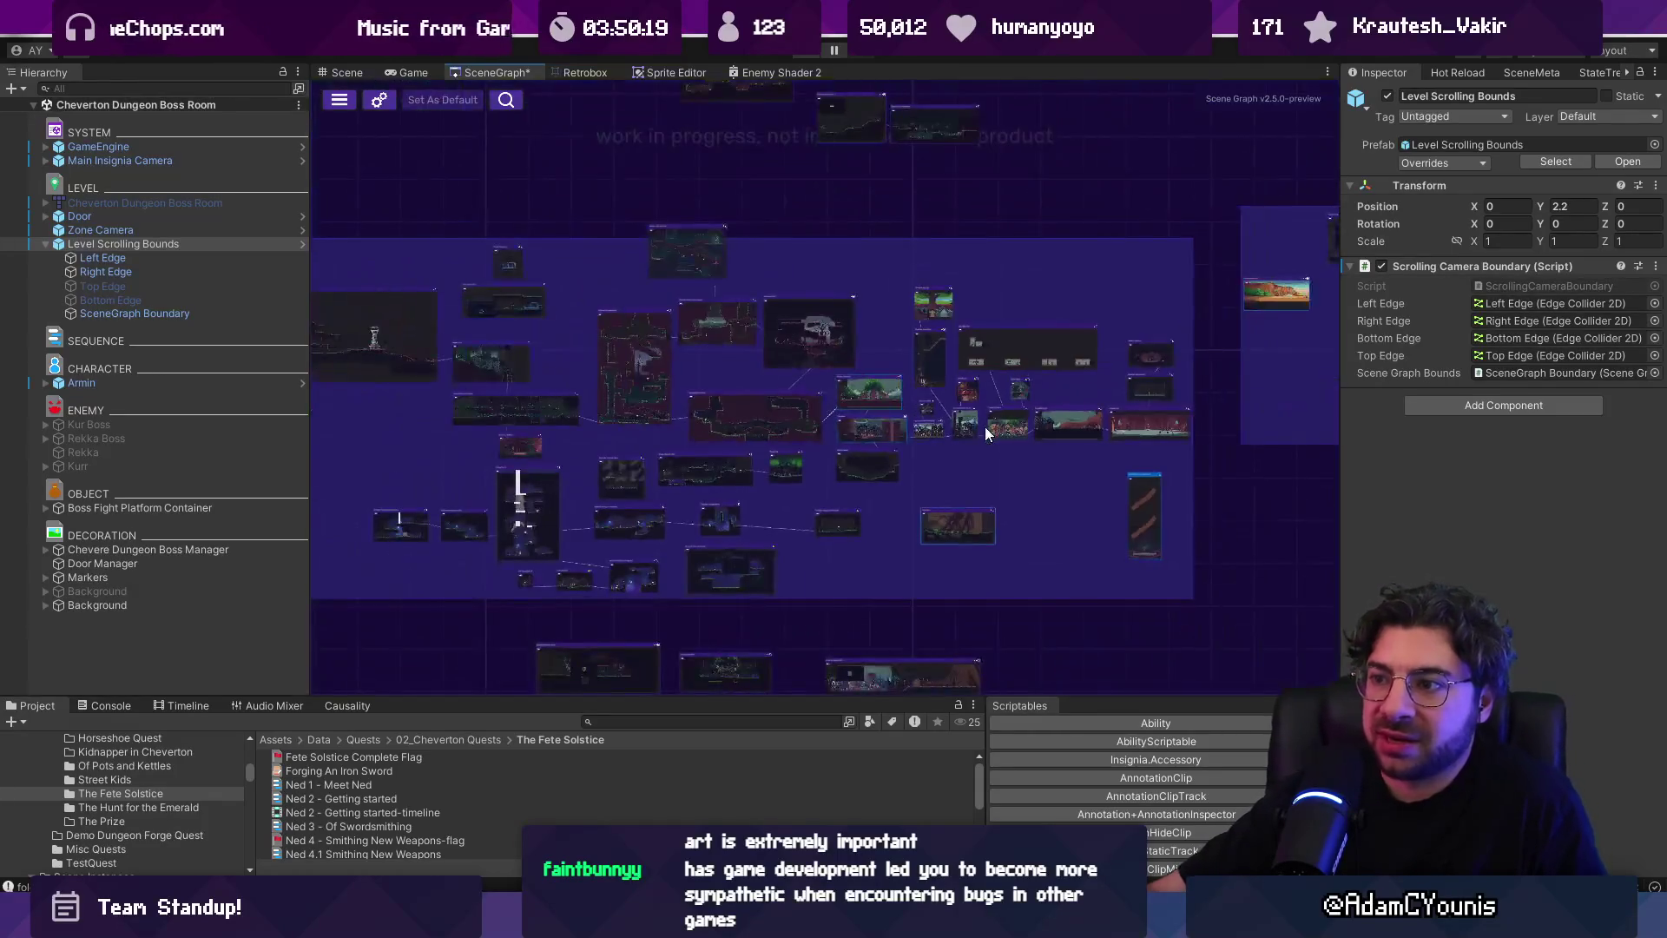
scroll(975, 429, "down", 3)
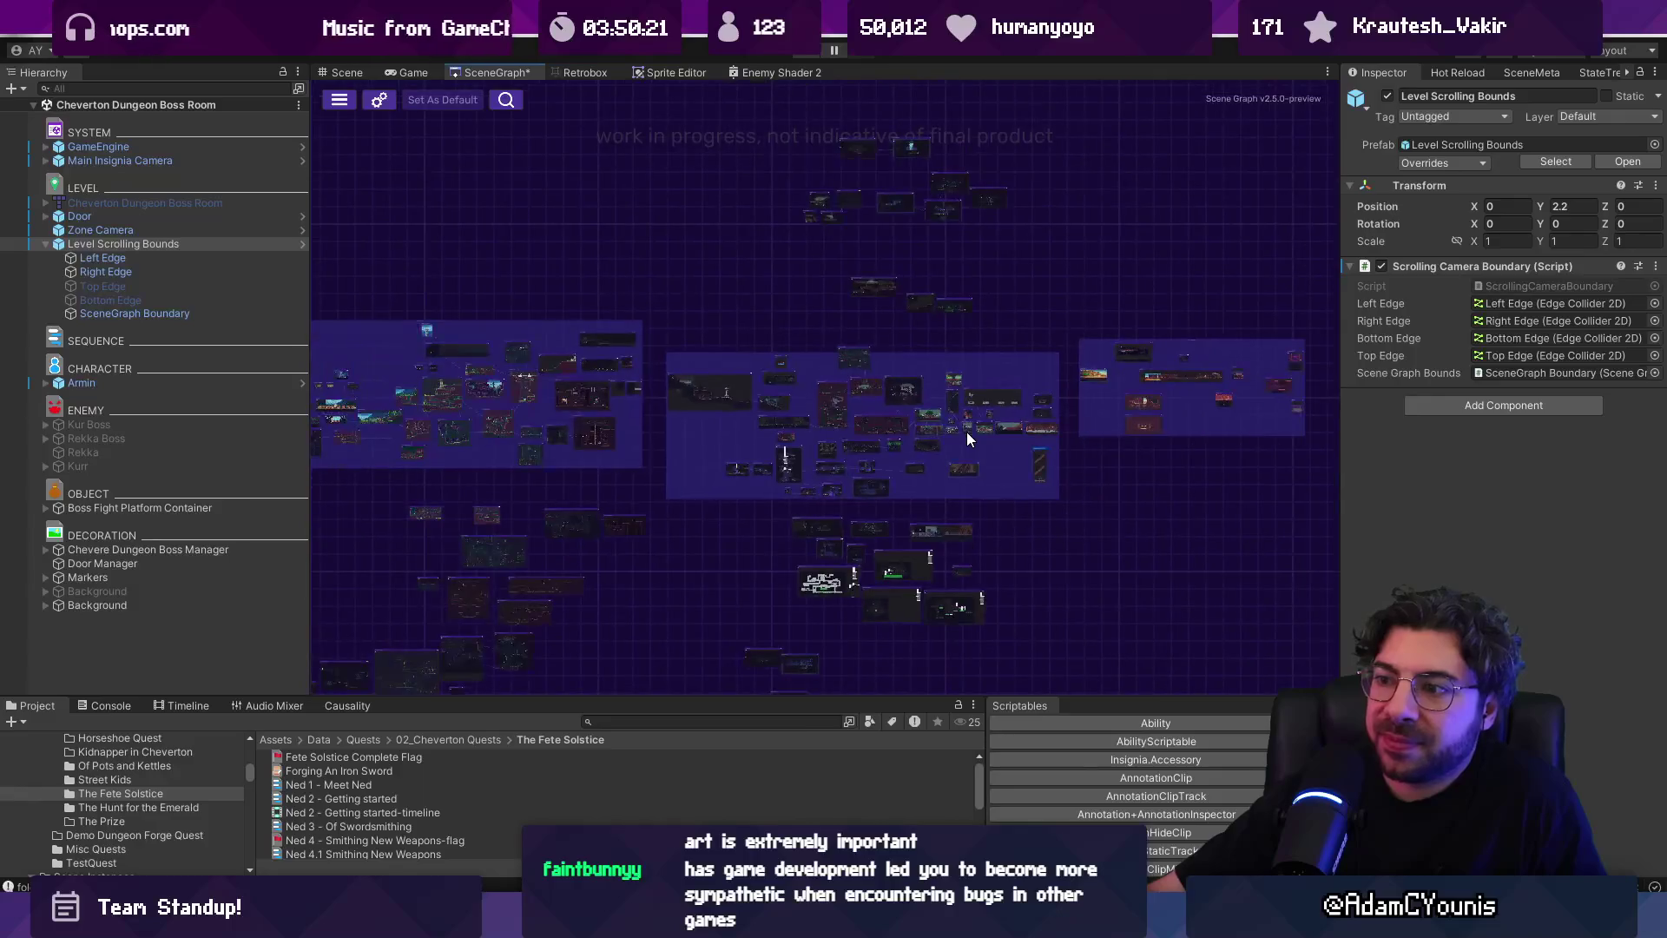
mouse_move(706, 426)
left_mouse_down()
mouse_move(853, 420)
mouse_move(806, 404)
left_mouse_up()
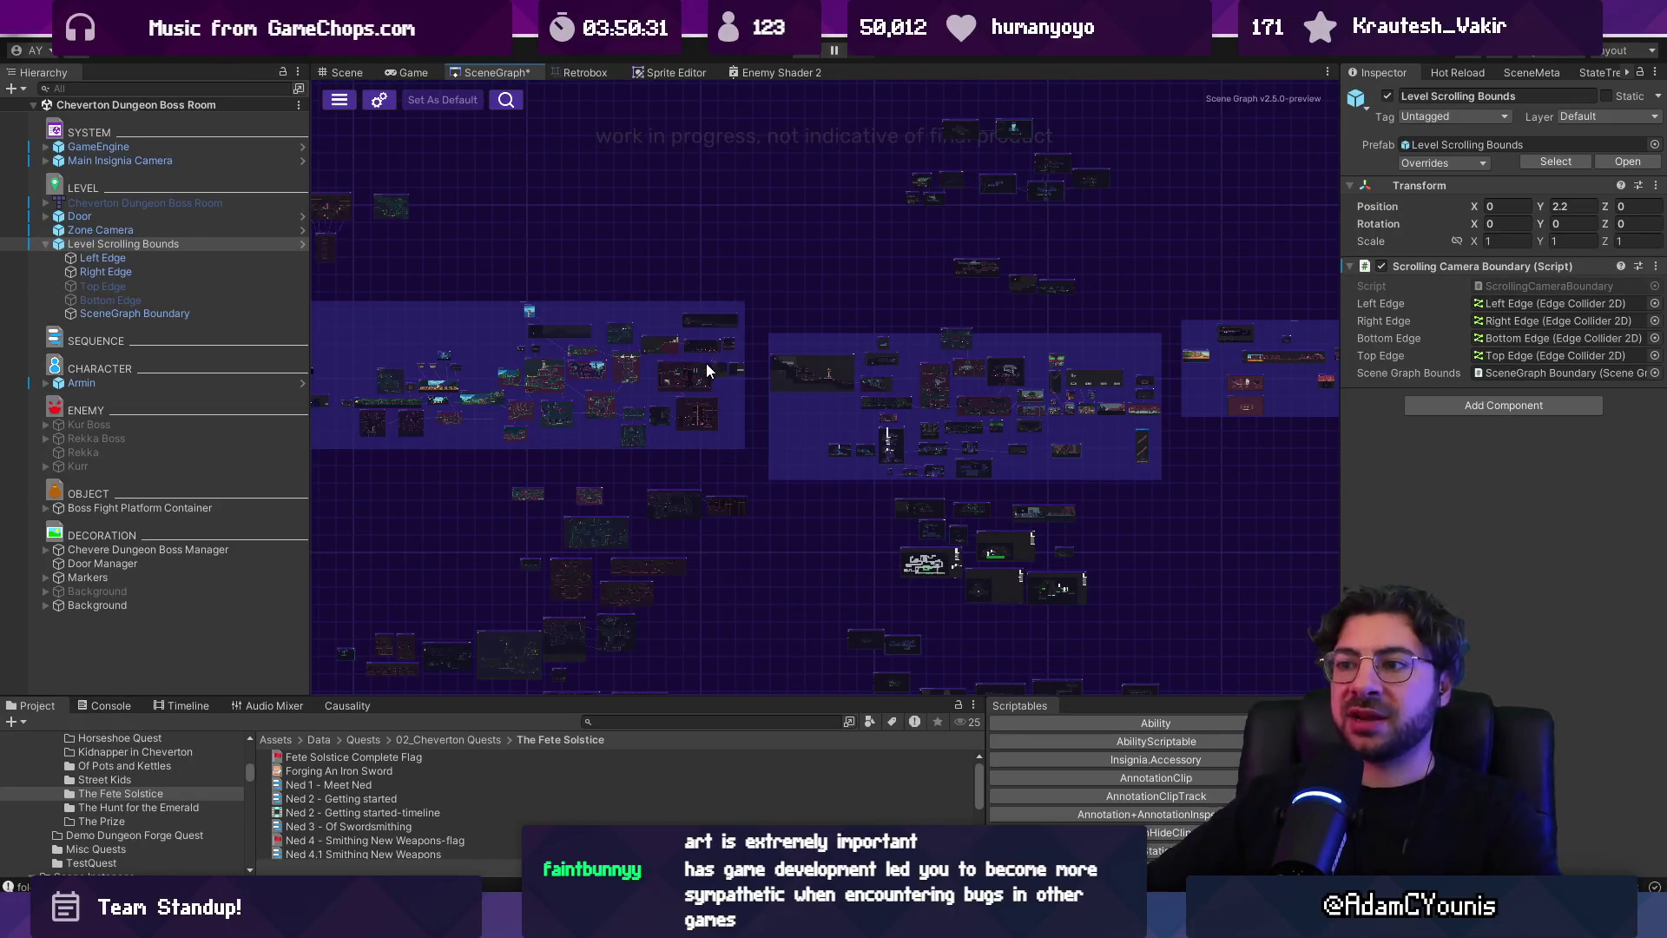
scroll(478, 363, "up", 5)
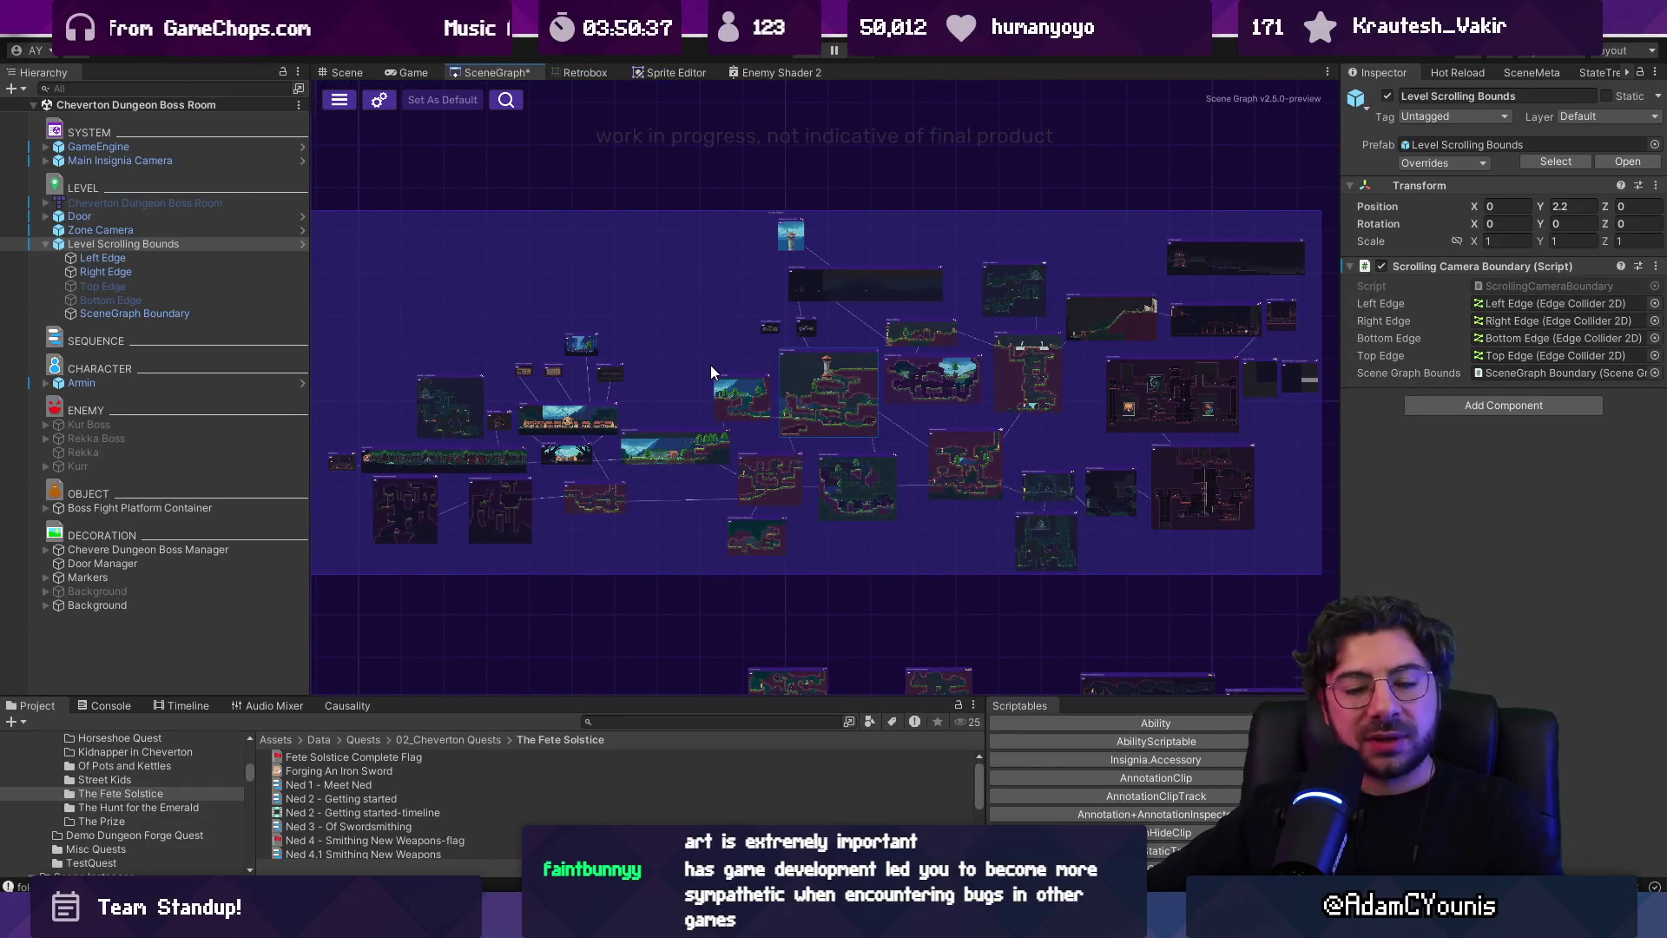
scroll(710, 365, "down", 5)
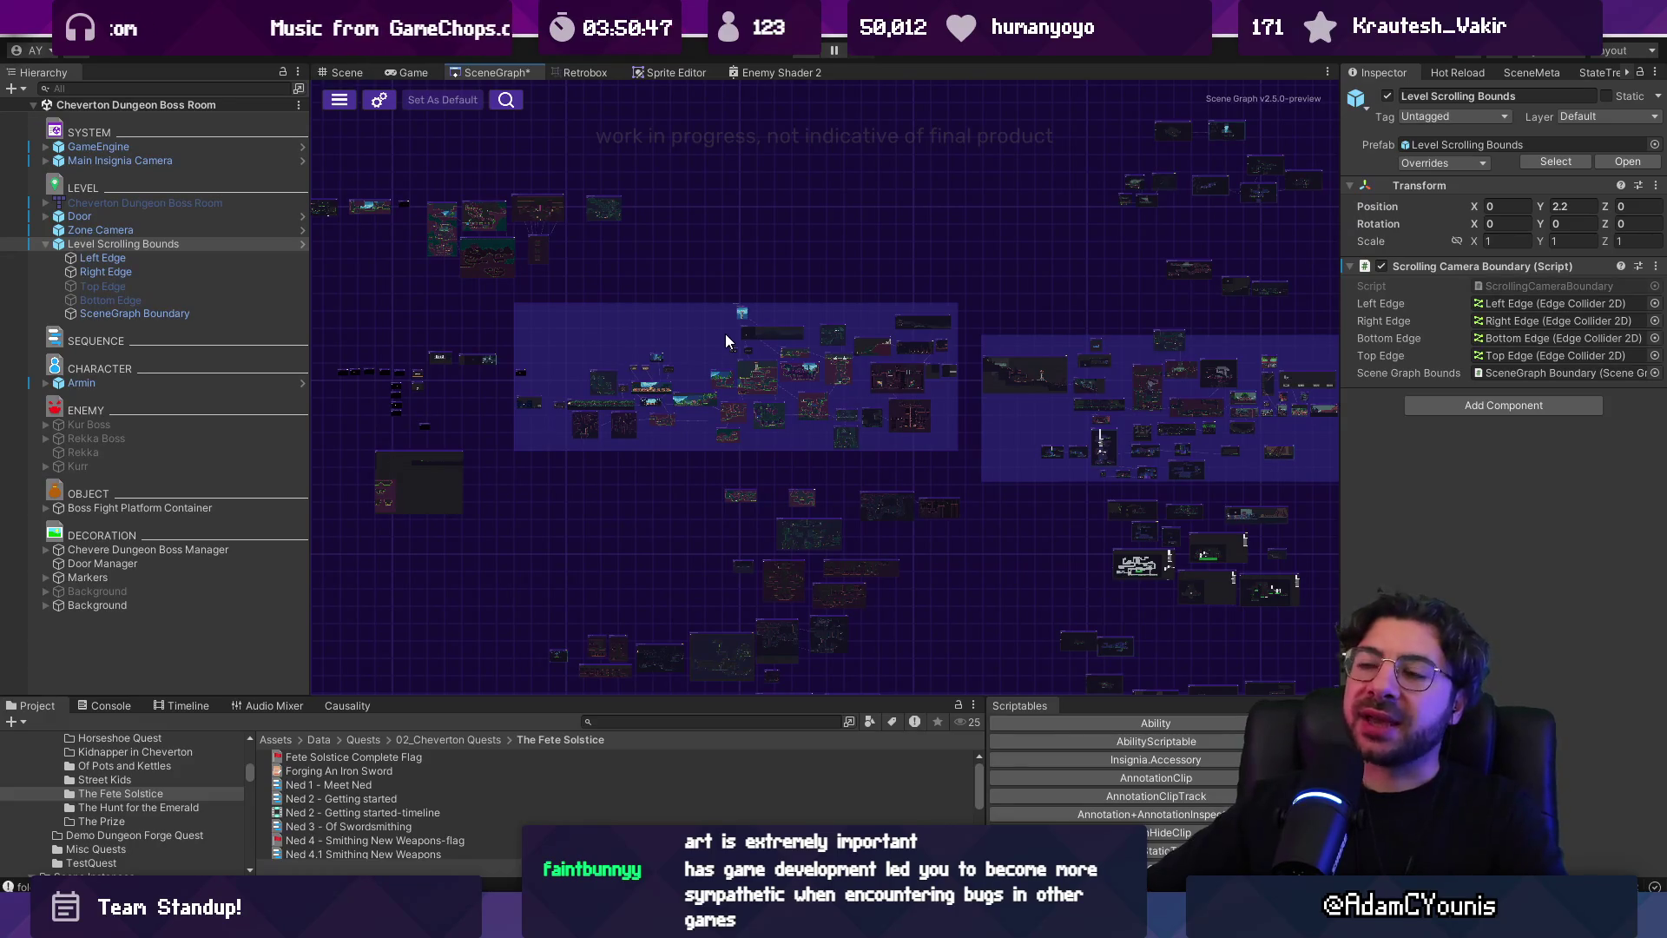
double_click(764, 341)
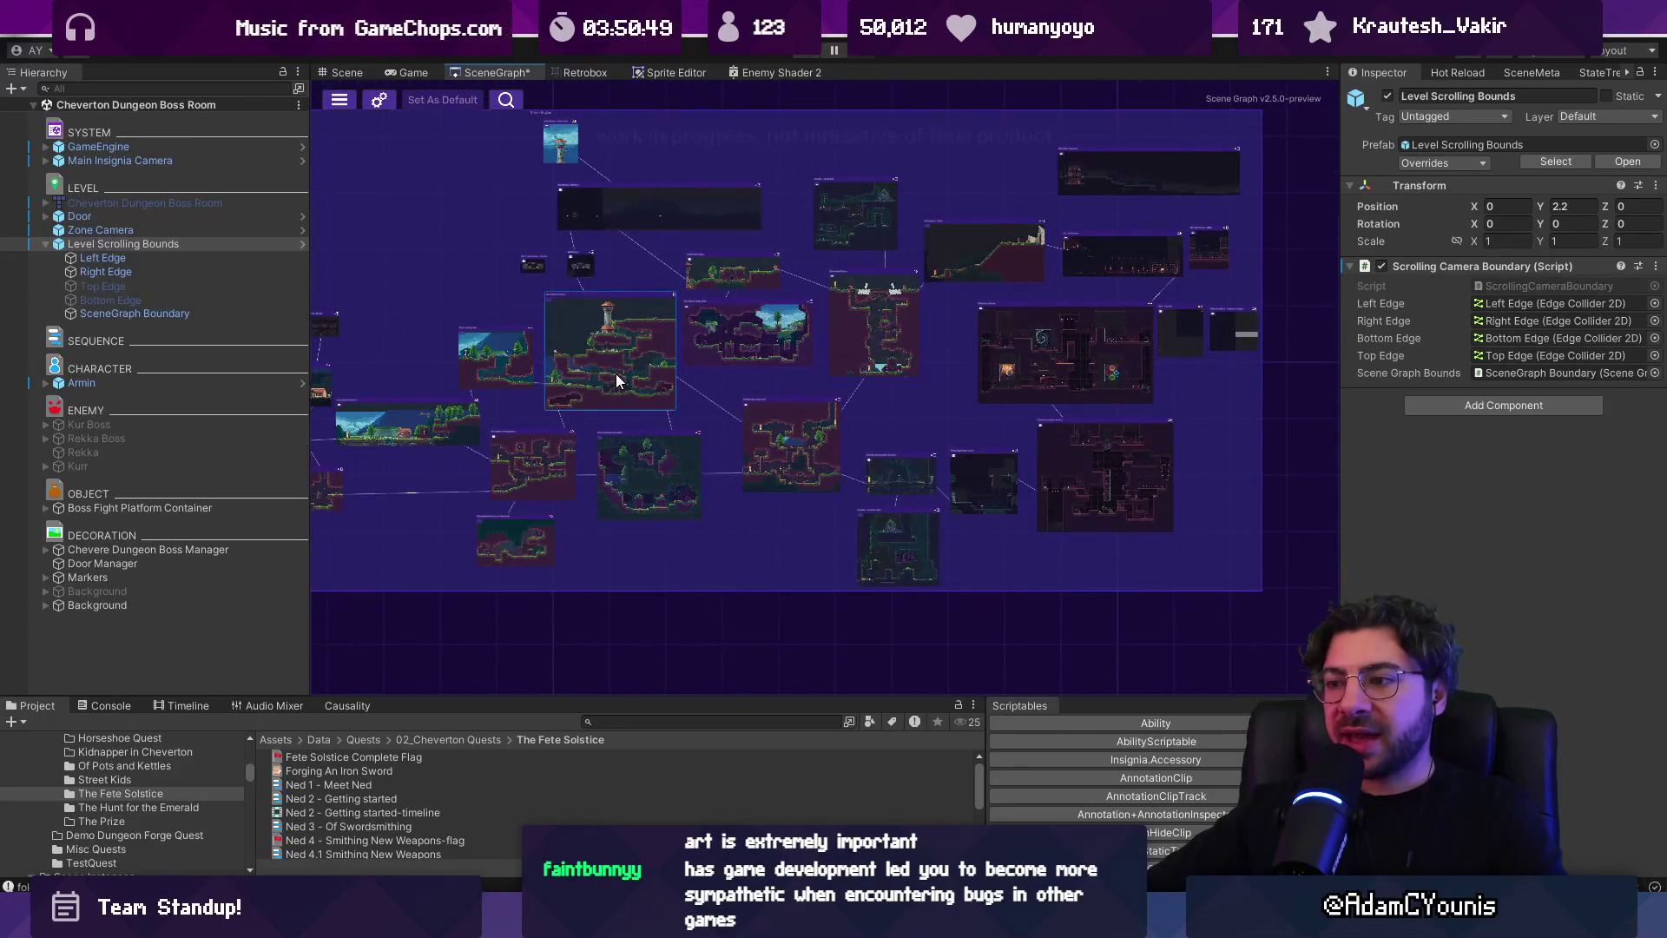
Zoom in on the Ohrenstead Bridge zSide room and the room above it
scroll(616, 373, "up", 2)
scroll(689, 398, "down", 2)
left_click_drag(690, 398, 700, 410)
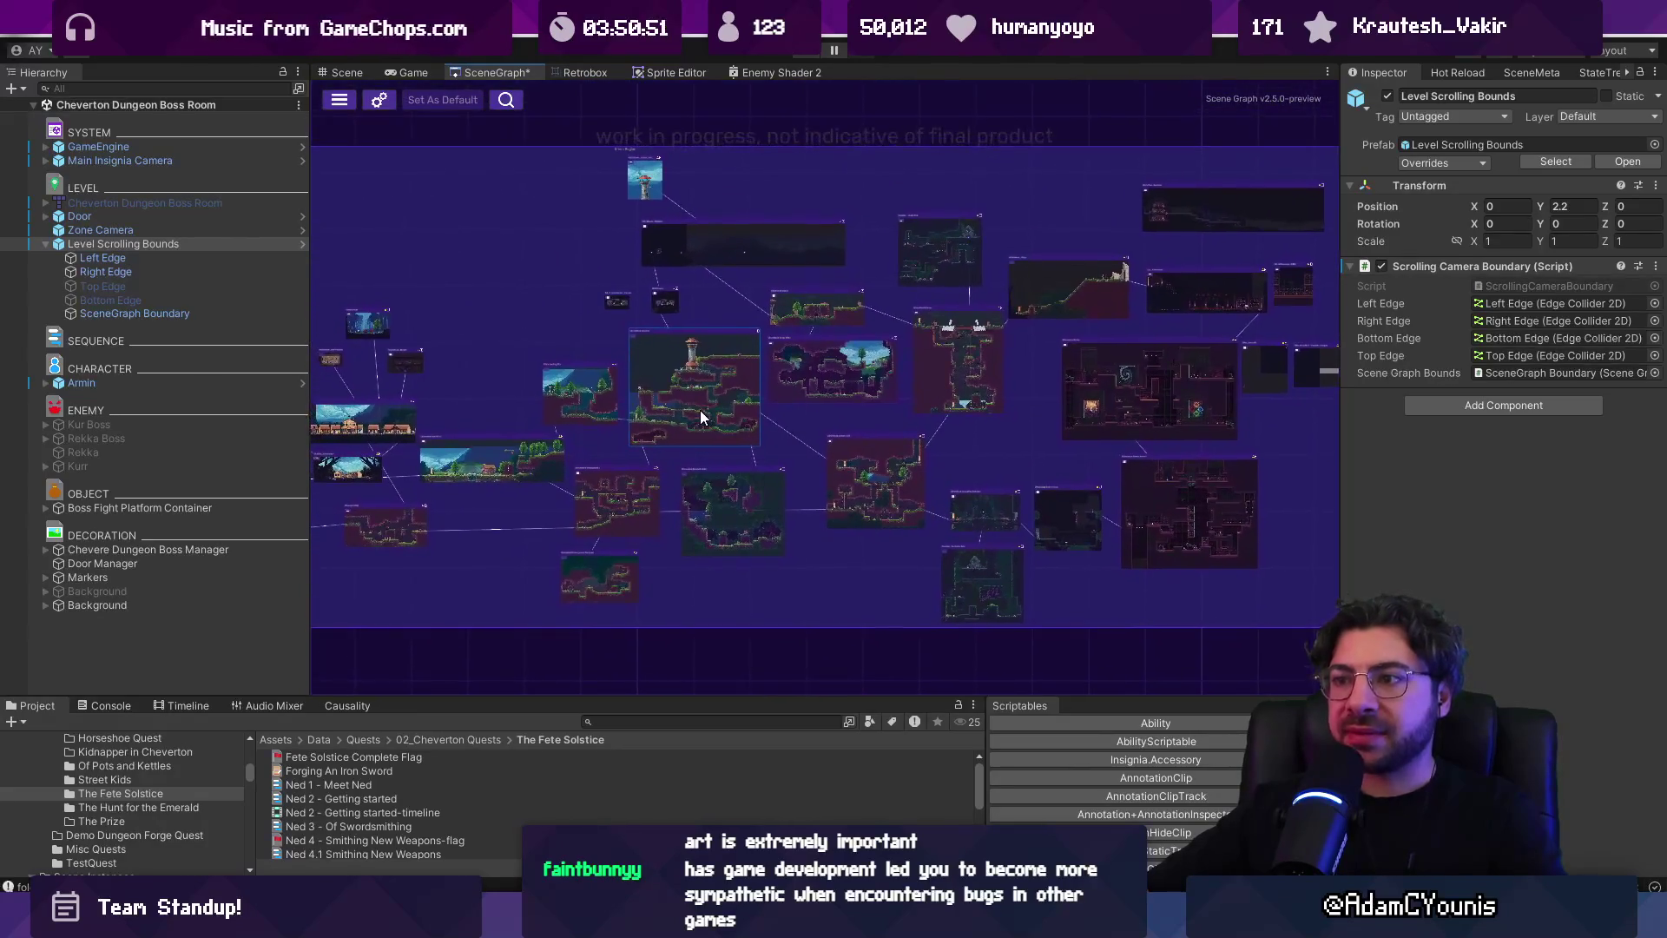
double_click(755, 401)
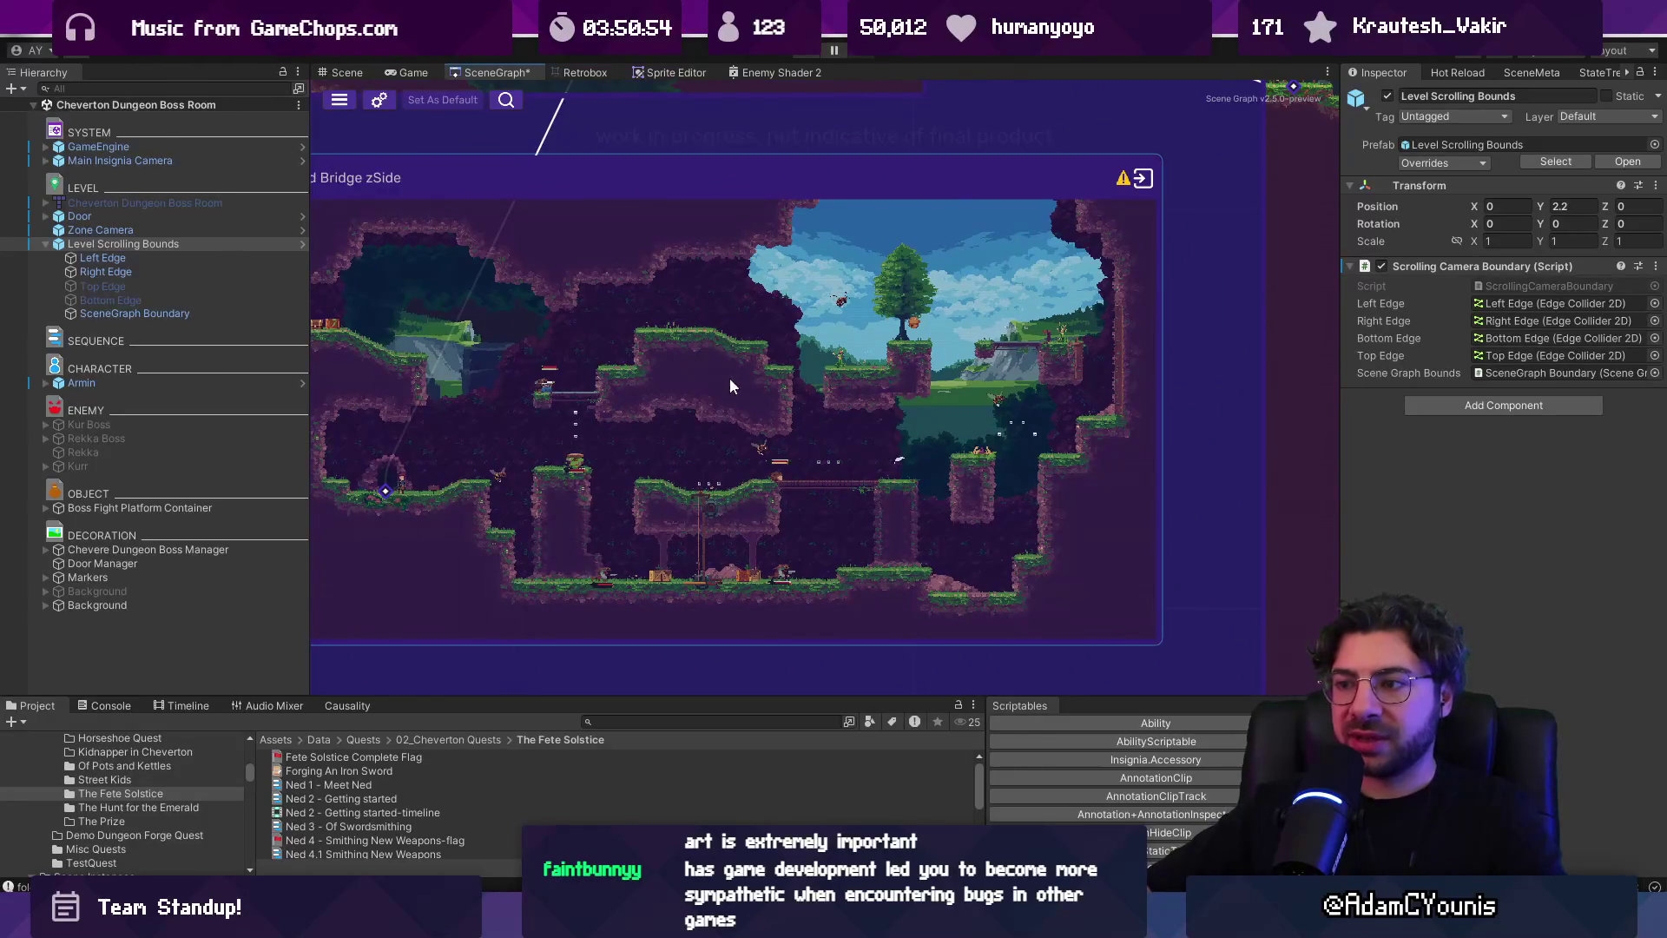
scroll(703, 280, "down", 3)
double_click(636, 352)
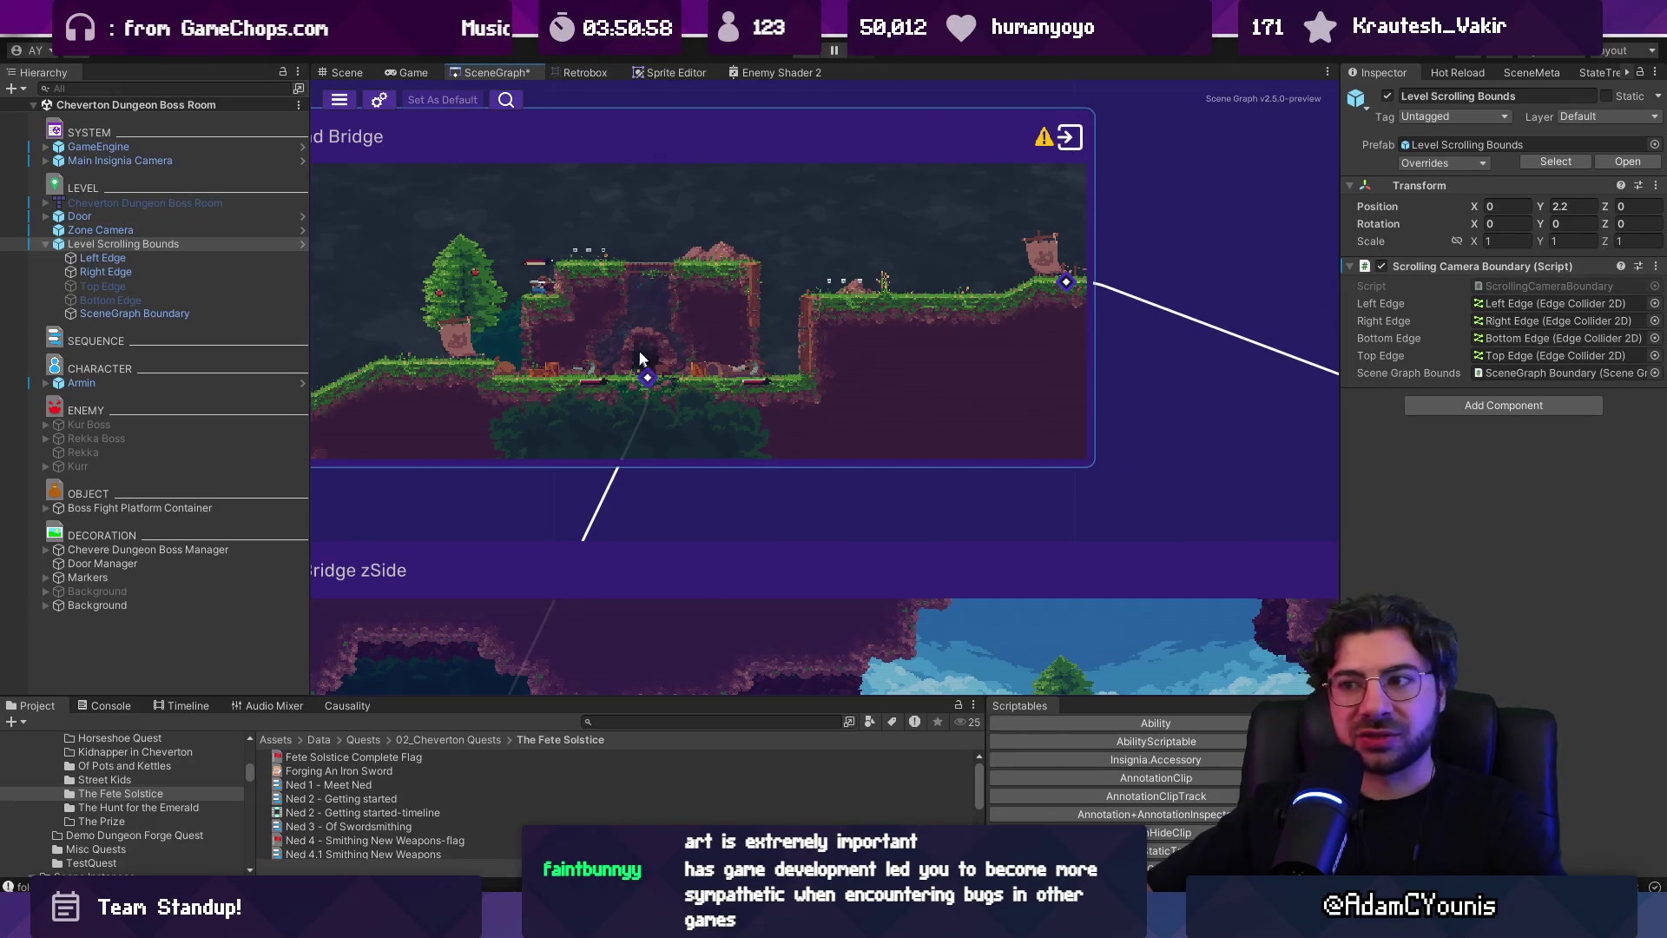
scroll(607, 382, "down", 5)
double_click(647, 525)
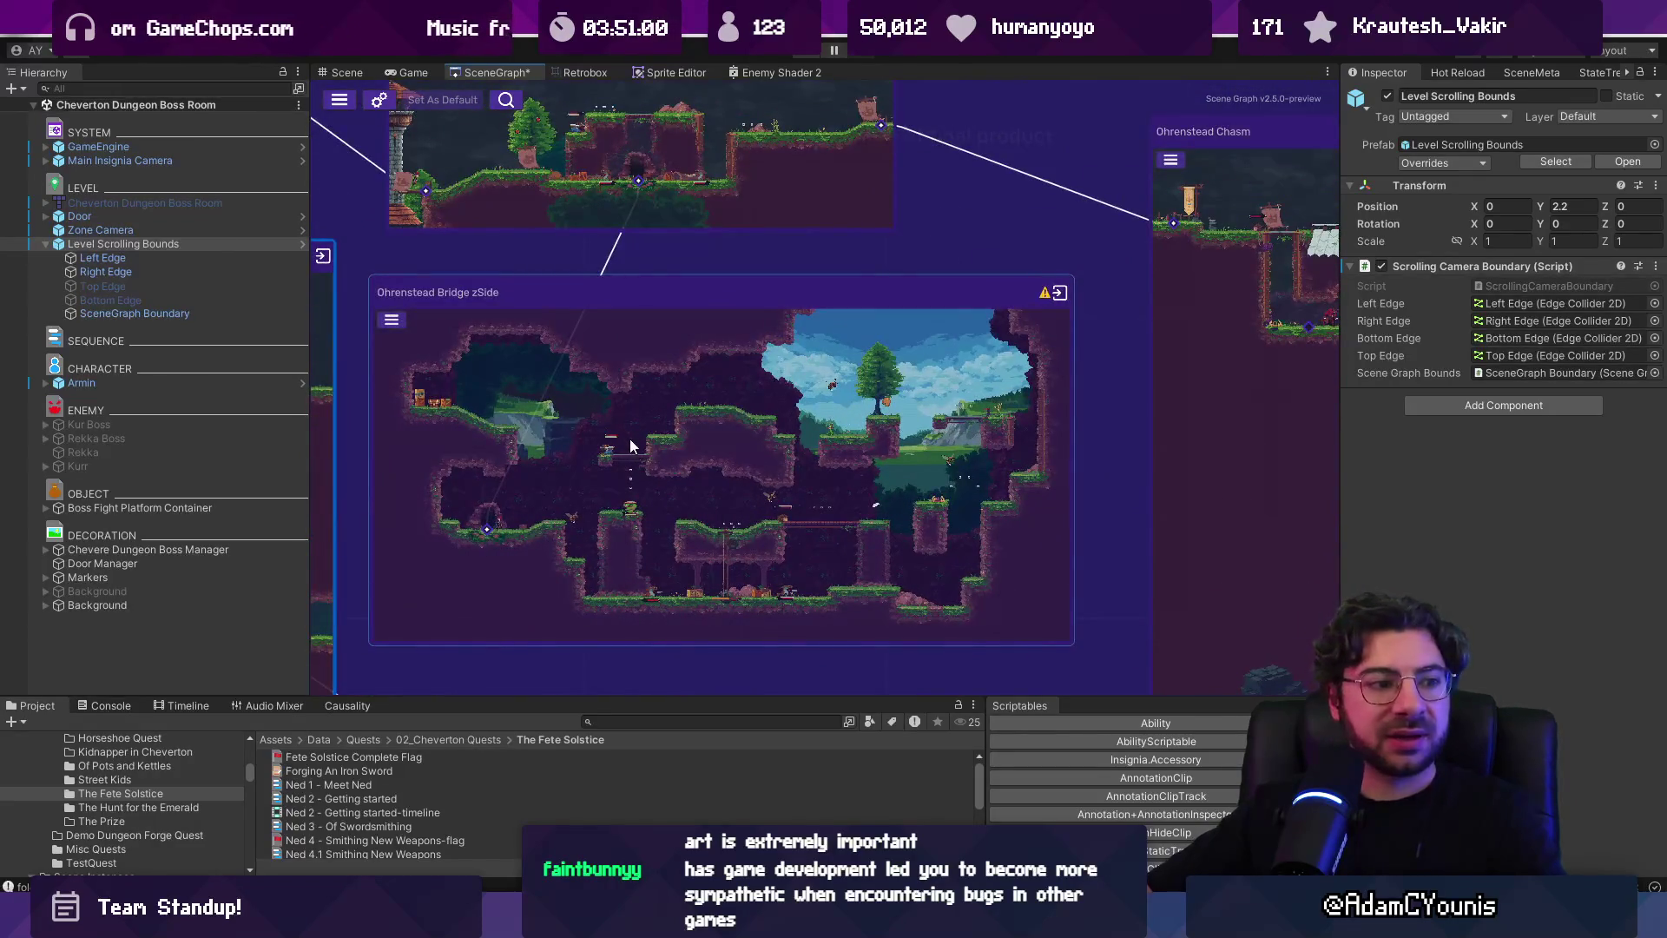
Zoom out and pan the room map over to the dark castle rooms
scroll(383, 390, "up", 3)
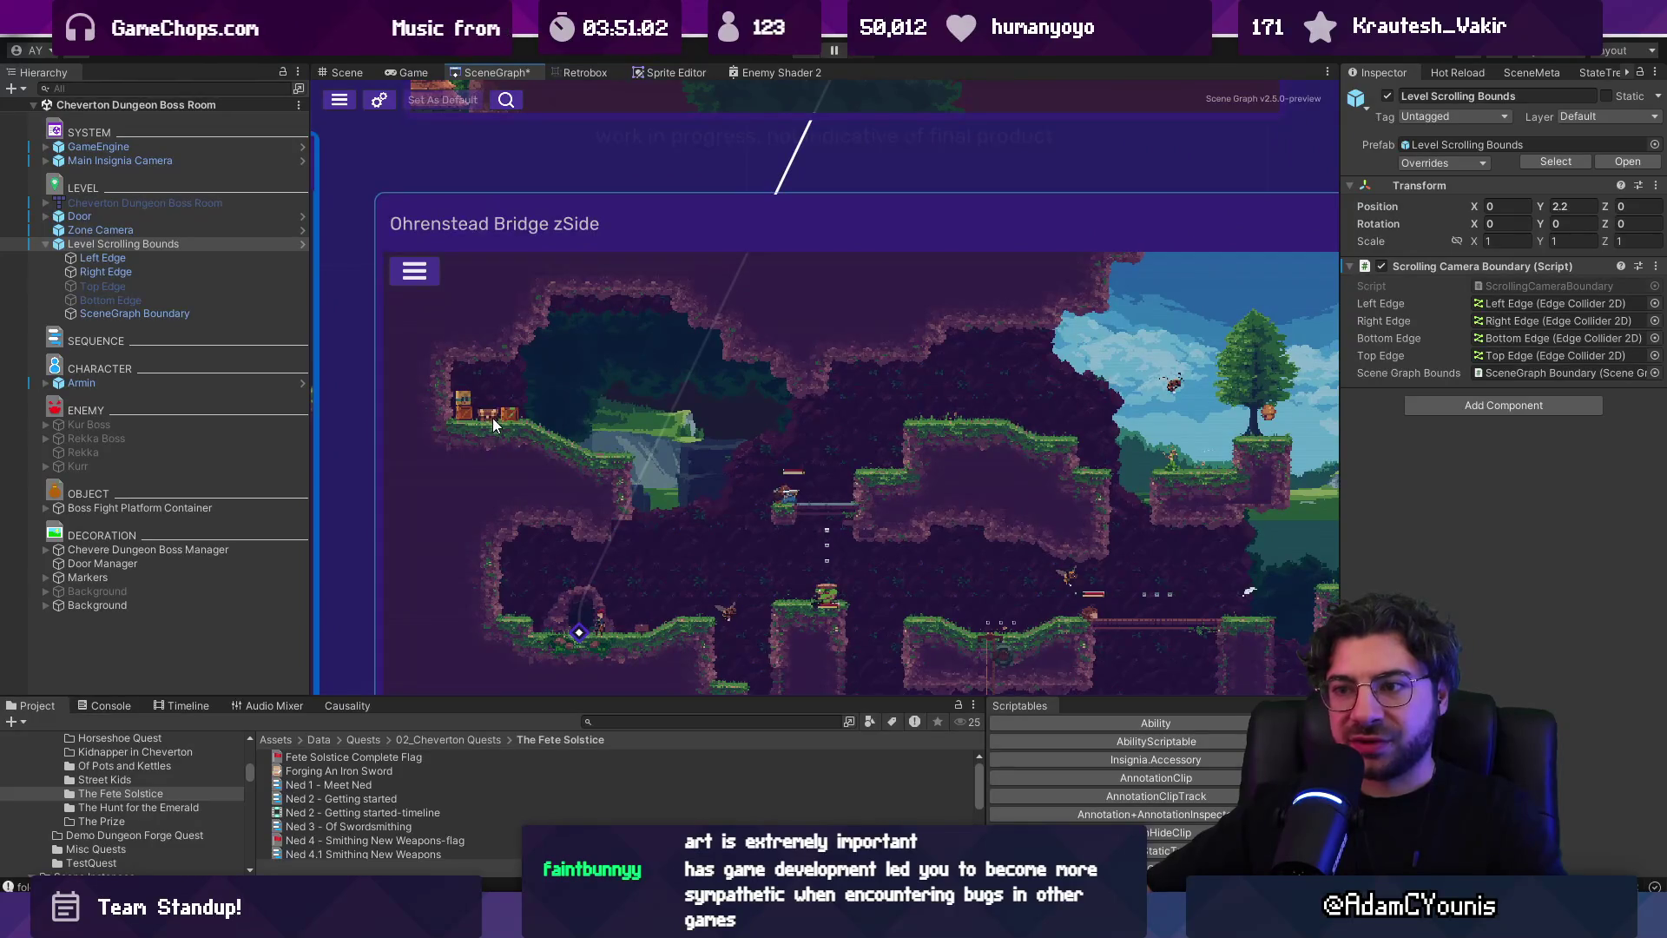
scroll(712, 434, "down", 2)
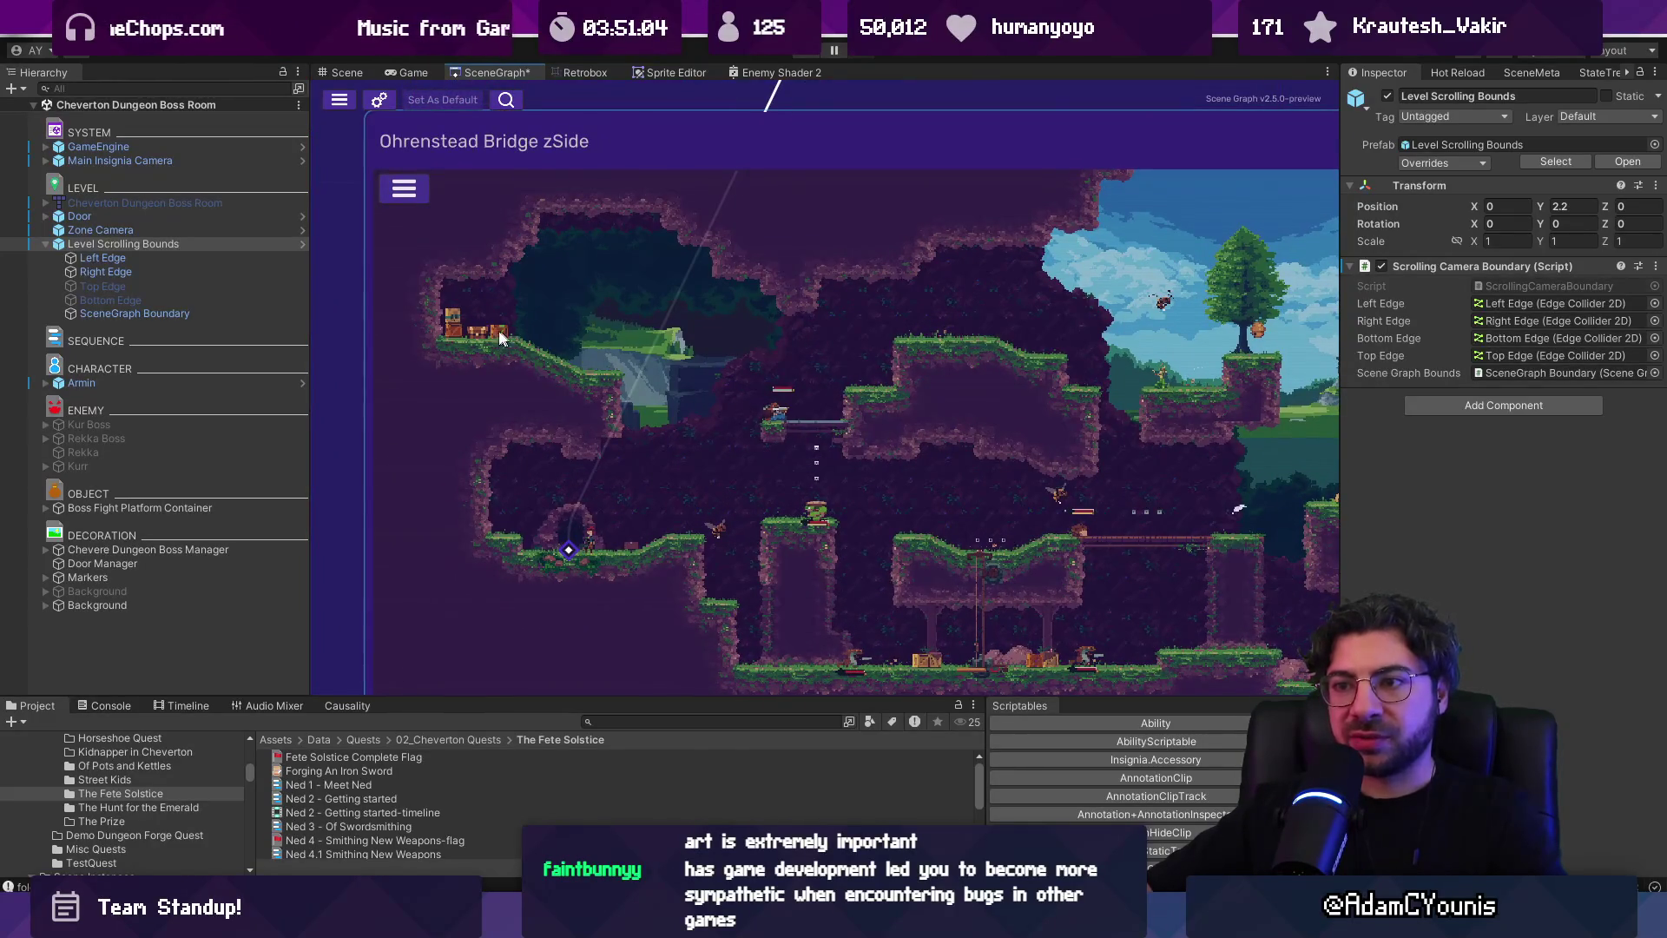
scroll(473, 333, "down", 5)
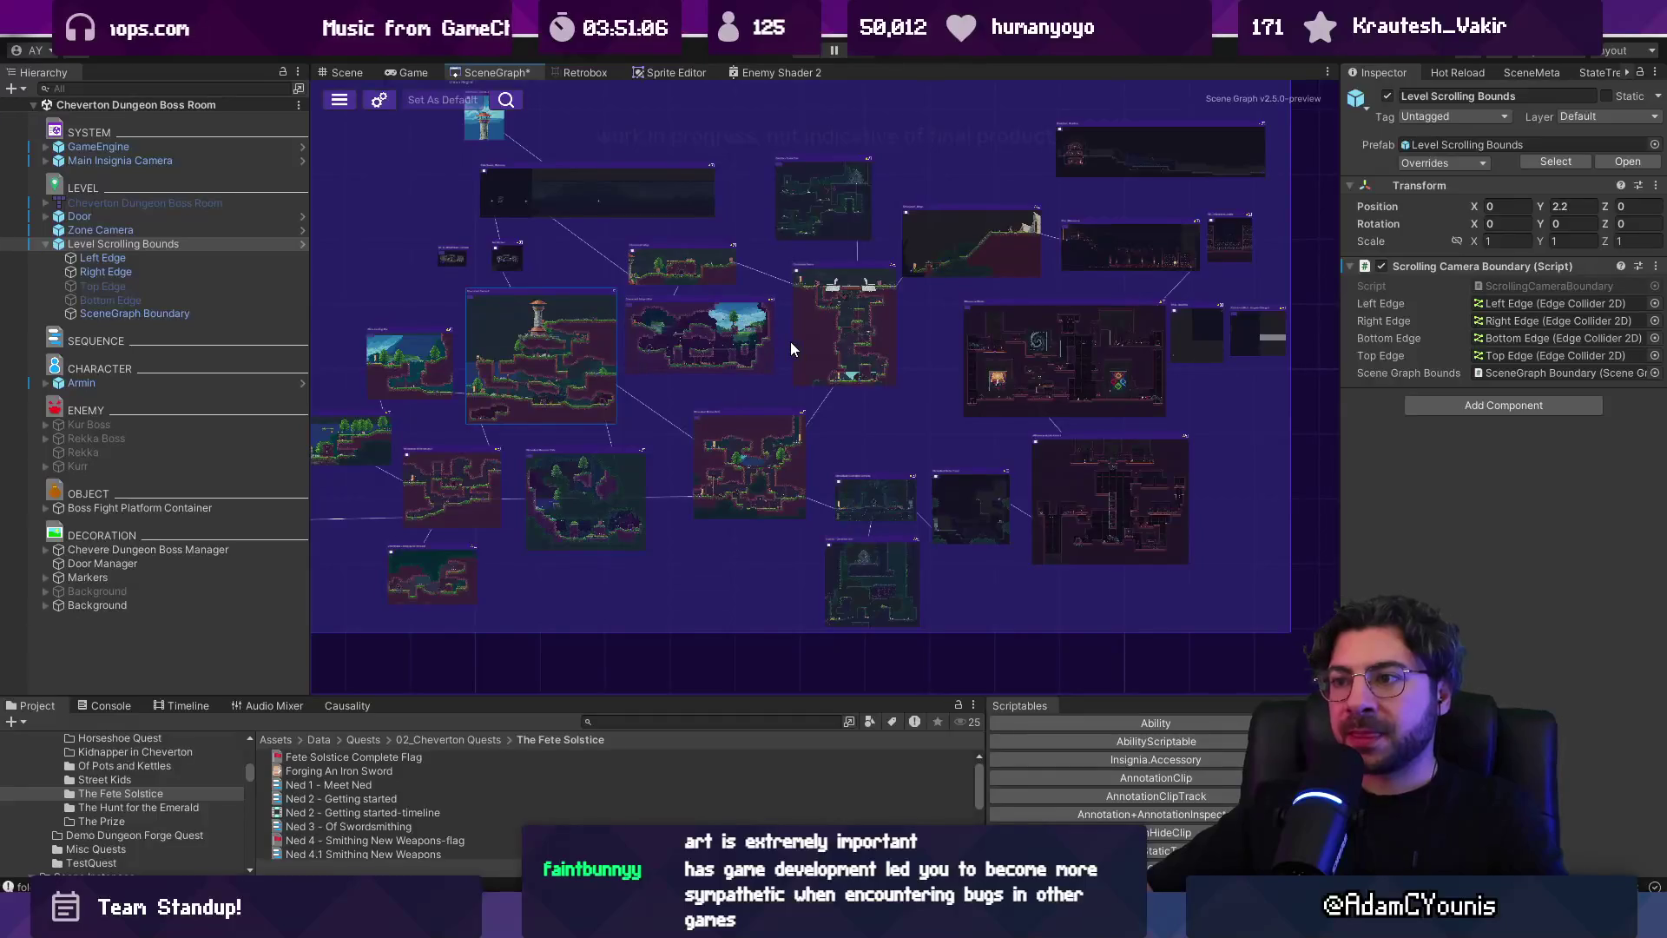
mouse_move(789, 333)
left_mouse_down()
mouse_move(1229, 344)
mouse_move(719, 347)
left_mouse_up()
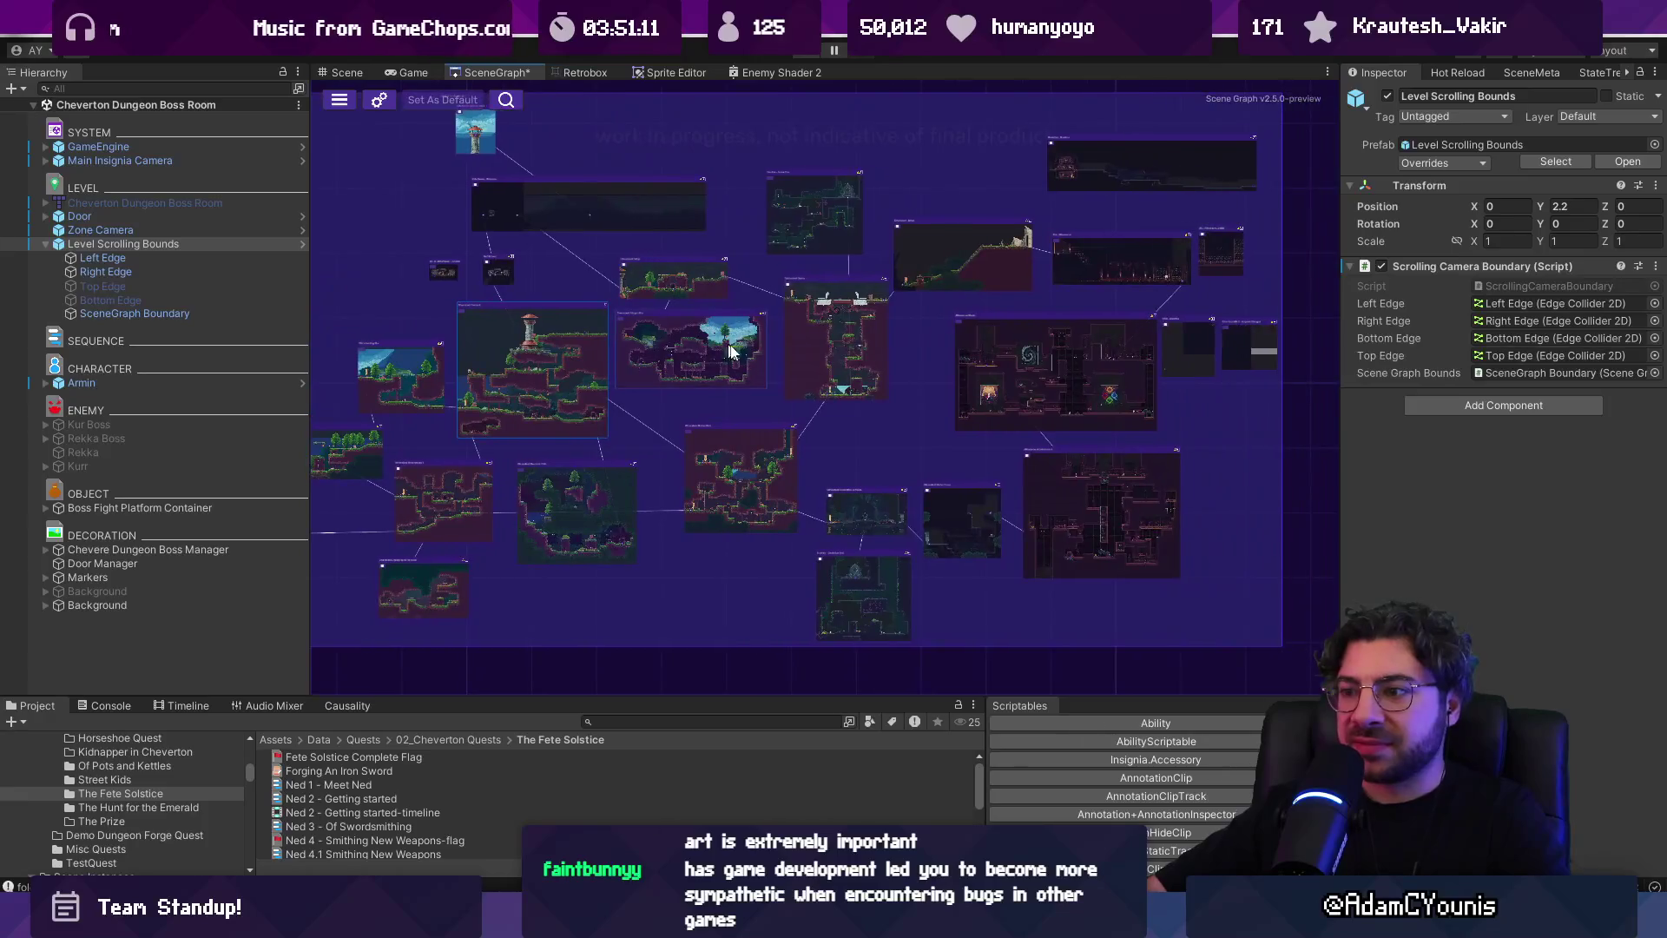
scroll(1157, 487, "up", 2)
mouse_move(1158, 487)
left_mouse_down()
mouse_move(715, 409)
mouse_move(701, 392)
left_mouse_up()
Zoom around the room map and frame the blue group of desert rooms
scroll(712, 389, "down", 5)
scroll(752, 400, "up", 1)
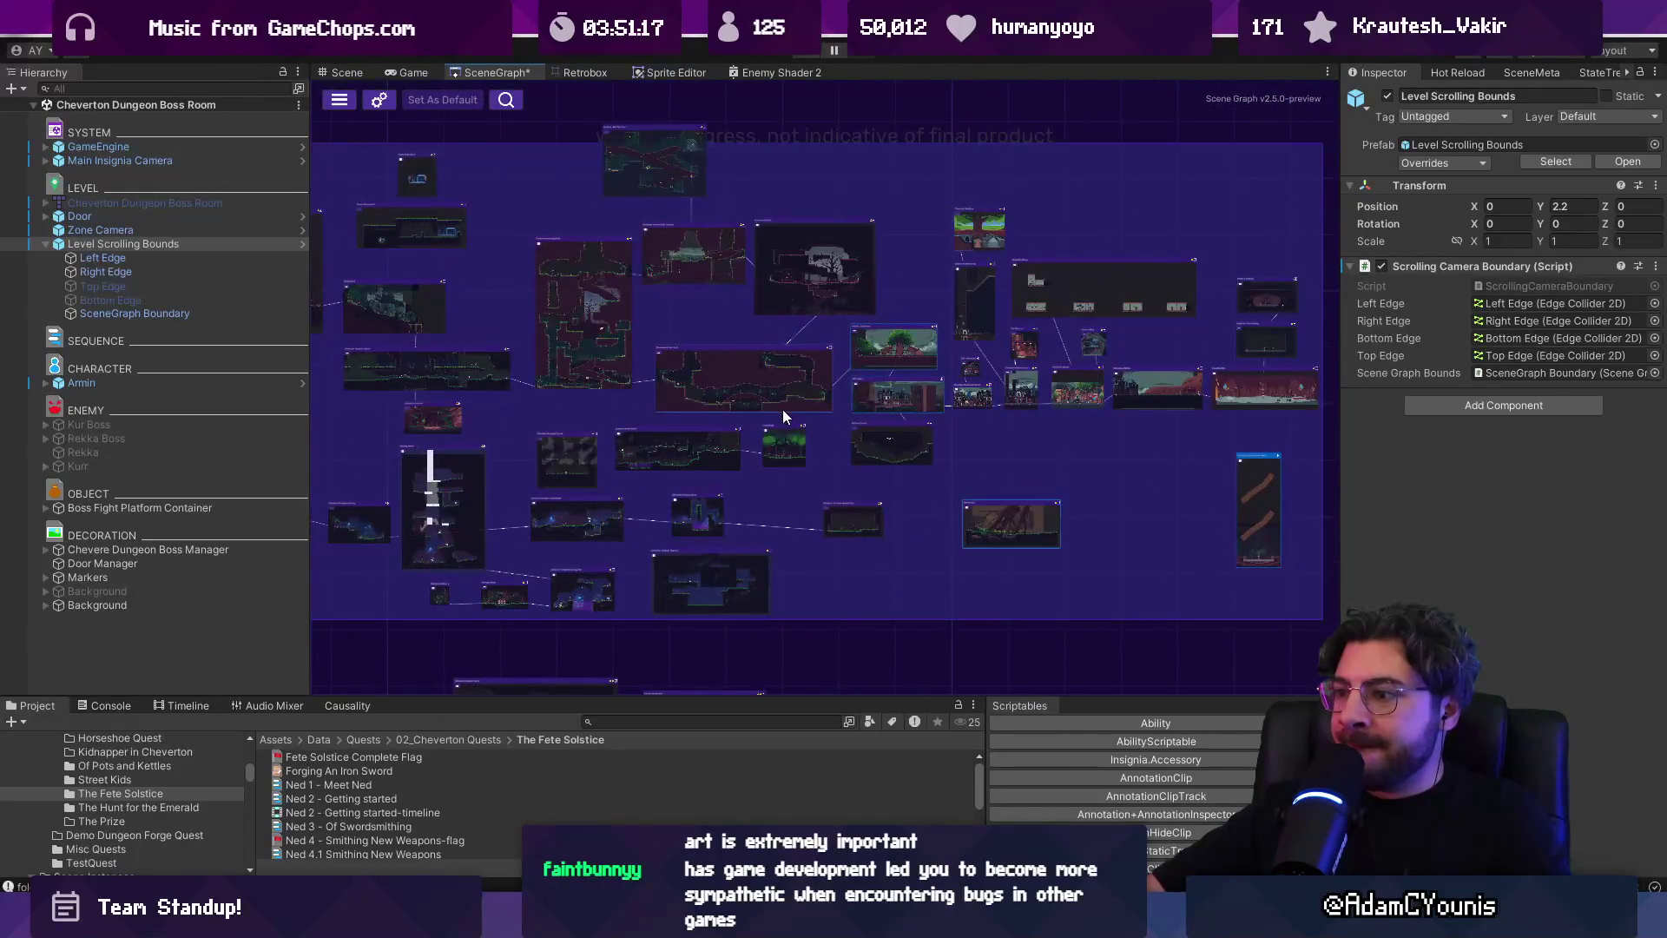
scroll(1181, 491, "up", 3)
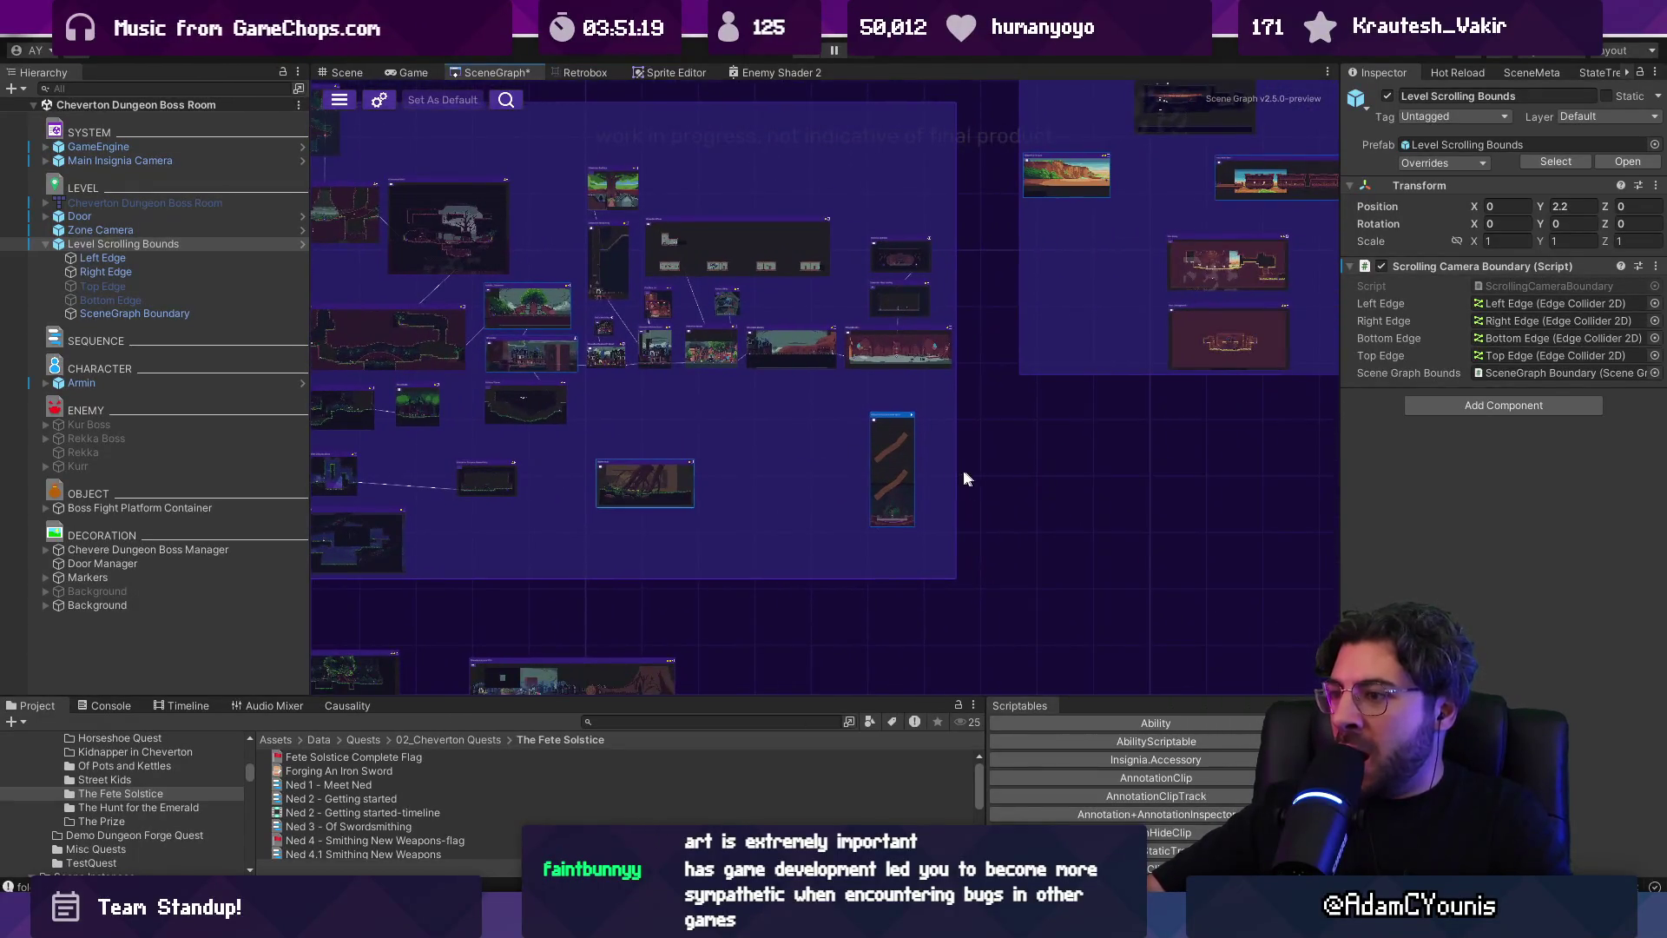
scroll(968, 470, "up", 4)
scroll(894, 481, "down", 4)
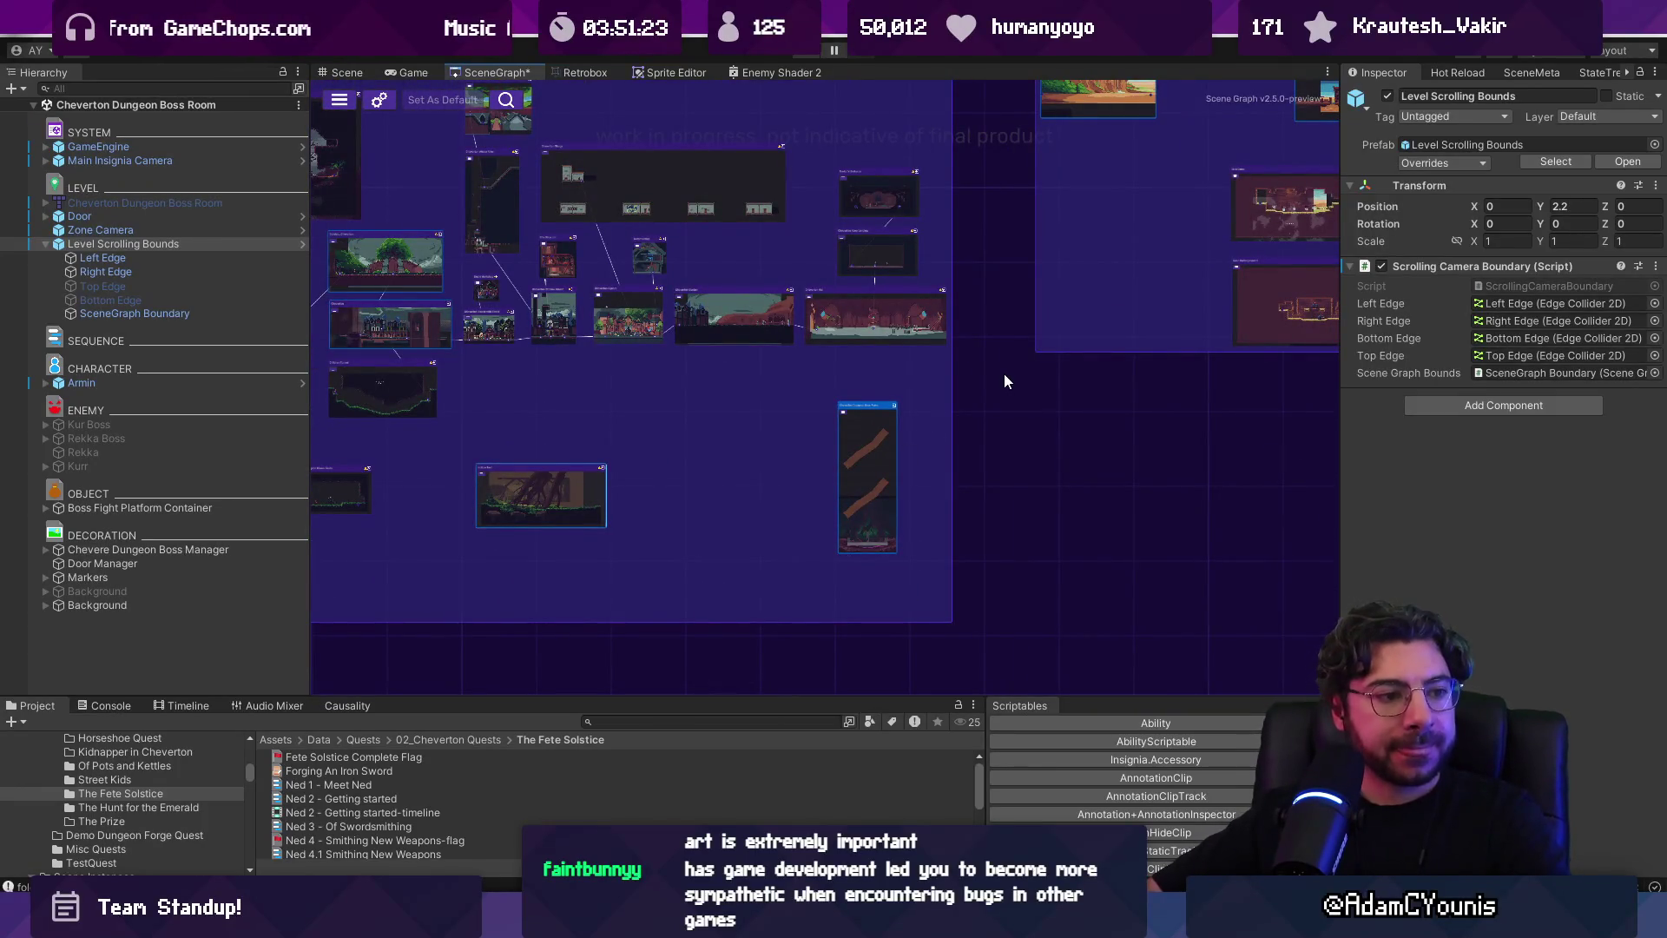
scroll(786, 407, "down", 2)
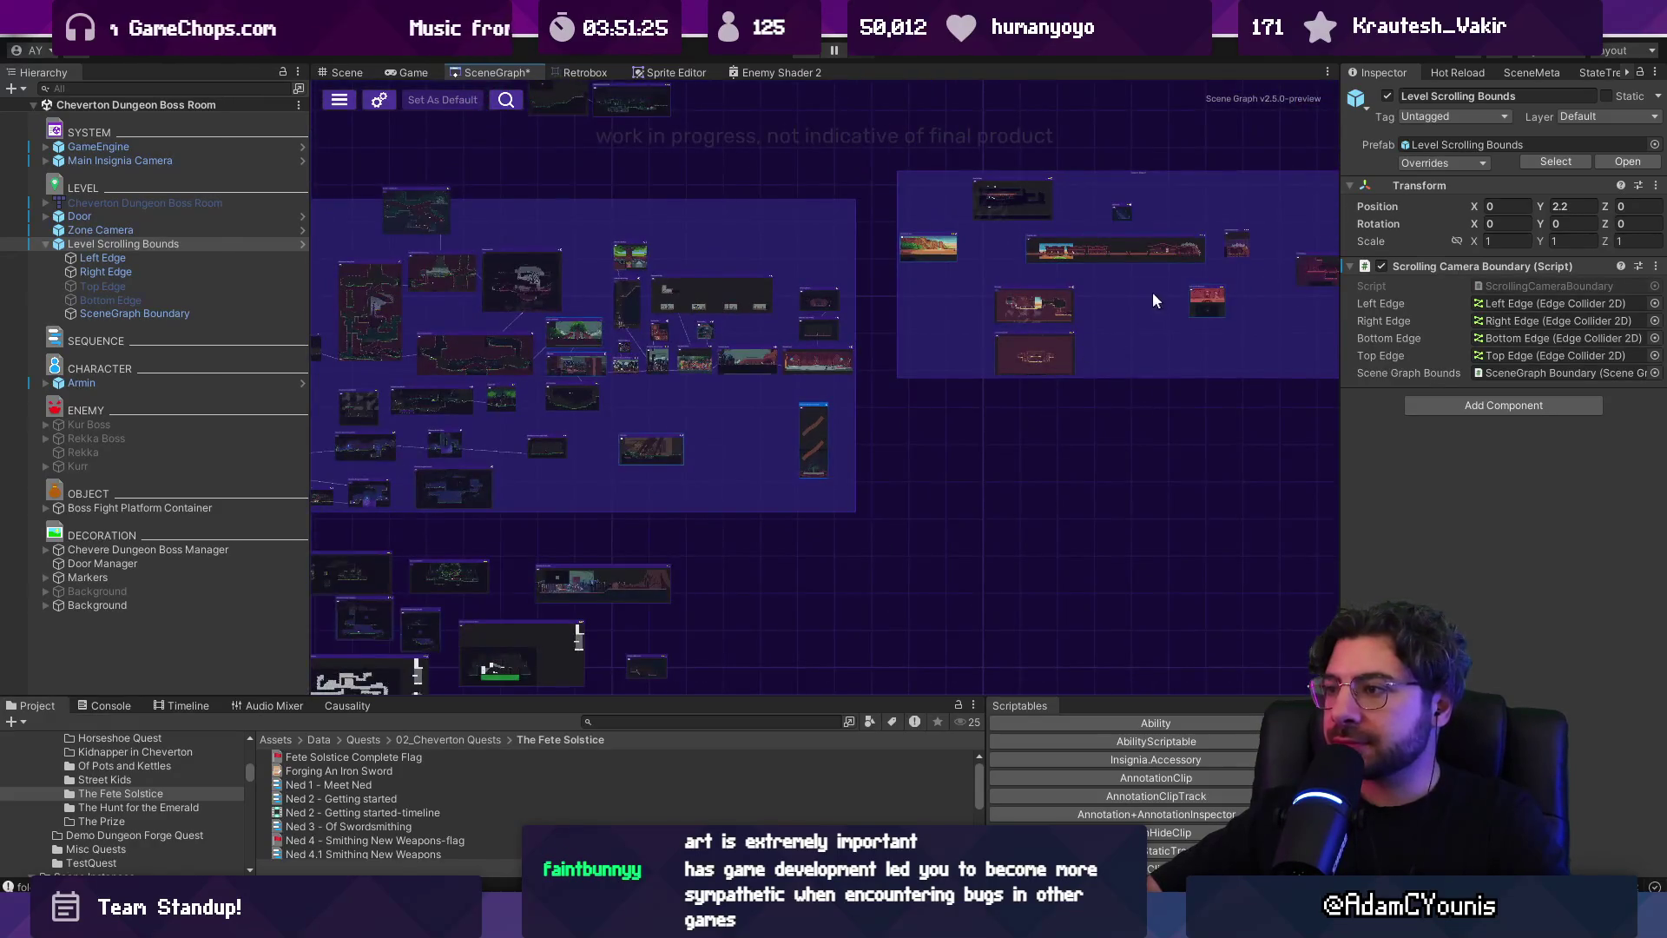
double_click(1153, 301)
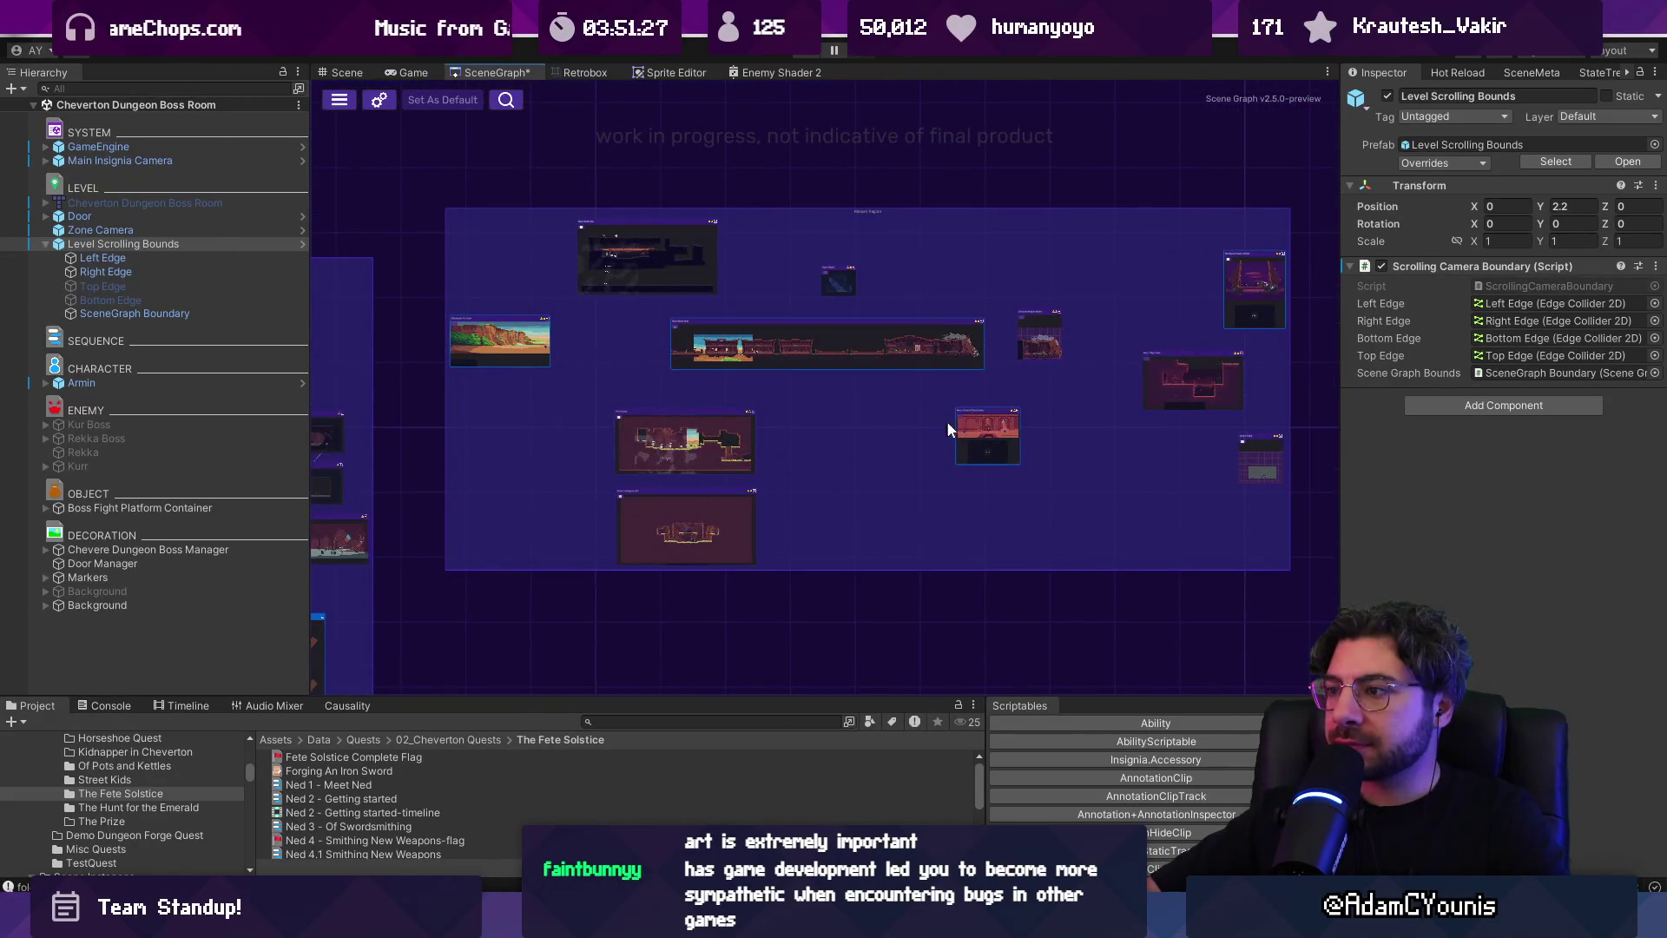
Zoom back out over the whole room map, then switch to the Figma Boss Fights page
scroll(1093, 435, "up", 1)
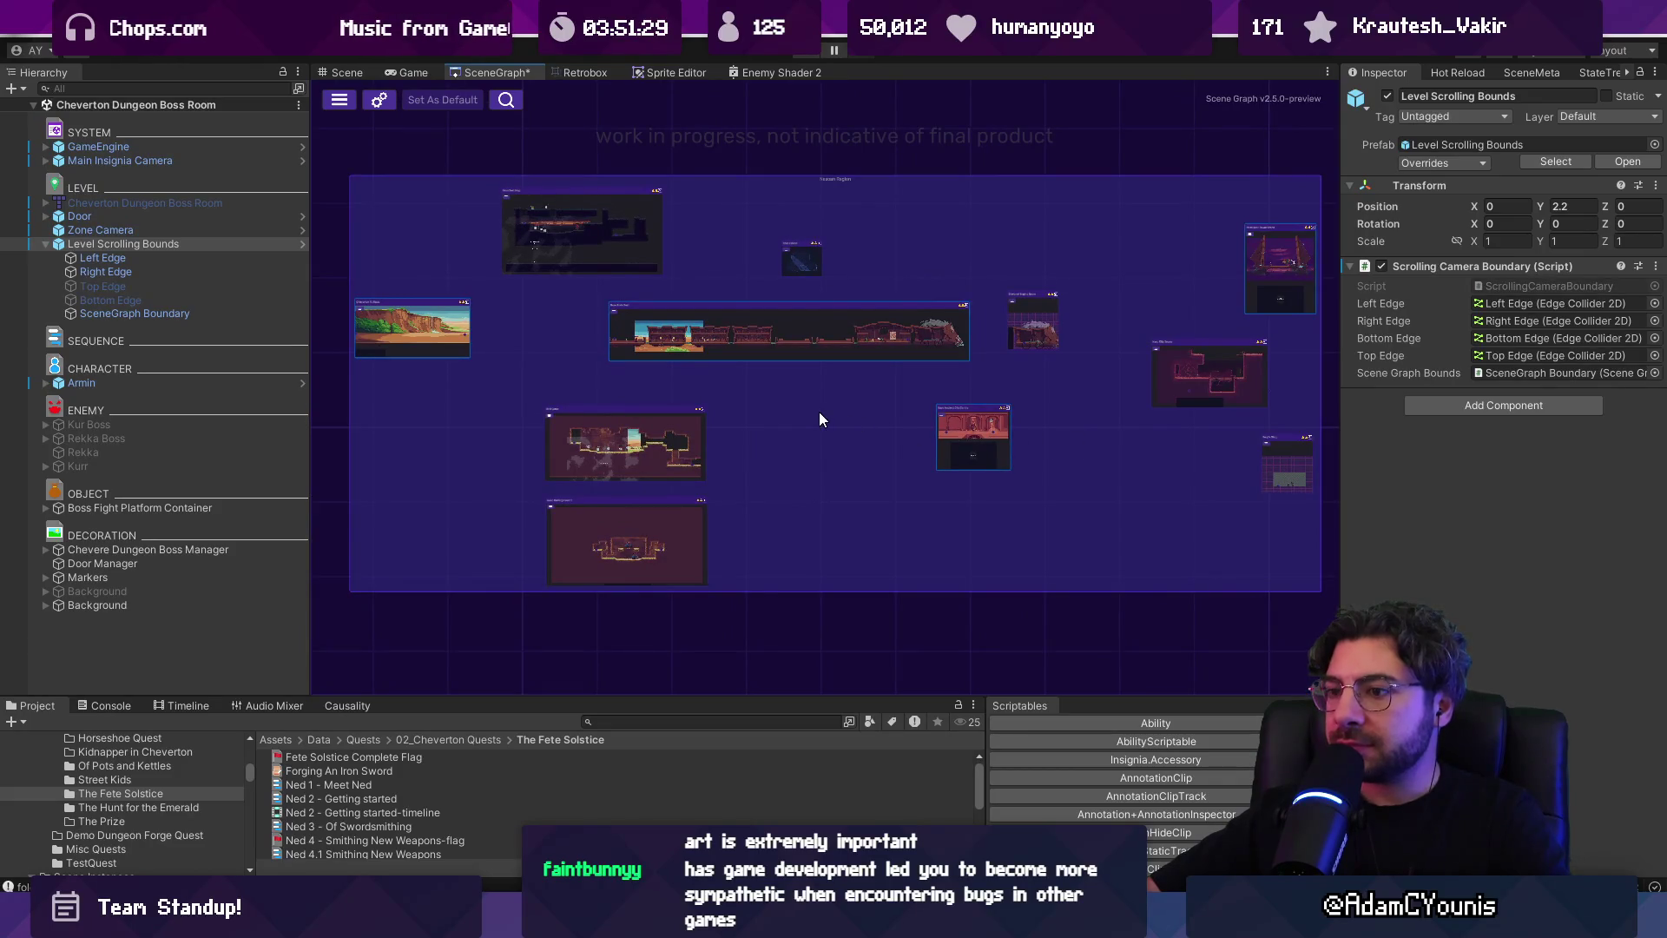
scroll(621, 545, "up", 3)
scroll(662, 549, "down", 2)
scroll(663, 549, "down", 5)
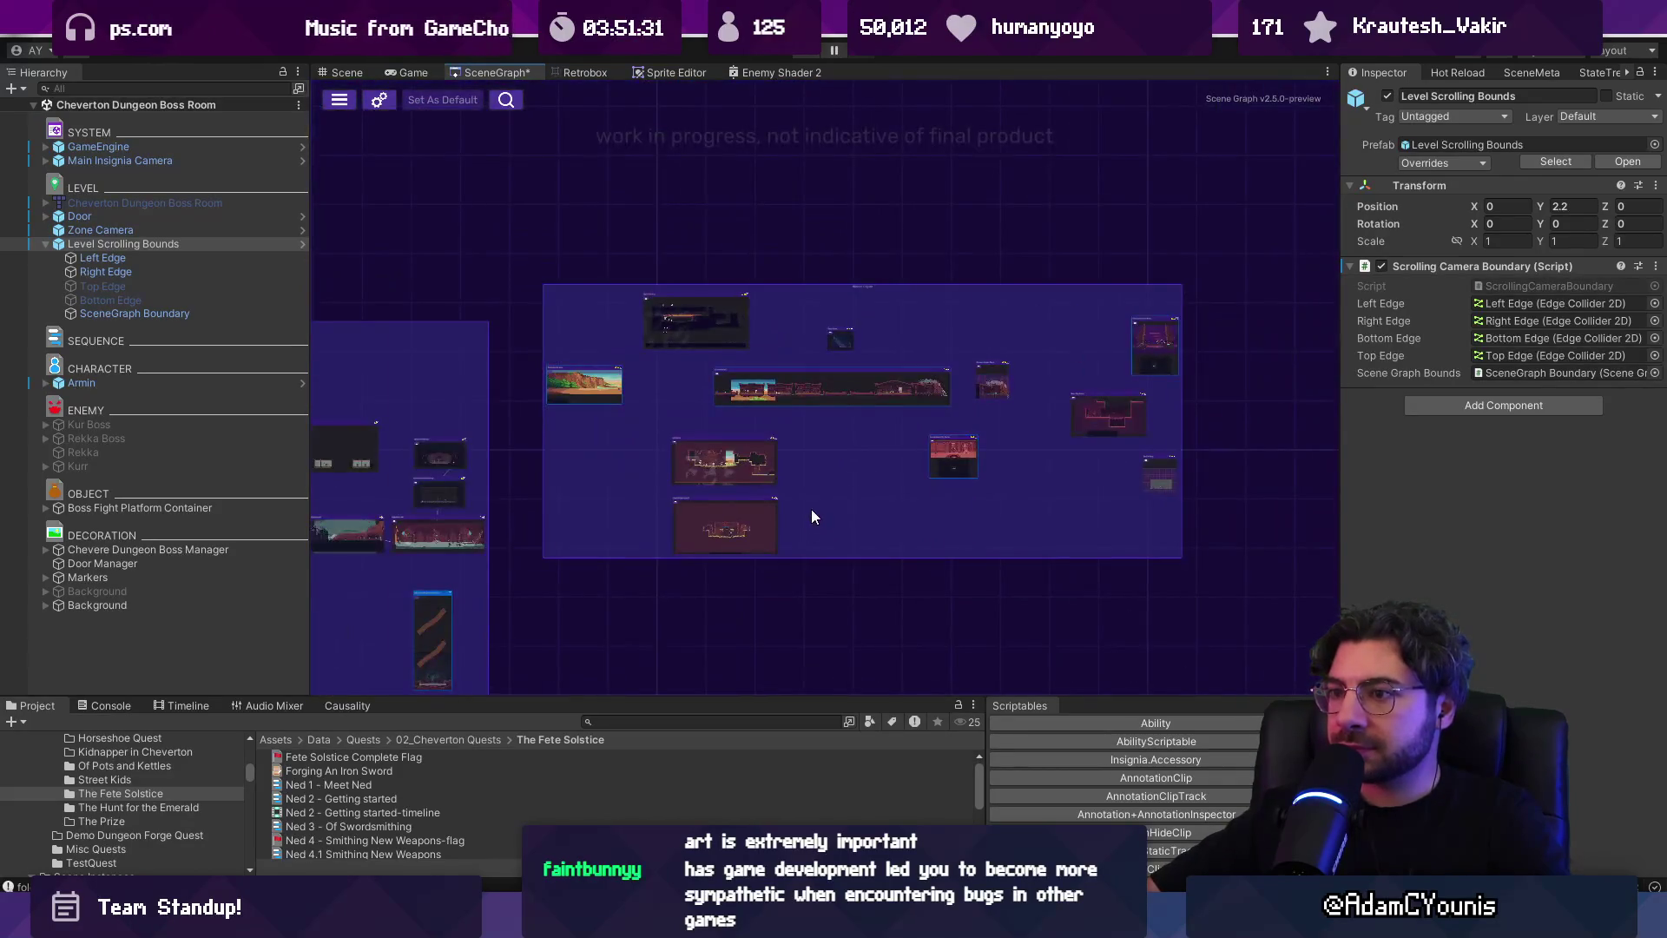
scroll(1153, 378, "up", 2)
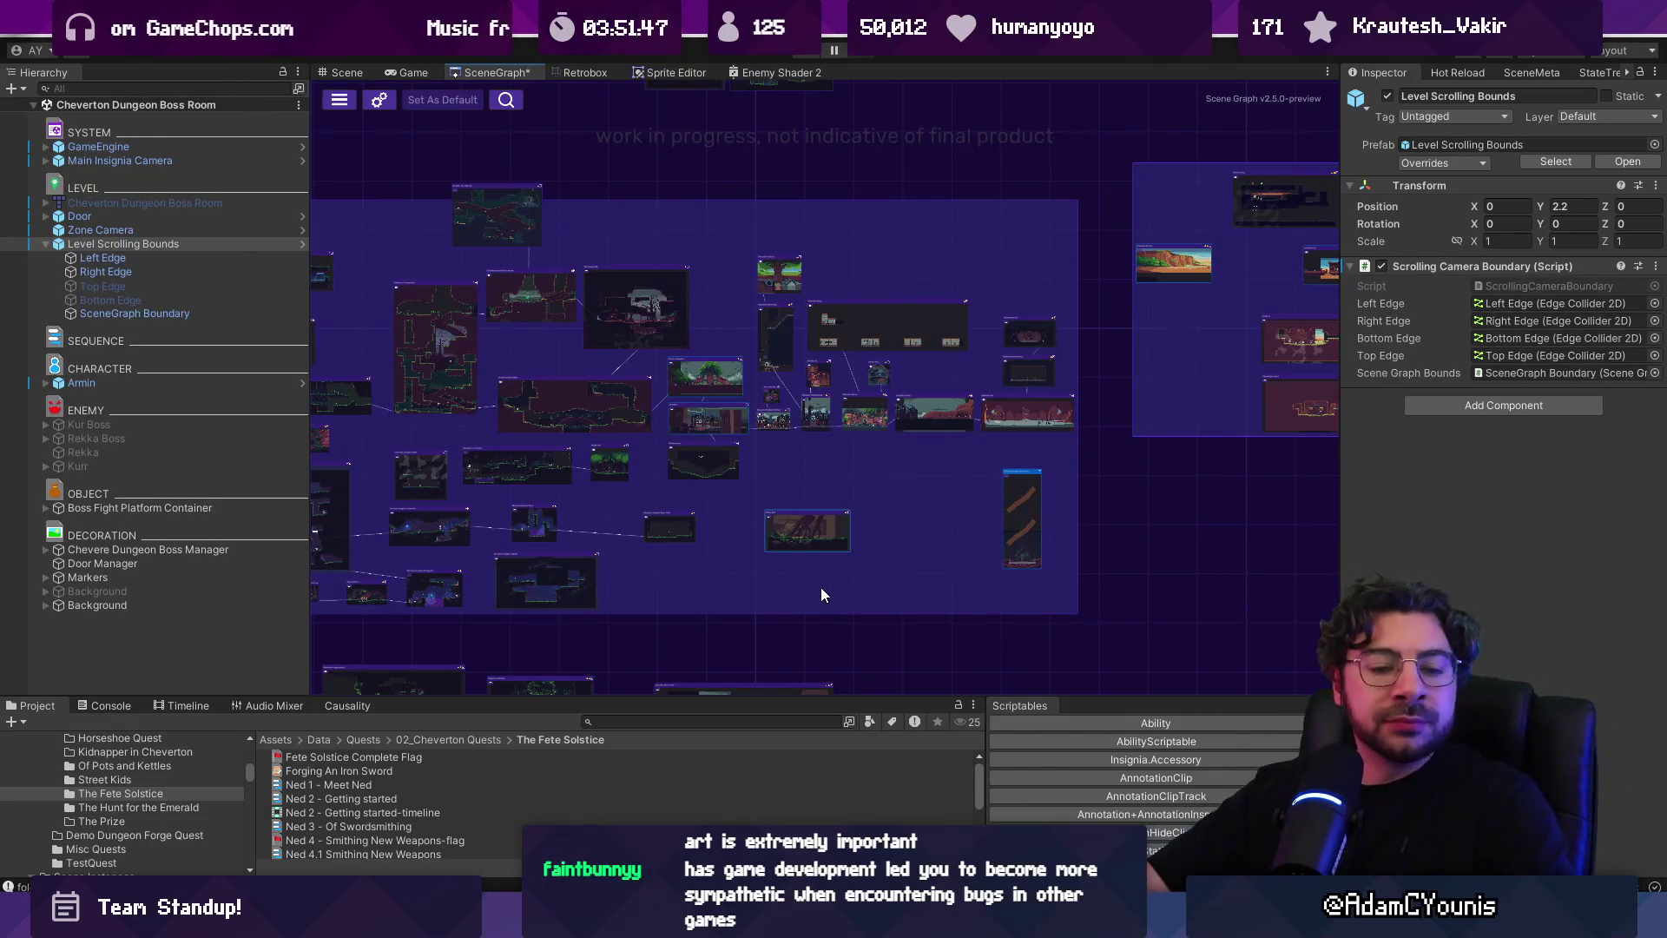
scroll(1025, 354, "up", 3)
scroll(1138, 418, "down", 4)
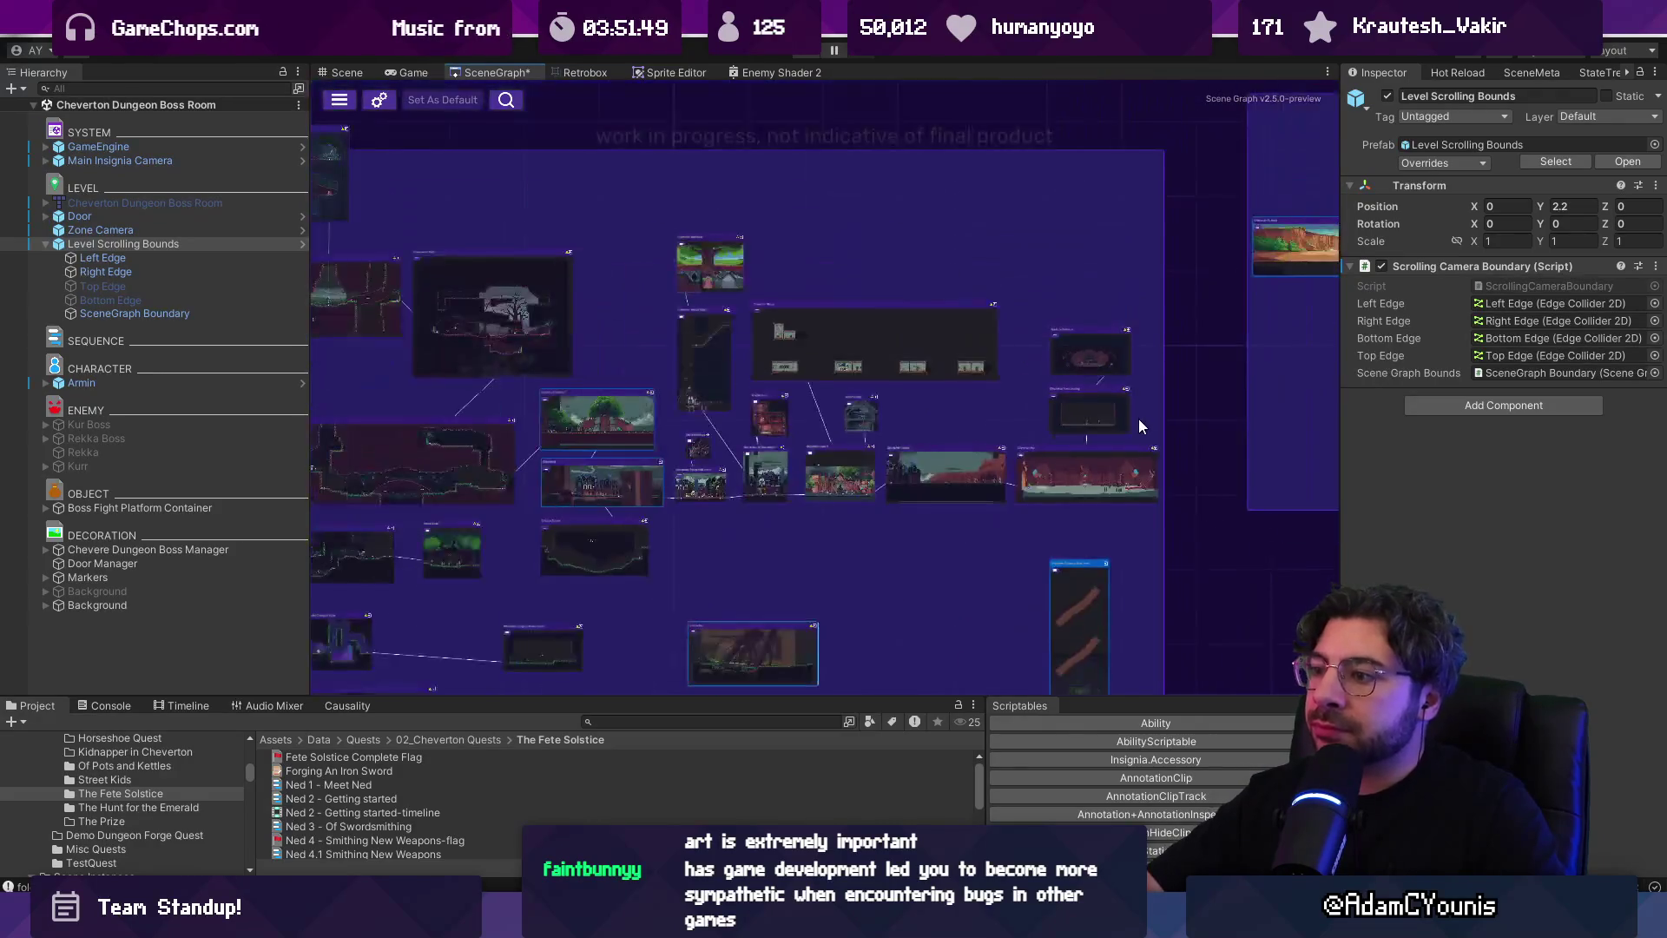
scroll(1129, 419, "up", 2)
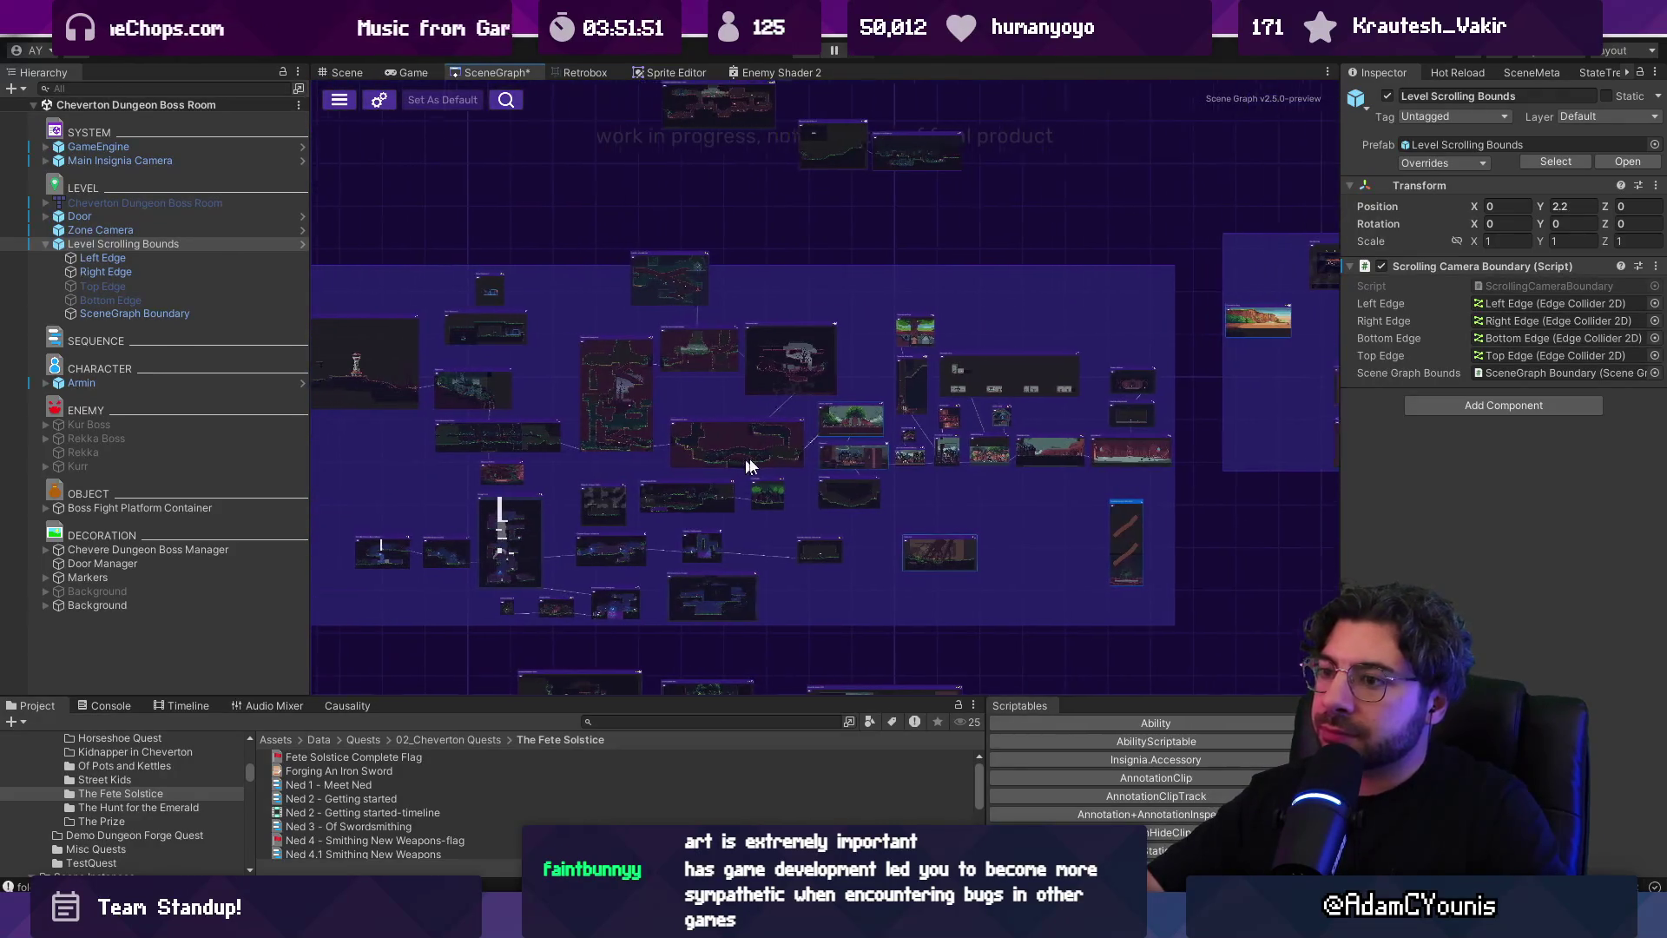
scroll(869, 369, "down", 2)
scroll(779, 351, "up", 3)
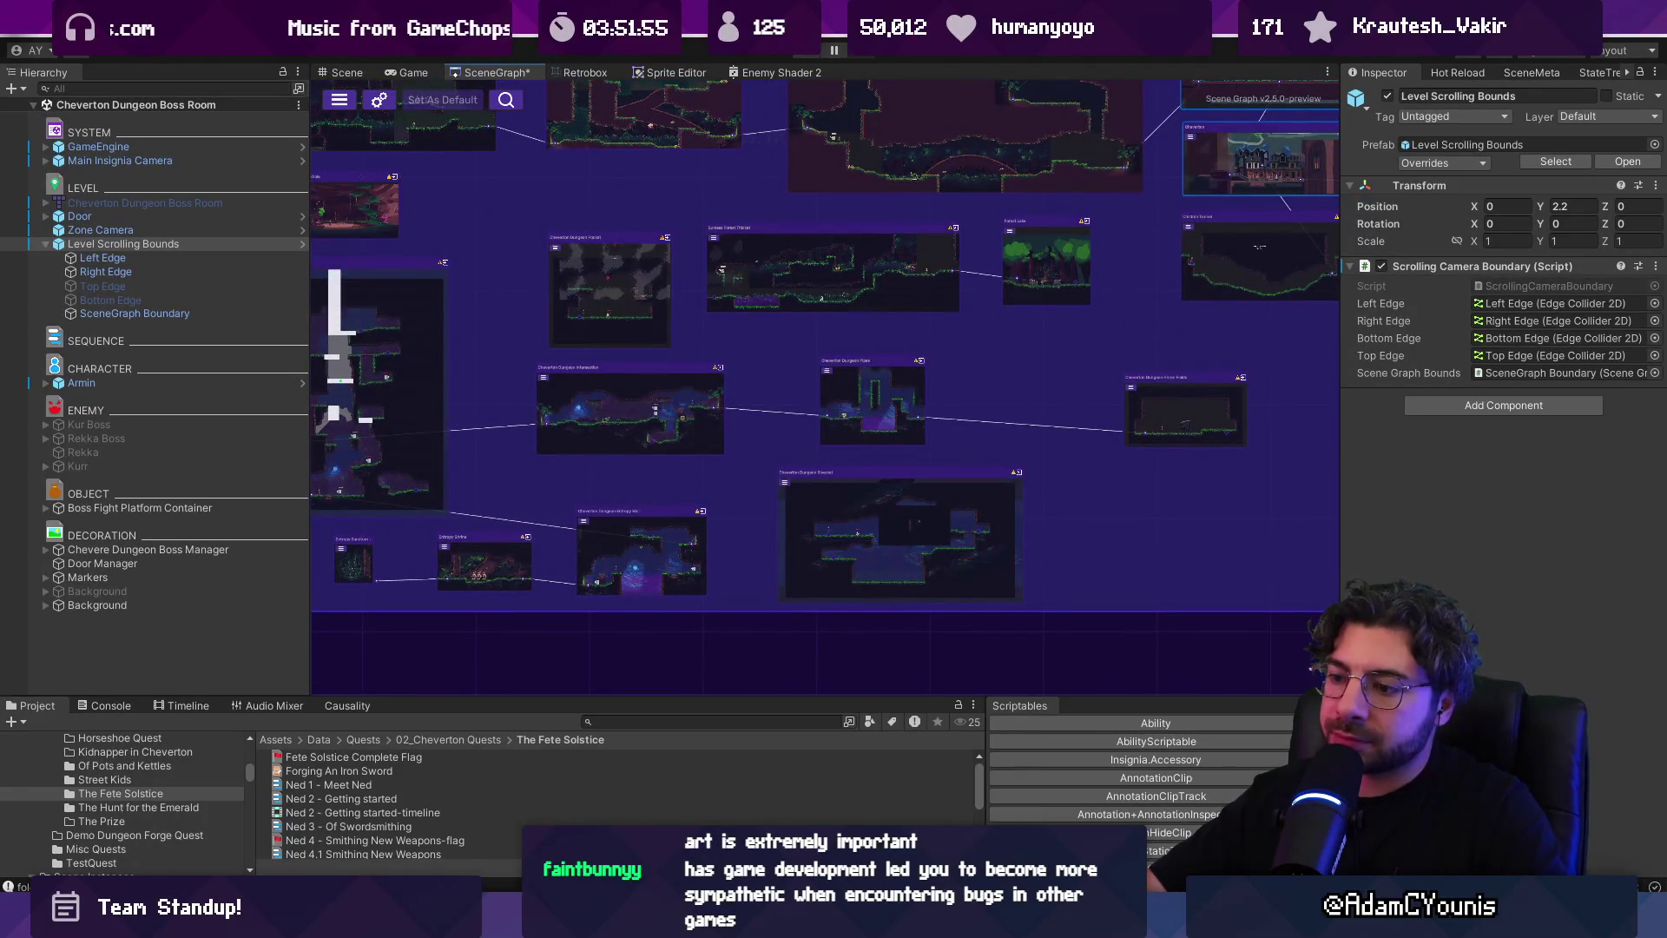
key("alt+Tab")
scroll(966, 465, "down", 5)
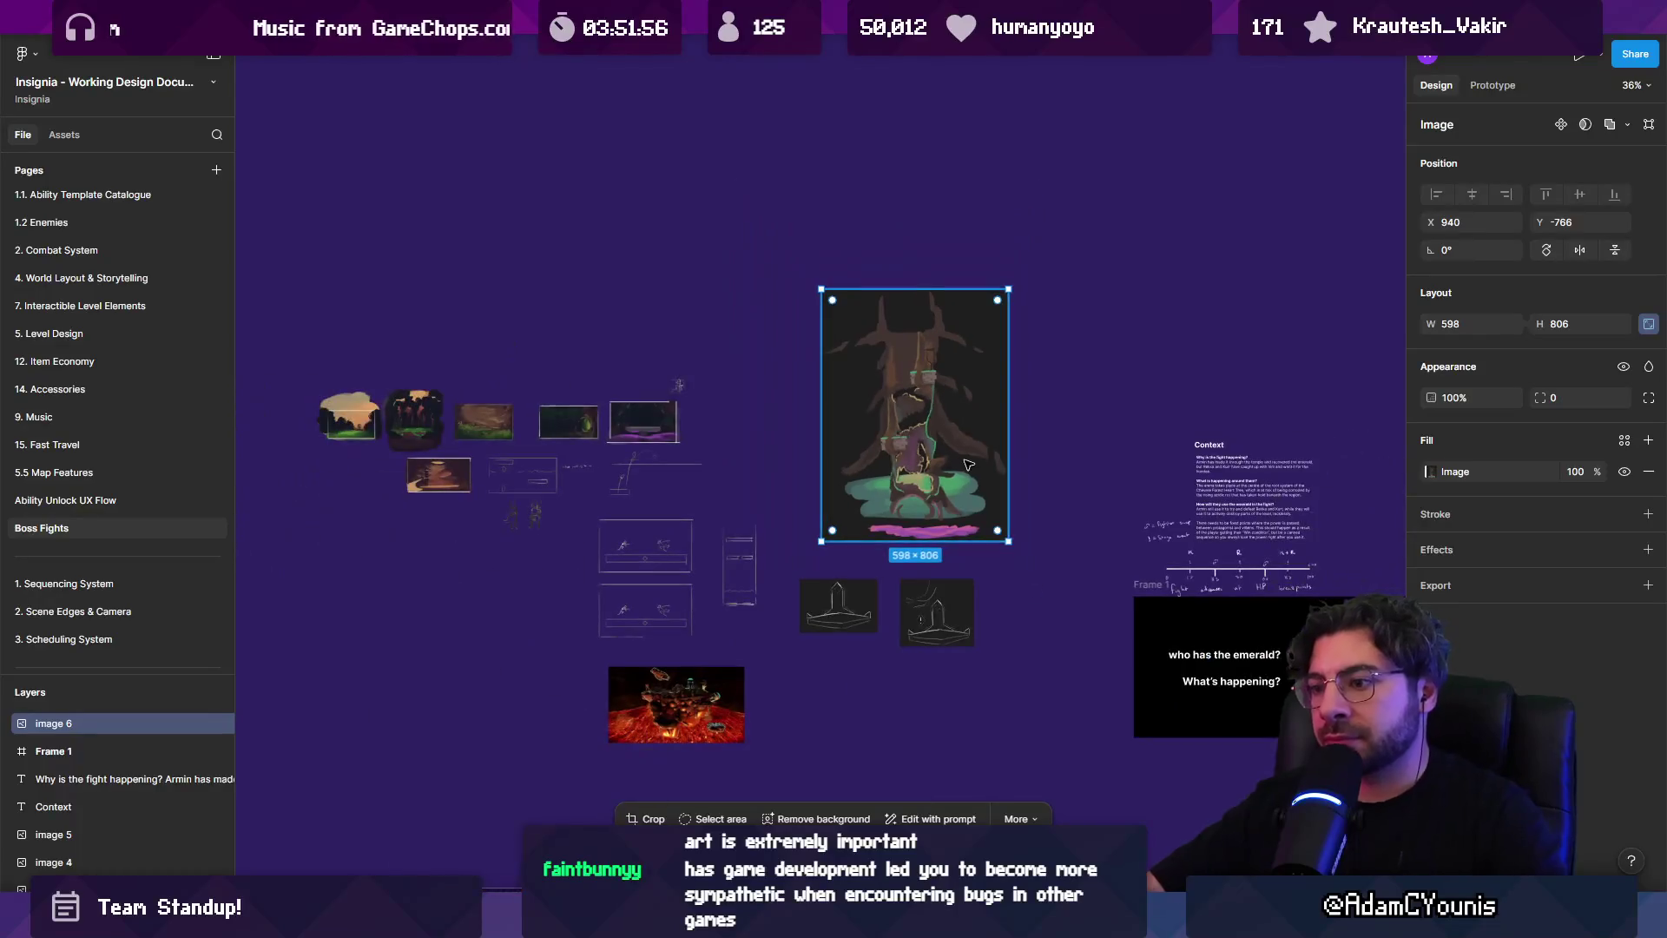
Review the CH2 Production tasks on Figma's 0. Project Direction page, then enlarge Unity's project panel
scroll(112, 261, "up", 5)
left_click(112, 202)
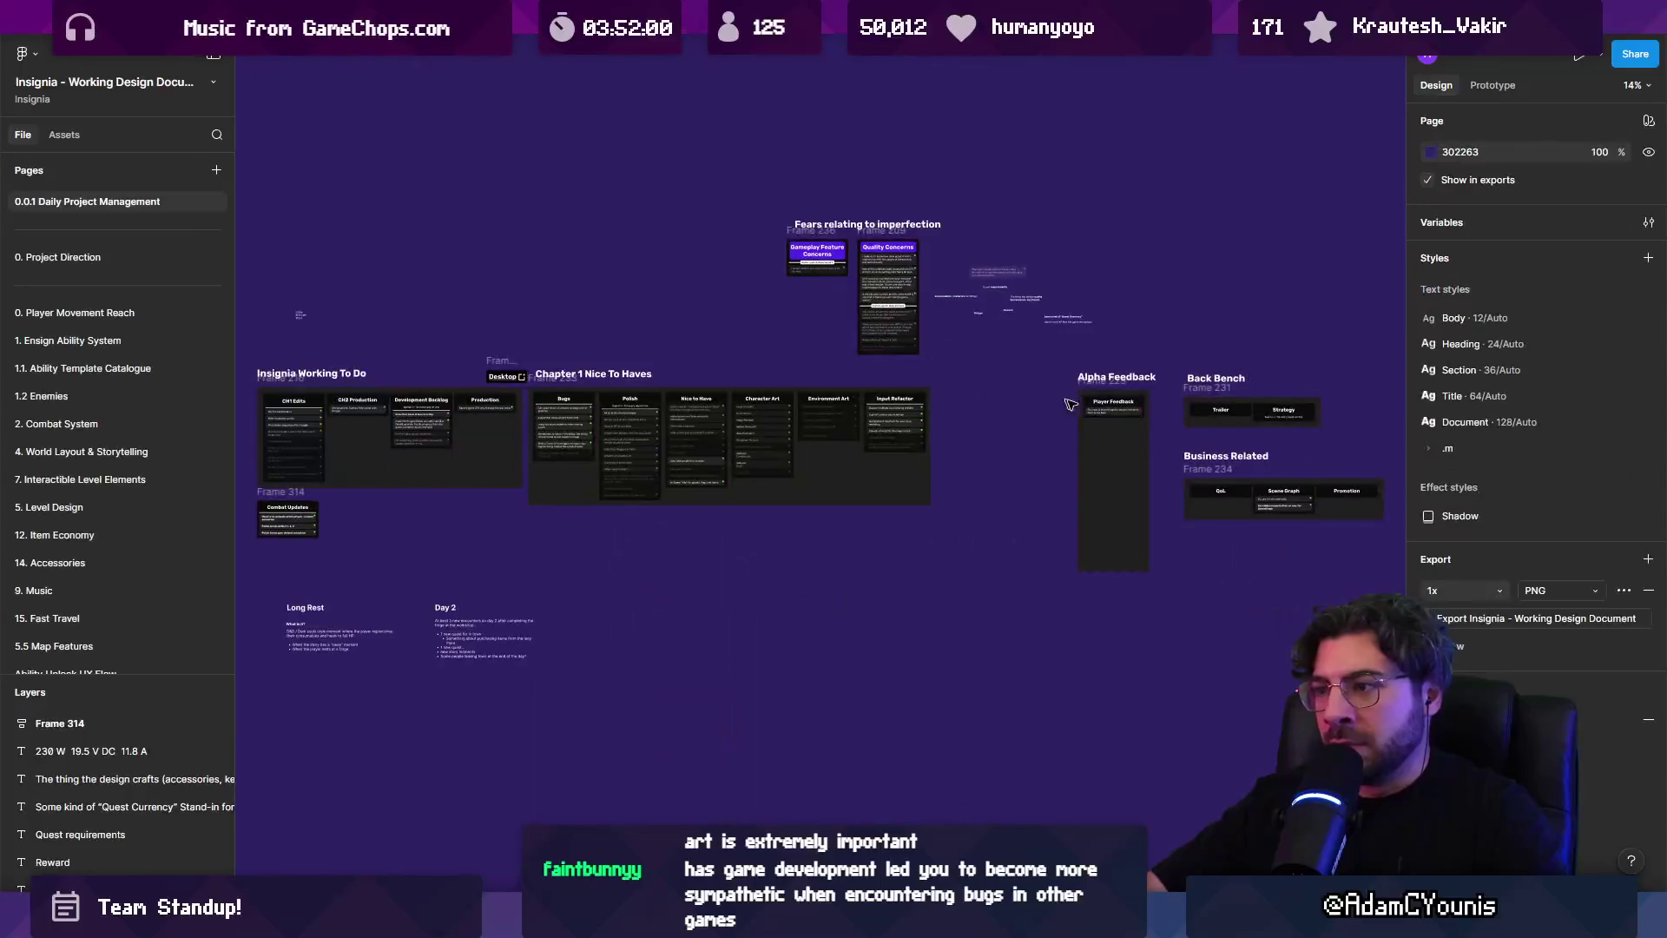
left_click(128, 257)
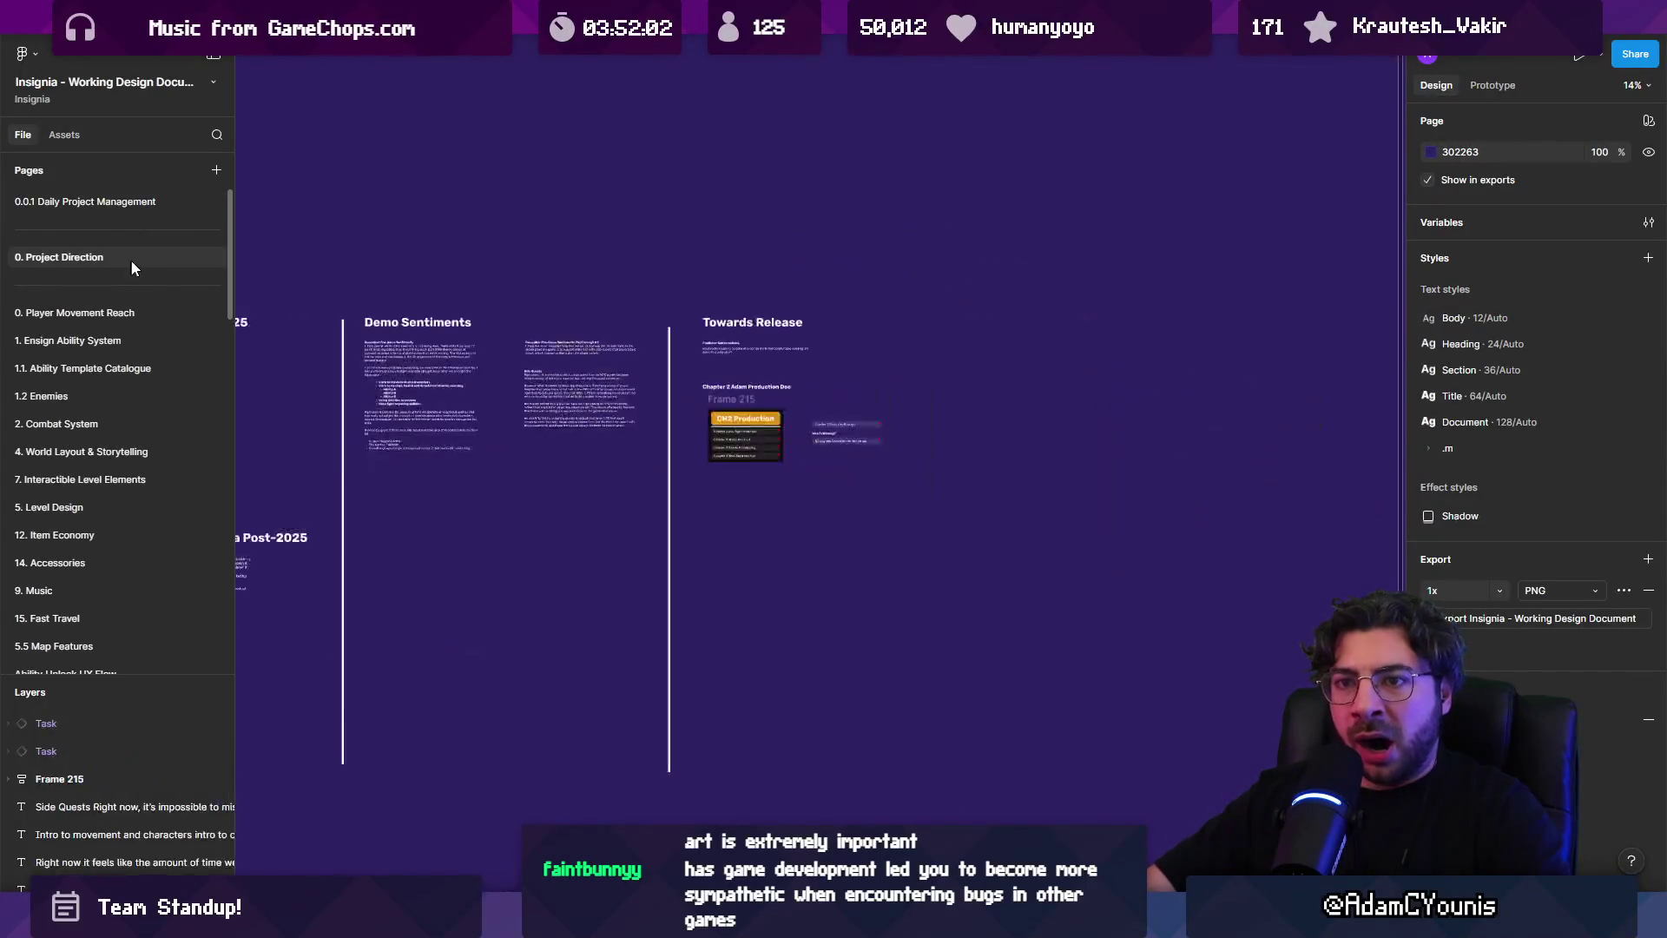
scroll(856, 455, "up", 3)
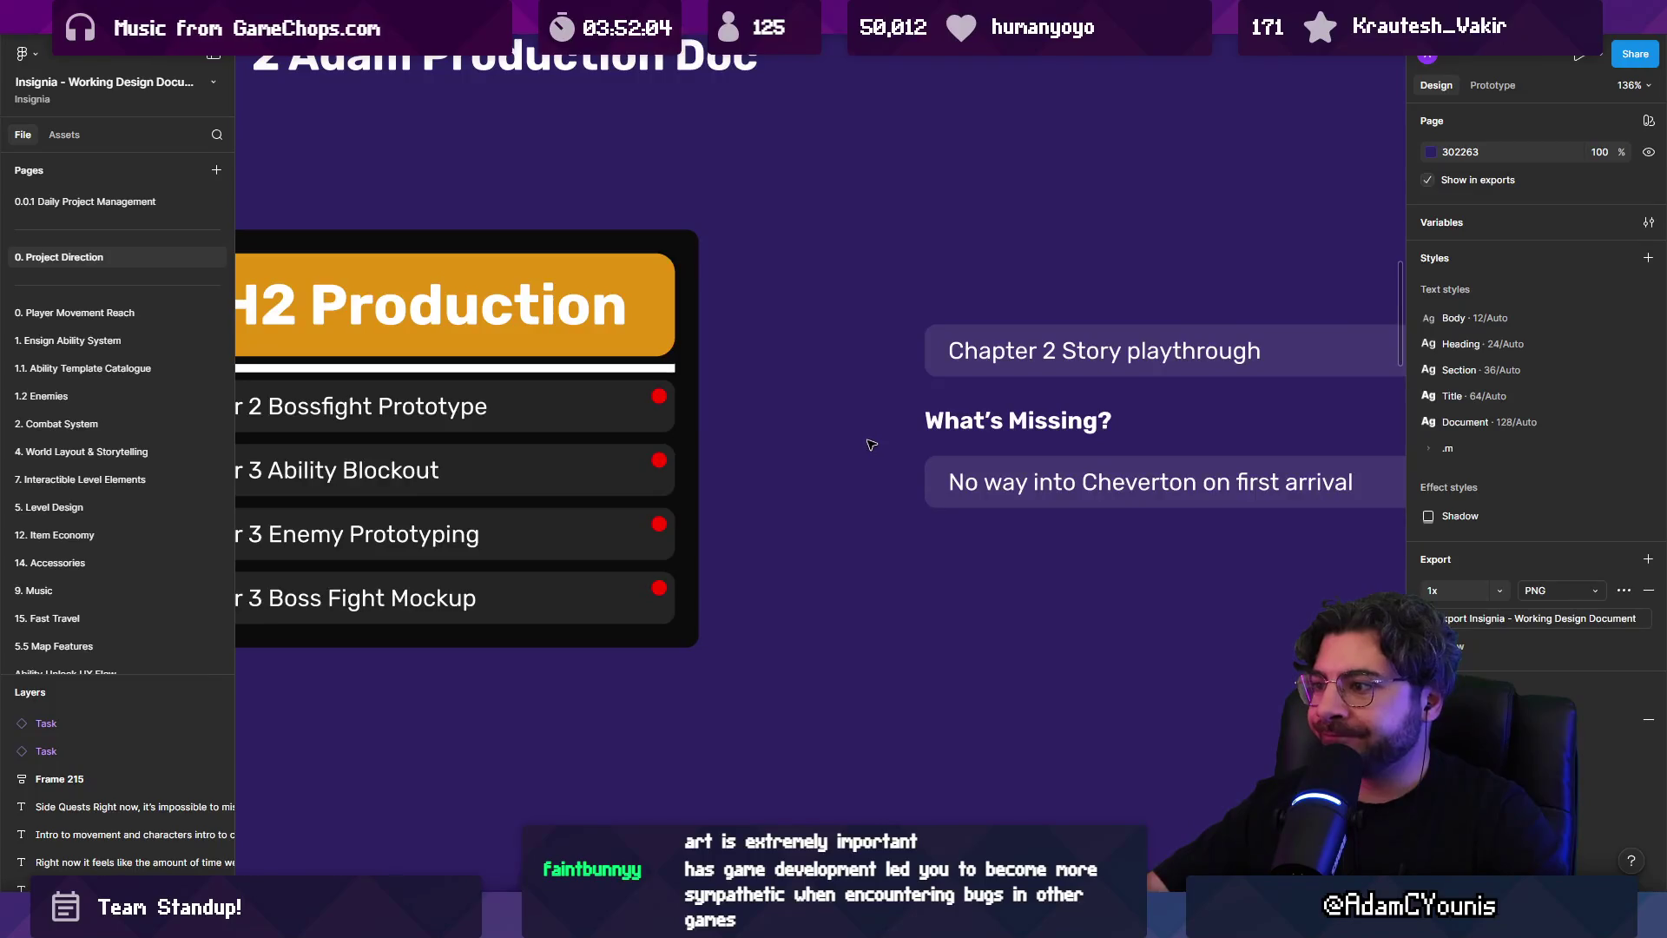
scroll(608, 421, "left", 4)
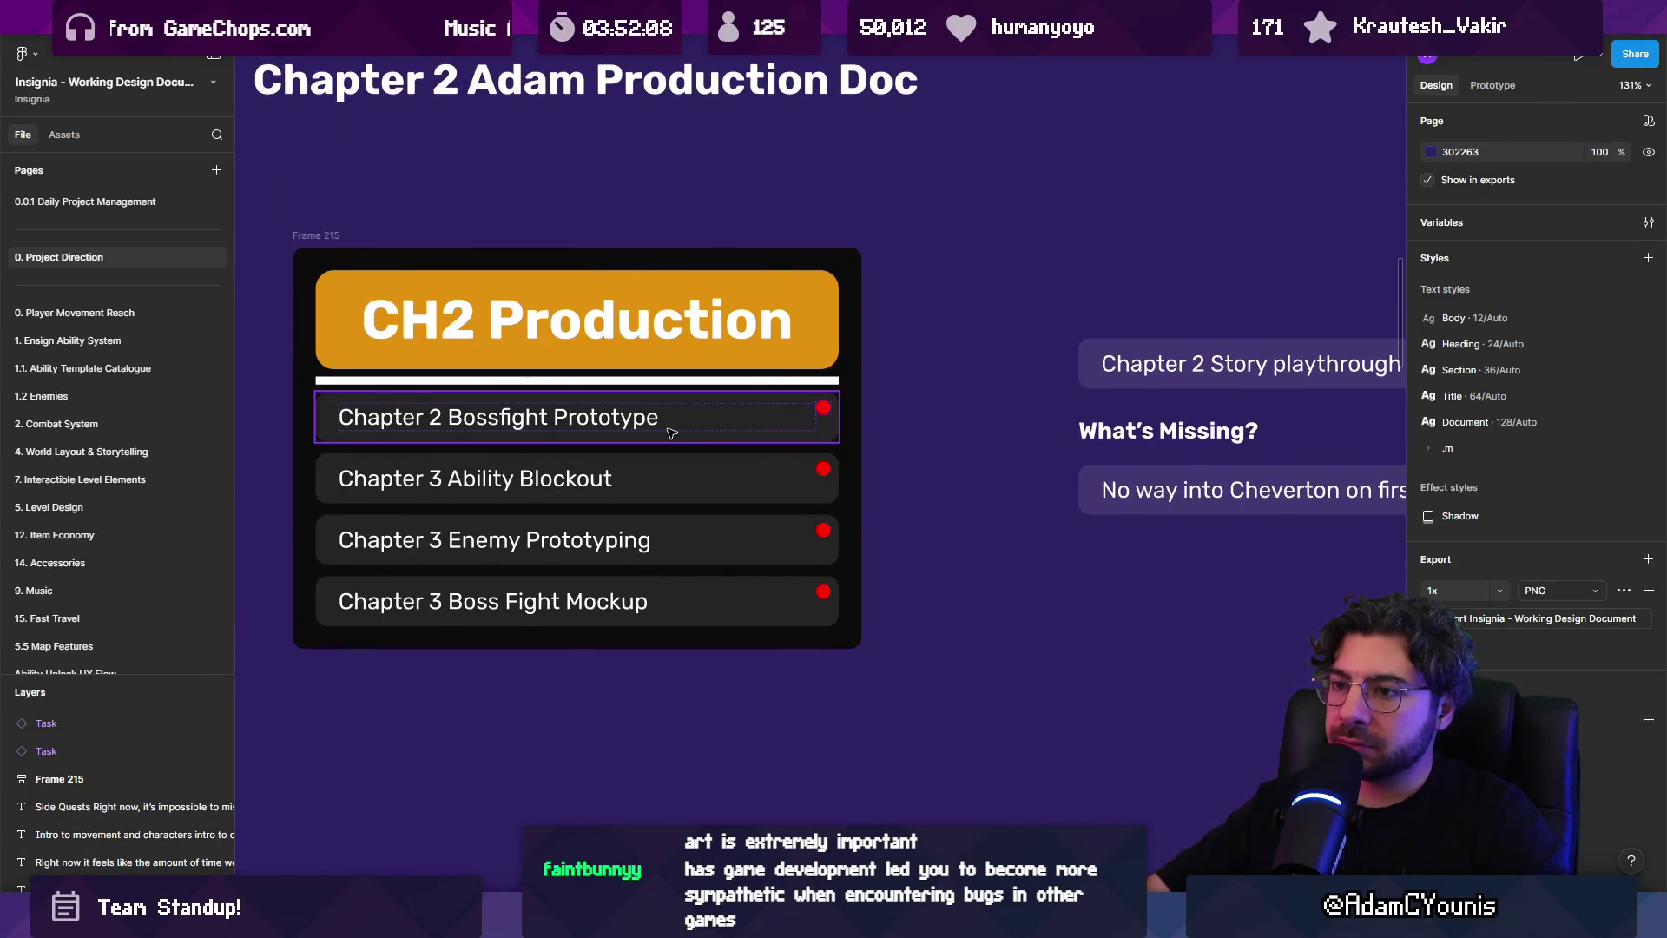
mouse_move(567, 922)
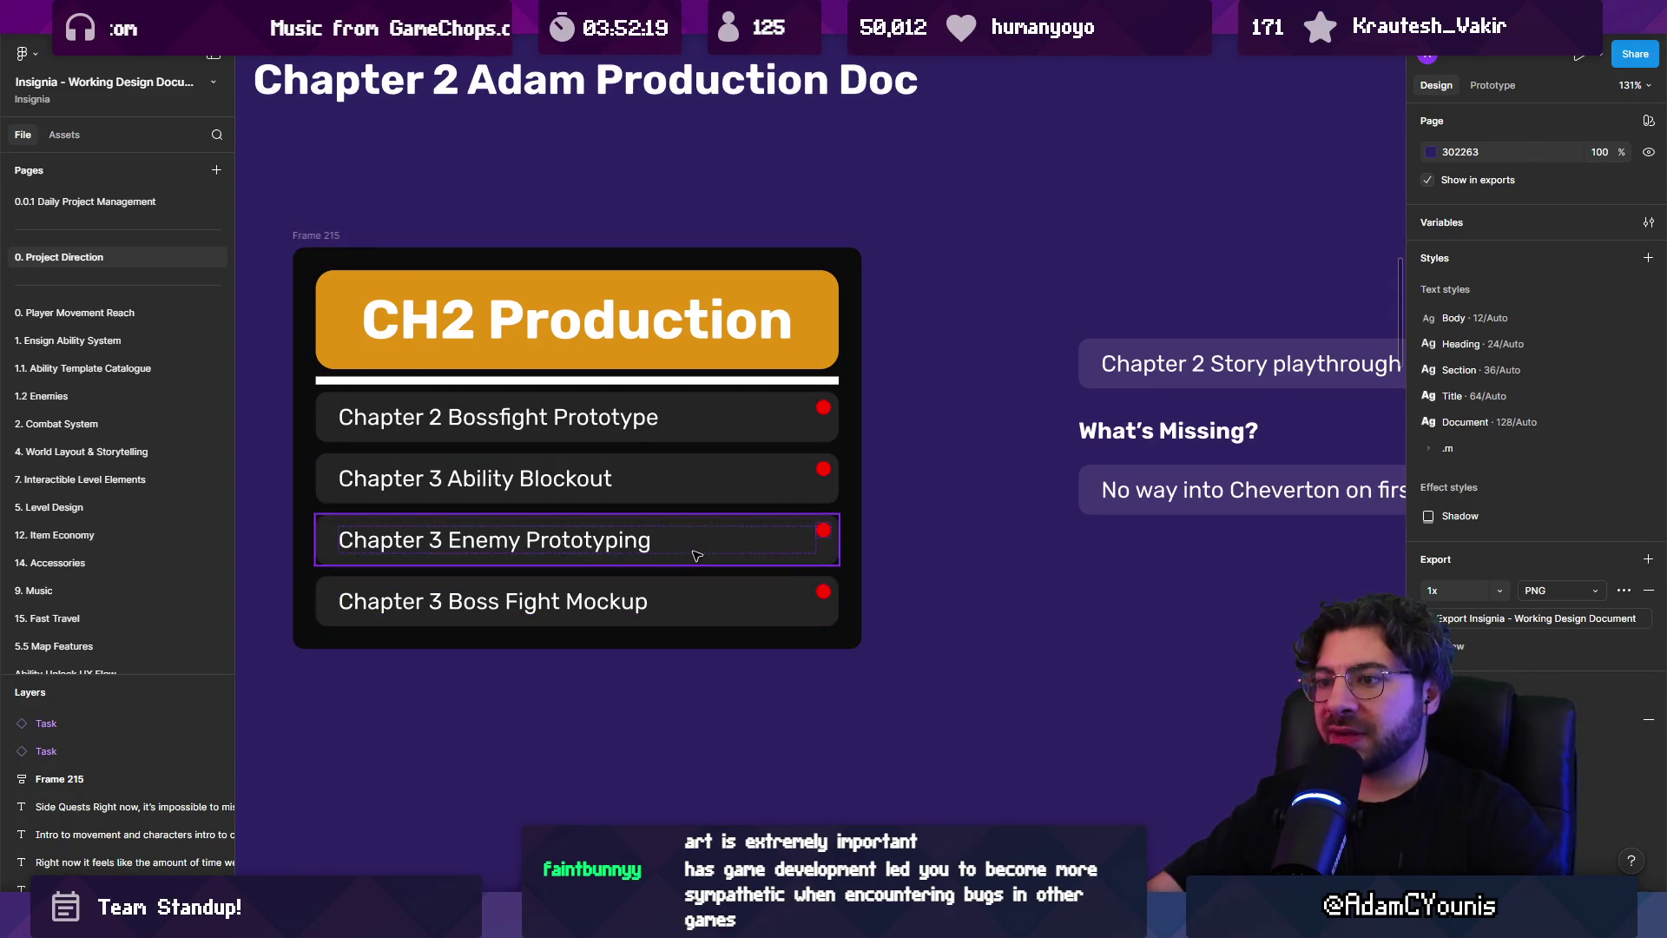
key("alt+Tab")
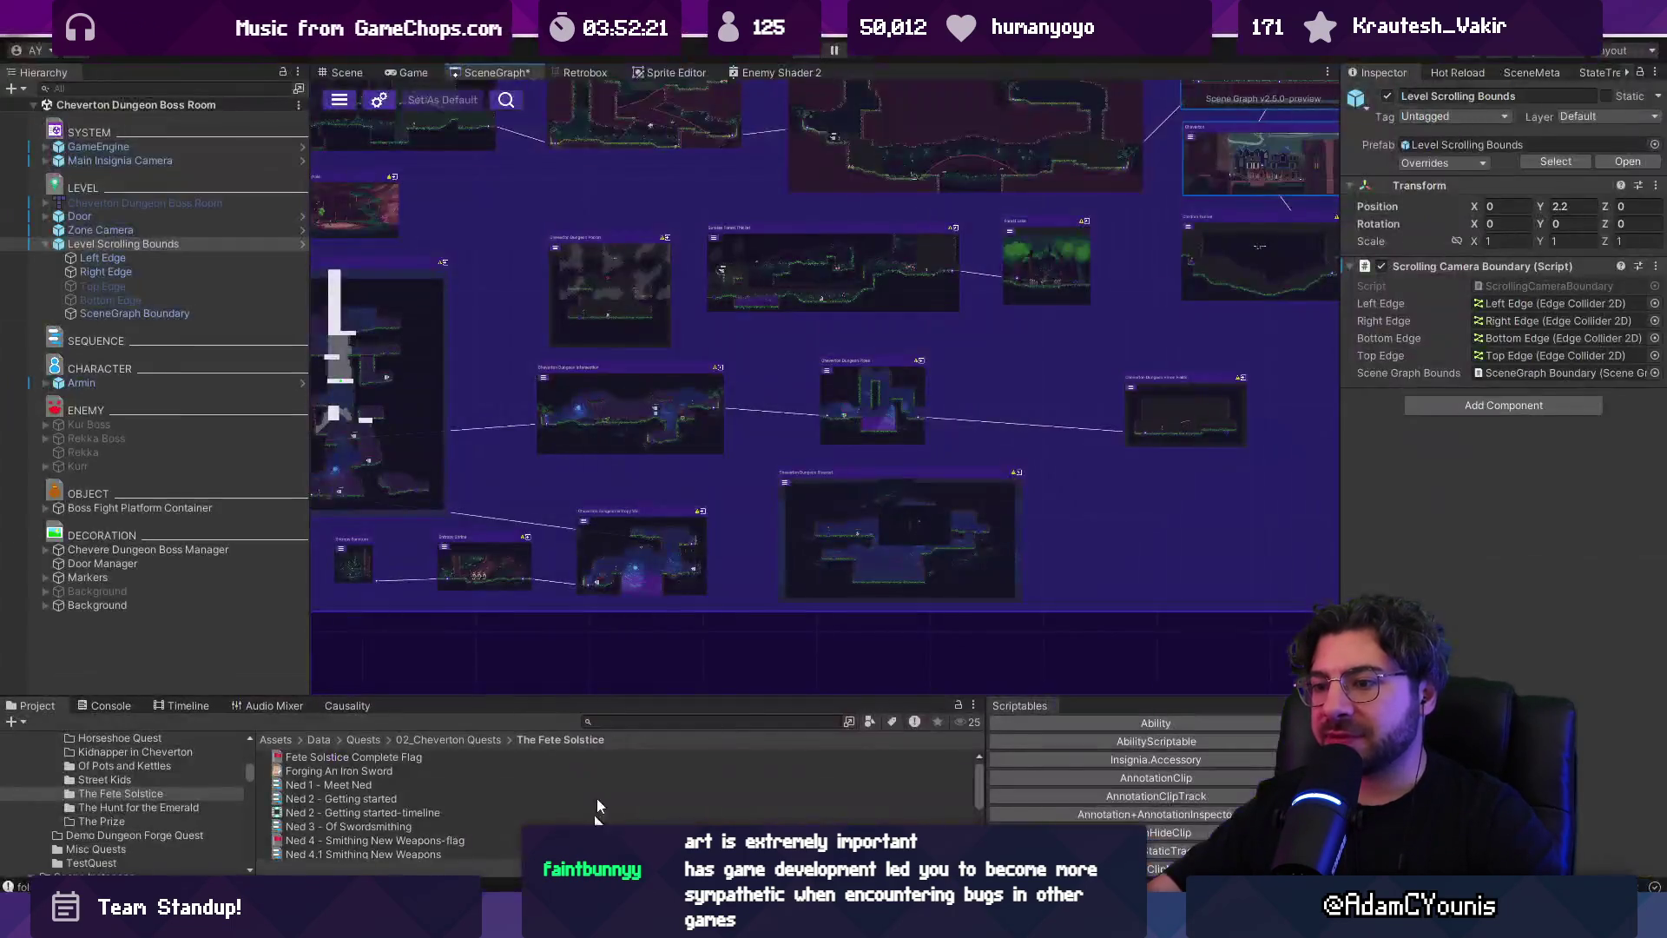
left_click_drag(660, 694, 655, 560)
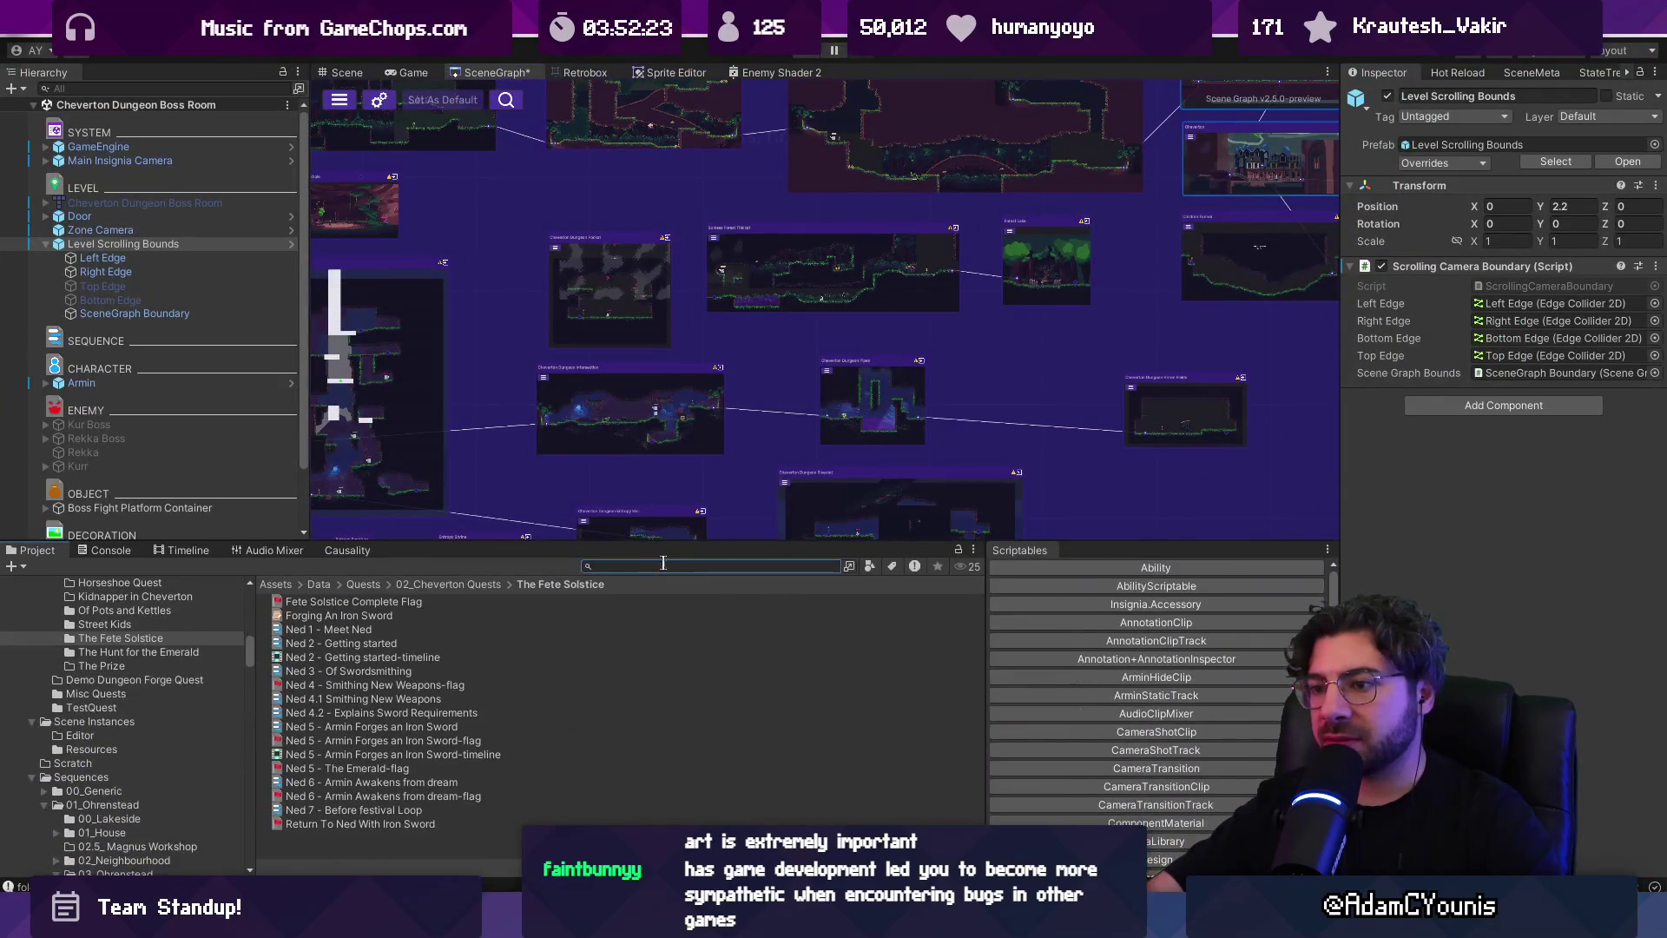
Search the Project window for 'enemy' and step through the Enemy folder results
type("r")
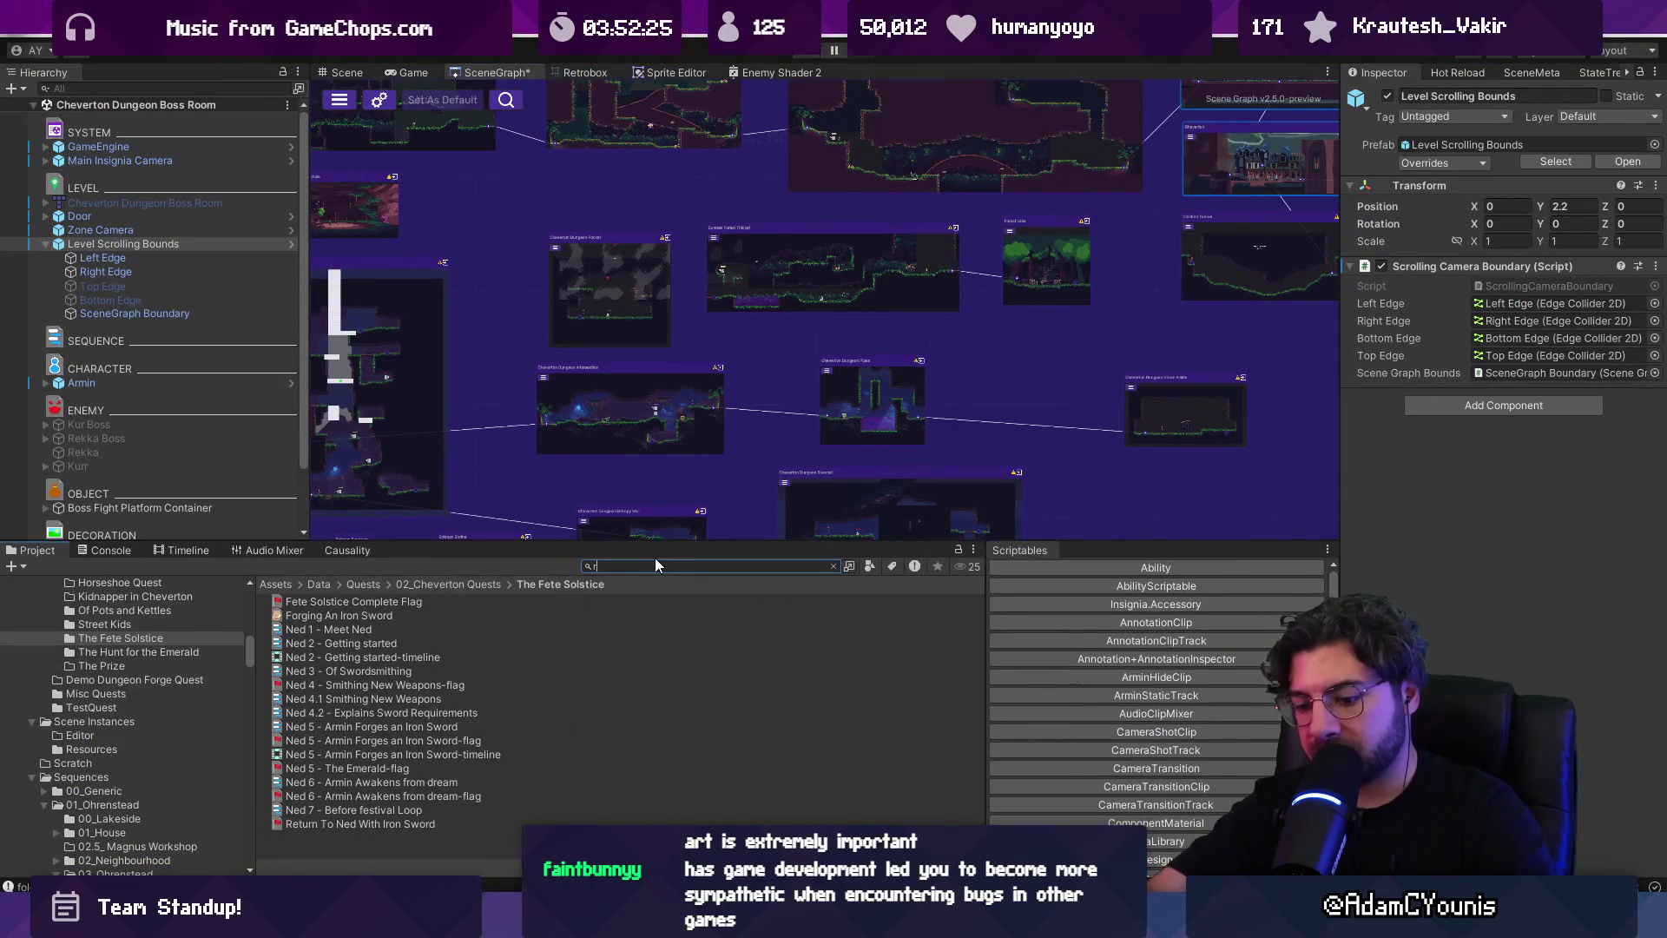
type("enemy")
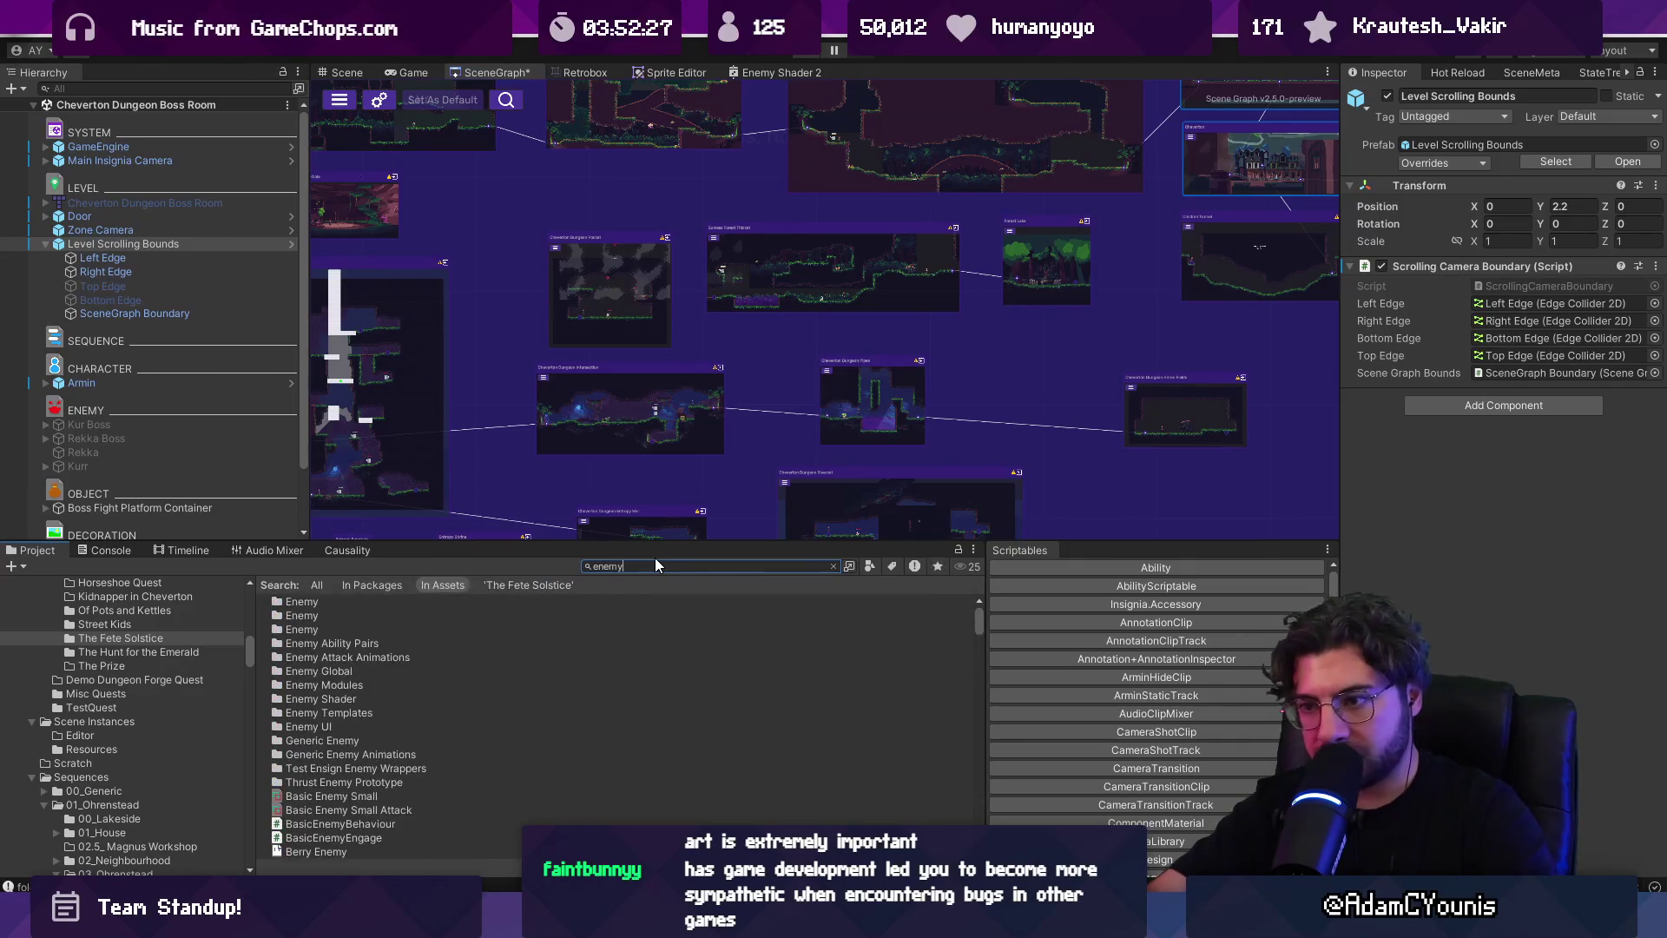
left_click(539, 597)
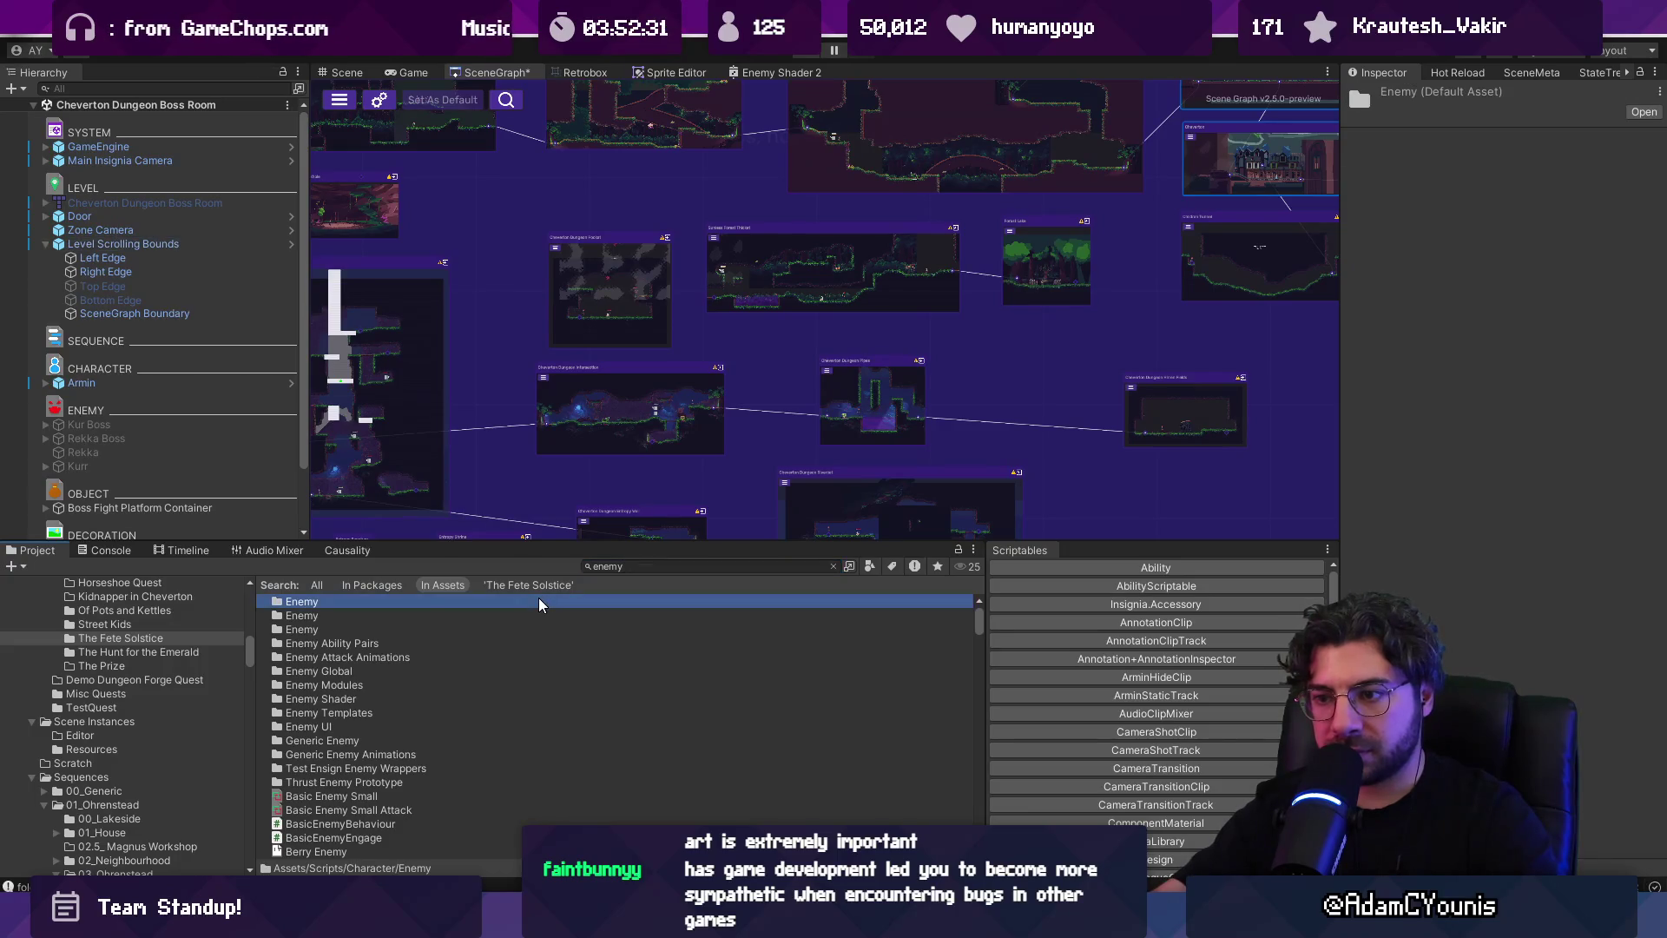
key("Down")
key("Down")
key("Down")
key("Down")
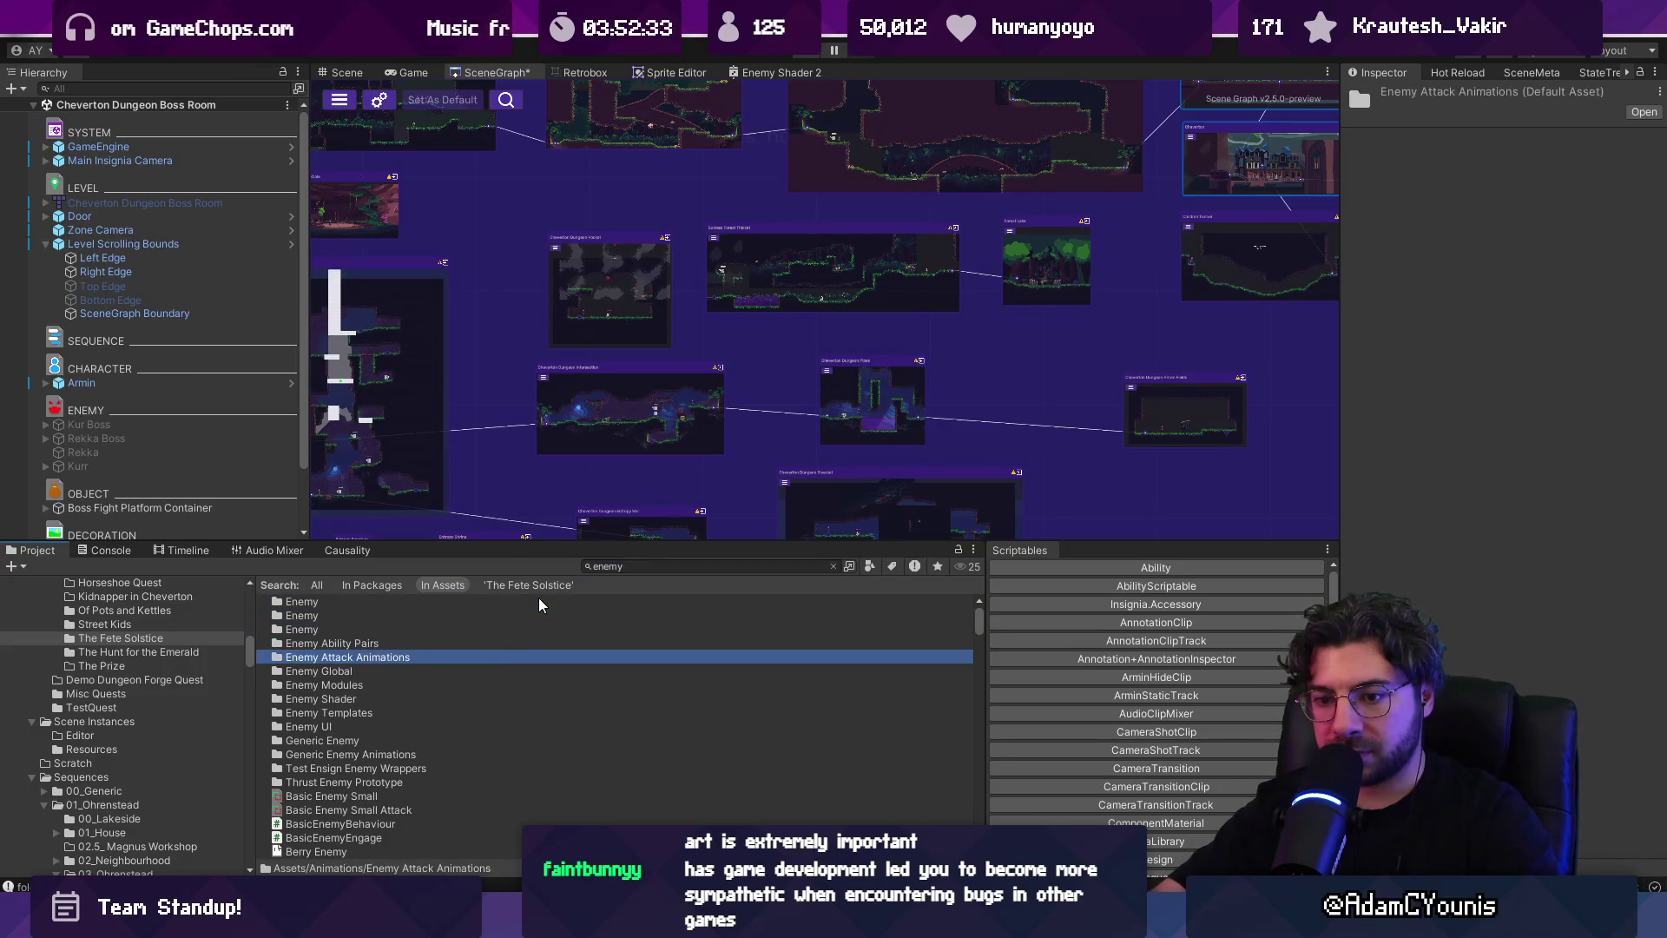
key("Up")
key("Up")
key("Up")
key("Up")
key("Down")
key("Down")
key("Down")
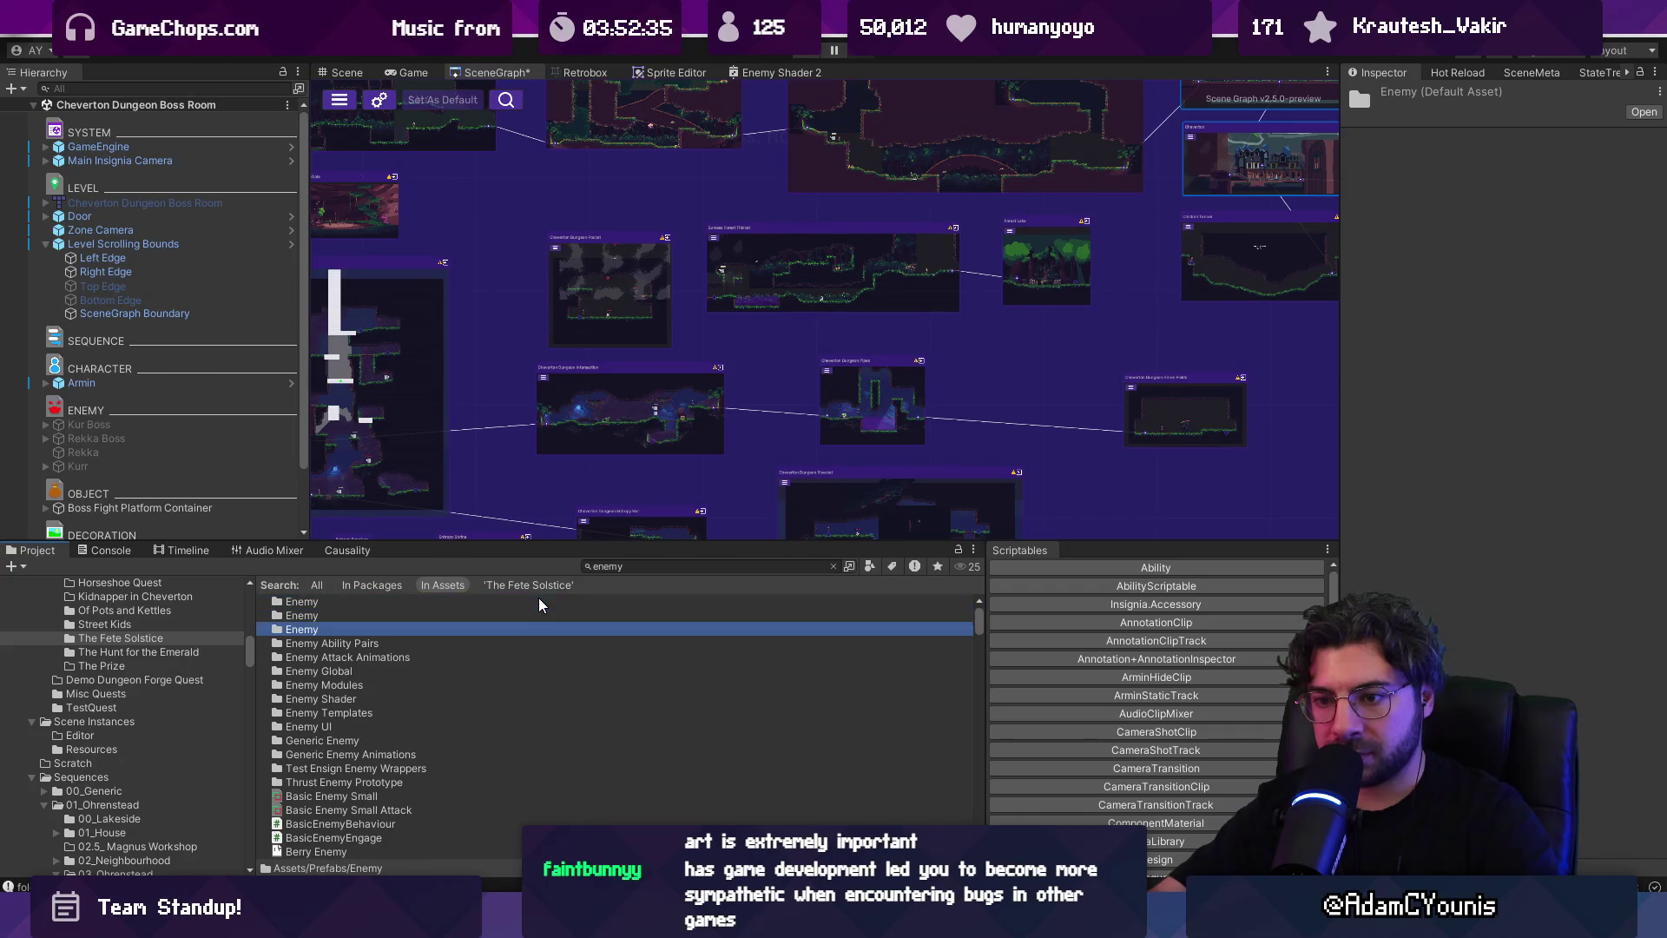
scroll(390, 676, "down", 10)
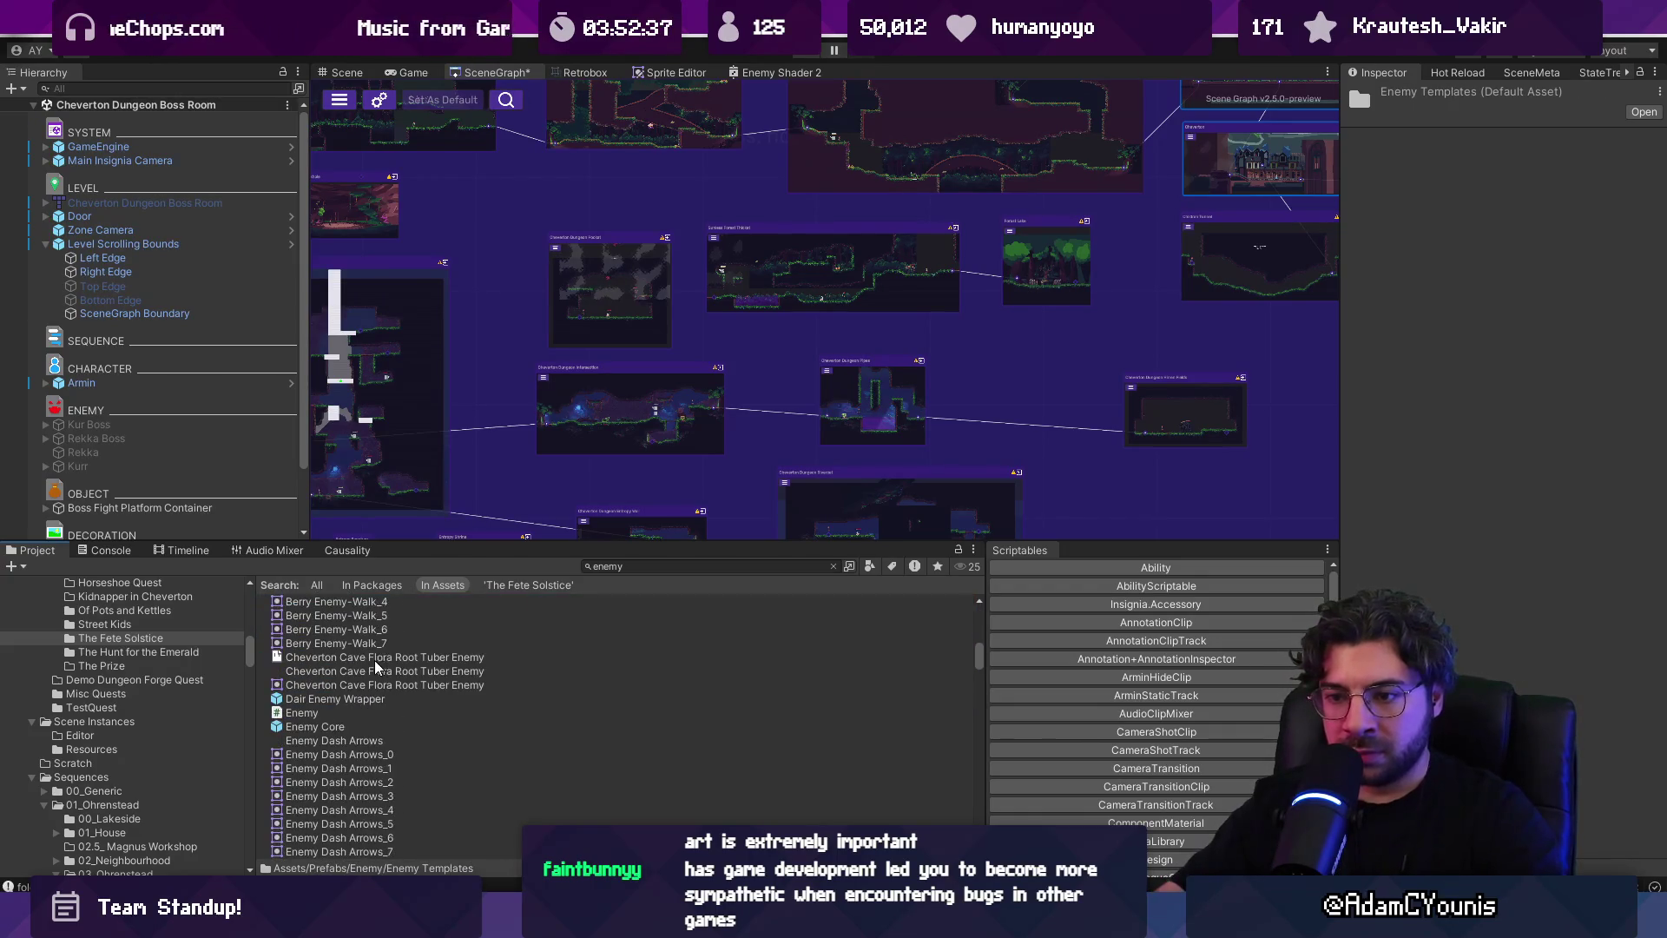
Select the Enemy Core prefab and open its parent Assets/Prefabs/Enemy folder
left_click(378, 727)
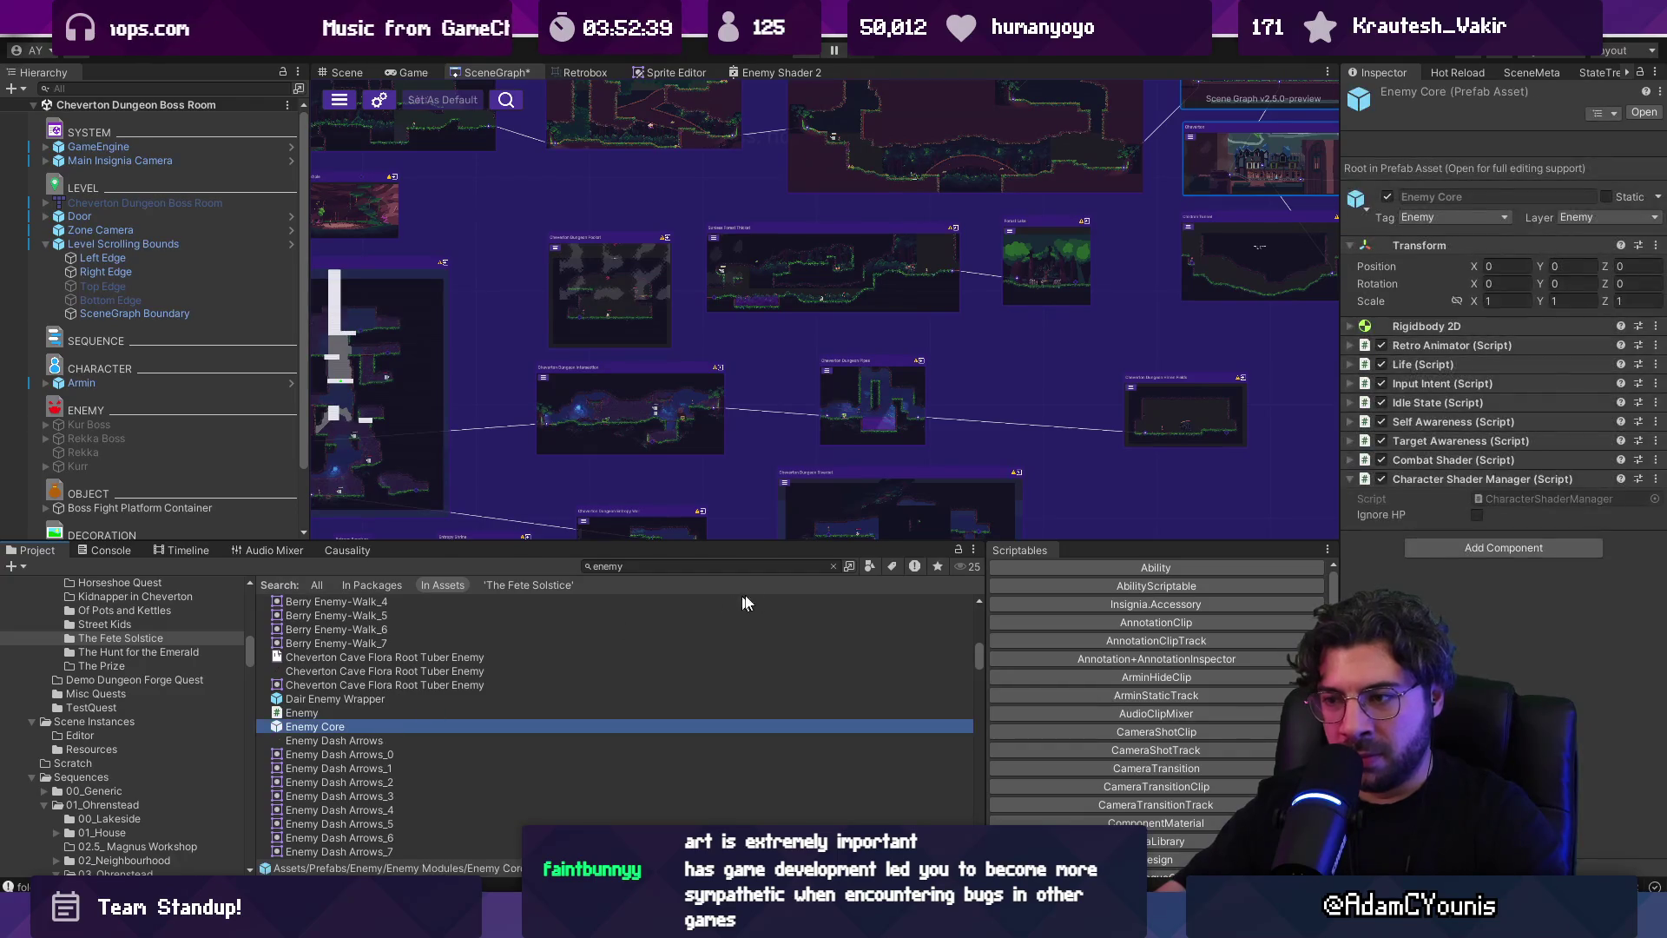
left_click(834, 566)
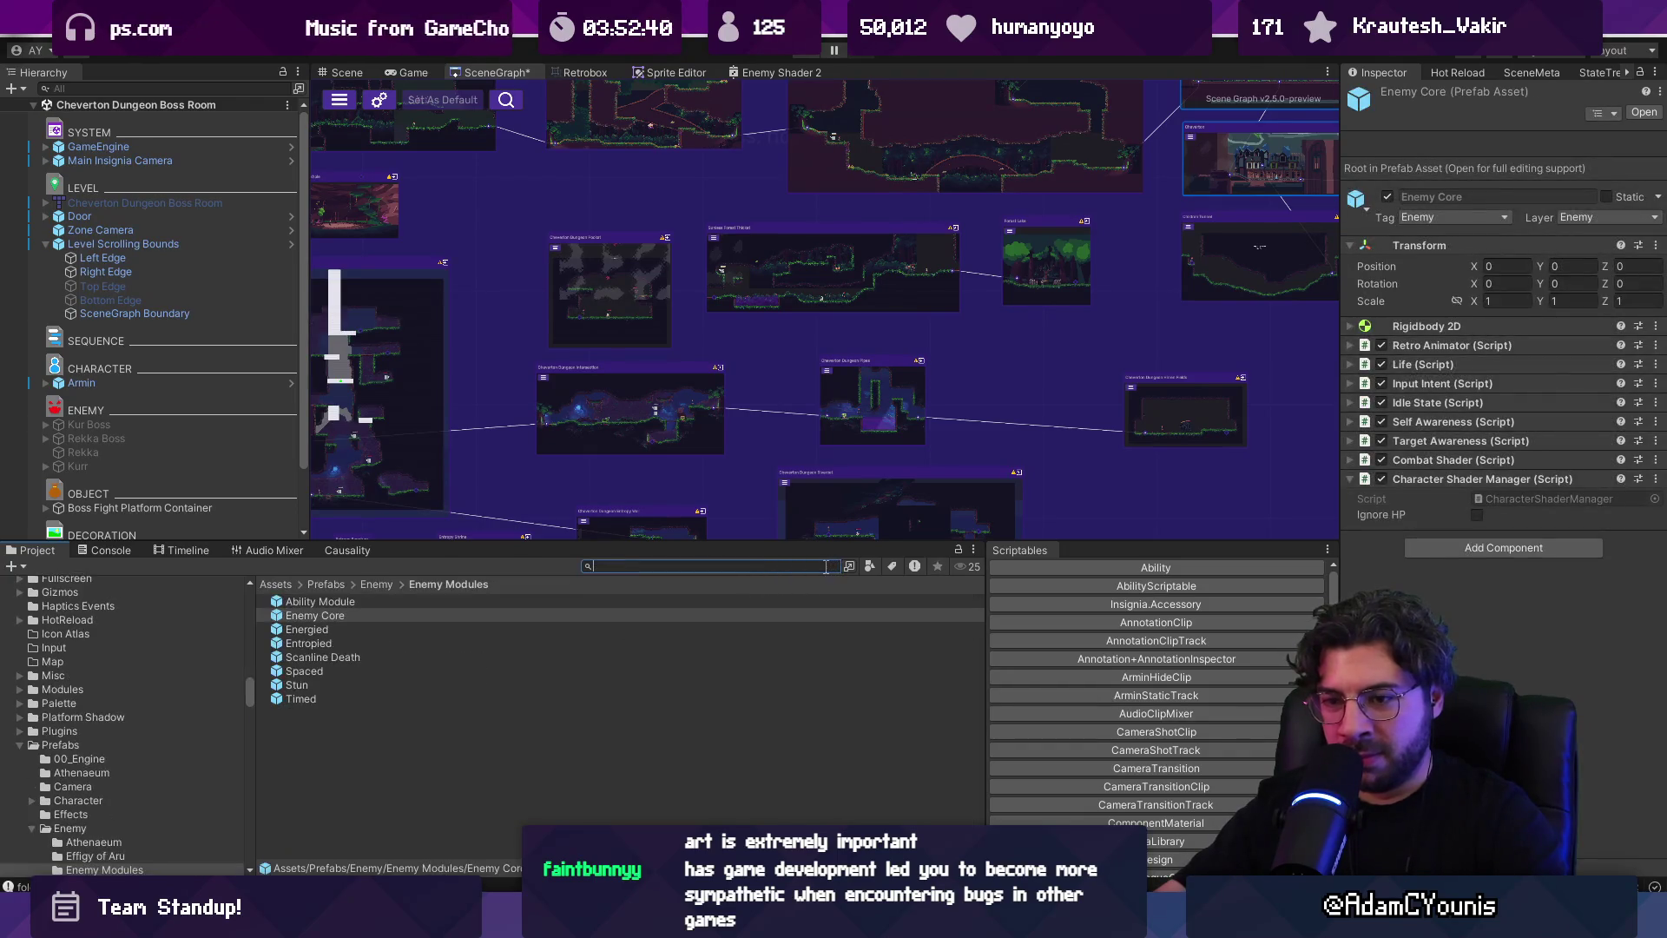
left_click(375, 585)
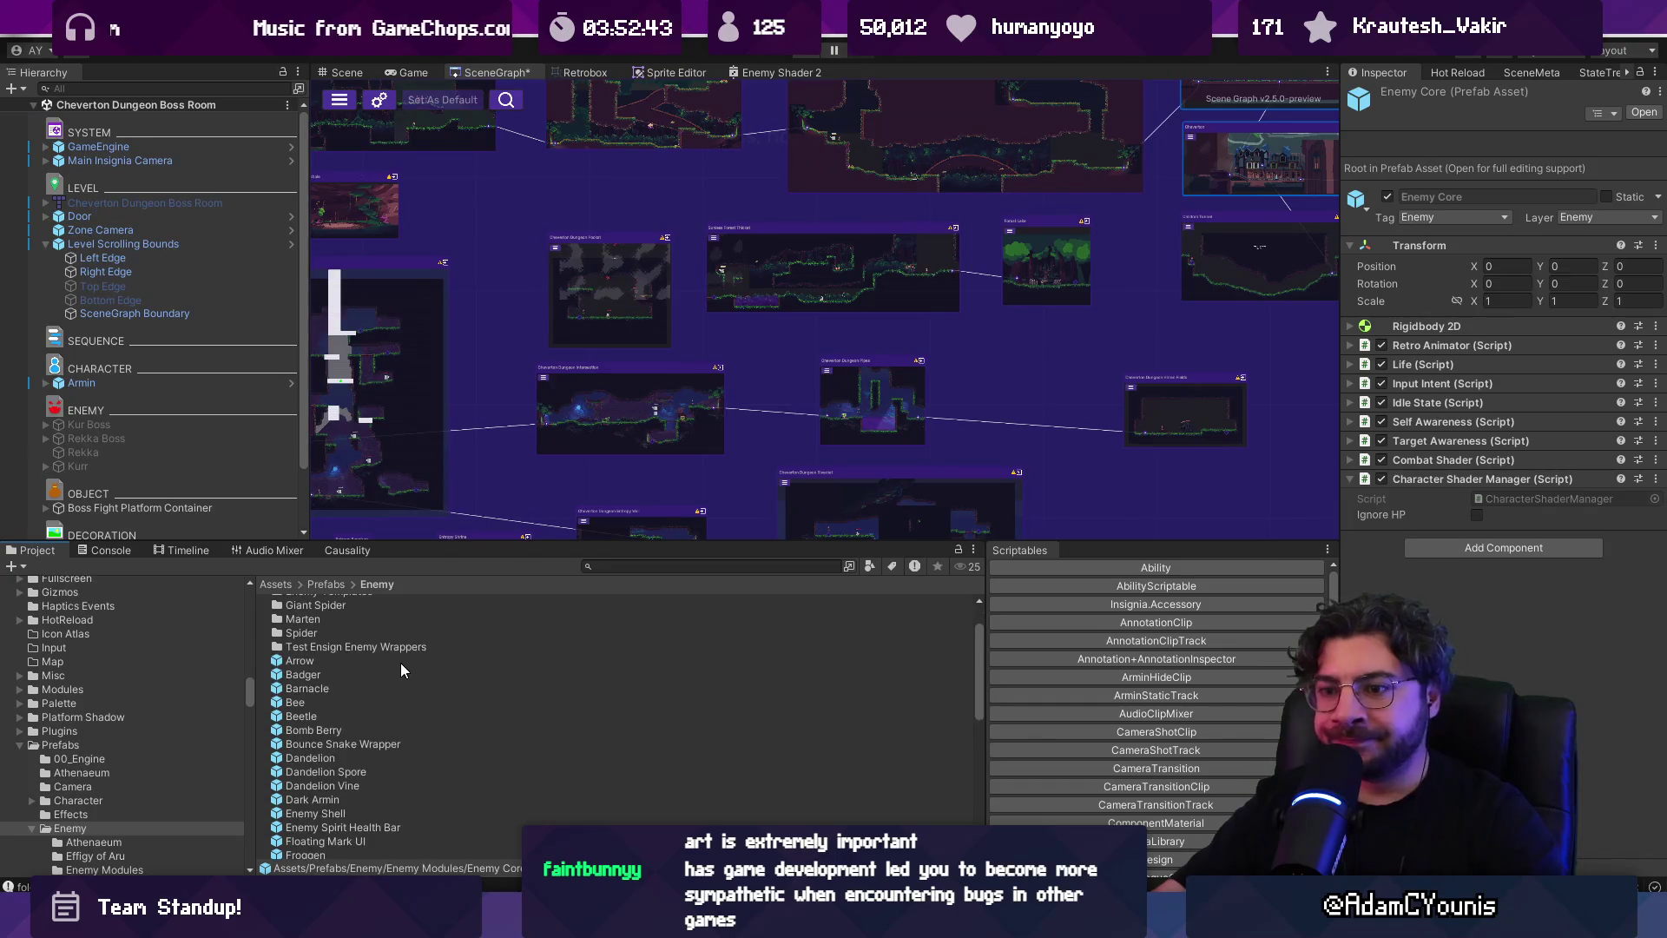
left_click_drag(434, 541, 451, 283)
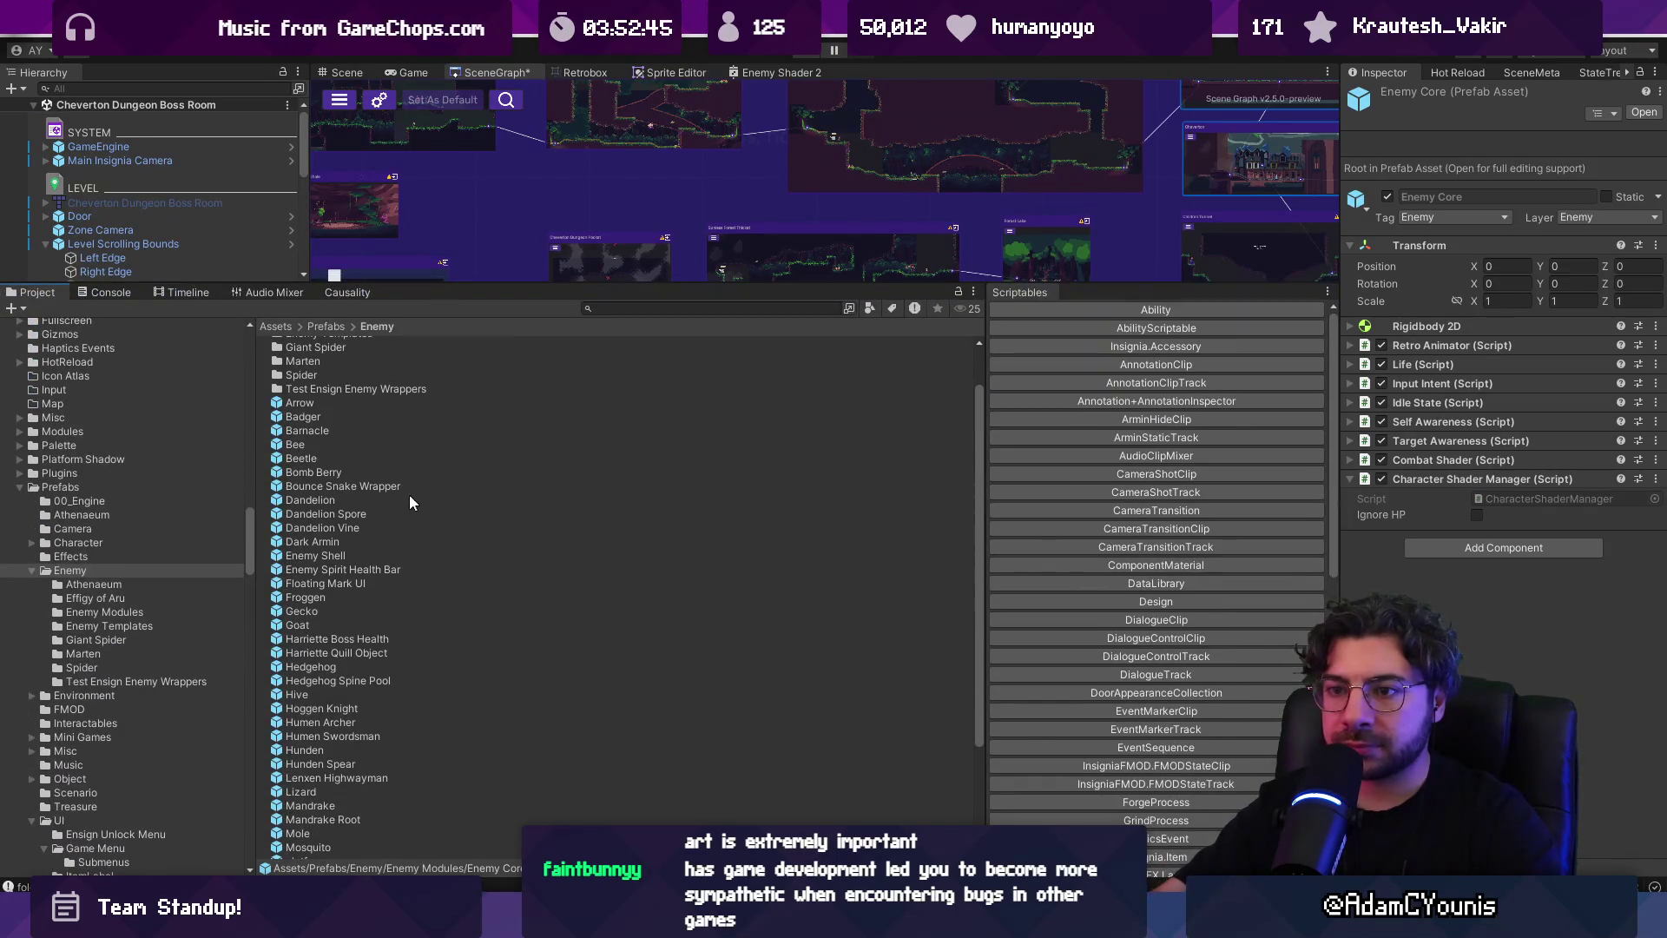
Widen the Project panel's asset area so the Enemy prefabs show as a large thumbnail grid
scroll(412, 502, "up", 4, "ctrl")
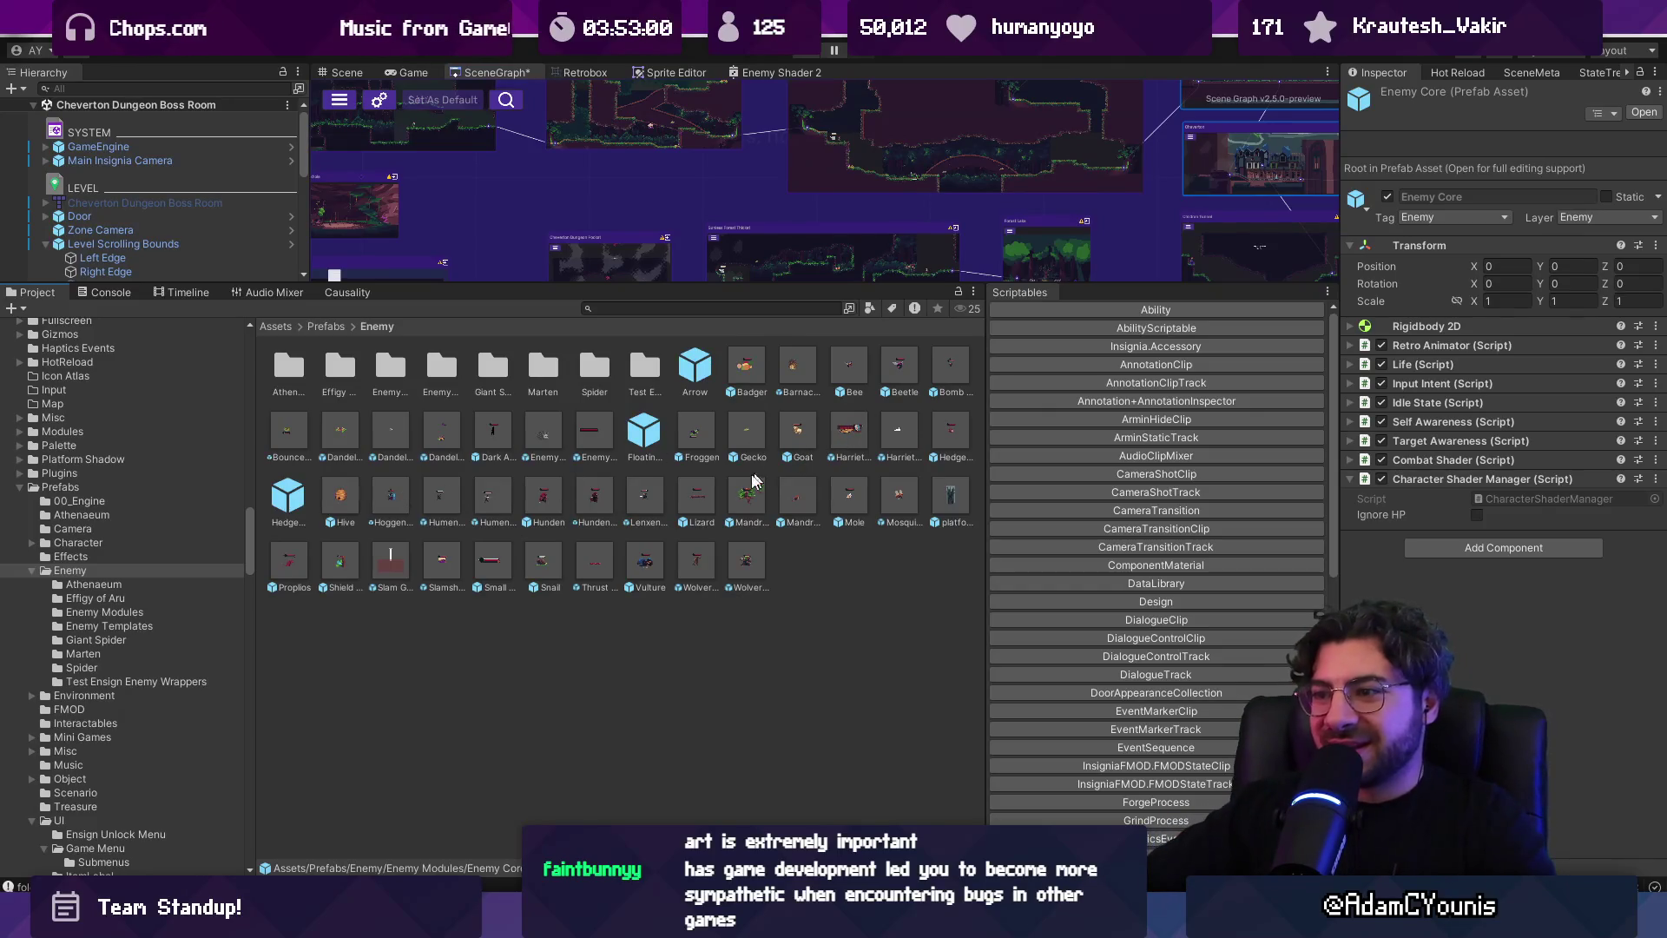
mouse_move(982, 554)
left_mouse_down()
mouse_move(1107, 554)
mouse_move(1007, 562)
left_mouse_up()
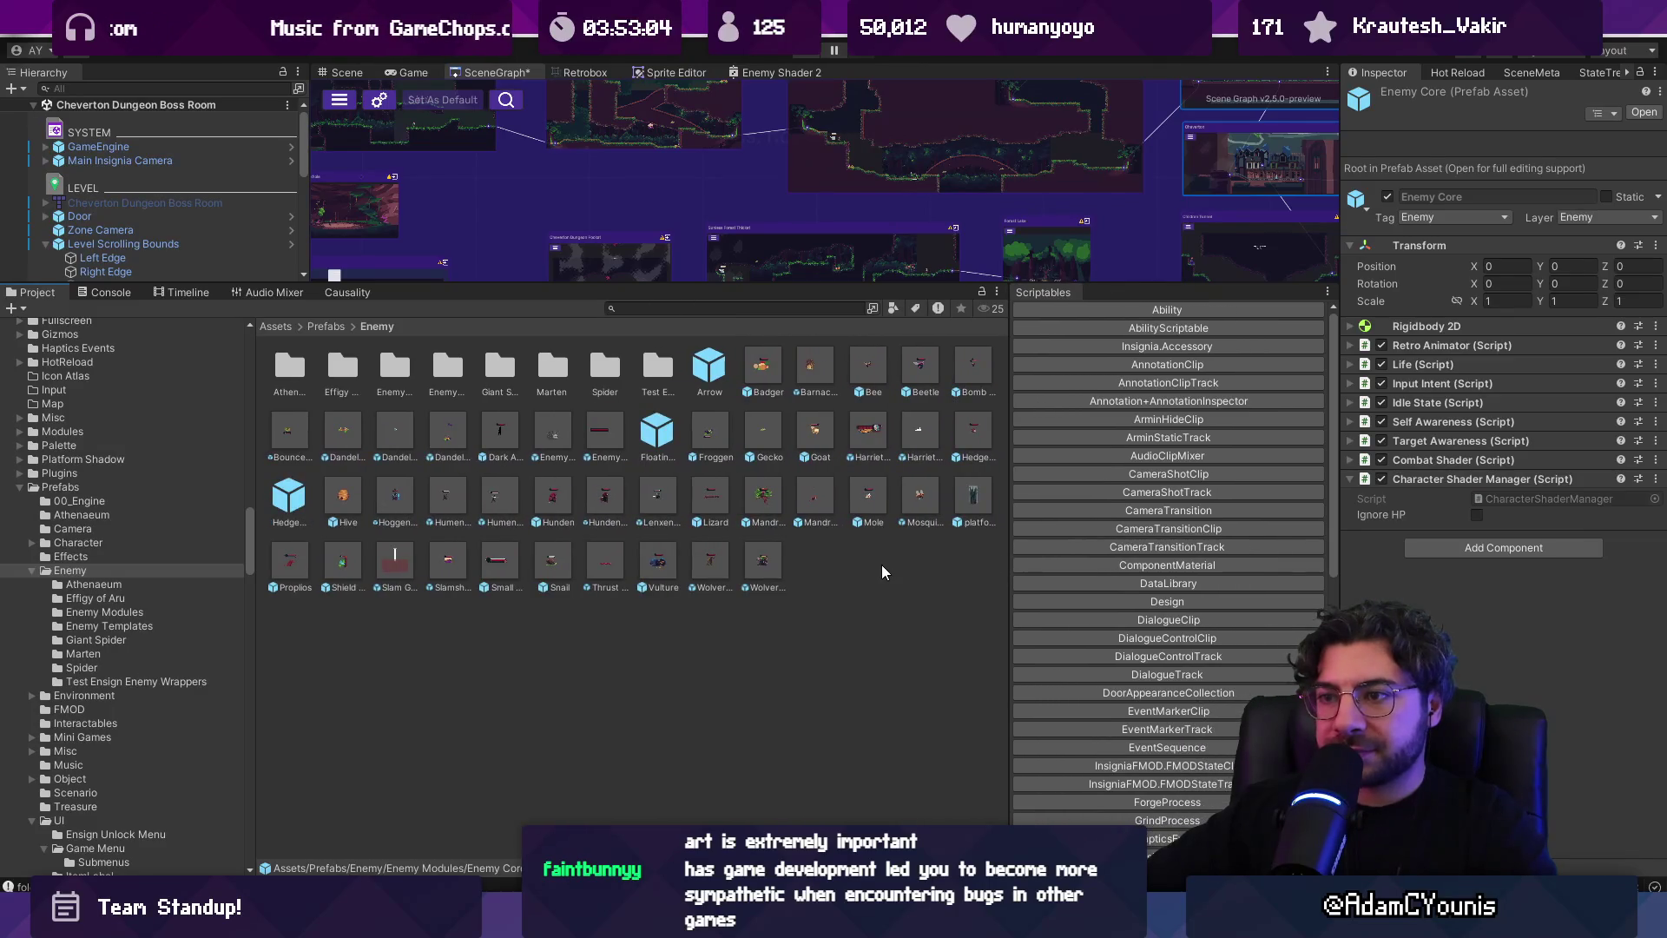
right_click(882, 564)
Create a new folder named Chapter 1 inside the Enemy folder
mouse_move(1126, 54)
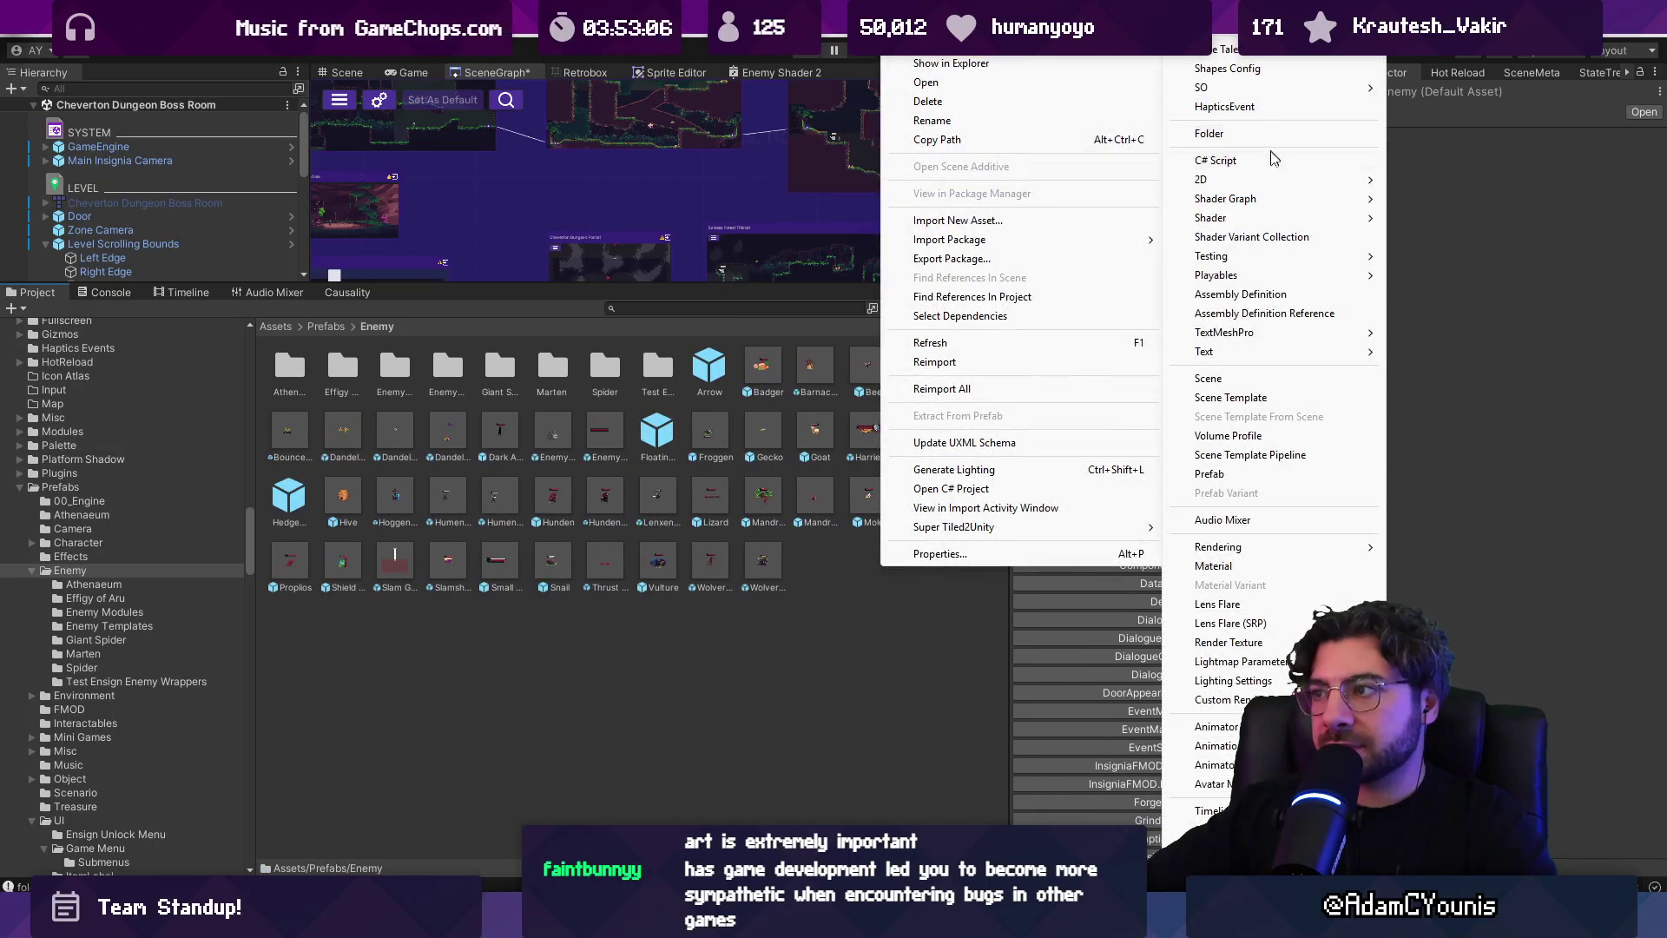
mouse_move(1266, 179)
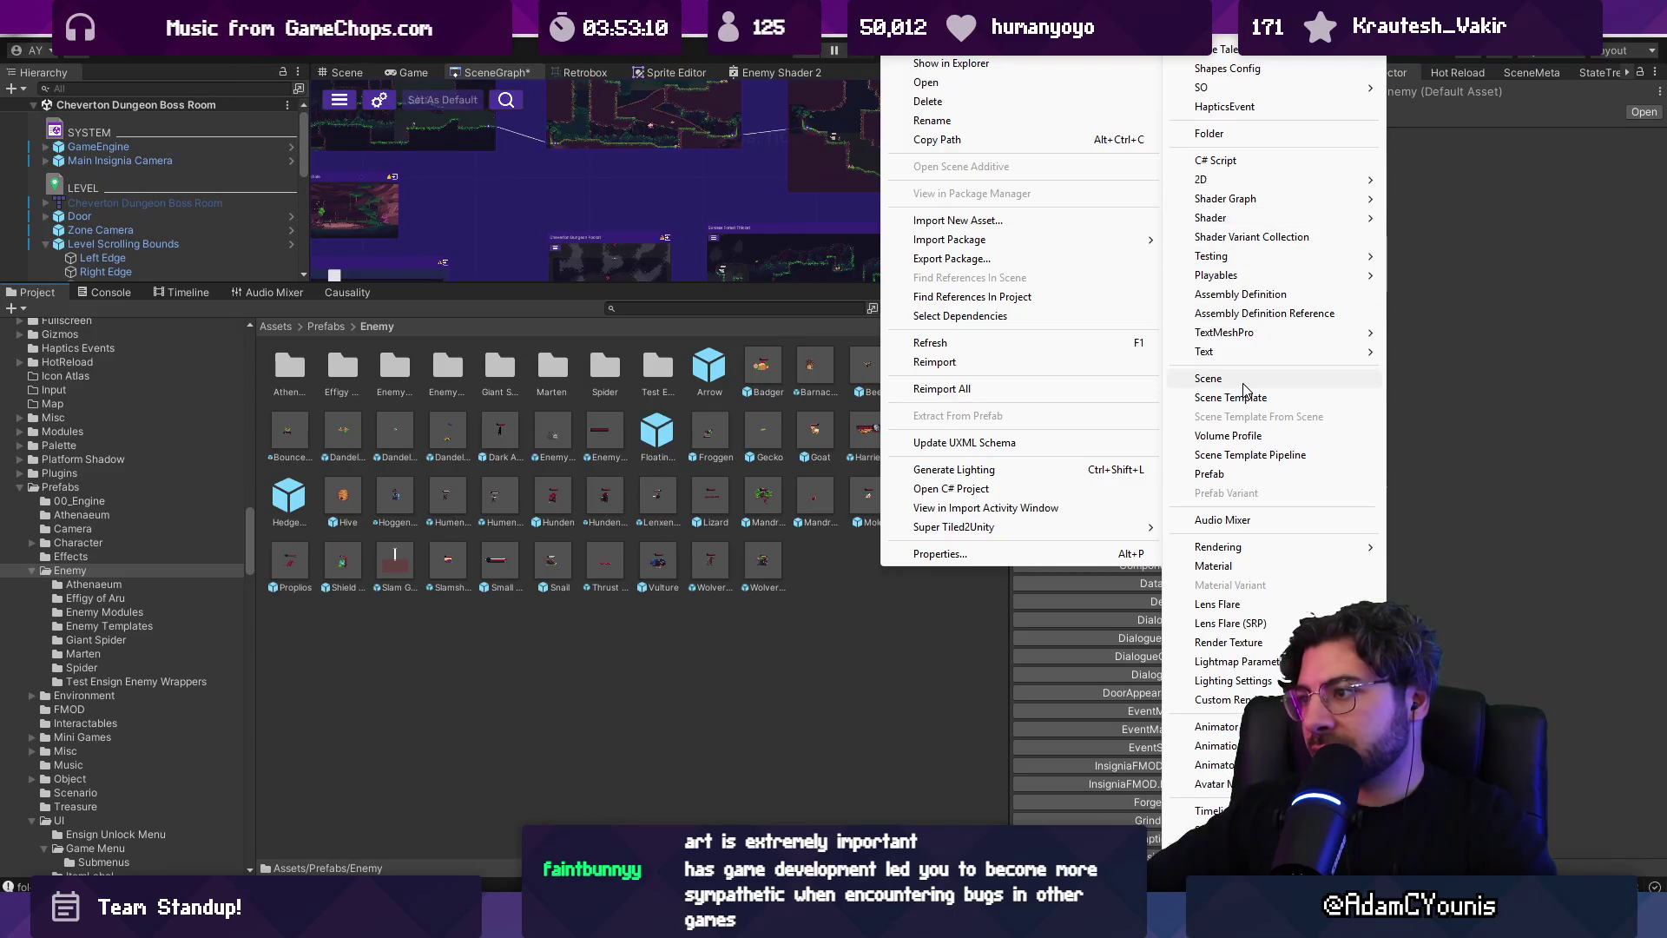
left_click(1274, 132)
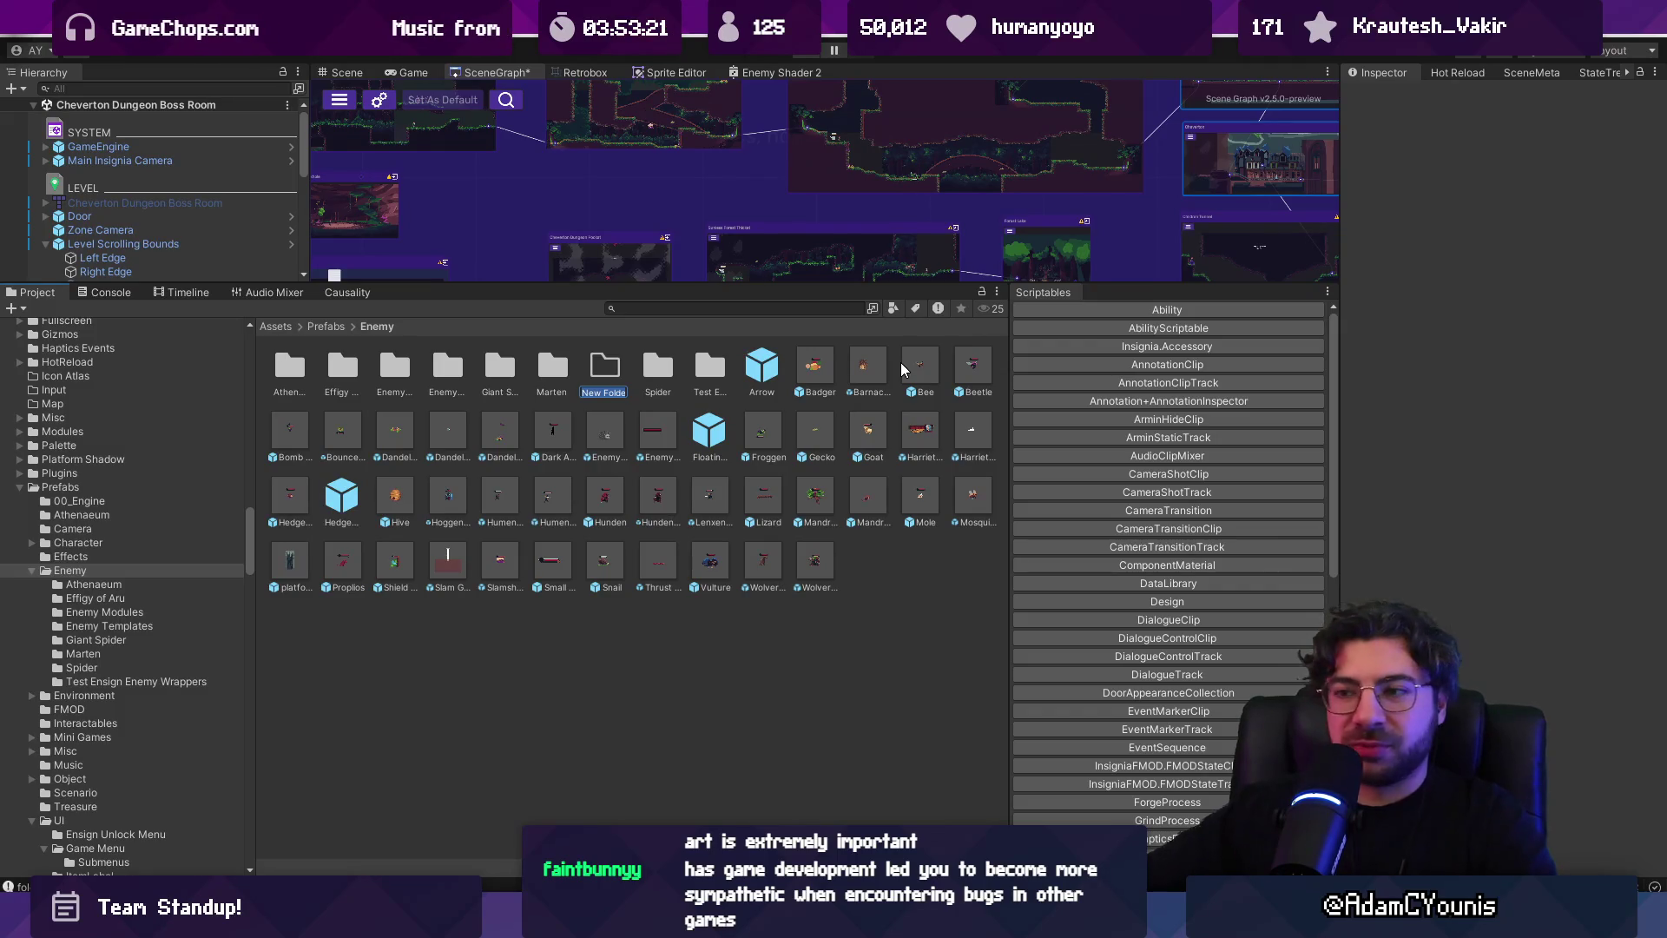
type("Chapter 1")
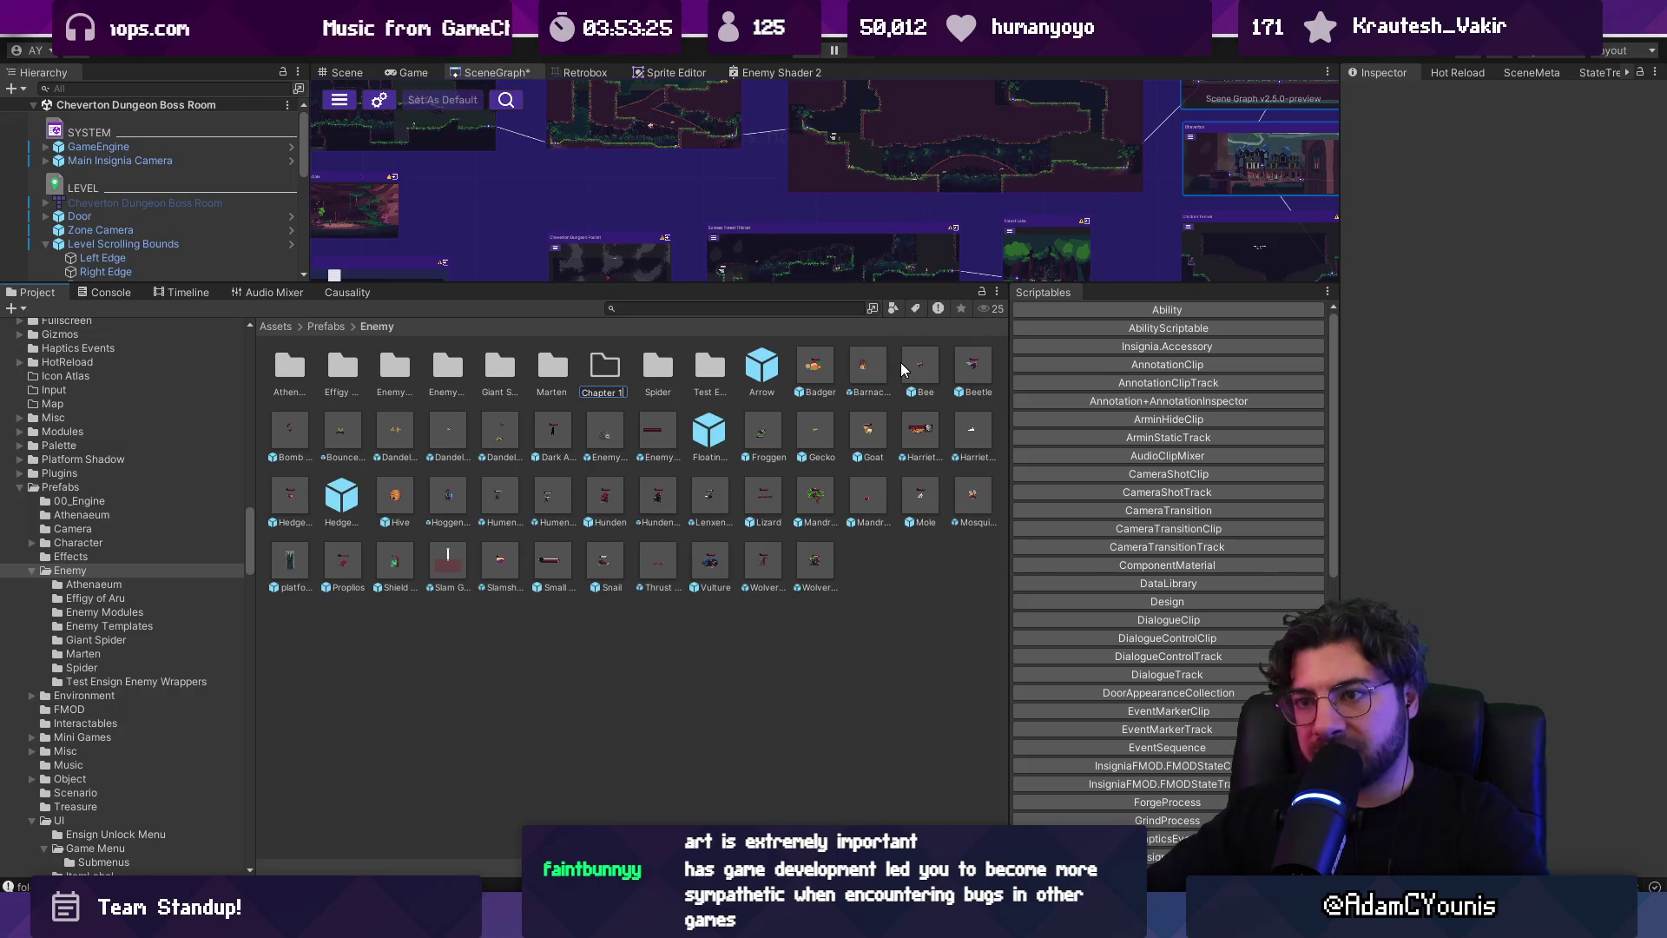
key("Return")
key("F2")
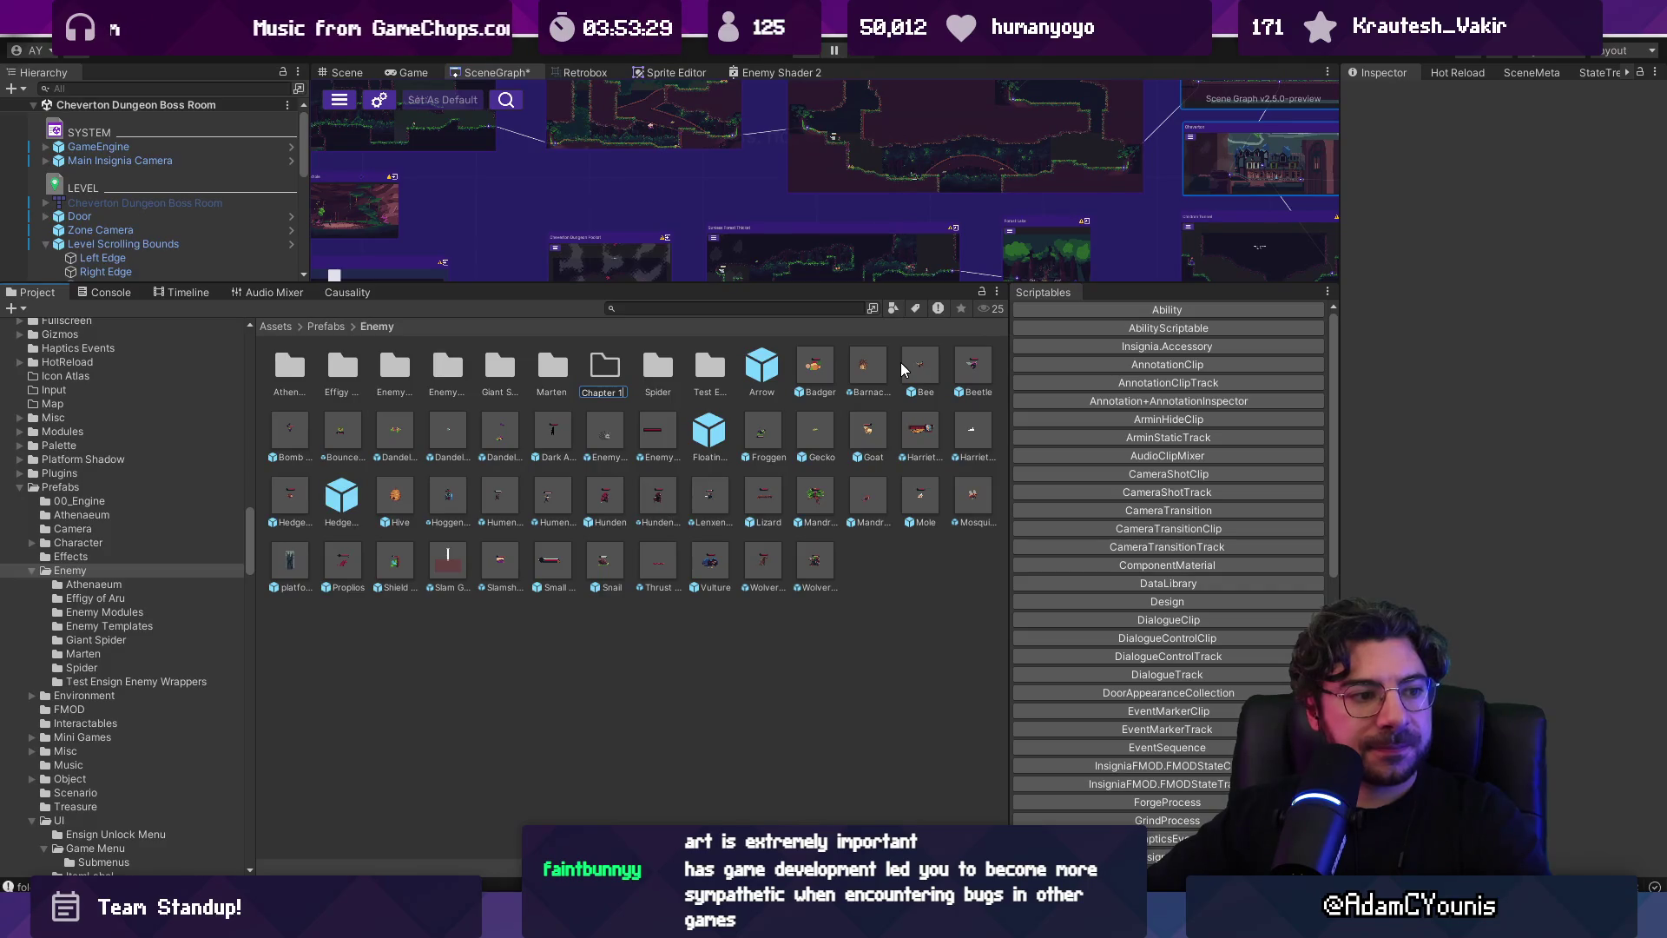
key("Return")
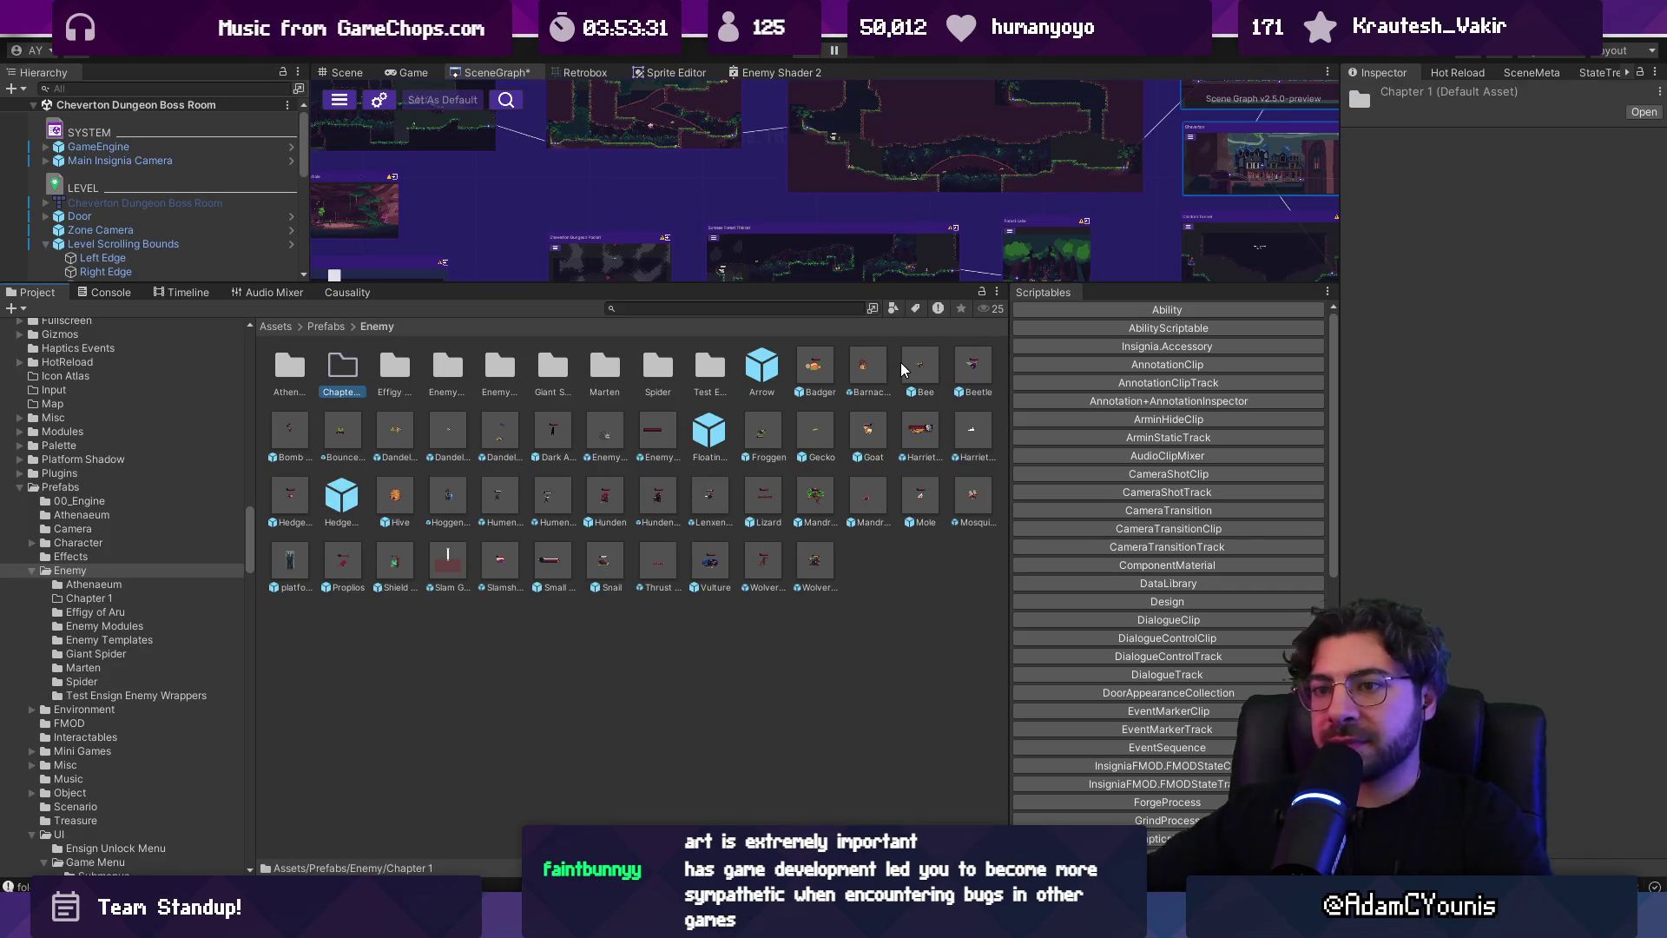
Add another subfolder named Unused to the Enemy folder
scroll(583, 402, "up", 3)
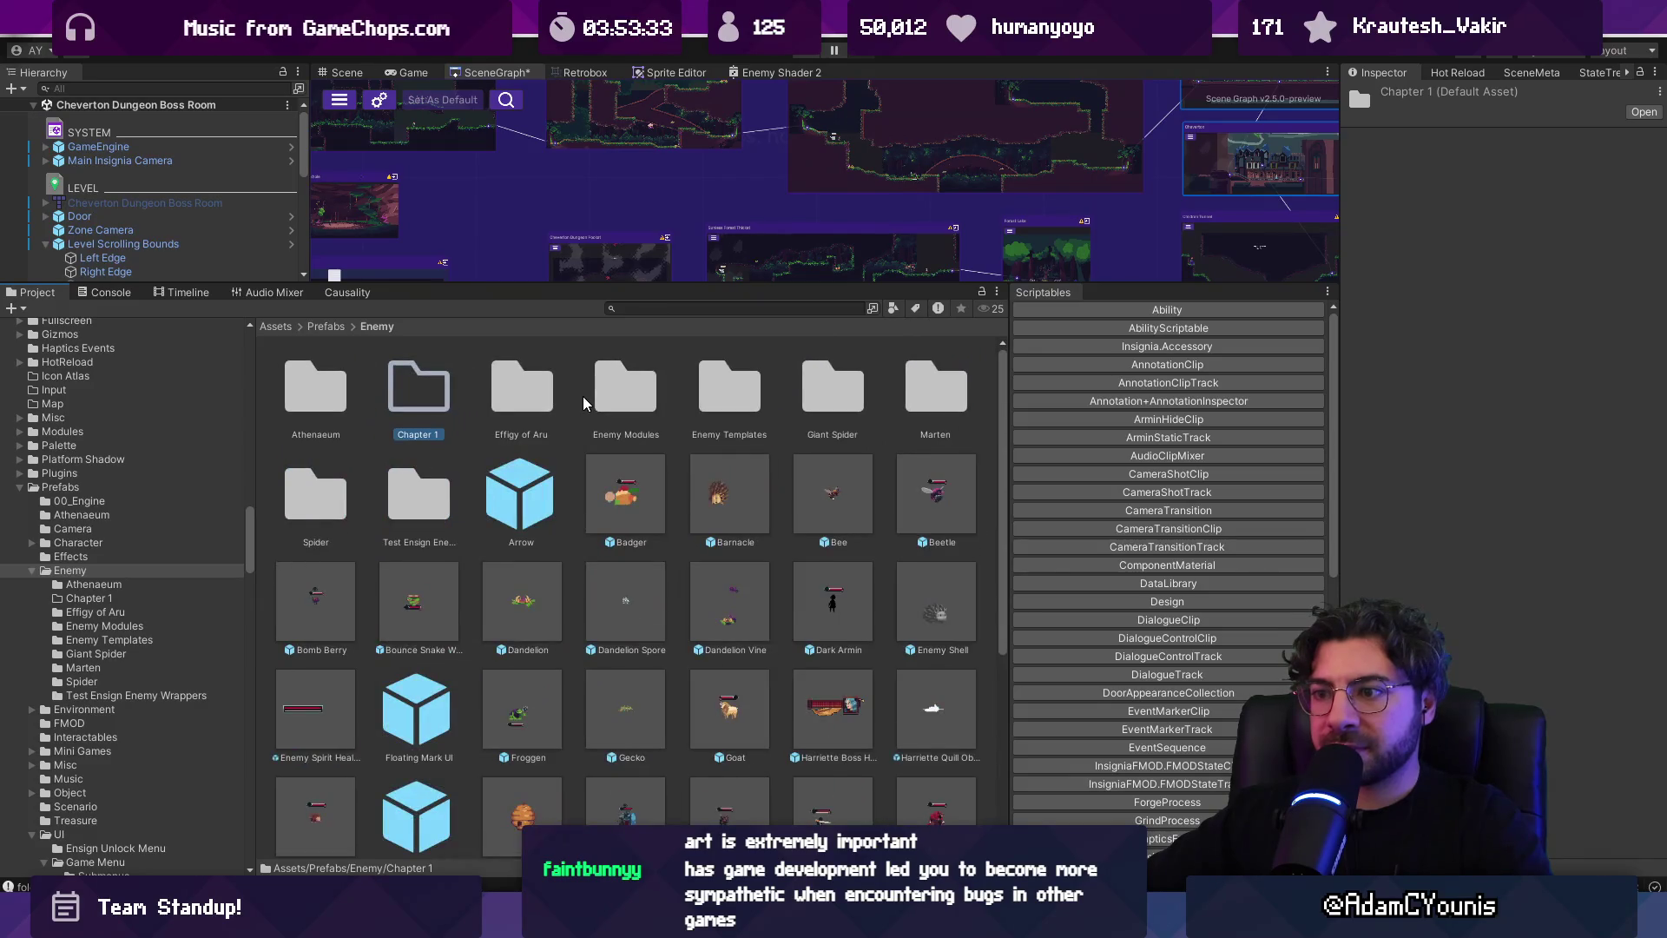
scroll(584, 402, "down", 1)
scroll(585, 410, "down", 2)
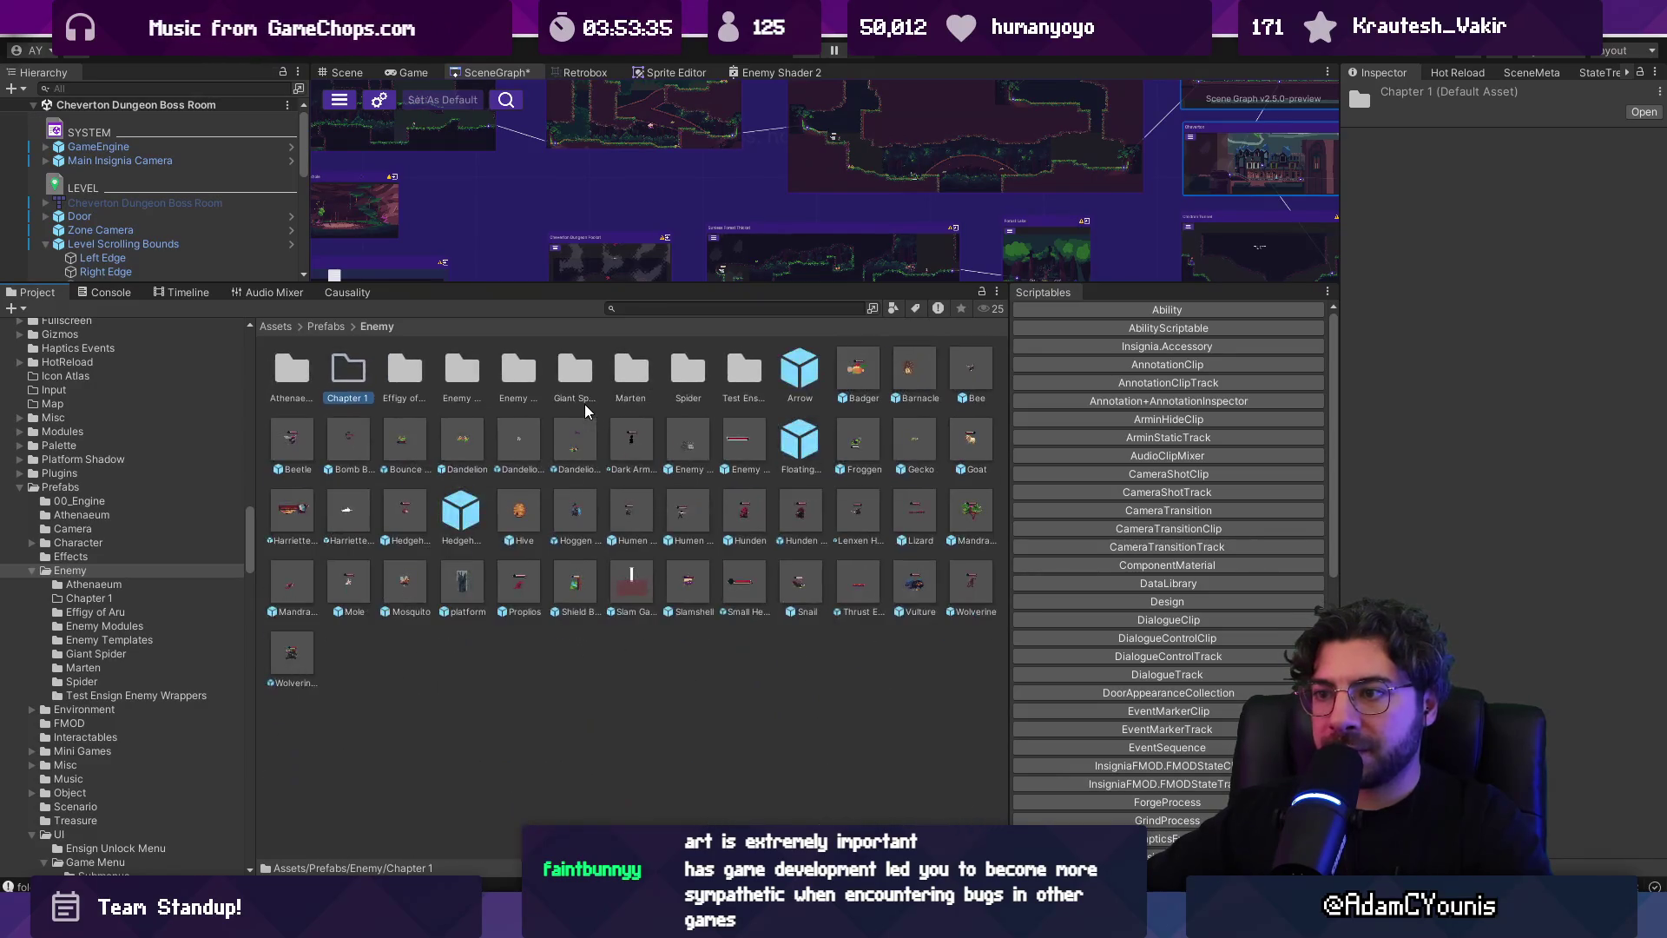
right_click(711, 662)
mouse_move(801, 139)
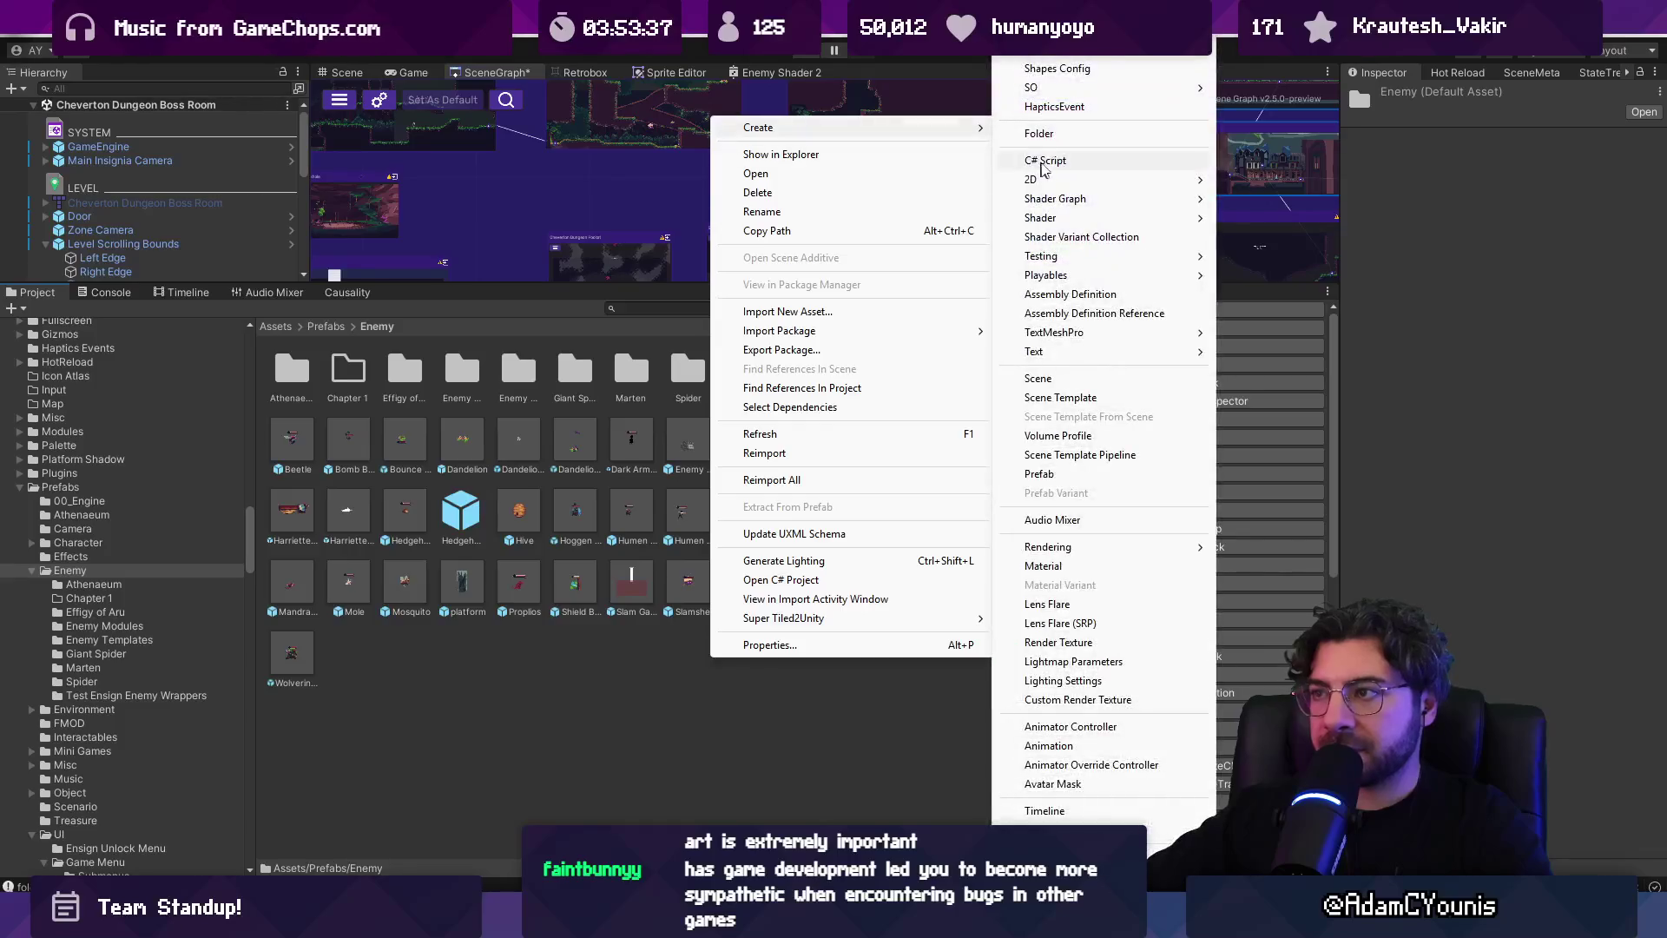
left_click(1055, 137)
type("UY")
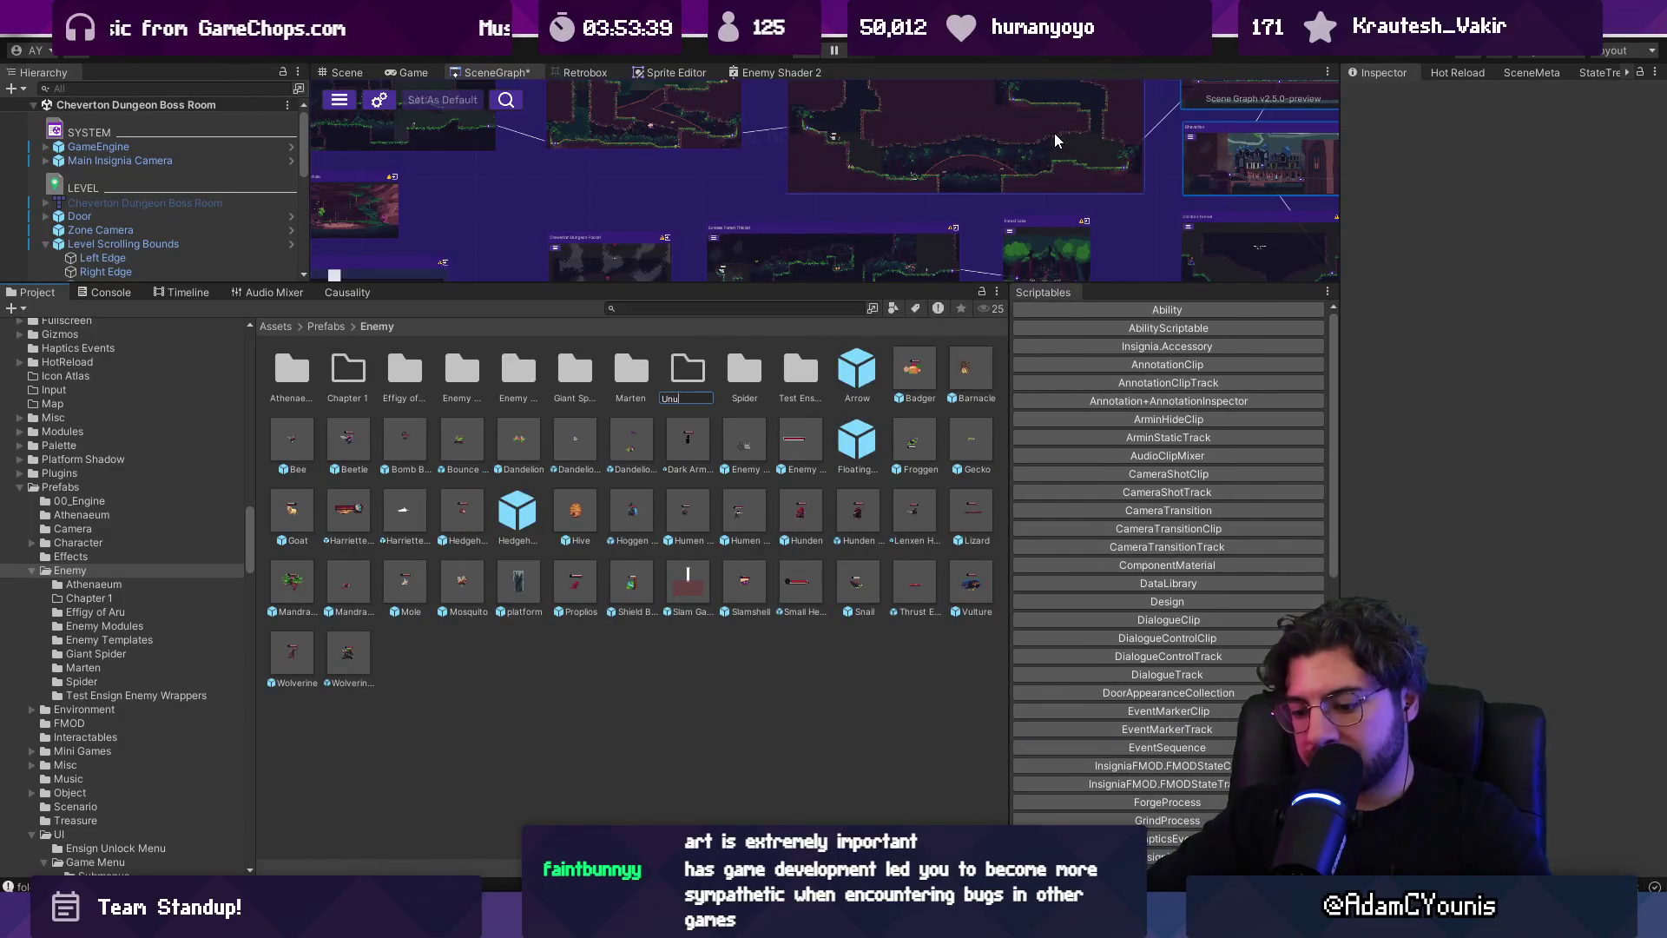
key("Return")
Create the Chapter 2 and Chapter 3 subfolders
right_click(726, 694)
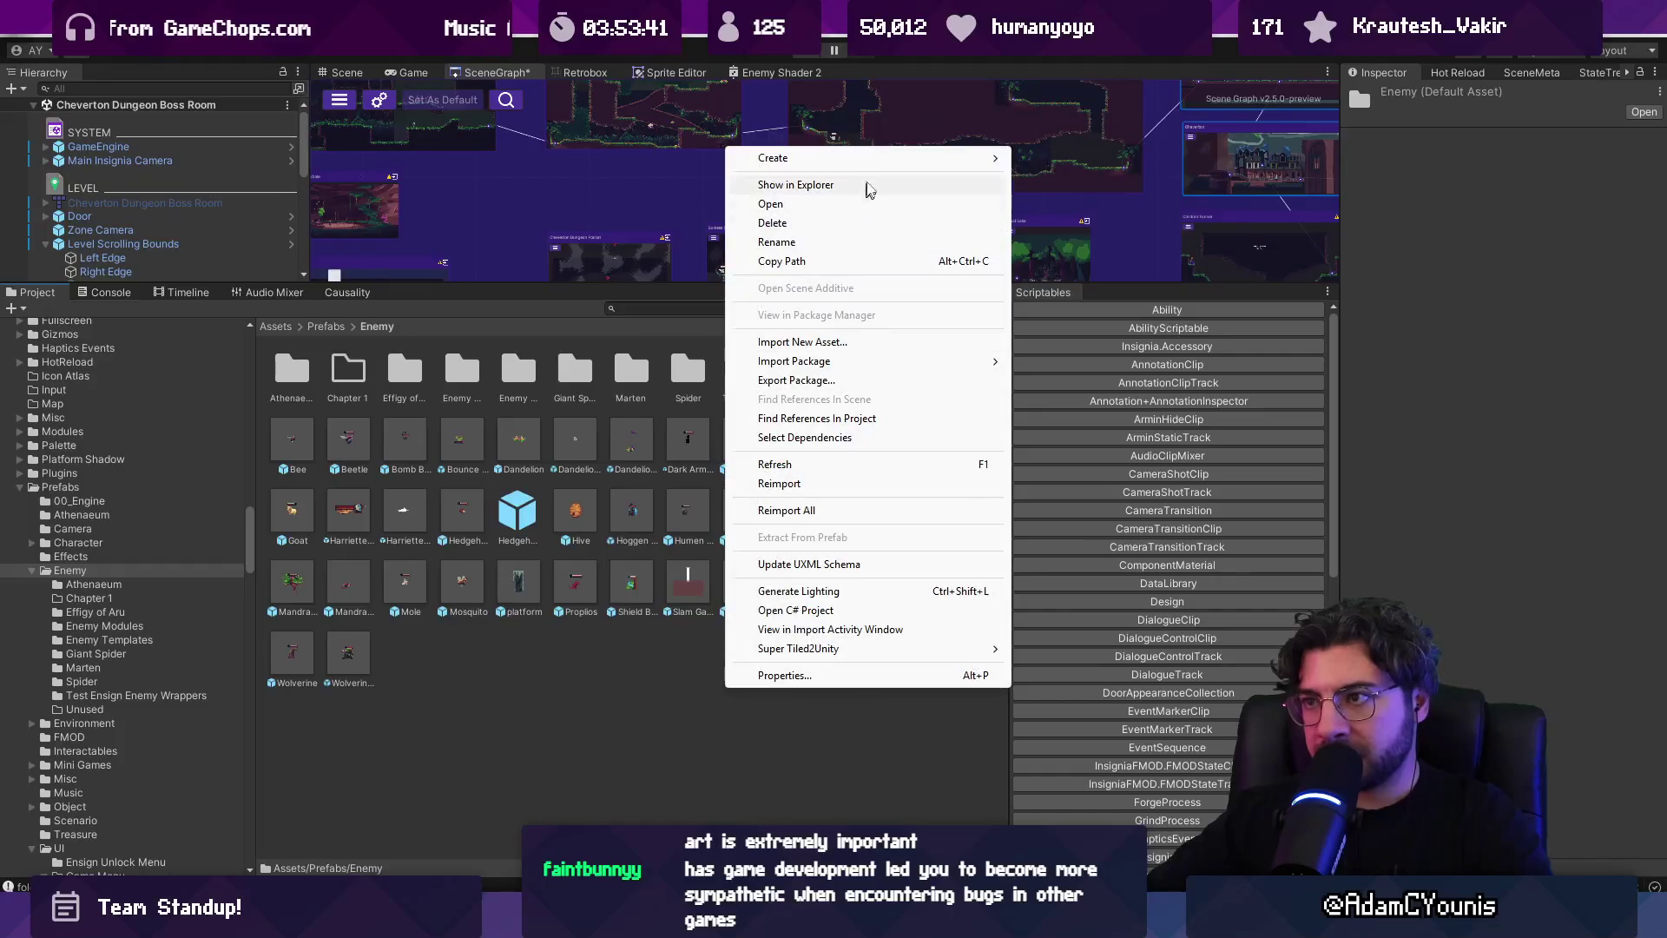
mouse_move(782, 157)
left_click(1110, 135)
type("Chapter")
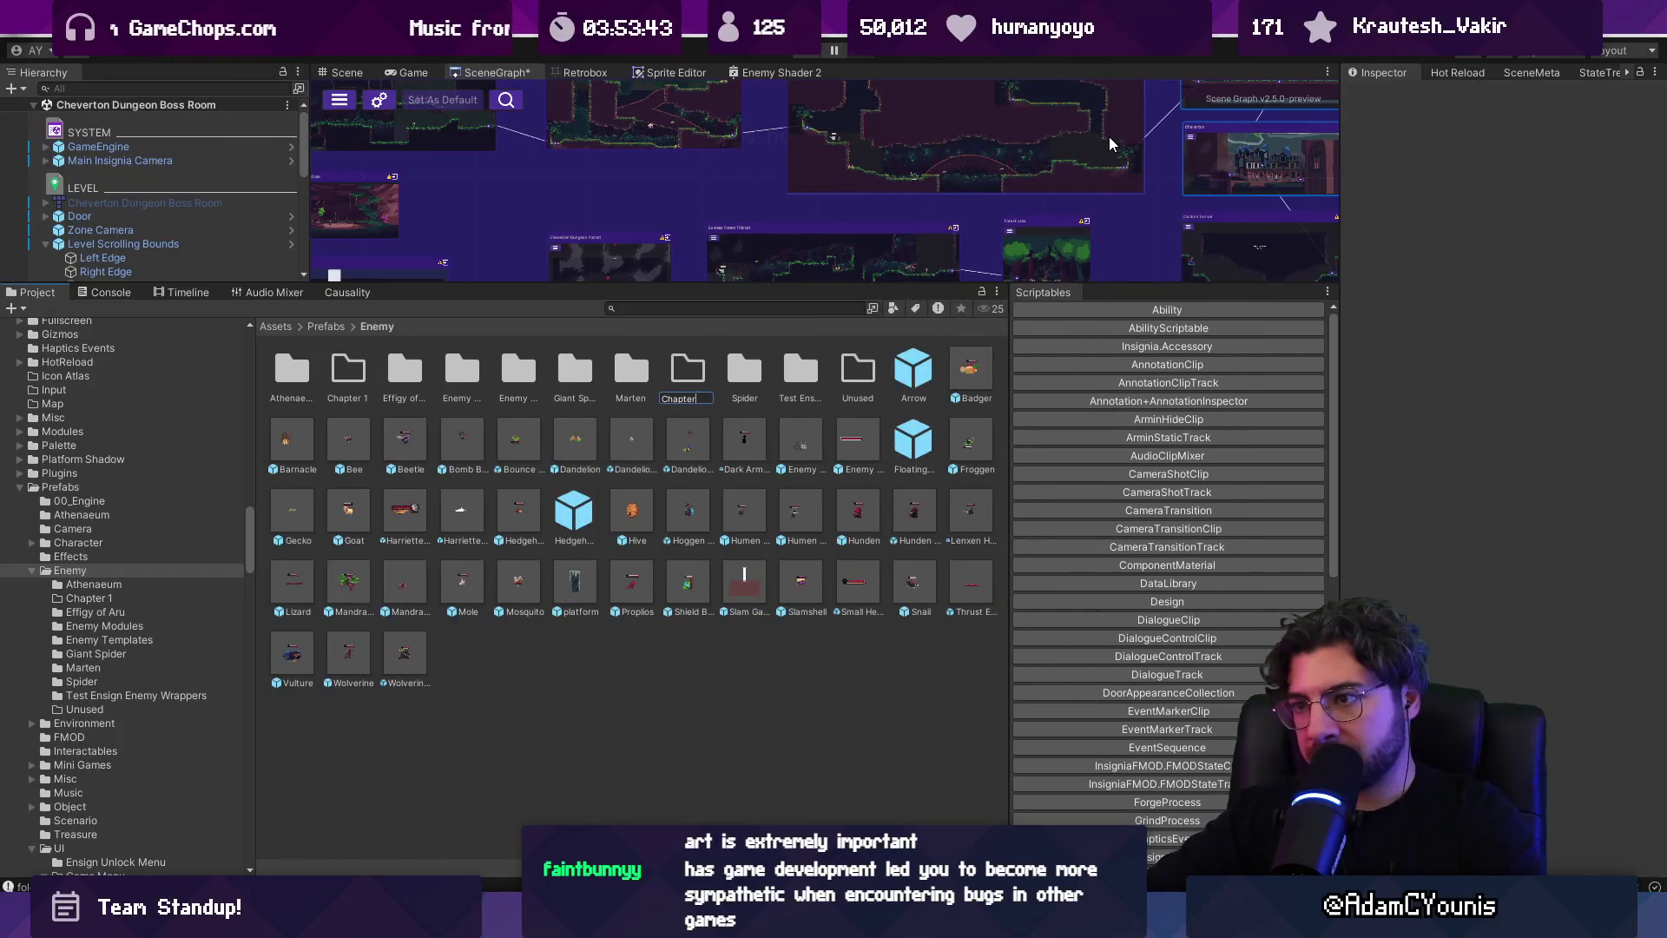
key("Return")
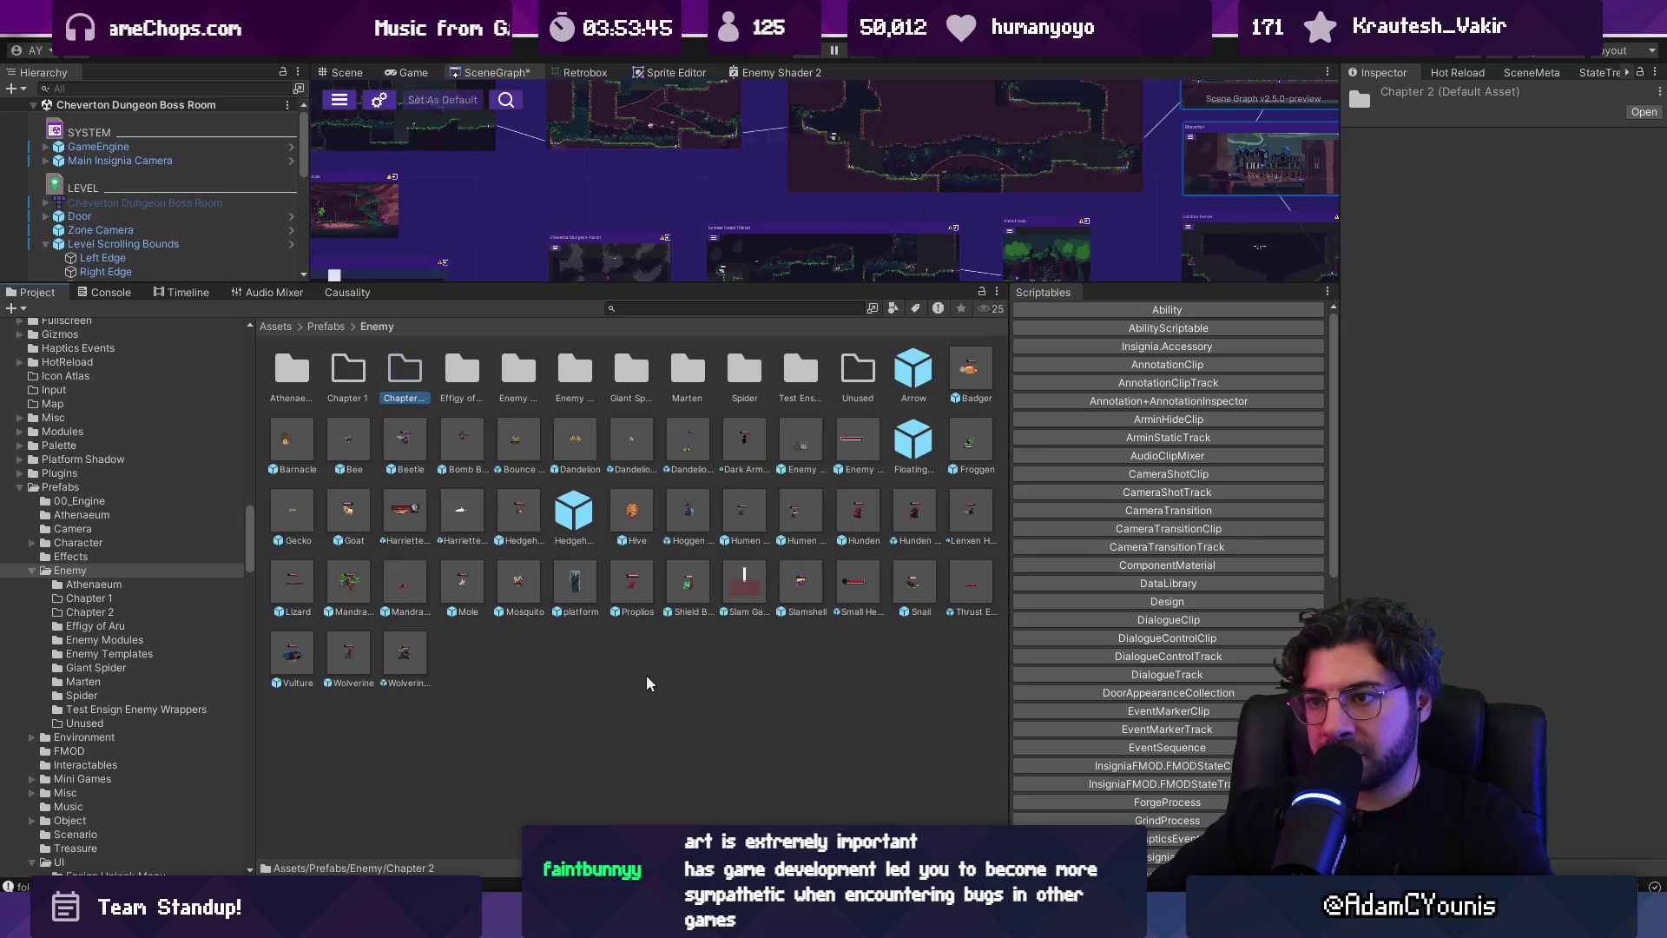
right_click(646, 677)
mouse_move(695, 146)
left_click(1003, 137)
type("Chapter 3")
key("Return")
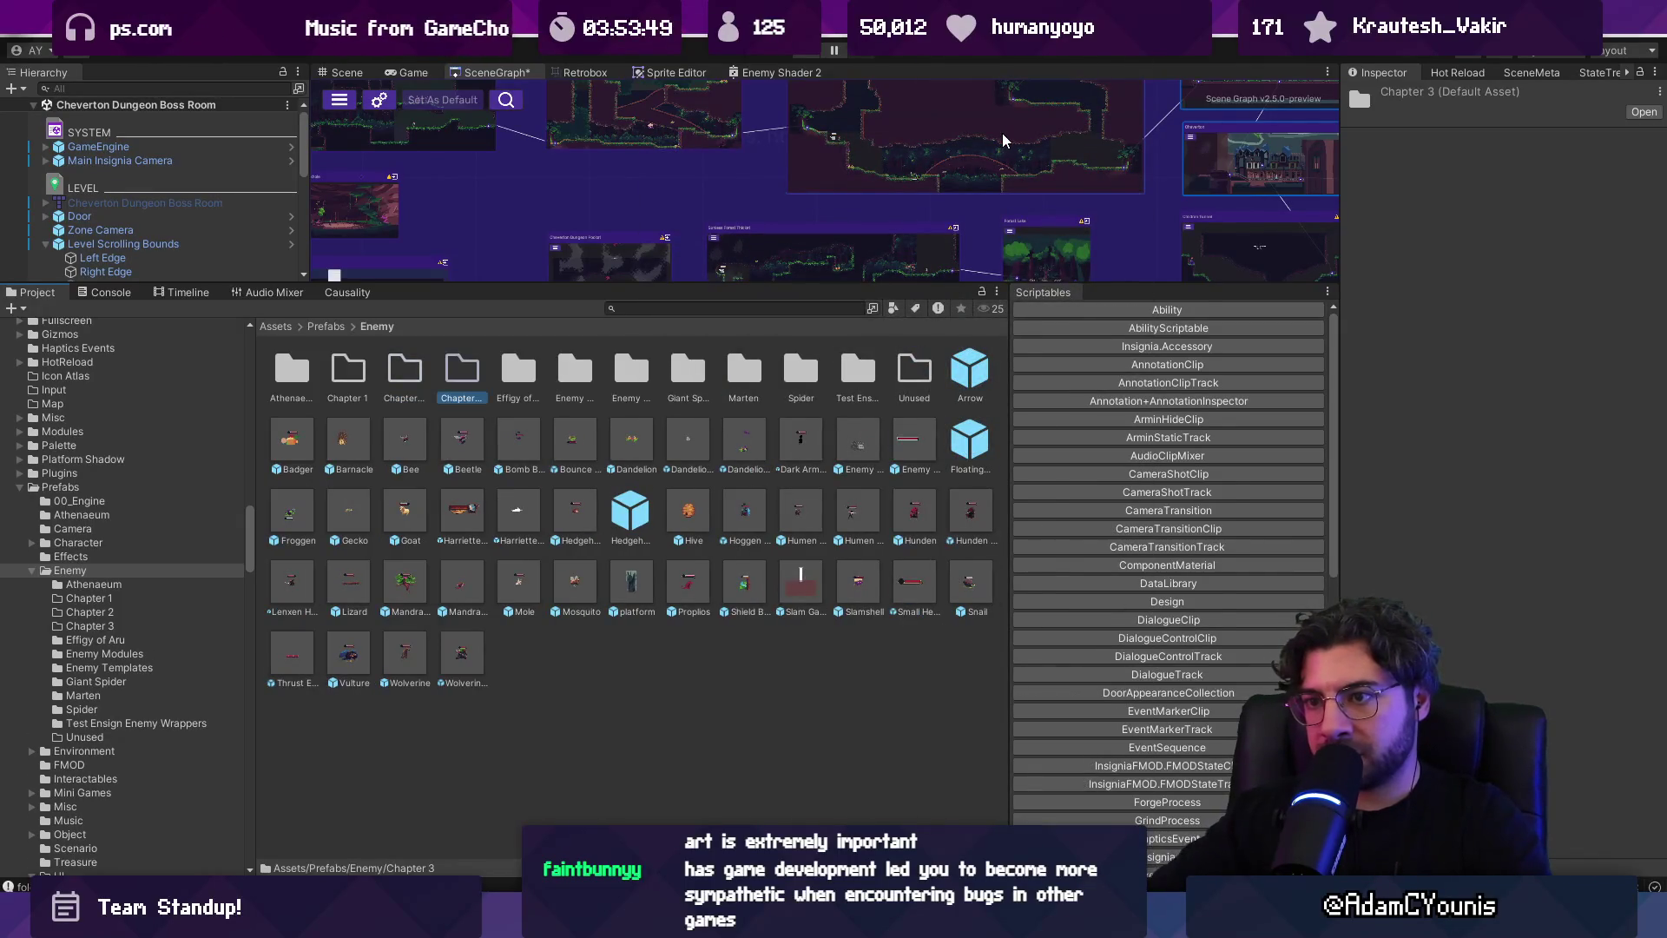
Create the Chapter 4 and Chapter 5 subfolders
right_click(740, 677)
mouse_move(833, 133)
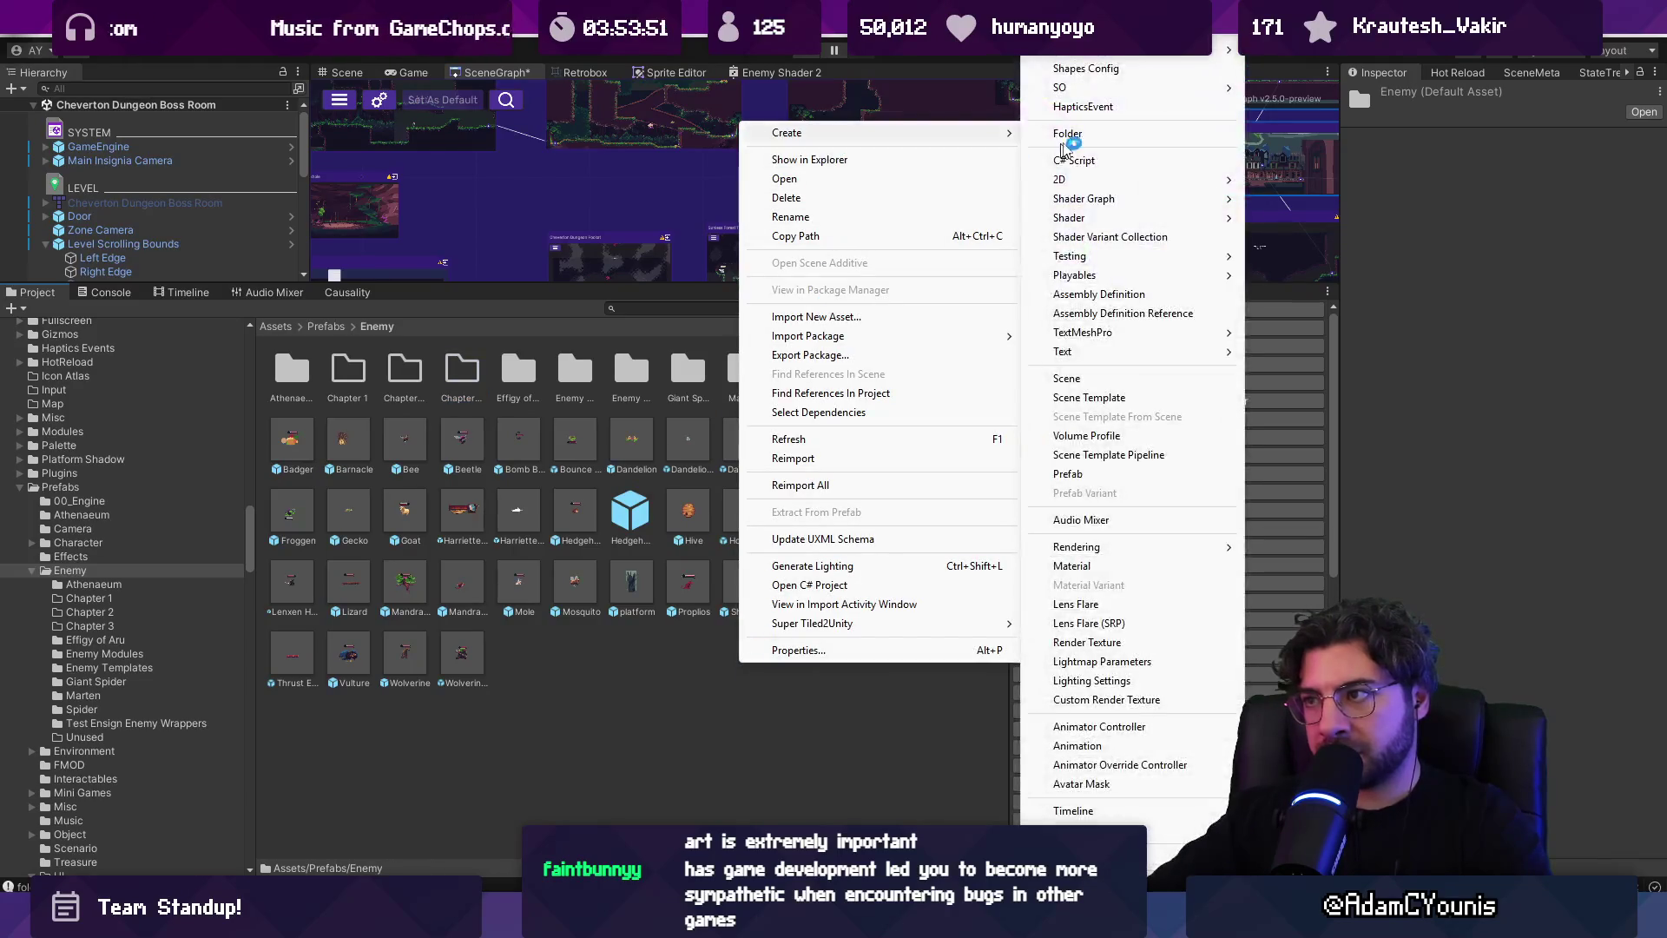
left_click(1097, 136)
type("Chapter ")
type("4")
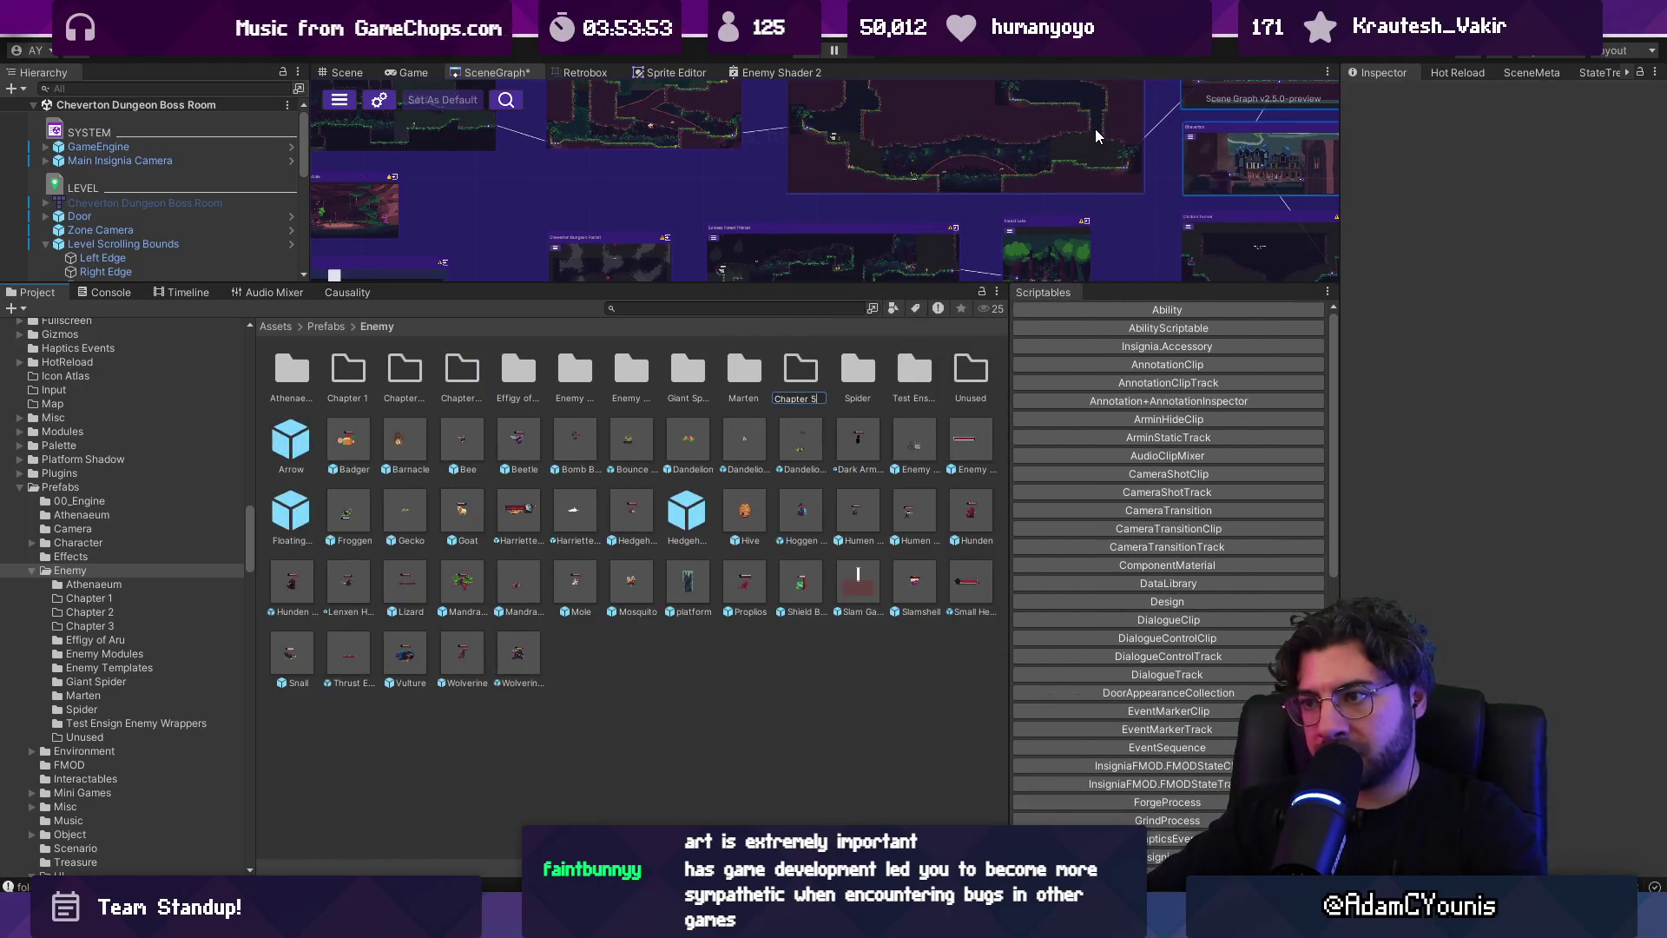
key("Return")
right_click(770, 679)
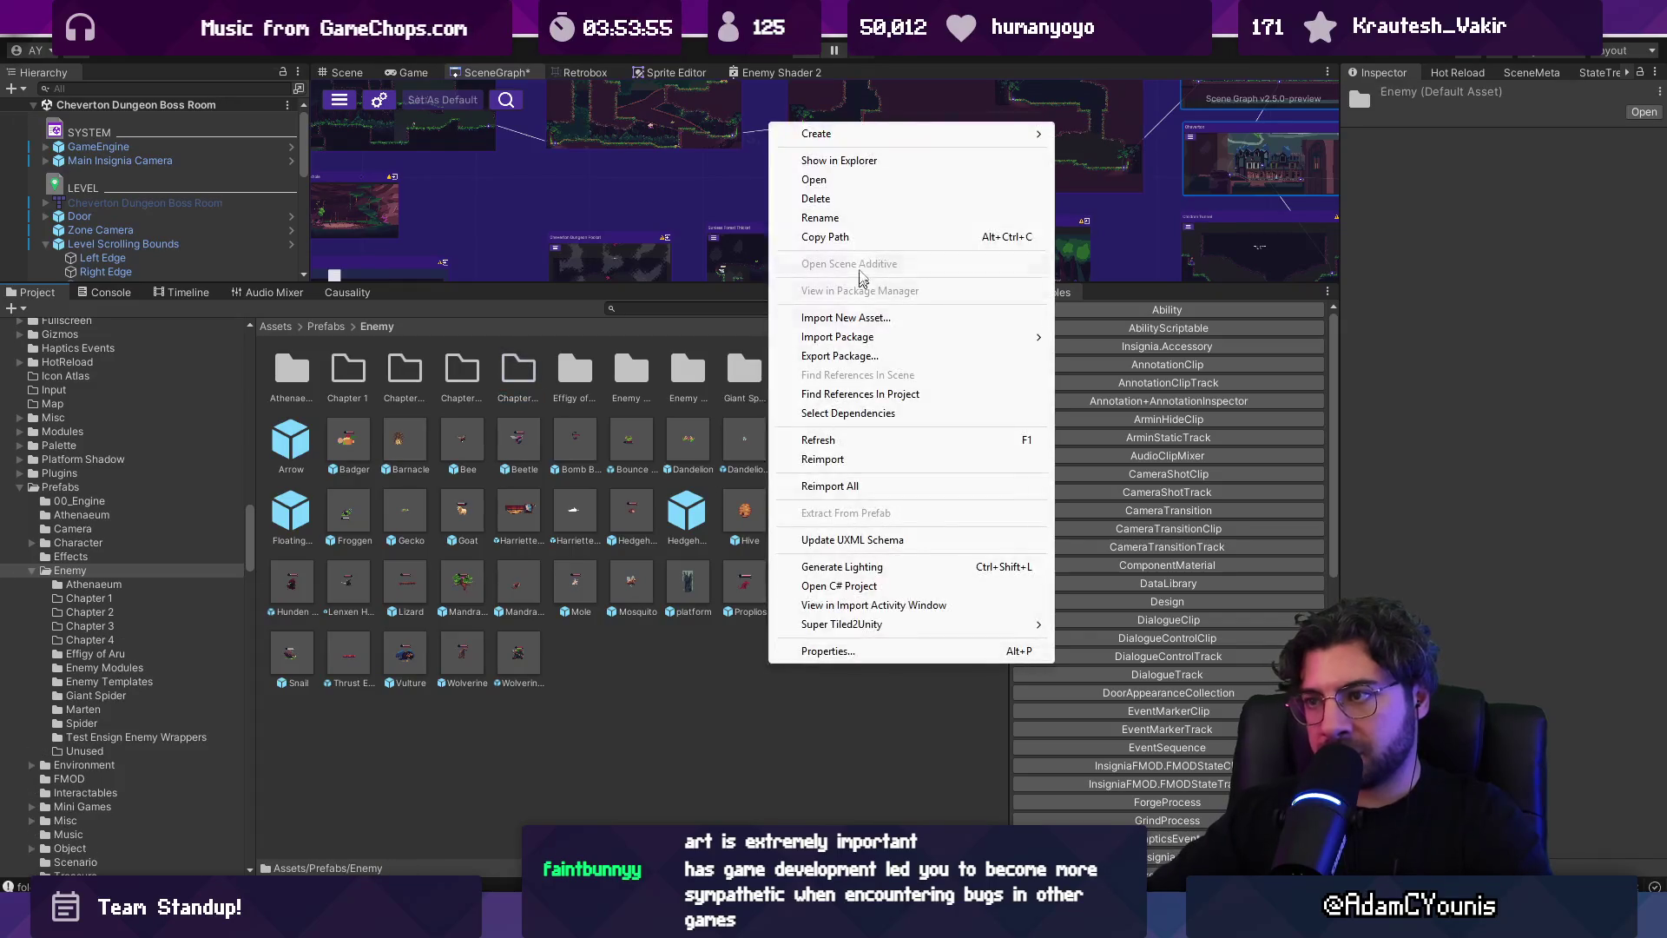
mouse_move(834, 133)
left_click(1097, 136)
type("Chap")
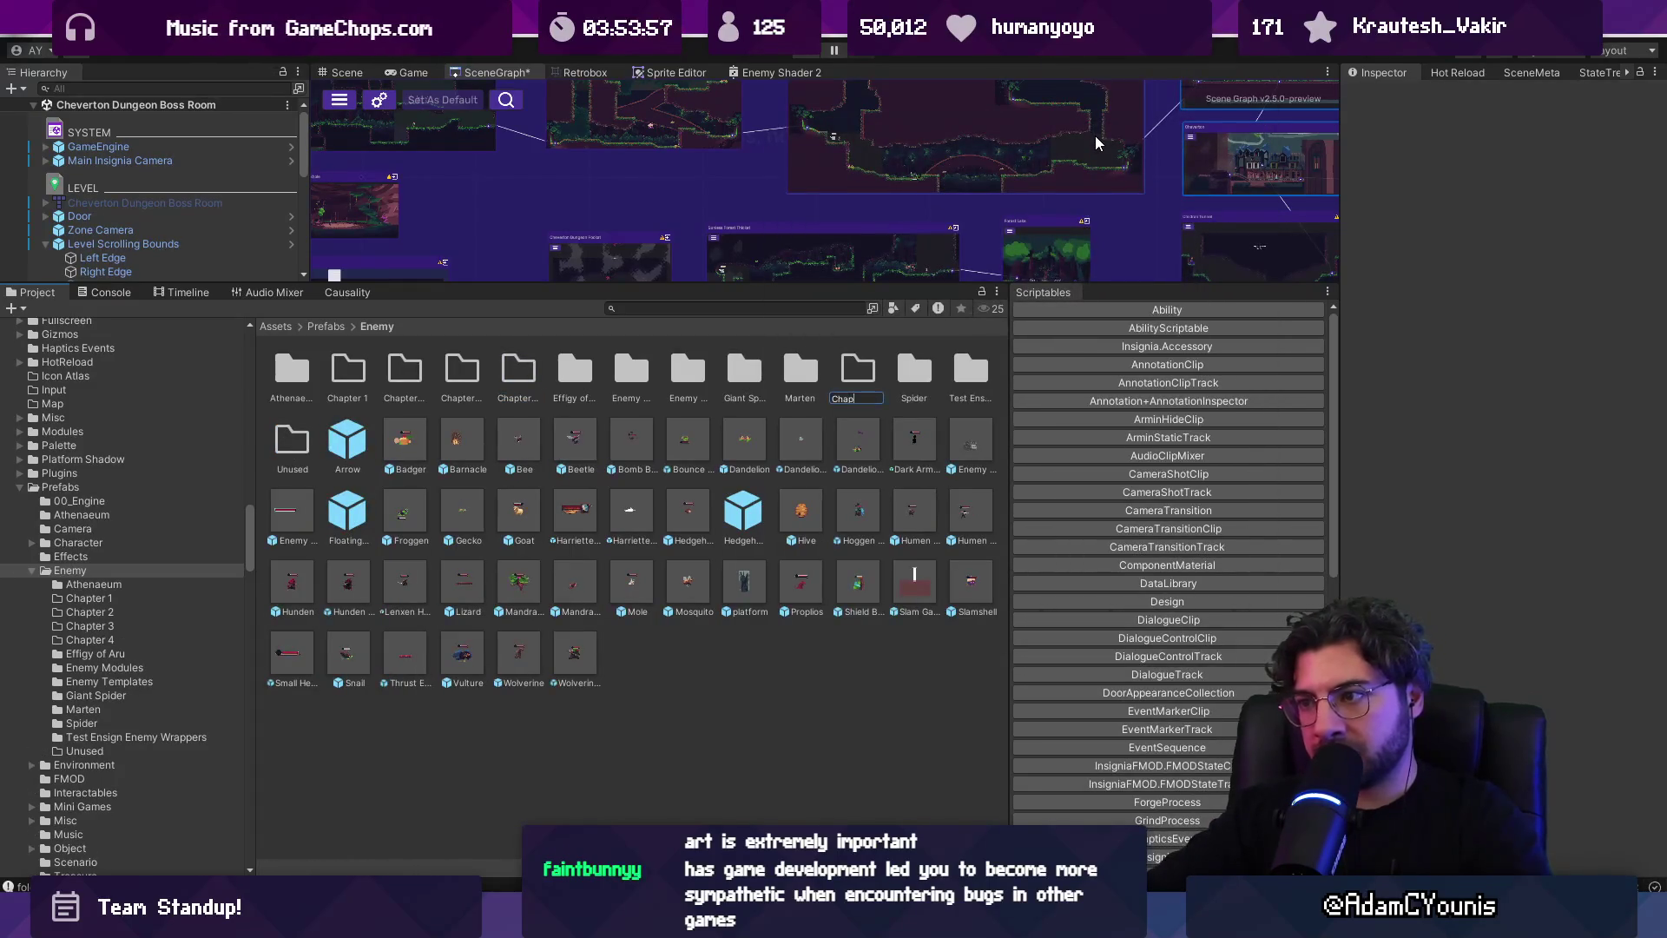
key("Return")
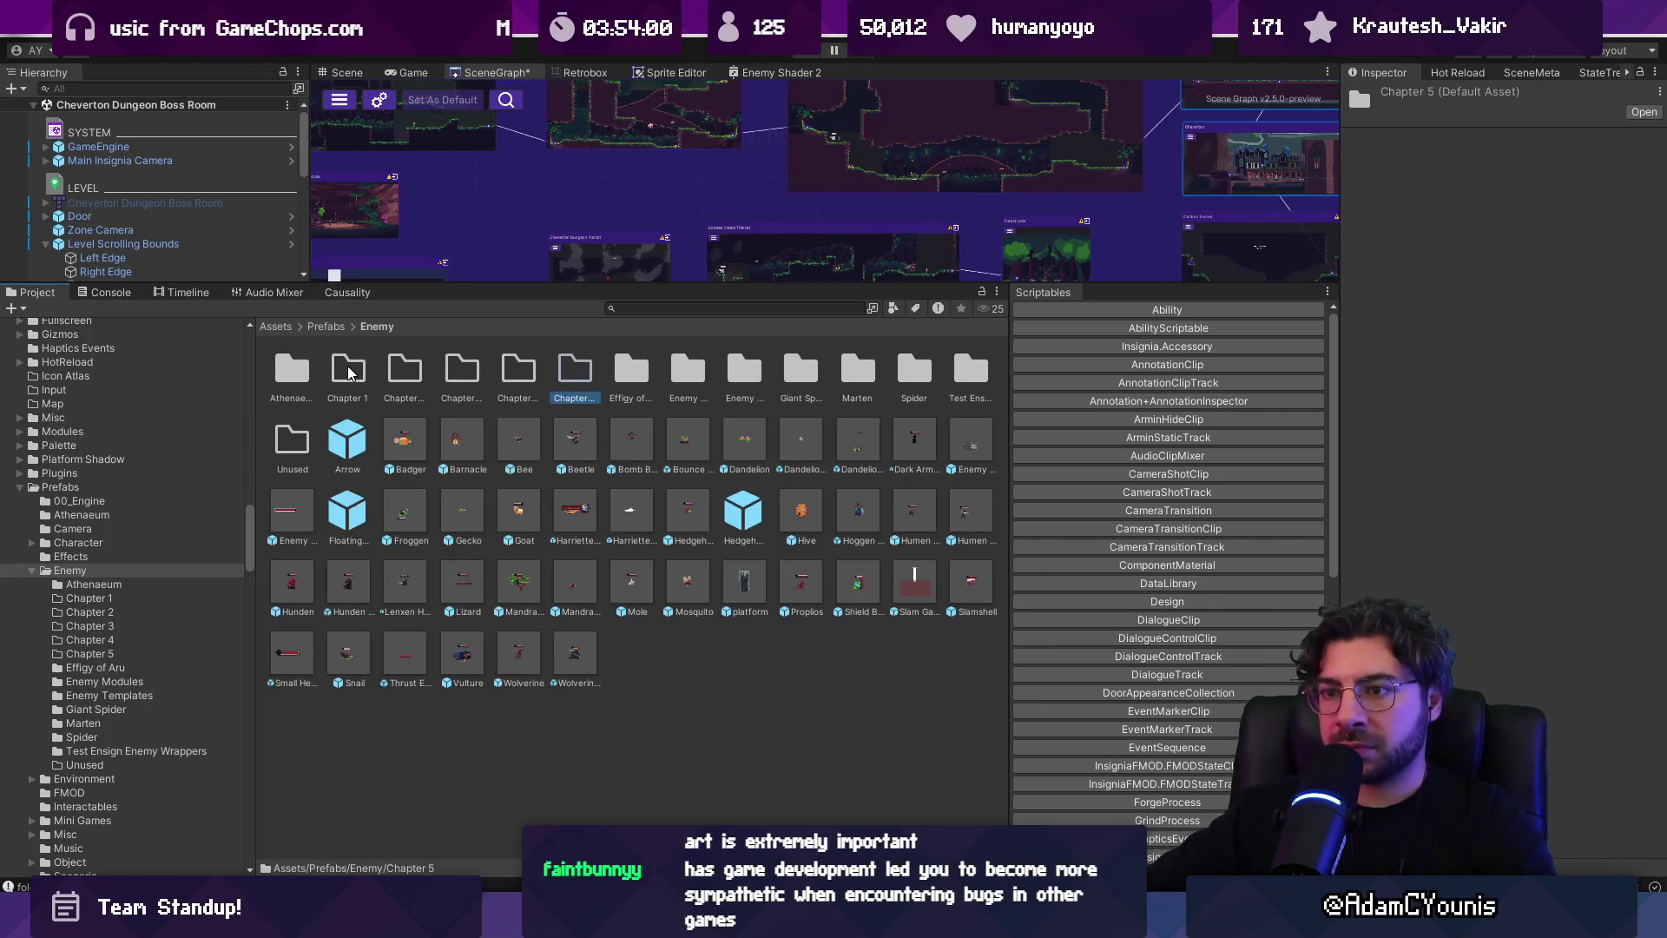
Multi-select the Bee, Hive, Hunden, Wolverine, Lenxen, Bounce Snake and Hedgehog prefabs
scroll(352, 374, "up", 3)
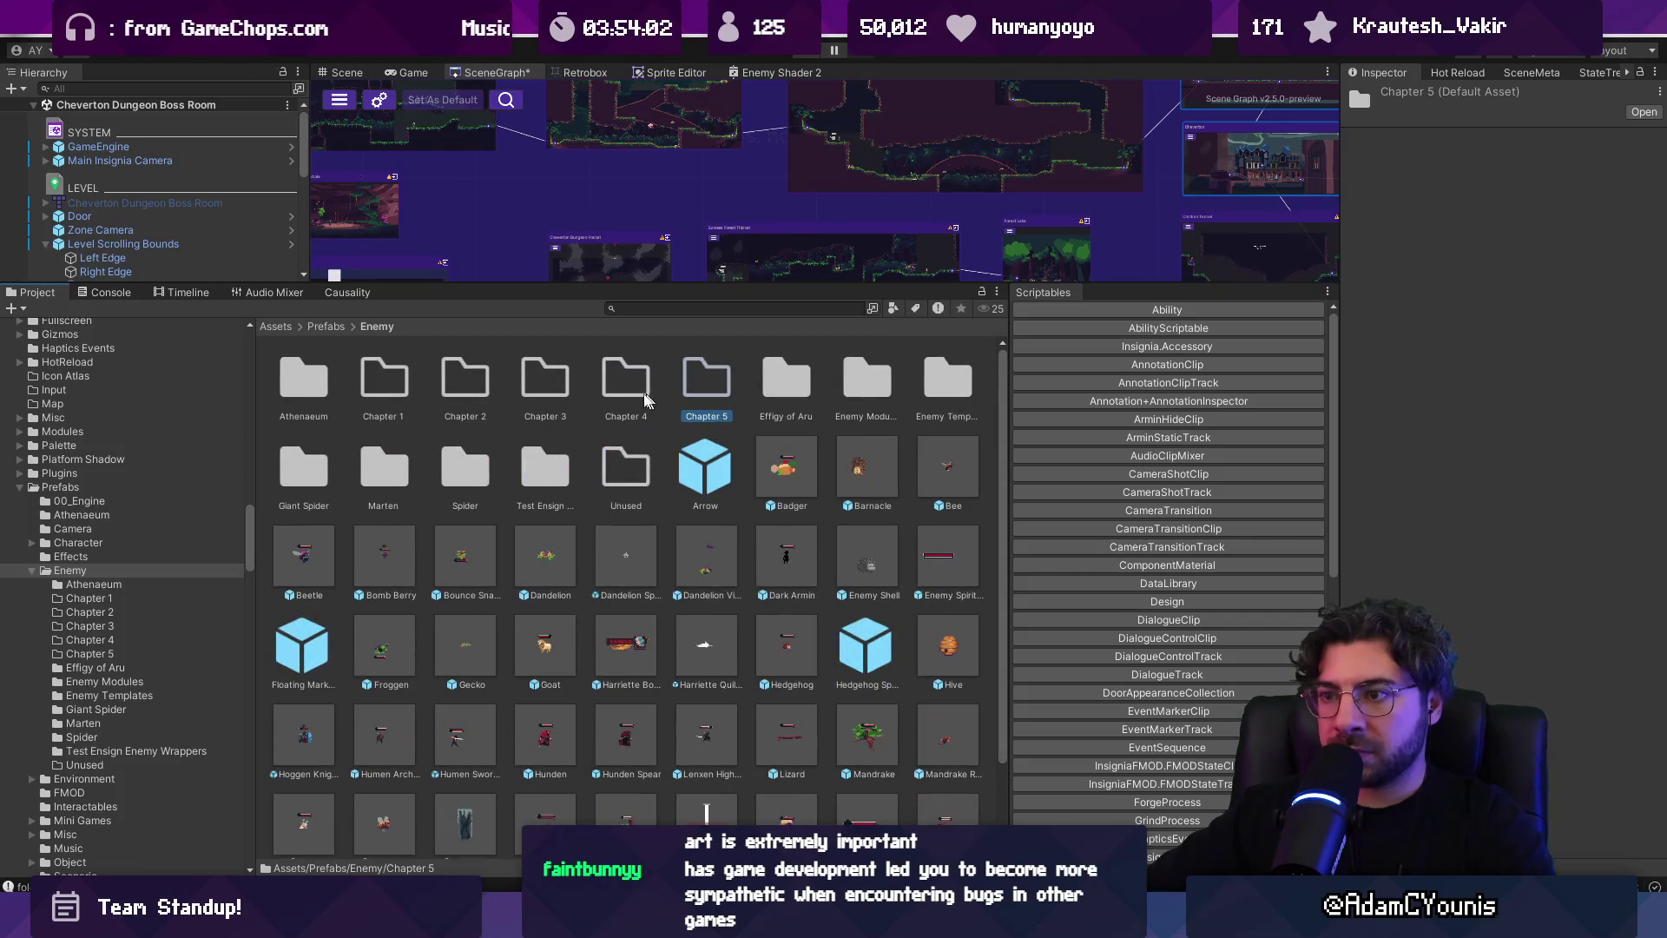
left_click(391, 382)
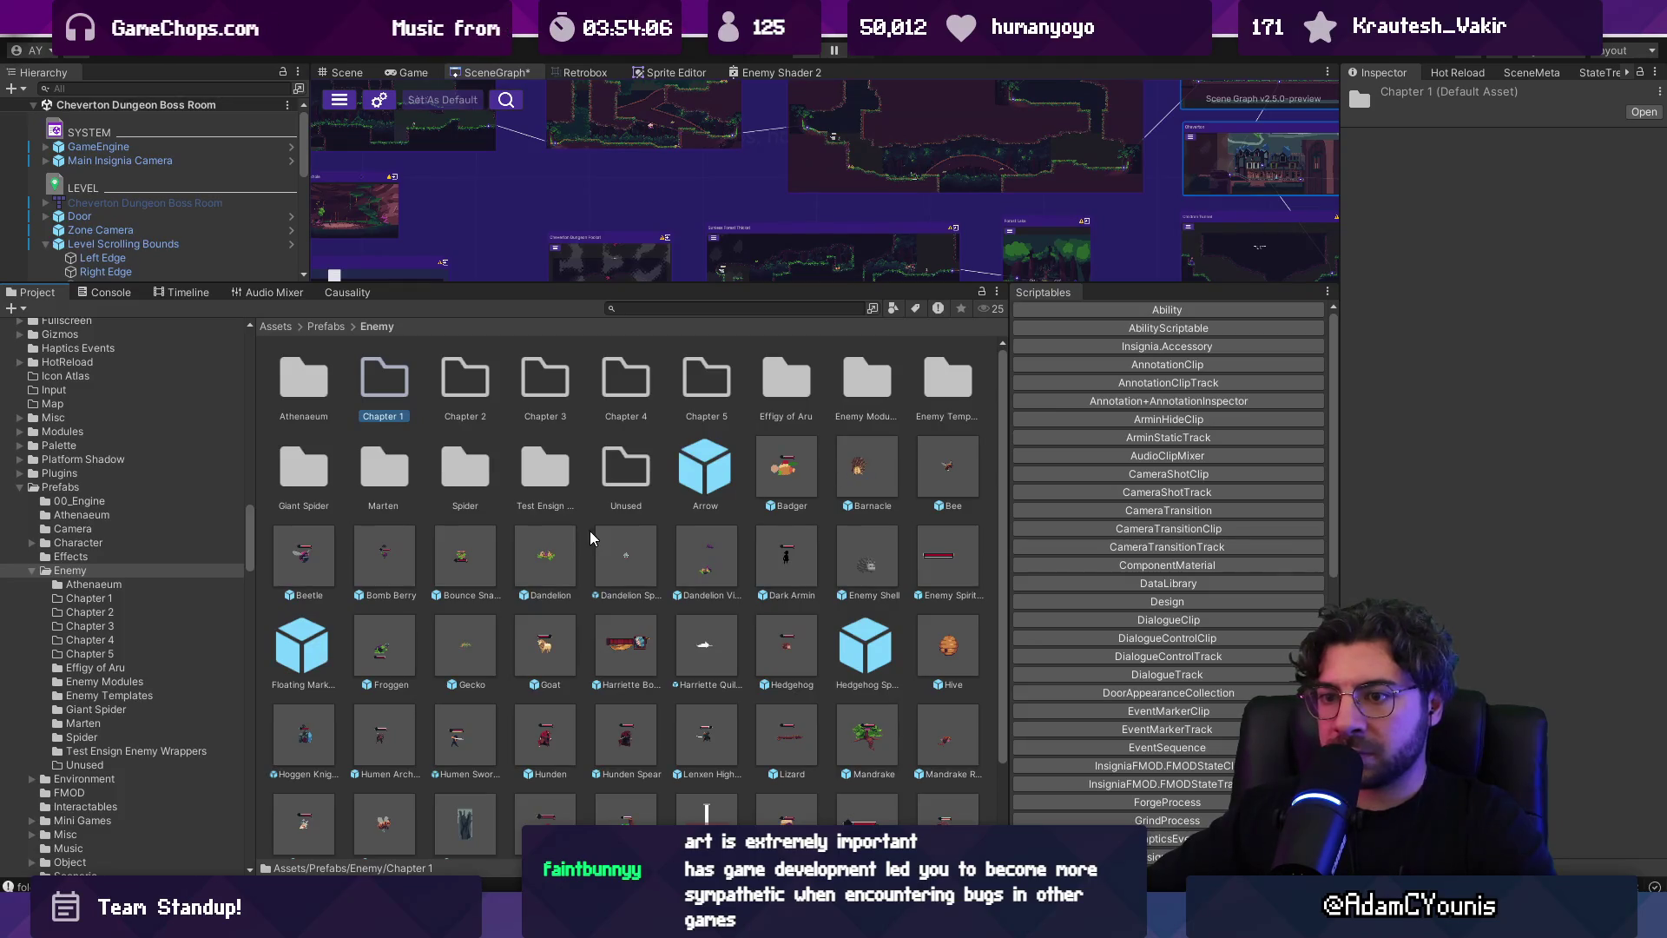
mouse_move(947, 467)
left_mouse_down()
mouse_move(405, 386)
mouse_move(950, 478)
left_mouse_up()
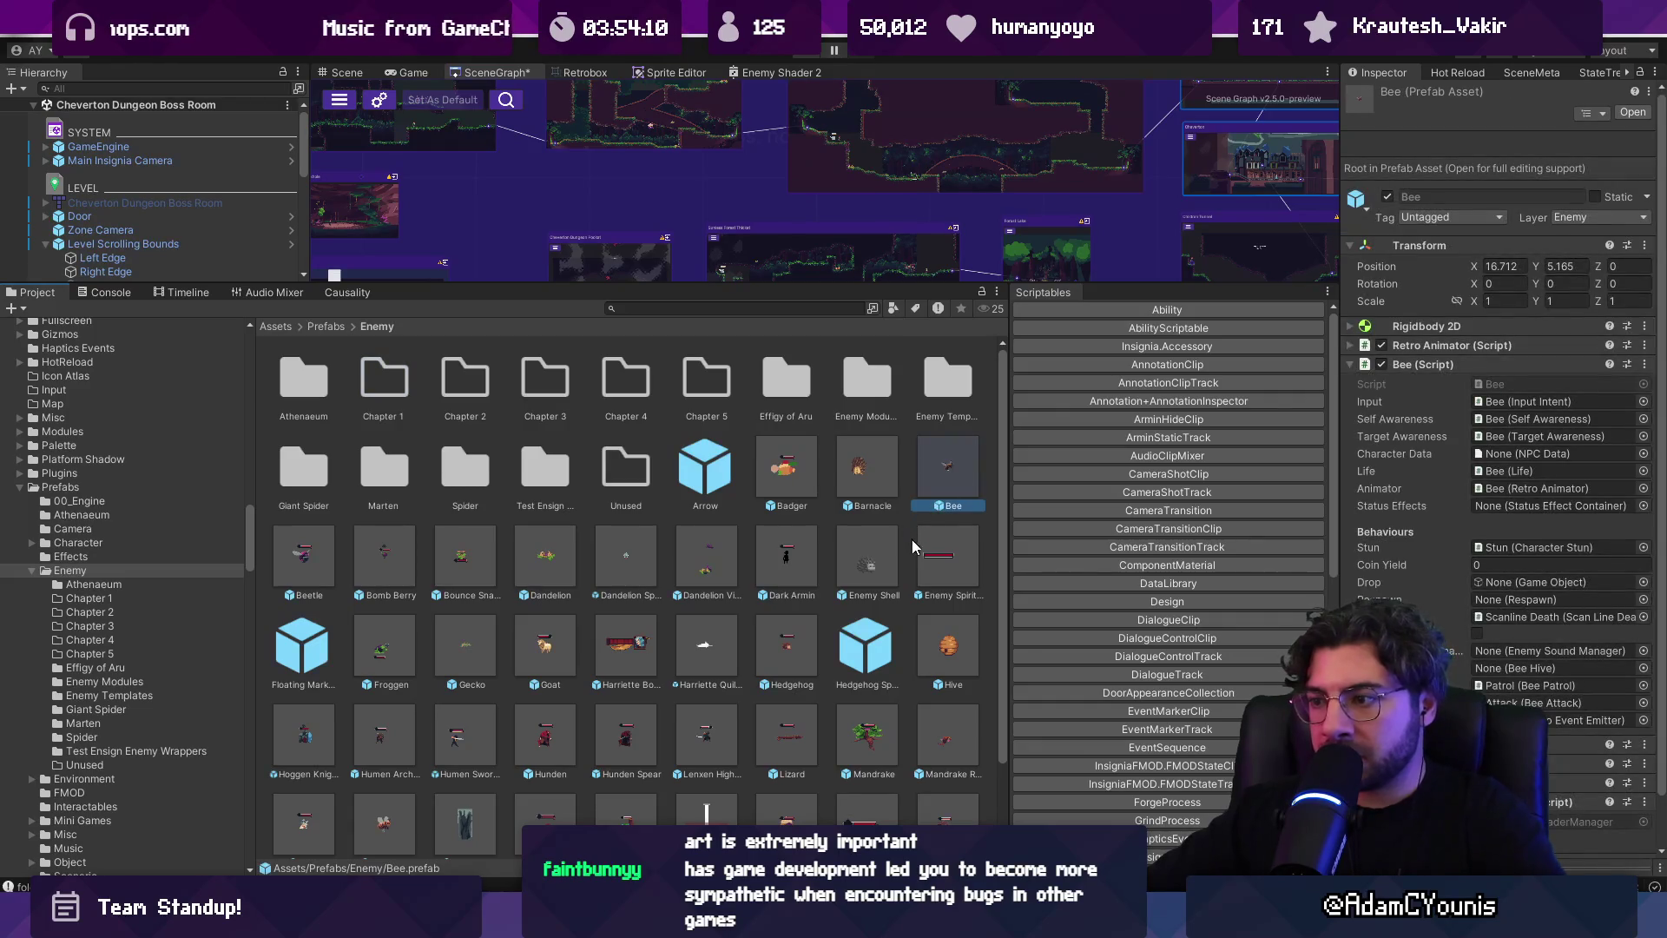
left_click(920, 636, "ctrl")
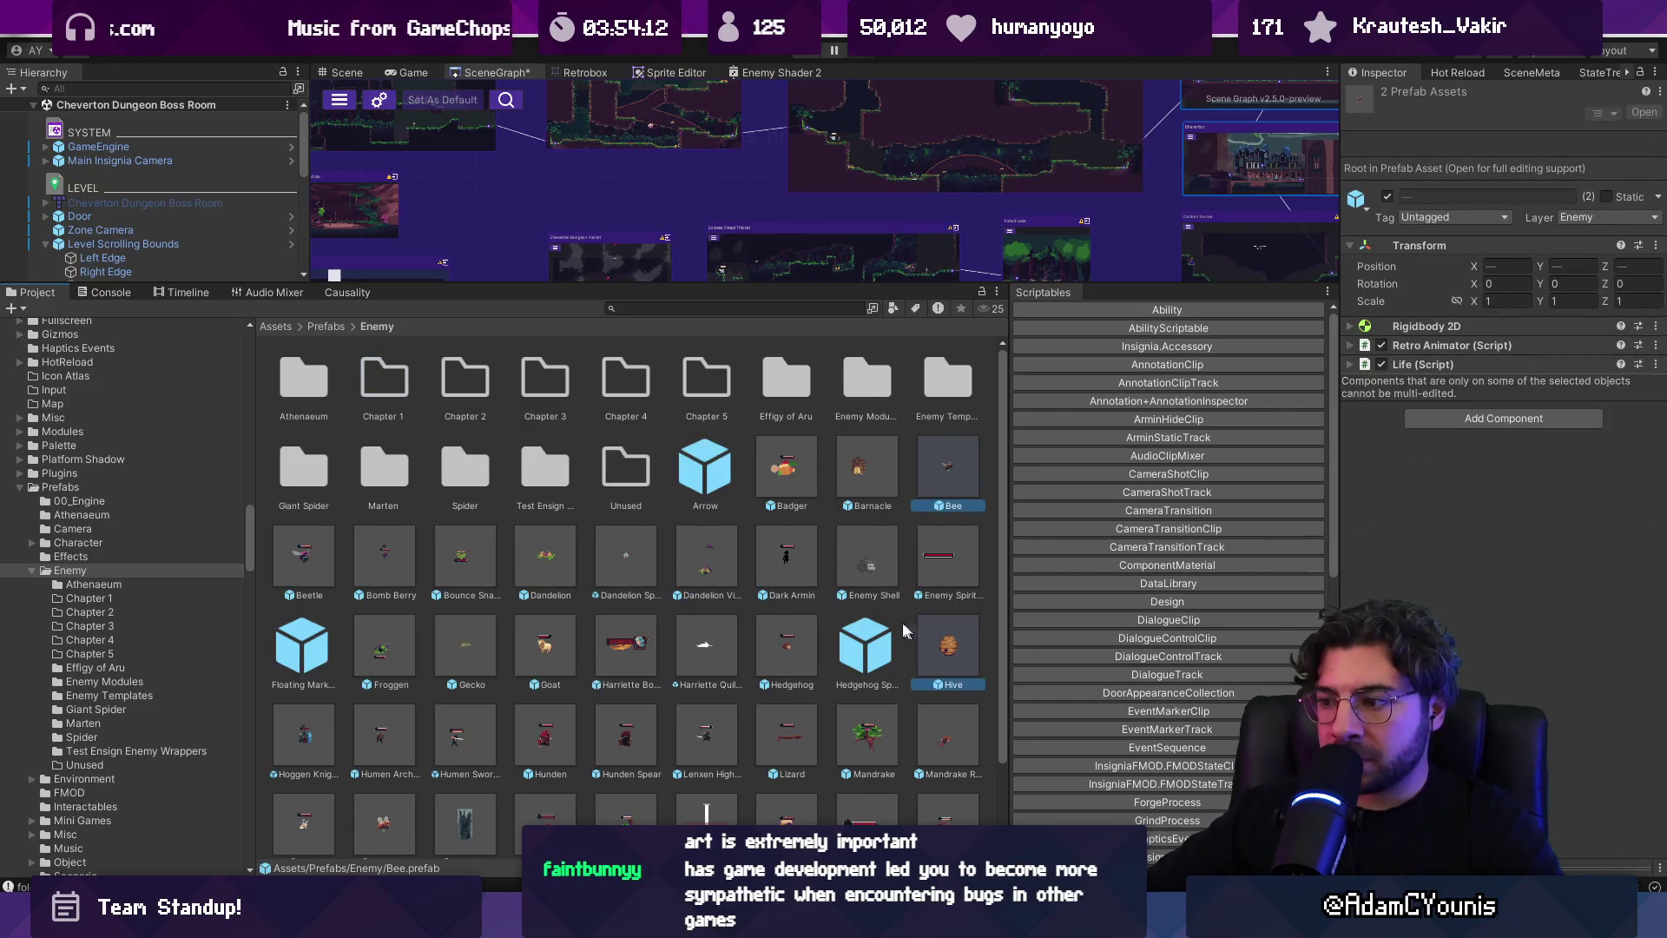
scroll(825, 606, "down", 1)
scroll(545, 566, "down", 1)
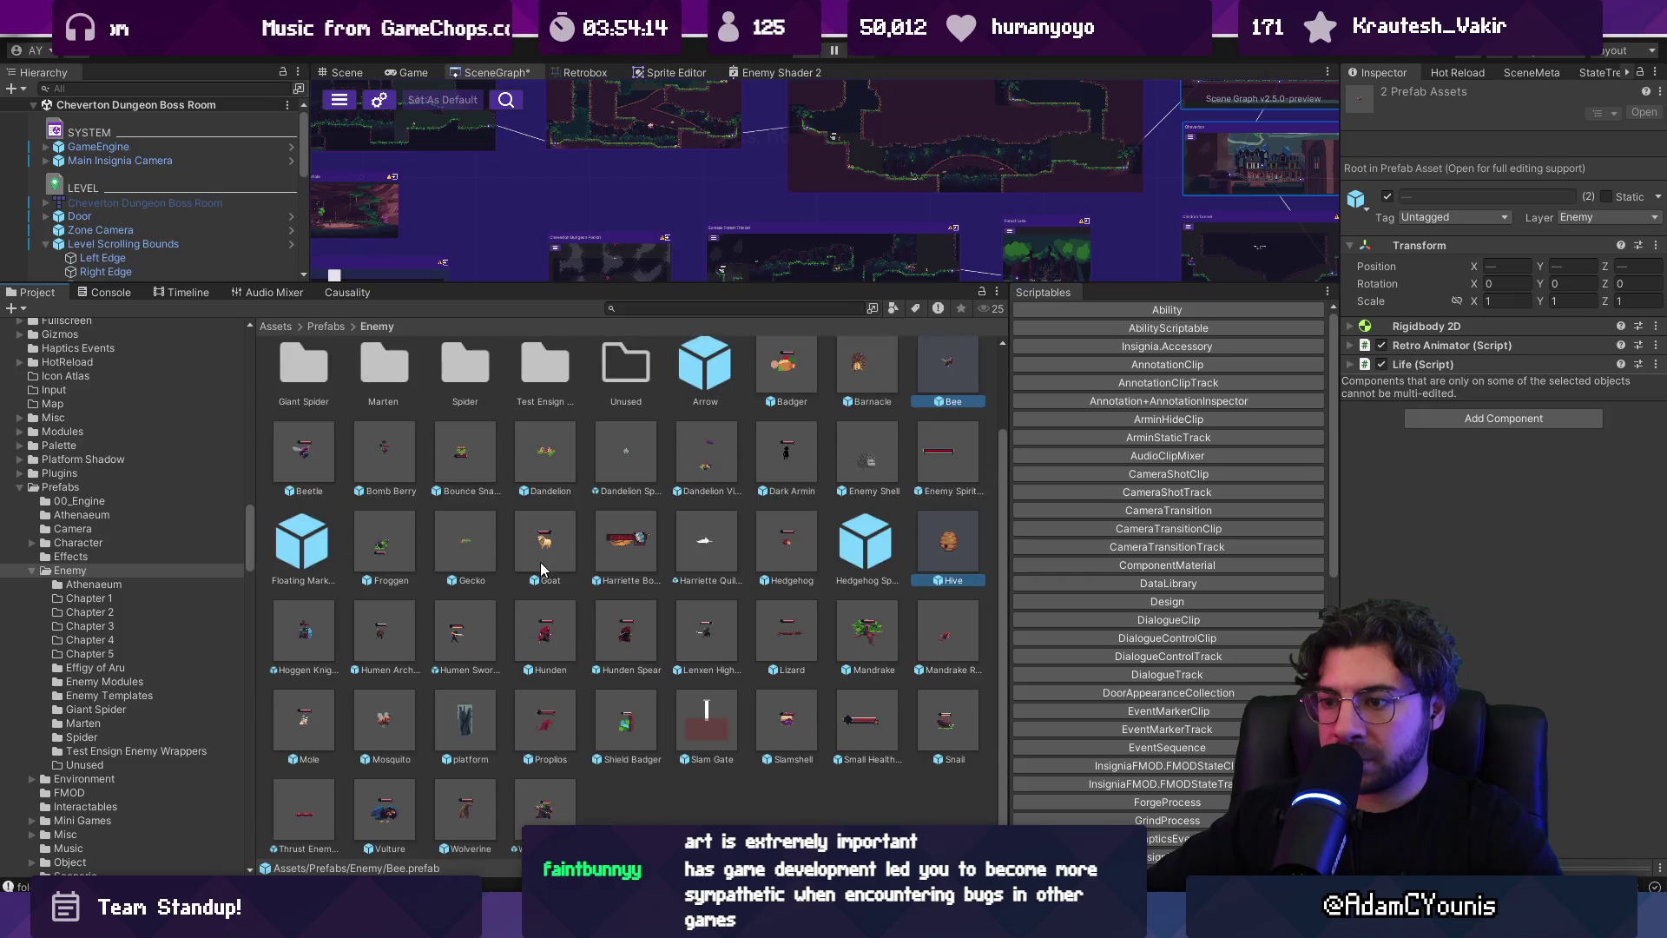
left_click(547, 634, "ctrl")
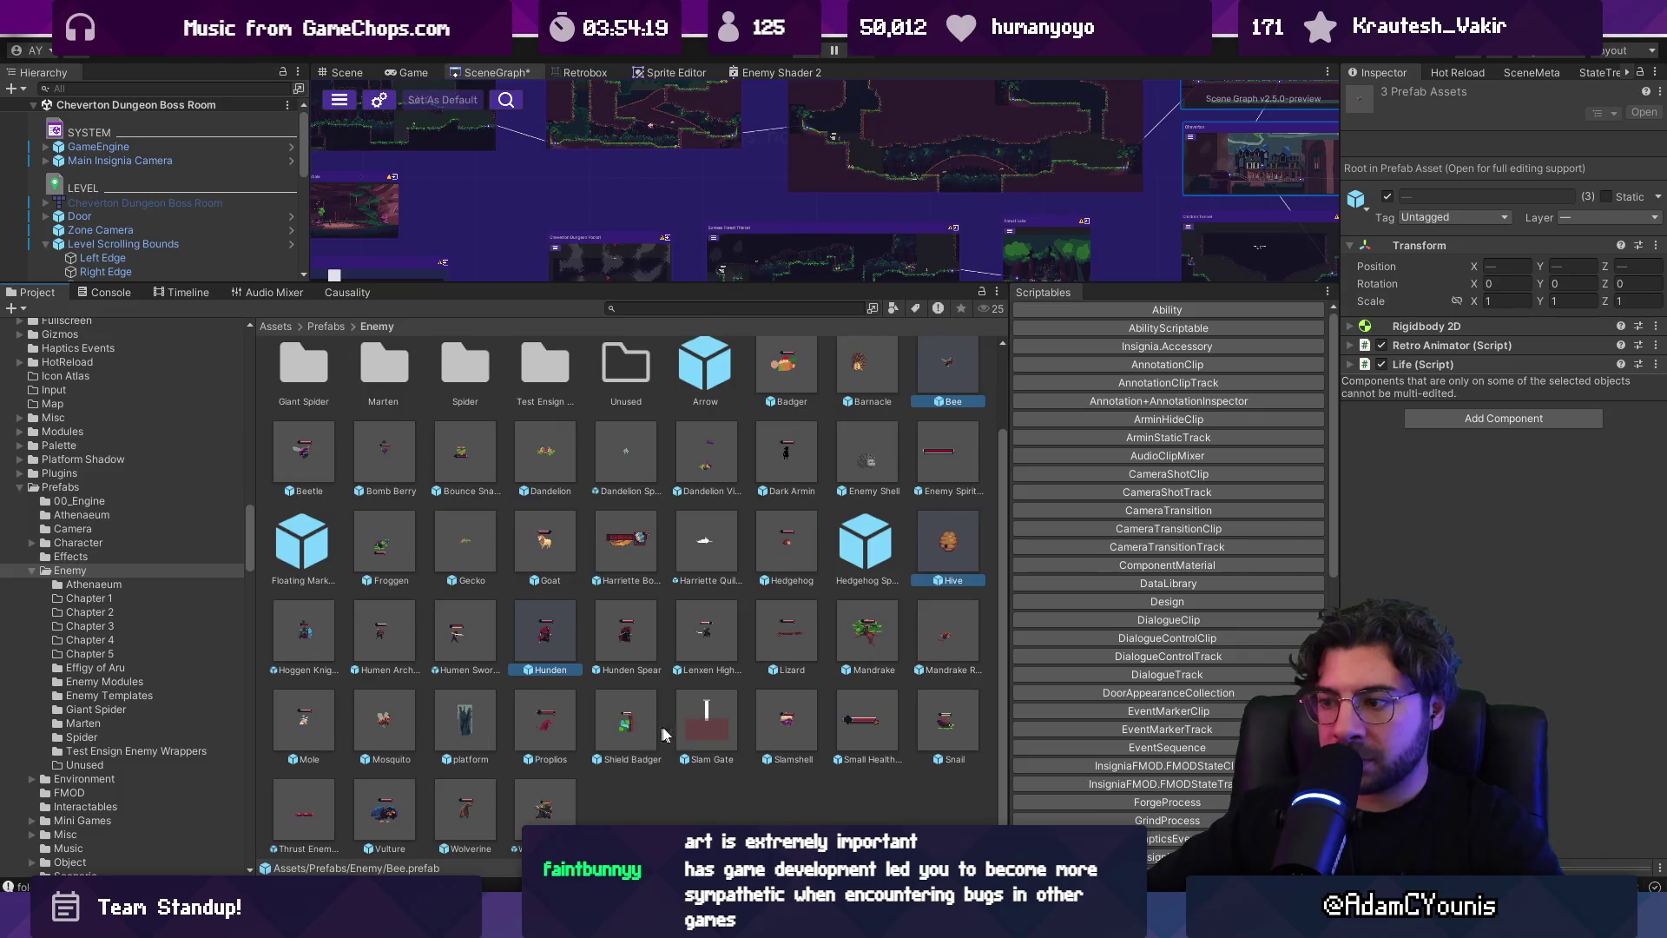
scroll(565, 700, "down", 1)
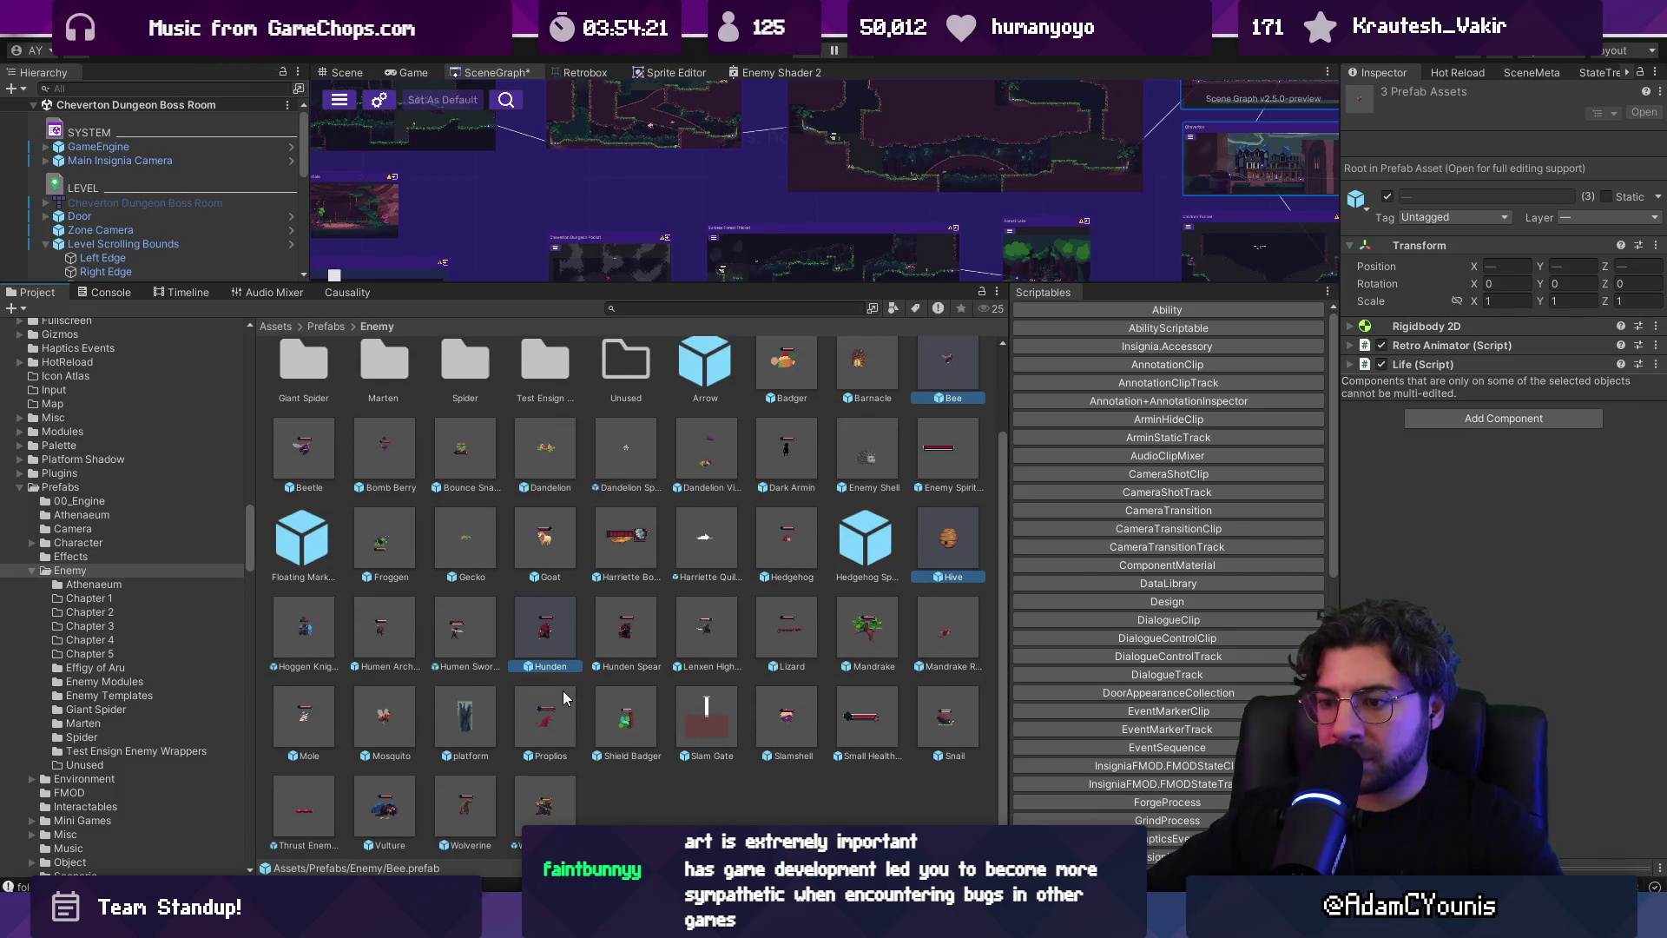
left_click(552, 816, "ctrl")
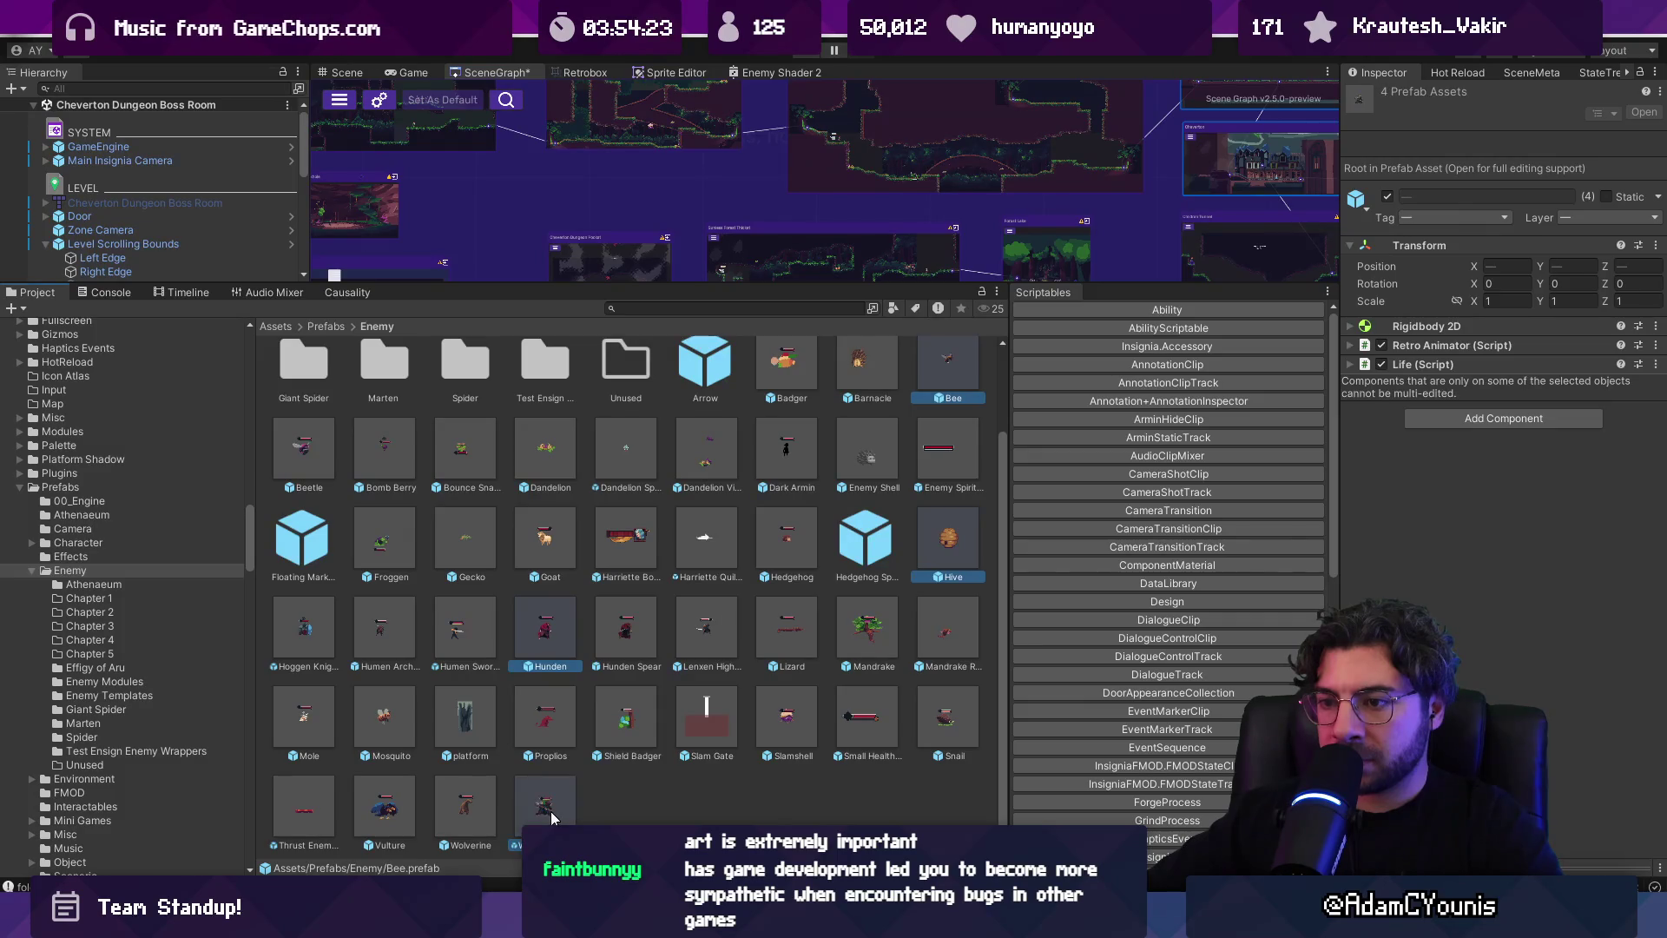
scroll(663, 584, "up", 3)
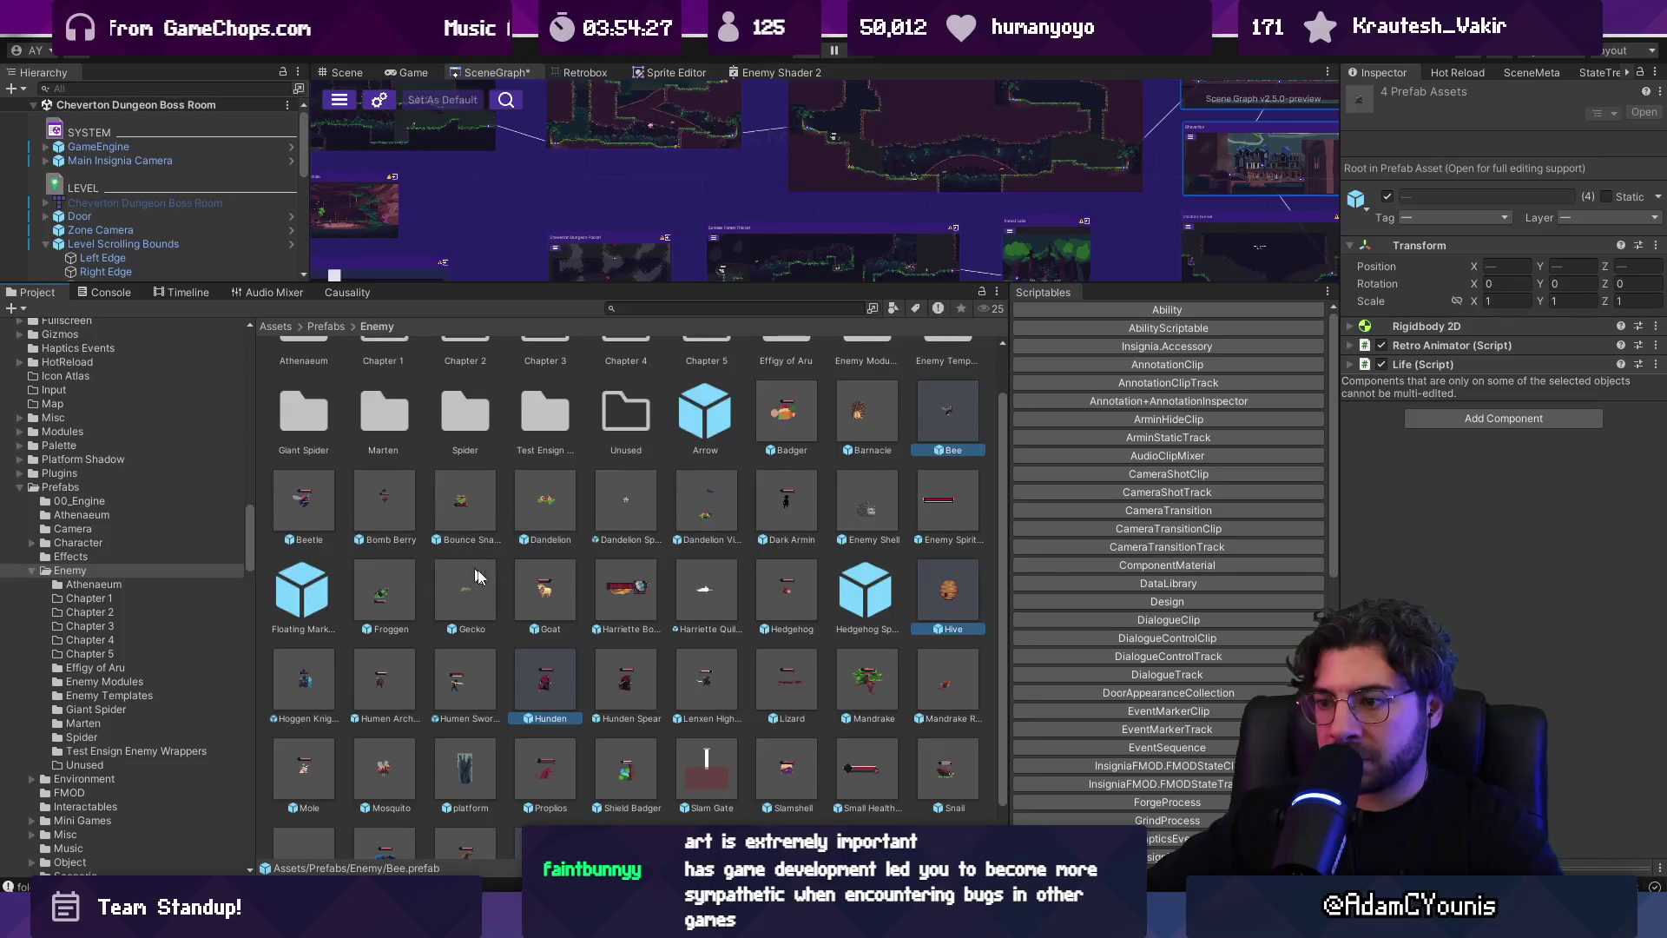
left_click(706, 690, "ctrl")
scroll(547, 620, "up", 2)
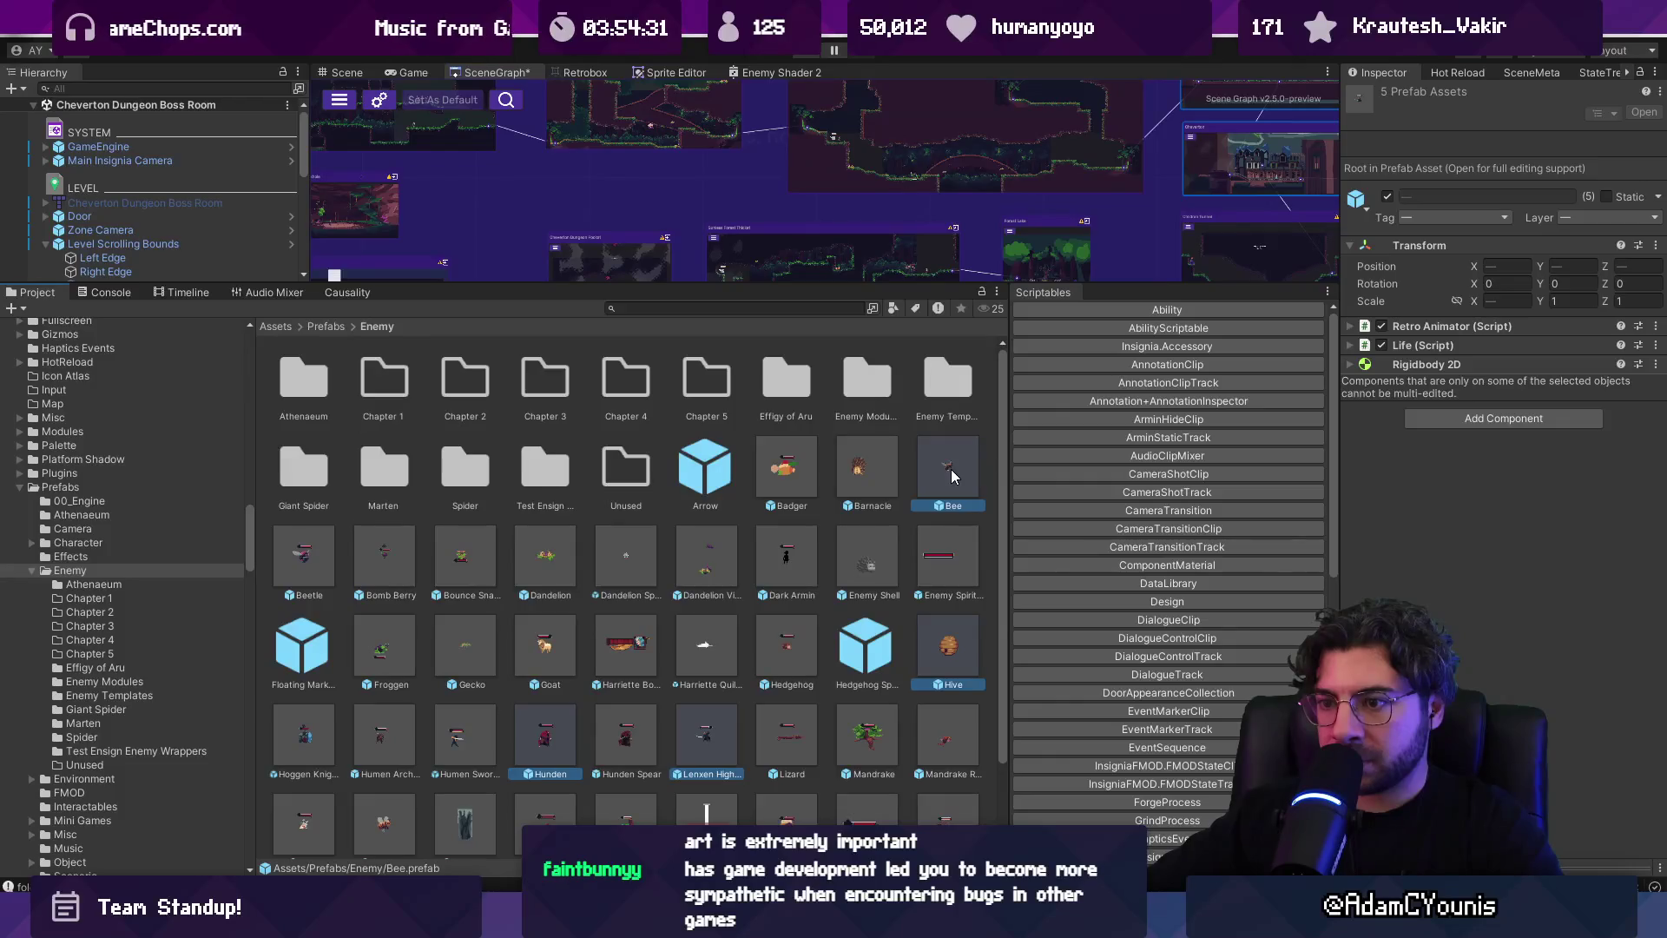
left_click(469, 561, "ctrl")
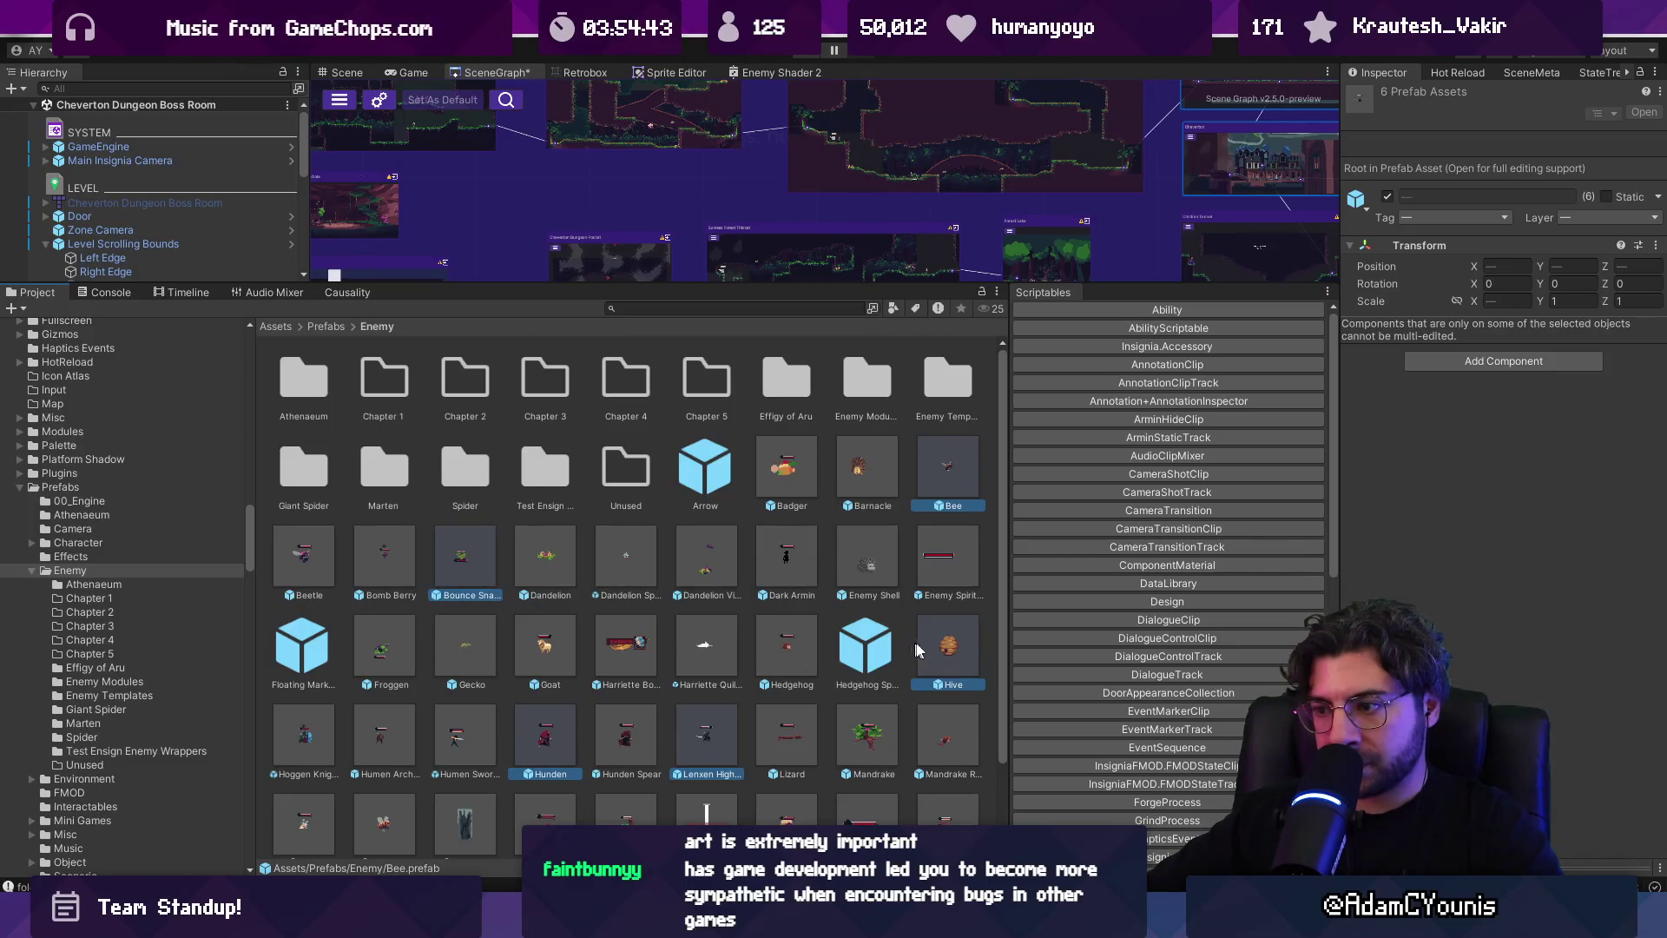
left_click(788, 645, "ctrl")
Move the seven selected prefabs into Chapter 1, verify its contents, and return to Enemy
mouse_move(788, 645)
left_mouse_down()
mouse_move(846, 649)
mouse_move(777, 638)
mouse_move(391, 387)
left_mouse_up()
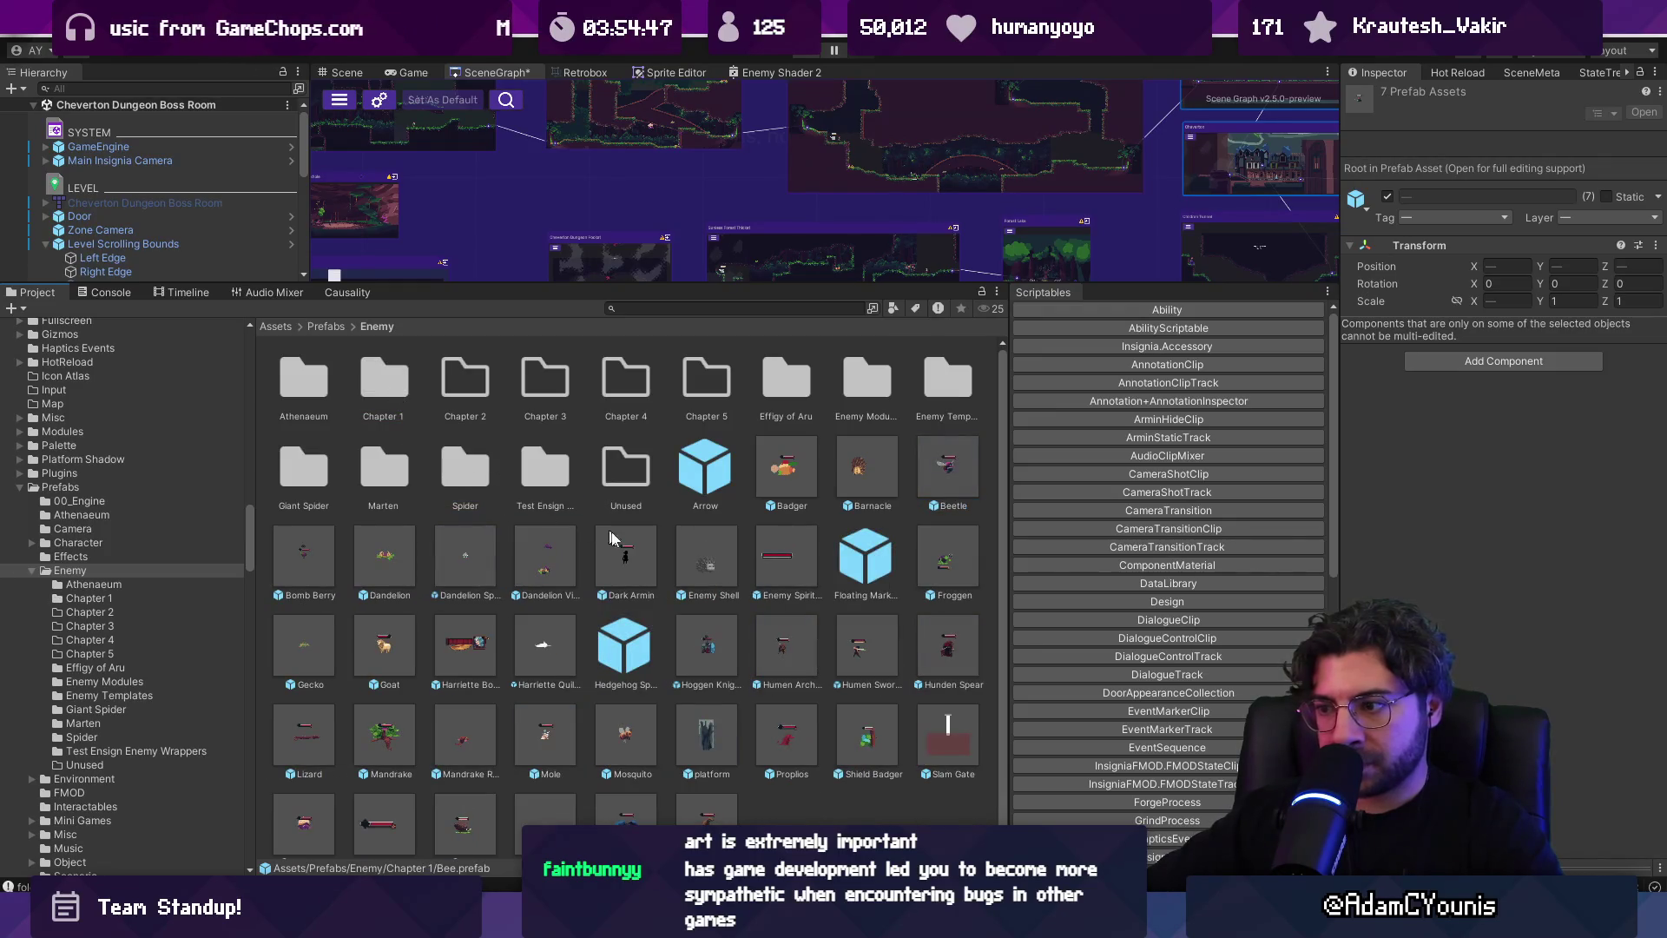
double_click(390, 396)
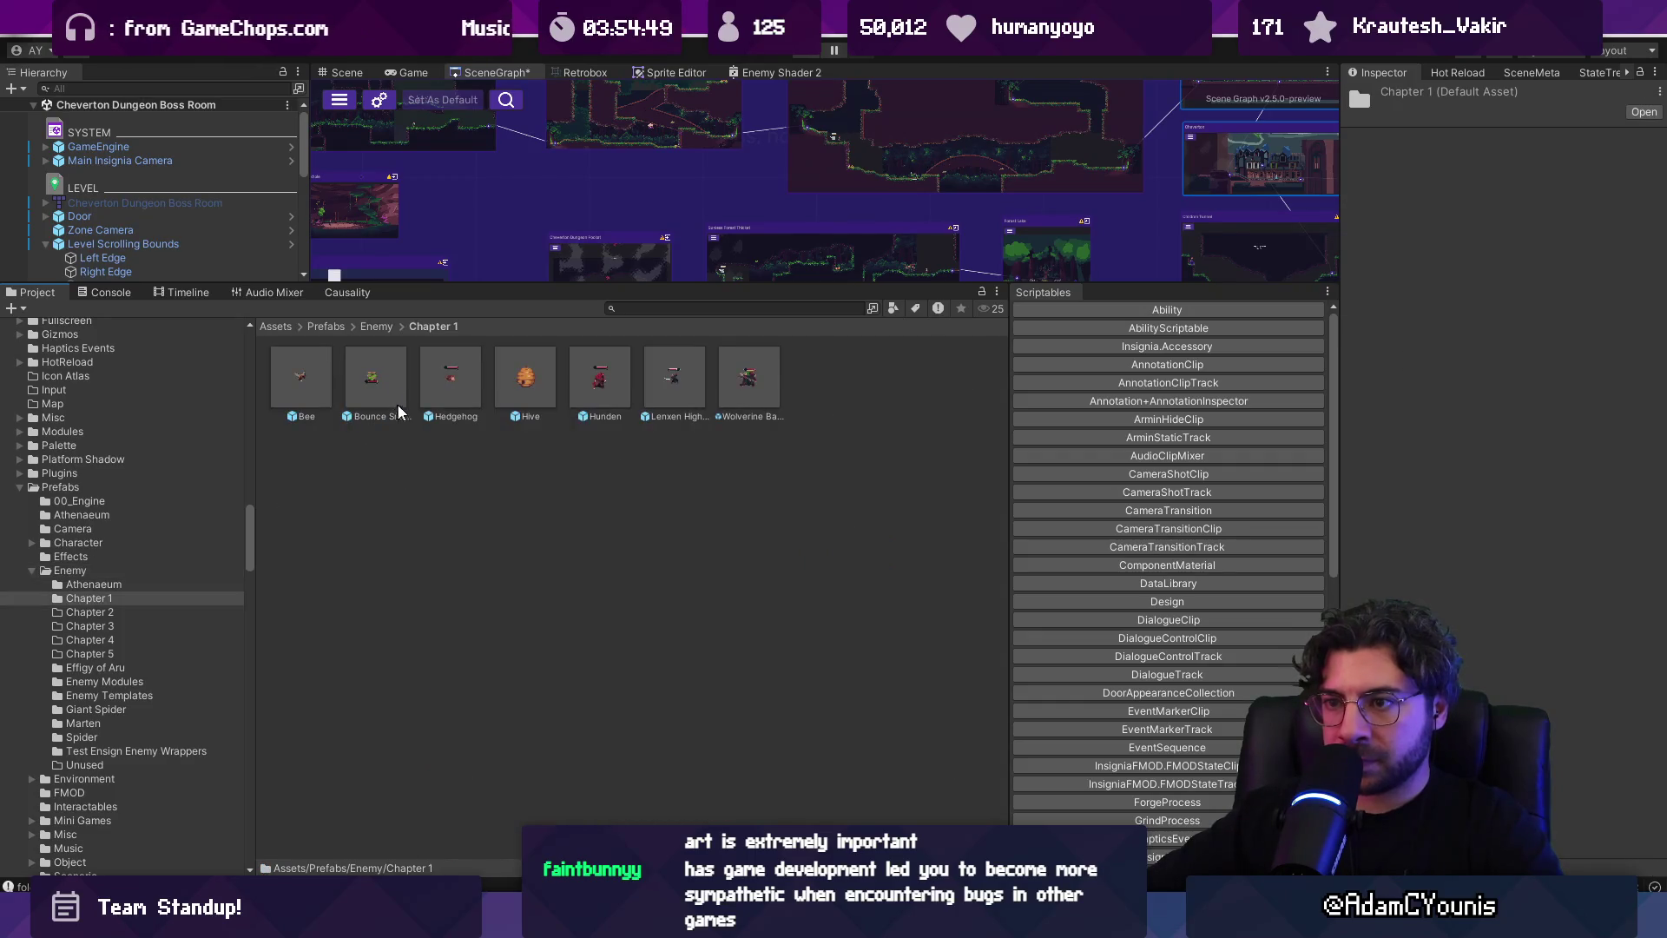
scroll(392, 390, "up", 2)
left_click(375, 327)
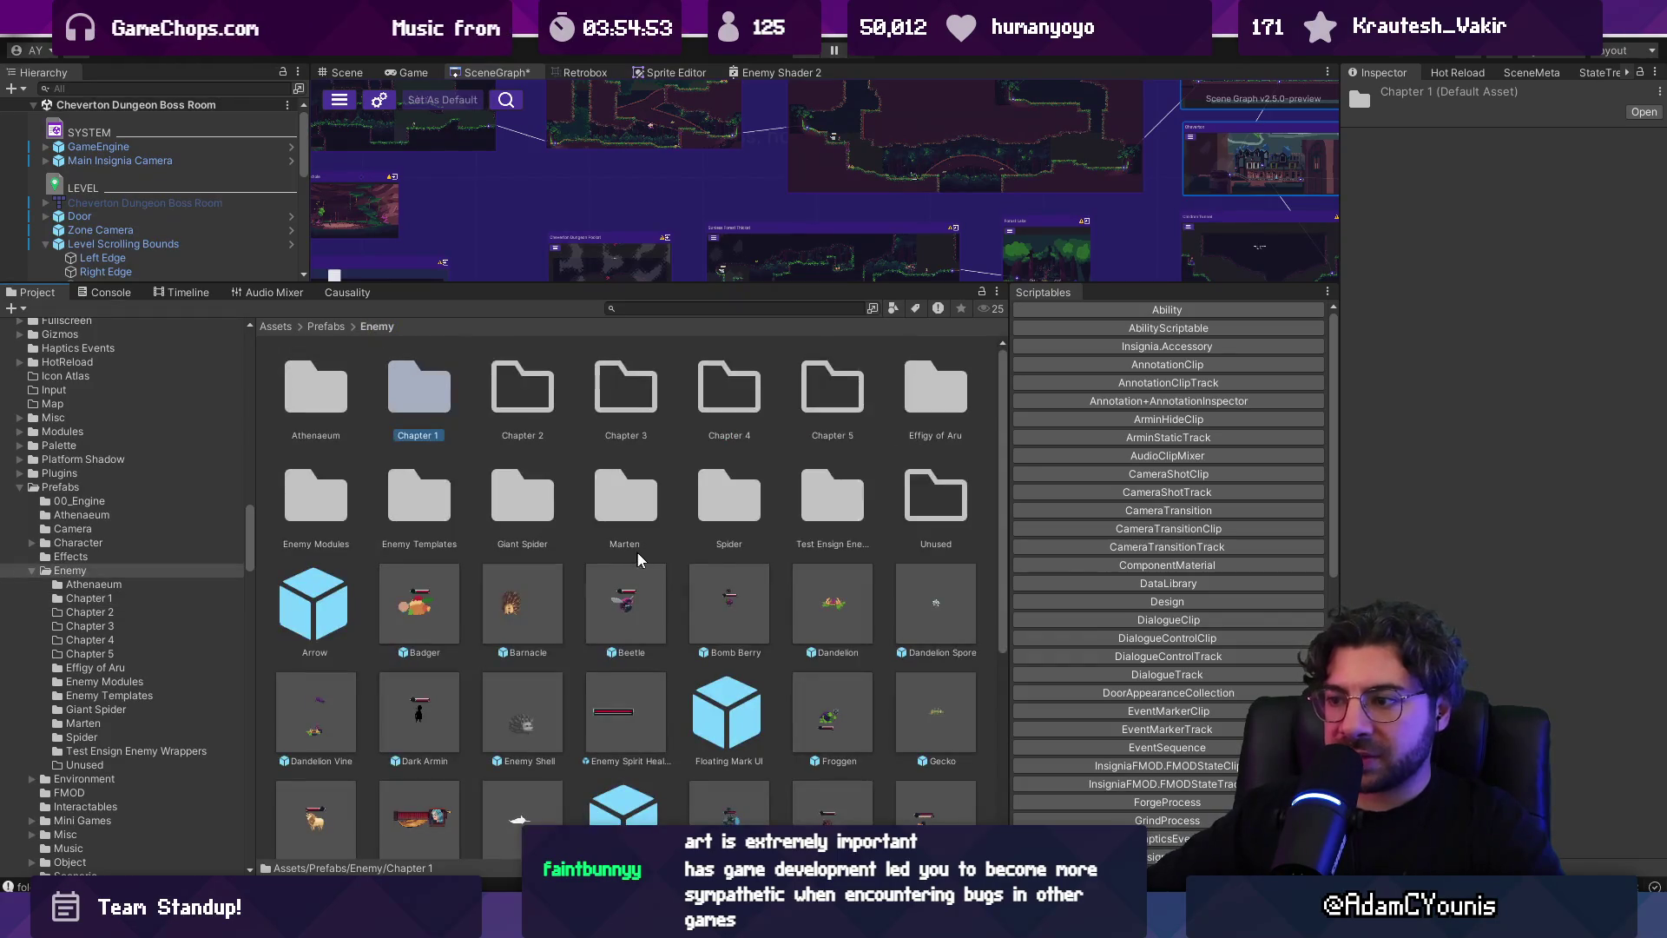
Move the Dandelion and Dandelion Vine prefabs into the Chapter 1 folder
left_click(837, 619)
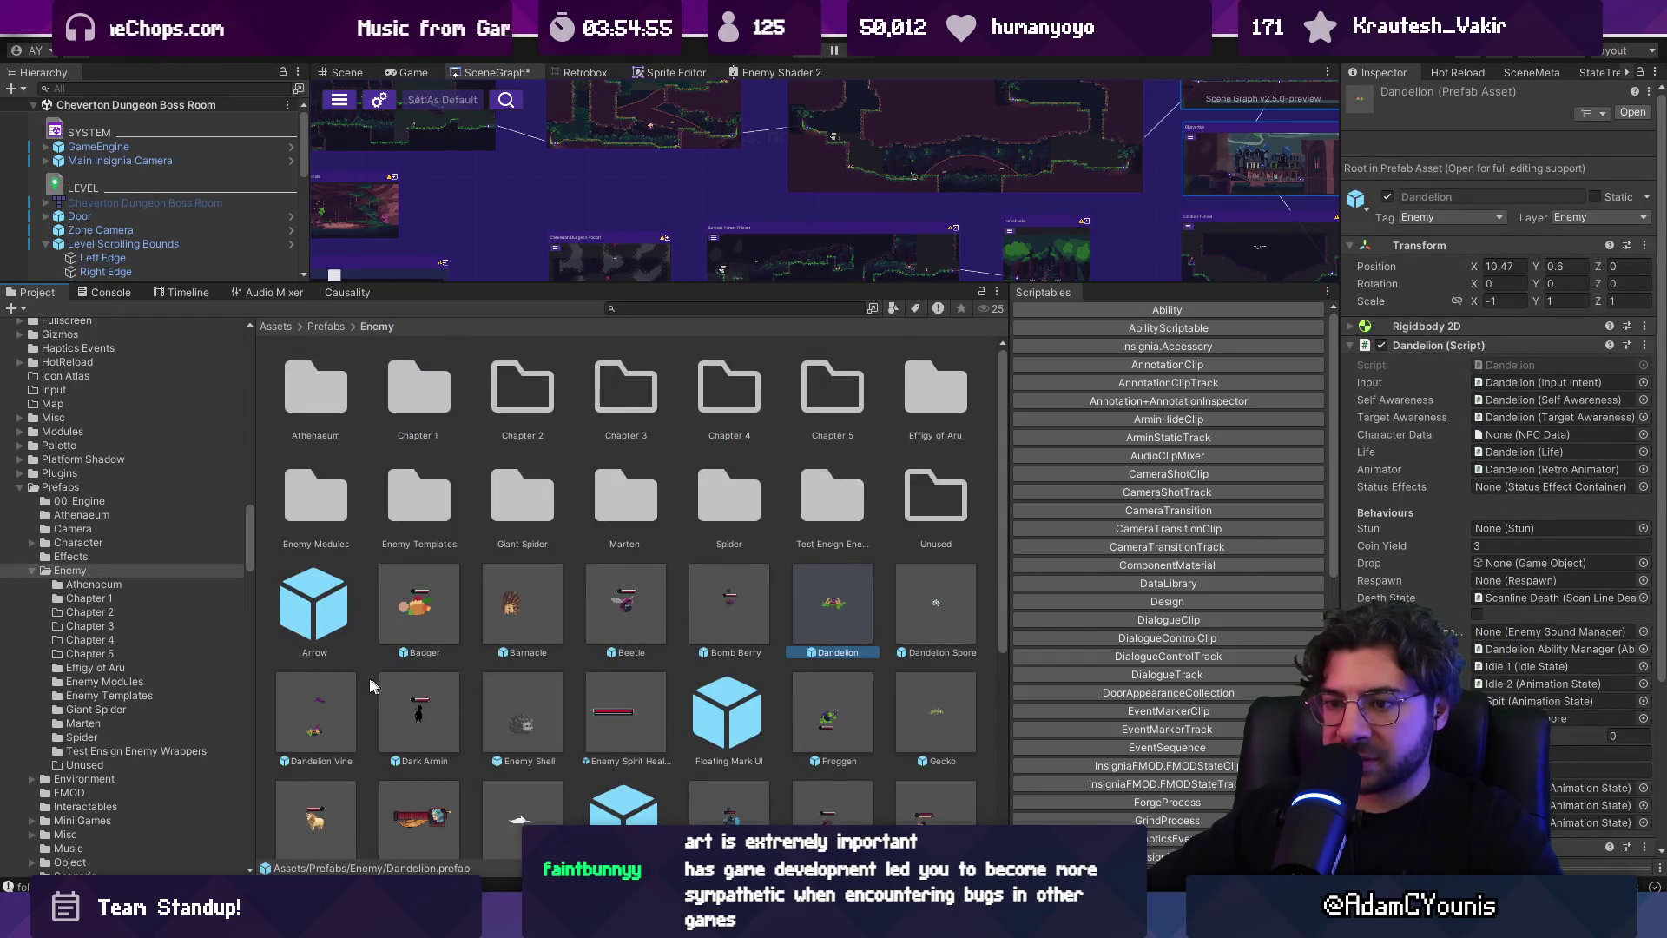
left_click(336, 697, "ctrl")
left_click_drag(825, 614, 419, 408)
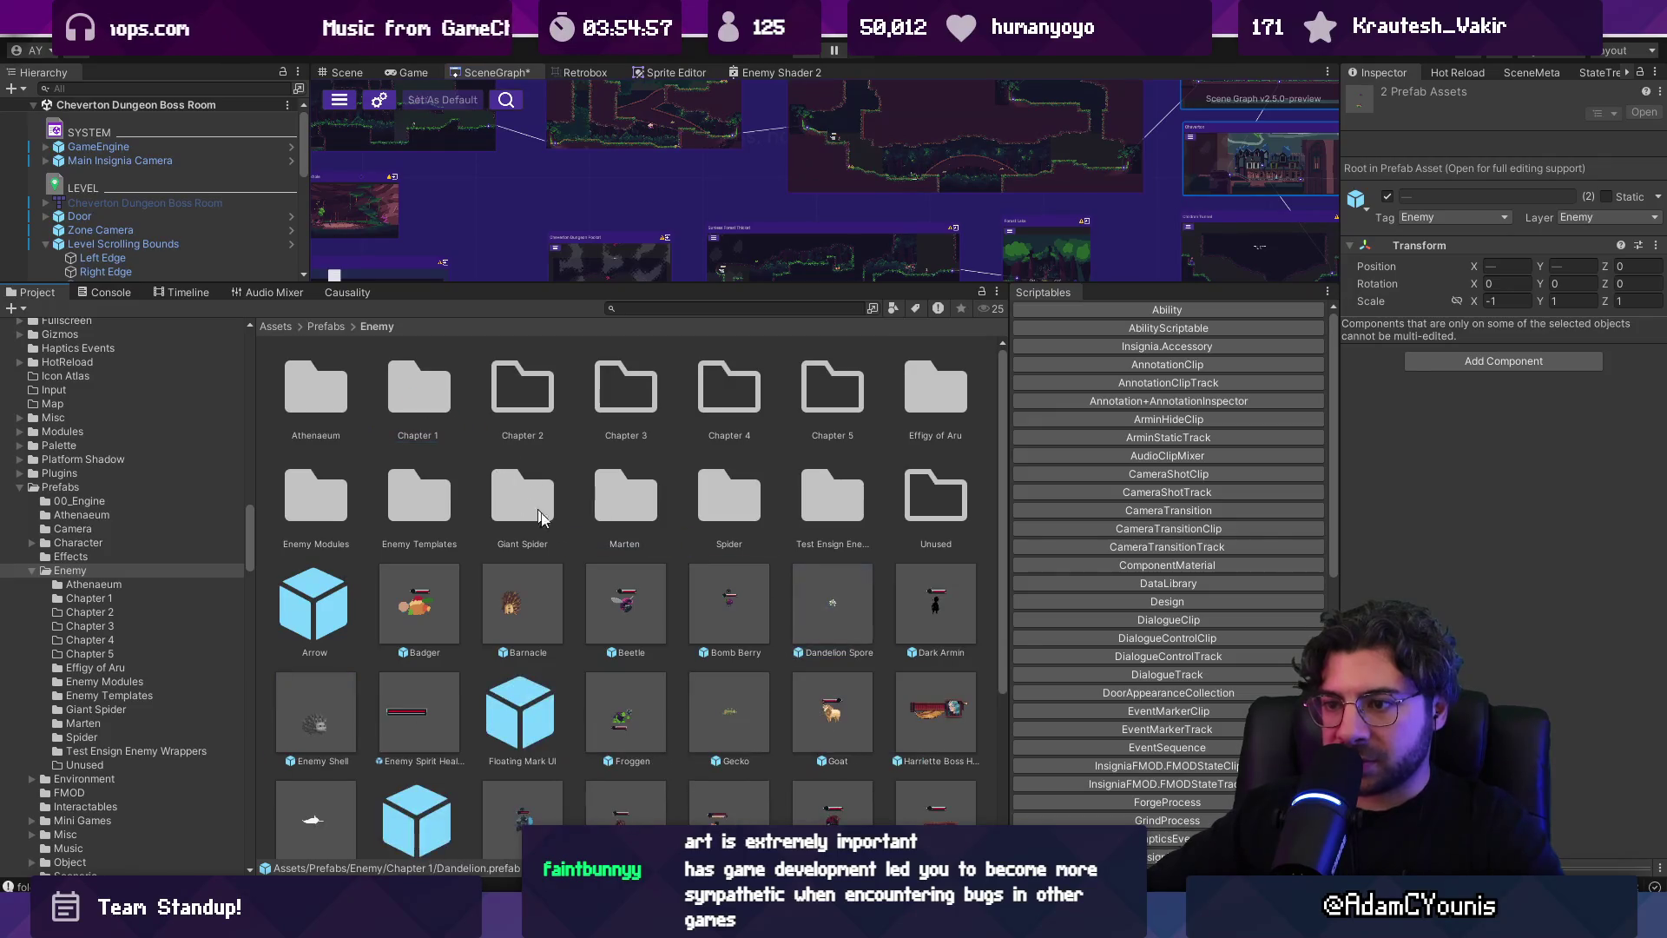
Select Slamshell and Froggen and drag them onto a chapter folder
scroll(662, 622, "down", 3)
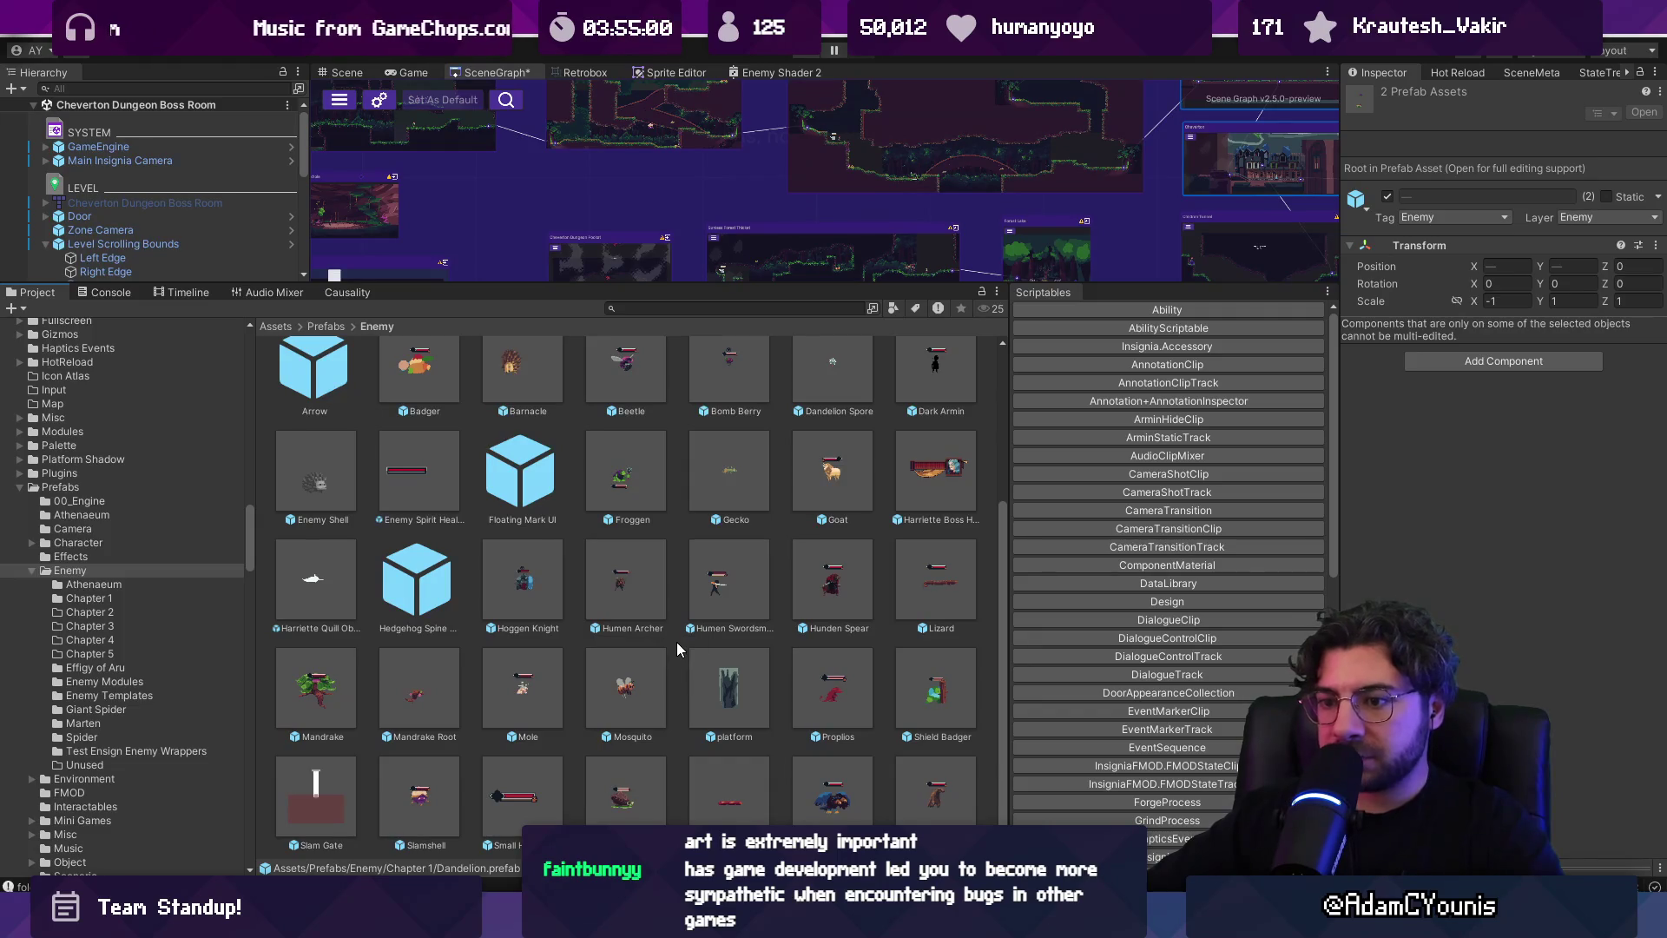
left_click(434, 786)
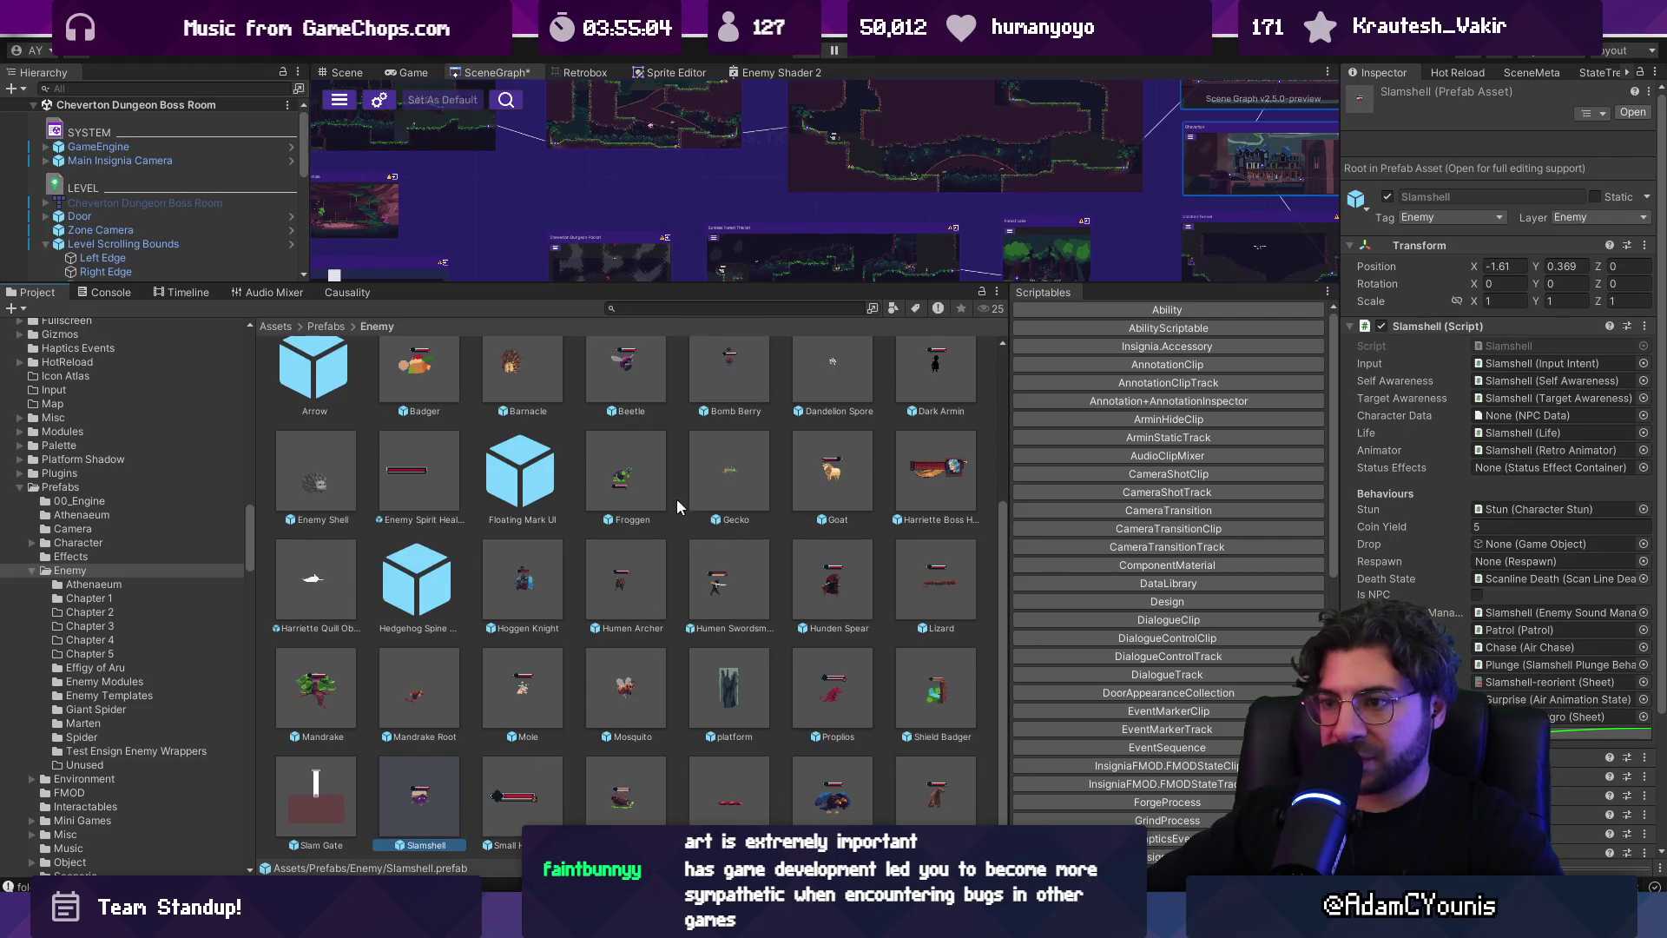
left_click(642, 479, "ctrl")
scroll(640, 484, "up", 2)
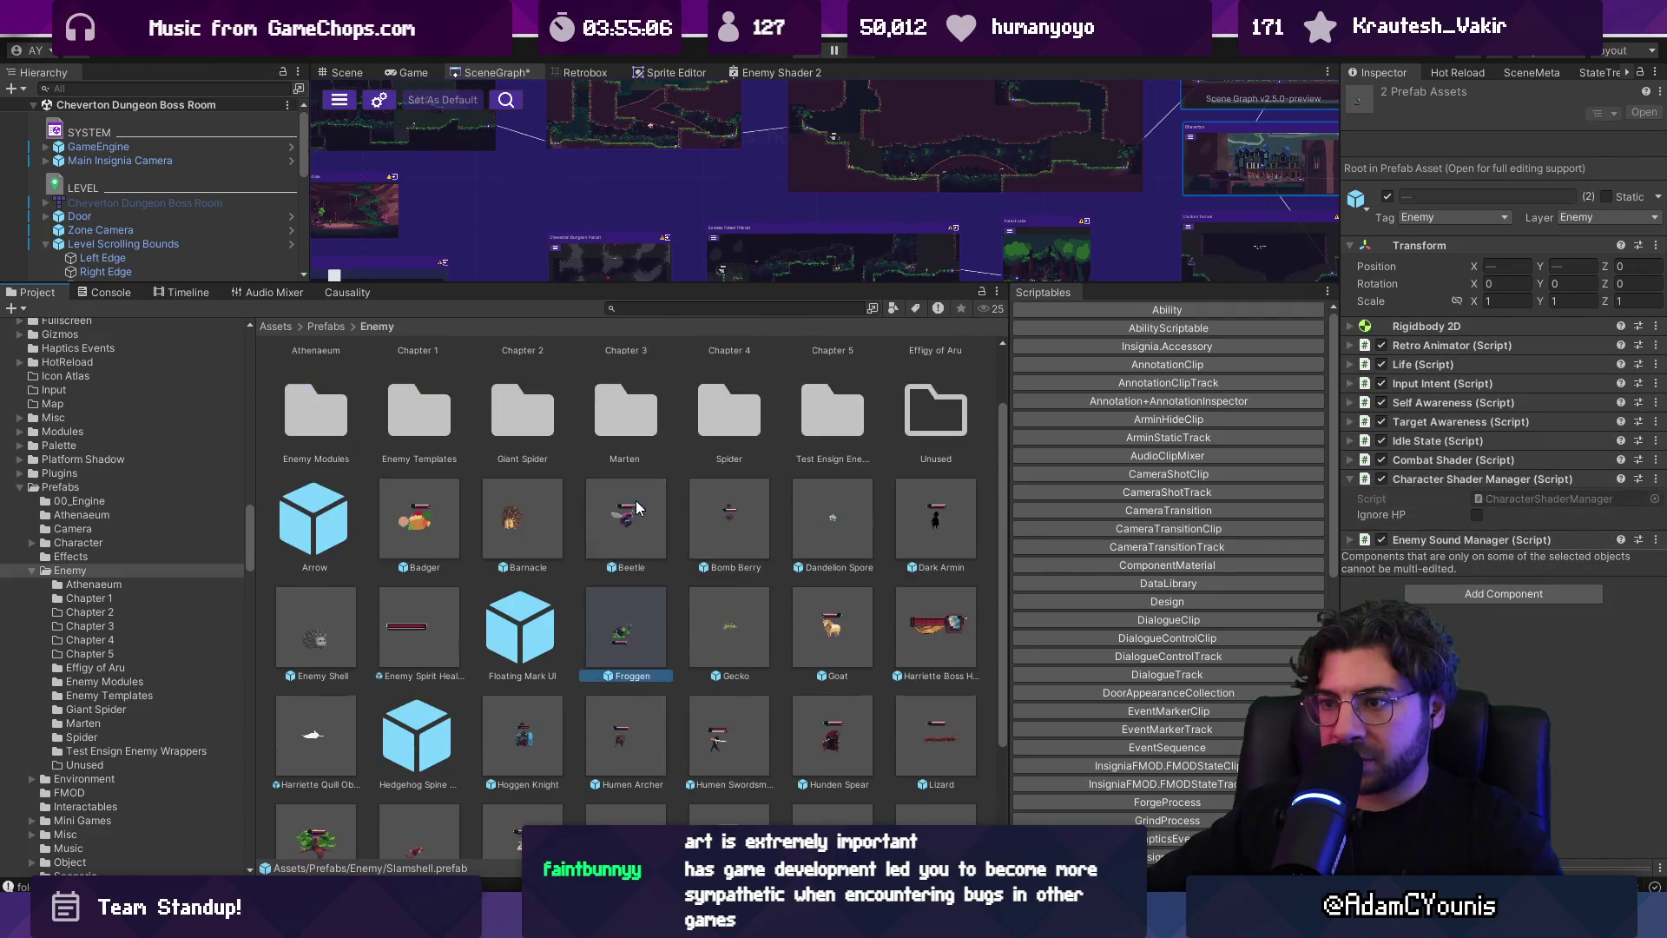
mouse_move(638, 629)
left_mouse_down()
mouse_move(520, 363)
mouse_move(522, 387)
left_mouse_up()
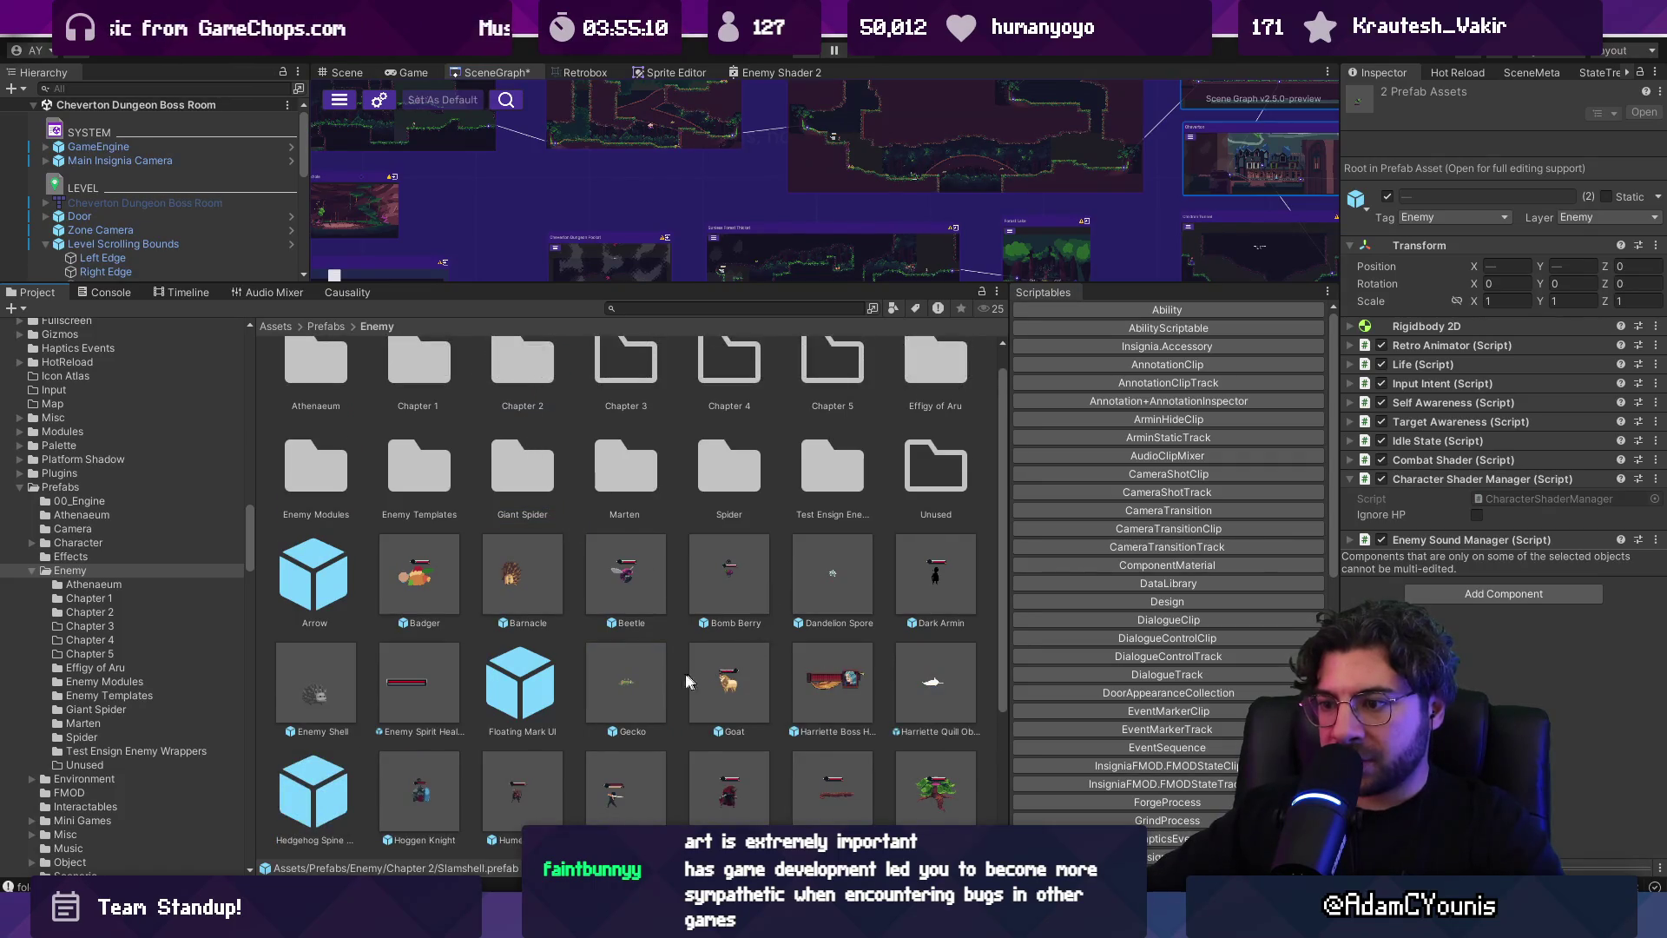
Move Gecko into Chapter 2 and Dandelion Spore into Chapter 1
left_click(638, 677)
left_click_drag(617, 691, 539, 374)
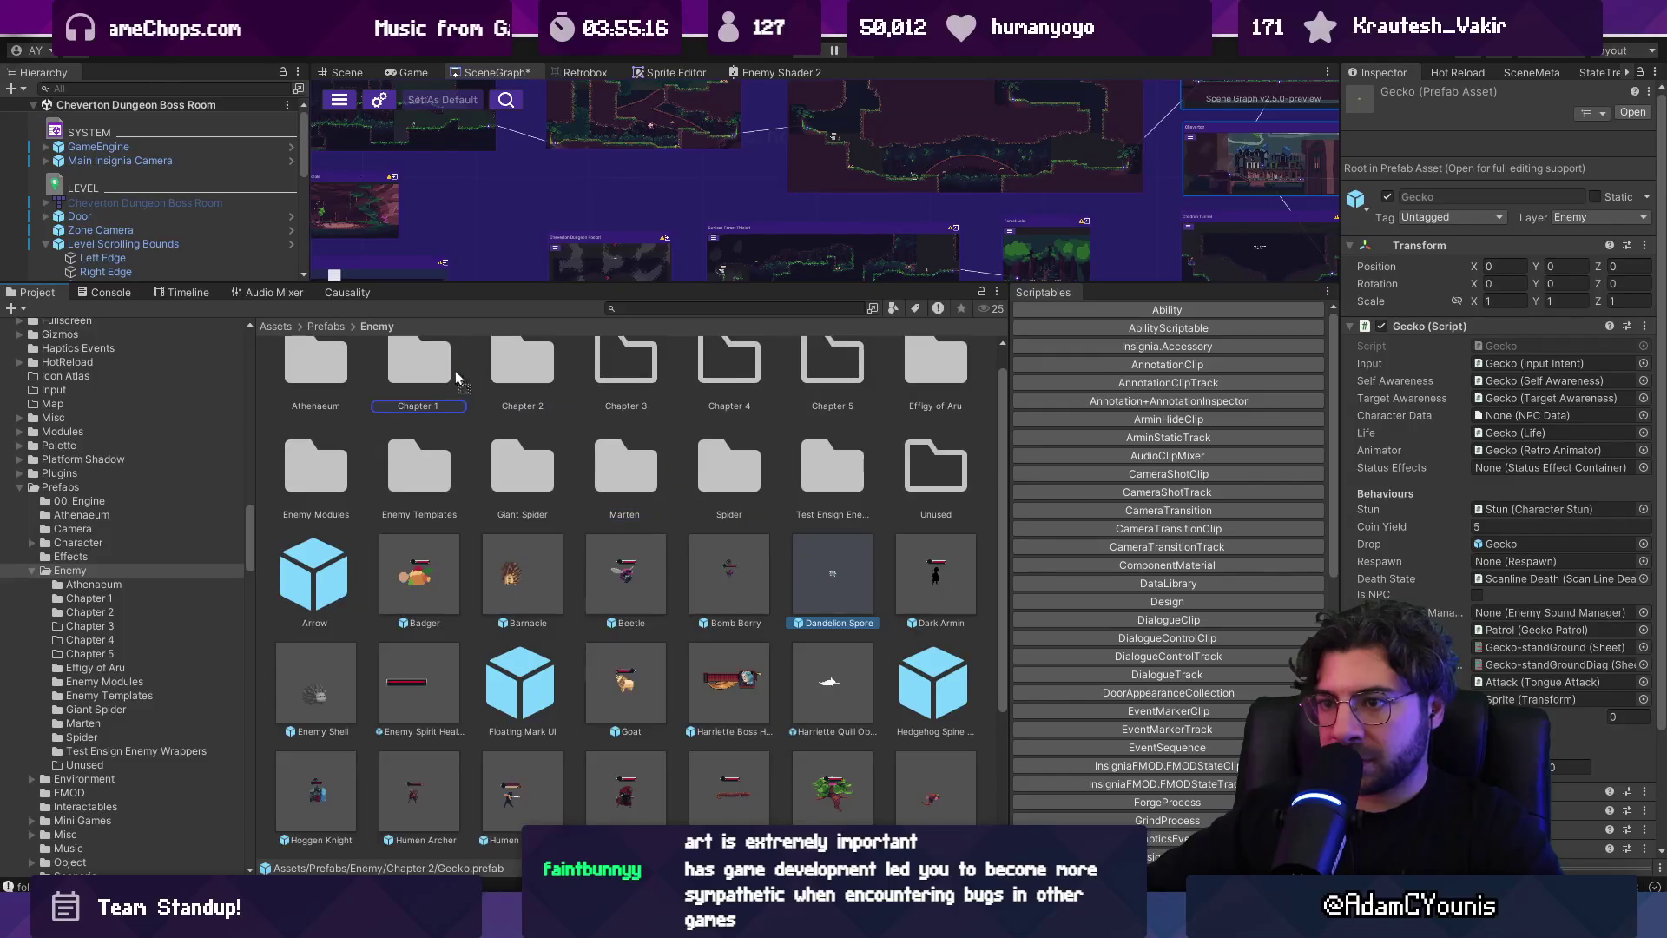
left_click_drag(838, 594, 419, 374)
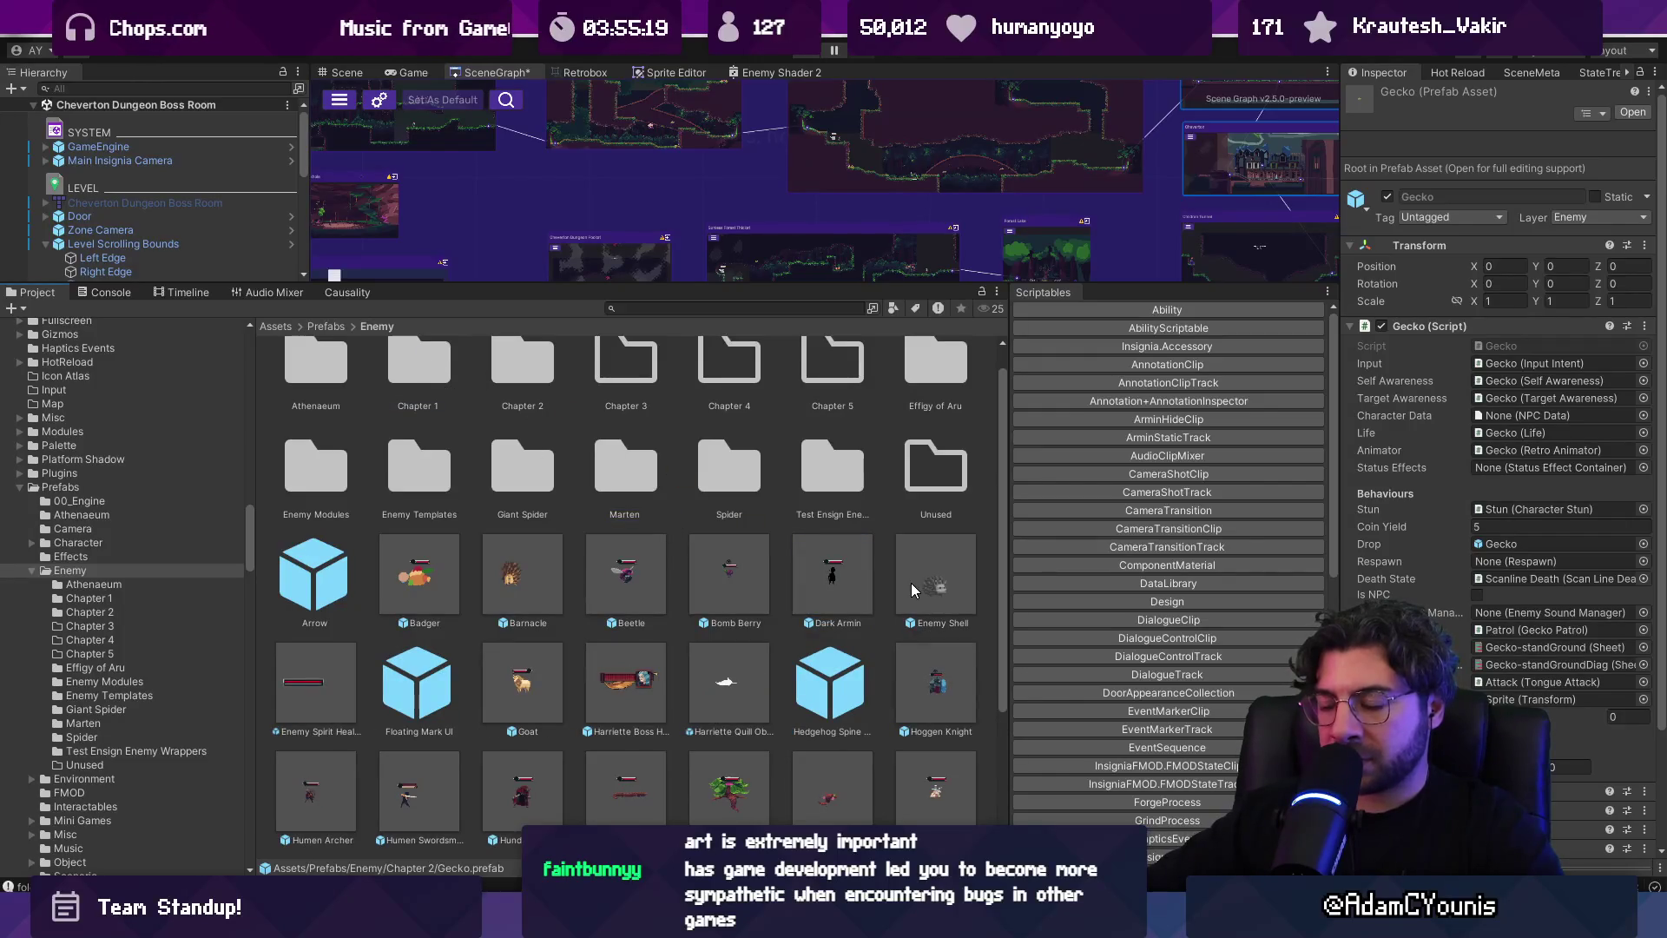
Move the Mole and Hoggen Knight prefabs into the Chapter 2 folder
scroll(910, 591, "down", 2)
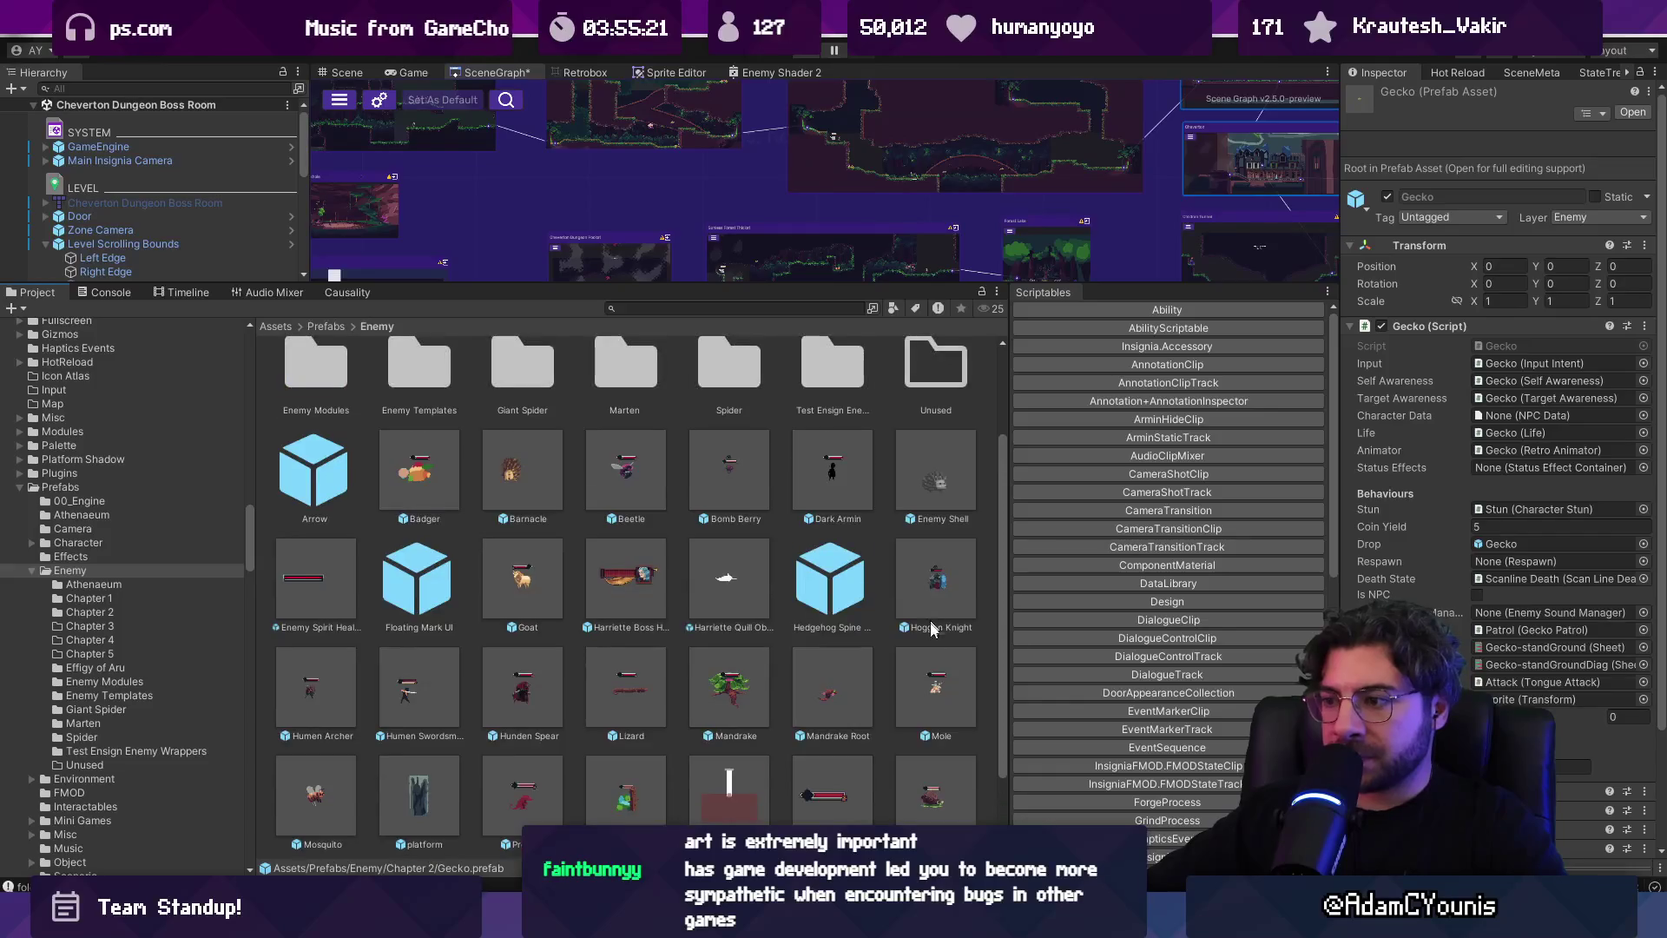
left_click(936, 686)
left_click(946, 591, "ctrl")
scroll(947, 600, "up", 1)
mouse_move(940, 647)
left_mouse_down()
mouse_move(525, 409)
mouse_move(526, 358)
left_mouse_up()
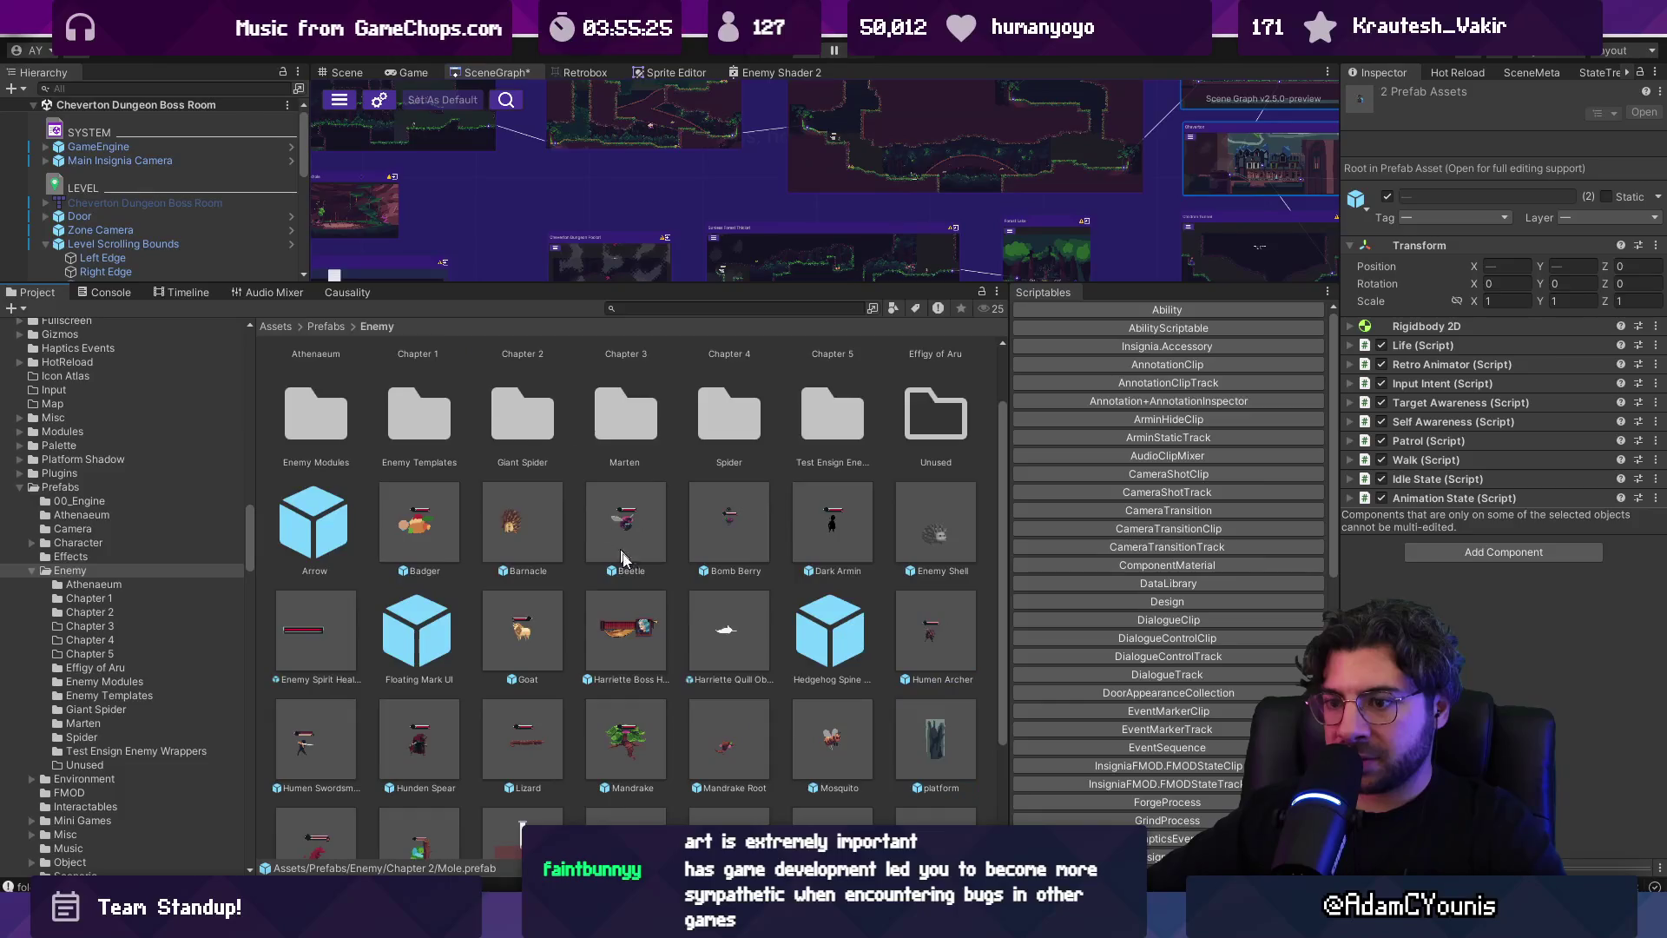
scroll(669, 627, "down", 2)
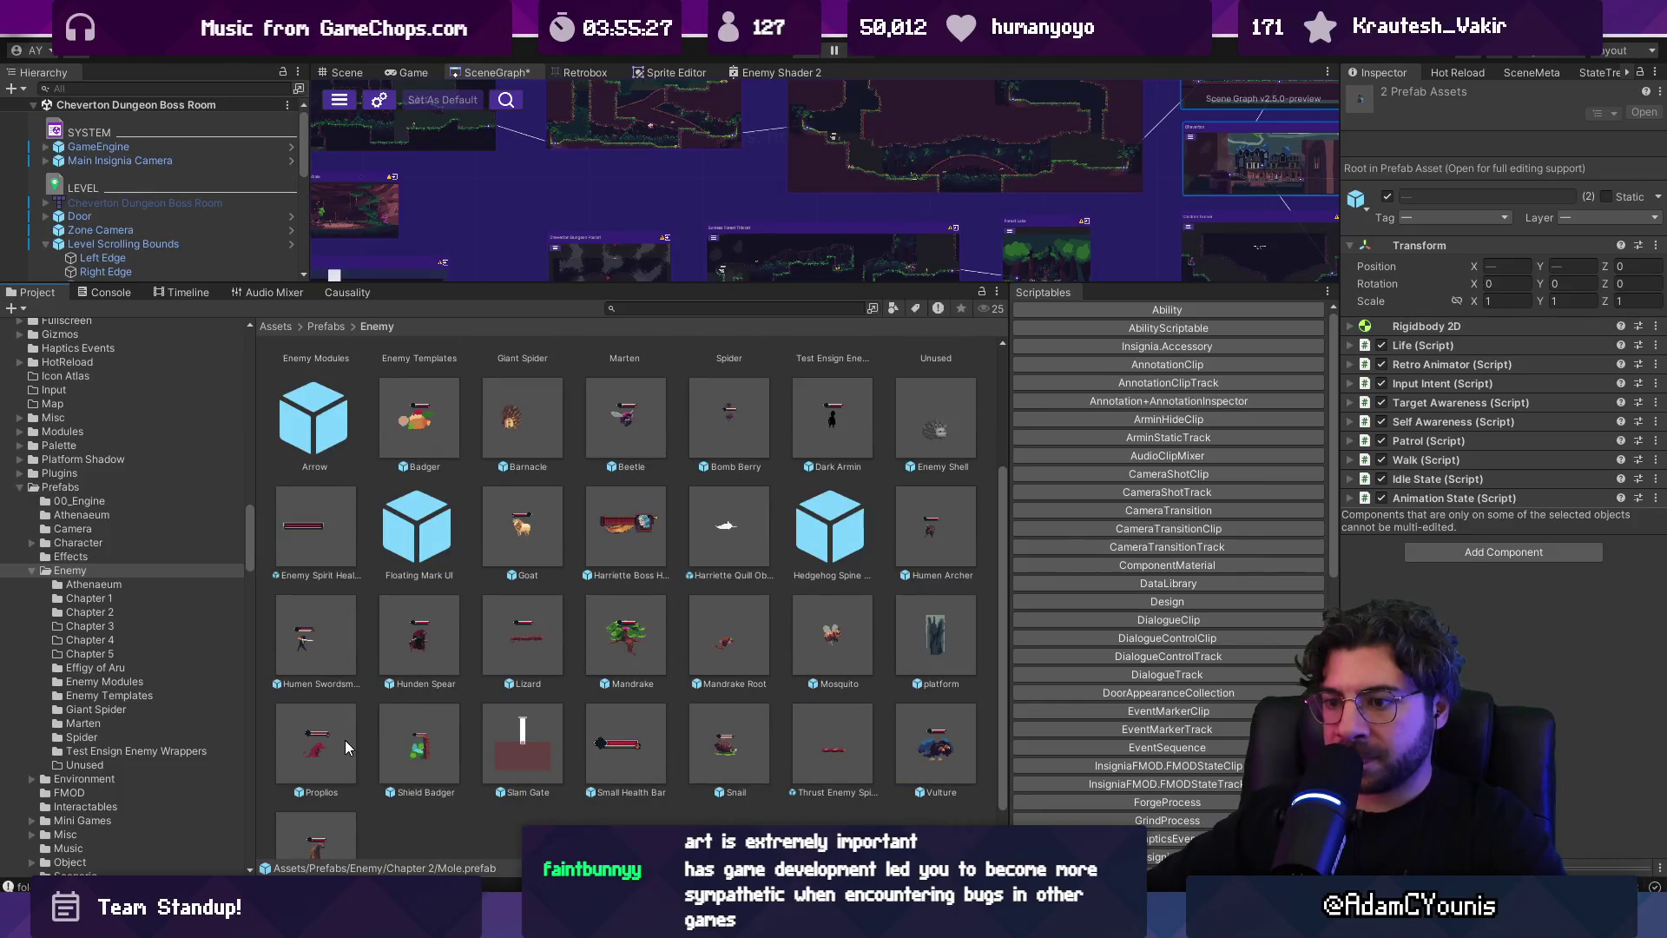
scroll(332, 742, "down", 1)
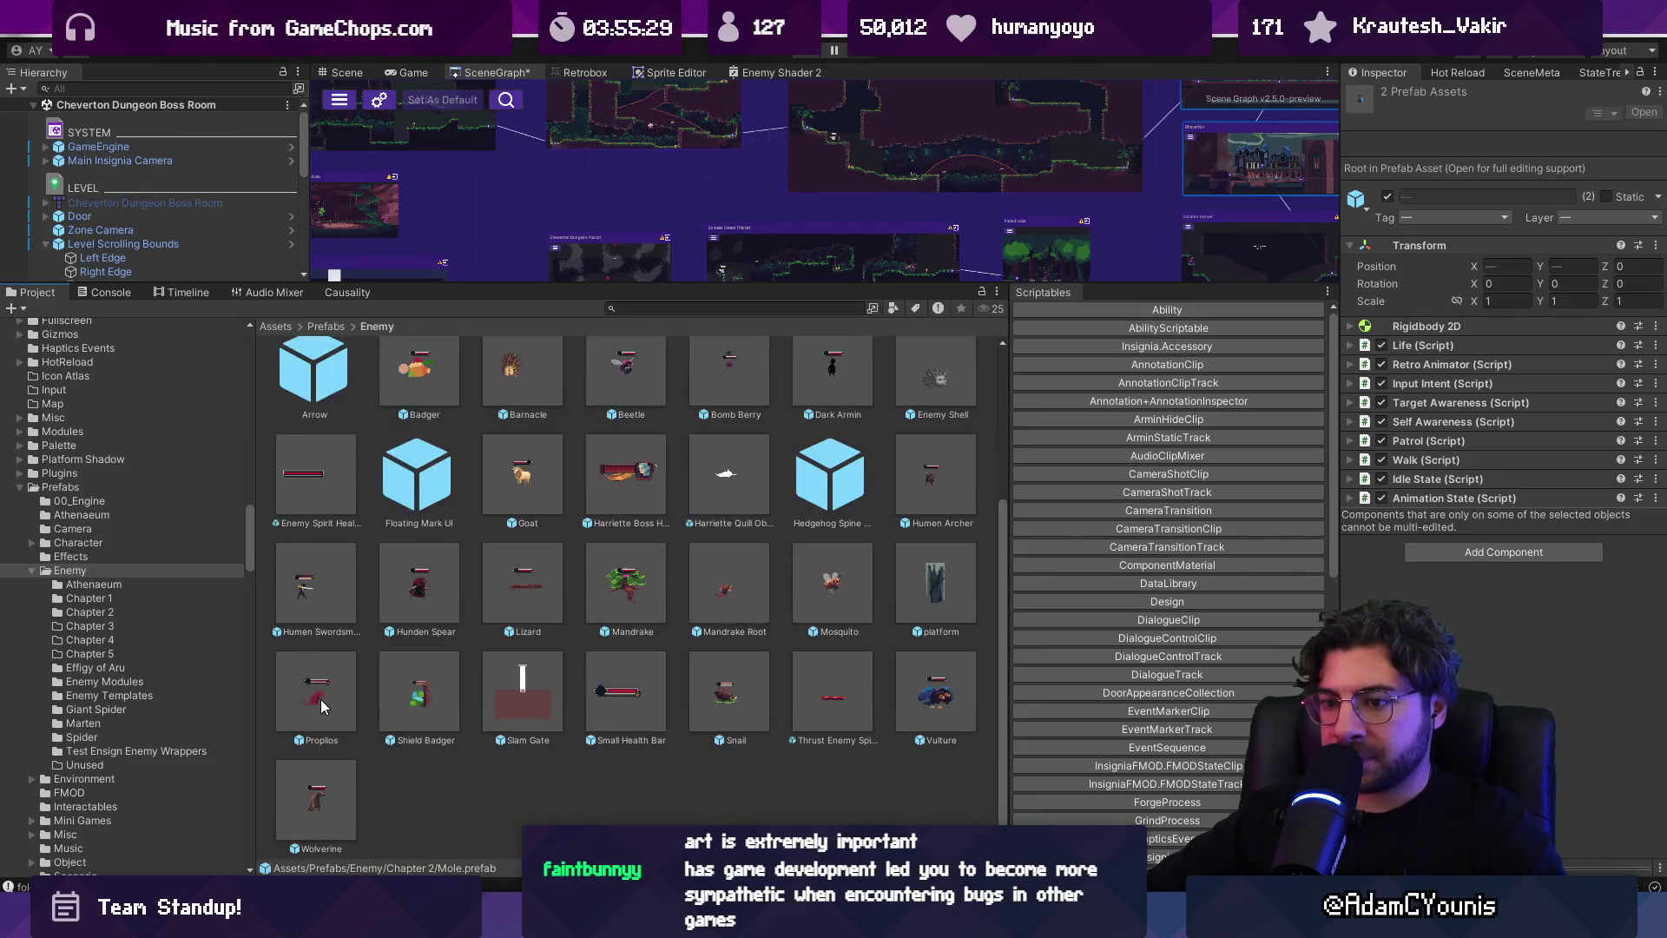
Move the Proplios and Vulture prefabs into the Chapter 3 folder
left_click(320, 700)
left_click(914, 712, "ctrl")
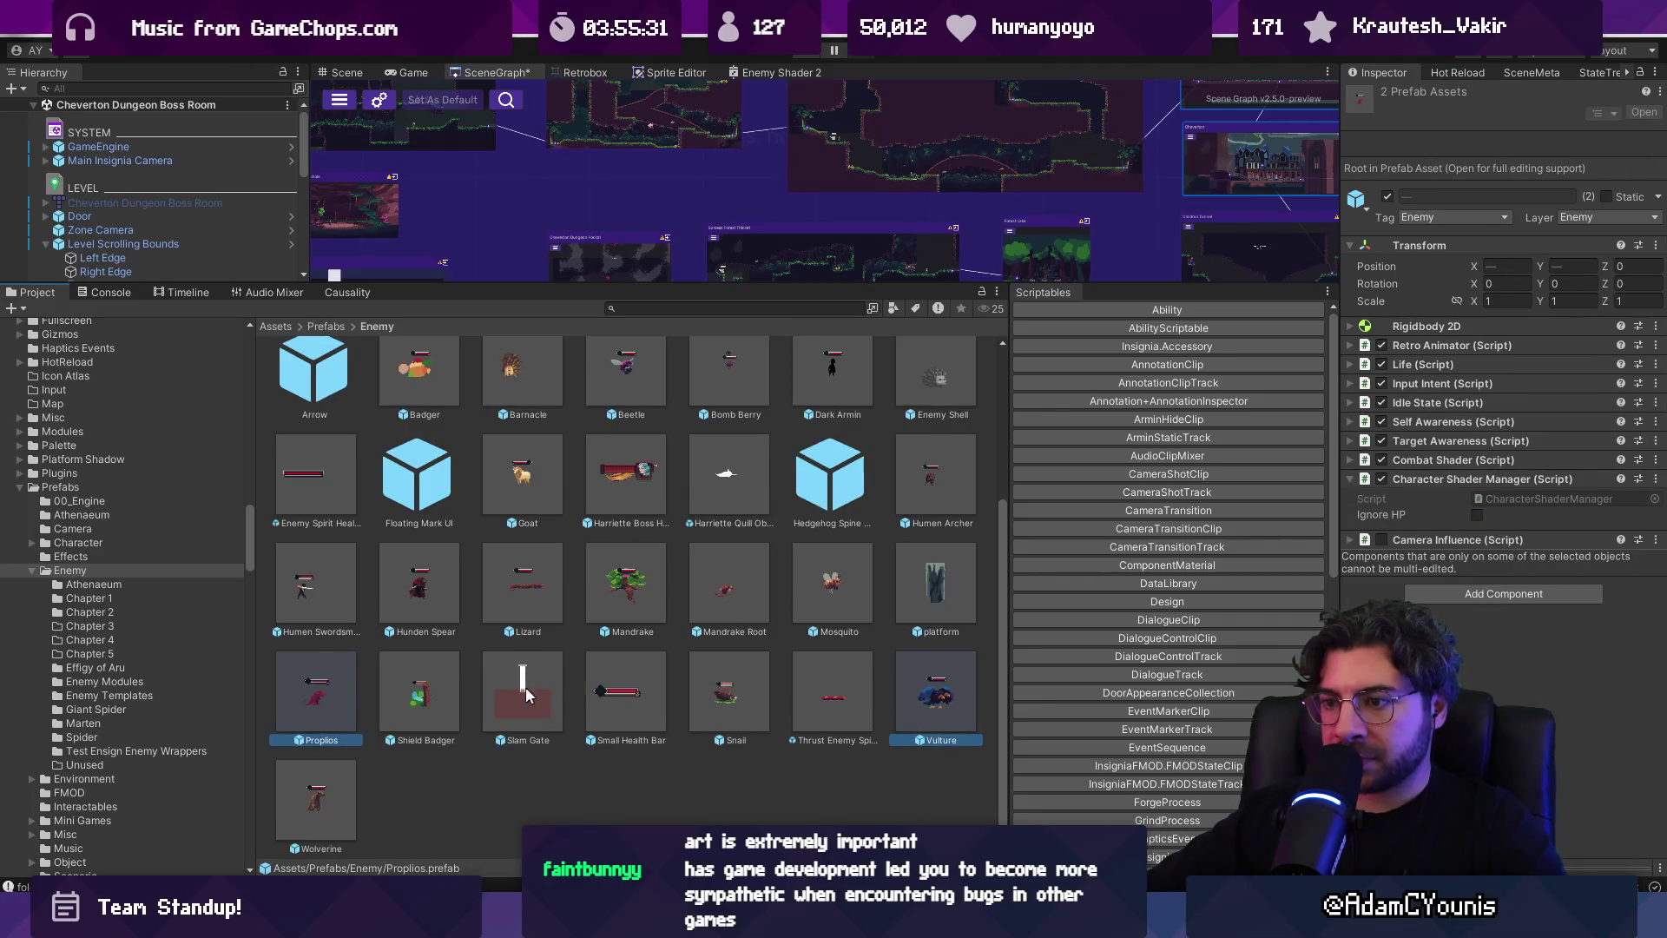
scroll(519, 686, "up", 2)
mouse_move(327, 798)
left_mouse_down()
mouse_move(524, 436)
mouse_move(528, 379)
mouse_move(601, 380)
left_mouse_up()
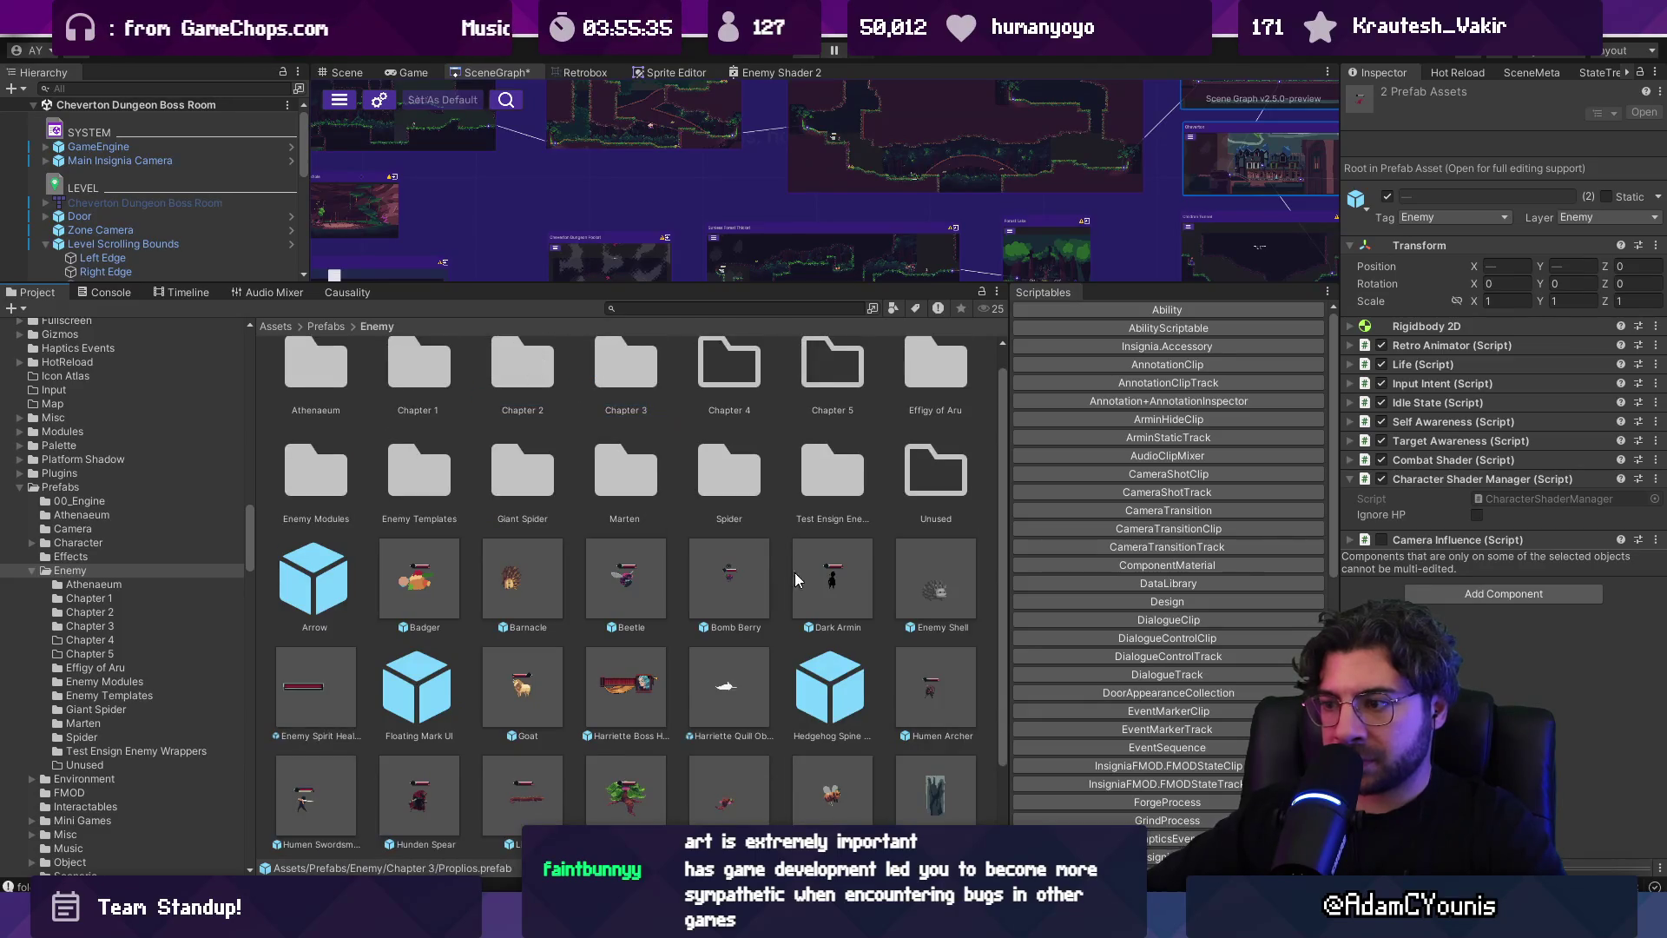
Move Bomb Berry and Badger into the Chapter 2 folder
left_click_drag(735, 575, 507, 363)
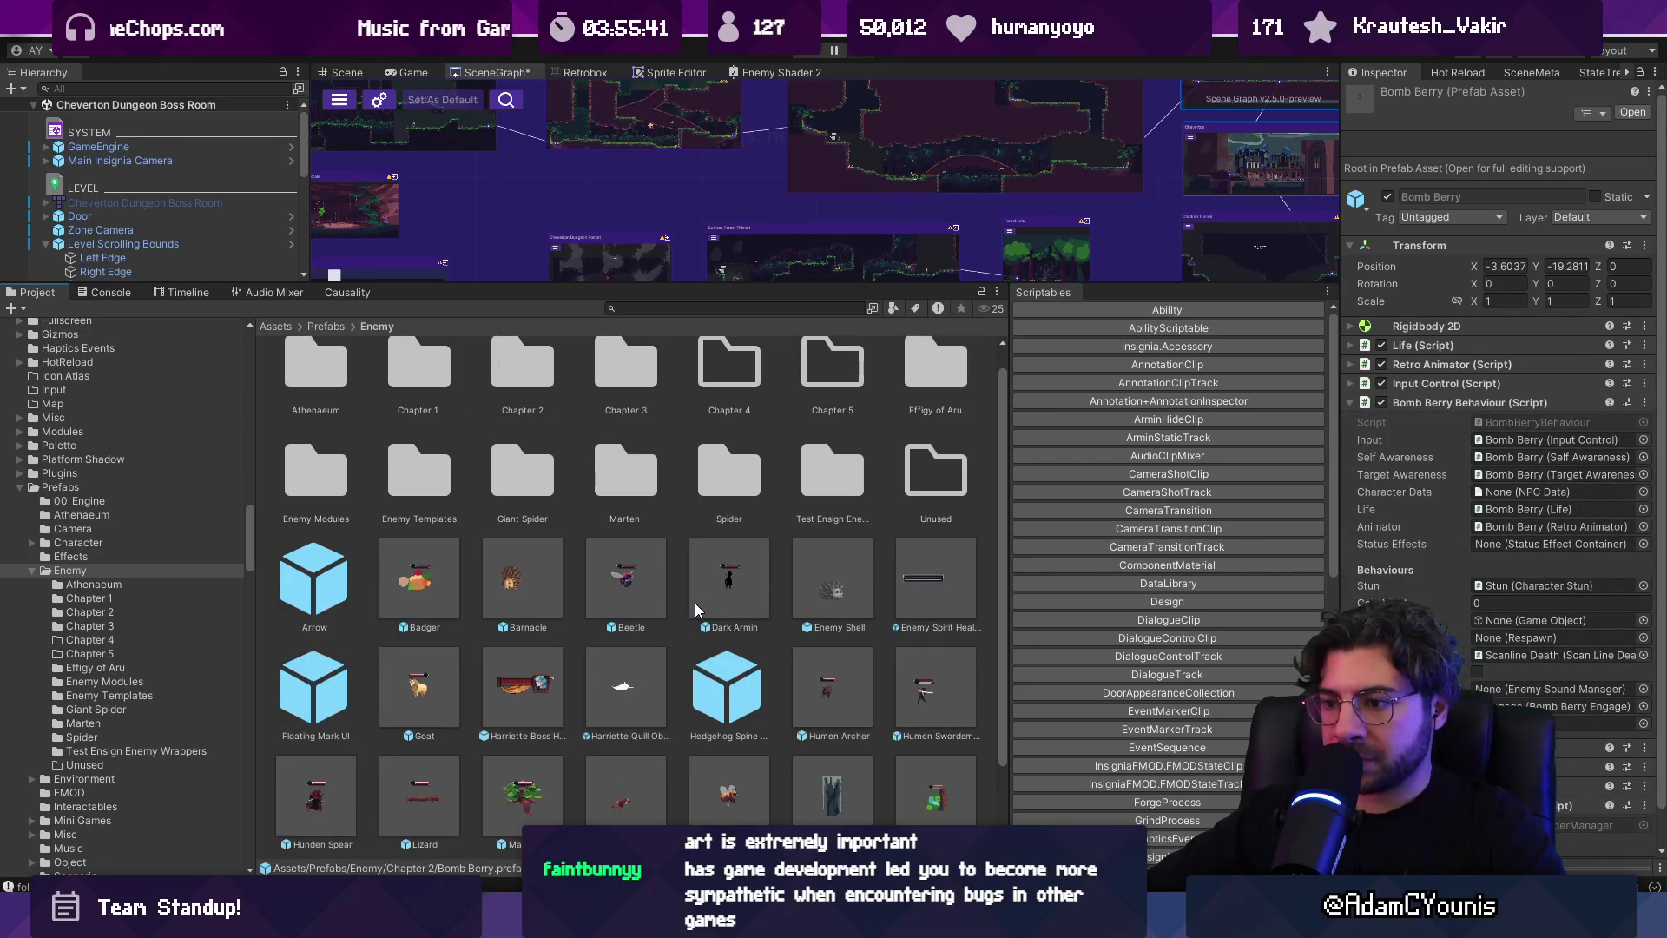
scroll(608, 594, "down", 1)
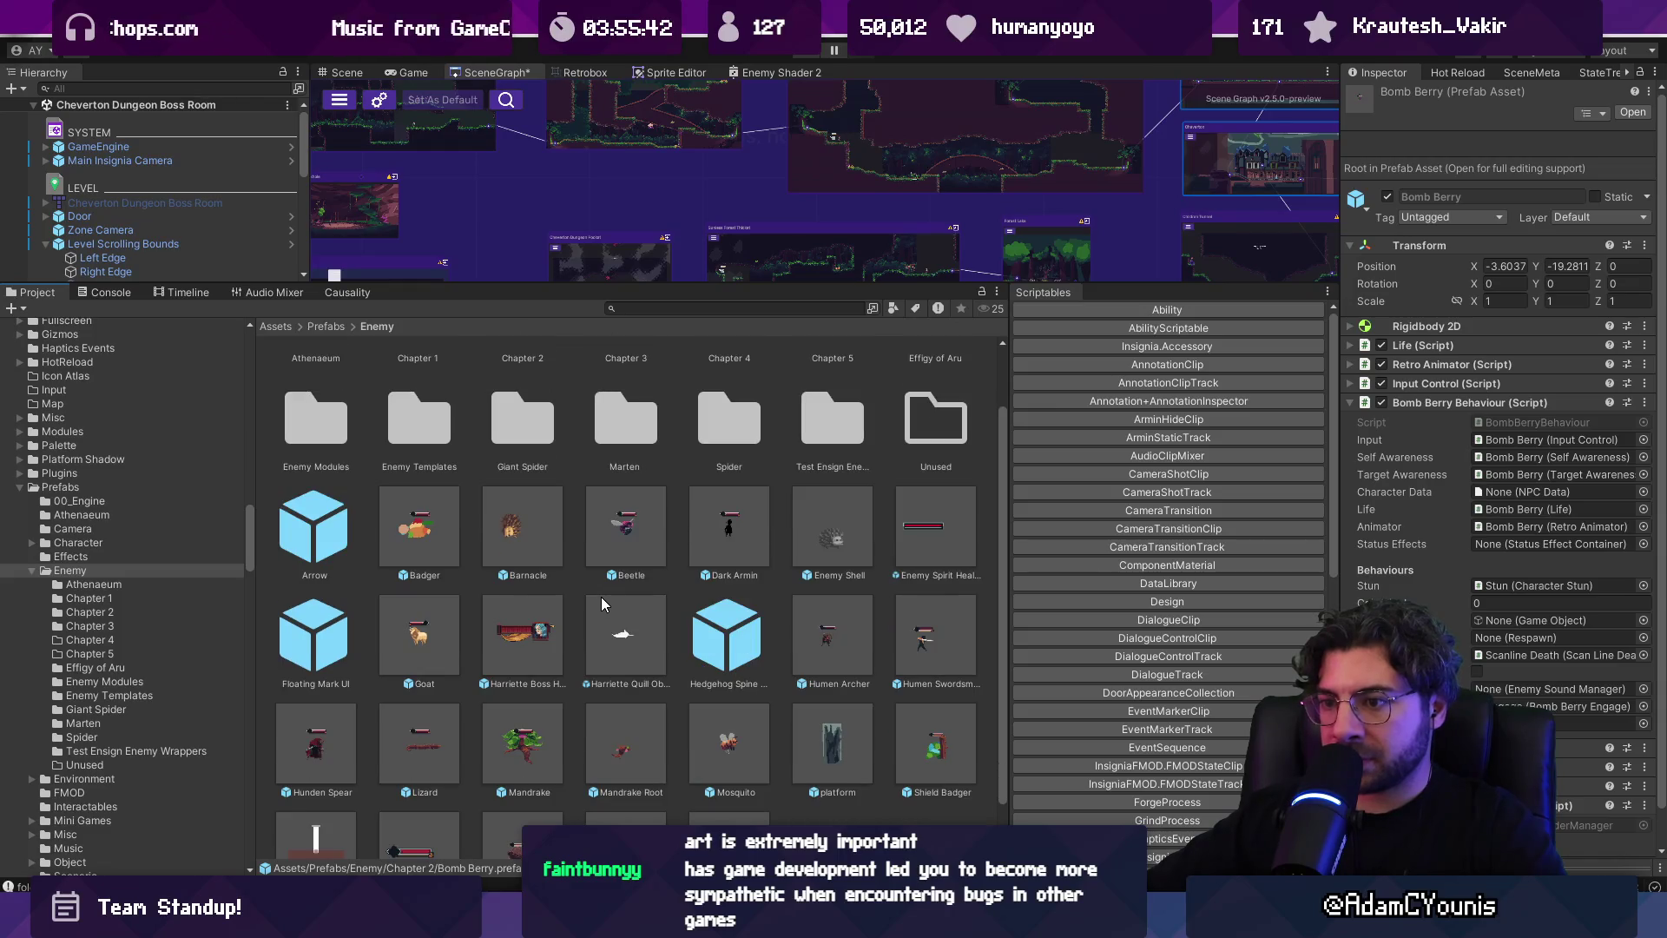
left_click(440, 540)
left_click_drag(440, 540, 528, 375)
scroll(686, 617, "down", 2)
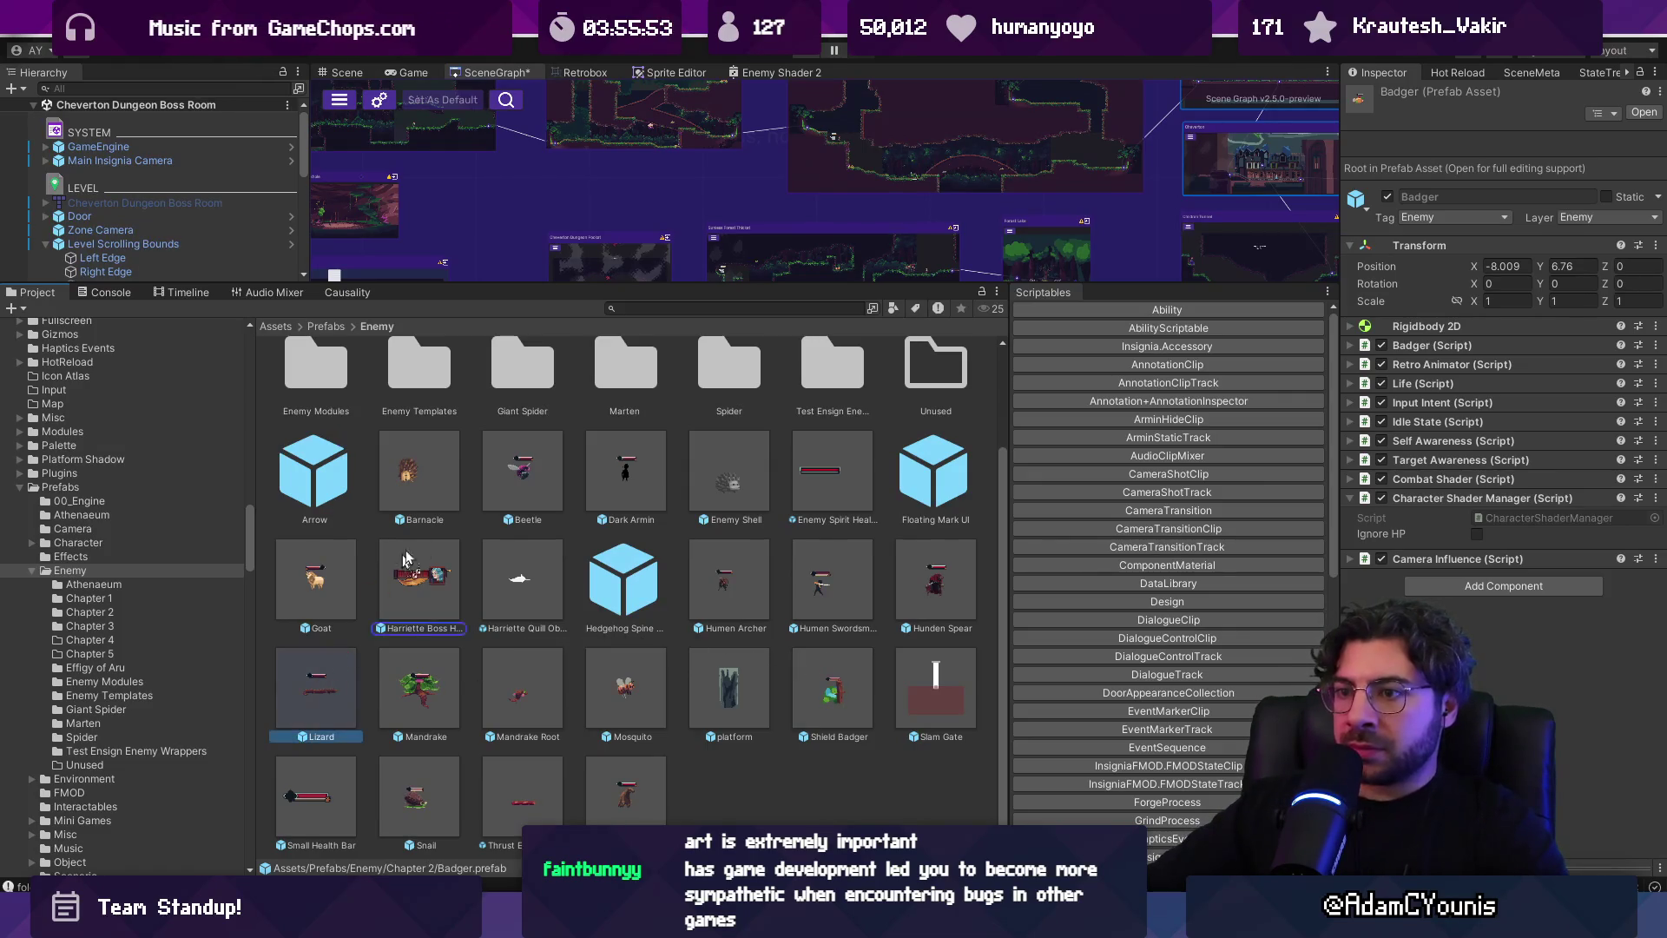
scroll(378, 692, "up", 1)
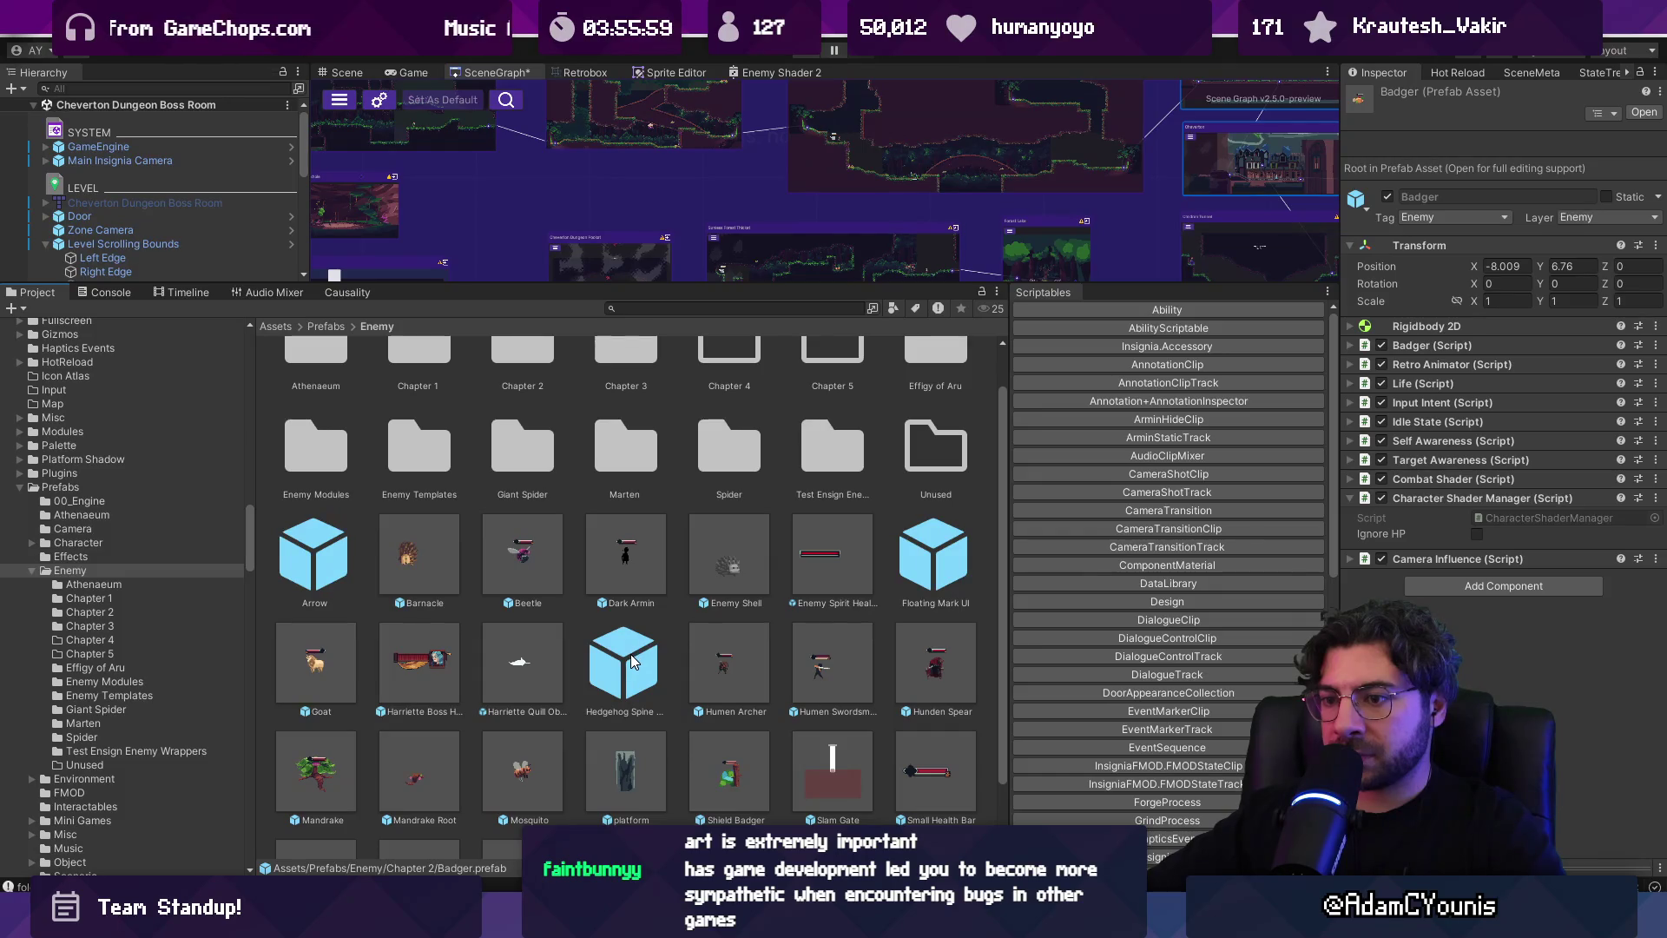
Move the Goat, Shield Badger and platform prefabs into the Unused folder
left_click(338, 662)
mouse_move(339, 661)
left_mouse_down()
mouse_move(317, 674)
mouse_move(399, 599)
mouse_move(491, 470)
mouse_move(946, 469)
left_mouse_up()
scroll(873, 667, "down", 2)
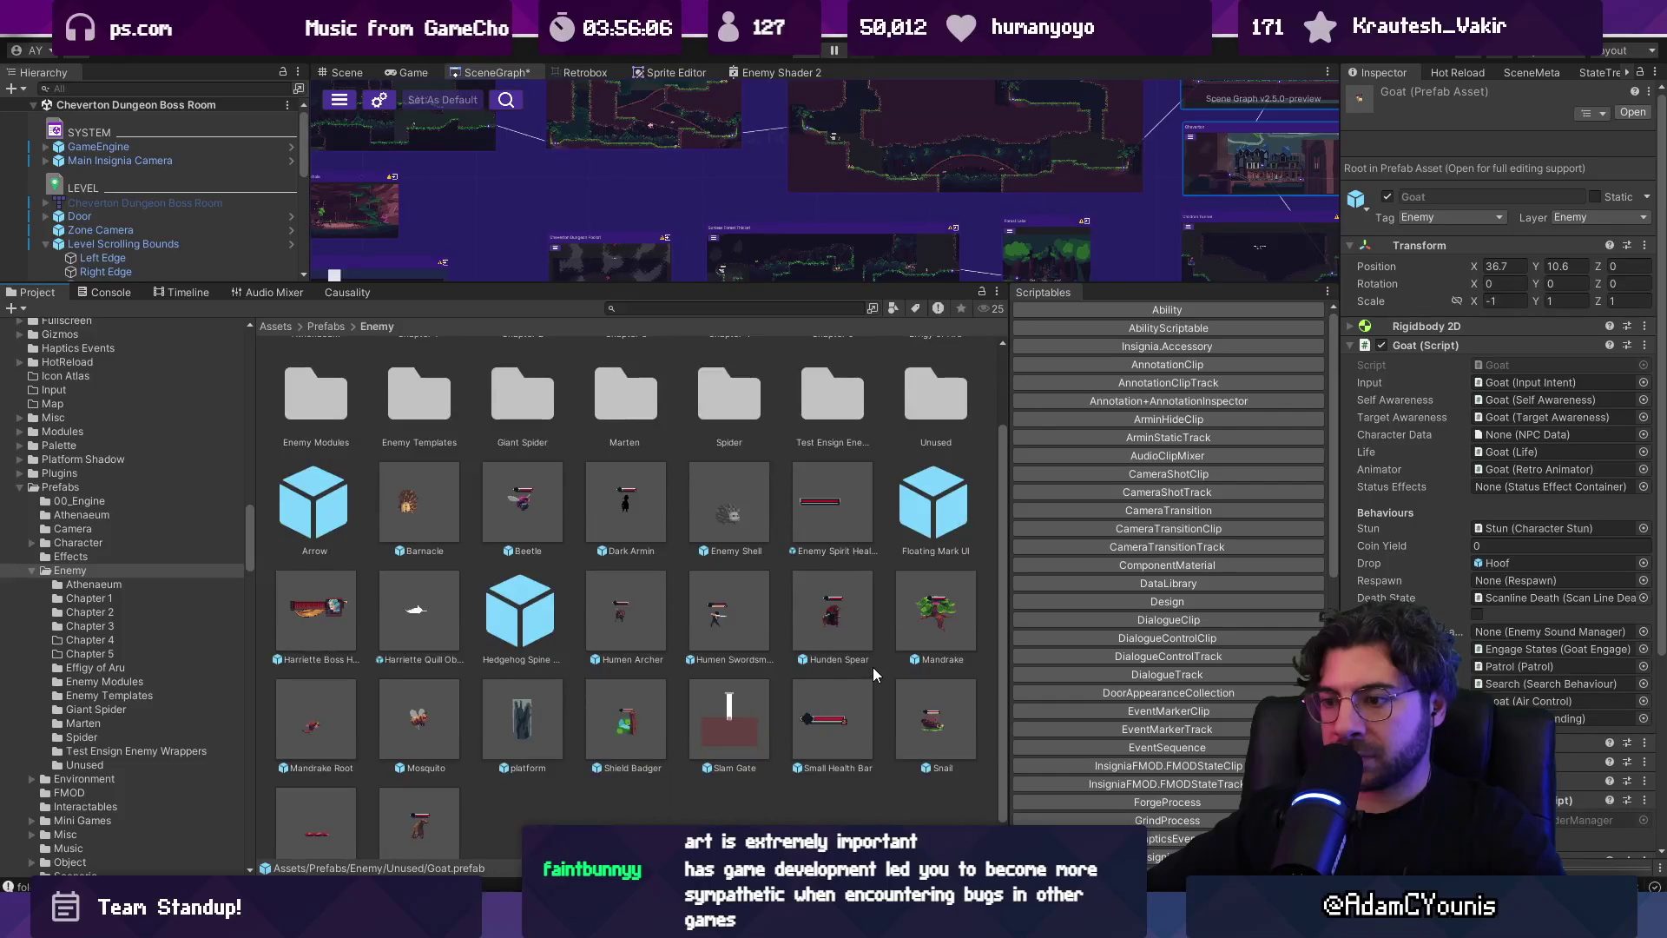
left_click(638, 712)
scroll(620, 717, "up", 1)
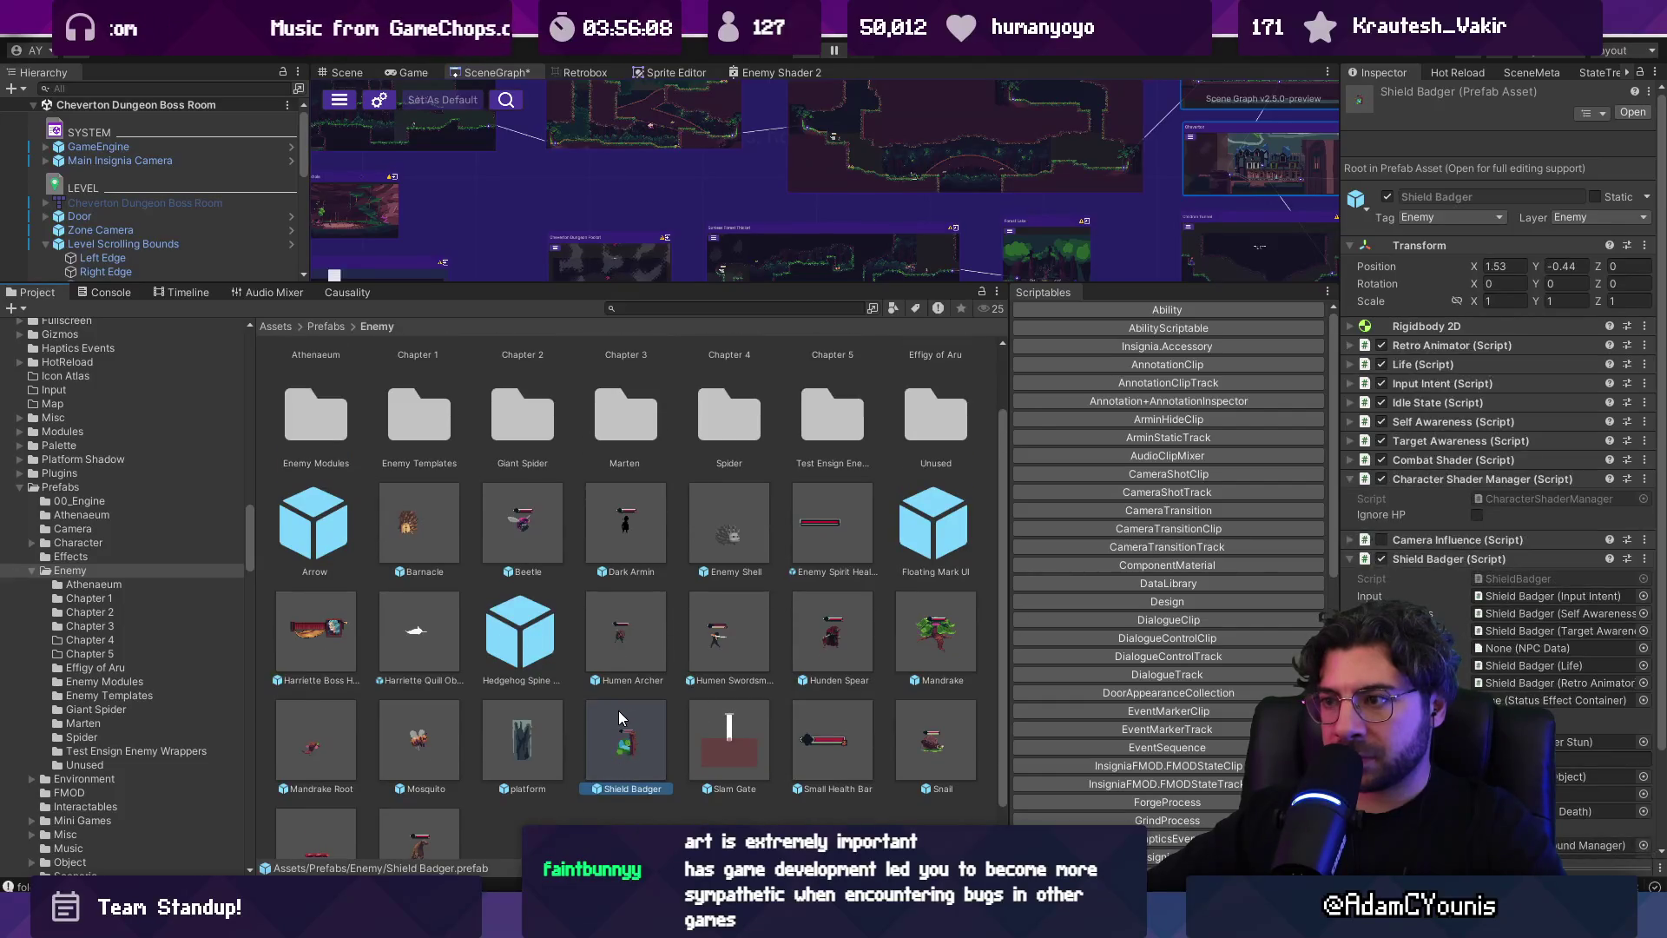
left_click_drag(623, 748, 924, 408)
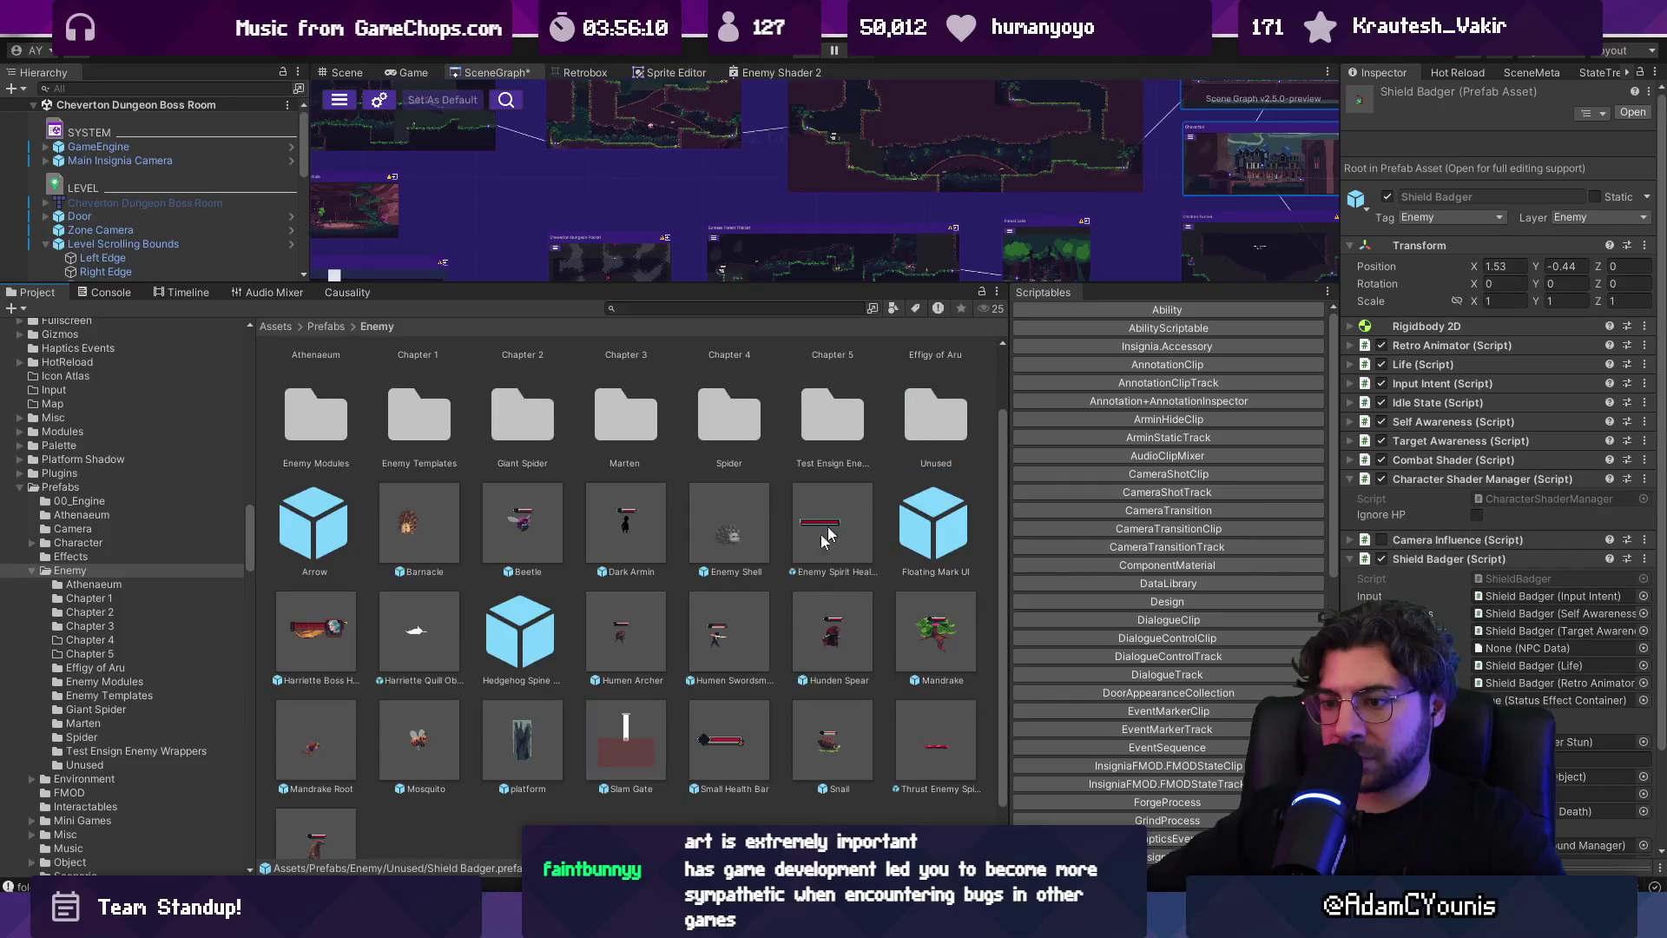
scroll(655, 665, "down", 1)
left_click_drag(522, 688, 928, 372)
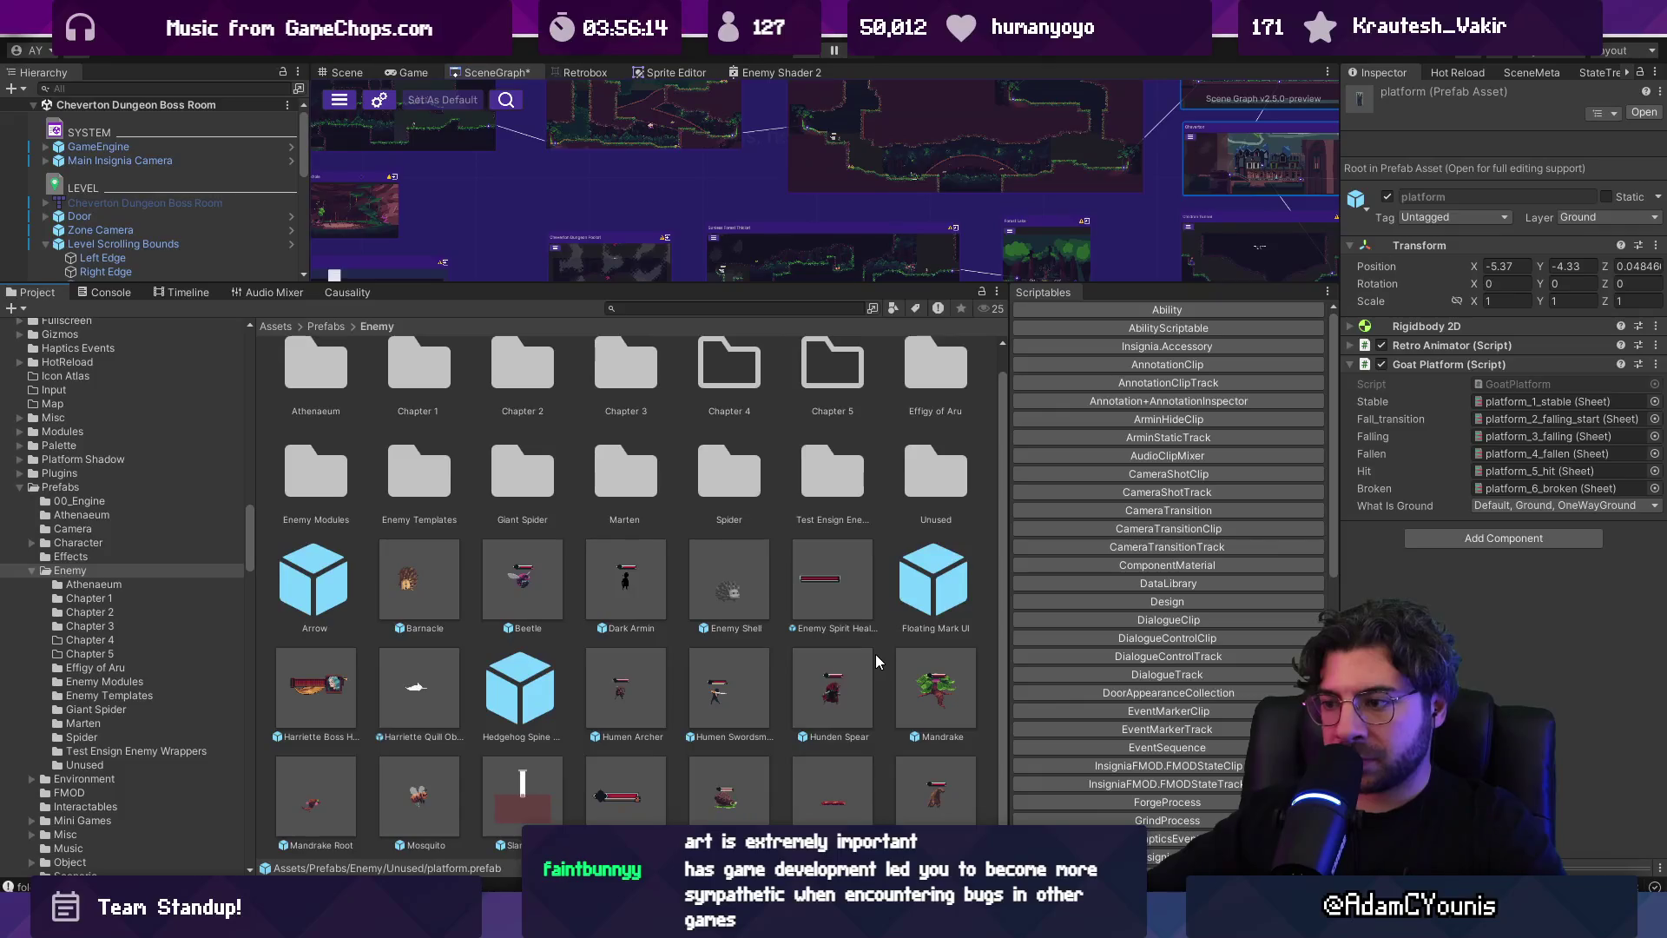
Move Snail, Mosquito, Mandrake Root and Mandrake into Unused
left_click(716, 771)
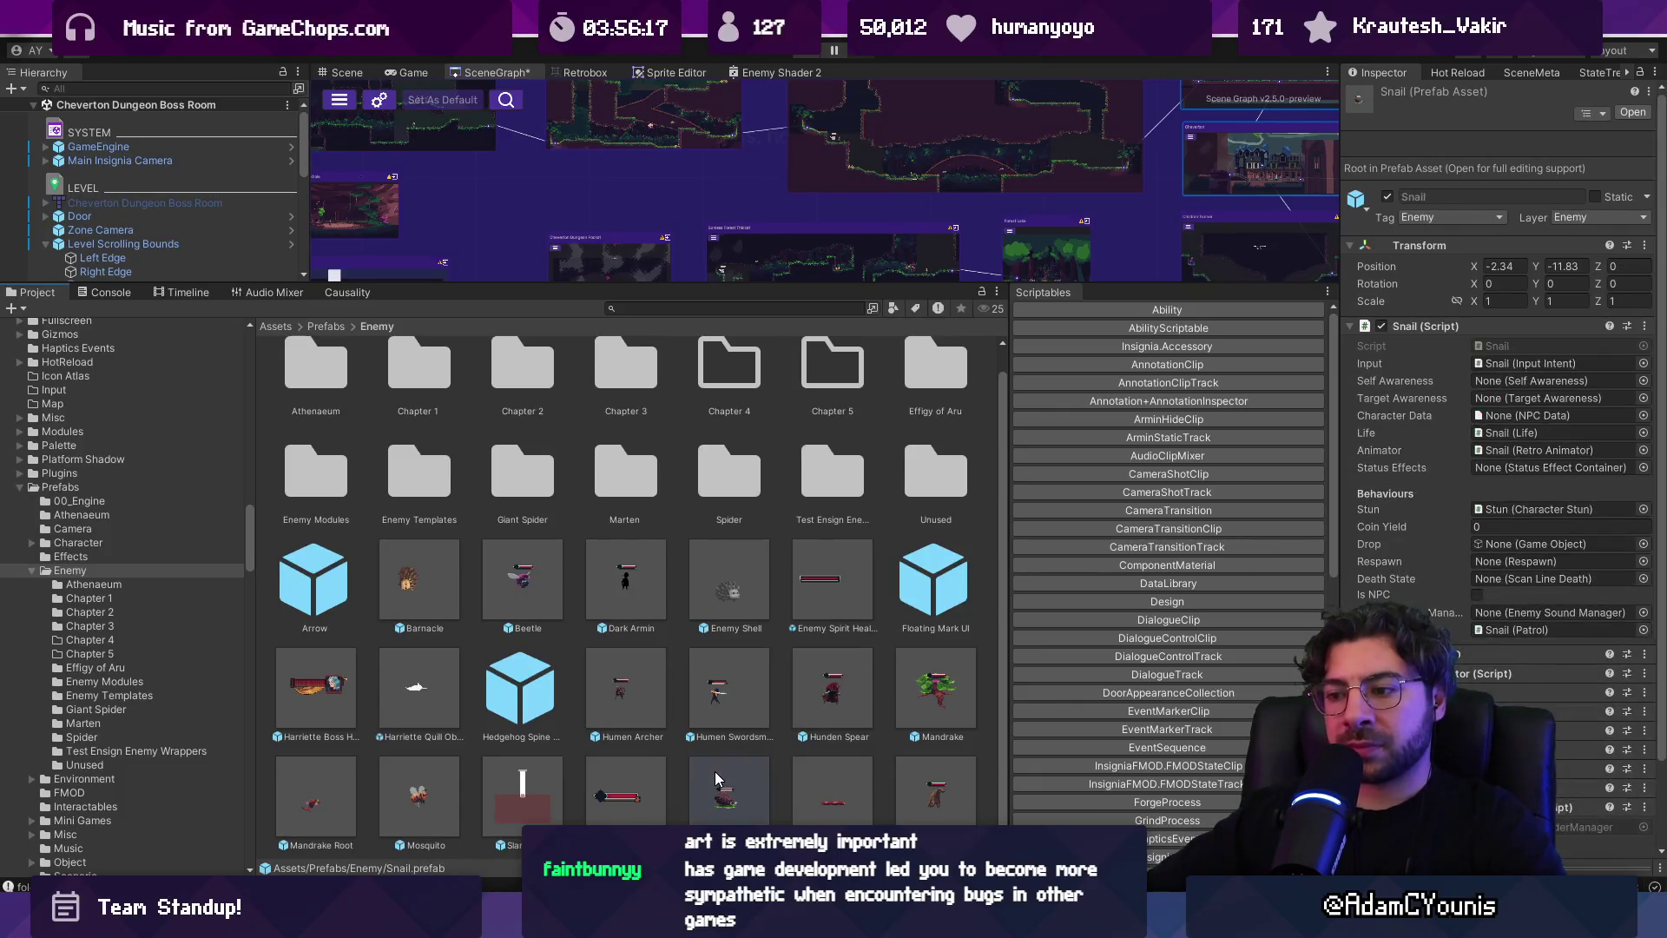
left_click(431, 780, "ctrl")
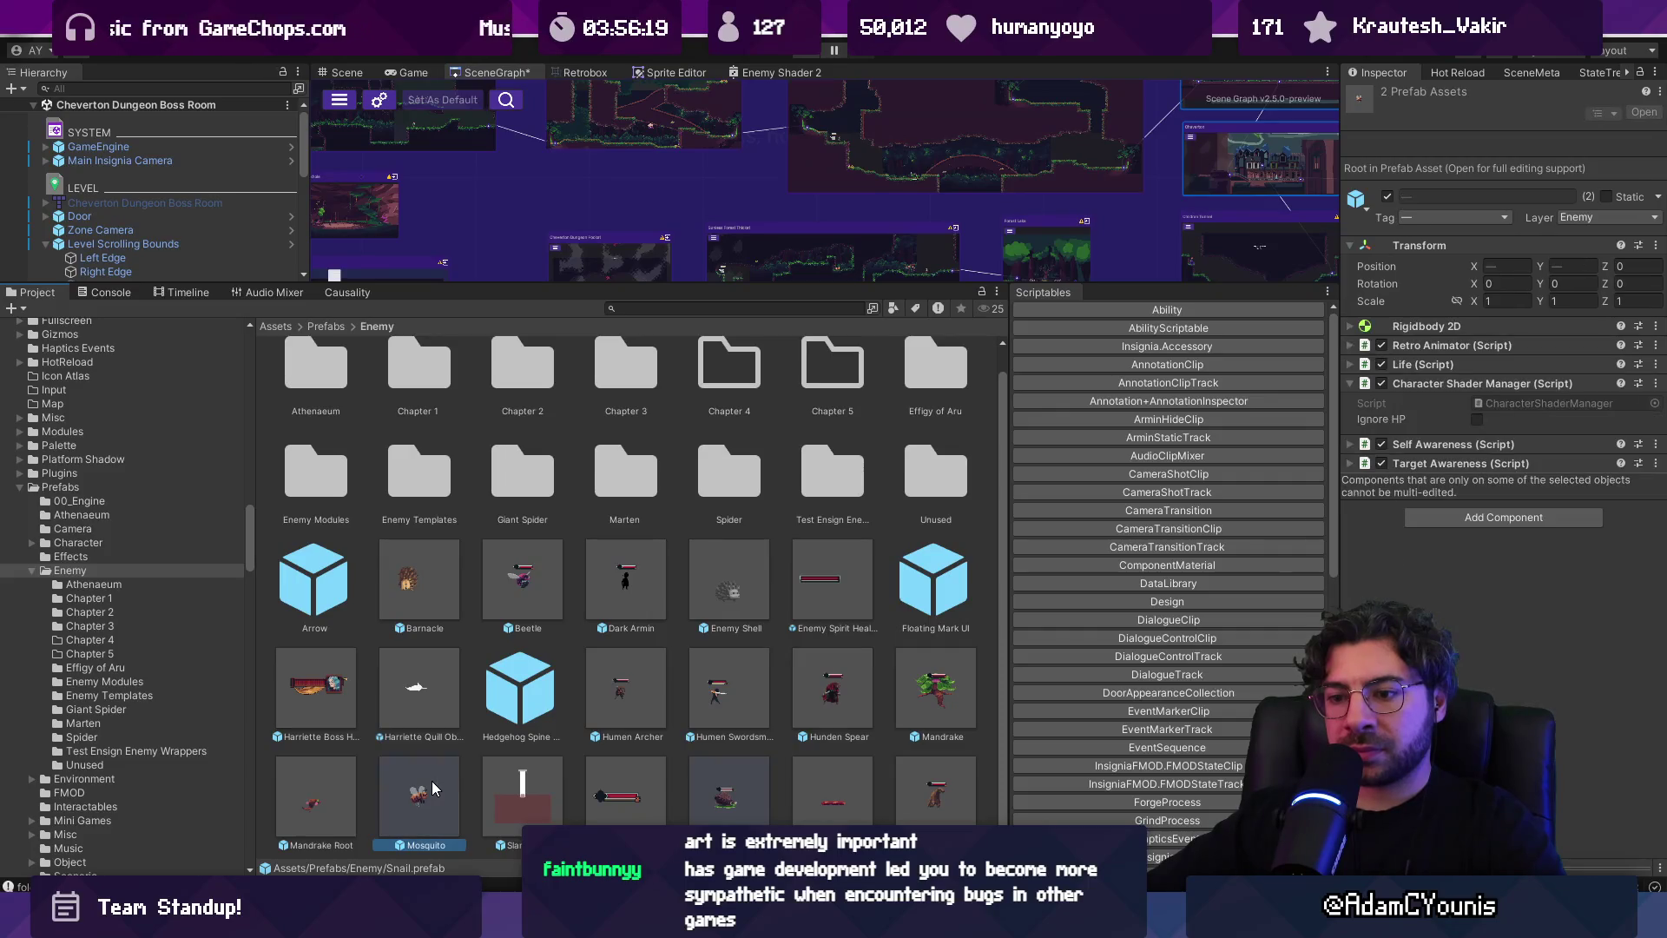
left_click(341, 789, "ctrl")
left_click(926, 708, "ctrl")
left_click_drag(944, 621, 936, 484)
Move Hunden Spear, Humen Swordsman, Humen Archer, Wolverine, Barnacle and Beetle into Unused
left_click(858, 700)
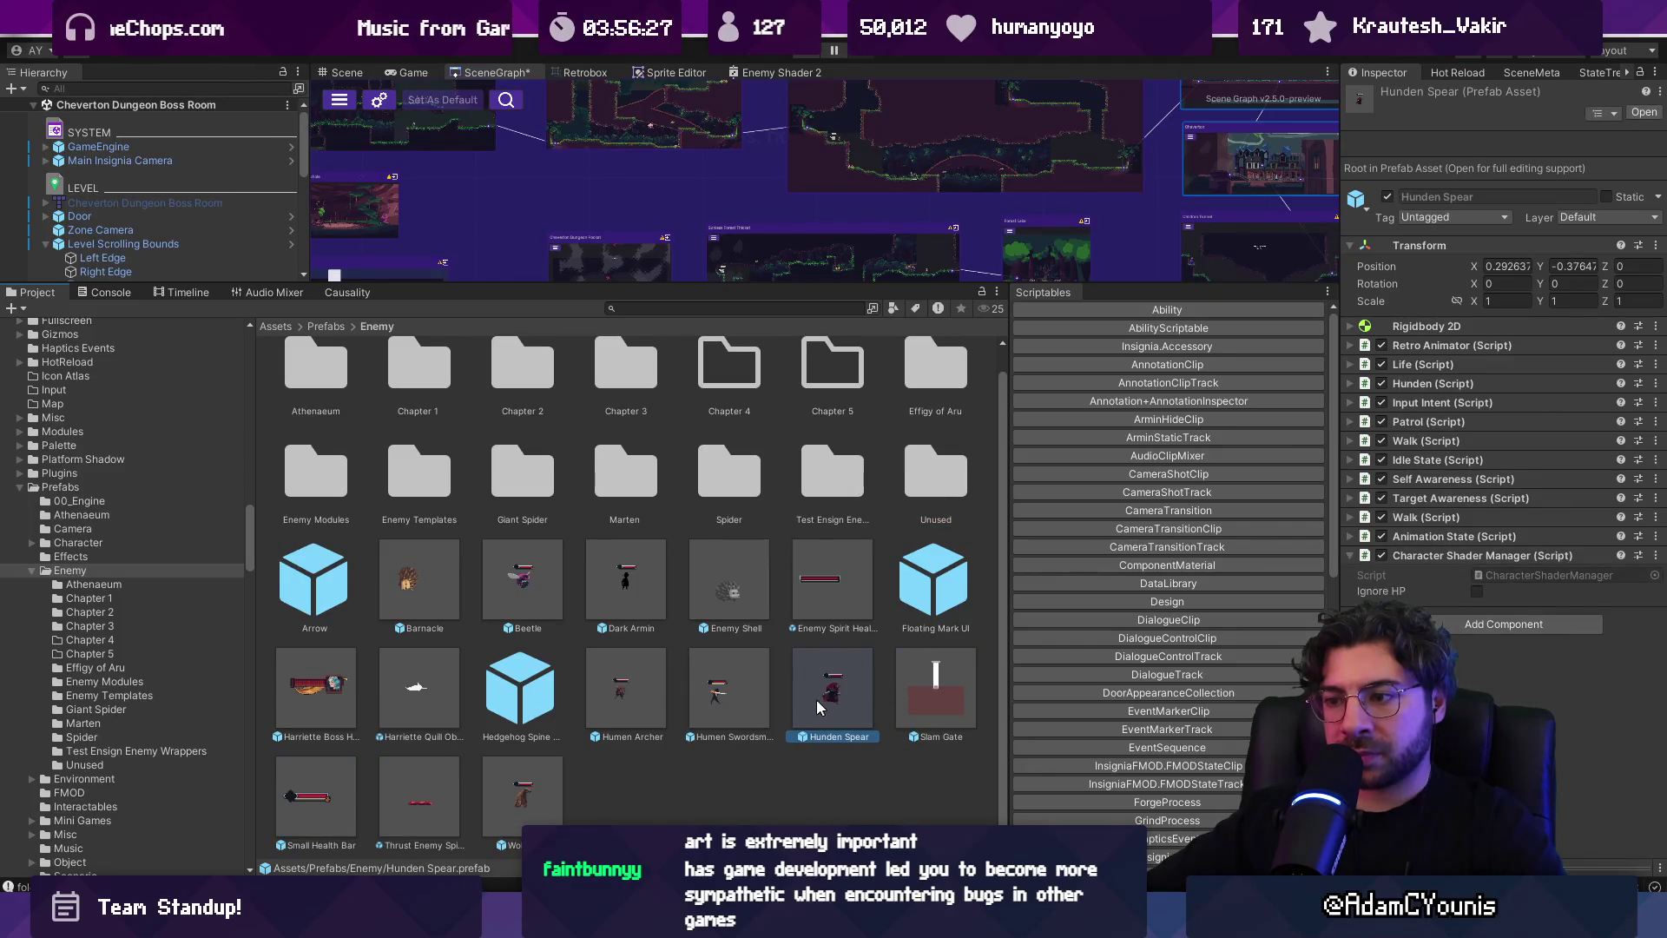
left_click(738, 703, "ctrl")
left_click(618, 677, "ctrl")
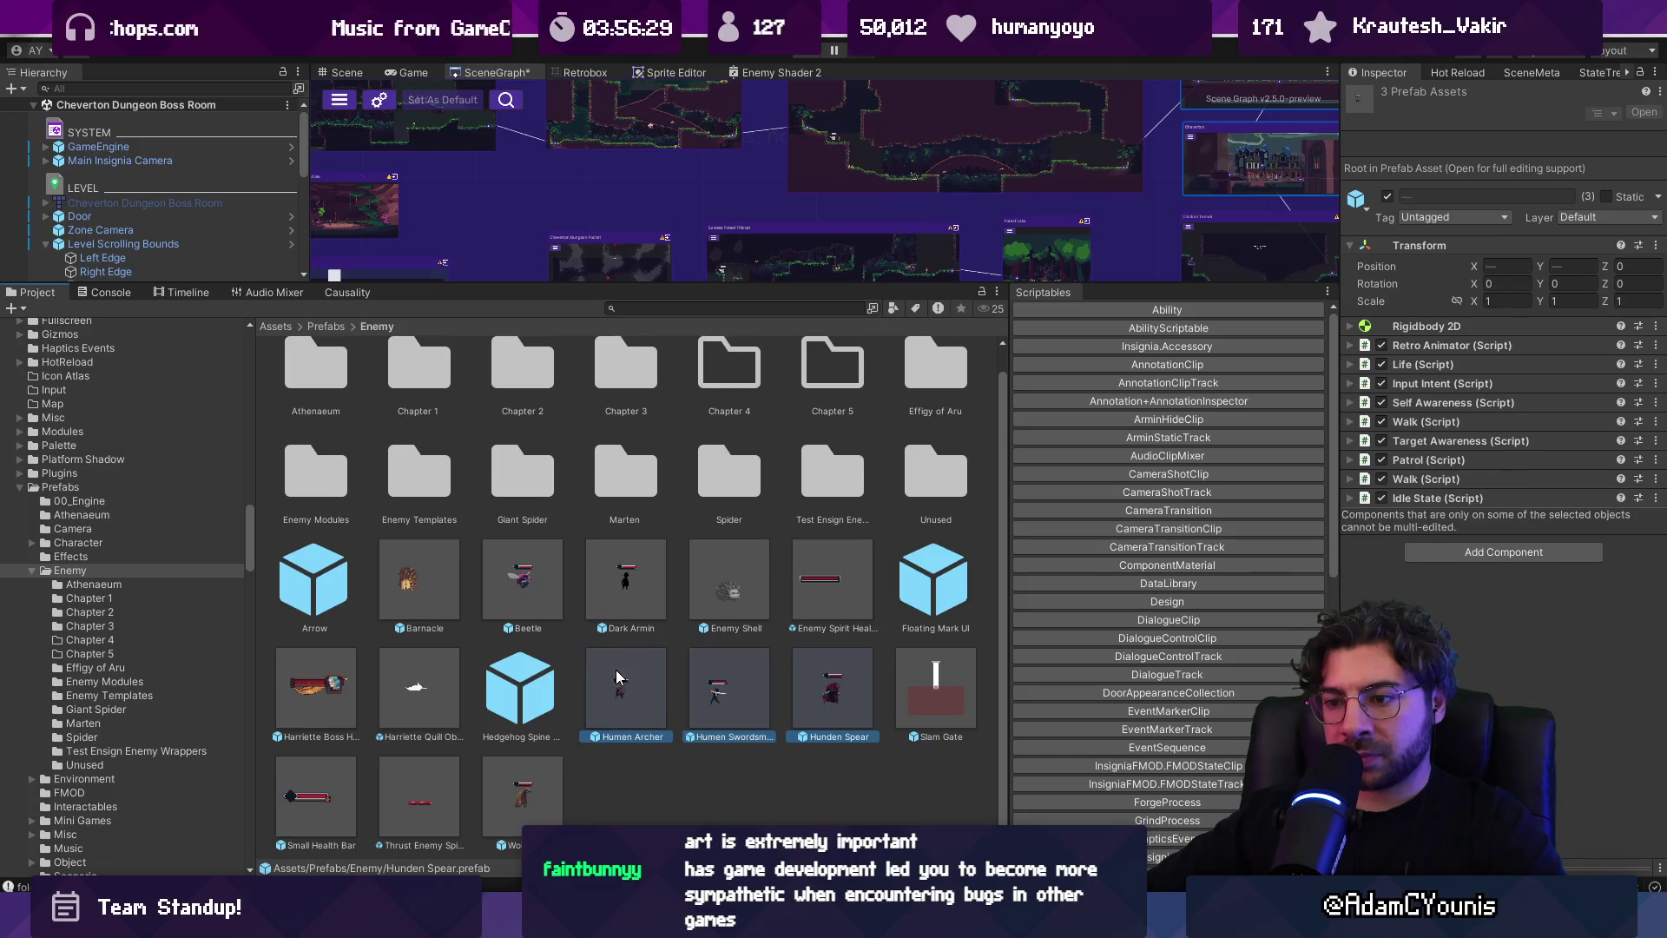
left_click(538, 780, "ctrl")
left_click(430, 570, "ctrl")
left_click(521, 588, "ctrl")
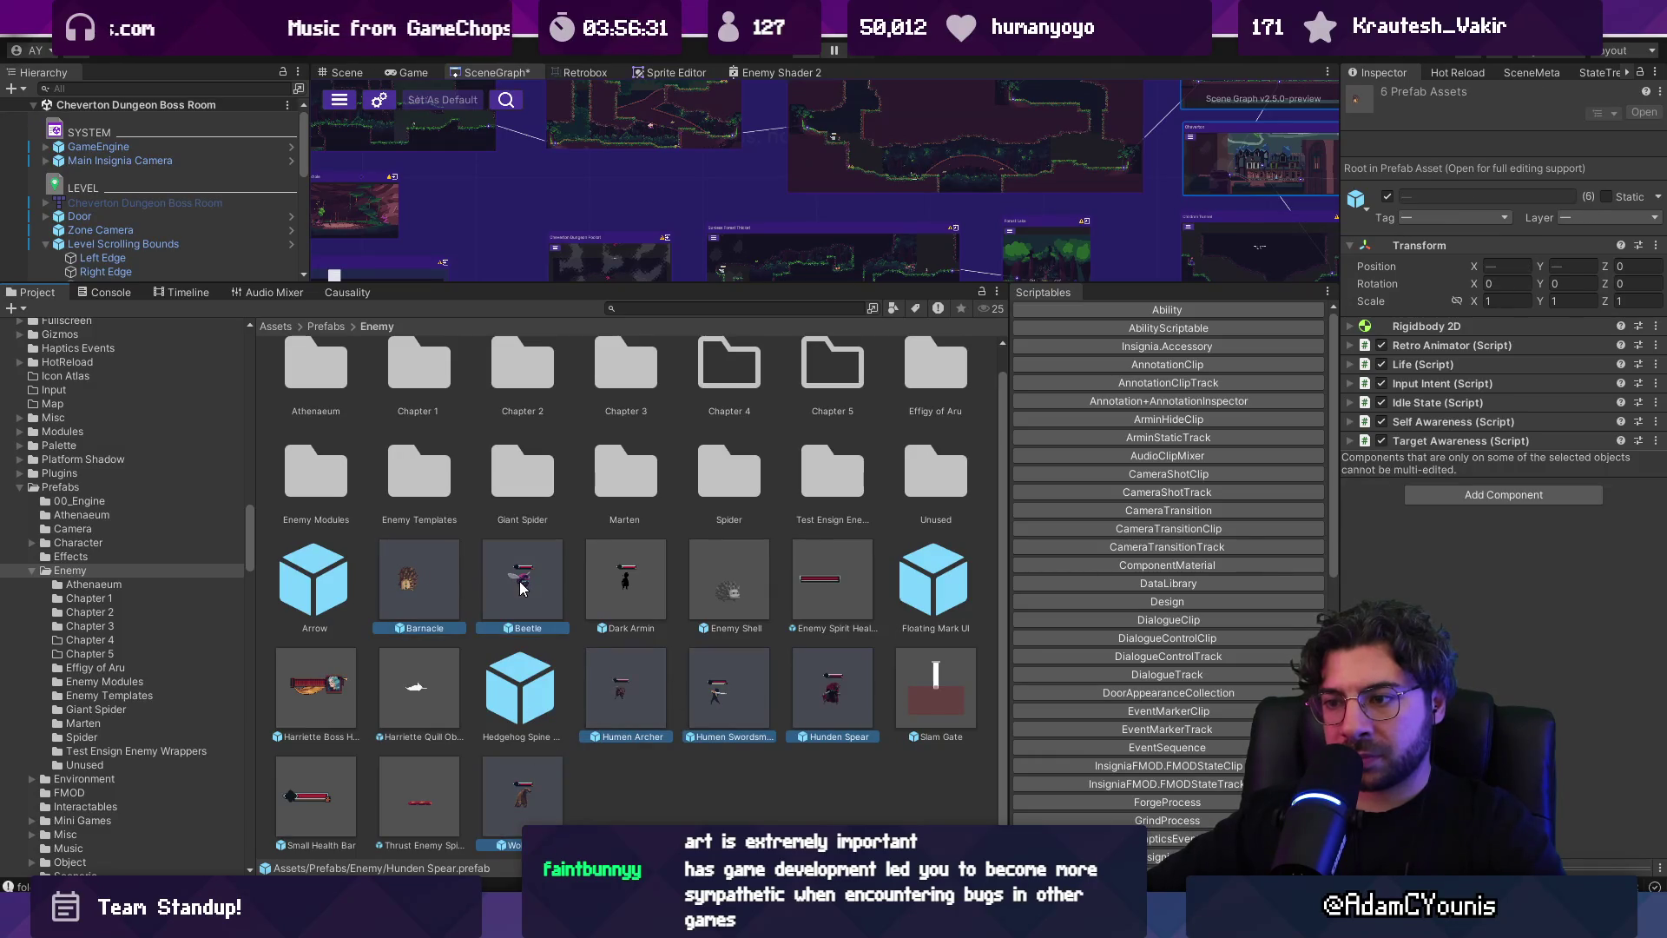
mouse_move(840, 701)
left_mouse_down()
mouse_move(853, 631)
mouse_move(938, 482)
left_mouse_up()
Check the Chapter 3 and Chapter 2 folders, ending inside Chapter 3
left_click(814, 710)
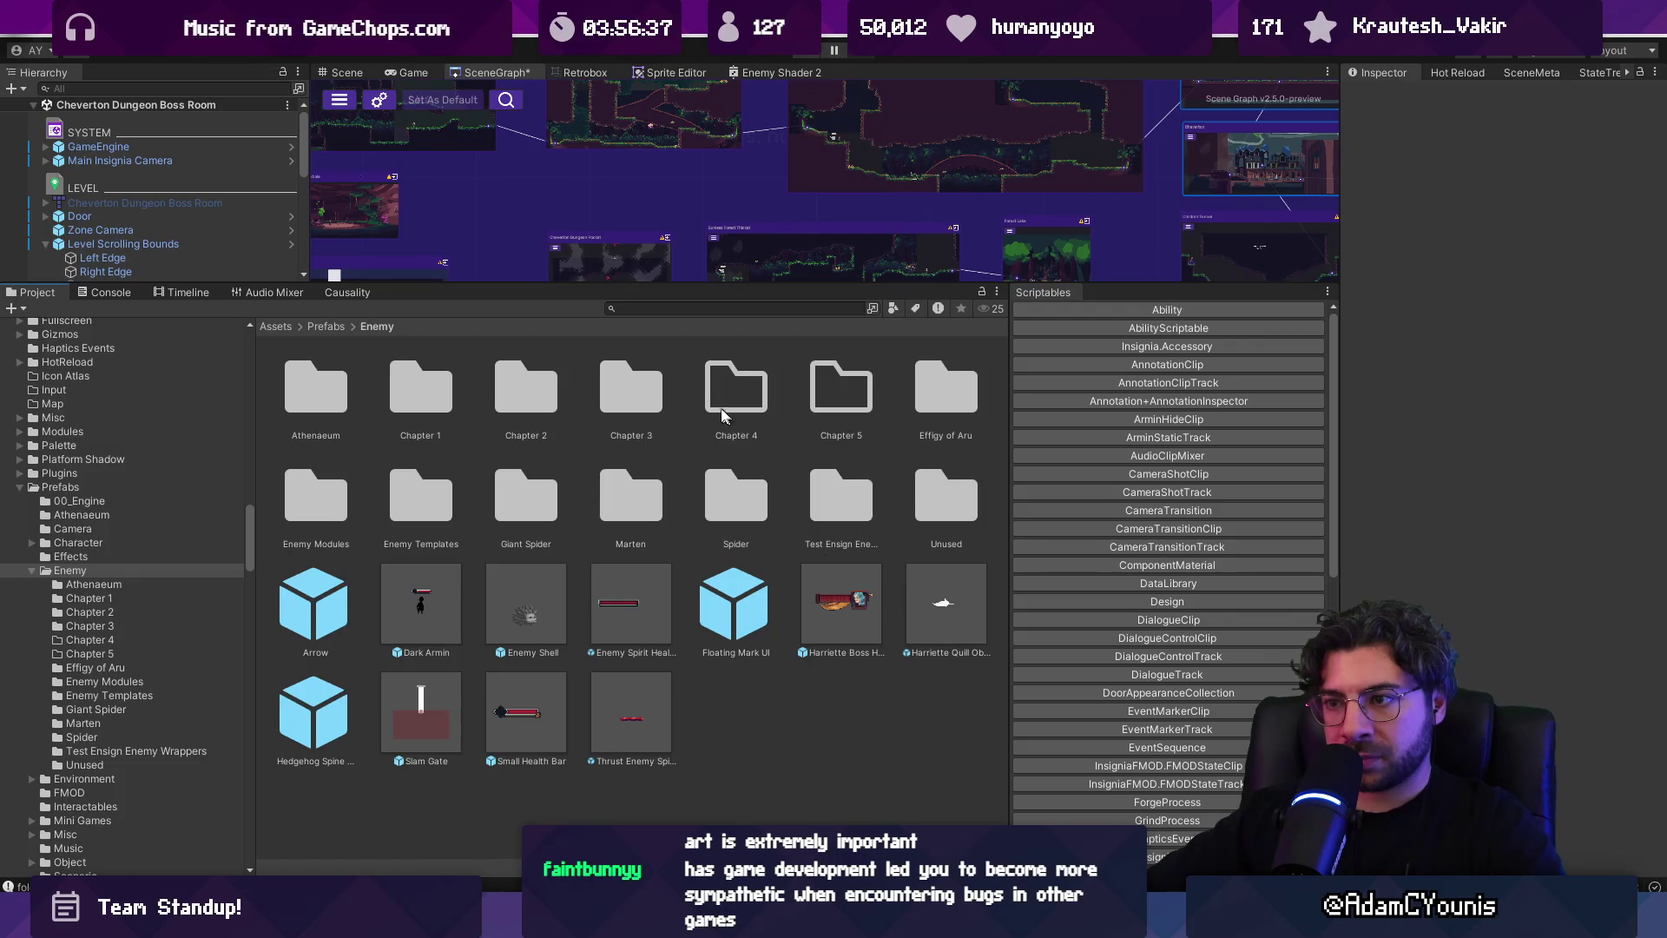
double_click(642, 402)
left_click(372, 328)
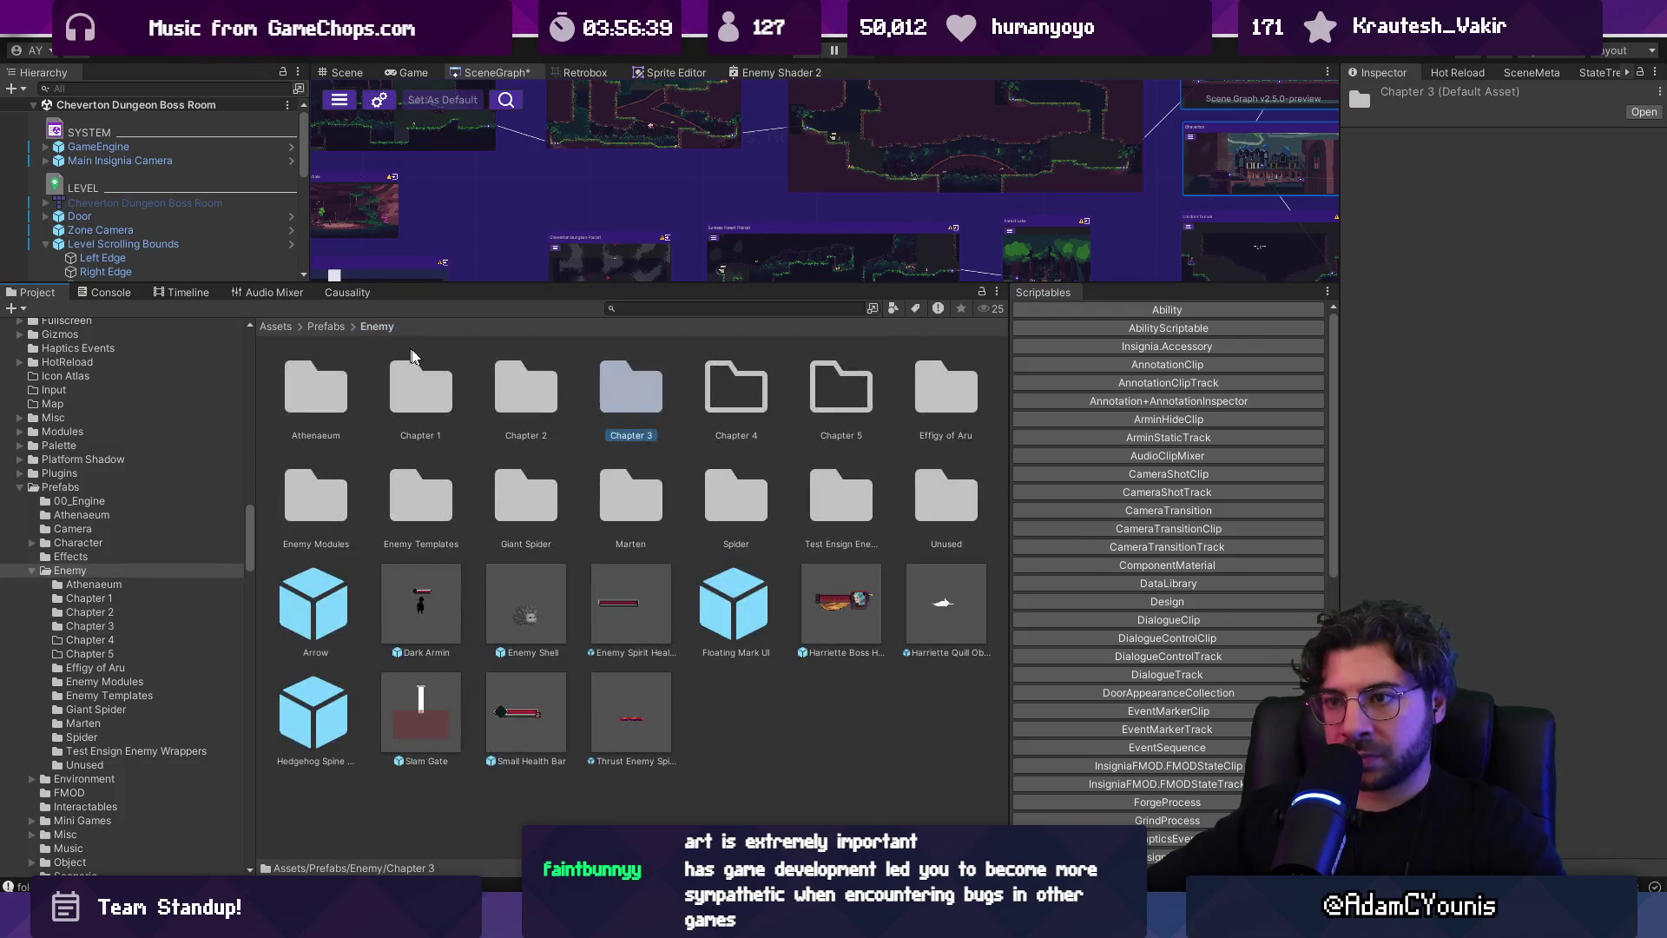
double_click(511, 395)
left_click(386, 326)
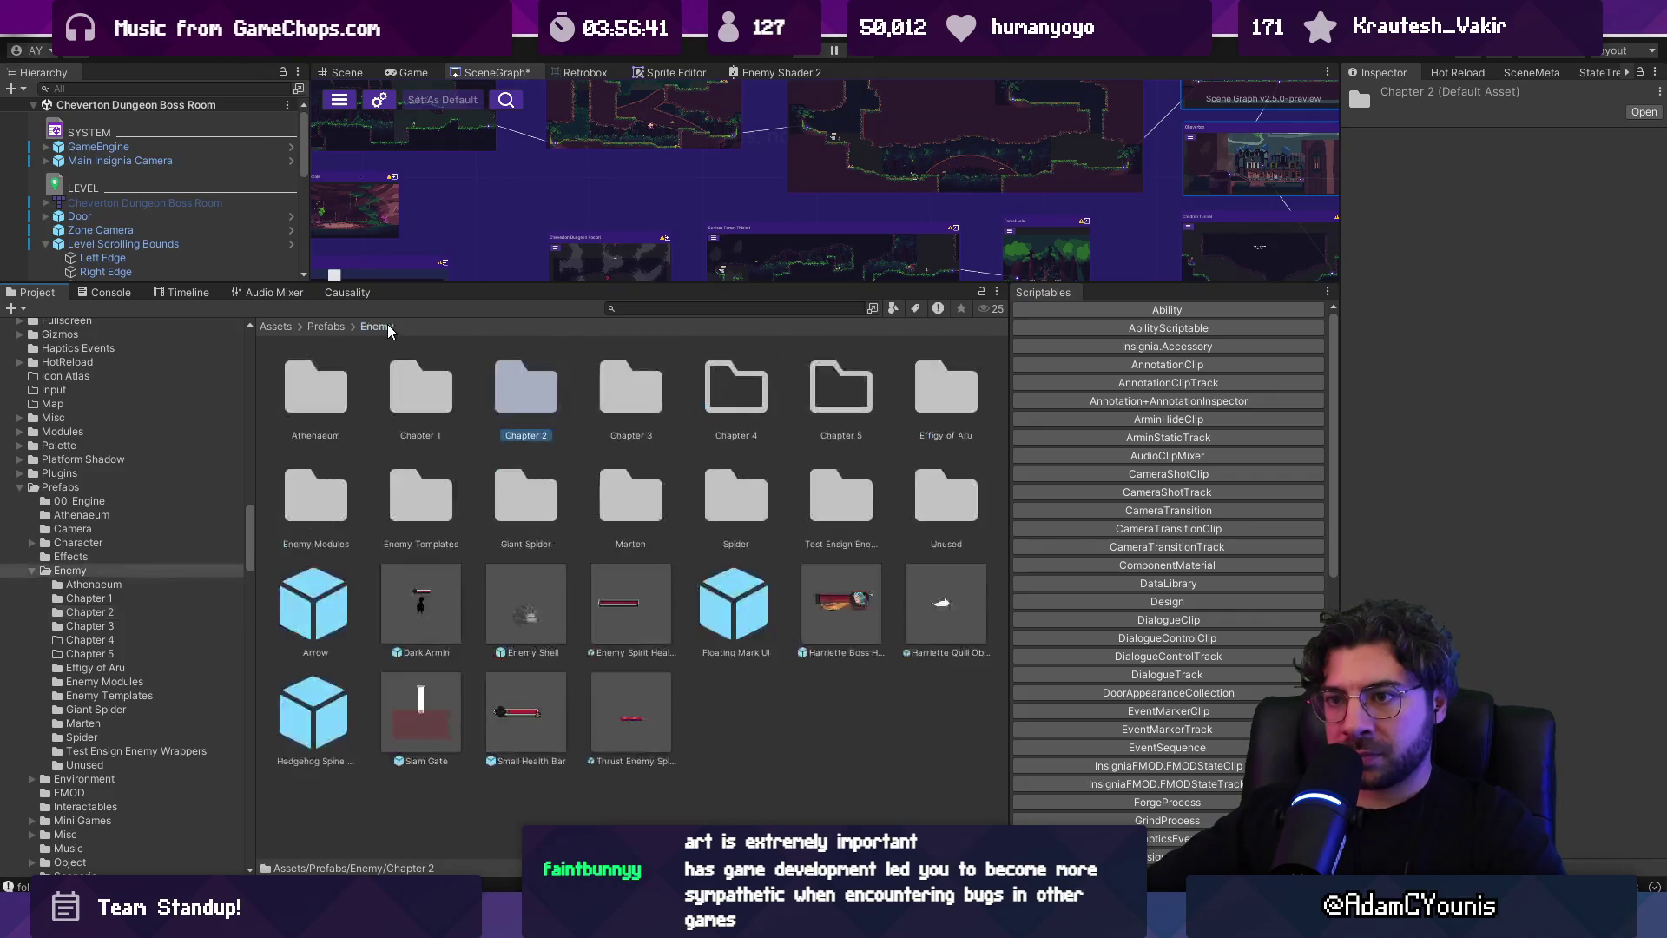
left_click(610, 399)
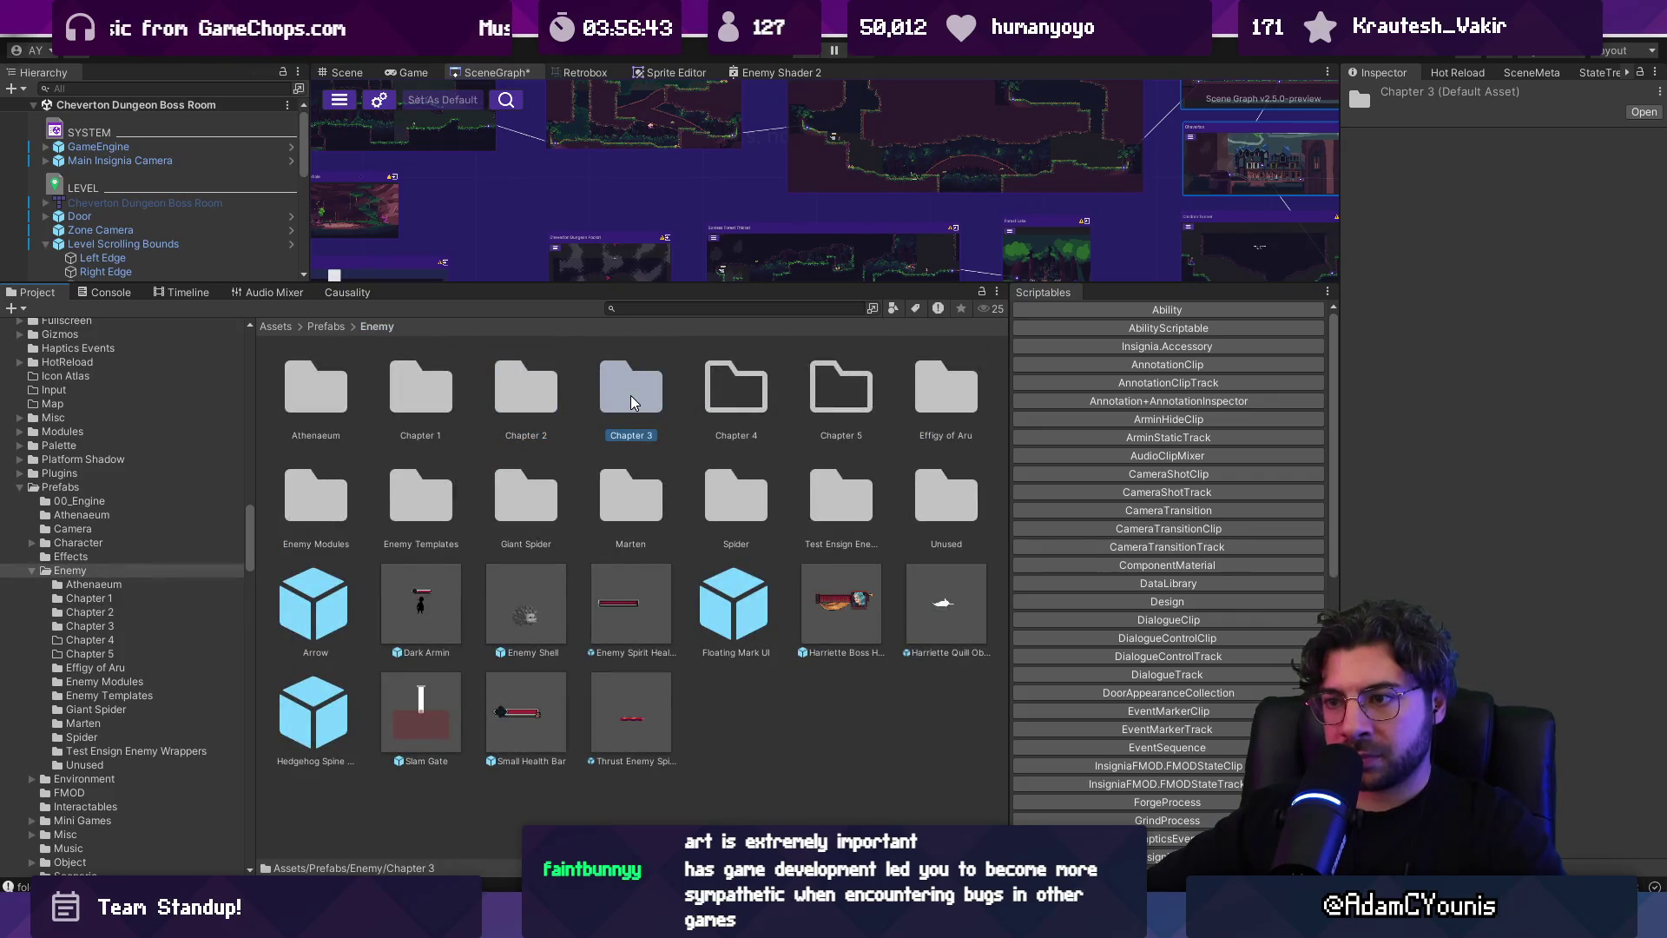
double_click(633, 403)
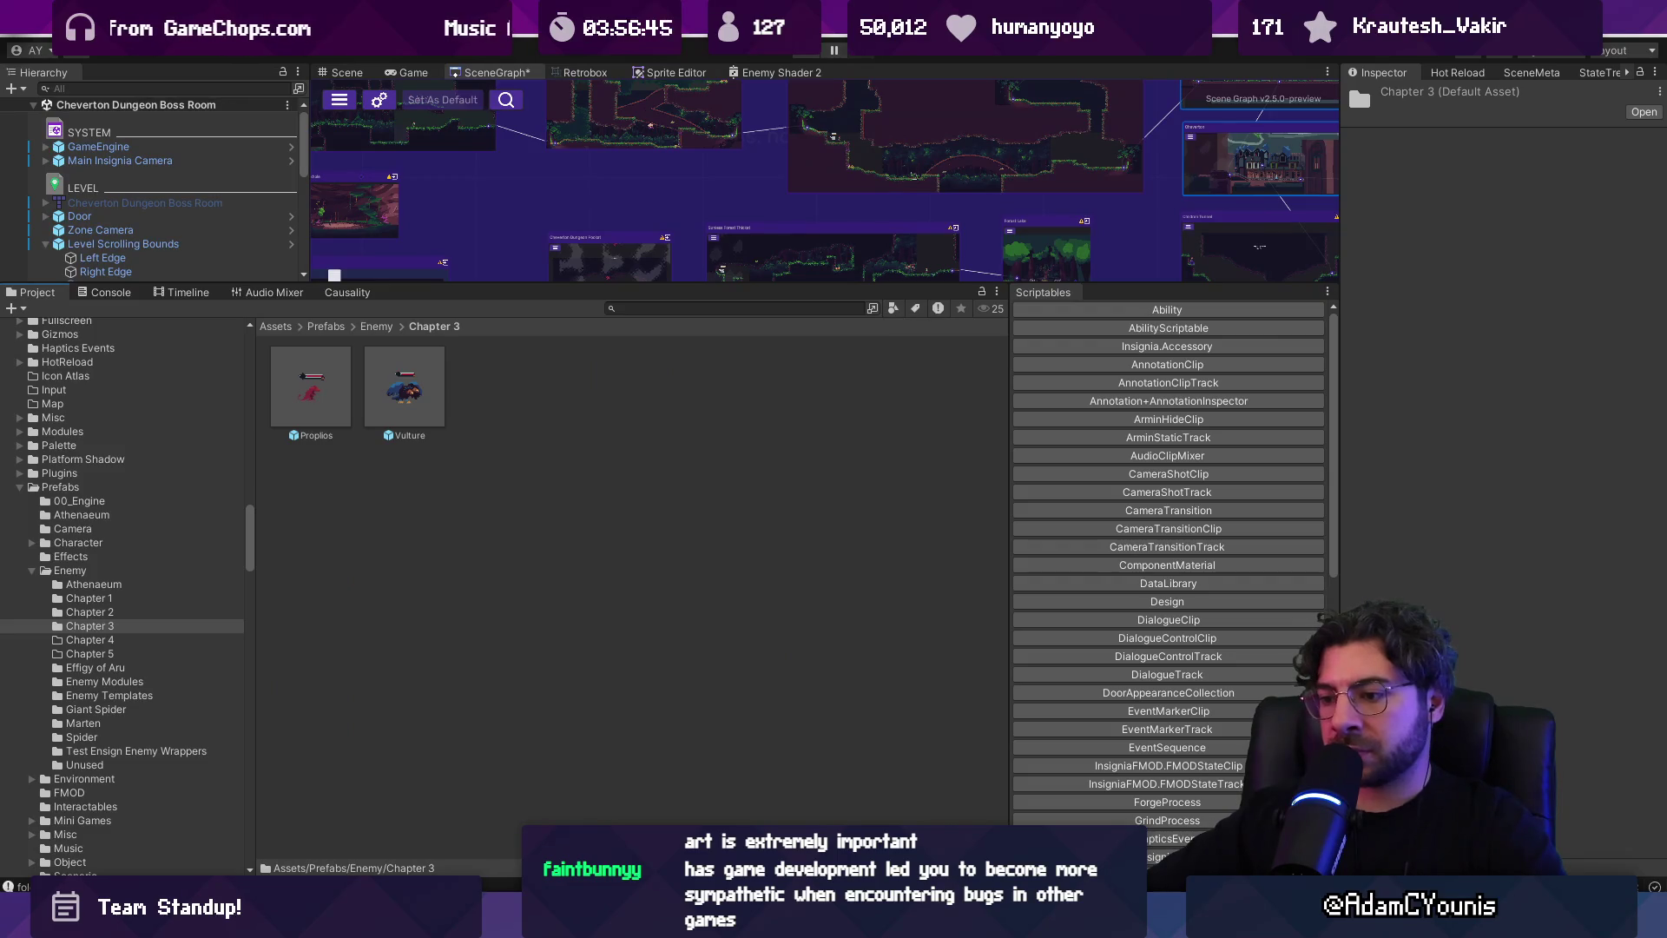
Search Everything for 'hubarren ase' and open the top result in the pixel art editor
key("alt+Tab")
type("hubarre")
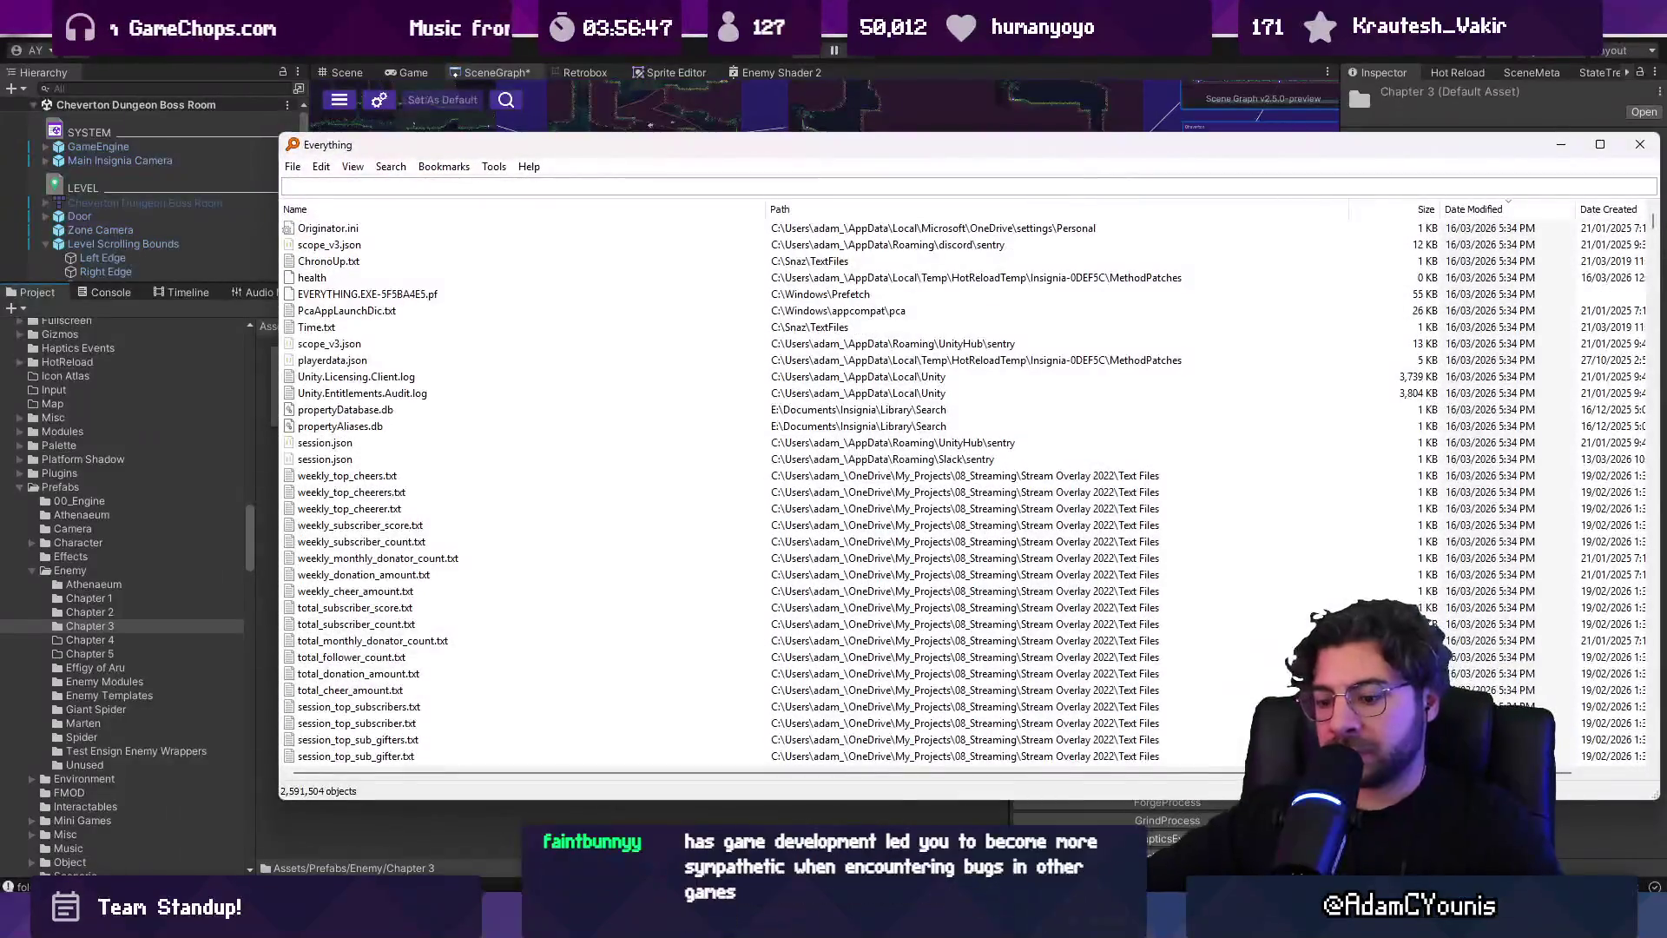
type("n ase")
key("Down")
key("Return")
scroll(814, 380, "up", 2)
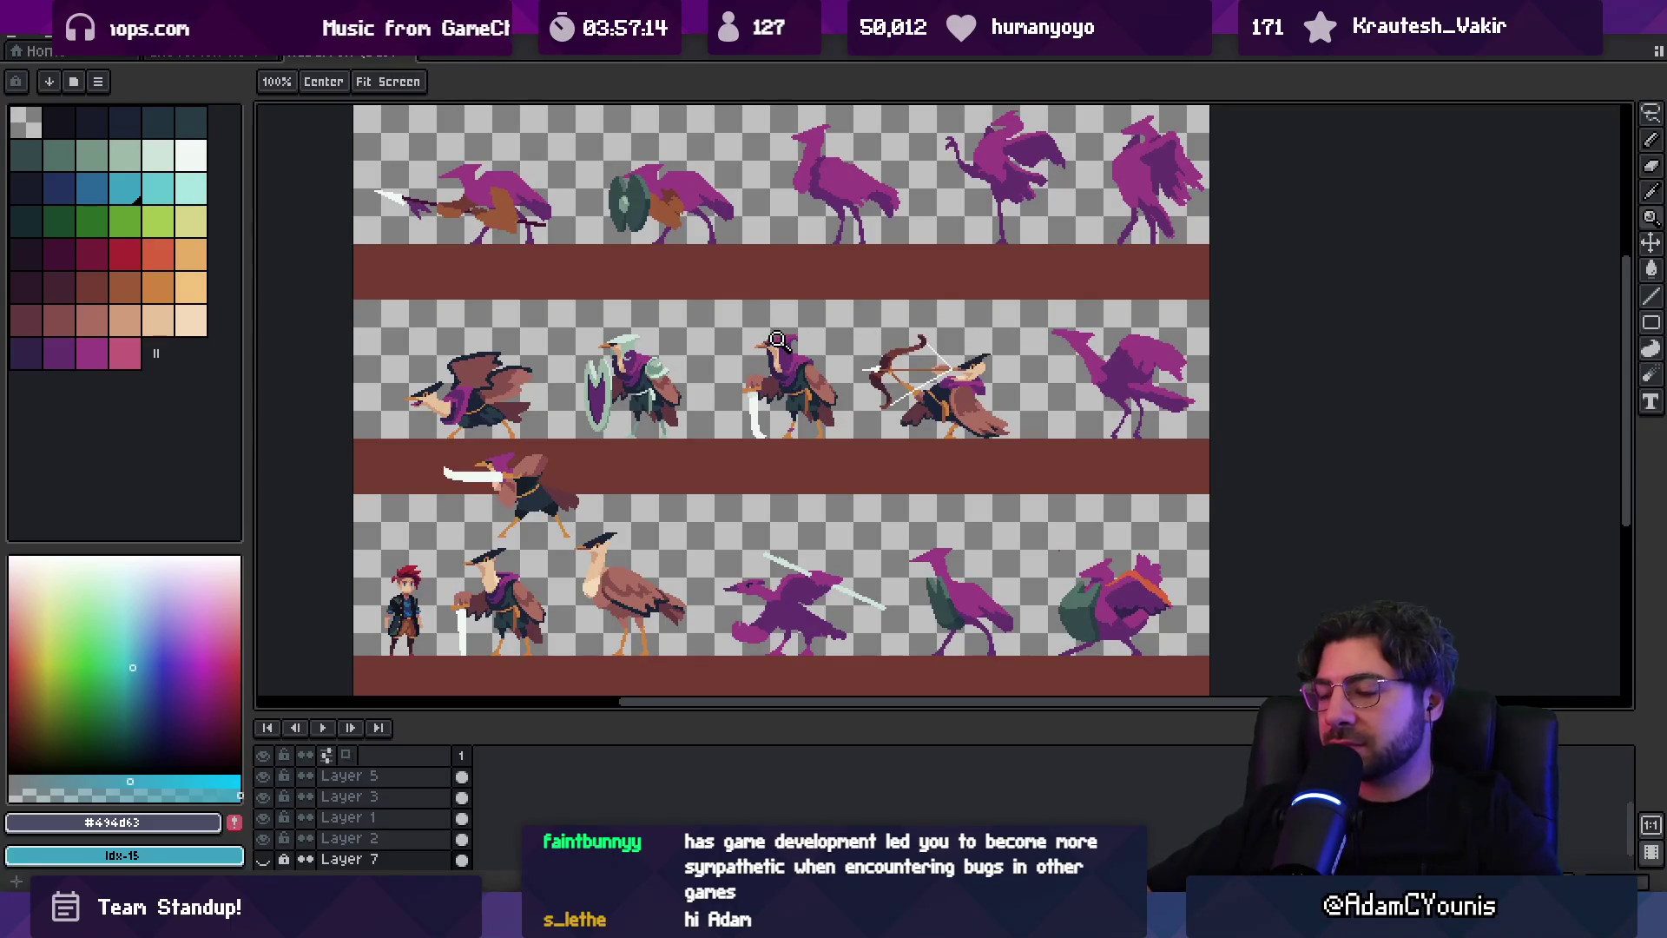
scroll(935, 350, "up", 1)
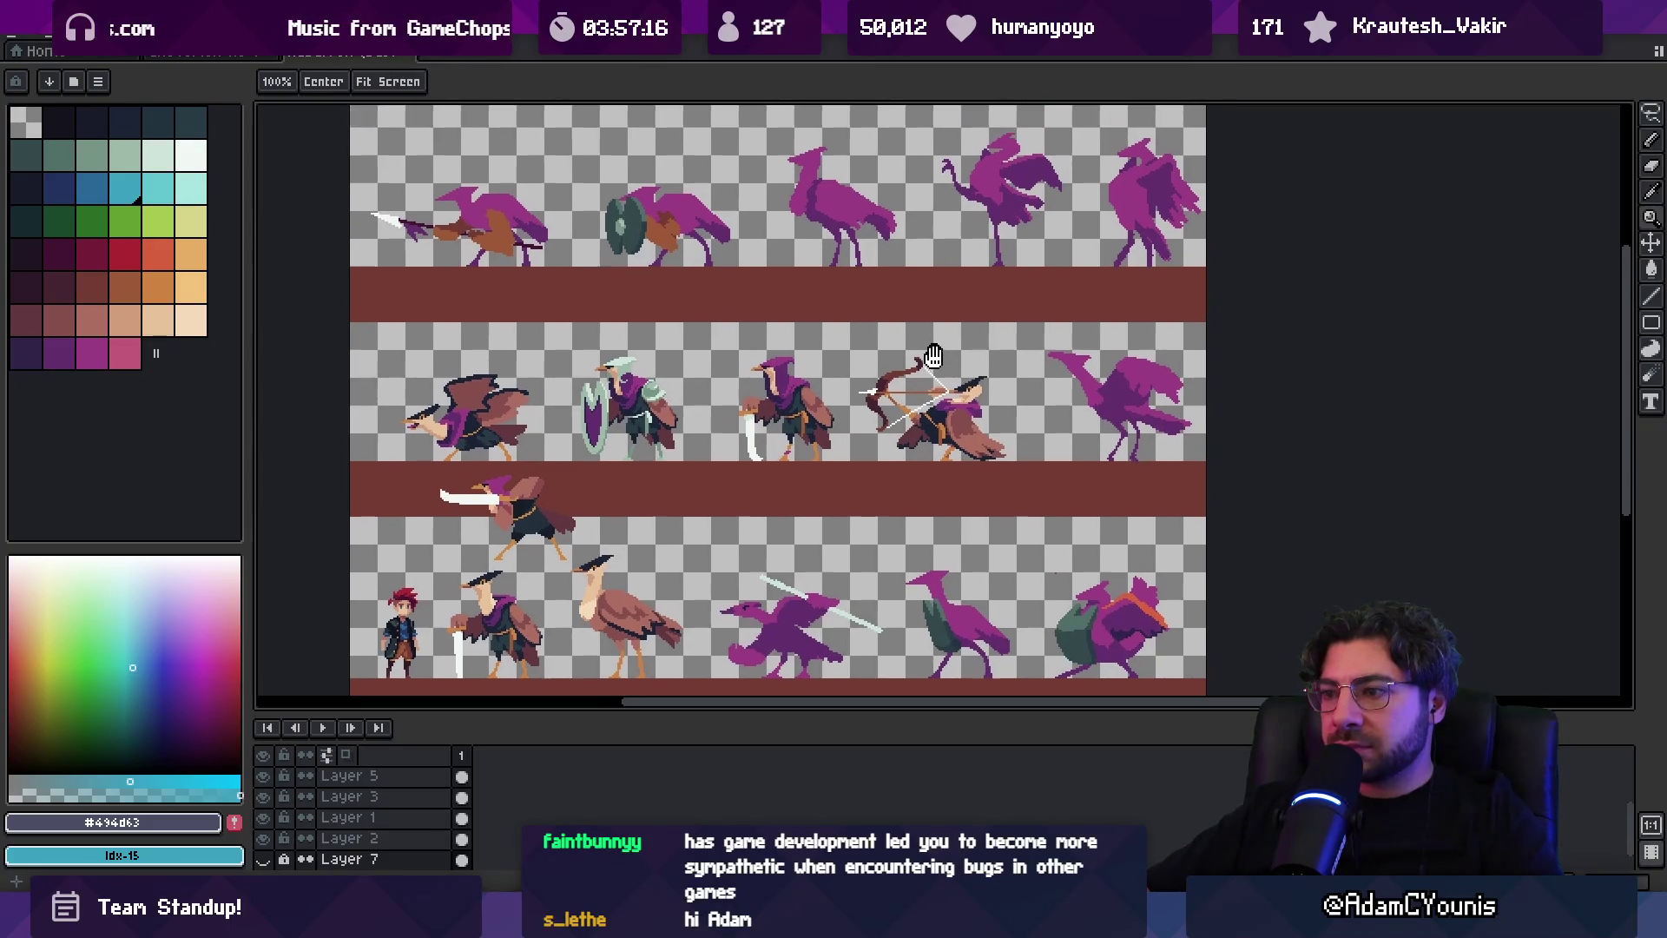